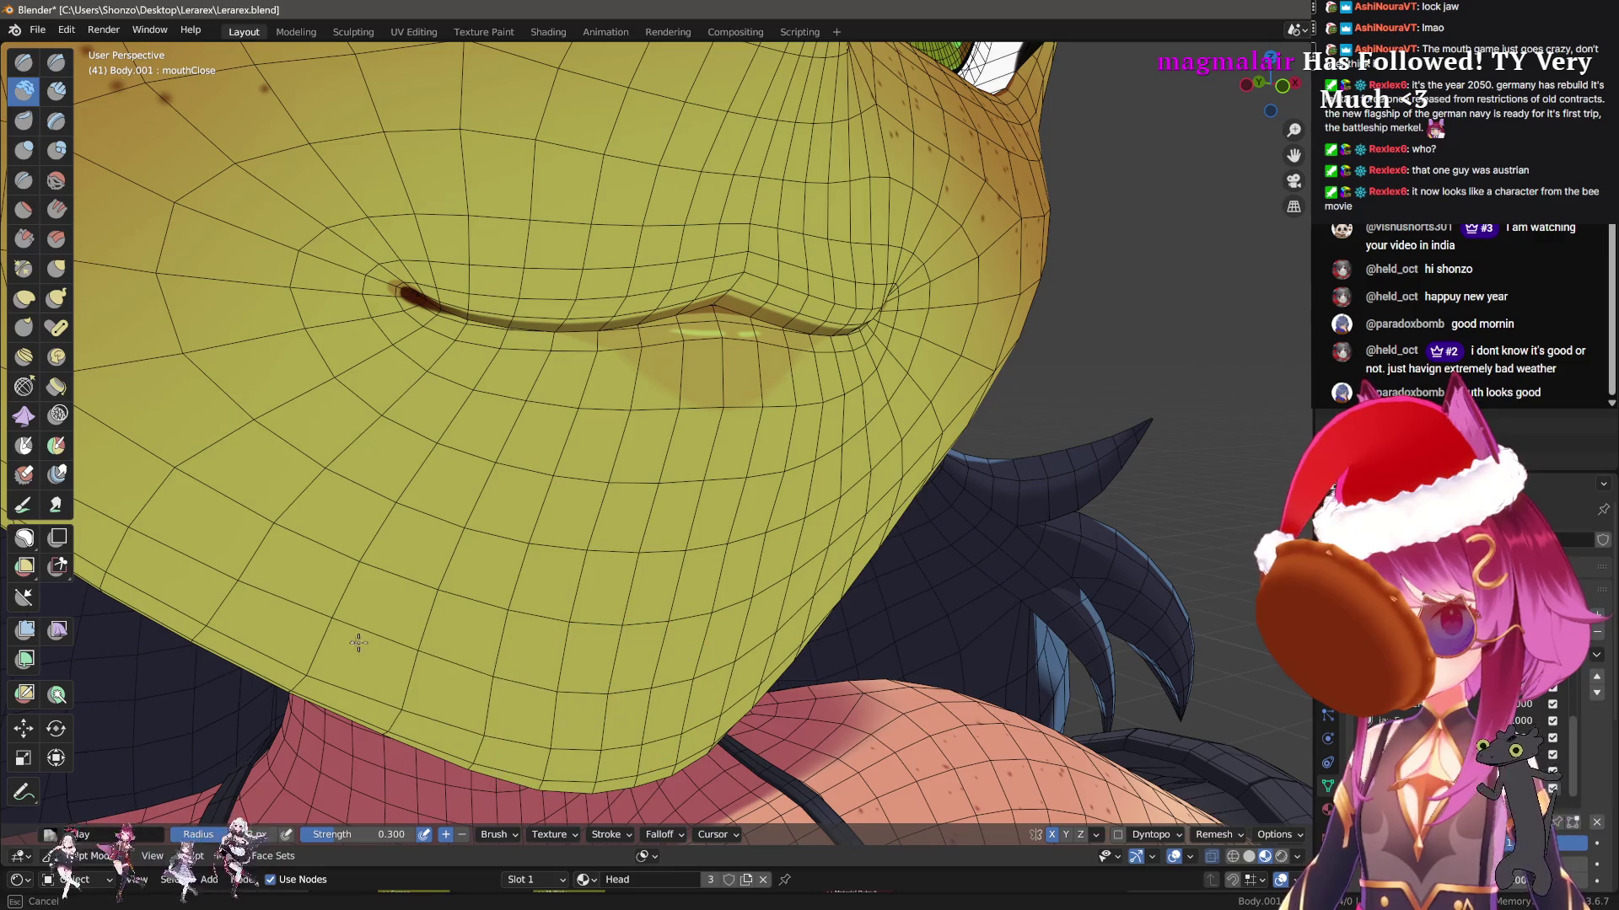
Orbit around the lips, nose and chin to inspect the mouthClose shape
middle_click_drag(358, 644, 476, 601)
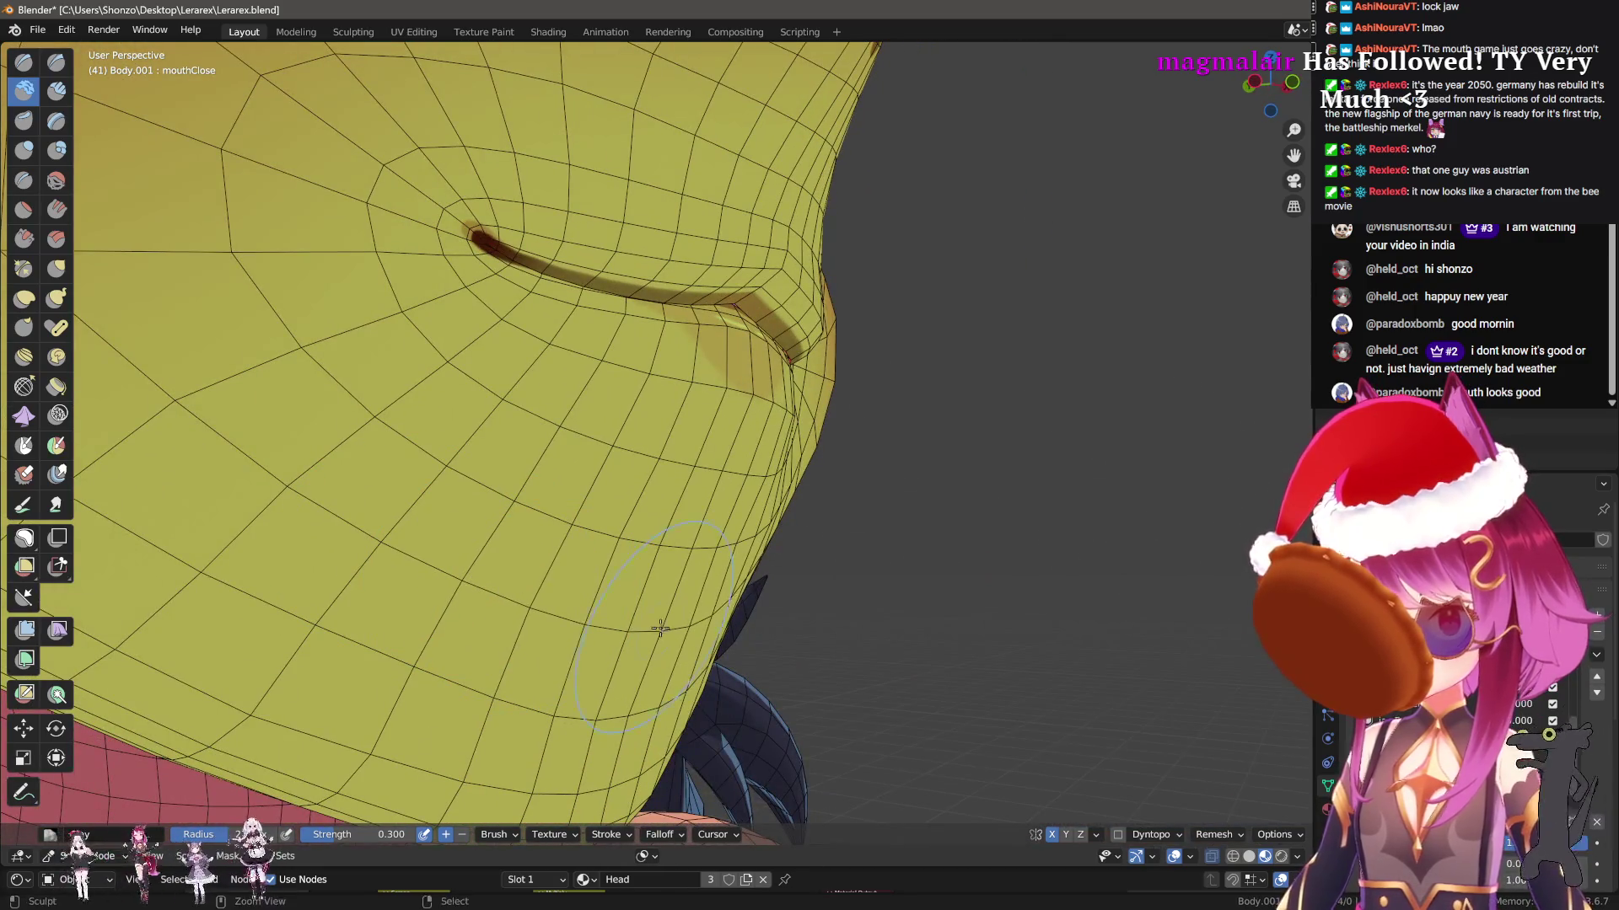
mouse_move(660, 628)
middle_mouse_down()
mouse_move(472, 641)
mouse_move(468, 567)
middle_mouse_up()
middle_click_drag(643, 614, 614, 535)
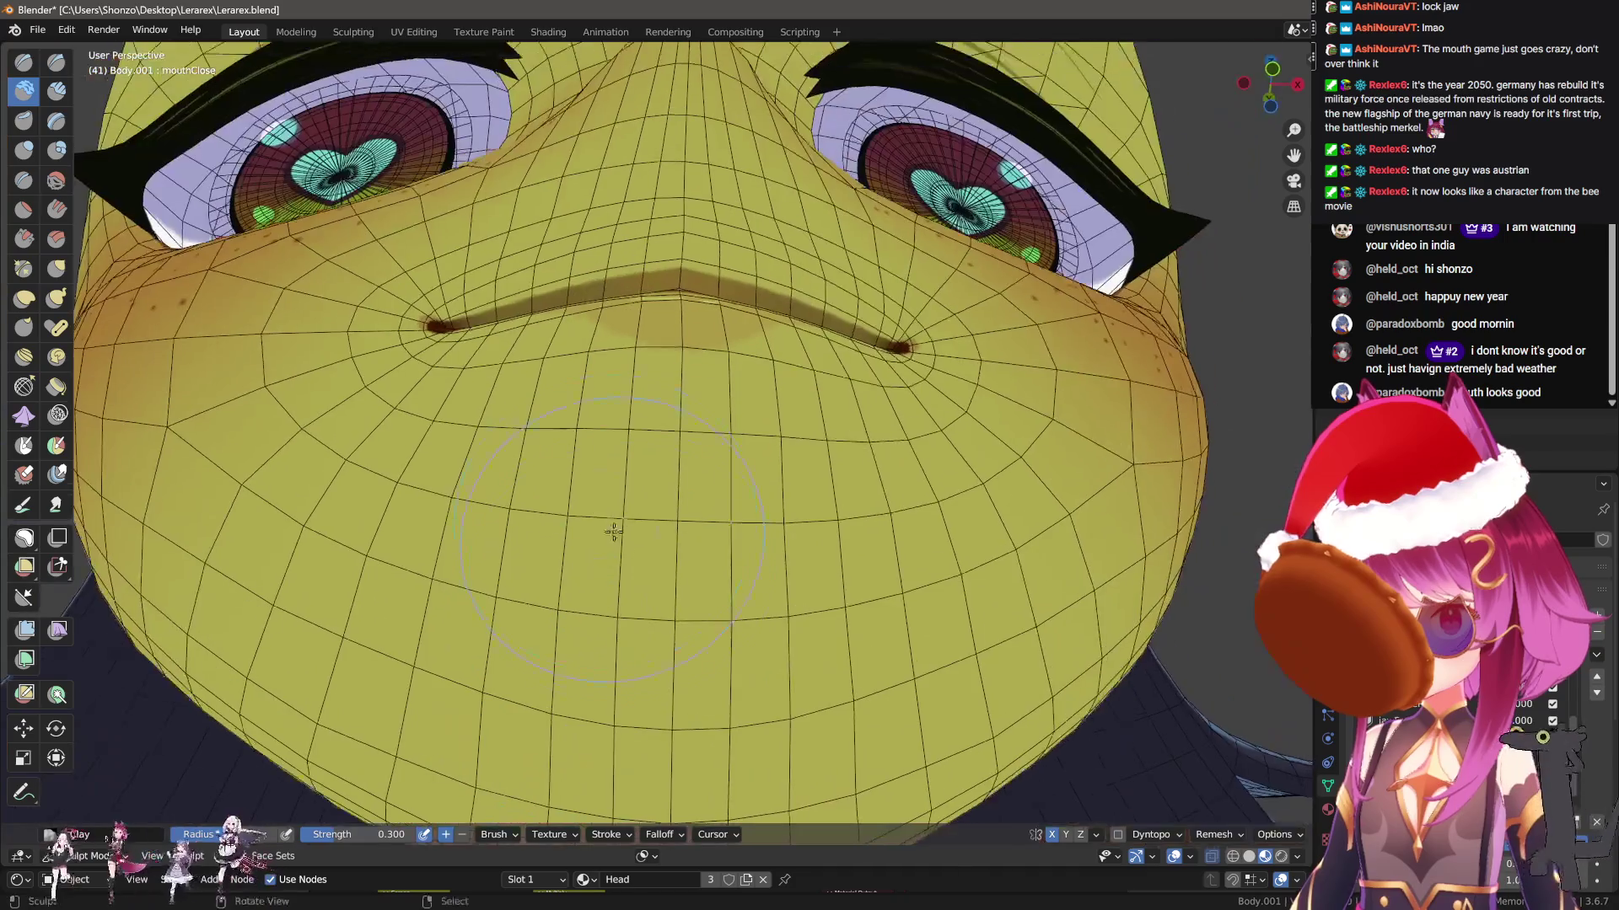
key("g")
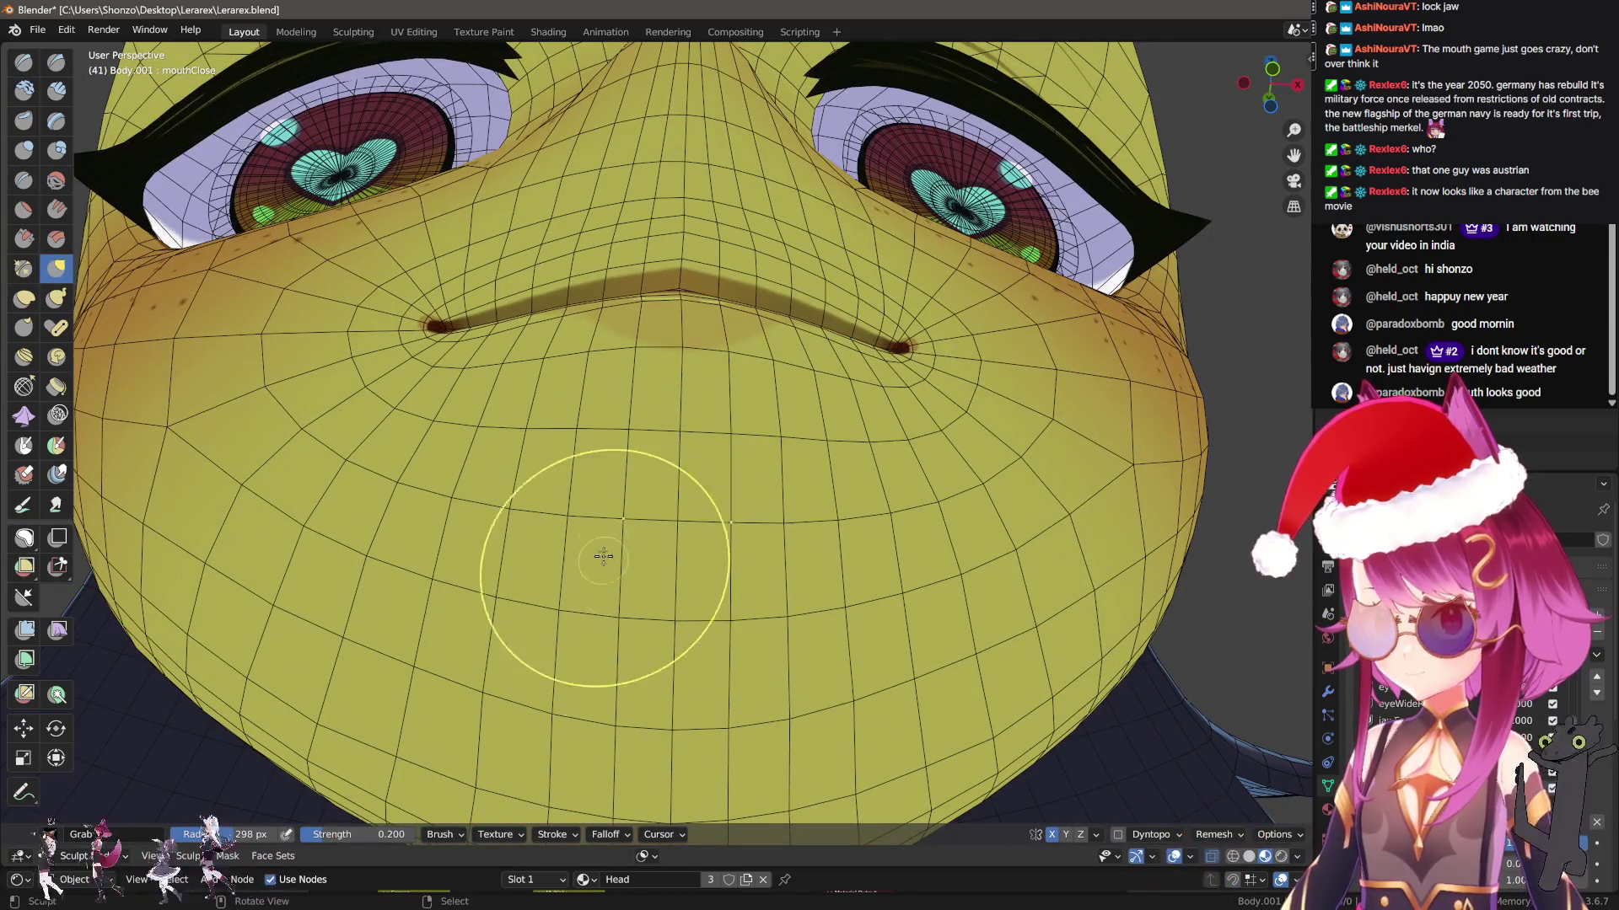
mouse_move(567, 464)
middle_mouse_down()
mouse_move(572, 431)
mouse_move(506, 540)
mouse_move(494, 655)
middle_mouse_up()
key("c")
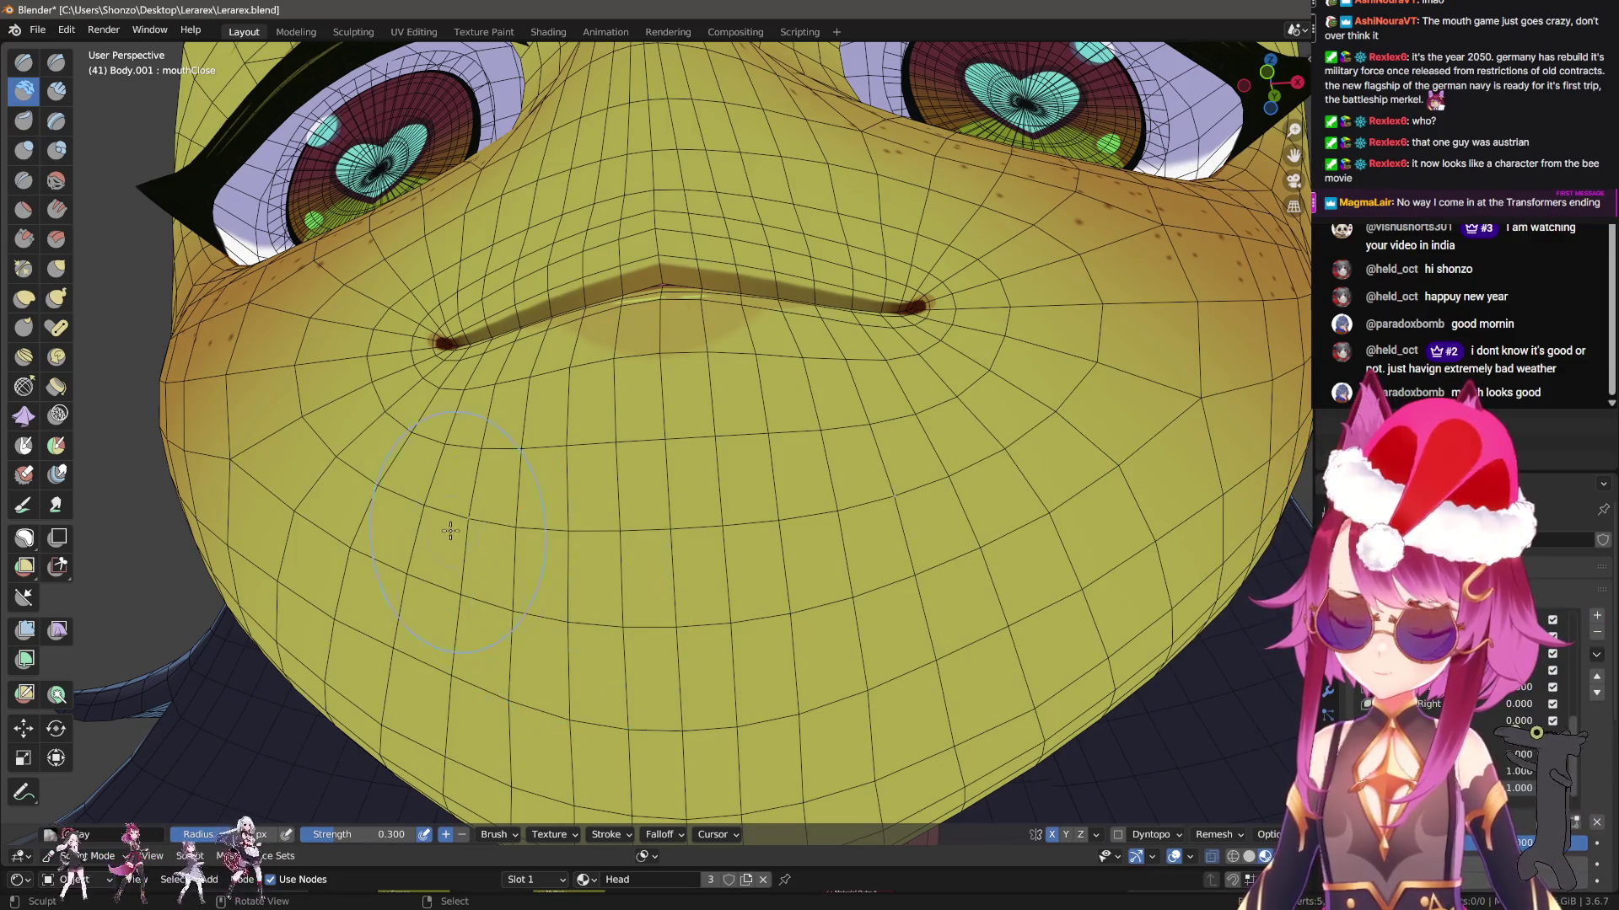
mouse_move(450, 530)
middle_mouse_down()
mouse_move(669, 542)
mouse_move(710, 511)
middle_mouse_up()
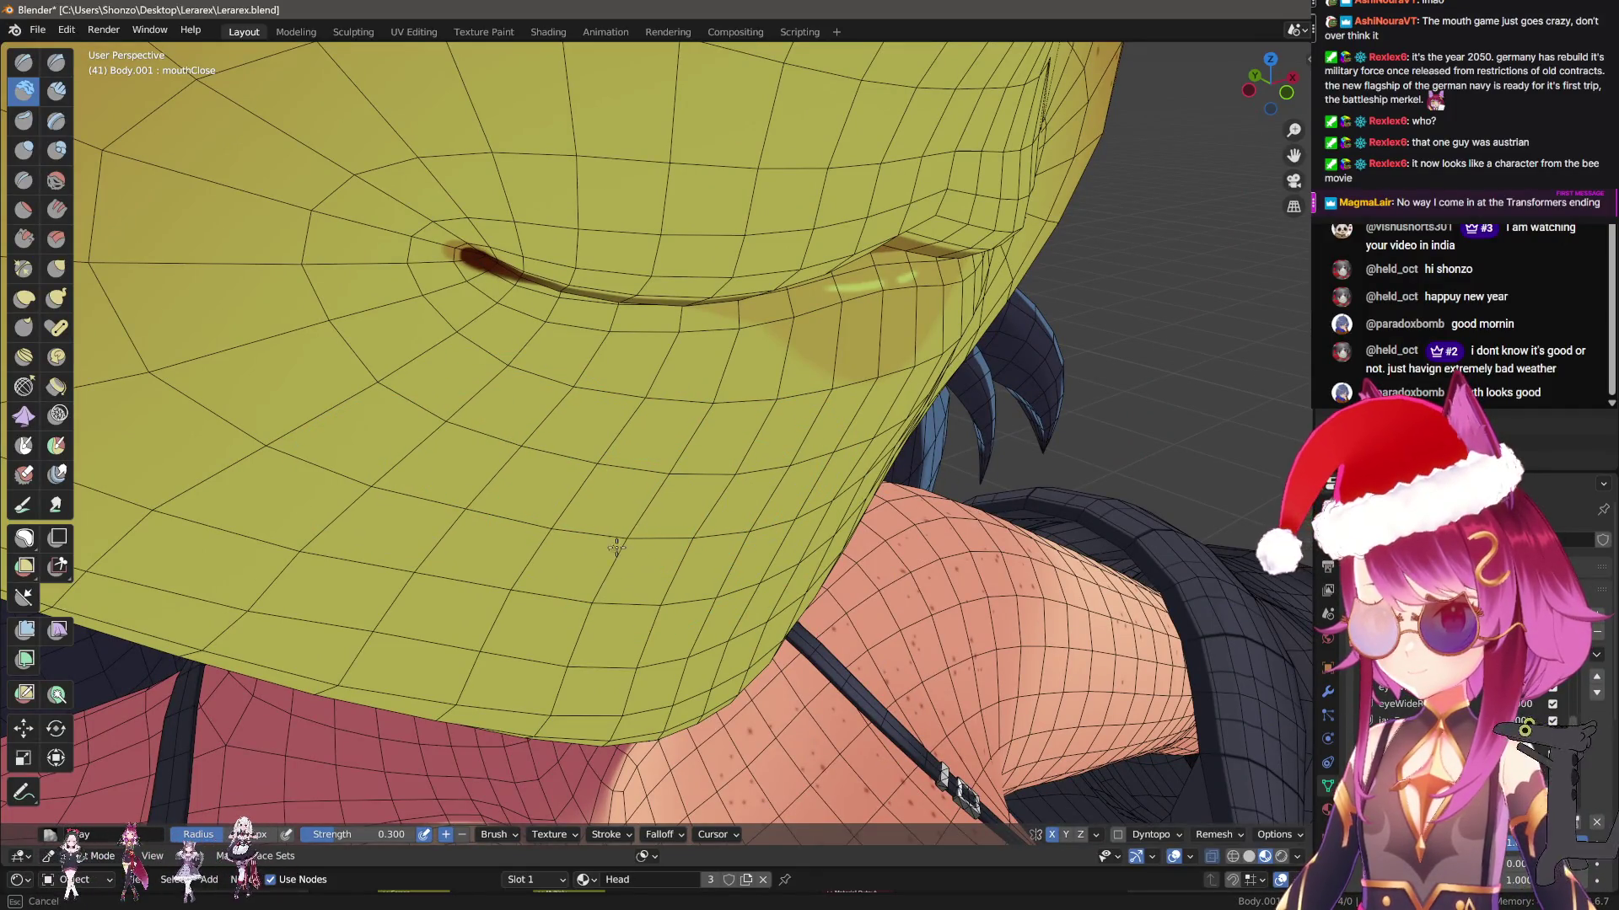
middle_click_drag(560, 594, 701, 612)
middle_click_drag(504, 569, 680, 536)
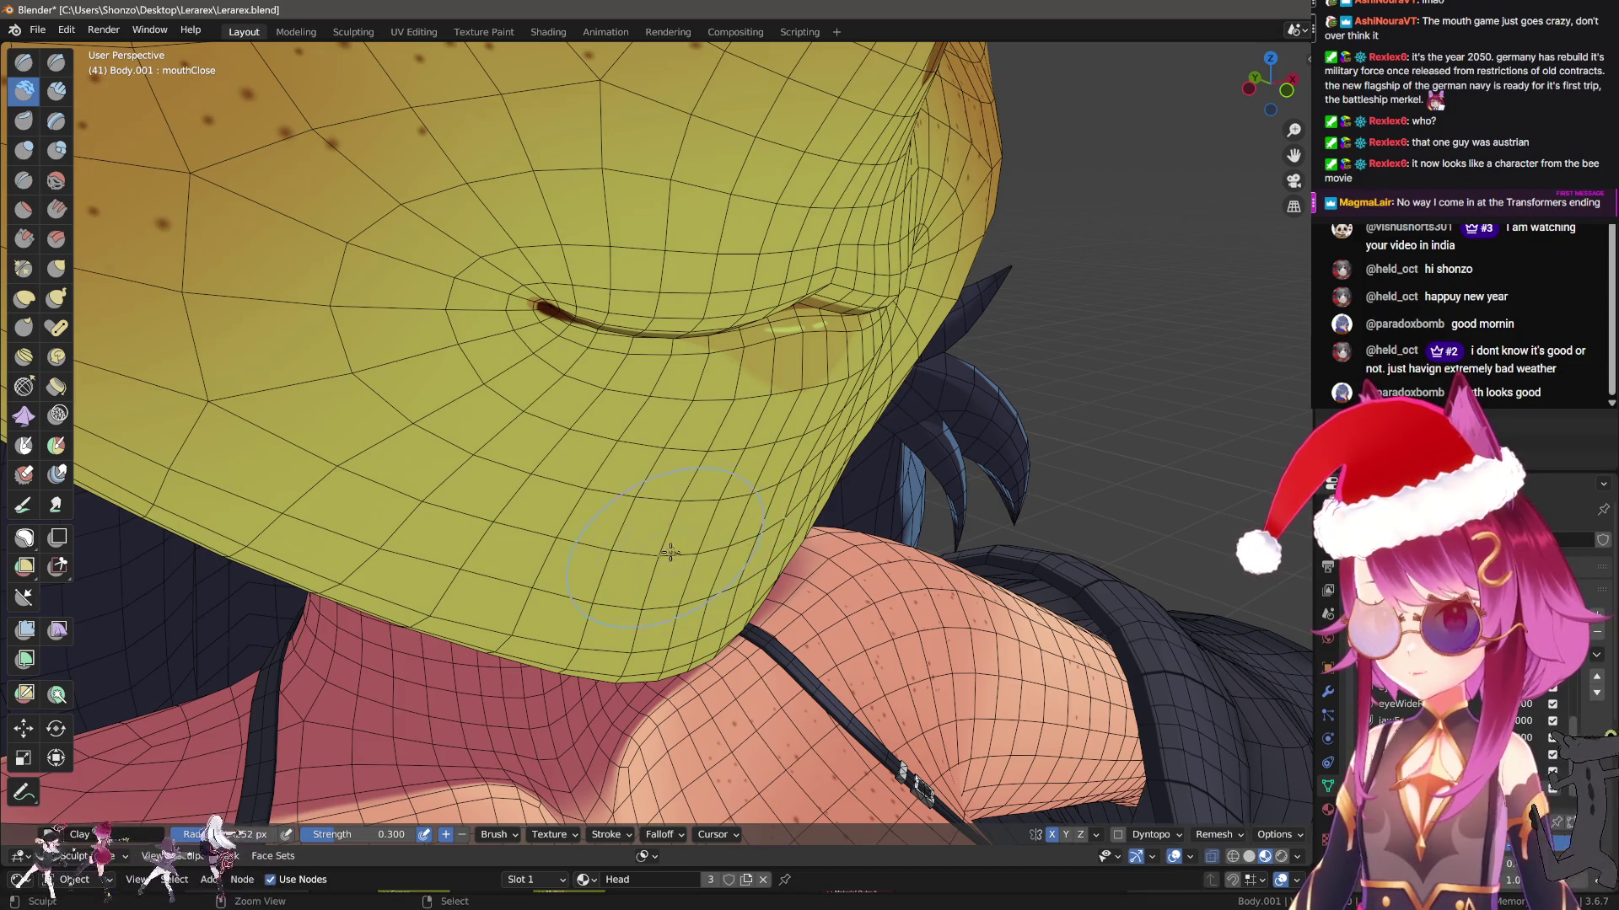
mouse_move(622, 549)
middle_mouse_down()
mouse_move(742, 569)
mouse_move(765, 523)
middle_mouse_up()
scroll(728, 561, "up", 3)
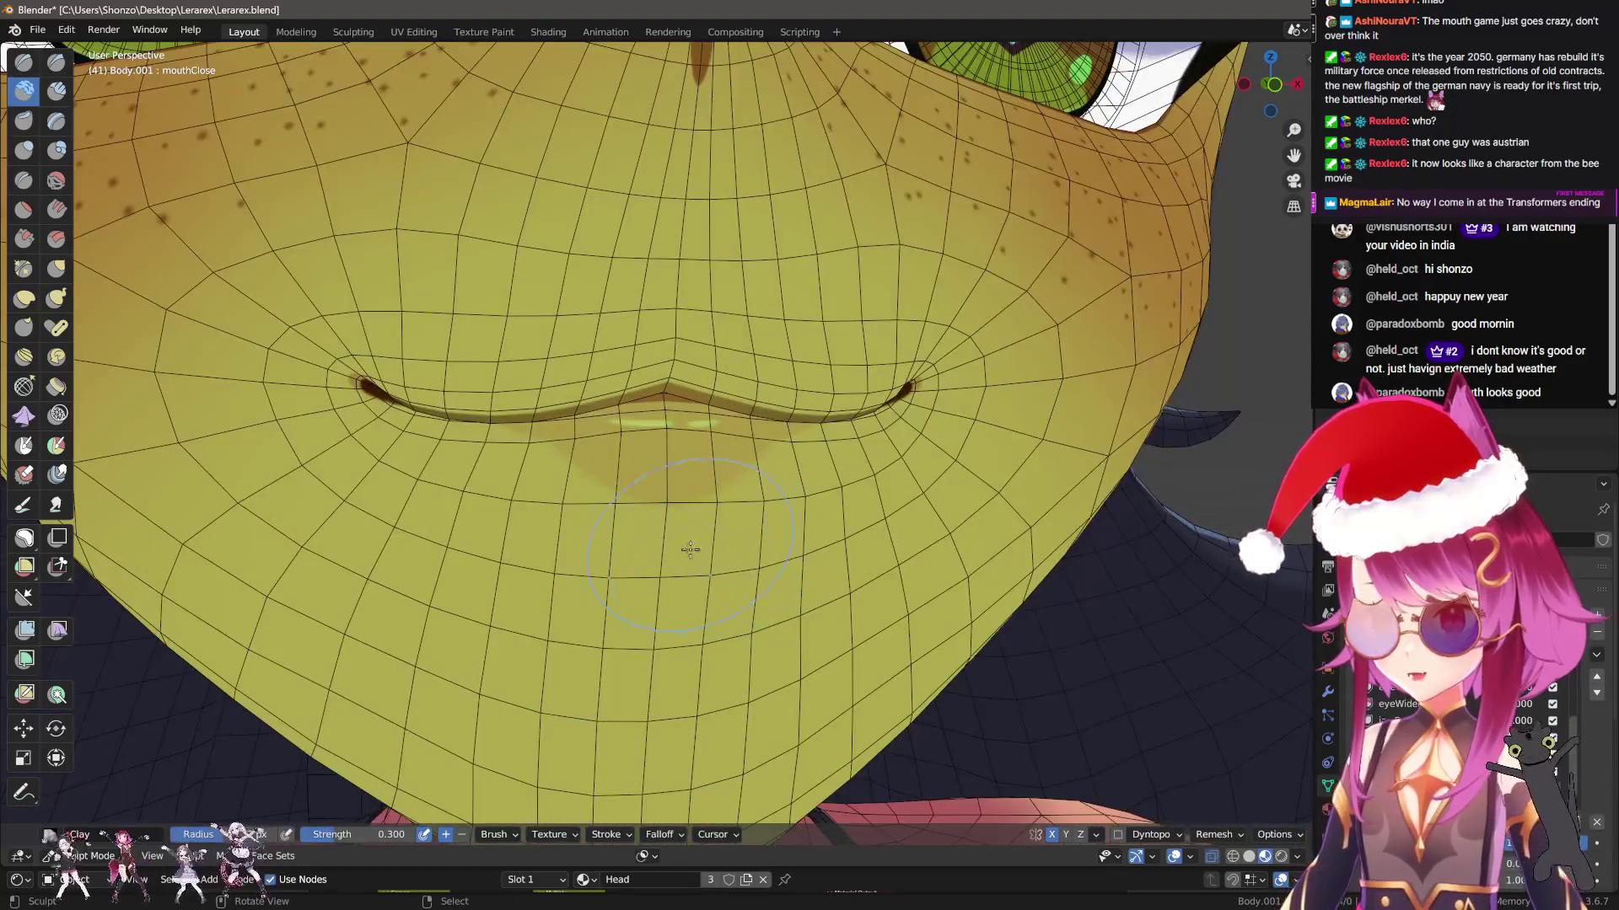
scroll(690, 549, "up", 2)
With a smaller Grab brush, pull the skin beneath the lower lip upward
key("g")
key("f")
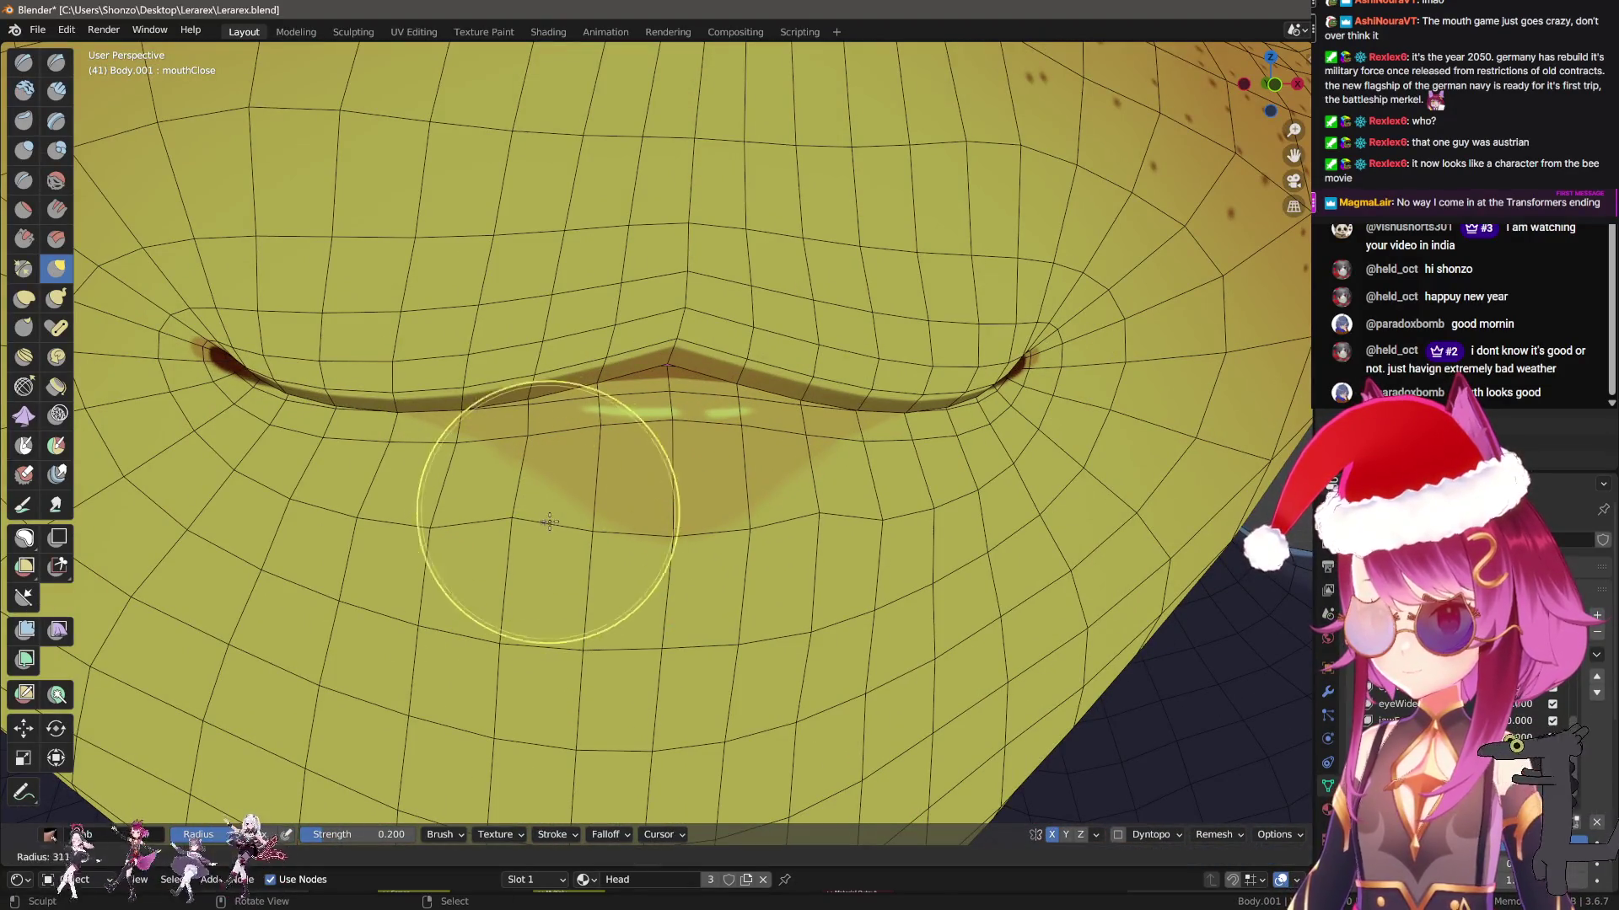
left_click(590, 581)
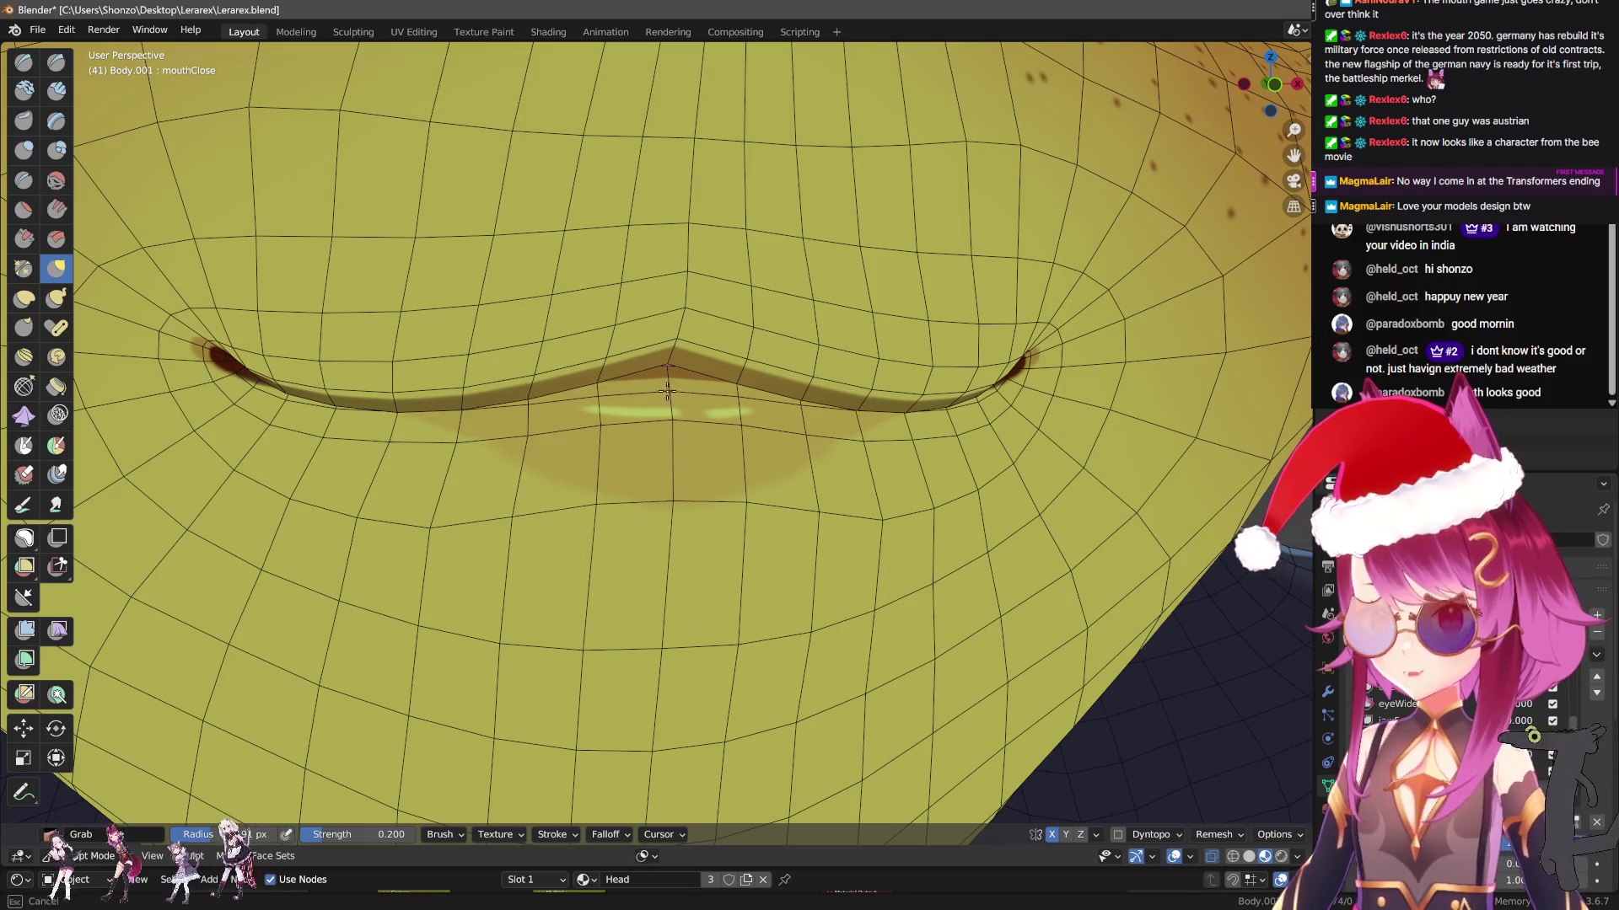
left_click_drag(661, 524, 675, 422)
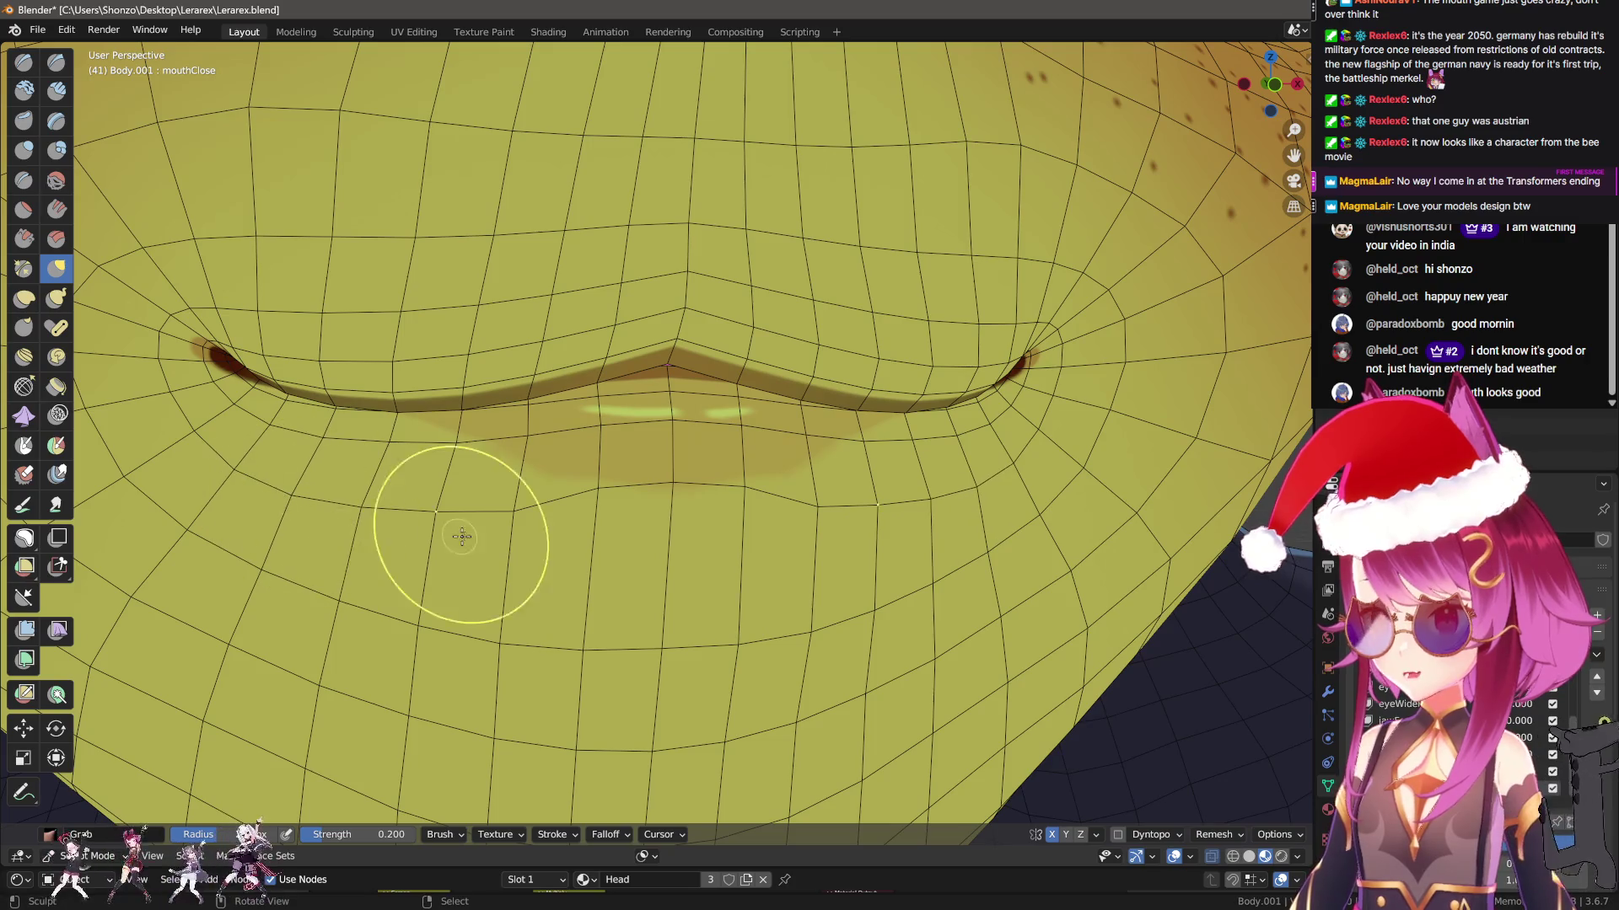
left_click_drag(509, 549, 532, 498)
middle_click_drag(567, 524, 629, 568)
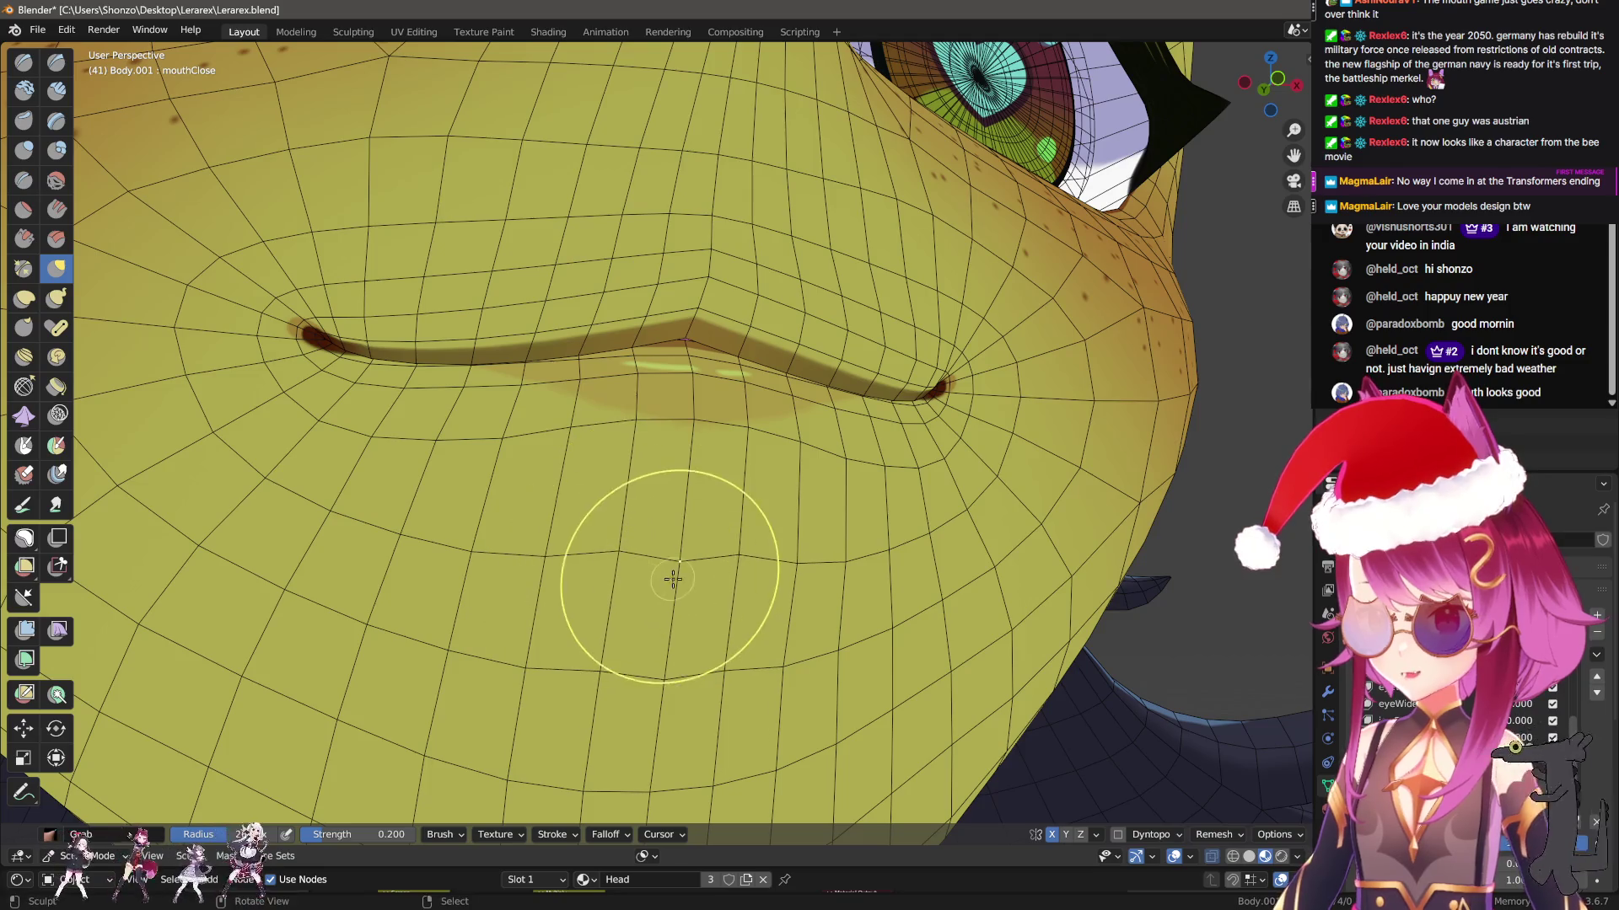
left_click_drag(673, 578, 681, 476)
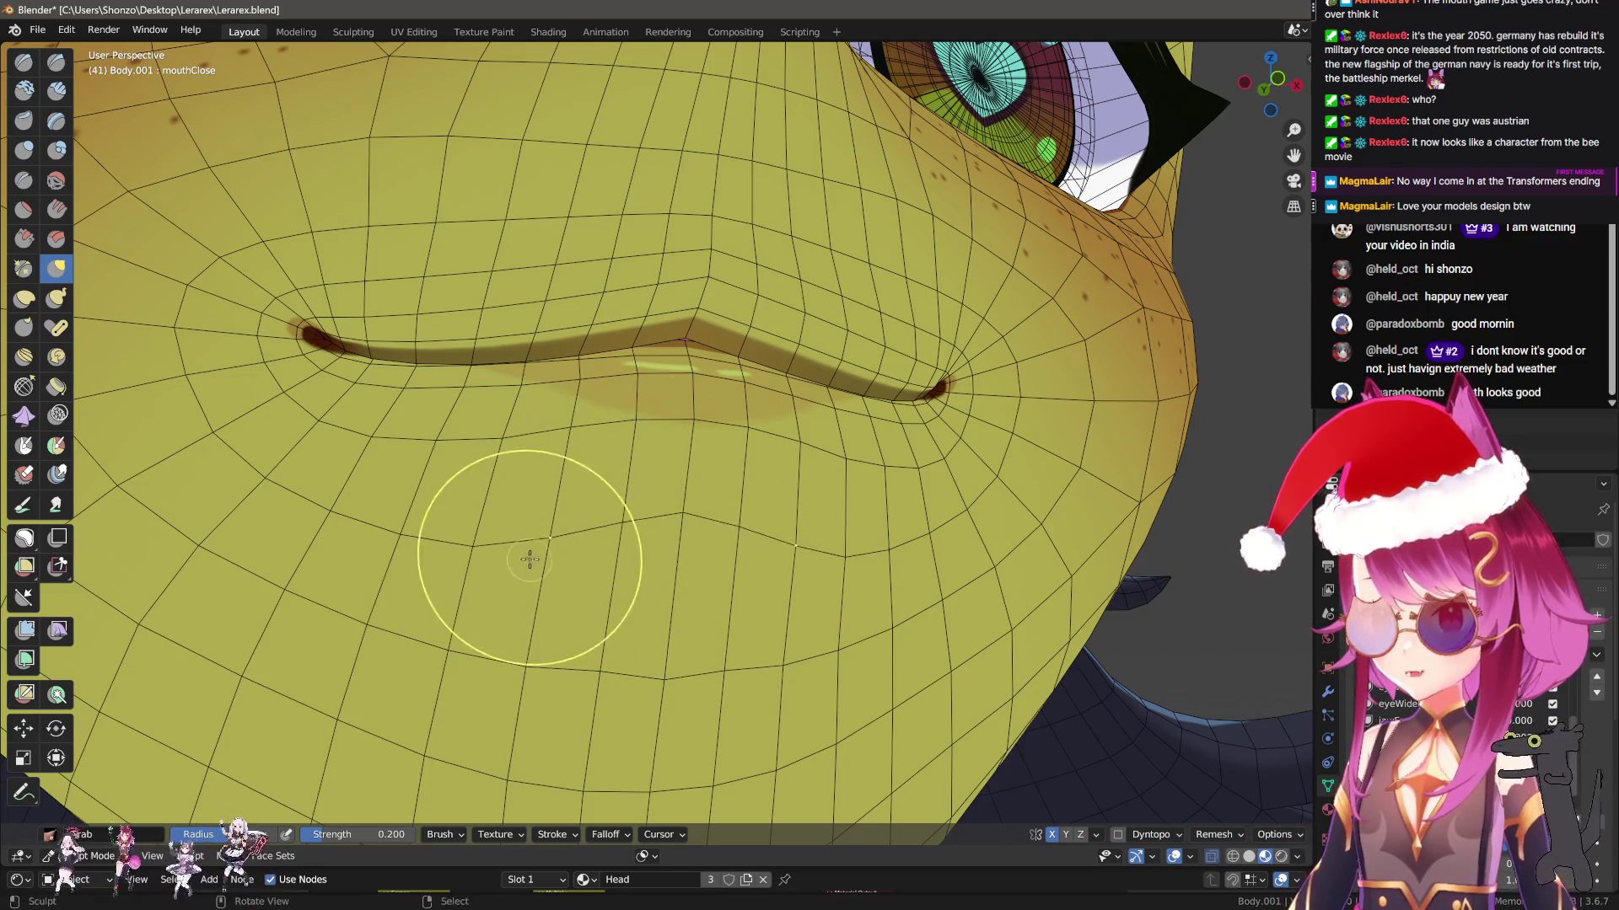
left_click_drag(498, 556, 500, 548)
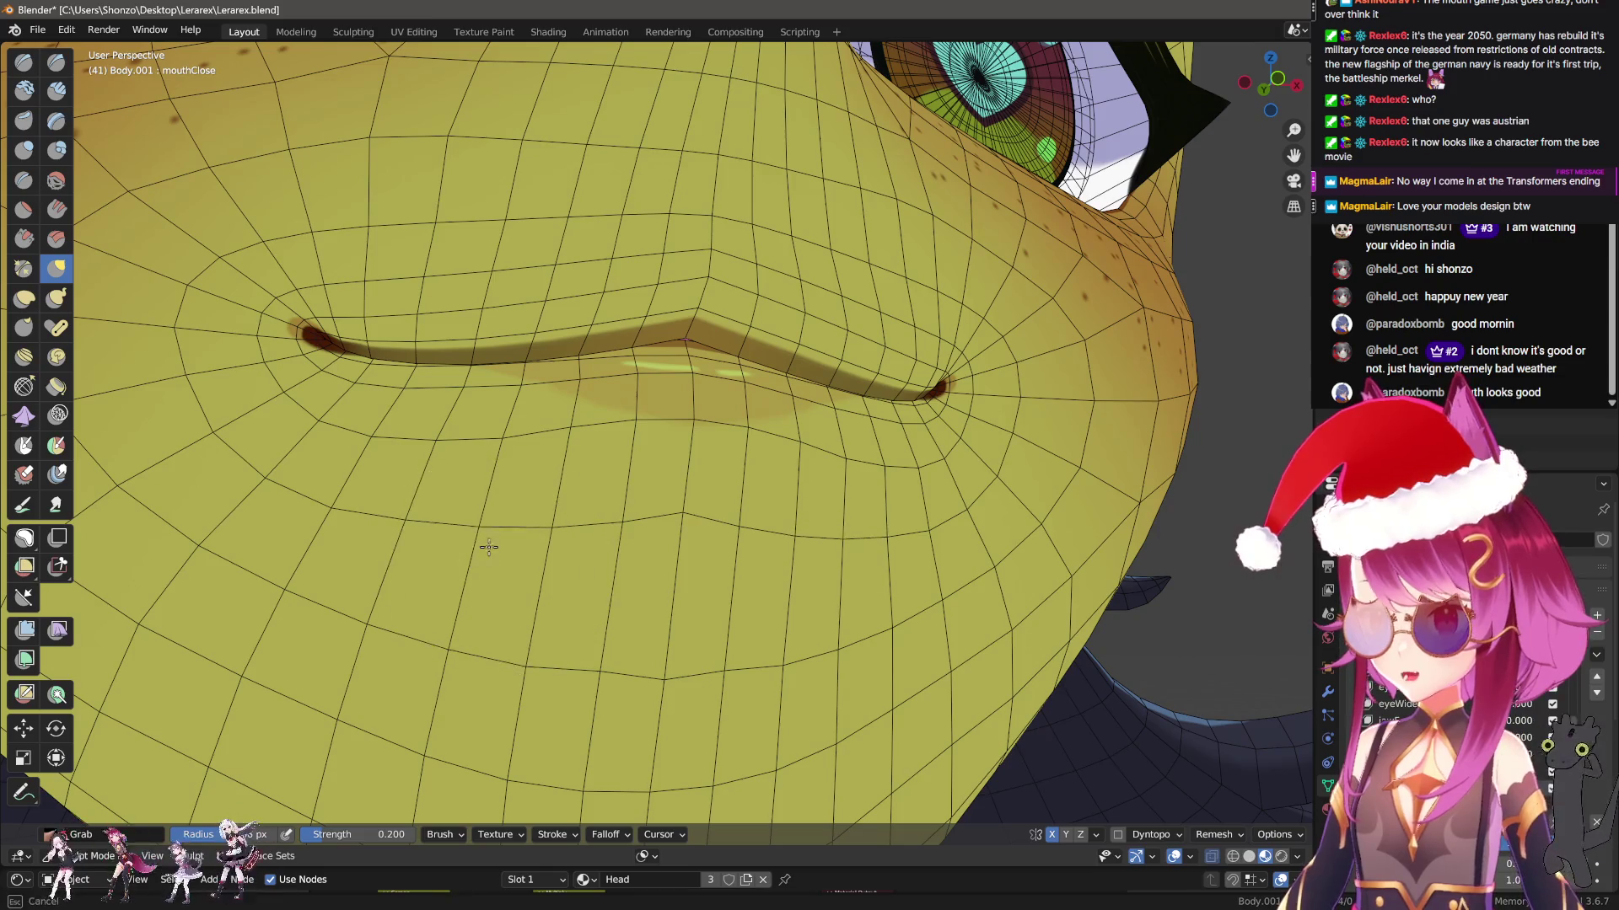
left_click_drag(625, 538, 628, 537)
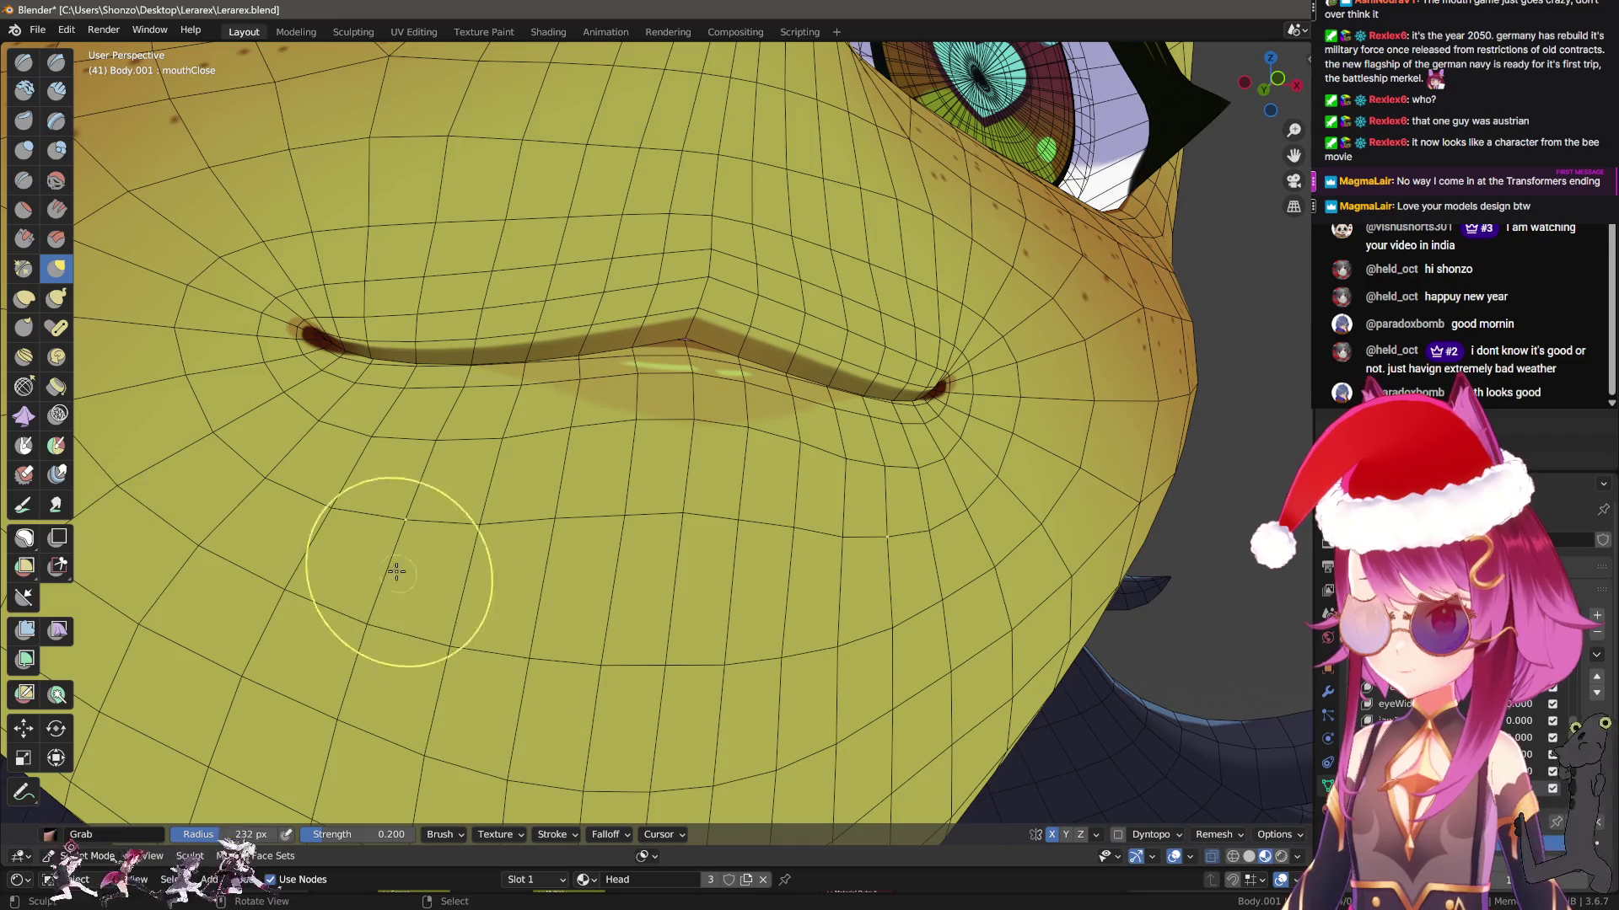
left_click_drag(674, 471, 677, 468)
middle_click_drag(677, 468, 614, 531)
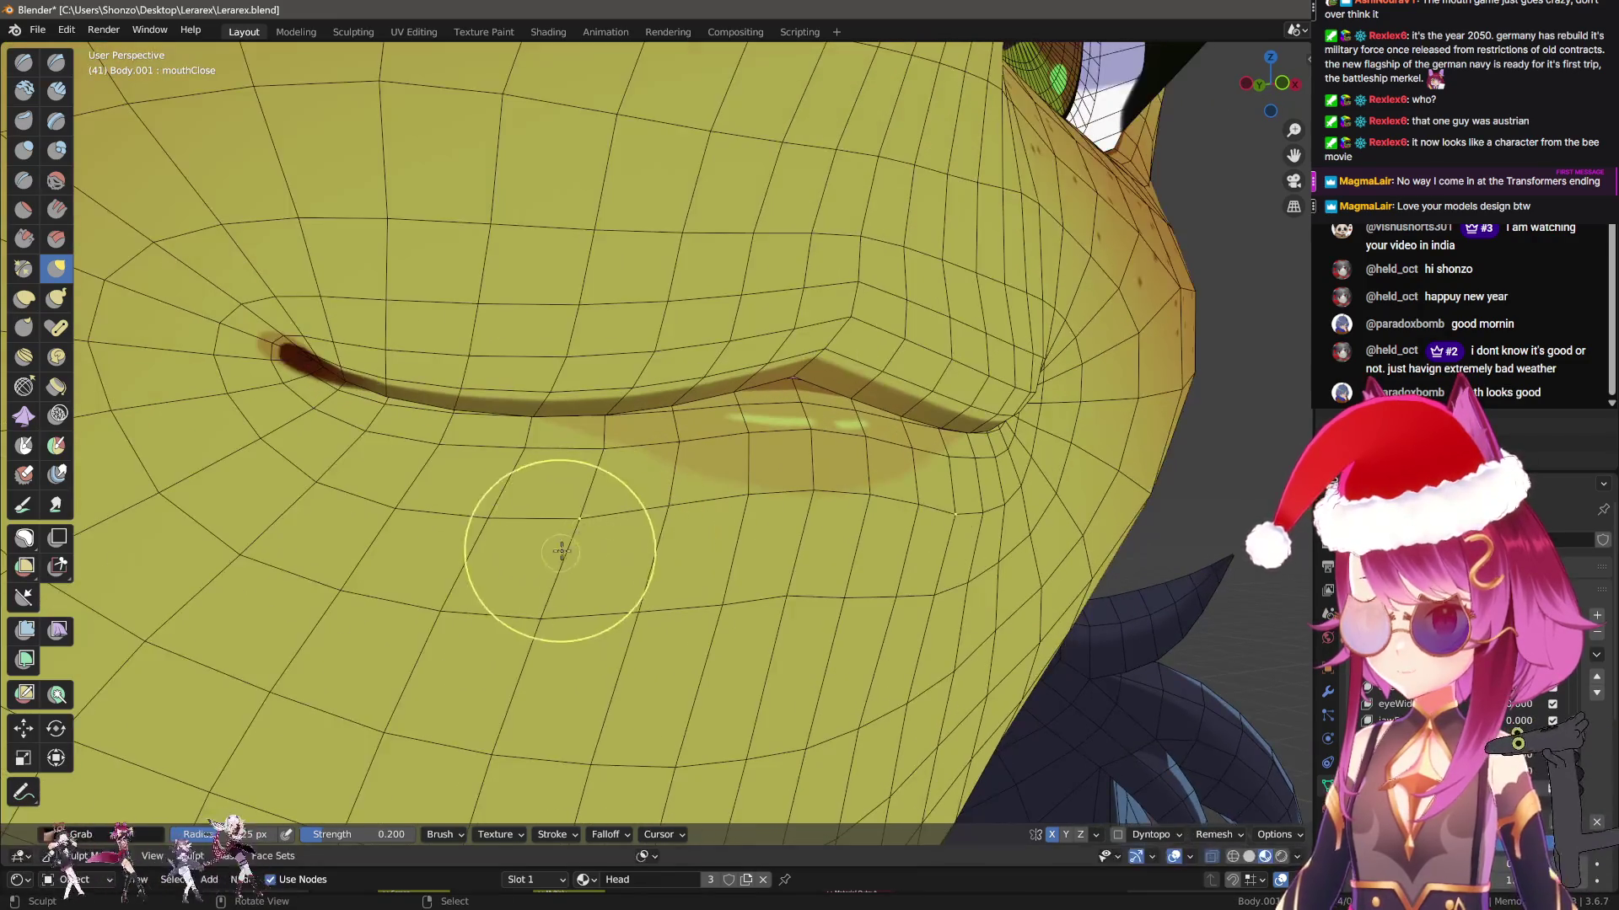
mouse_move(541, 614)
left_mouse_down()
mouse_move(690, 637)
mouse_move(780, 609)
mouse_move(810, 507)
left_mouse_up()
Leave Sculpt Mode and return to Object Mode
key("KP_1")
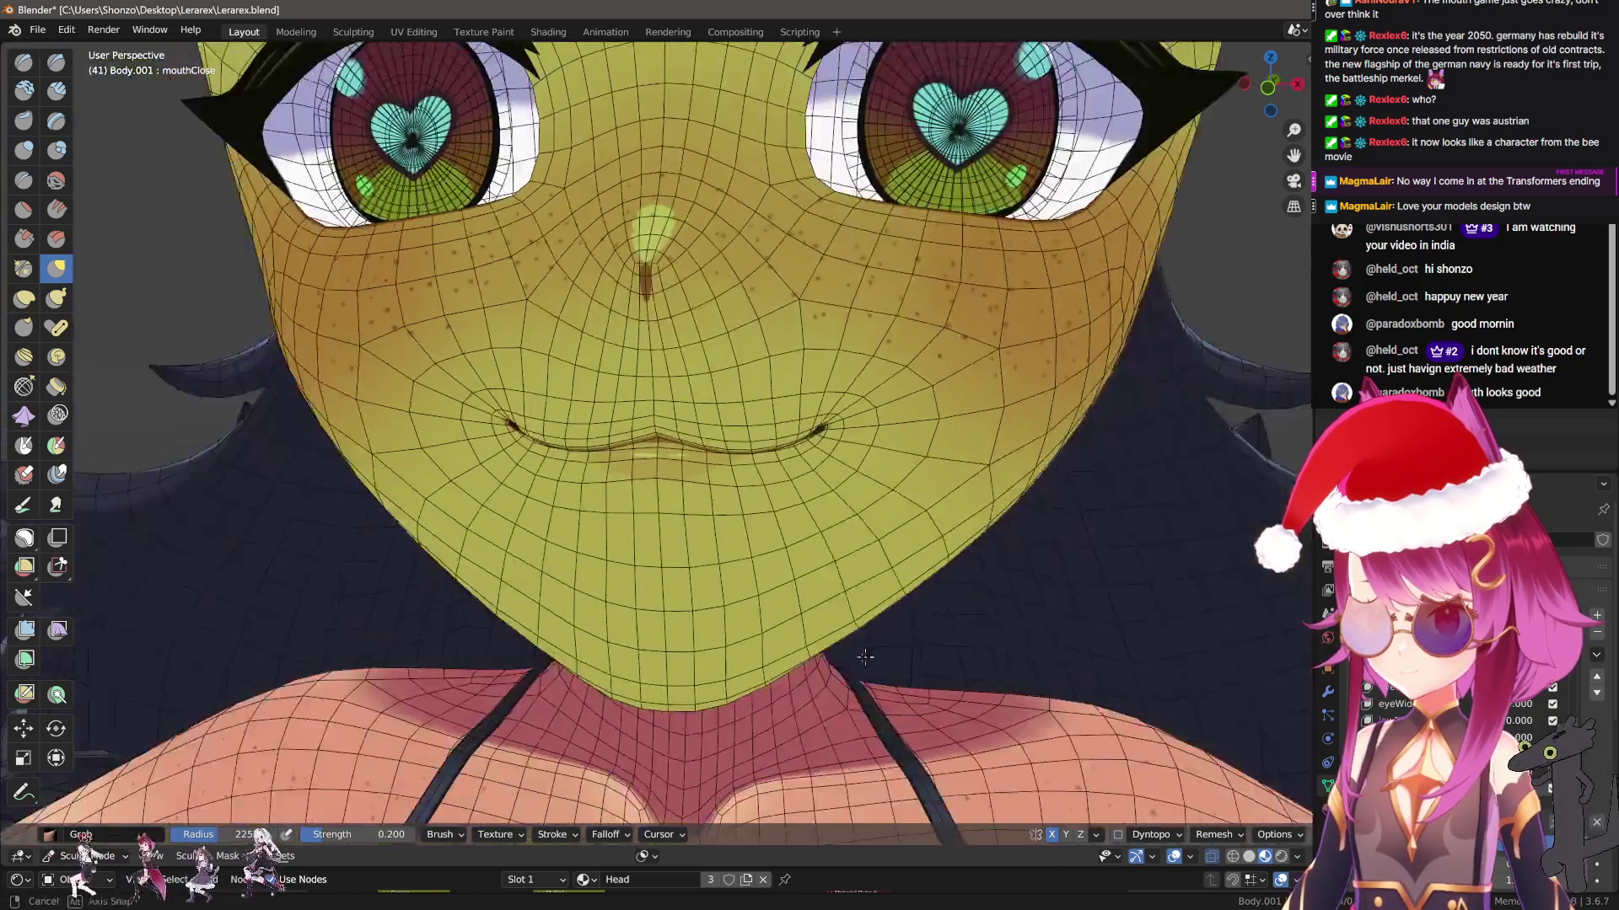
key("ctrl+Tab")
left_click(862, 486)
From the front view, expand the head's Shape Keys list and add the new mouthFunnel key
key("KP_1")
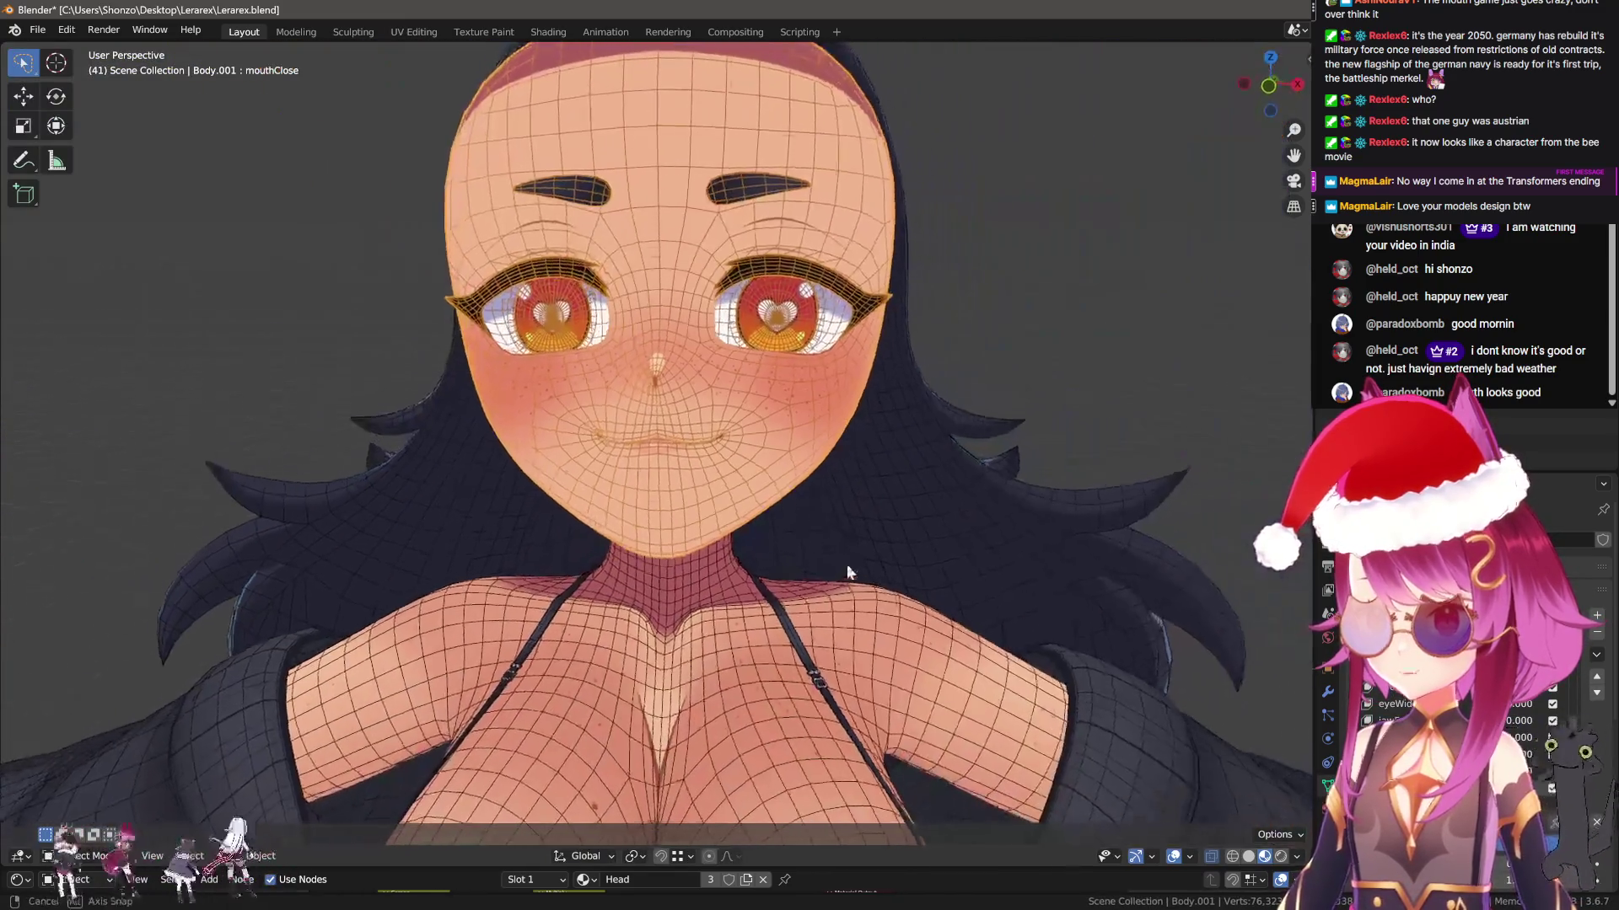
left_click(1605, 835)
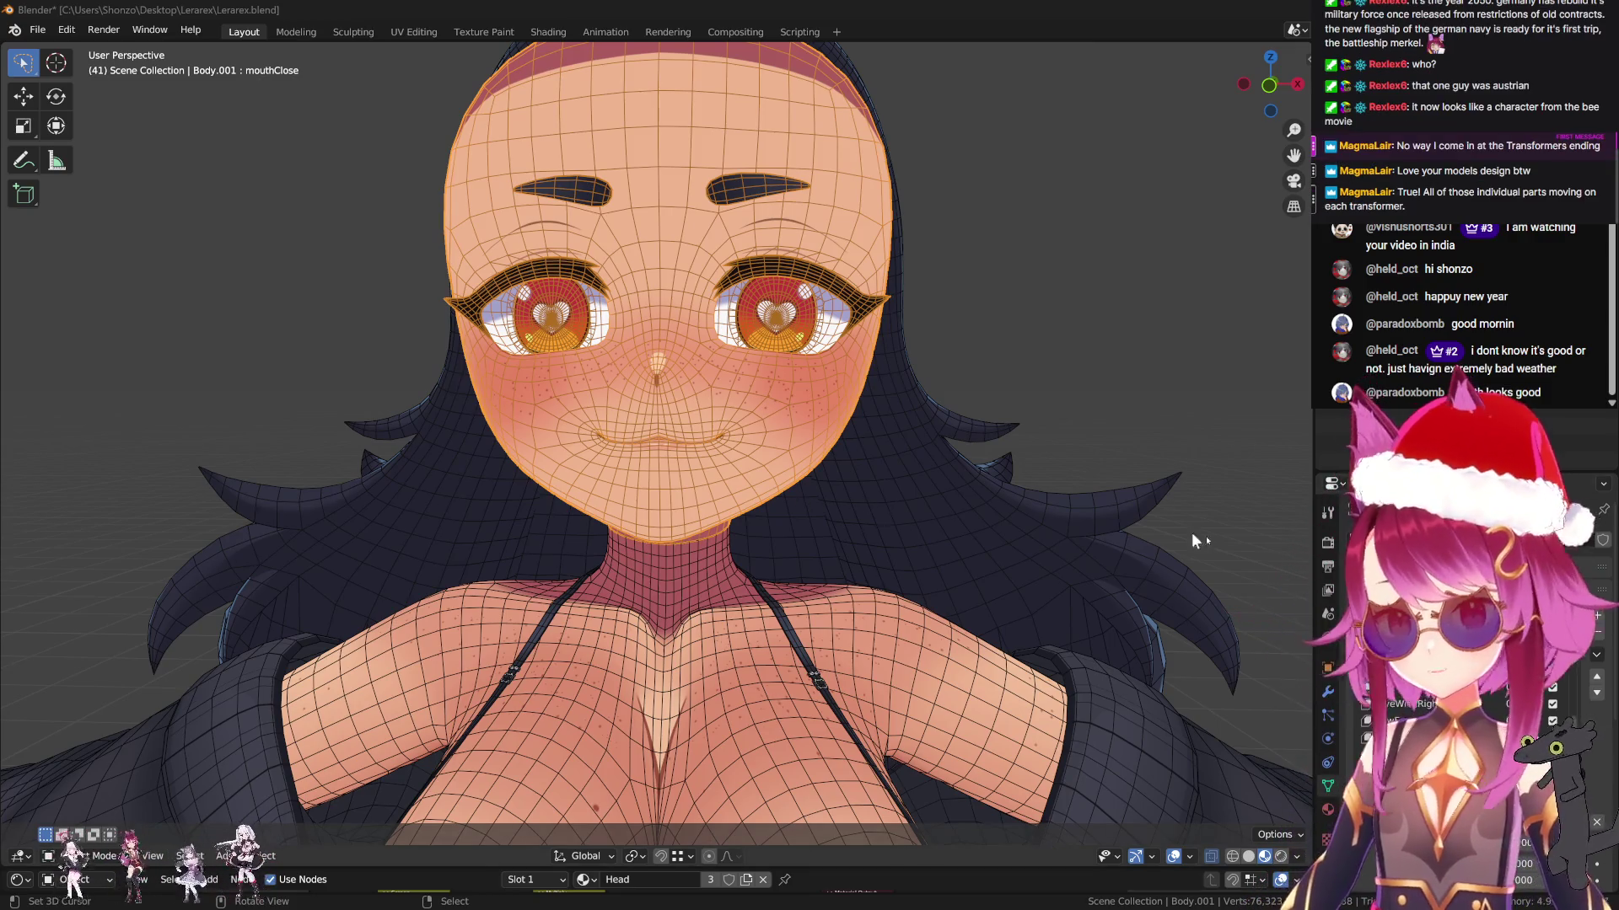
left_click(1594, 617)
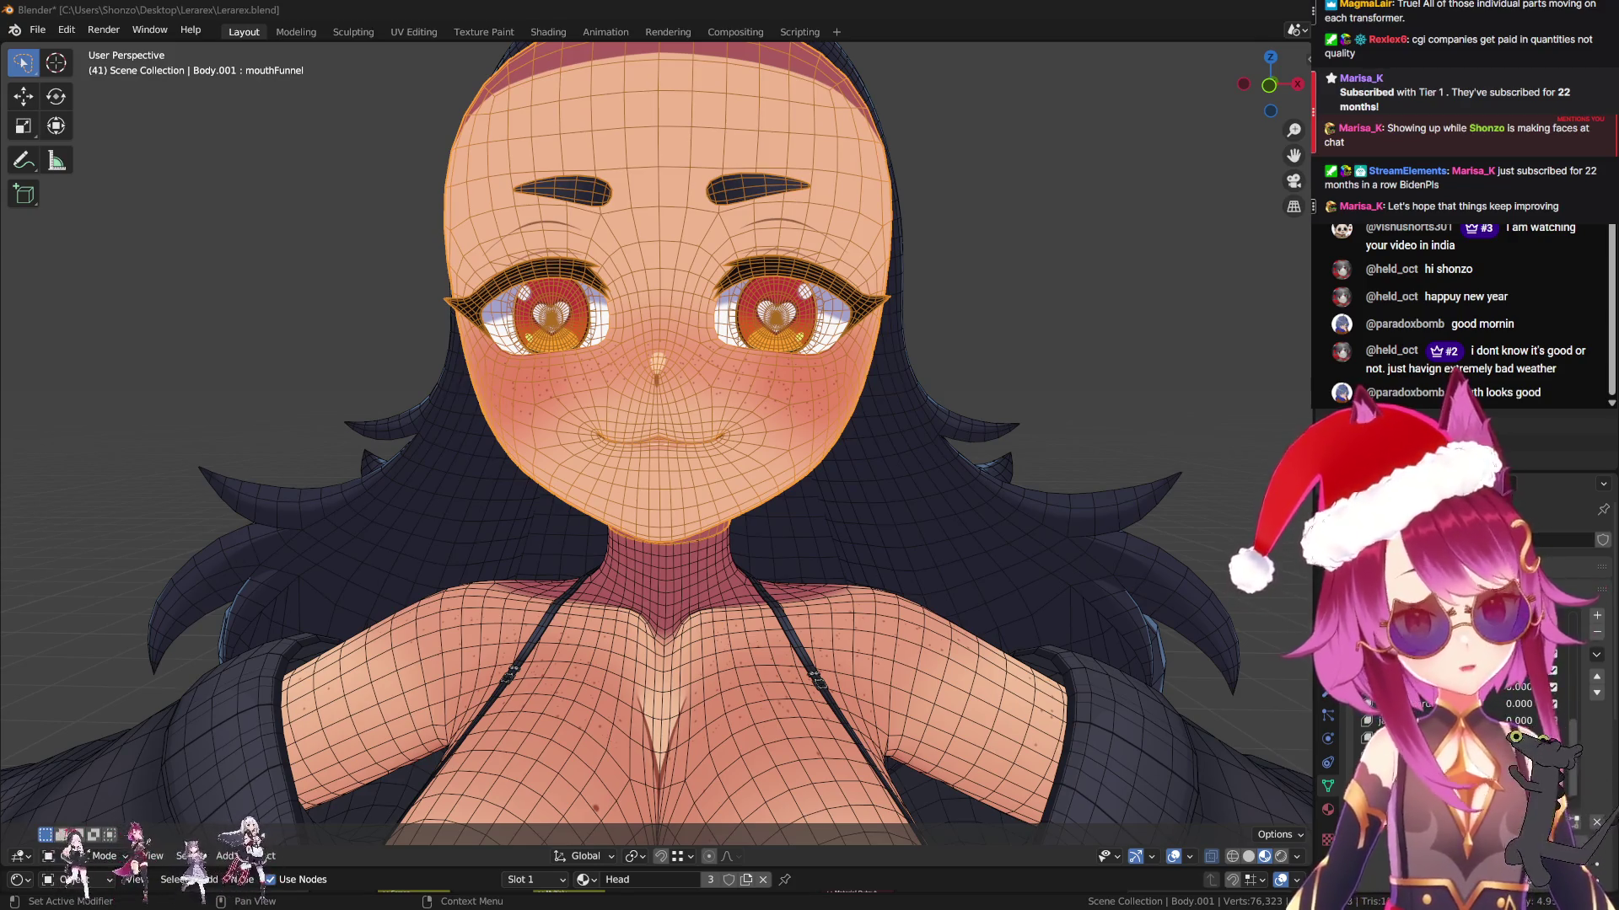
mouse_move(472, 362)
middle_mouse_down("ctrl")
mouse_move(483, 317)
mouse_move(536, 280)
middle_mouse_up("ctrl")
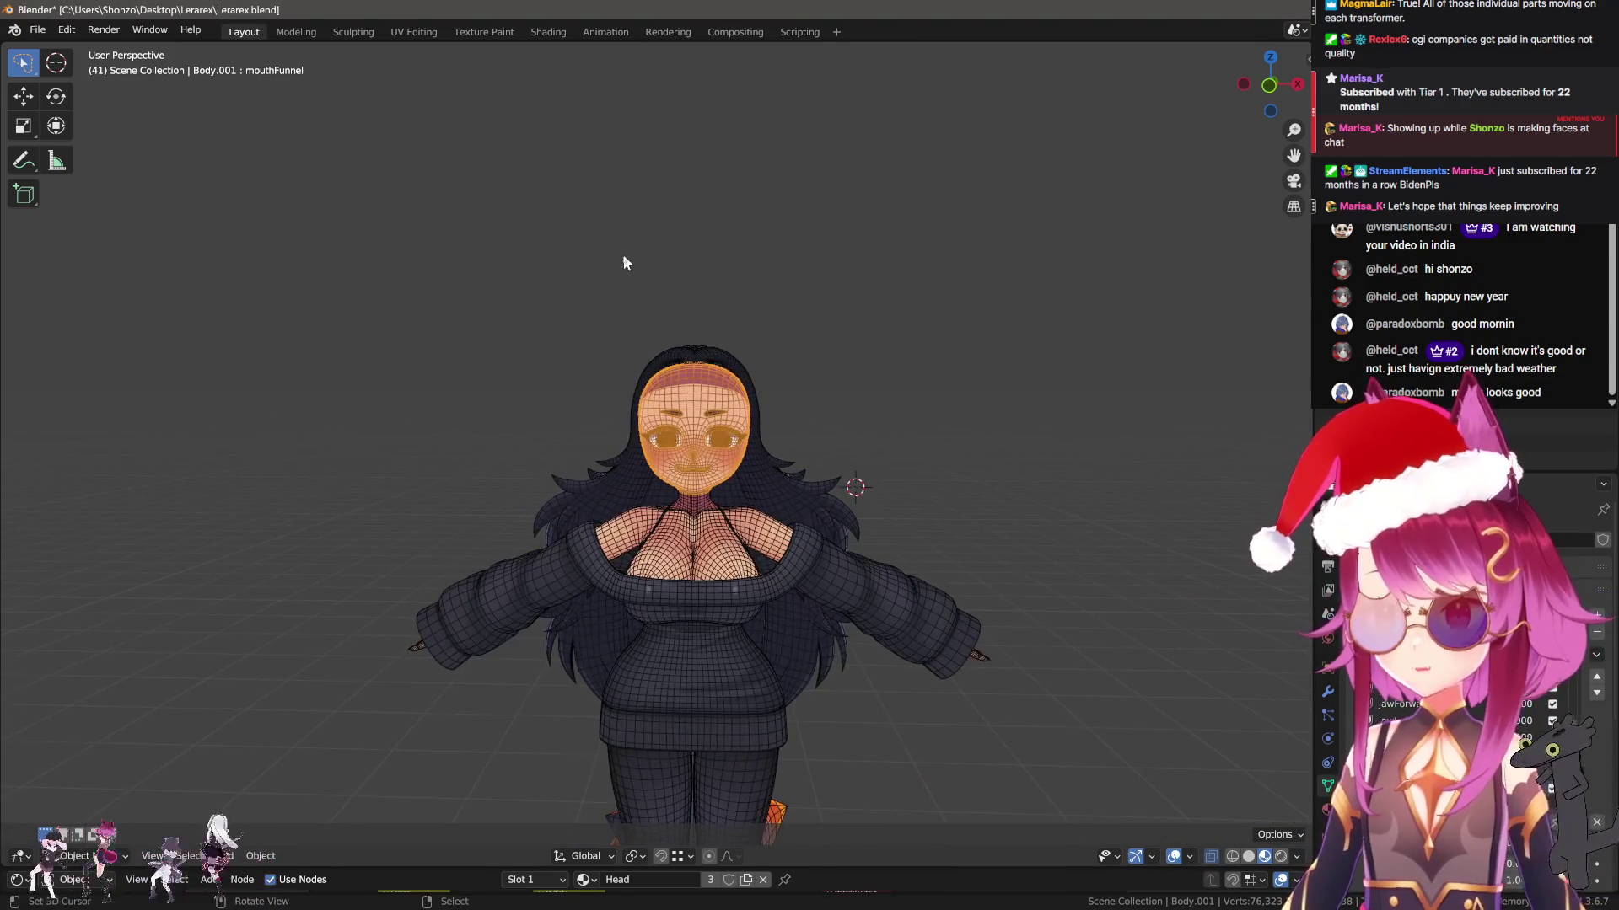
mouse_move(564, 307)
left_mouse_down()
mouse_move(642, 115)
mouse_move(658, 293)
left_mouse_up()
left_click_drag(574, 238, 695, 246)
mouse_move(767, 161)
left_mouse_down()
mouse_move(778, 320)
mouse_move(789, 240)
left_mouse_up()
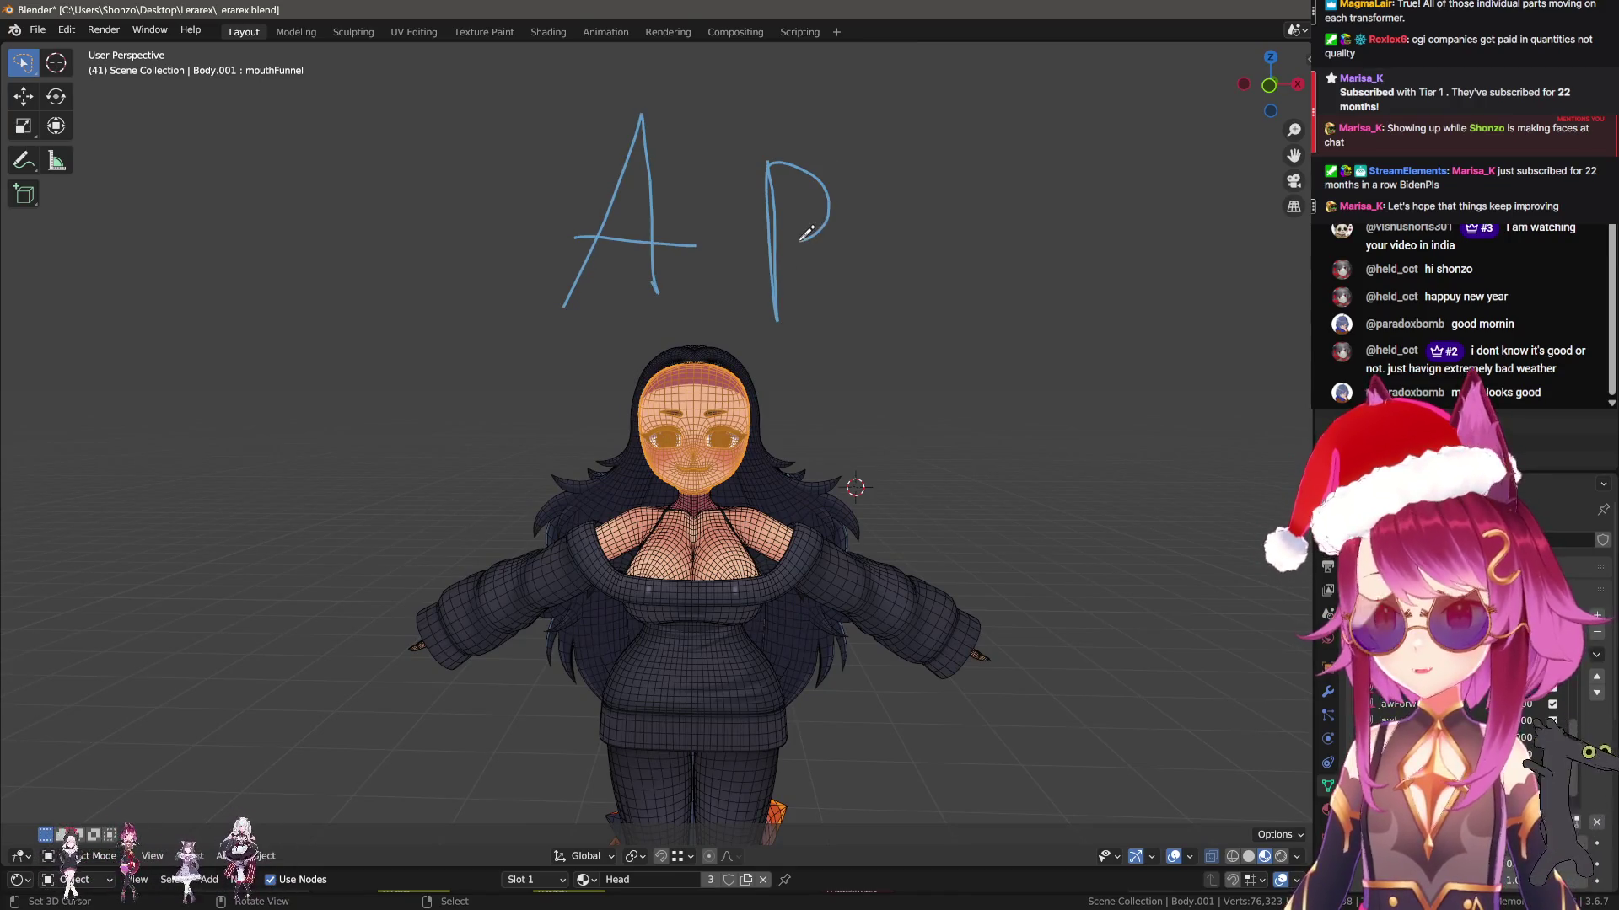
left_click_drag(899, 185, 919, 343)
mouse_move(902, 190)
left_mouse_down()
mouse_move(909, 253)
mouse_move(955, 274)
left_mouse_up()
left_click_drag(1016, 179, 1090, 302)
mouse_move(1148, 201)
left_mouse_down()
mouse_move(1090, 290)
mouse_move(1087, 381)
left_mouse_up()
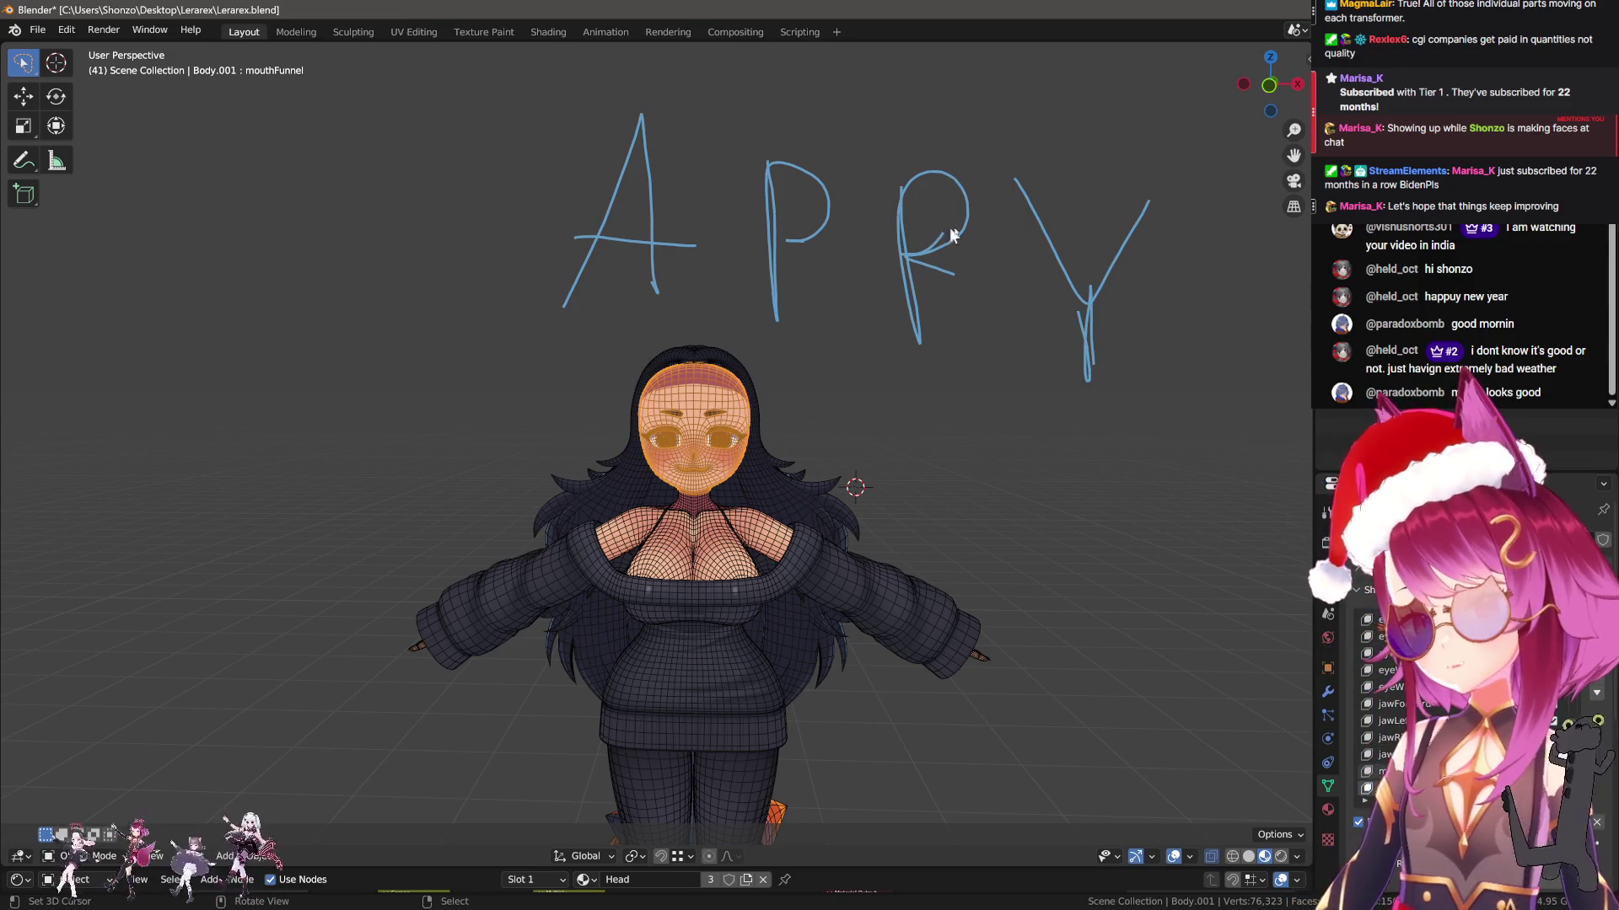
scroll(934, 366, "down", 2)
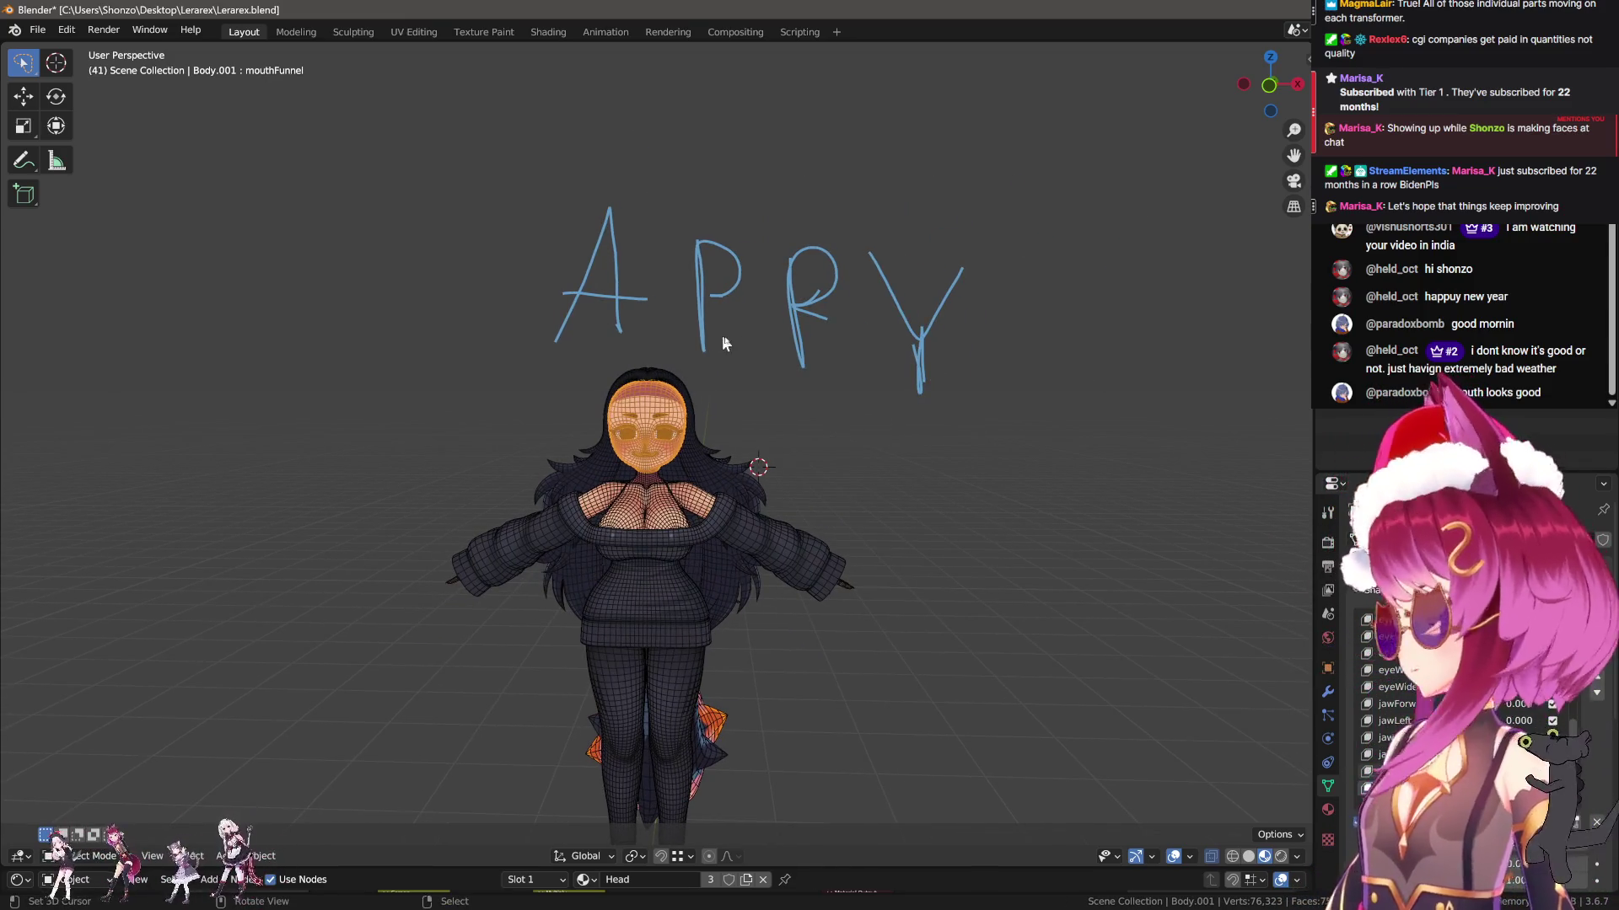
mouse_move(944, 337)
left_mouse_down("ctrl")
mouse_move(864, 442)
mouse_move(579, 282)
mouse_move(705, 181)
left_mouse_up("ctrl")
left_click_drag(458, 85, 469, 253)
left_click_drag(472, 181, 545, 94)
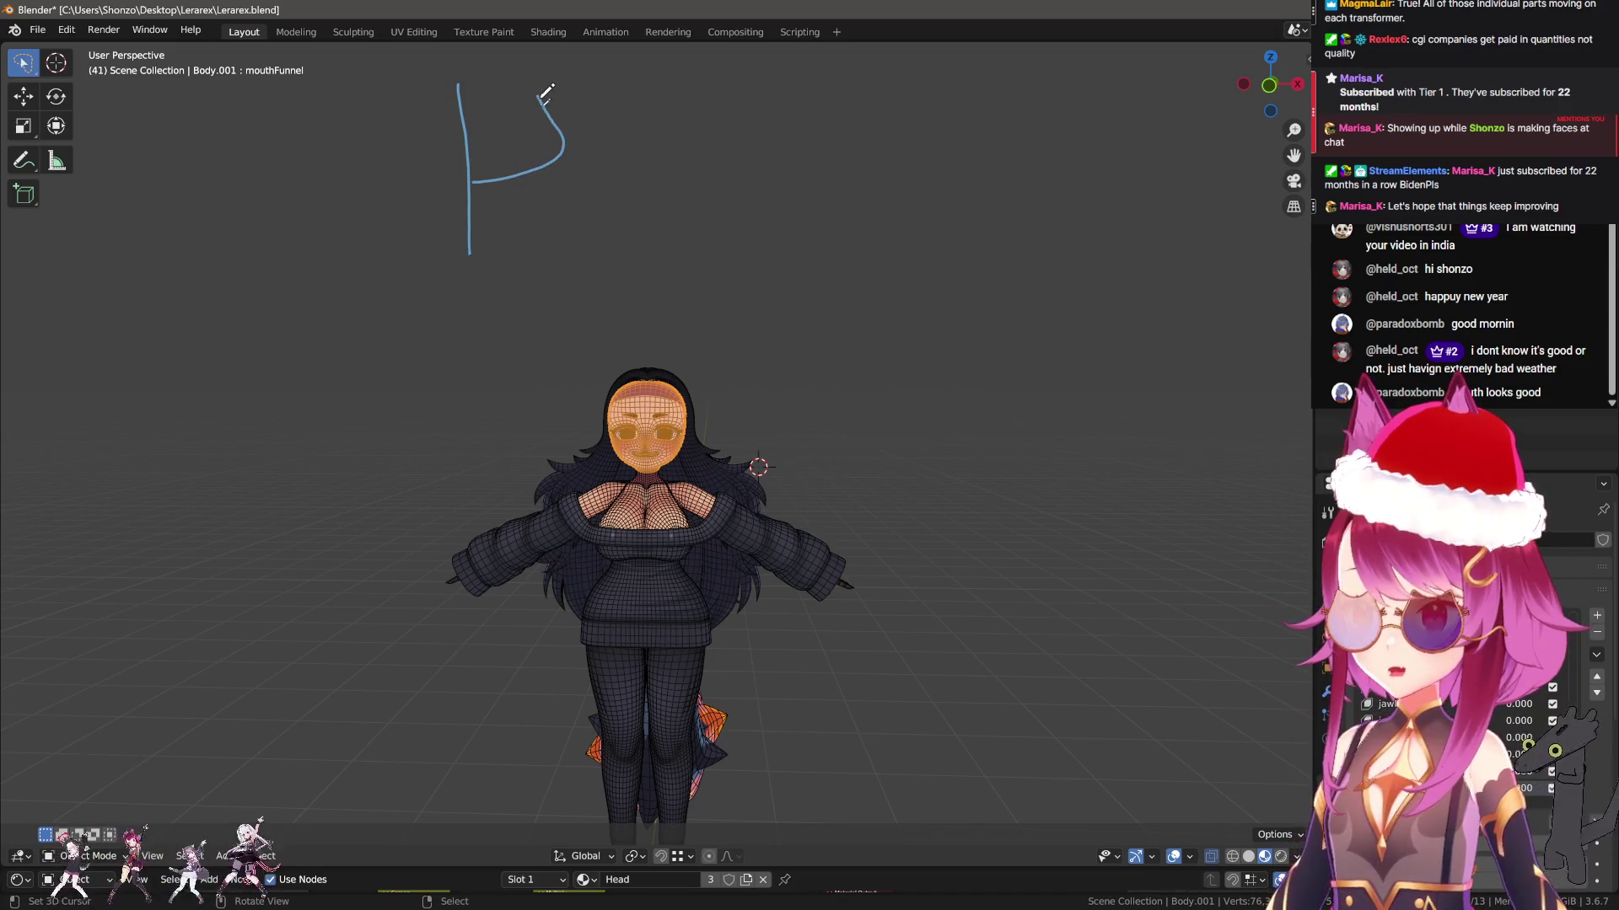
mouse_move(668, 169)
left_mouse_down()
mouse_move(706, 223)
mouse_move(750, 197)
left_mouse_up()
left_click_drag(788, 108, 794, 269)
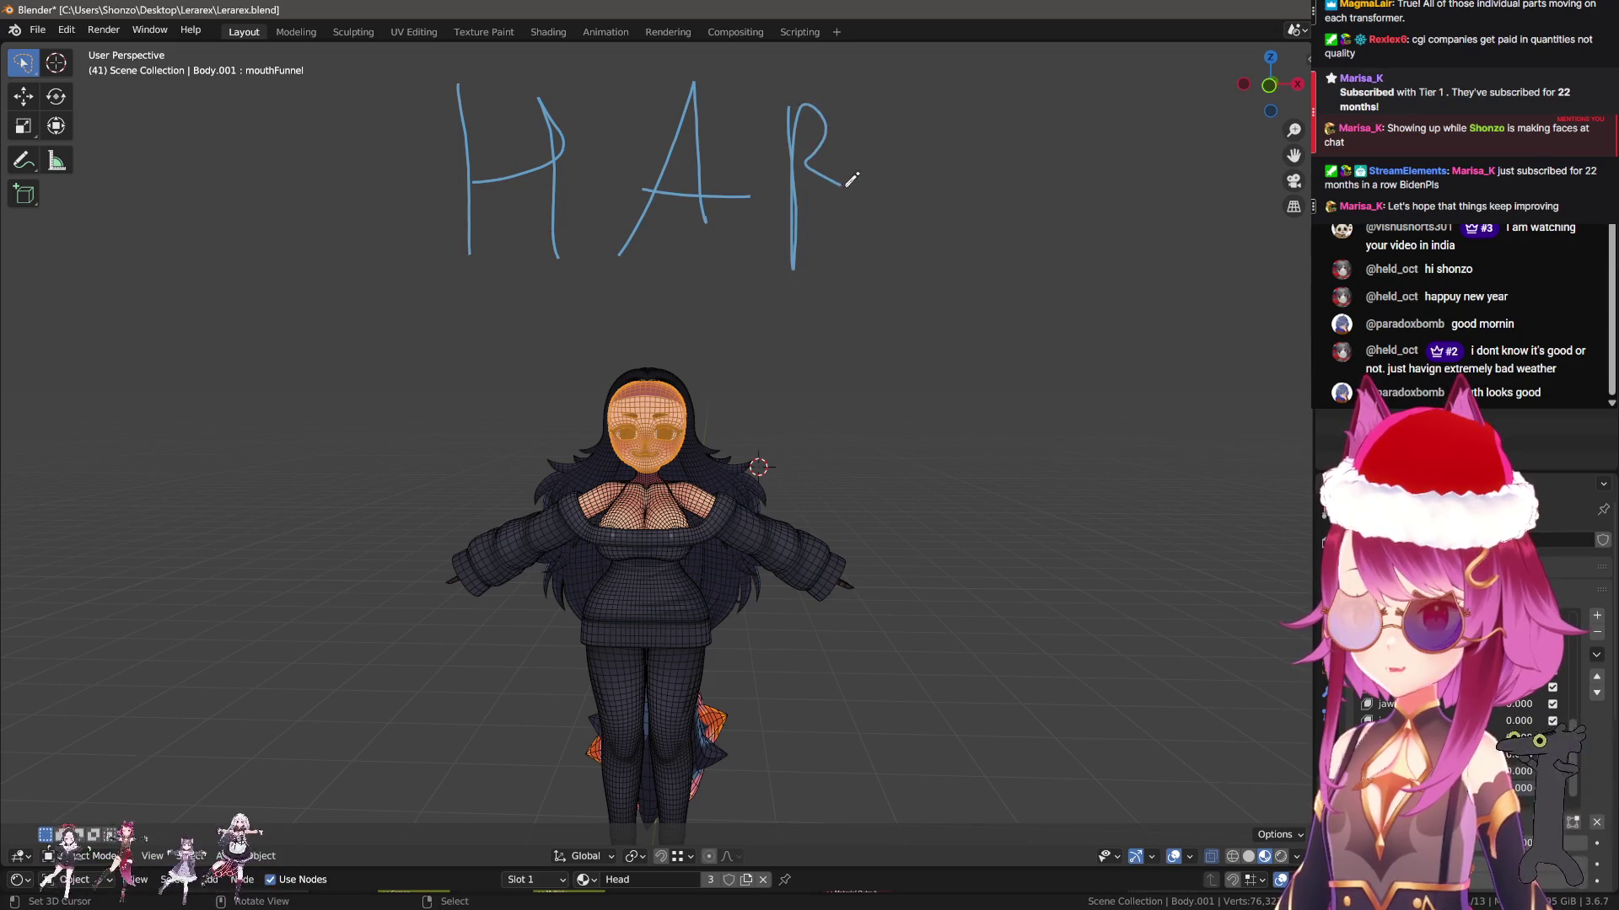
mouse_move(852, 179)
left_mouse_down("ctrl")
mouse_move(848, 109)
mouse_move(795, 266)
left_mouse_up("ctrl")
left_click_drag(801, 94, 818, 166)
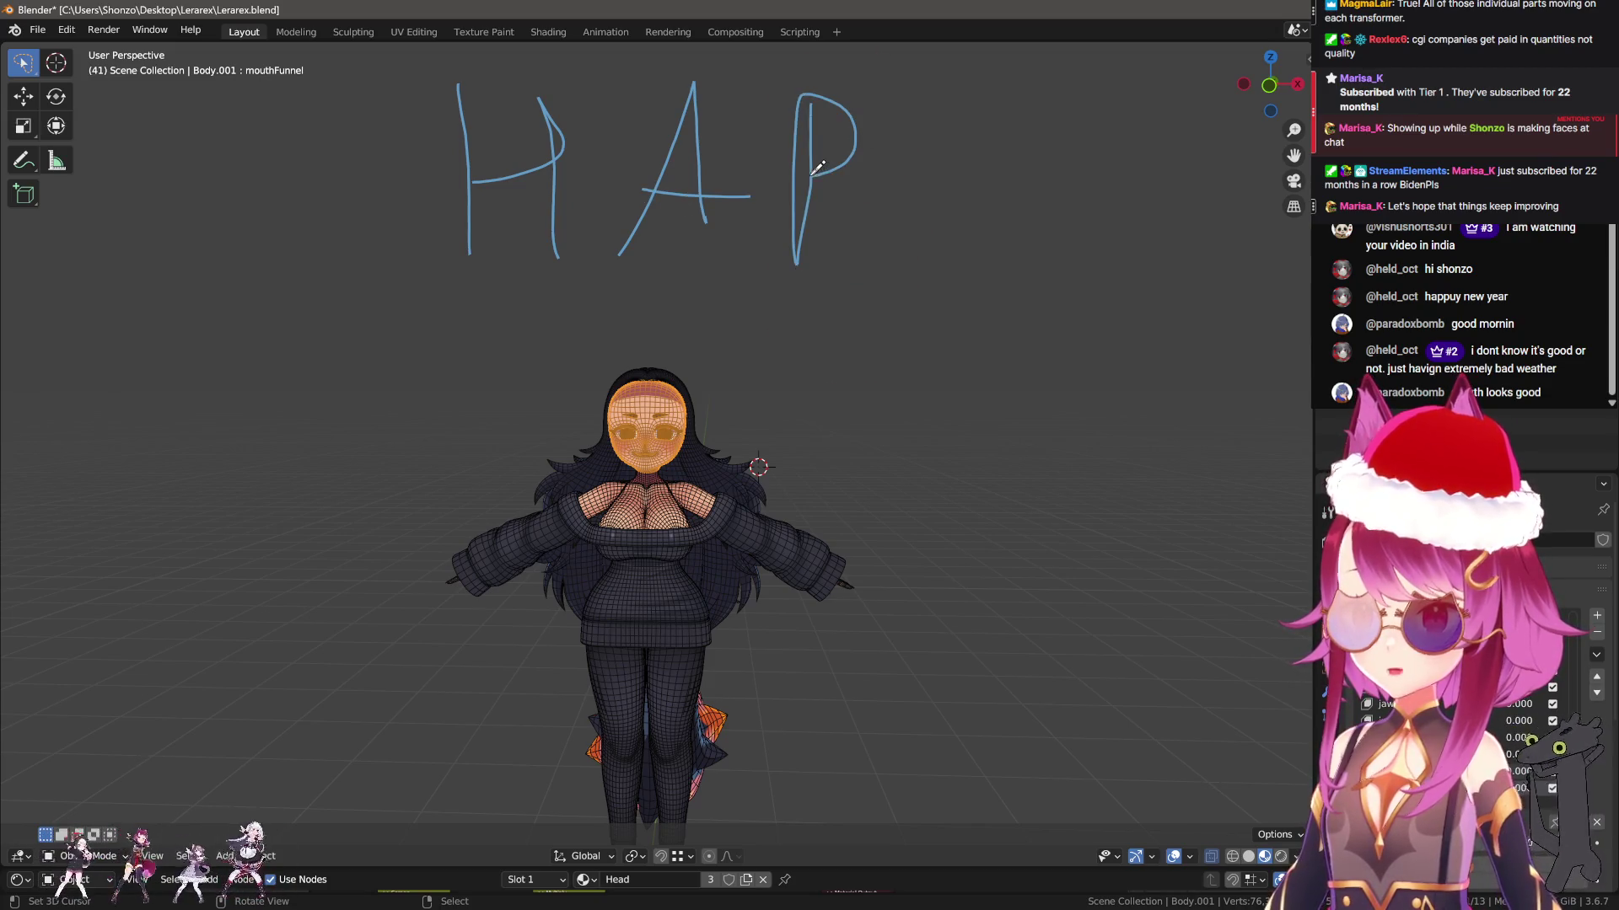
left_click_drag(916, 128, 918, 187)
left_click_drag(1058, 204, 1055, 270)
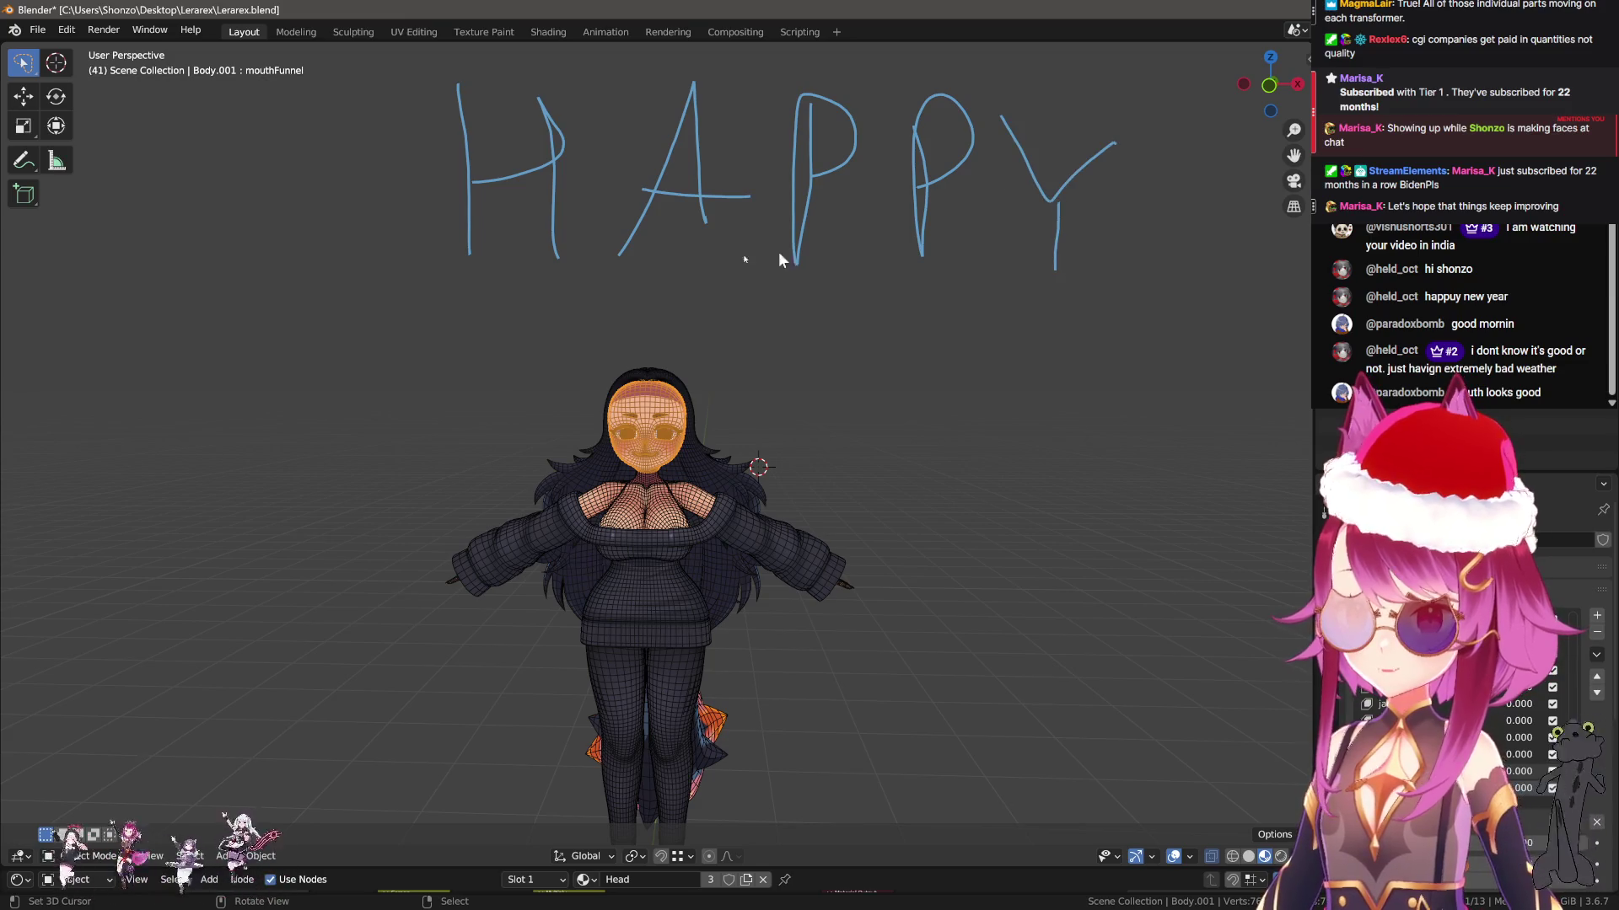
left_click_drag(553, 245, 524, 116, "ctrl")
left_click_drag(570, 229, 796, 211, "ctrl")
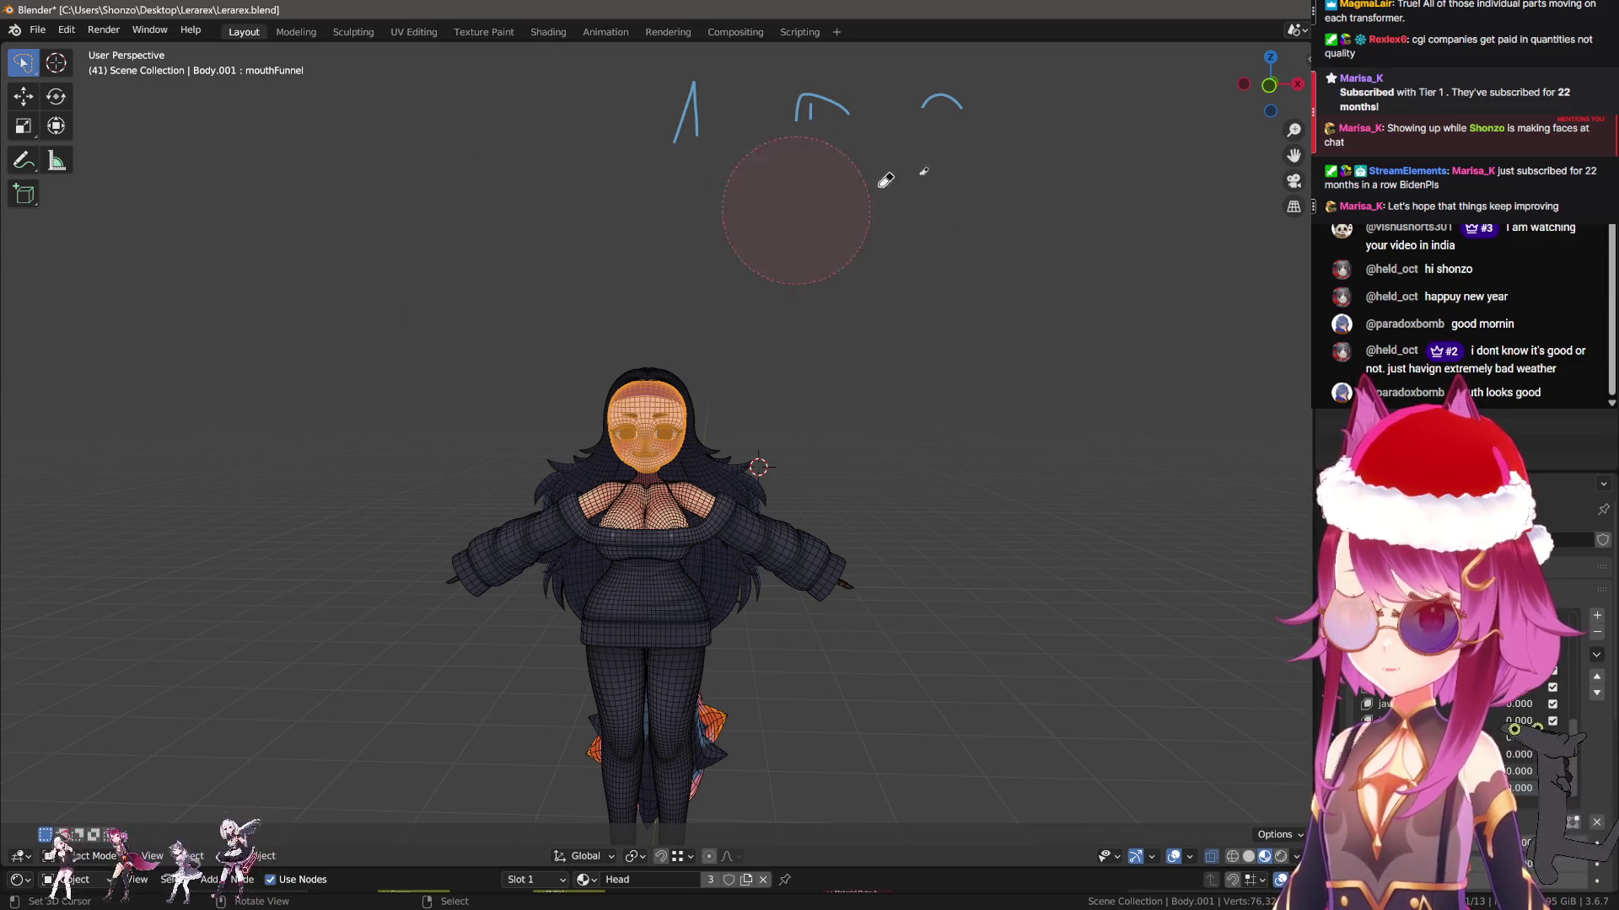
scroll(637, 232, "down", 10)
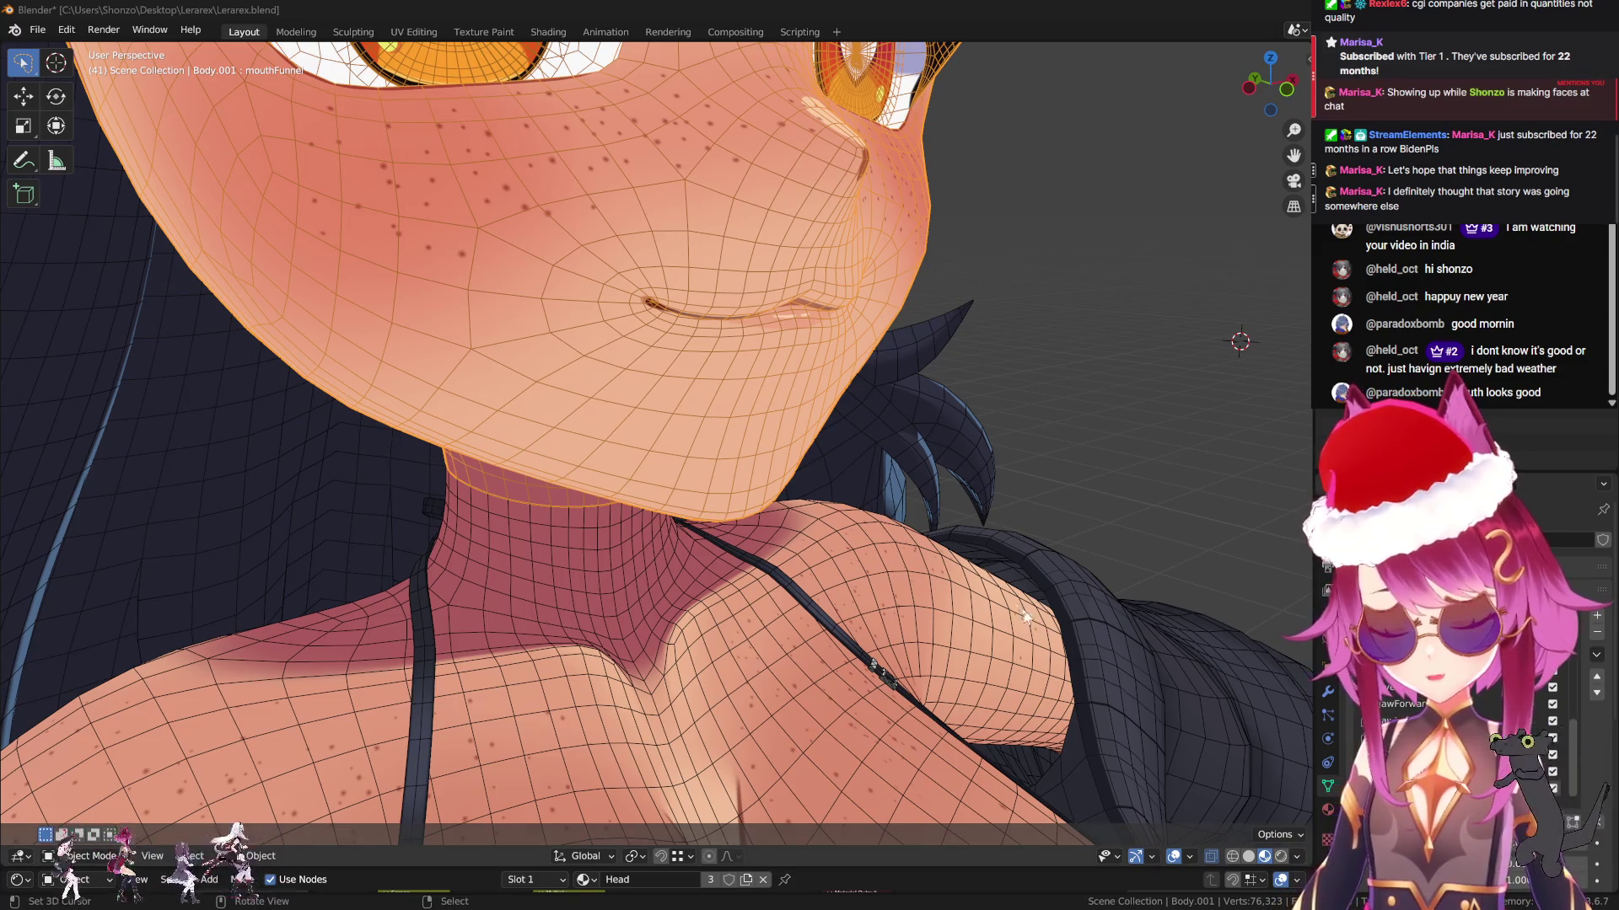
In Edit Mode, select all vertices and Blend from Shape using Oh at -1.1
mouse_move(927, 548)
middle_mouse_down()
mouse_move(911, 578)
mouse_move(843, 613)
mouse_move(1281, 734)
middle_mouse_up()
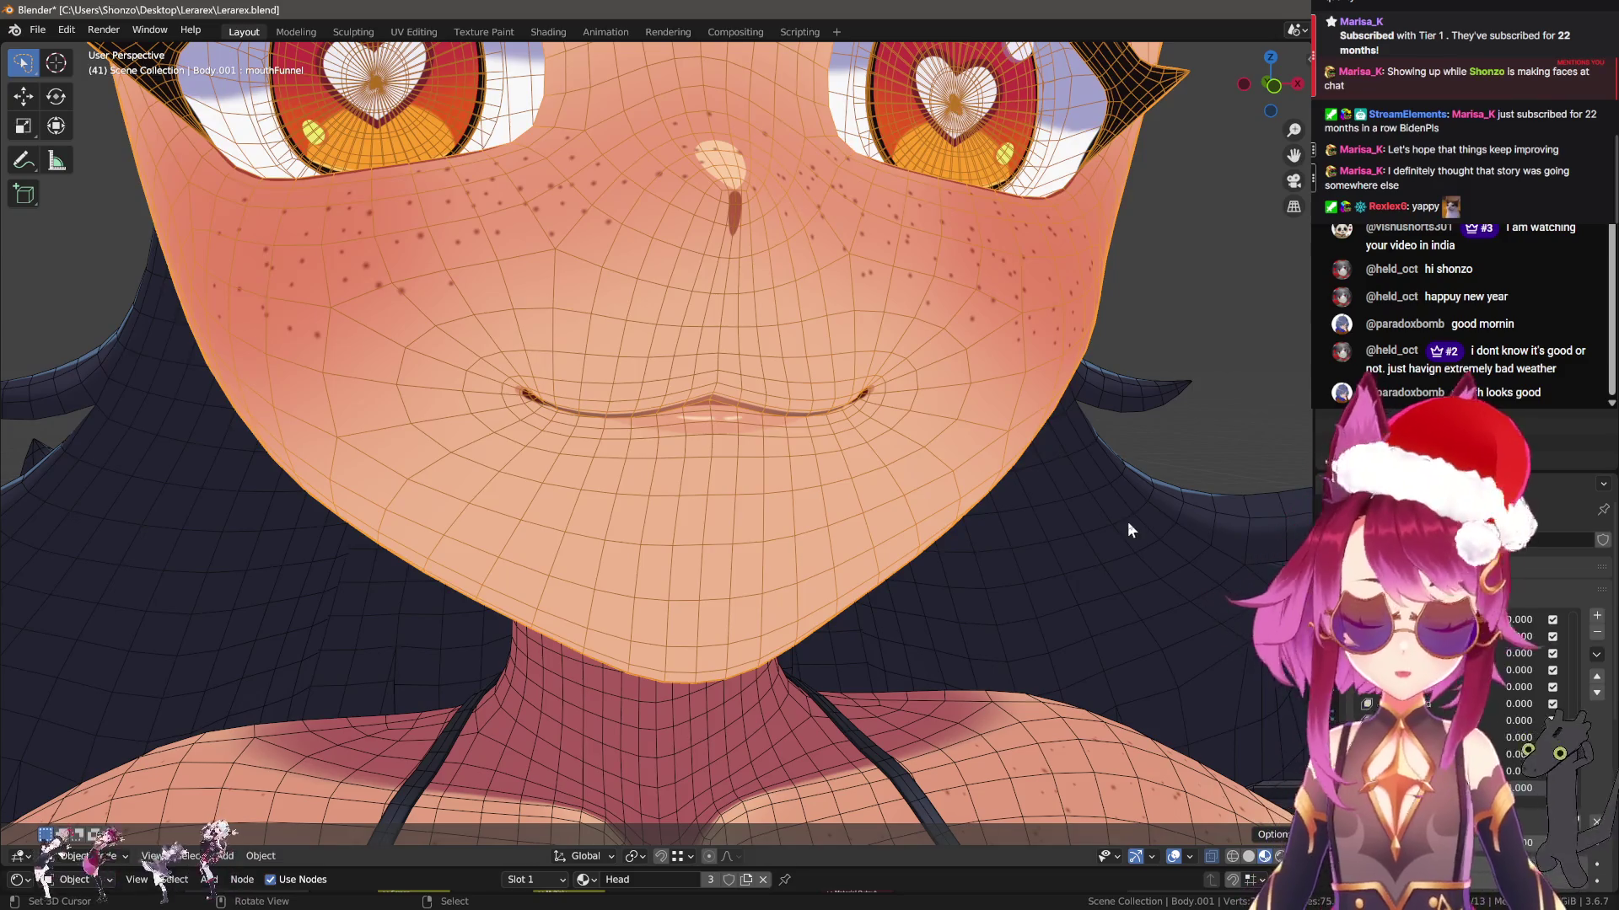
key("Tab")
middle_click_drag(969, 523, 1036, 550)
key("a")
scroll(1036, 550, "down", 5)
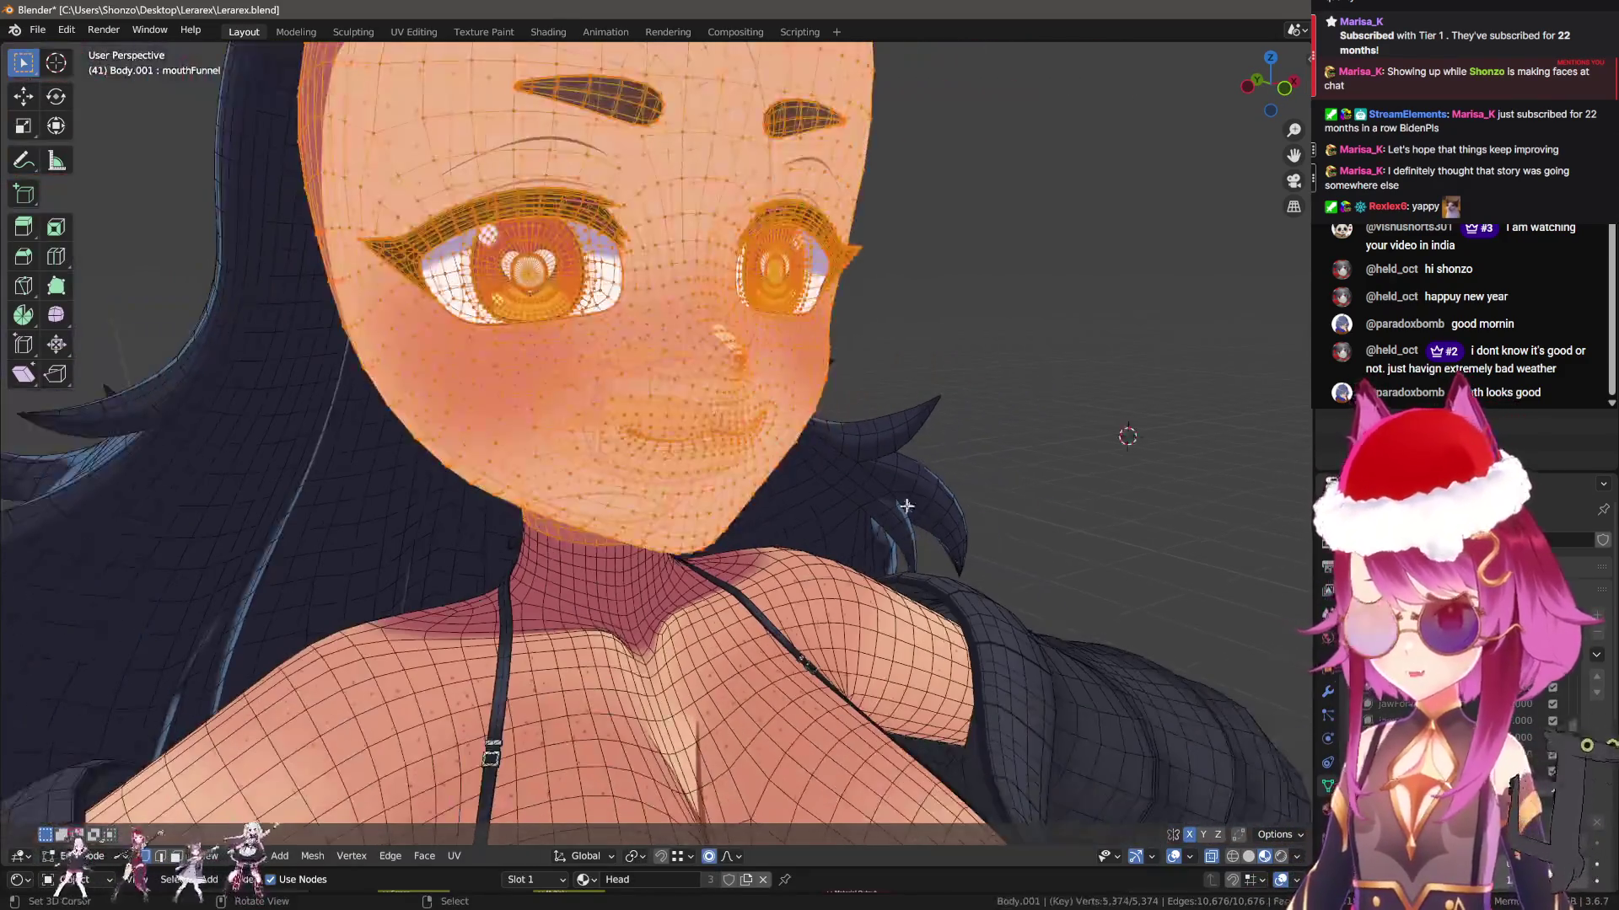
key("F3")
key("Return")
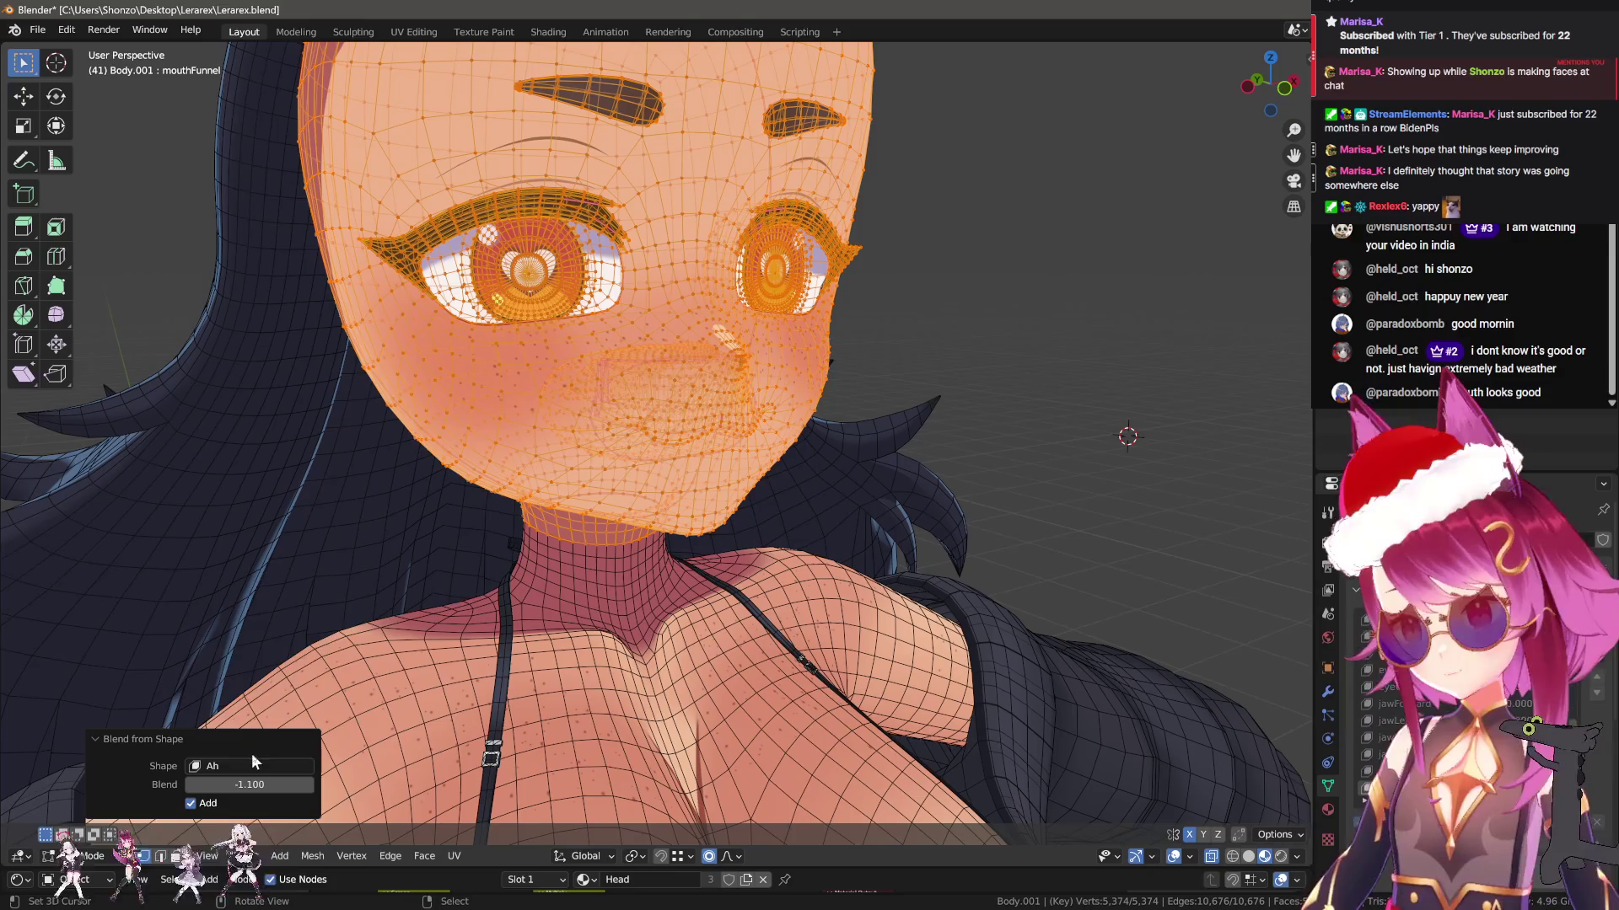
left_click(252, 765)
left_click(244, 643)
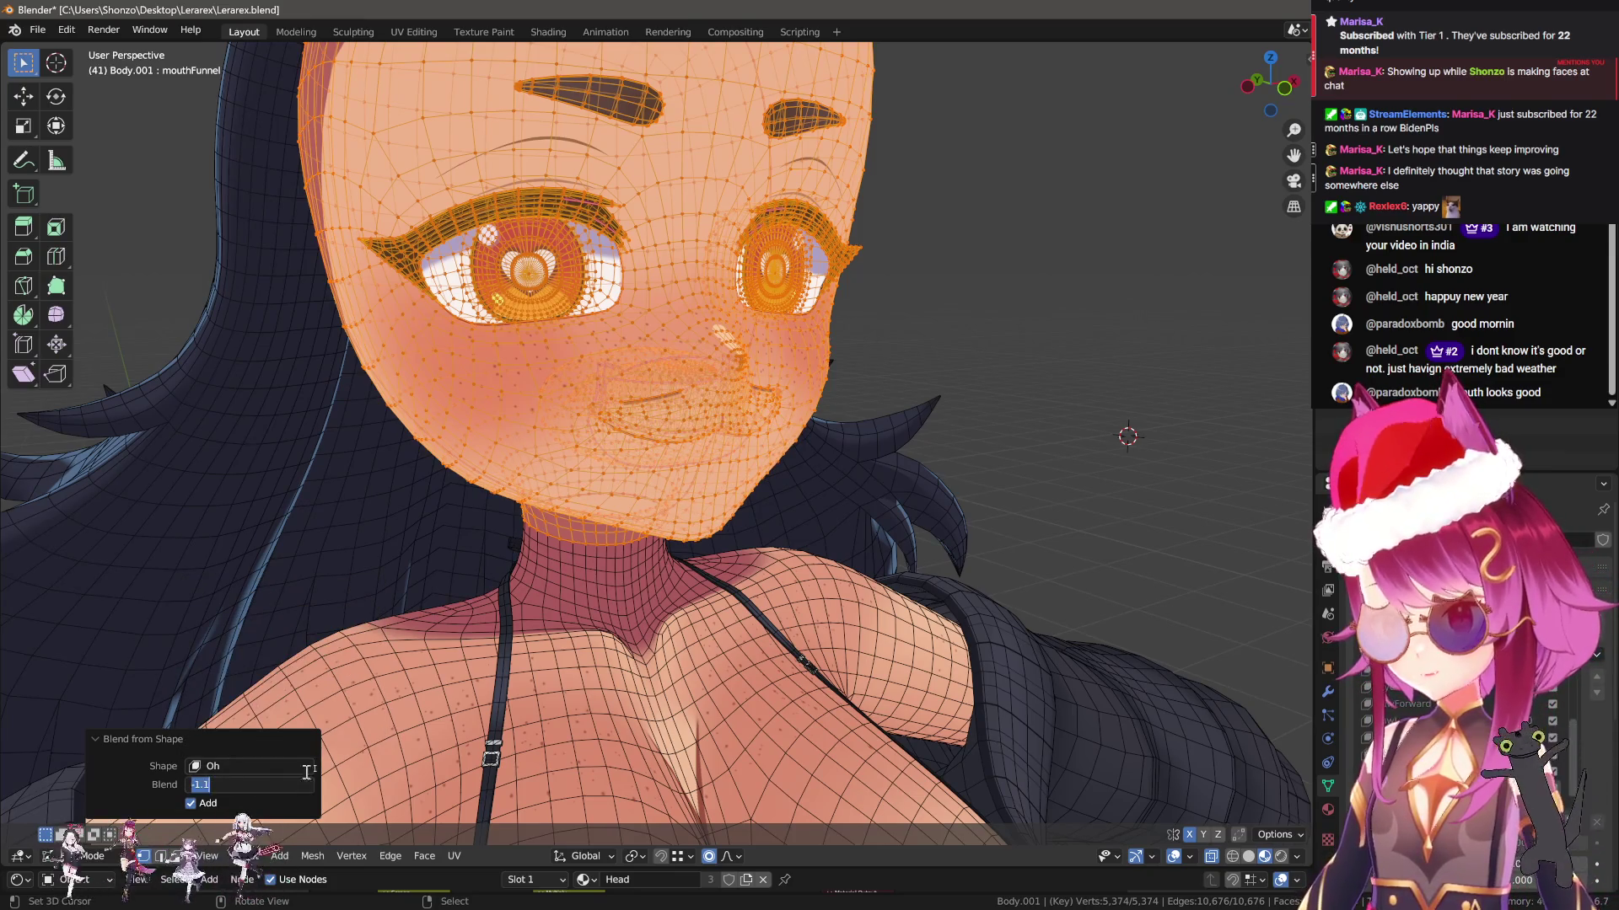
type("1.000")
Return to Object Mode and orbit around the reshaped mouth
key("Tab")
scroll(882, 543, "up", 5)
scroll(883, 544, "down", 5)
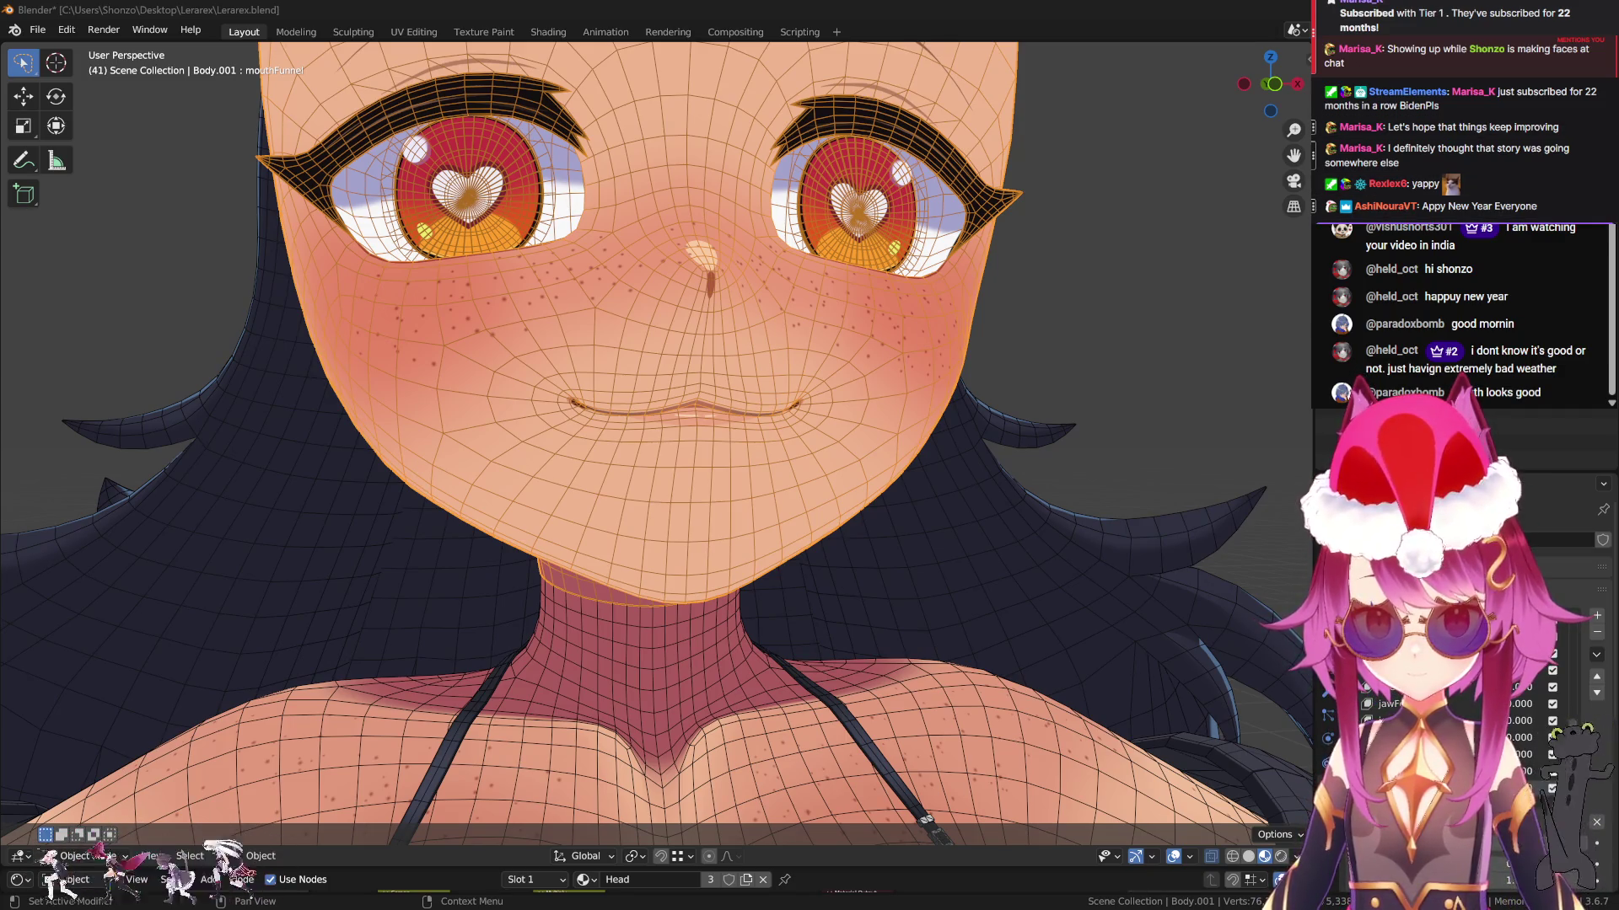
middle_click_drag(910, 460, 811, 455)
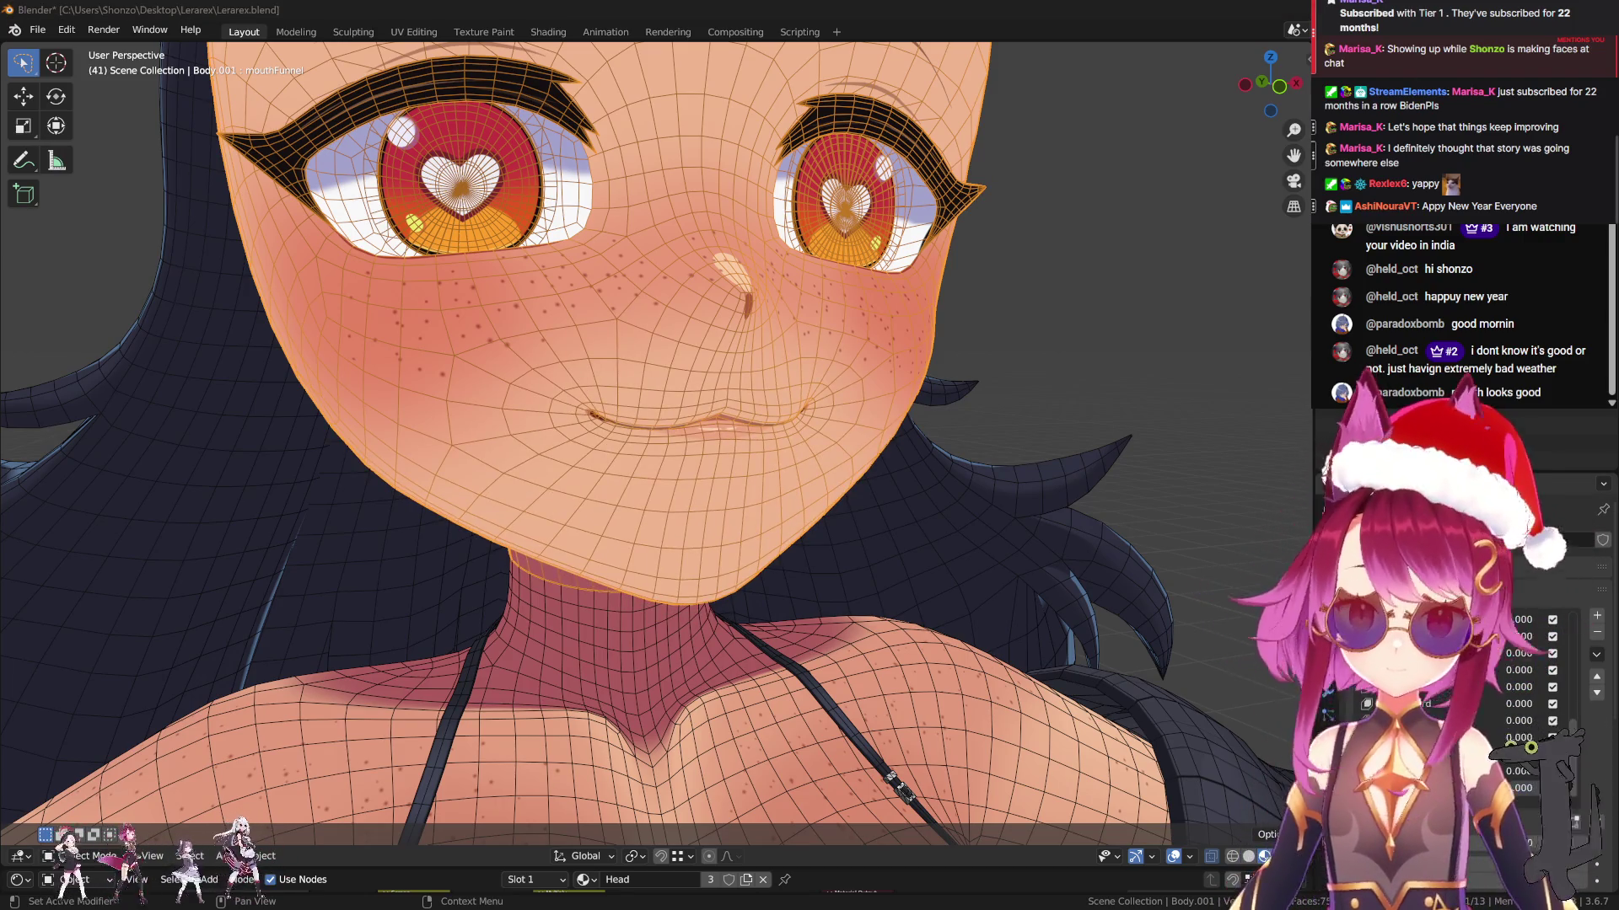
Add the mouthPucker shape key and enter Sculpt Mode through Quick Favorites
left_click(1596, 617)
scroll(1017, 701, "up", 3)
middle_click_drag(1016, 701, 836, 521)
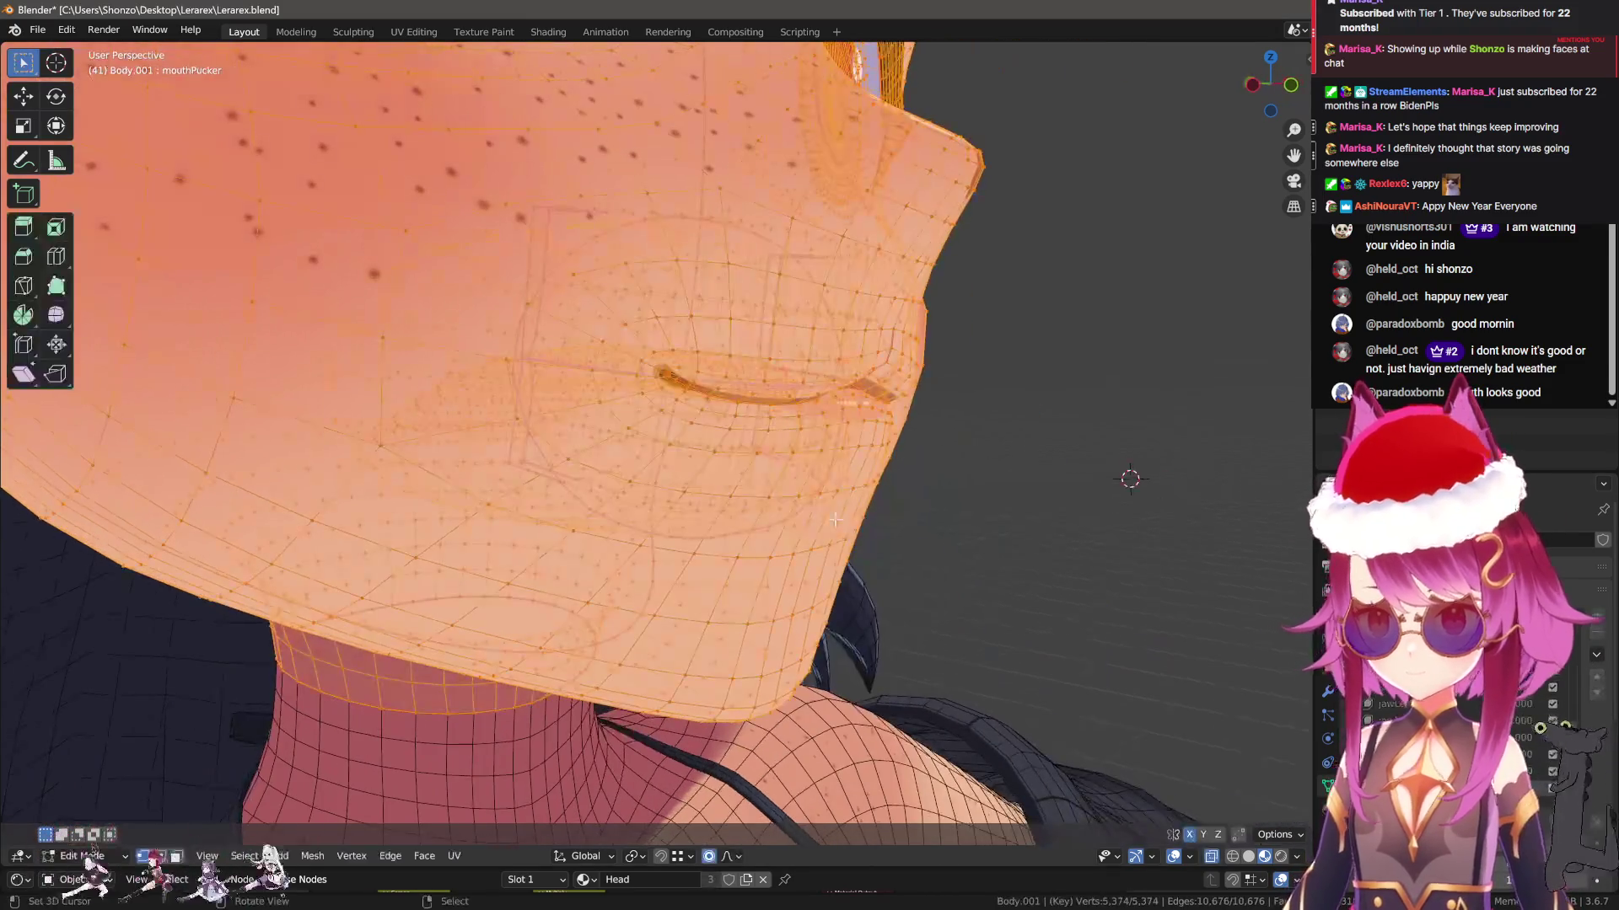
key("q")
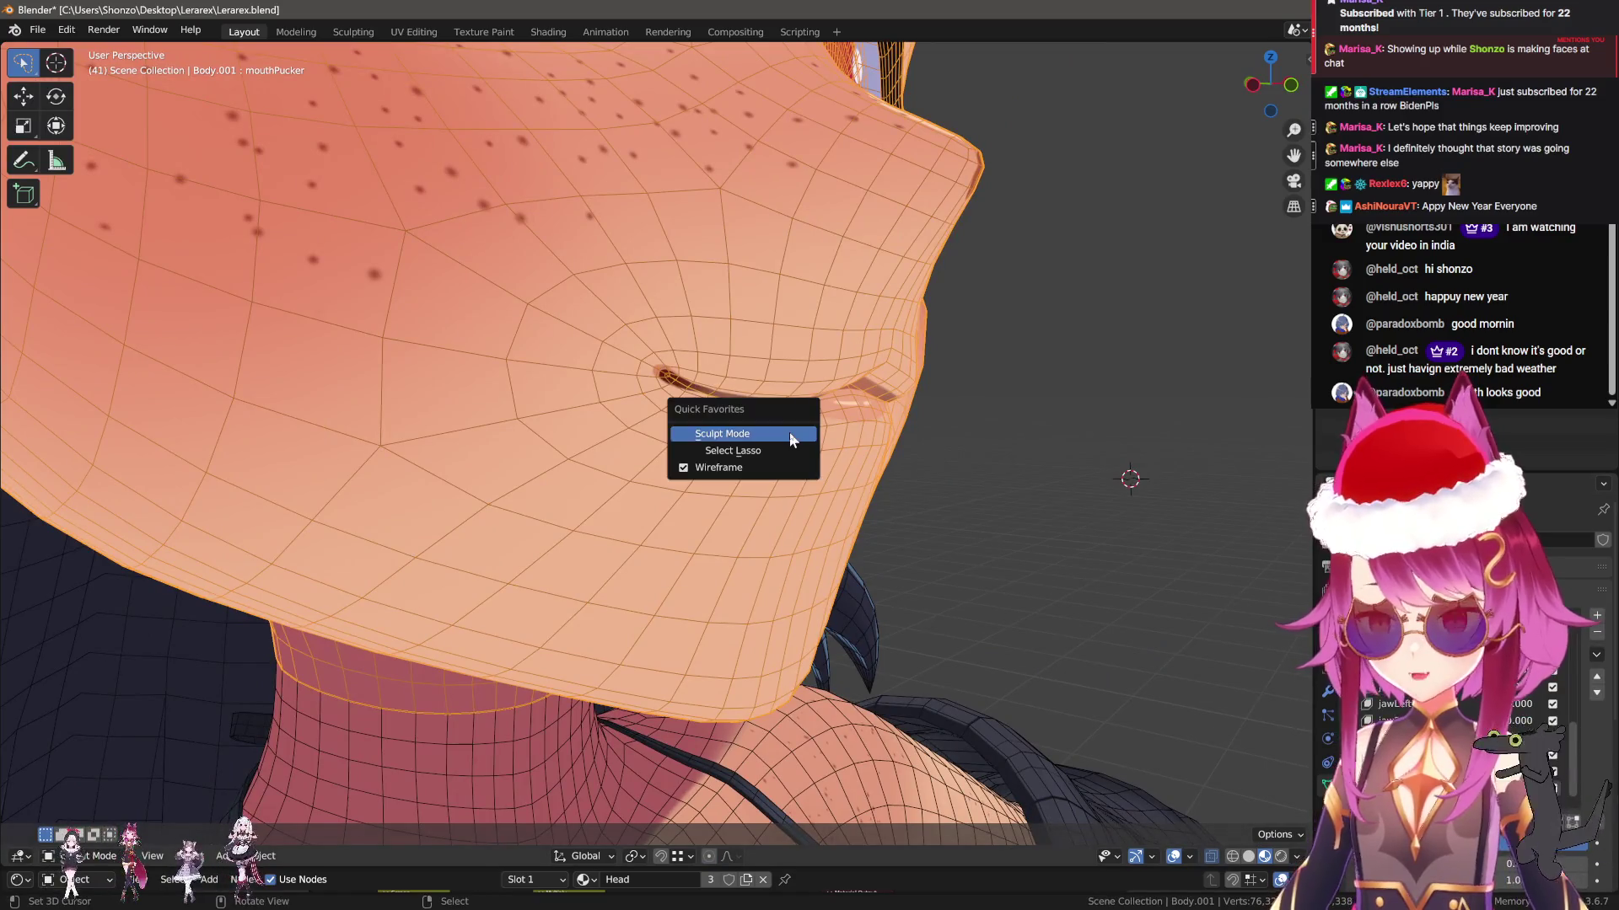
left_click(756, 467)
key("q")
left_click(740, 449)
key("q")
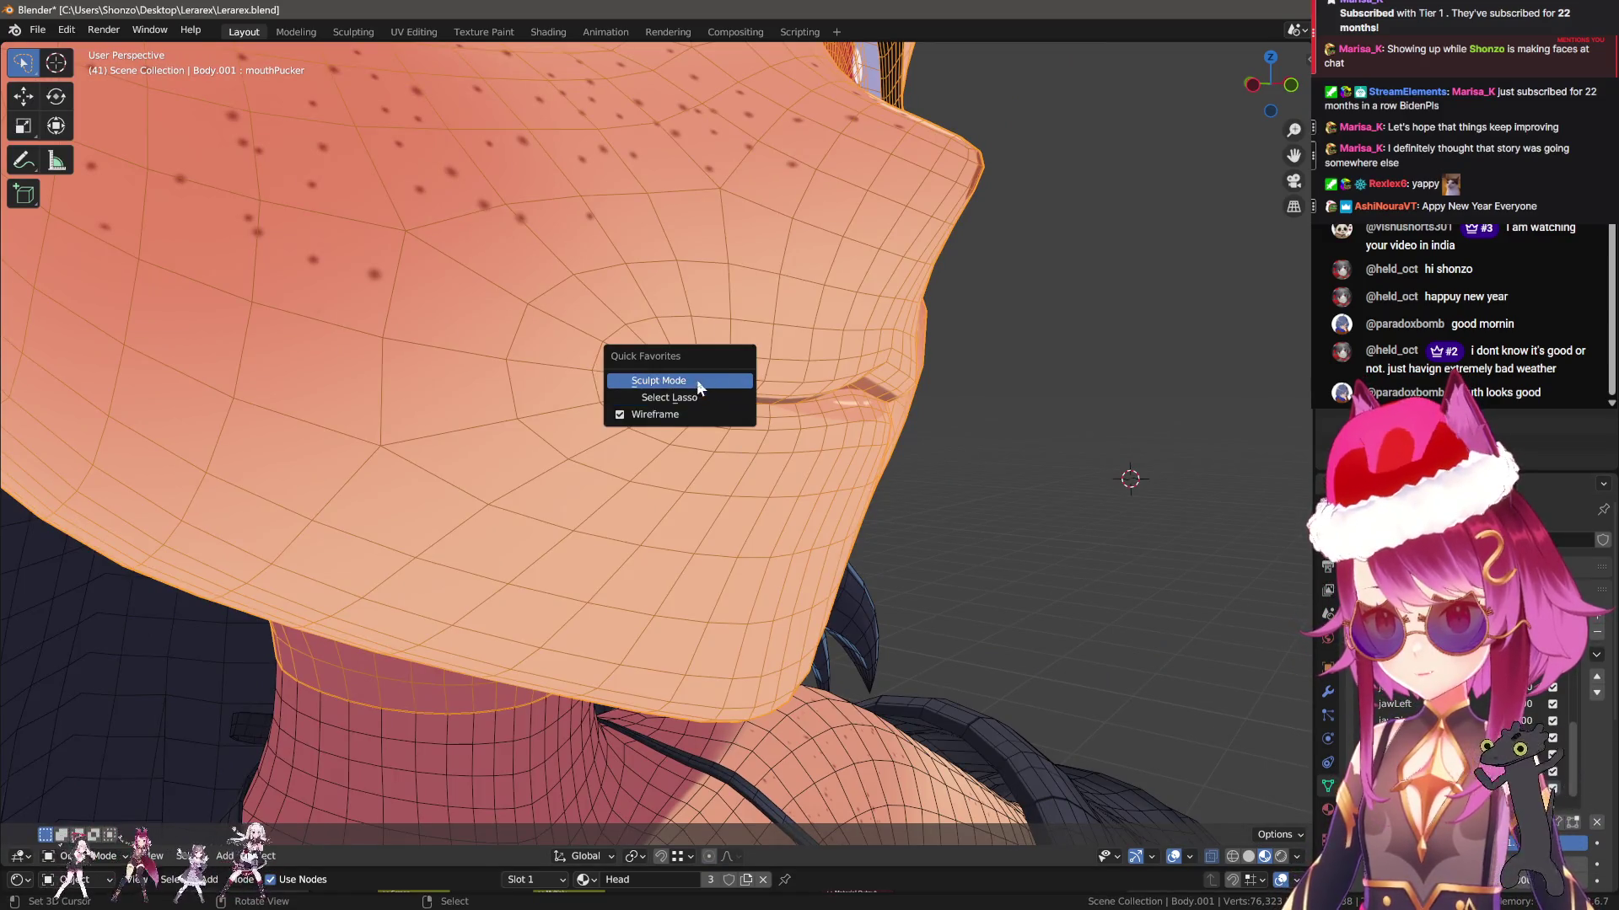
left_click(697, 379)
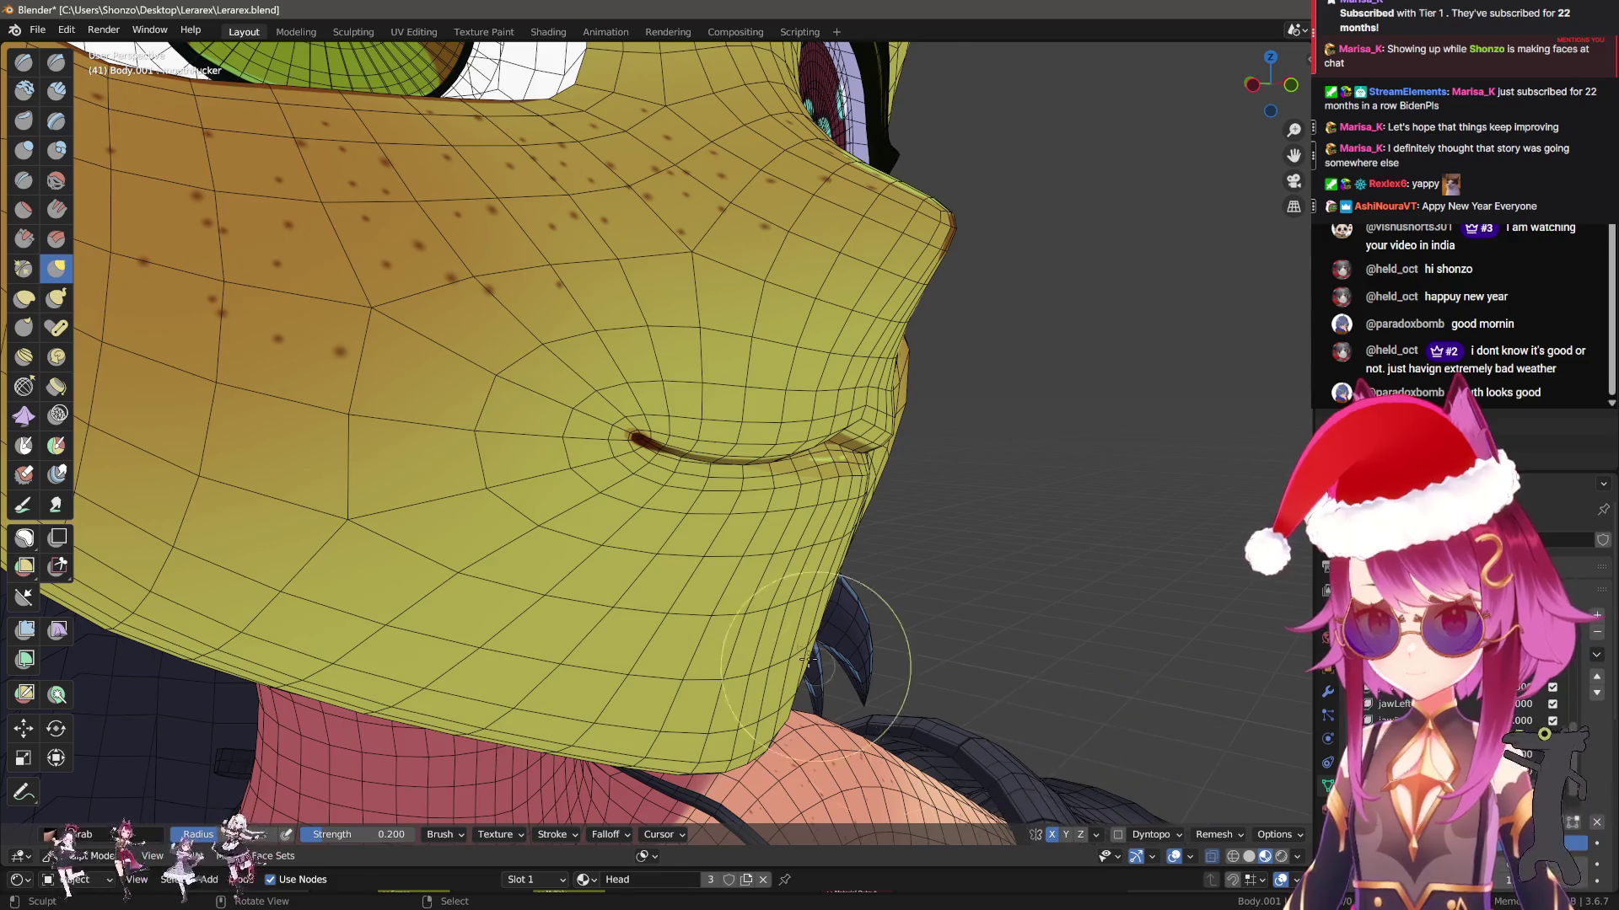
Enable Face Sets Boundary automasking and grab the mouth corner to reshape the lip line
middle_click_drag(842, 659, 746, 530)
key("q")
left_click(742, 589)
middle_click_drag(759, 469, 607, 515)
key("q")
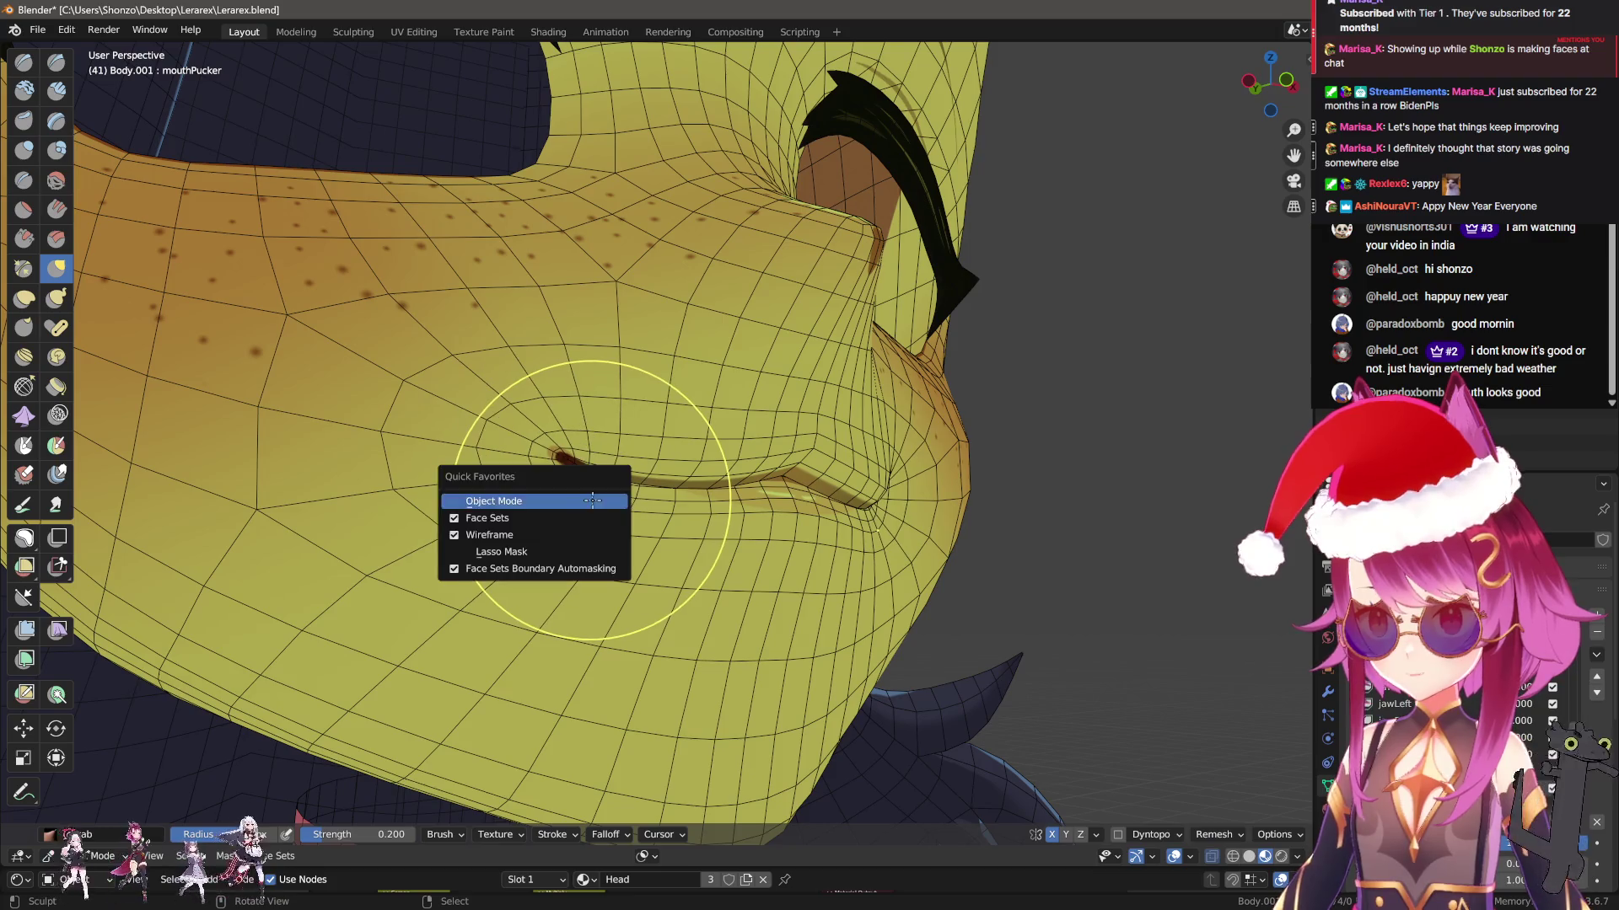
left_click(528, 567)
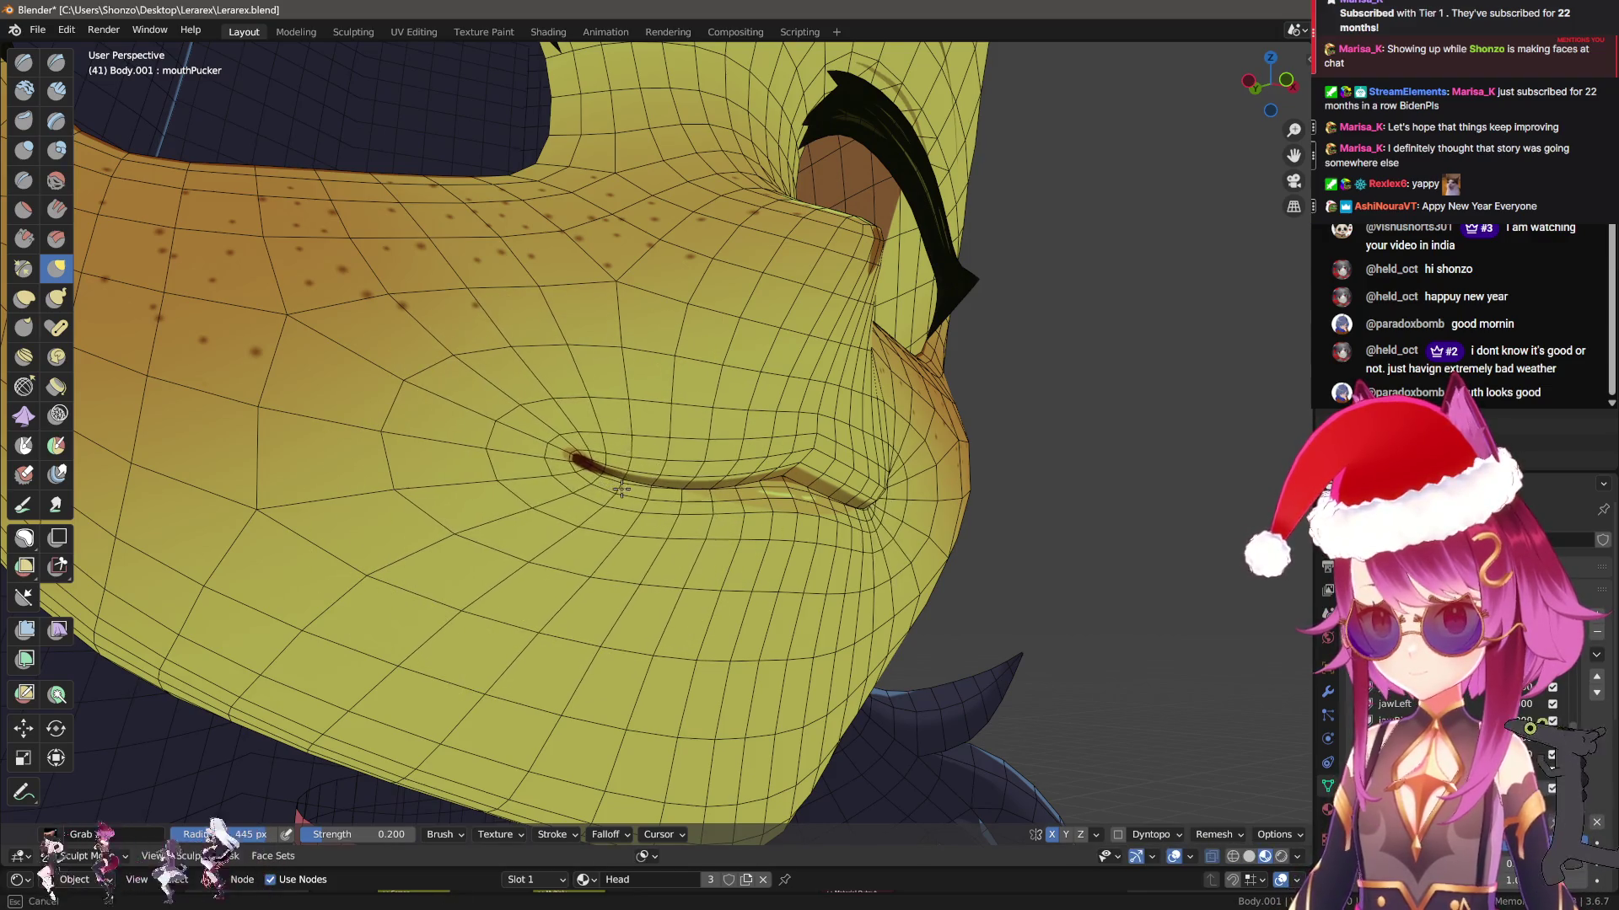
mouse_move(763, 573)
middle_mouse_down()
mouse_move(650, 452)
mouse_move(650, 469)
mouse_move(774, 404)
middle_mouse_up()
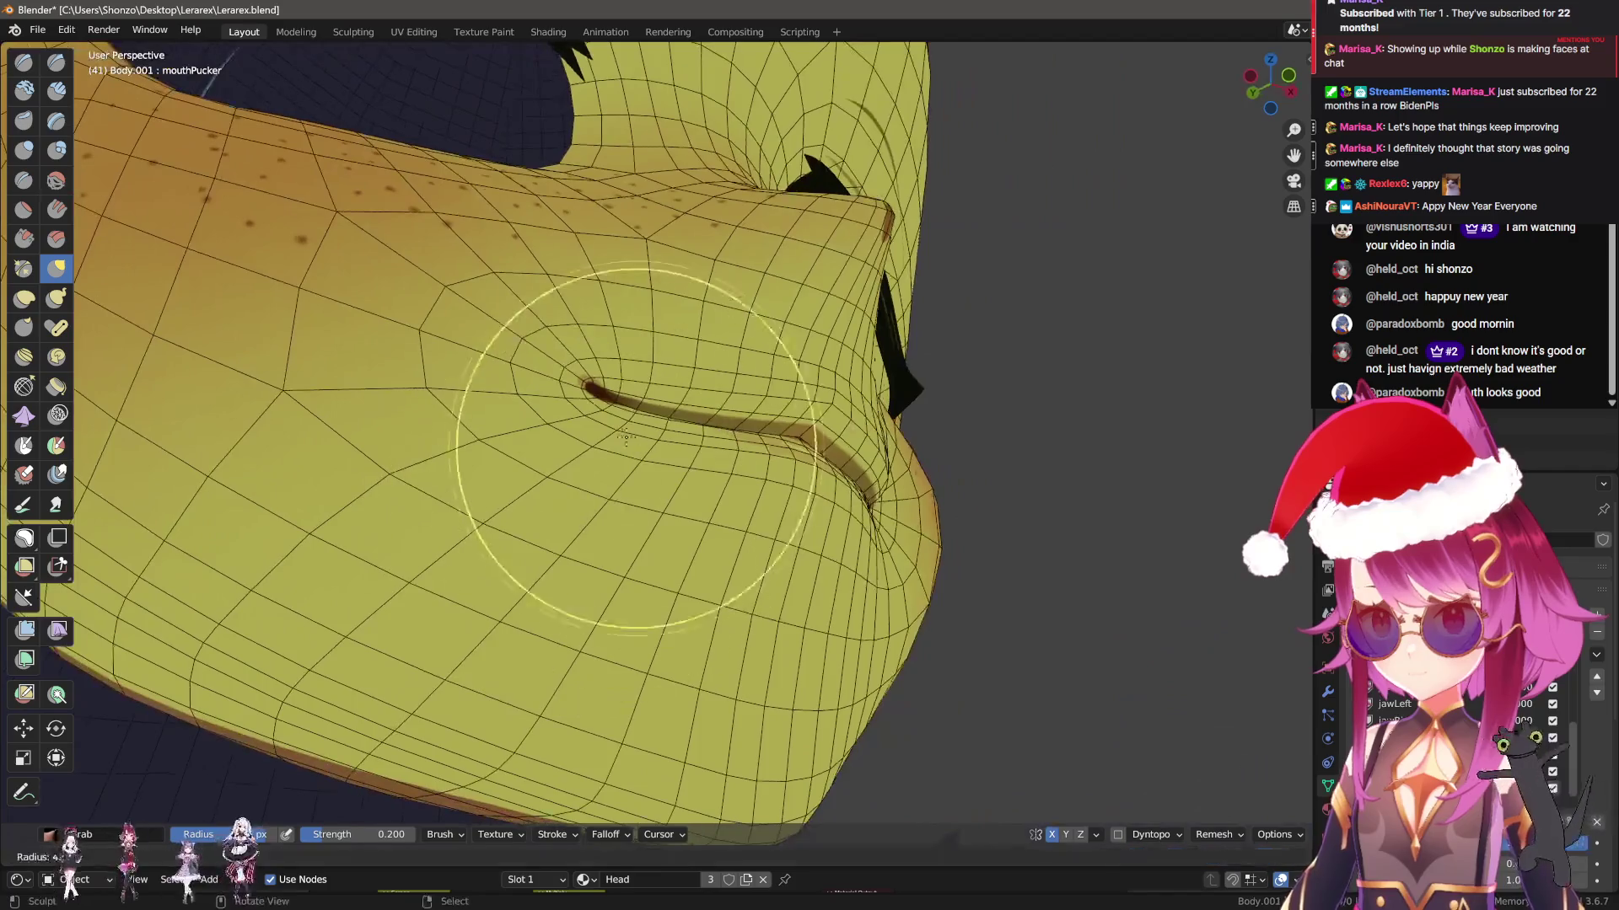
left_click_drag(605, 394, 675, 388)
Inspect the puckered lips from low and frontal angles, then switch to box masking
mouse_move(661, 372)
middle_mouse_down()
mouse_move(687, 343)
mouse_move(729, 396)
mouse_move(560, 319)
mouse_move(590, 320)
mouse_move(824, 535)
mouse_move(776, 463)
middle_mouse_up()
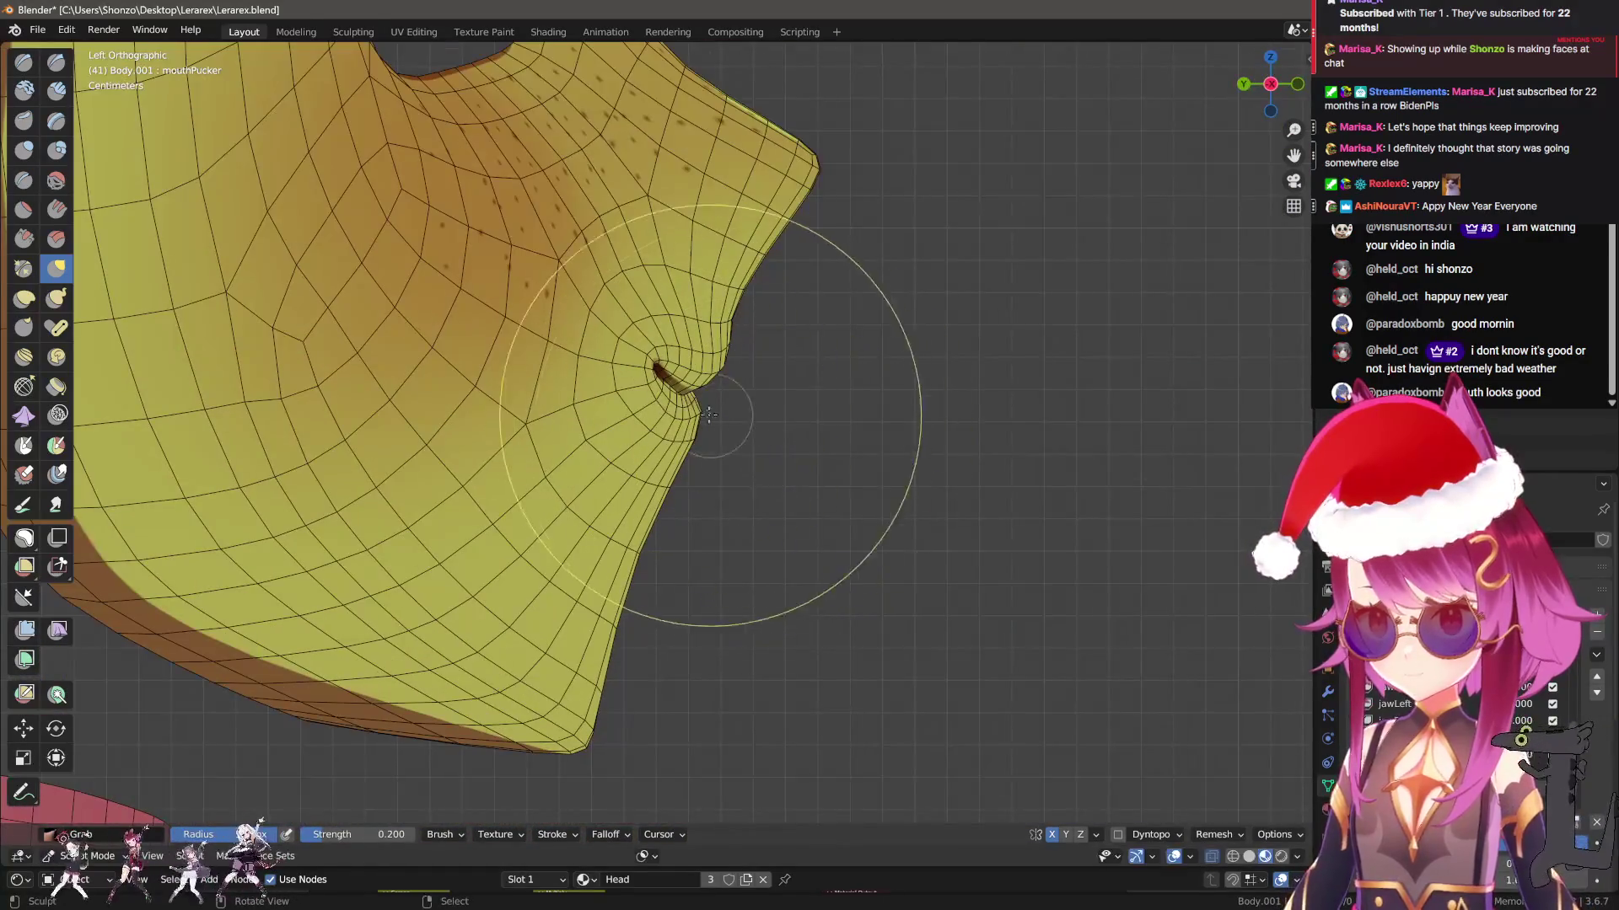
middle_click_drag(708, 414, 705, 372)
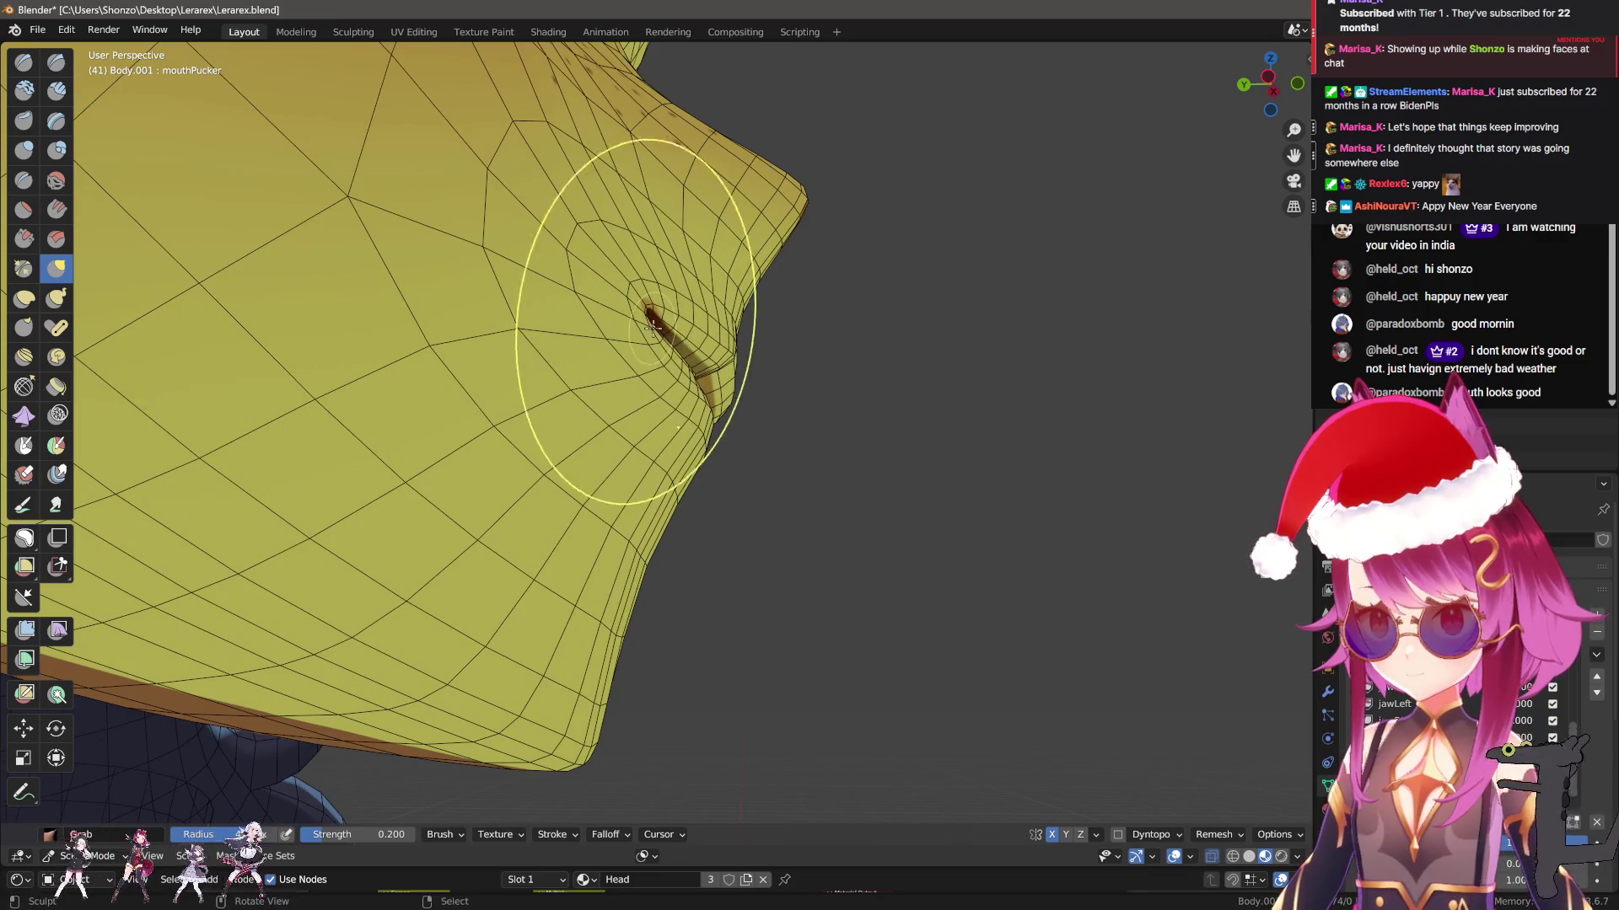
mouse_move(701, 386)
middle_mouse_down()
mouse_move(687, 343)
mouse_move(700, 388)
mouse_move(506, 343)
mouse_move(459, 368)
middle_mouse_up()
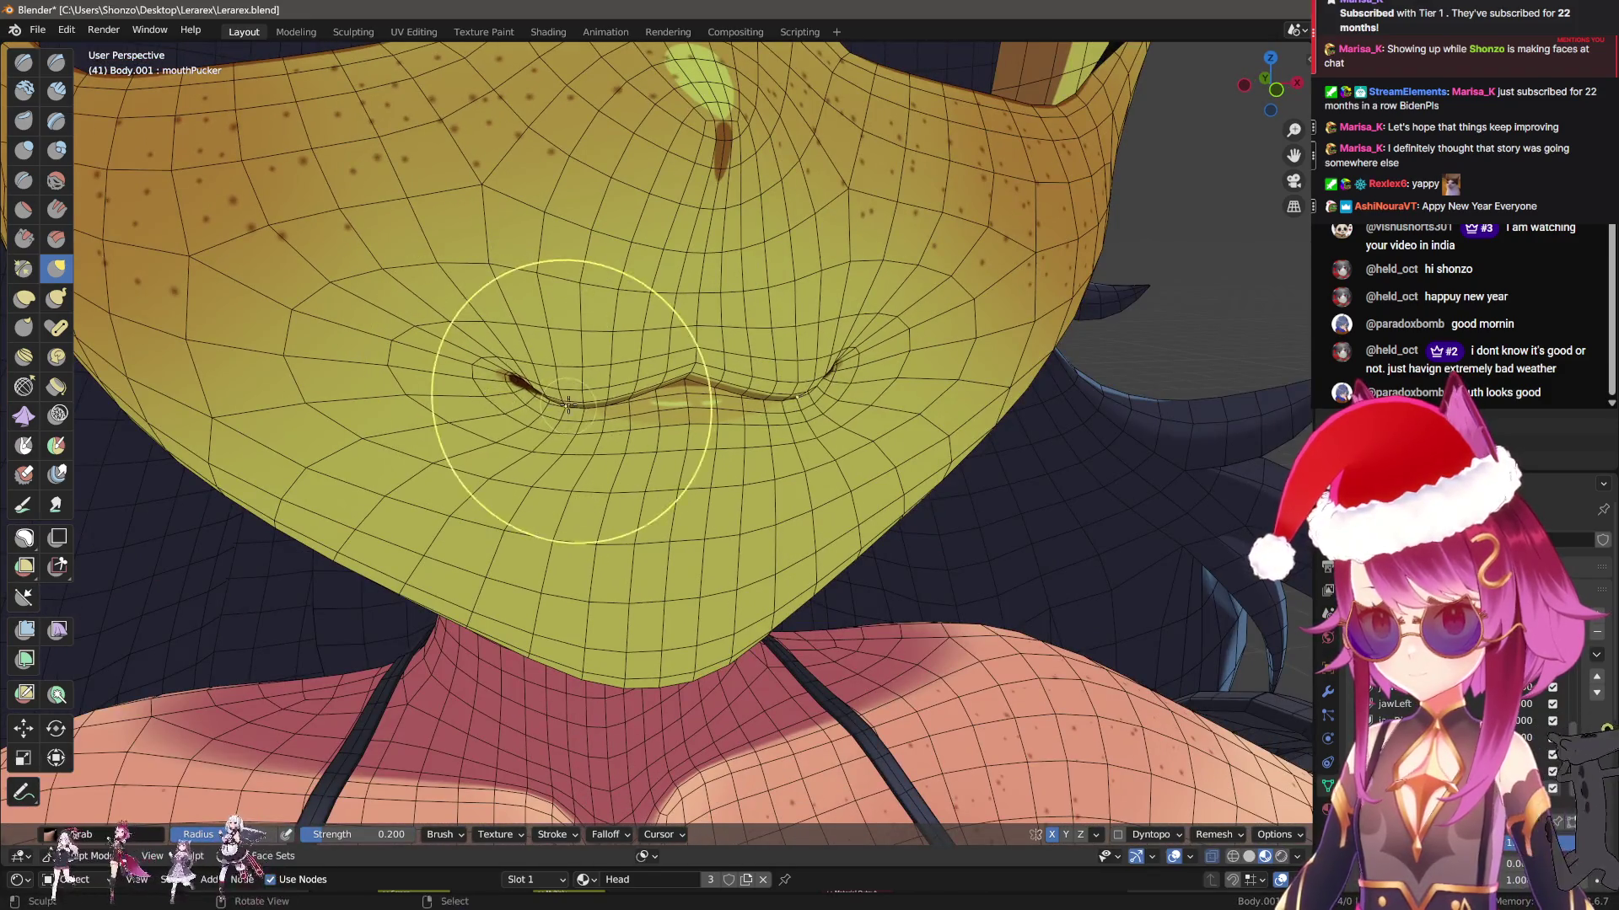
mouse_move(593, 396)
middle_mouse_down()
mouse_move(563, 381)
mouse_move(669, 415)
mouse_move(622, 459)
mouse_move(683, 447)
middle_mouse_up()
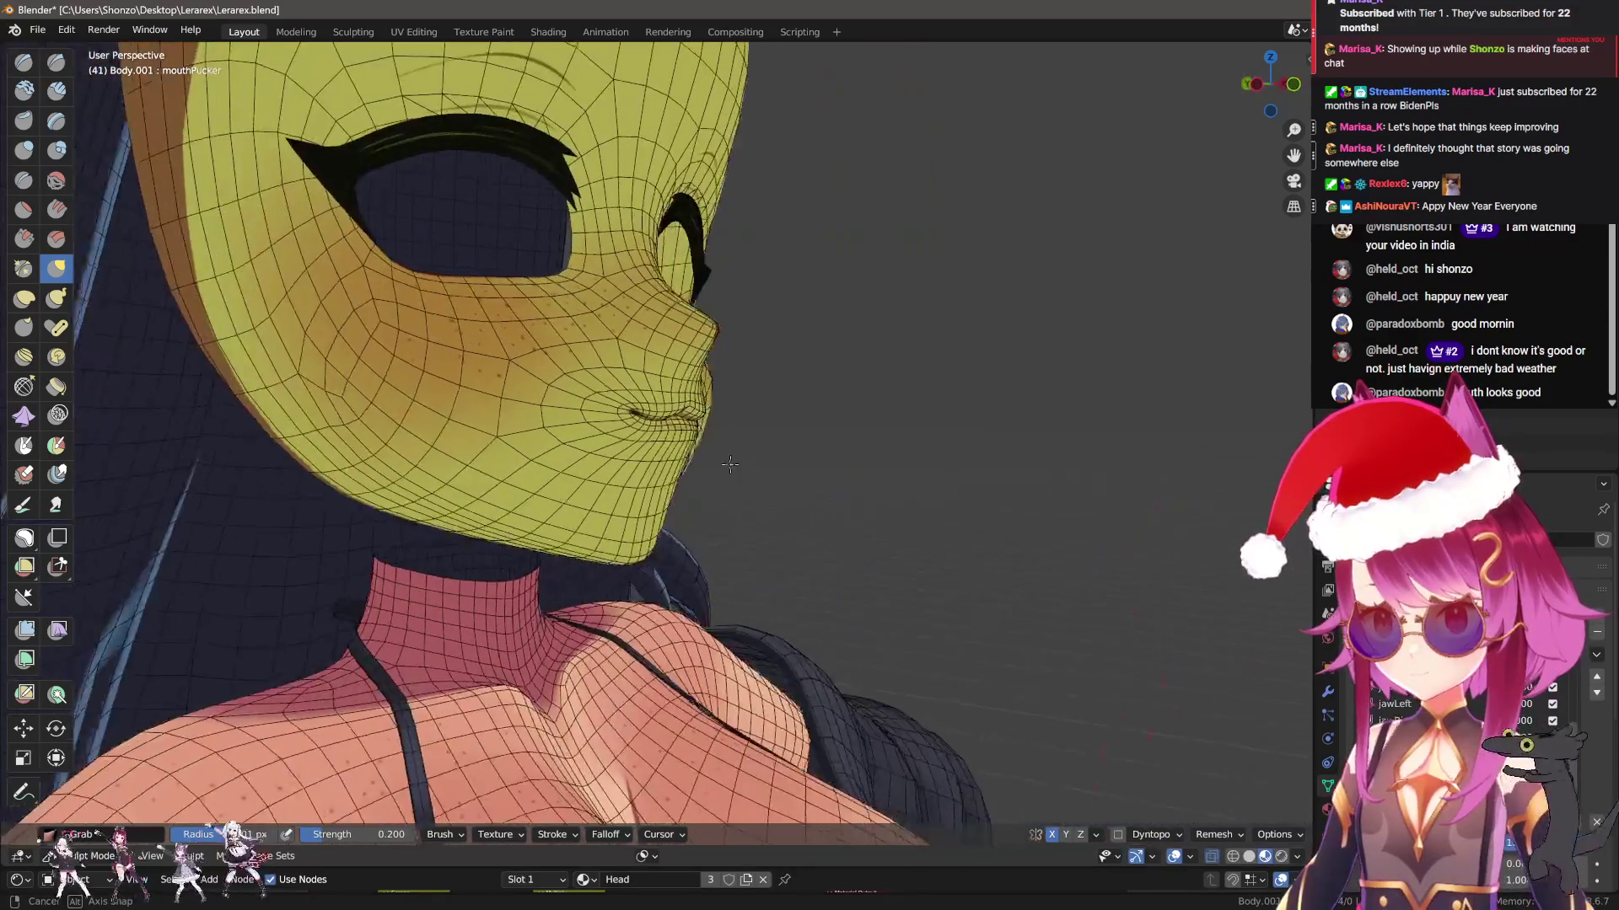
left_click(693, 440)
Return to Object Mode and turn off the wireframe overlay
key("q")
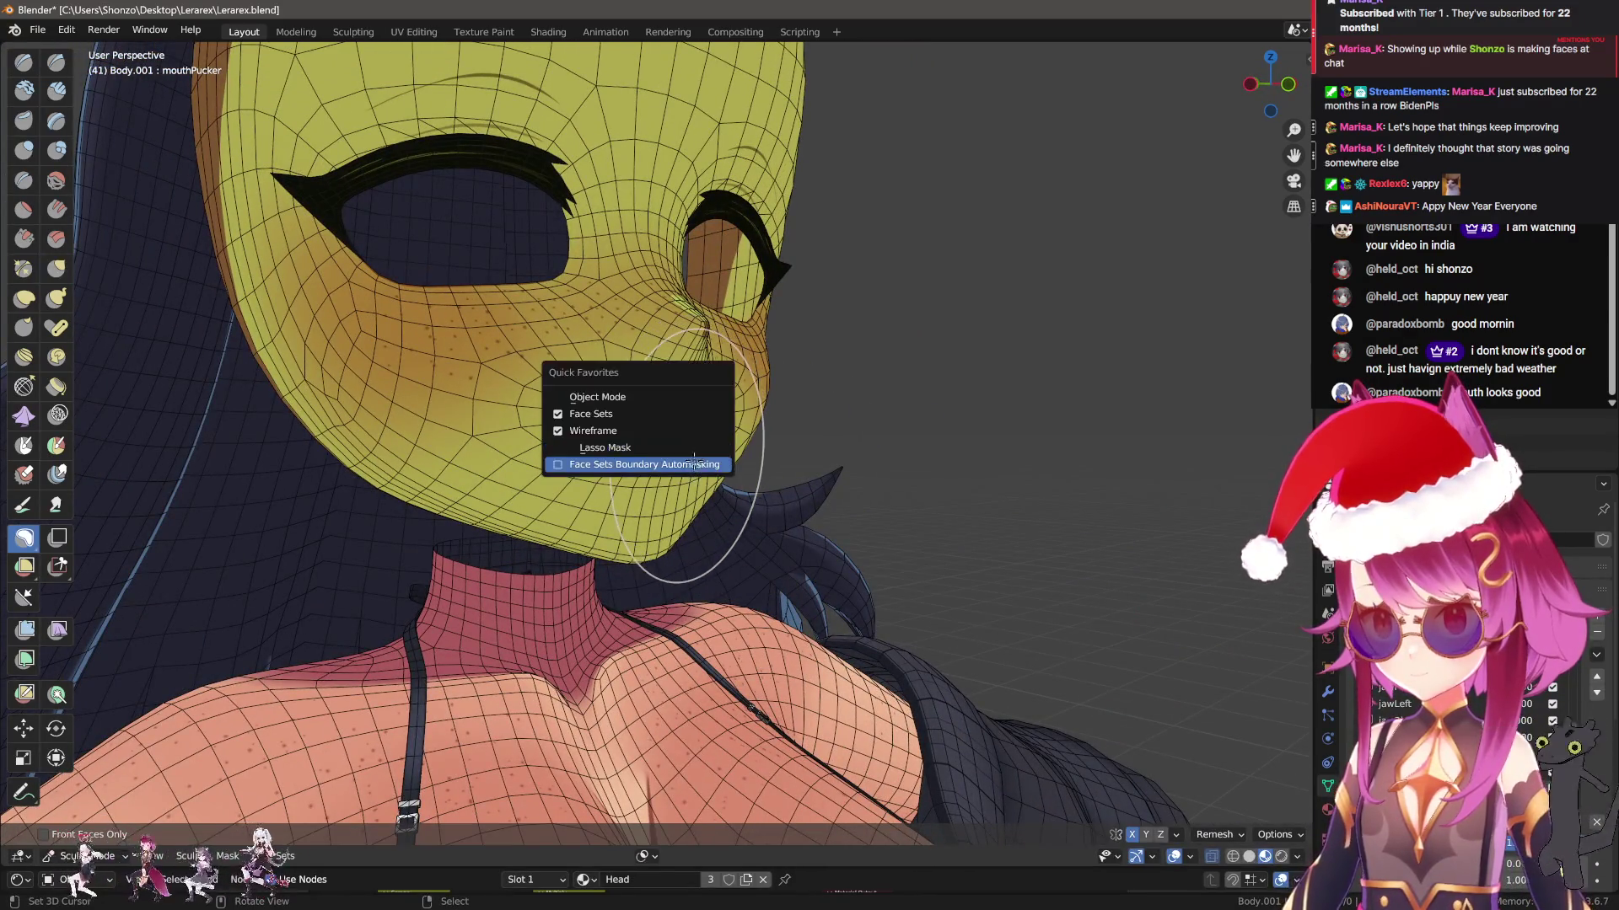
middle_click_drag(772, 383, 736, 433)
key("q")
left_click(666, 384)
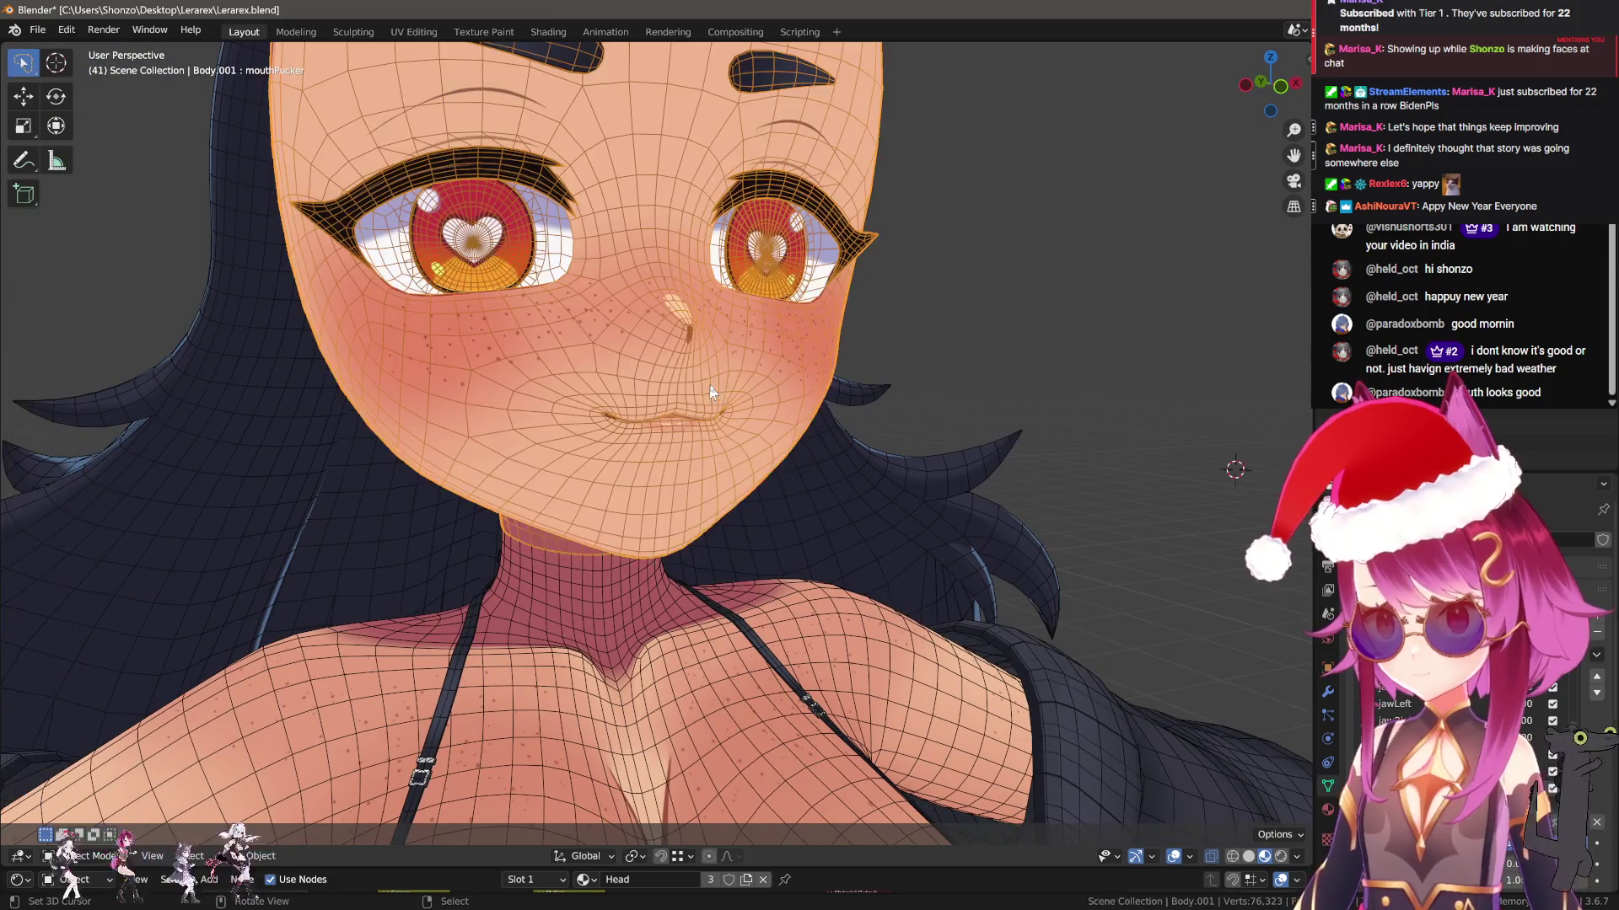
key("q")
left_click(913, 530)
mouse_move(959, 551)
middle_mouse_down()
mouse_move(927, 548)
mouse_move(986, 527)
mouse_move(910, 514)
middle_mouse_up()
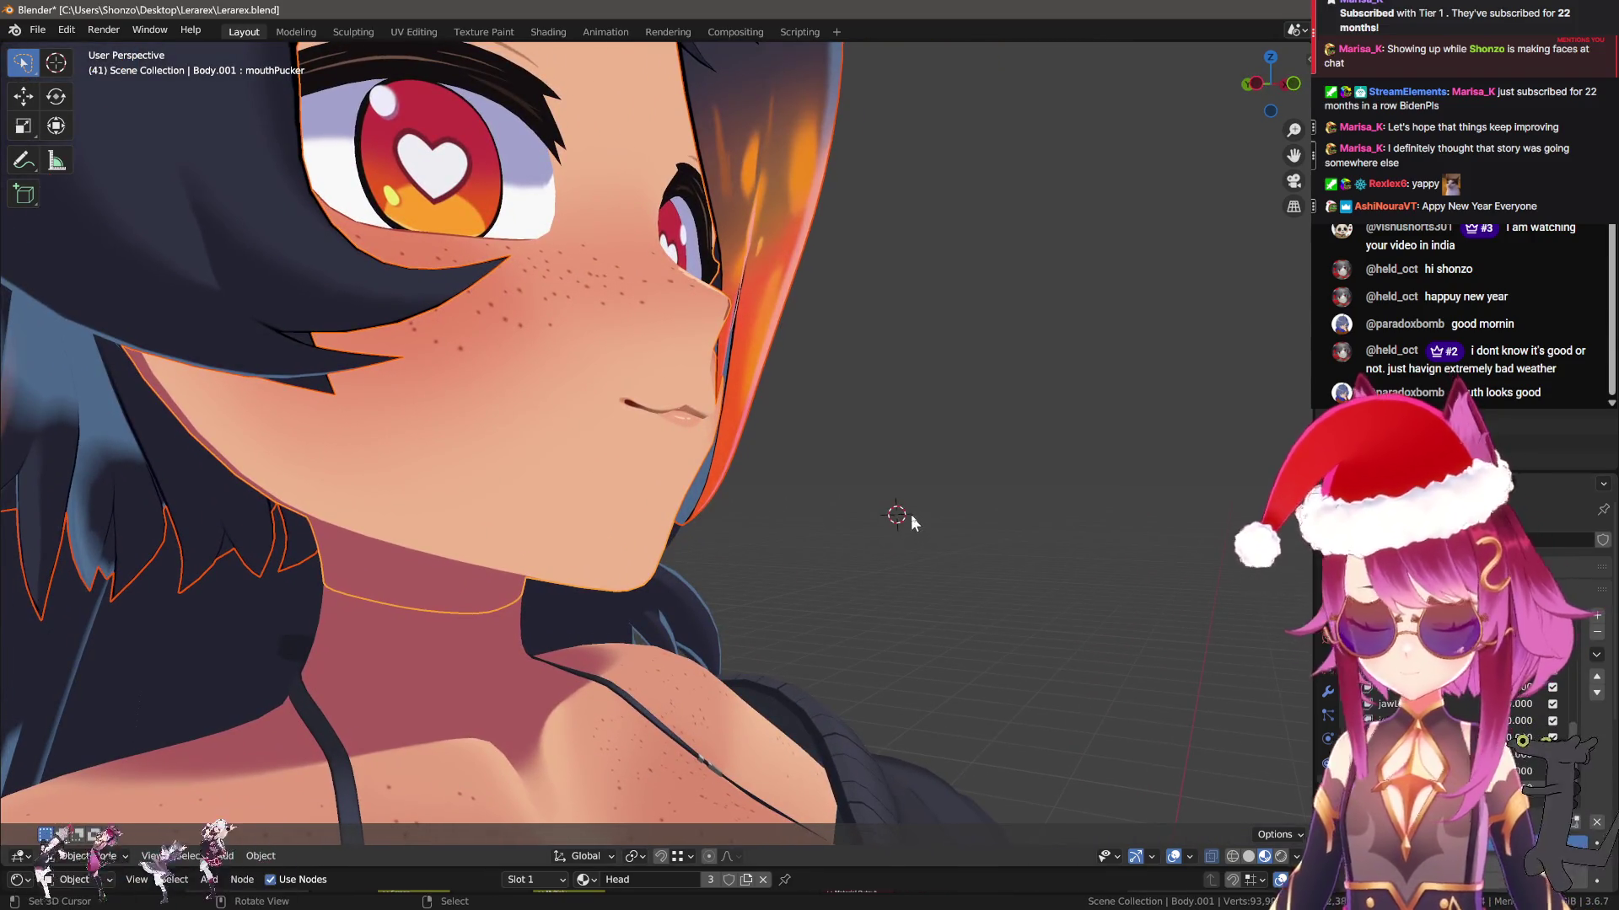
scroll(674, 411, "up", 3)
In Edit Mode, move a lip-line vertex down and then up with proportional editing
key("Tab")
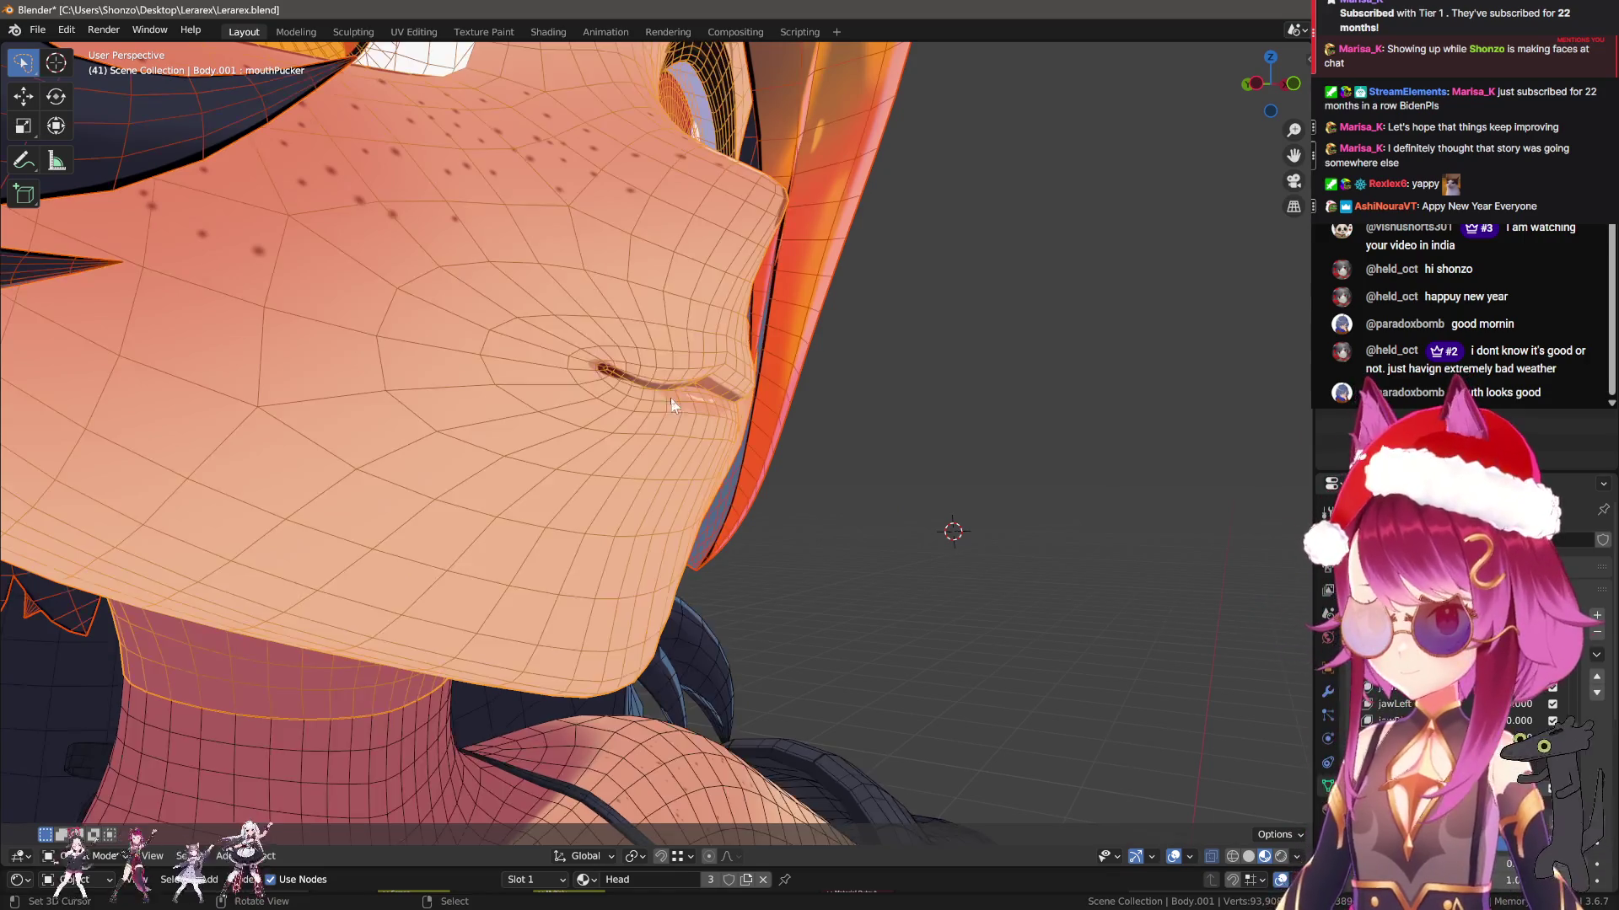
key("ctrl+Tab")
left_click(634, 347)
key("Tab")
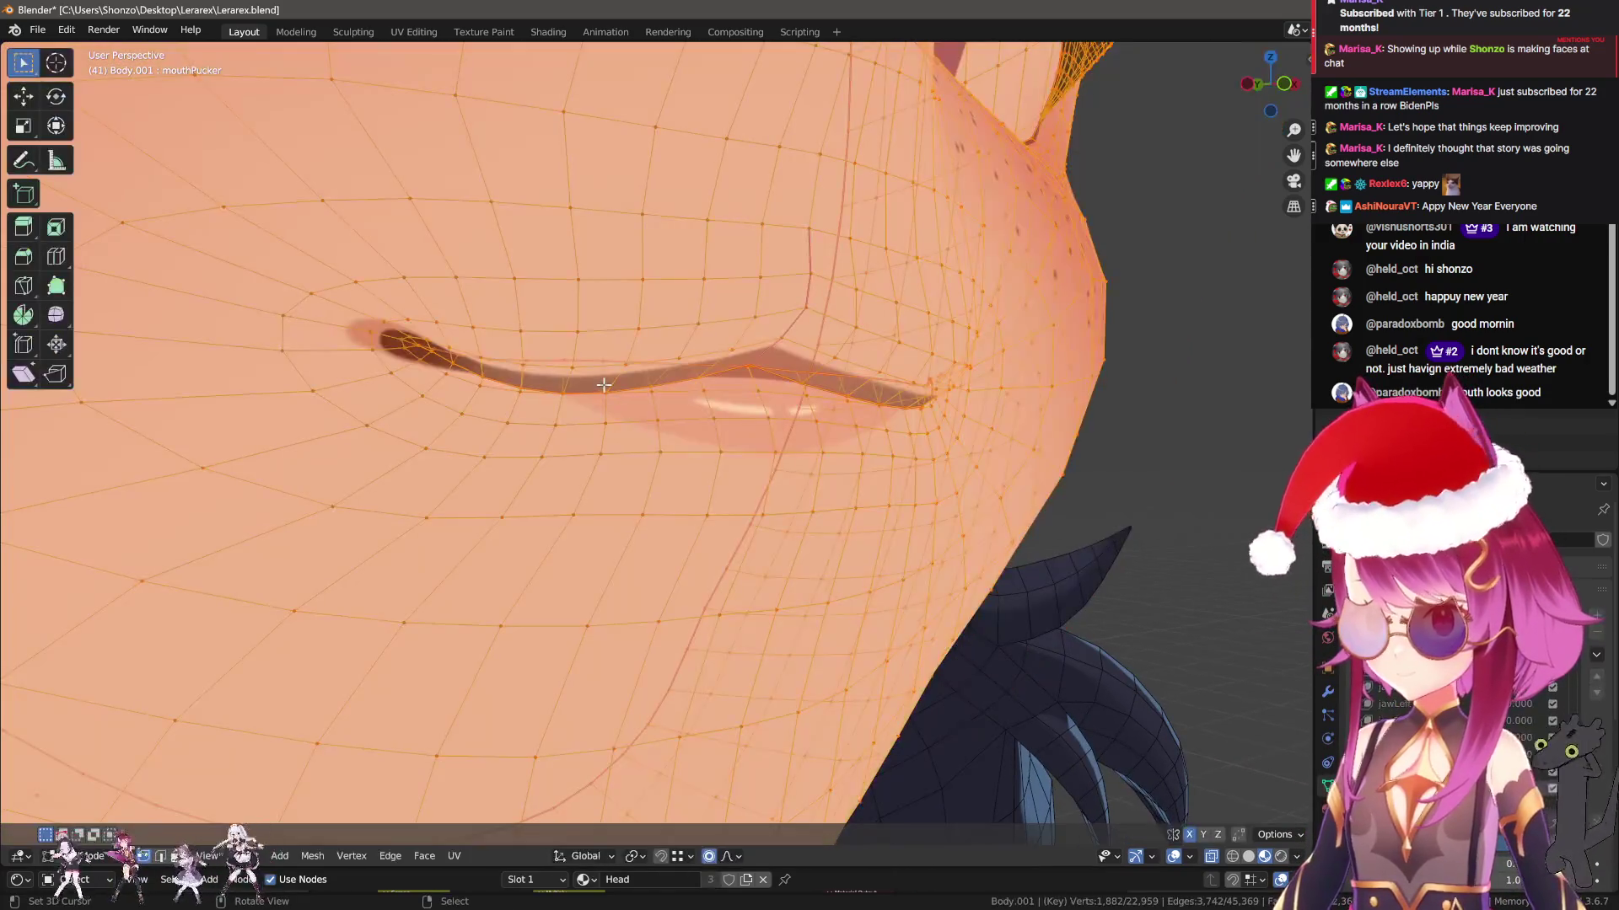
left_click(607, 386)
key("g")
scroll(659, 371, "up", 8)
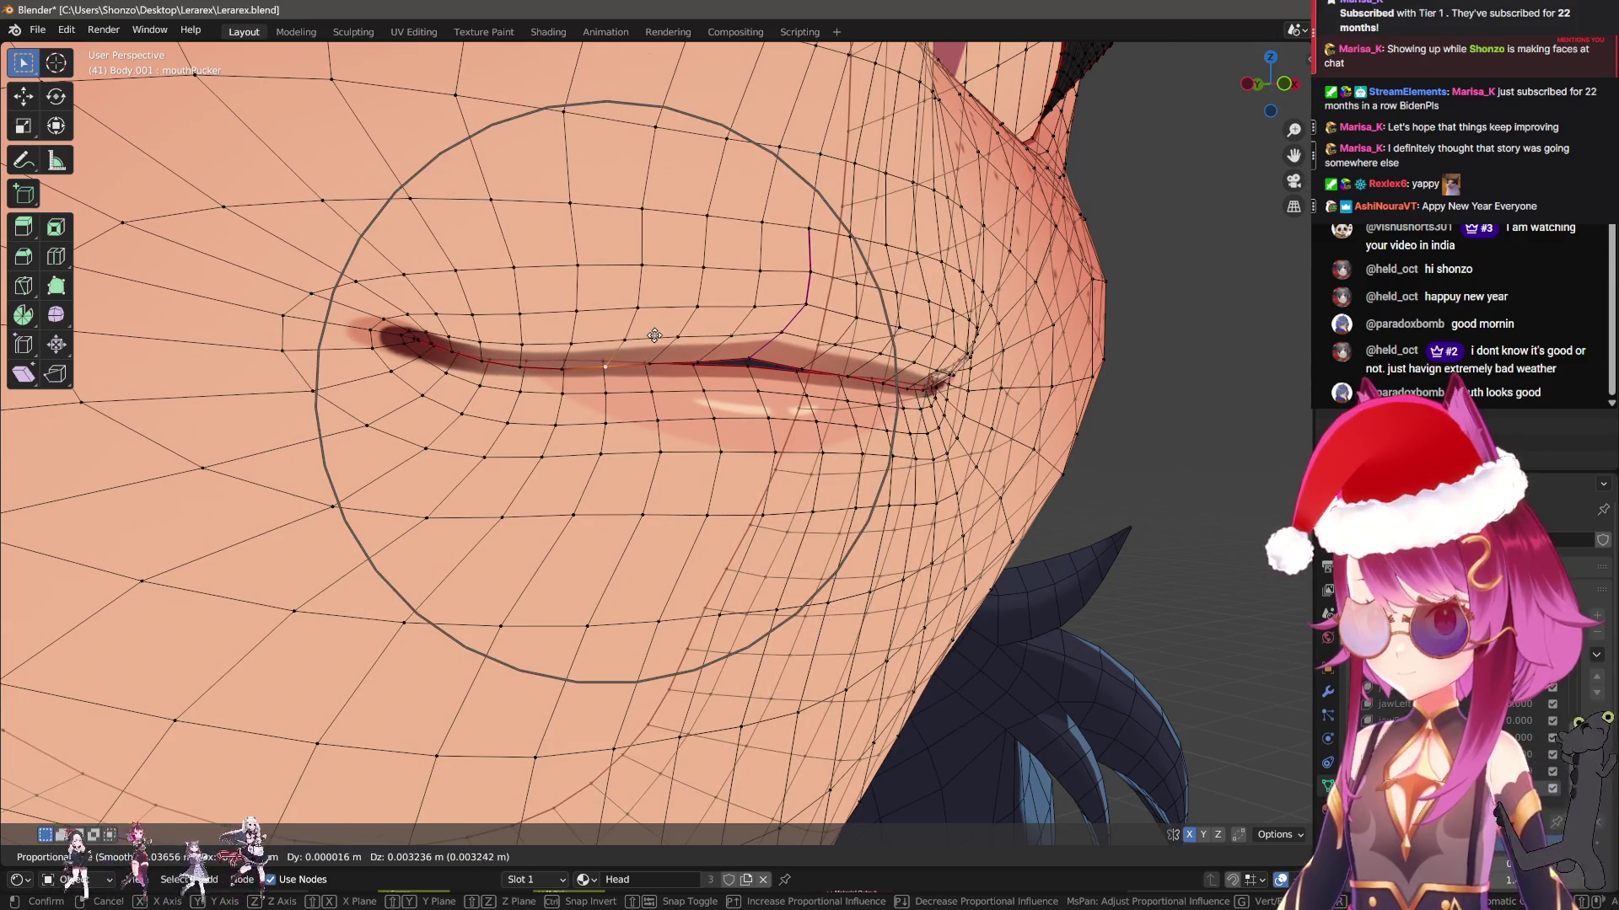
left_click(624, 395)
key("g")
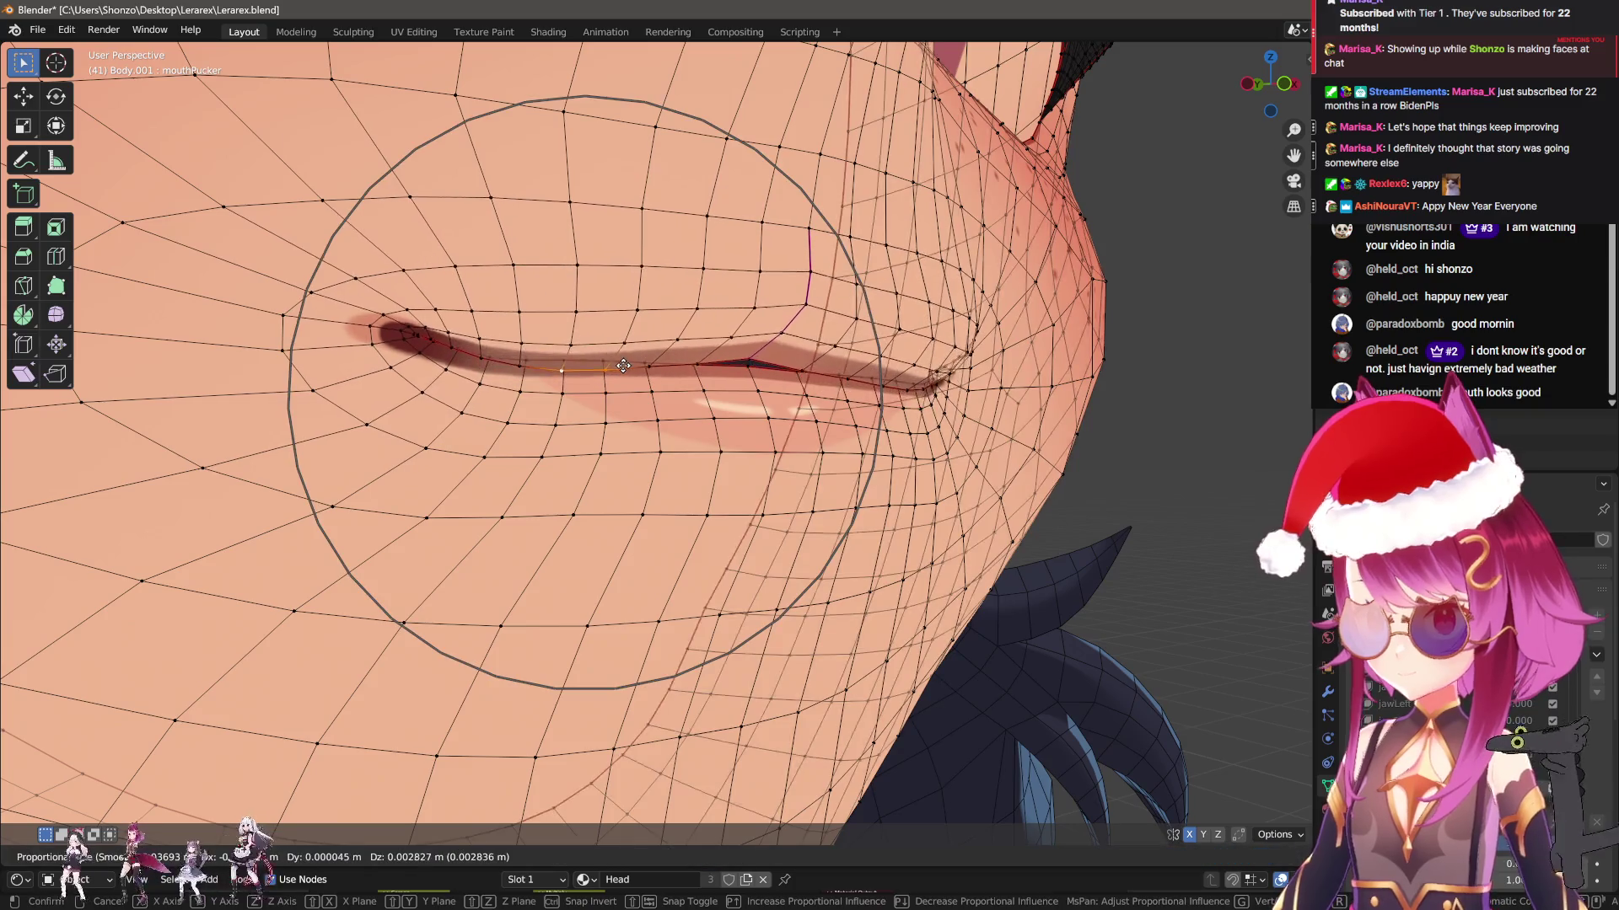
left_click(740, 395)
Return to Object Mode and add the new mouthLeft shape key
key("KP_1")
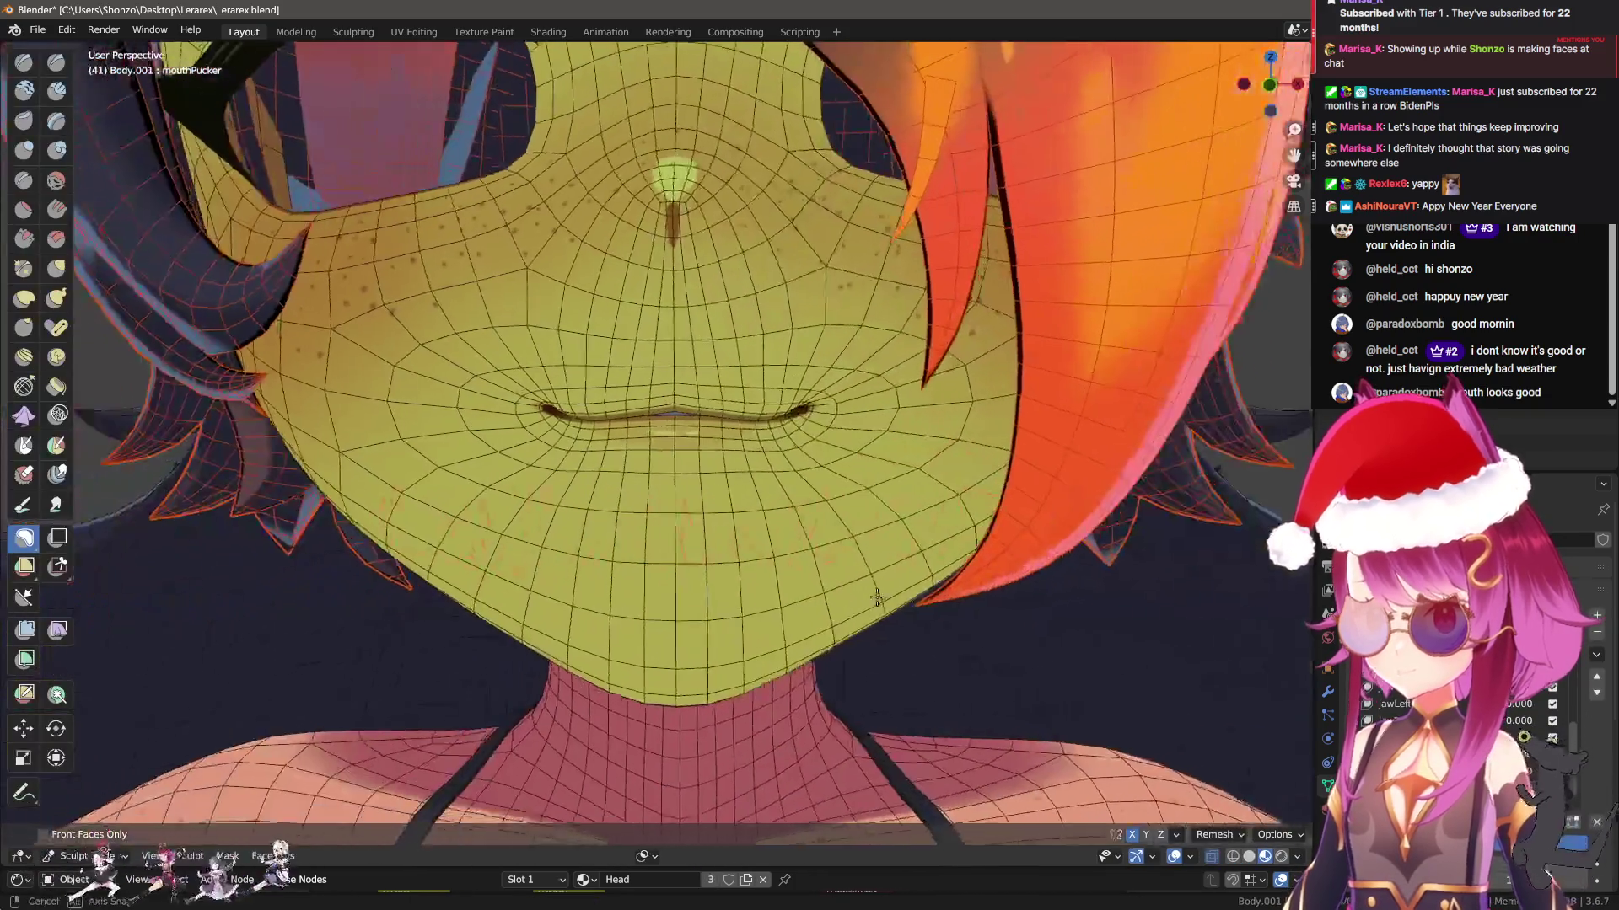
key("q")
left_click(893, 573)
key("q")
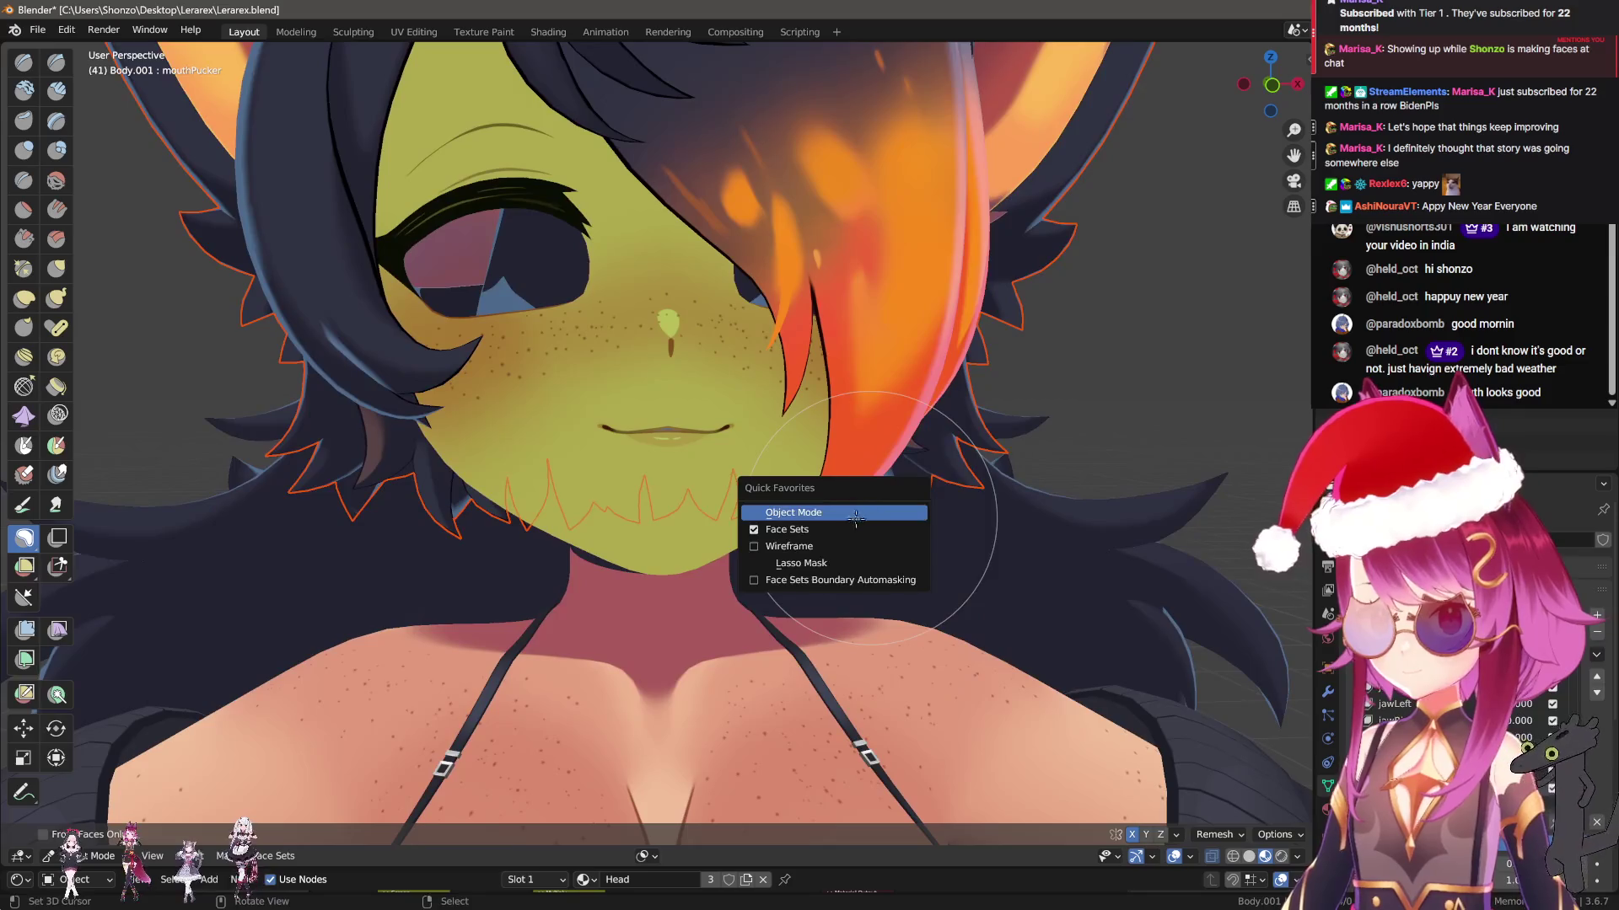
left_click(845, 508)
mouse_move(846, 498)
middle_mouse_down()
mouse_move(1039, 517)
mouse_move(893, 524)
middle_mouse_up()
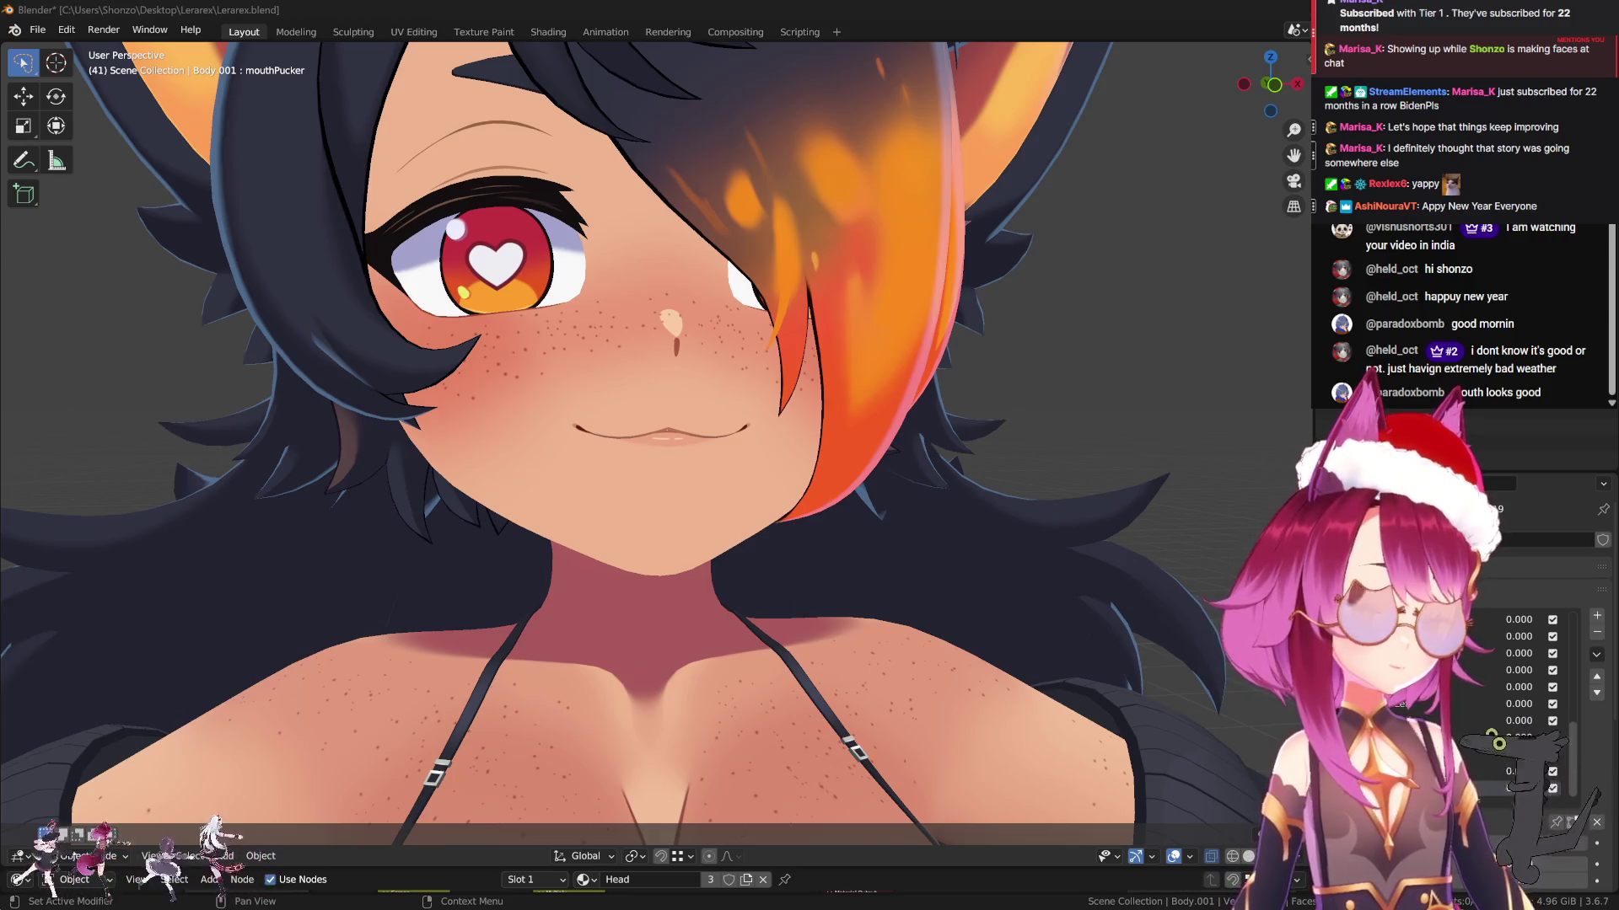
left_click(1594, 616)
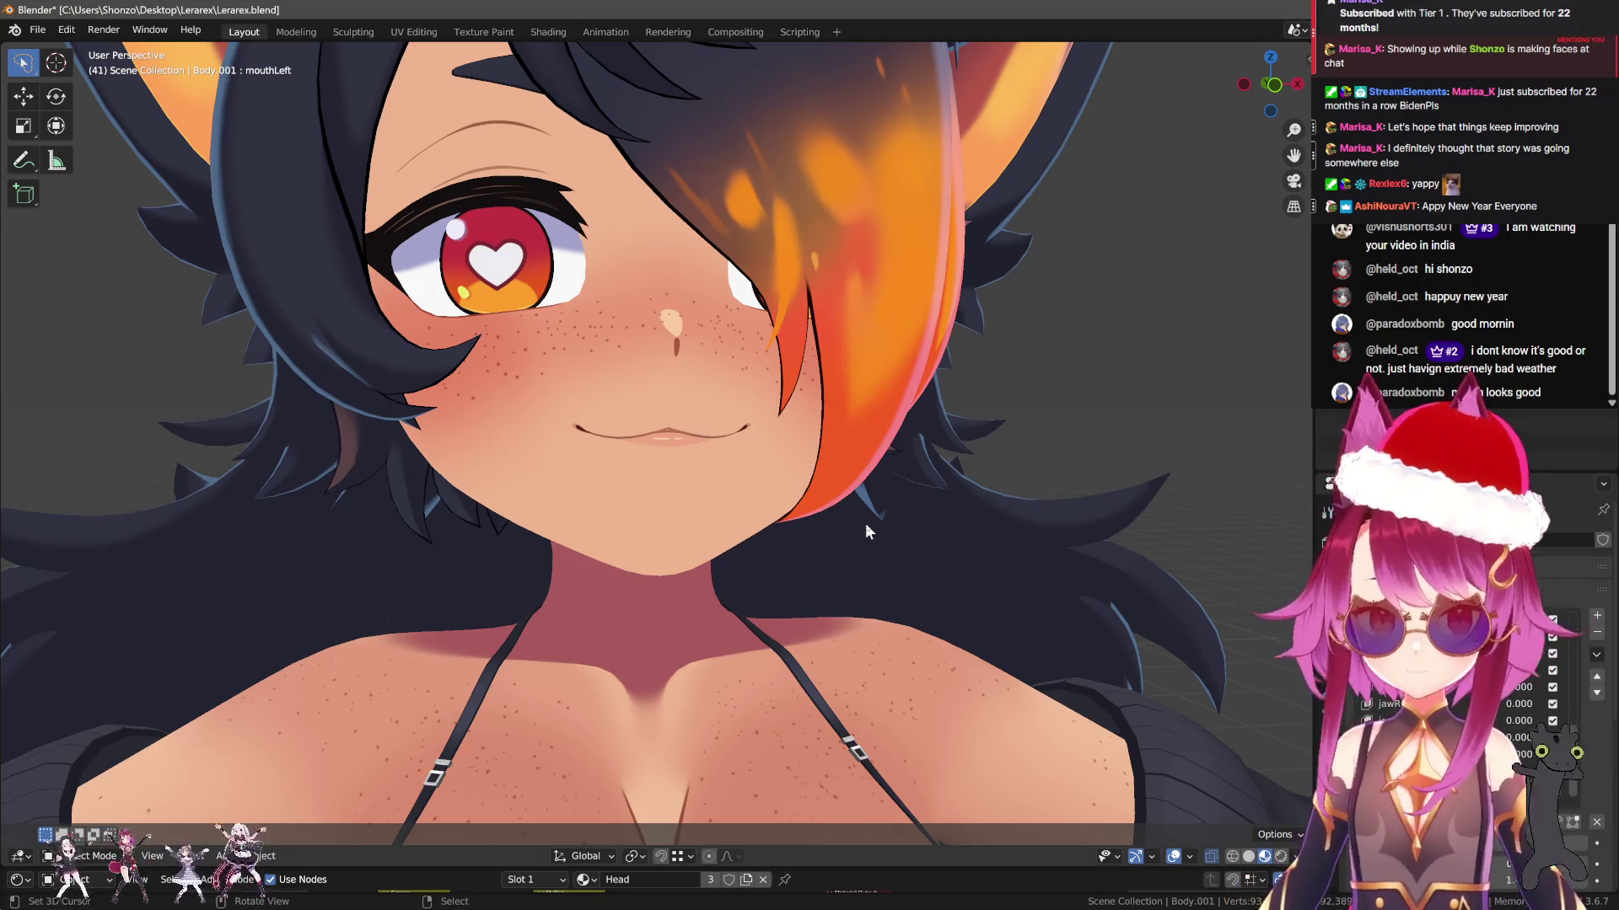
Enter Sculpt Mode and pick the Nudge brush with a larger radius
scroll(835, 505, "up", 2)
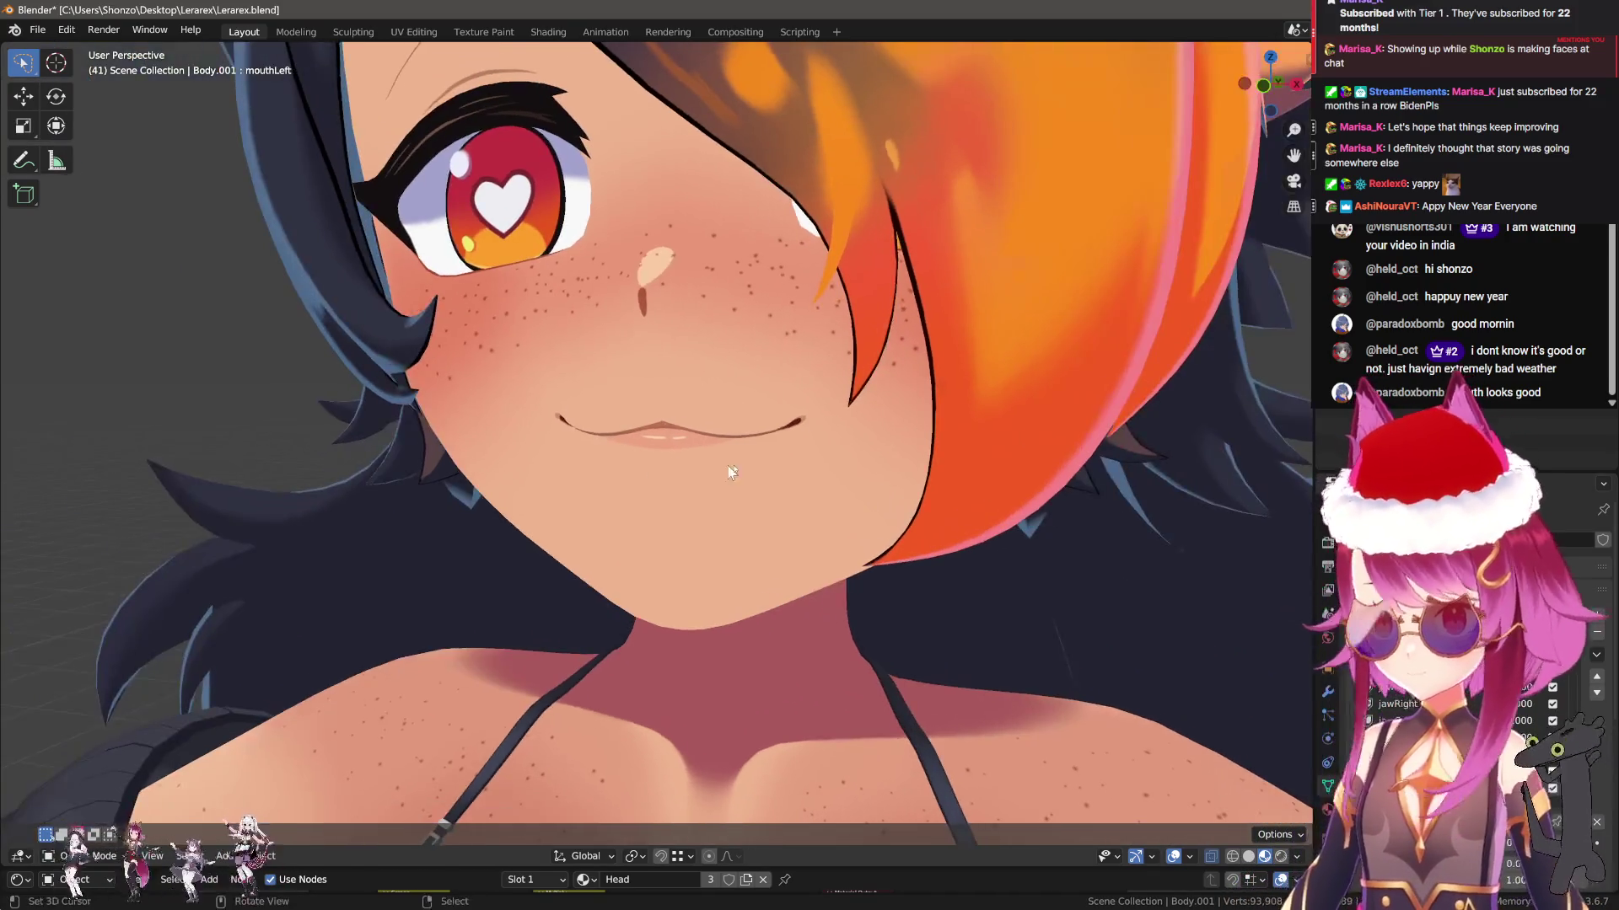
key("ctrl+Tab")
left_click(741, 466)
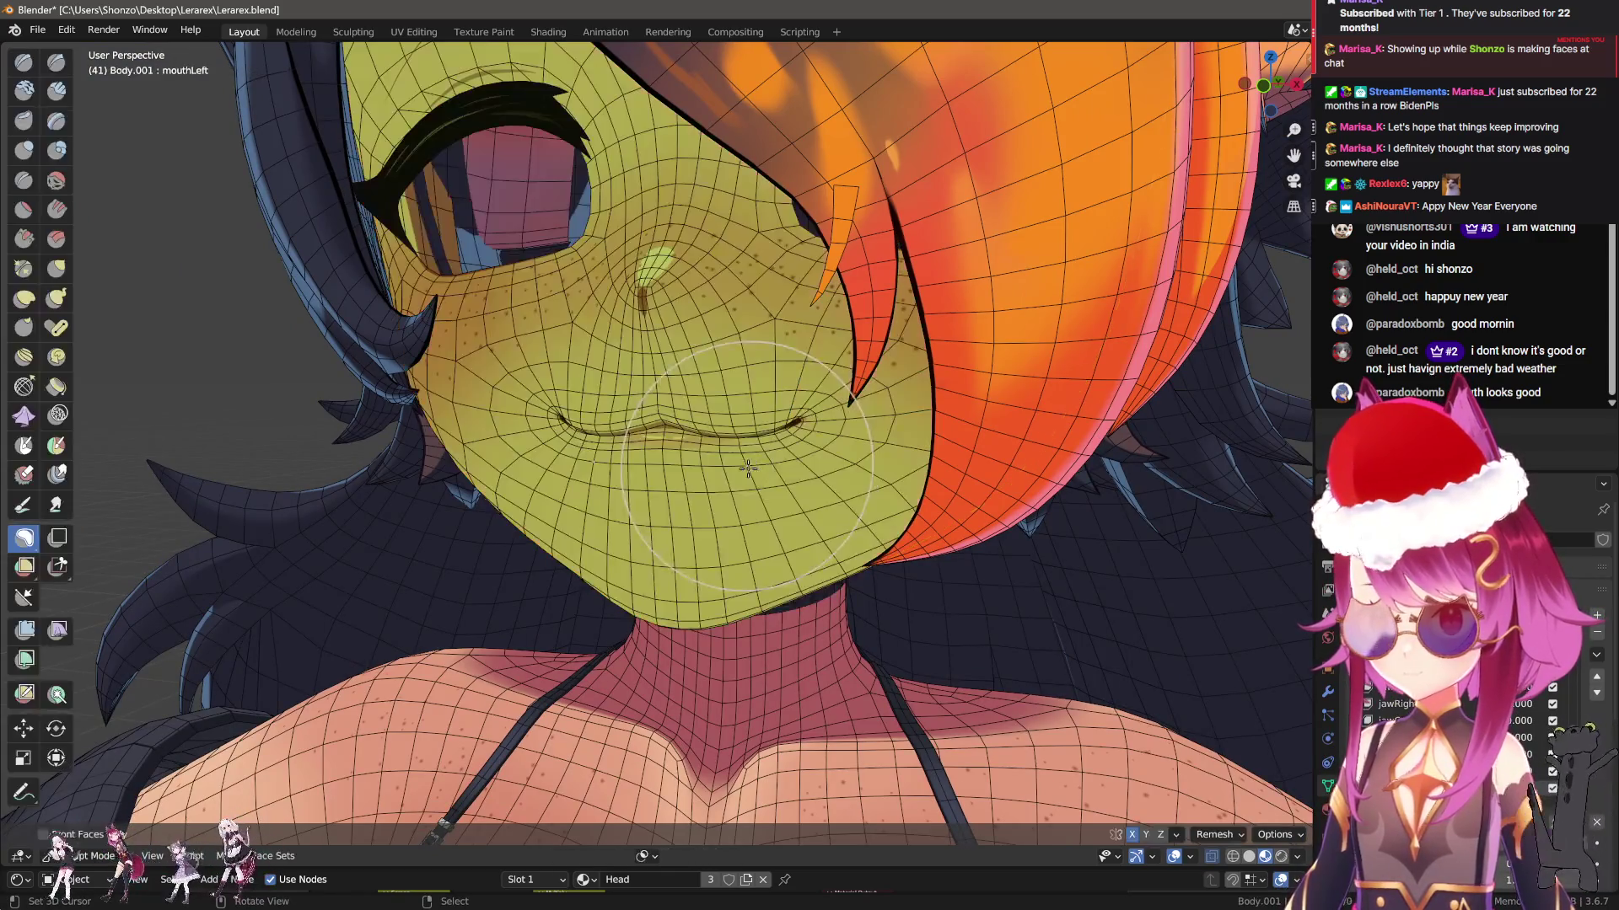
mouse_move(784, 581)
middle_mouse_down()
mouse_move(843, 573)
mouse_move(860, 607)
mouse_move(814, 581)
middle_mouse_up()
key("ctrl+Tab")
left_click(839, 376)
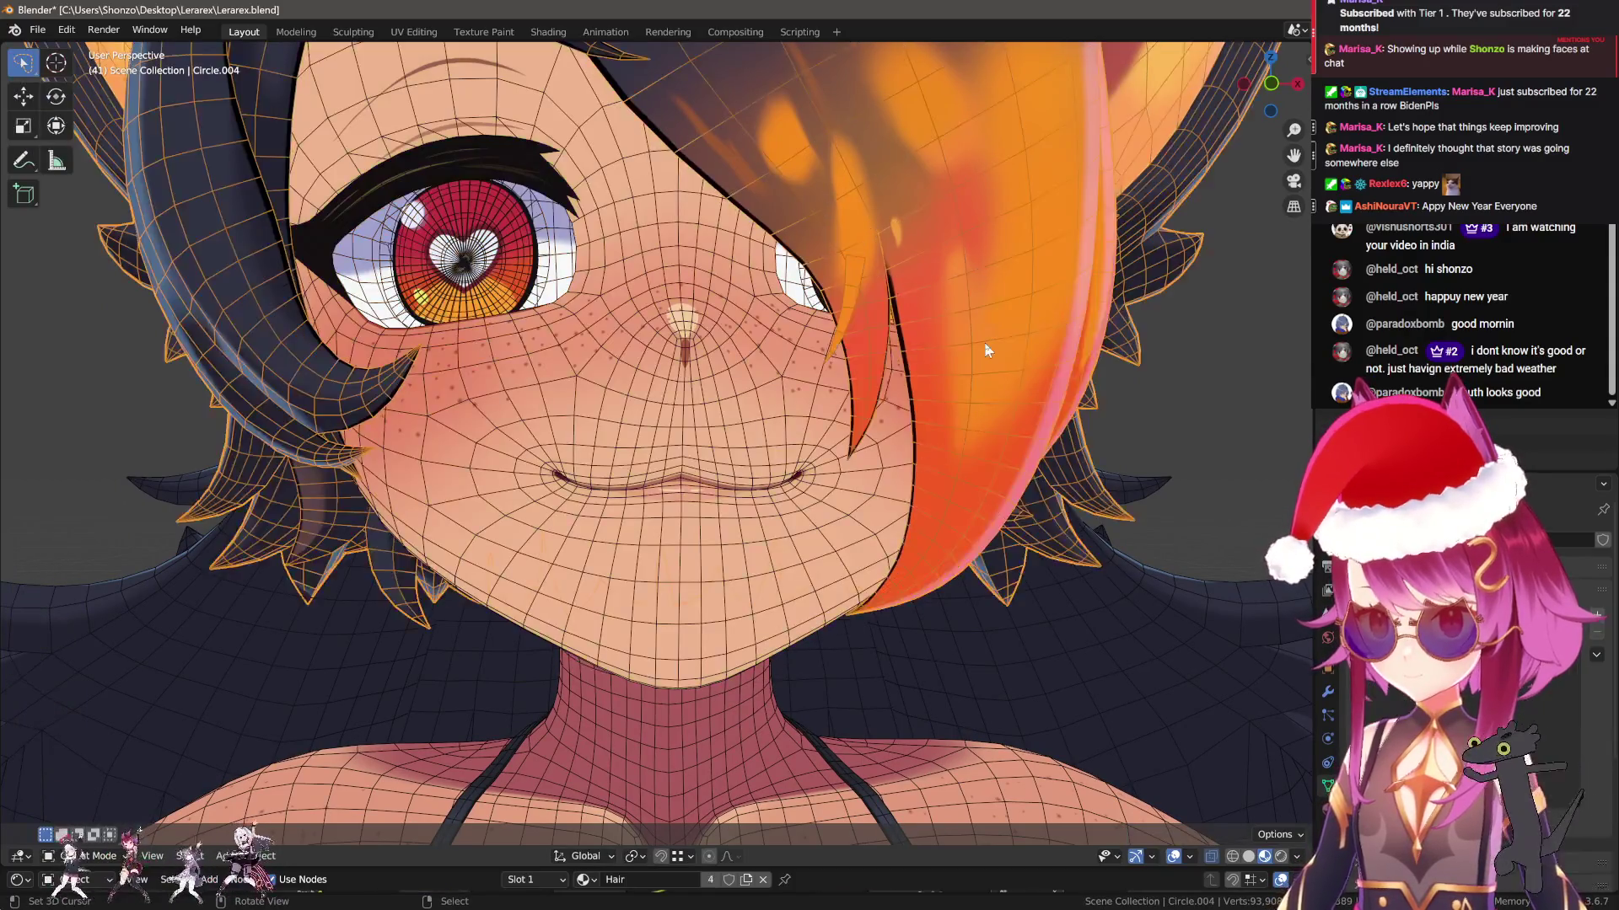
key("ctrl+Tab")
left_click(792, 556)
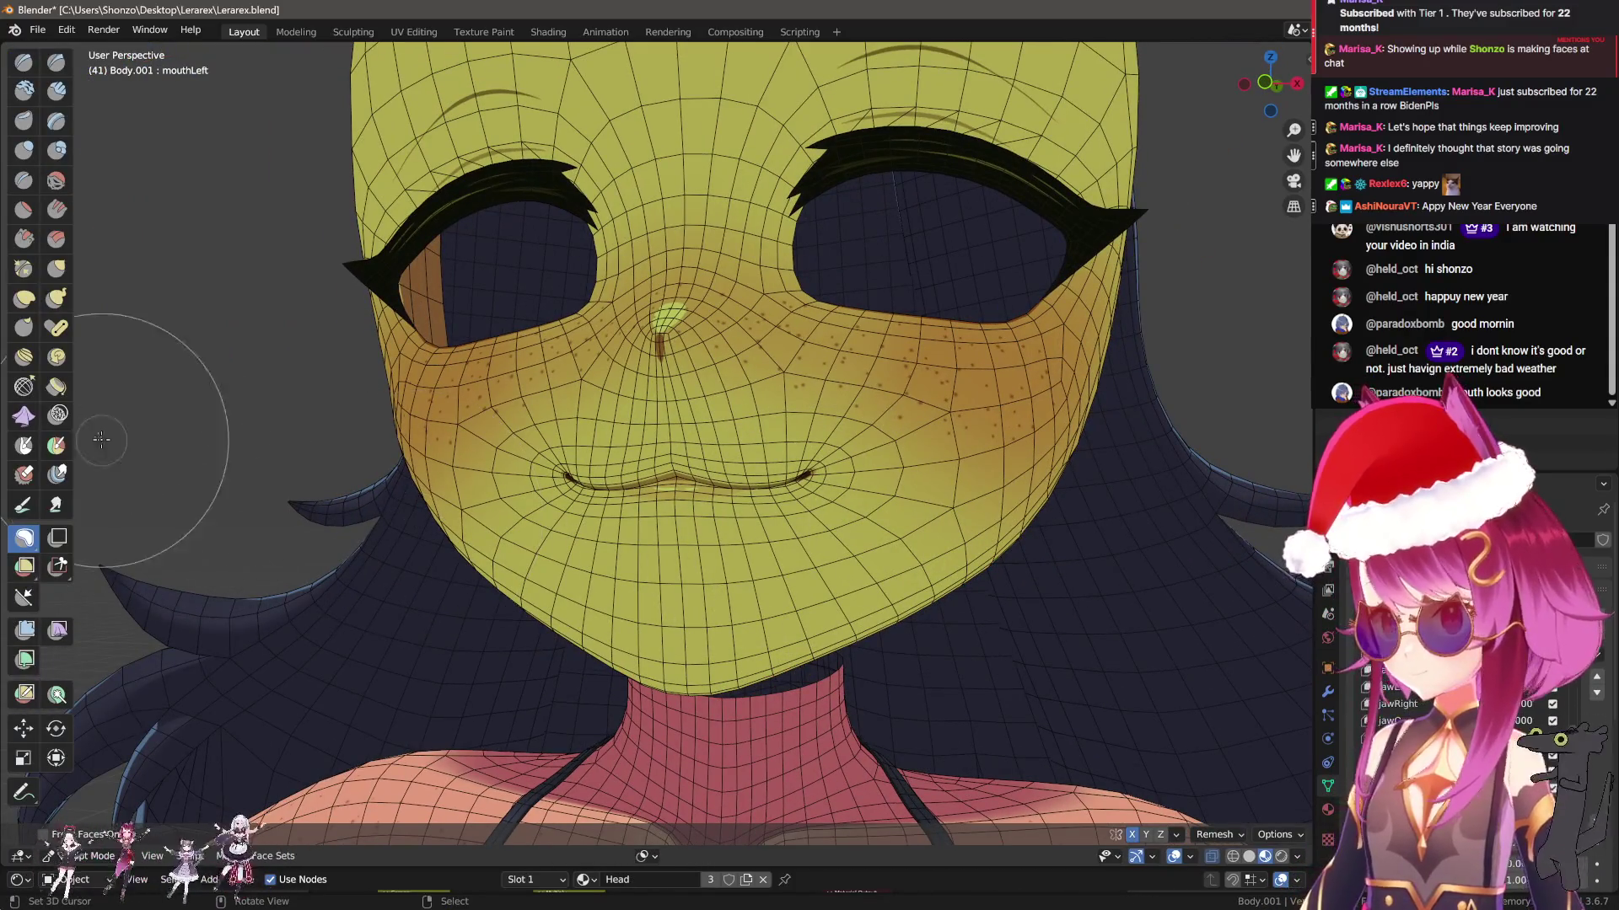
left_click(32, 356)
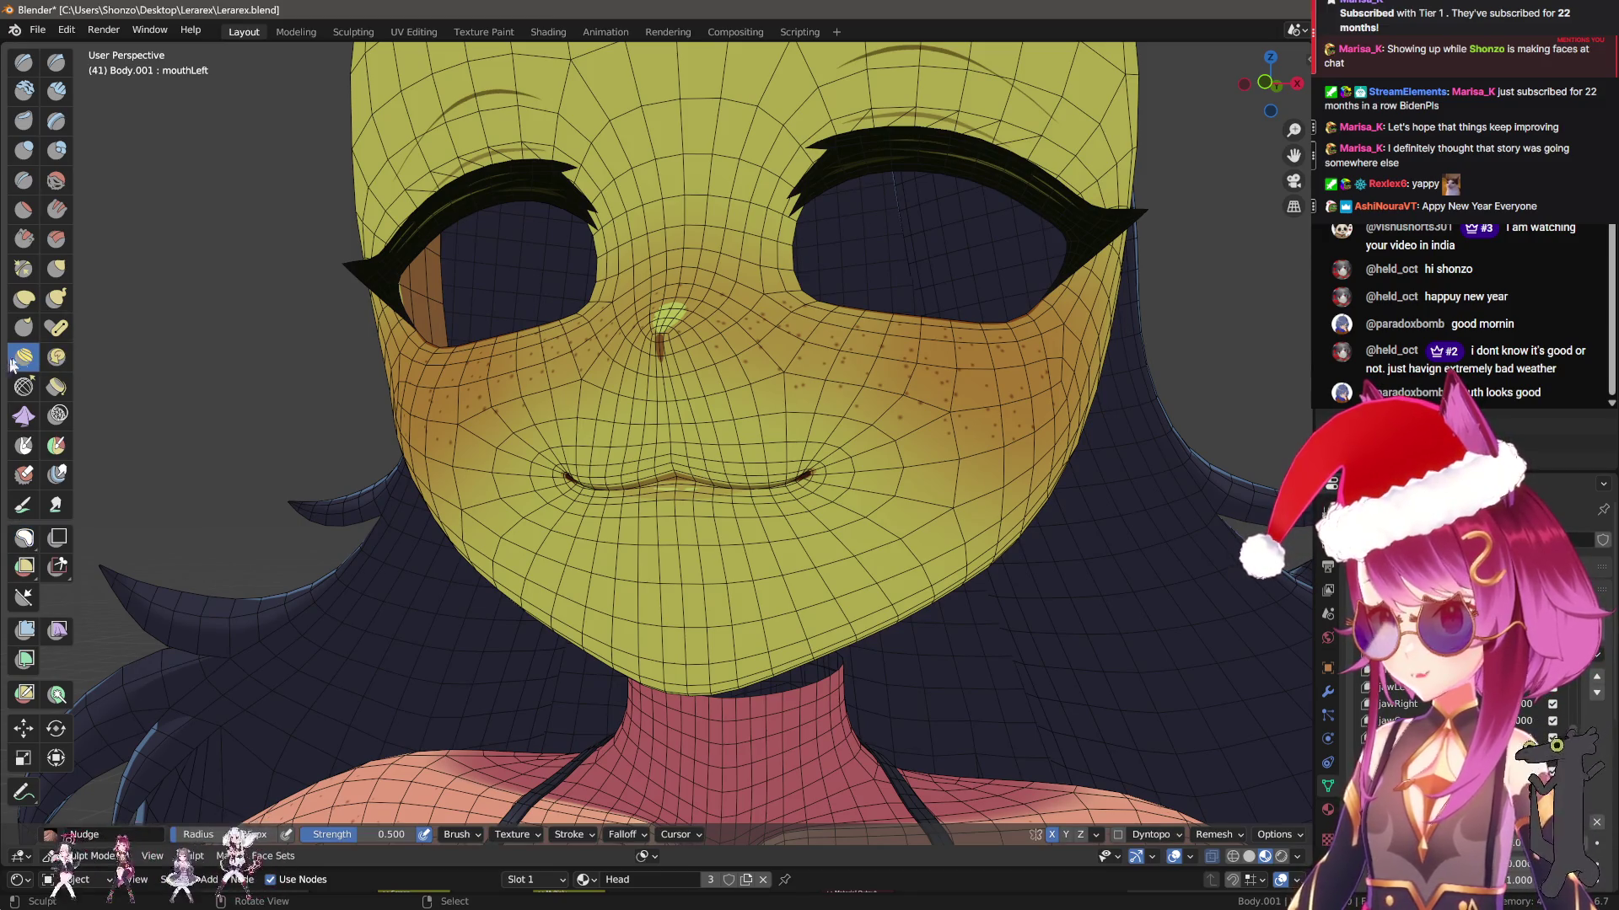
key("f")
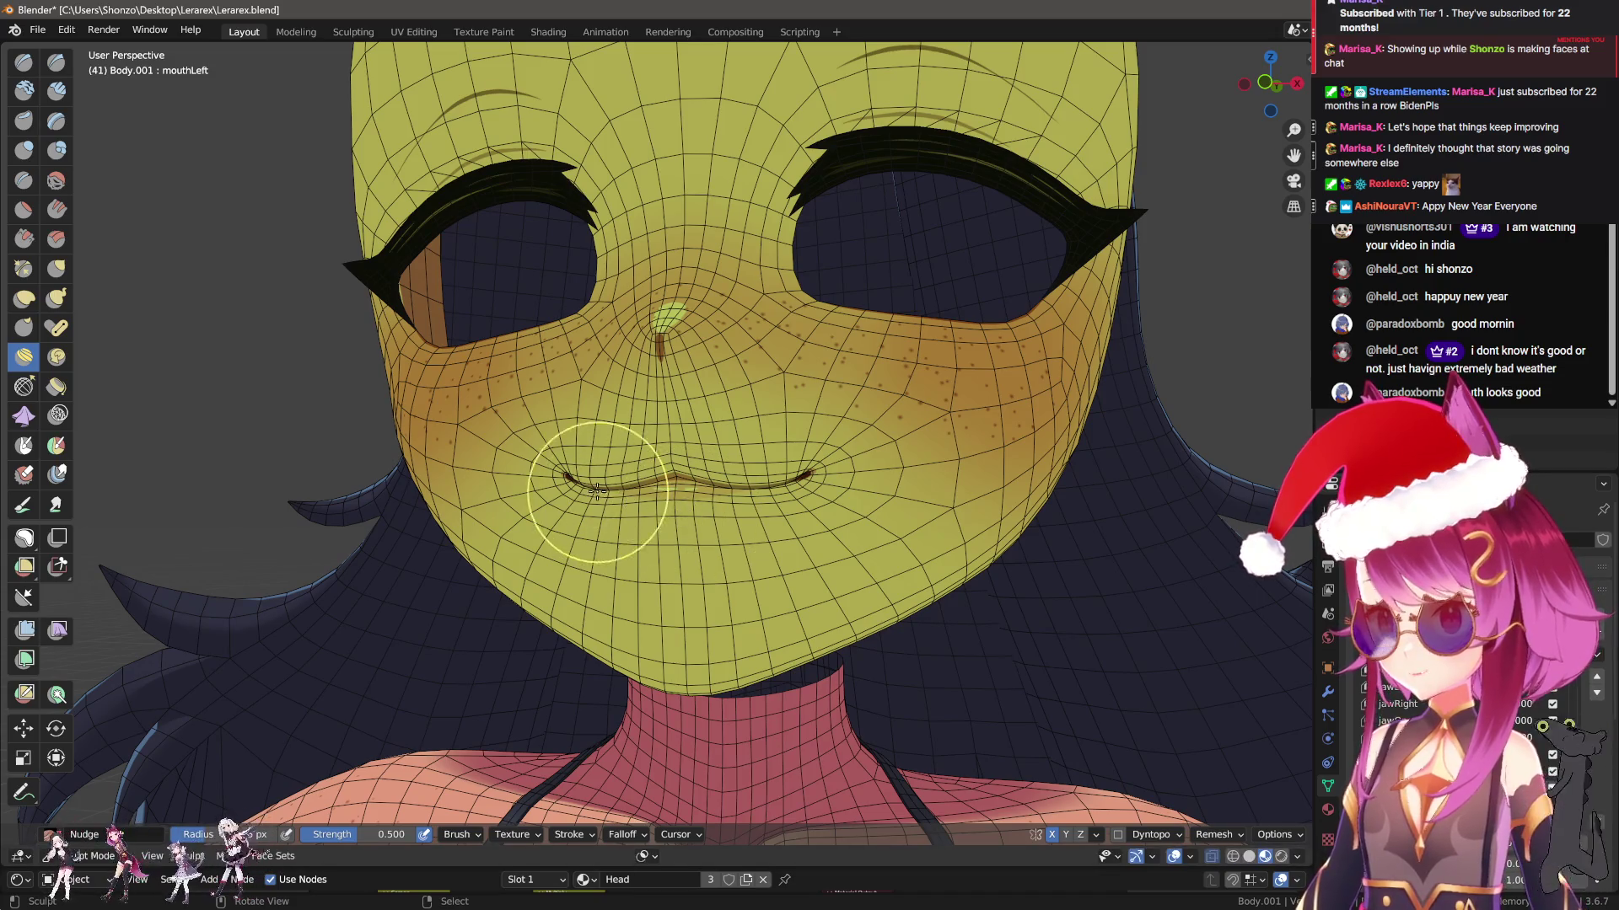
left_click(624, 506)
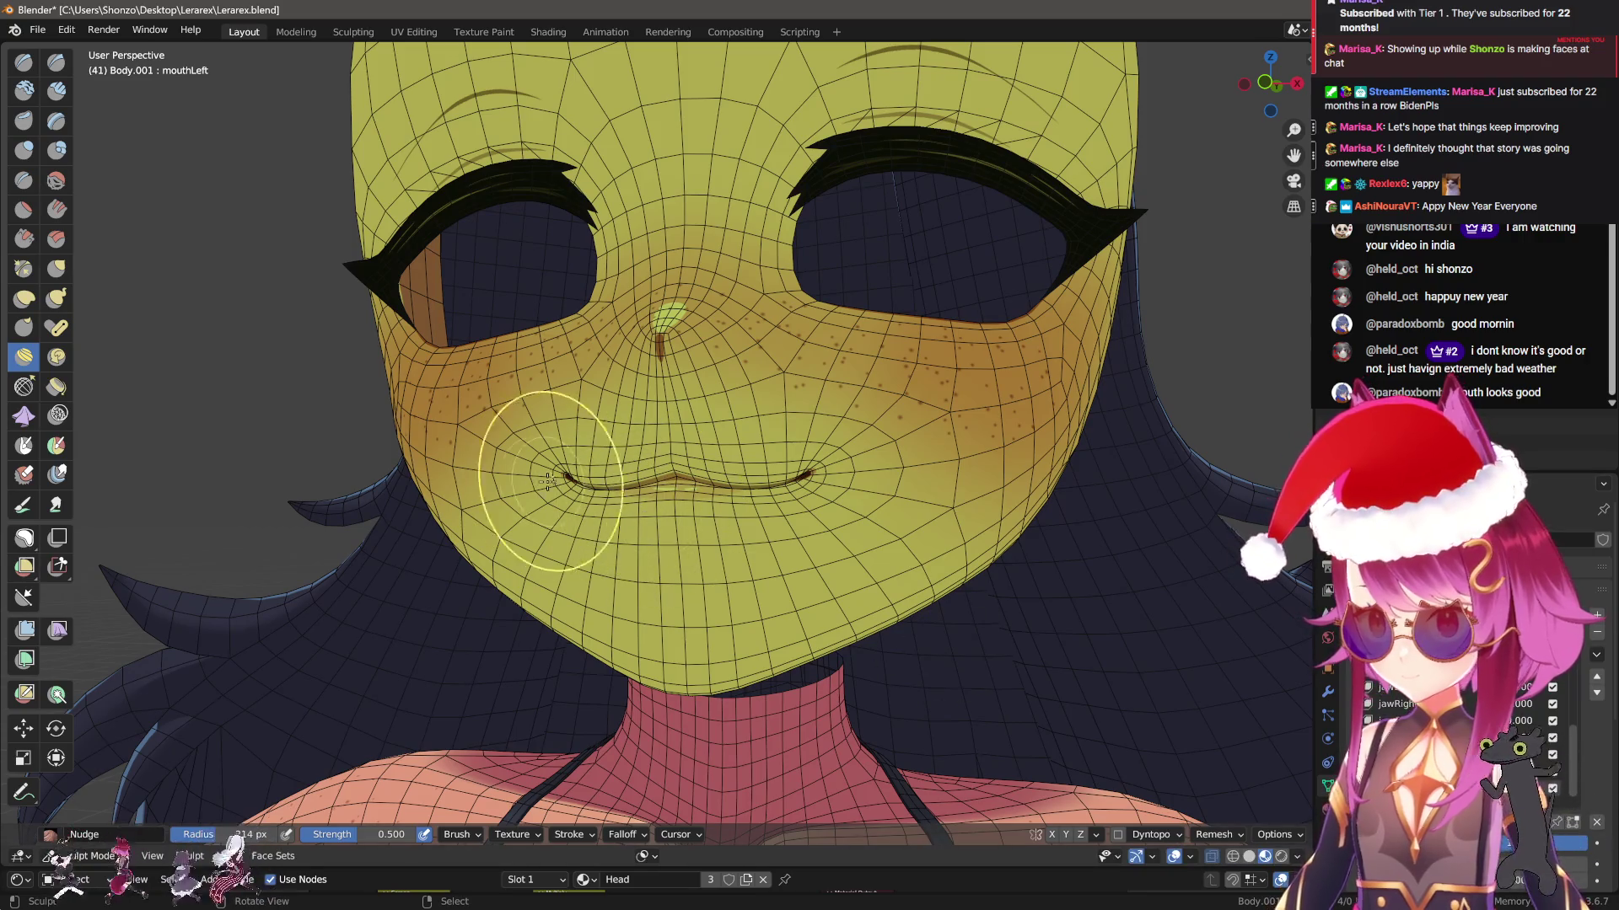
Nudge the left mouth corner sideways along the lip line
mouse_move(838, 531)
middle_mouse_down()
mouse_move(554, 485)
mouse_move(628, 506)
mouse_move(562, 463)
mouse_move(520, 495)
mouse_move(590, 539)
middle_mouse_up()
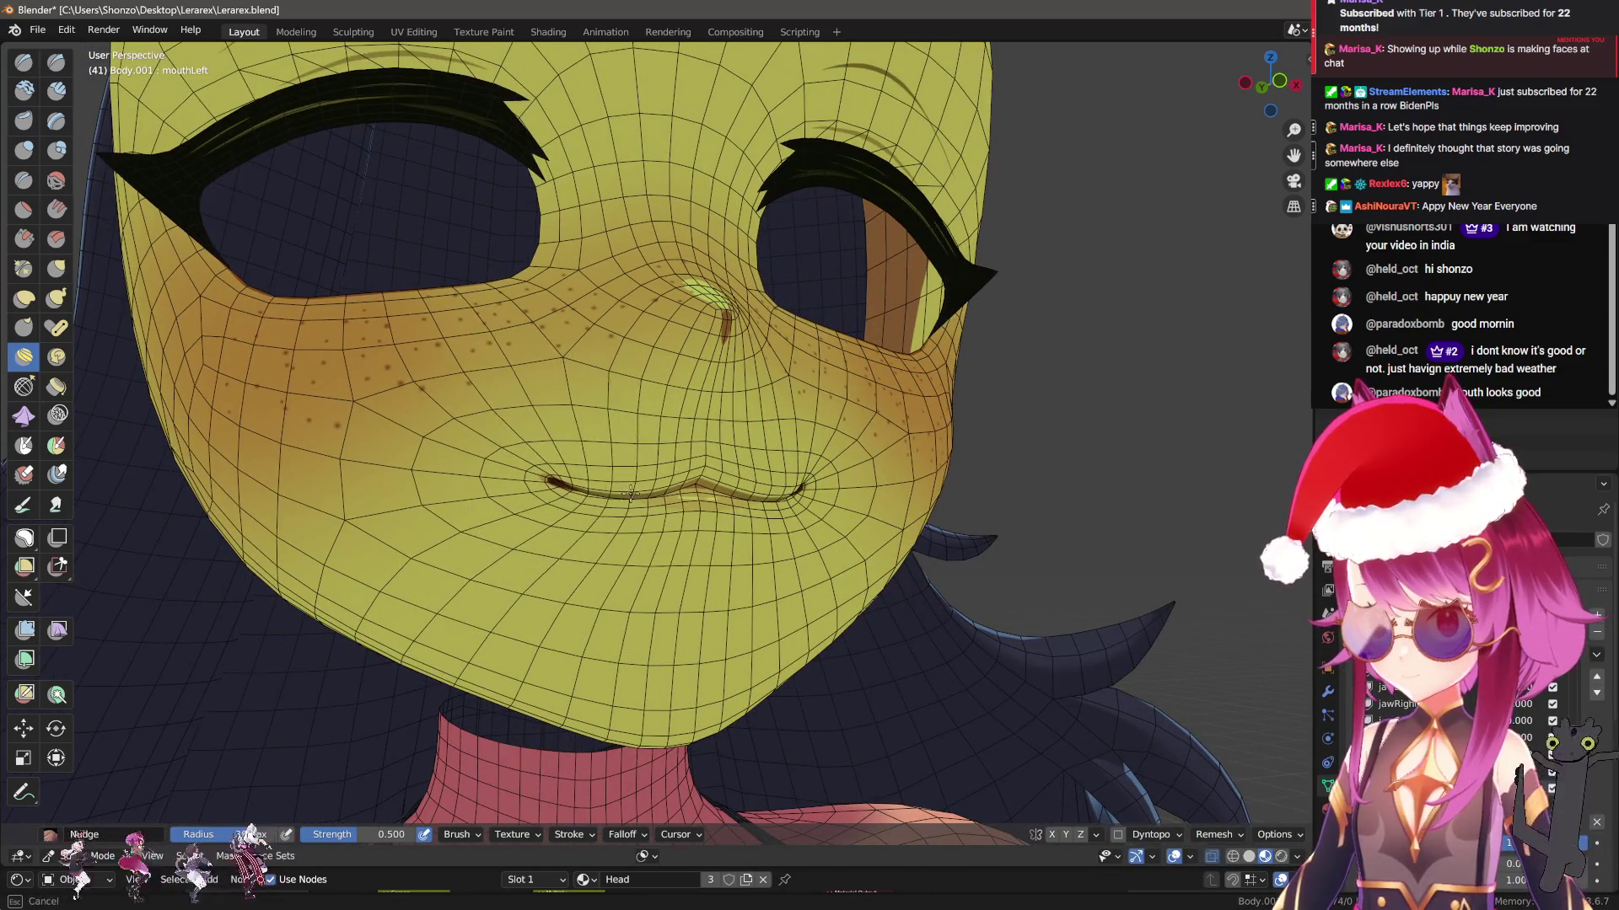
middle_click_drag(687, 574, 694, 495)
middle_click_drag(830, 494, 589, 491)
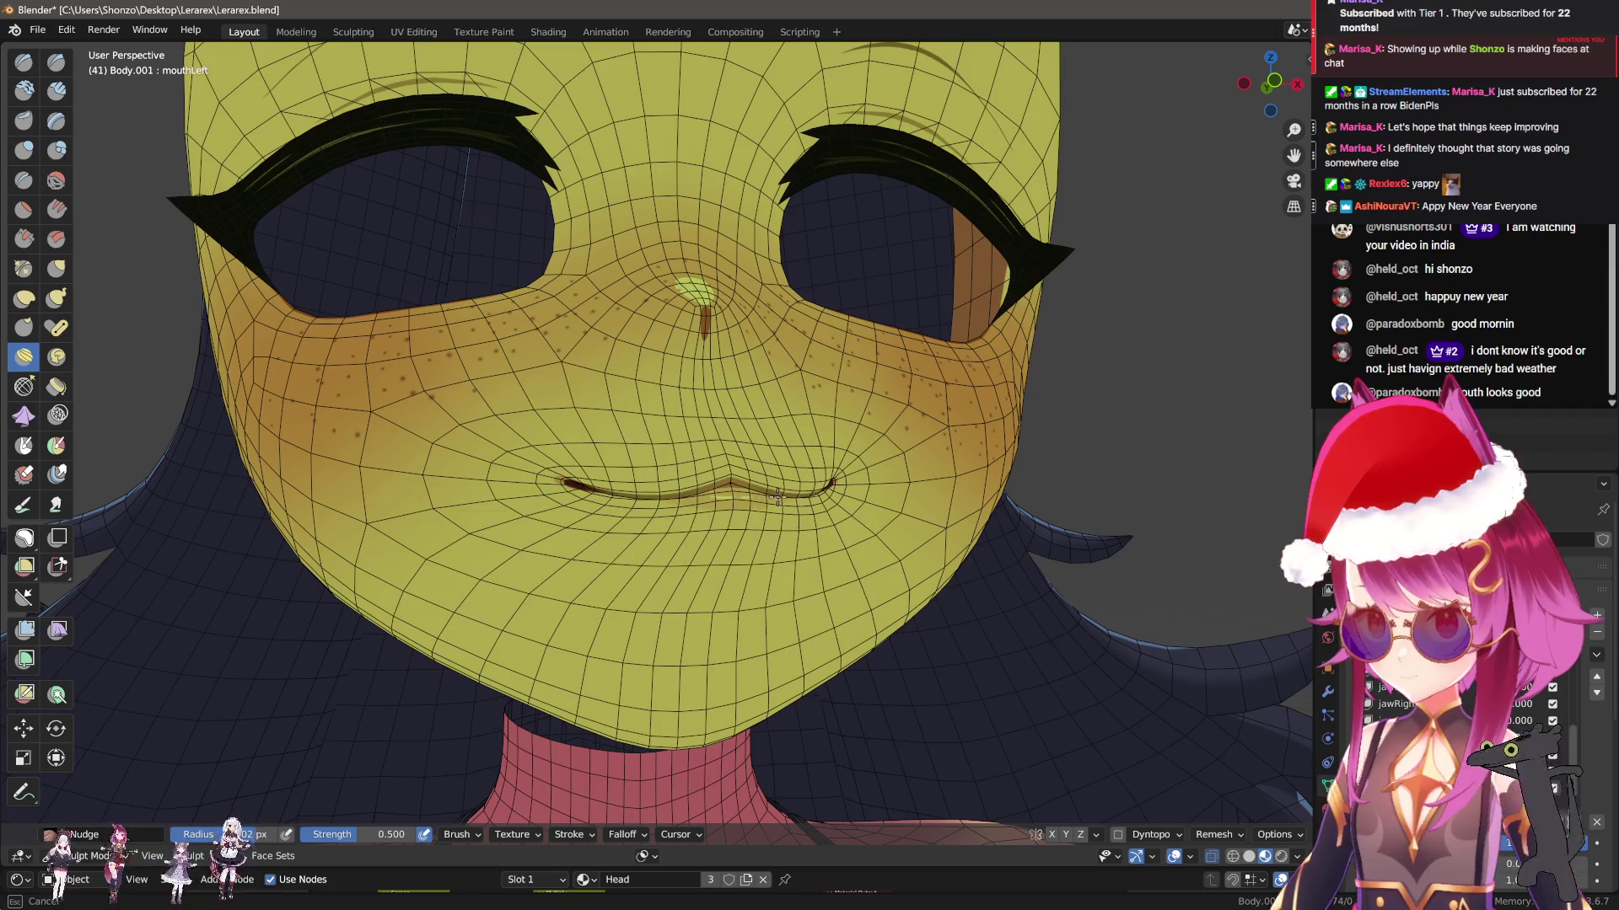
middle_click_drag(776, 498, 796, 484)
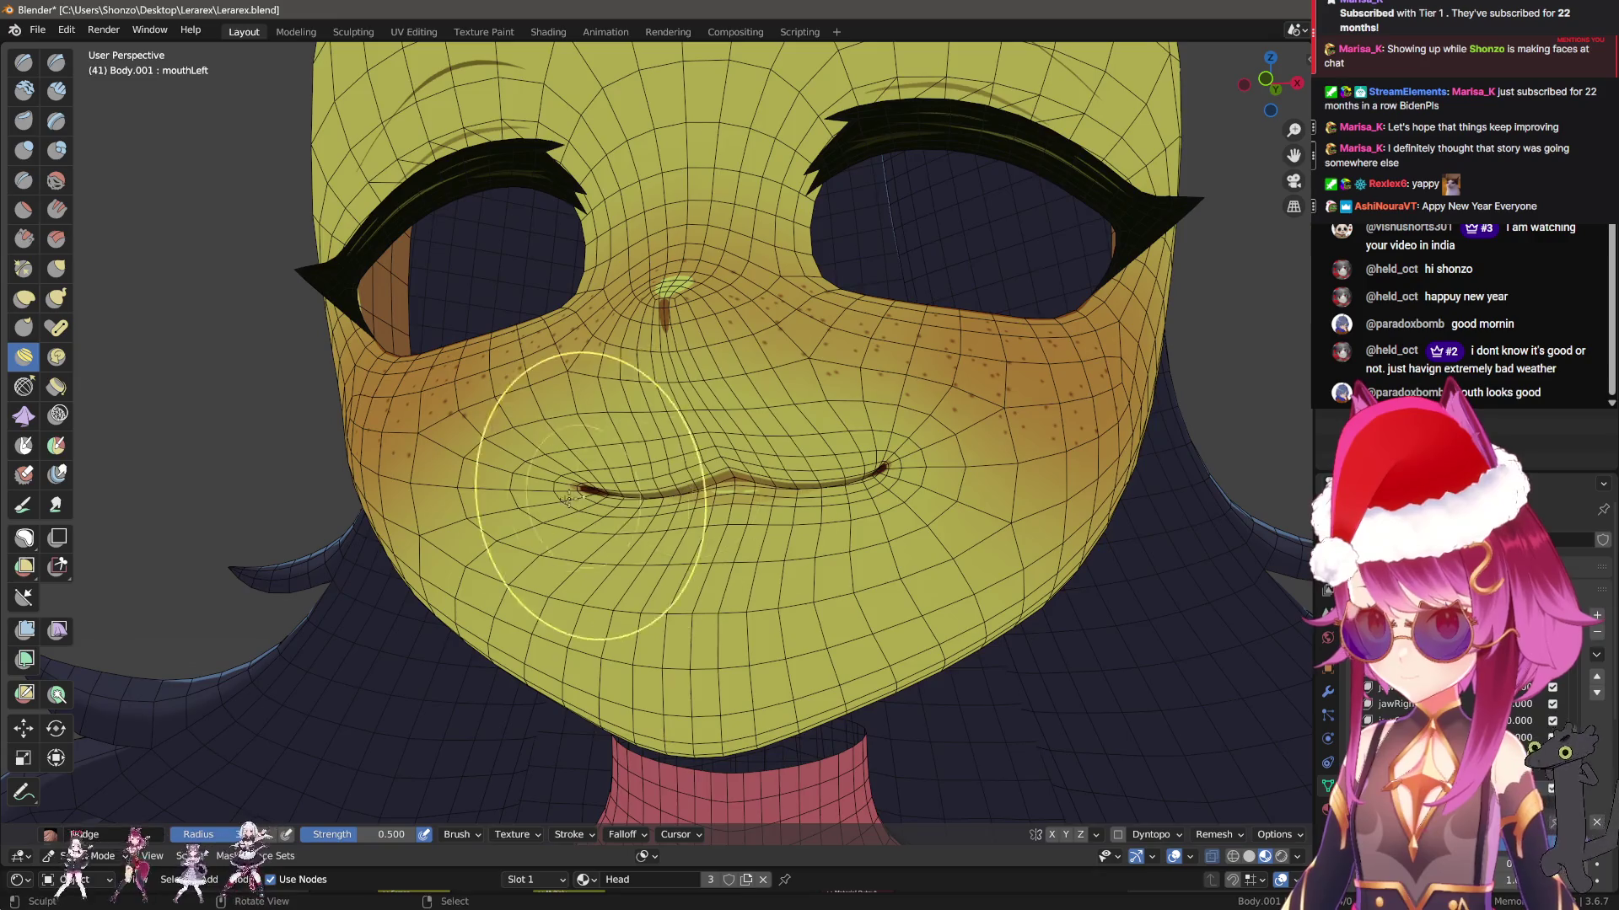
middle_click_drag(569, 497, 686, 531)
mouse_move(595, 508)
middle_mouse_down()
mouse_move(777, 488)
mouse_move(792, 556)
mouse_move(763, 482)
middle_mouse_up()
middle_click_drag(571, 499, 595, 491)
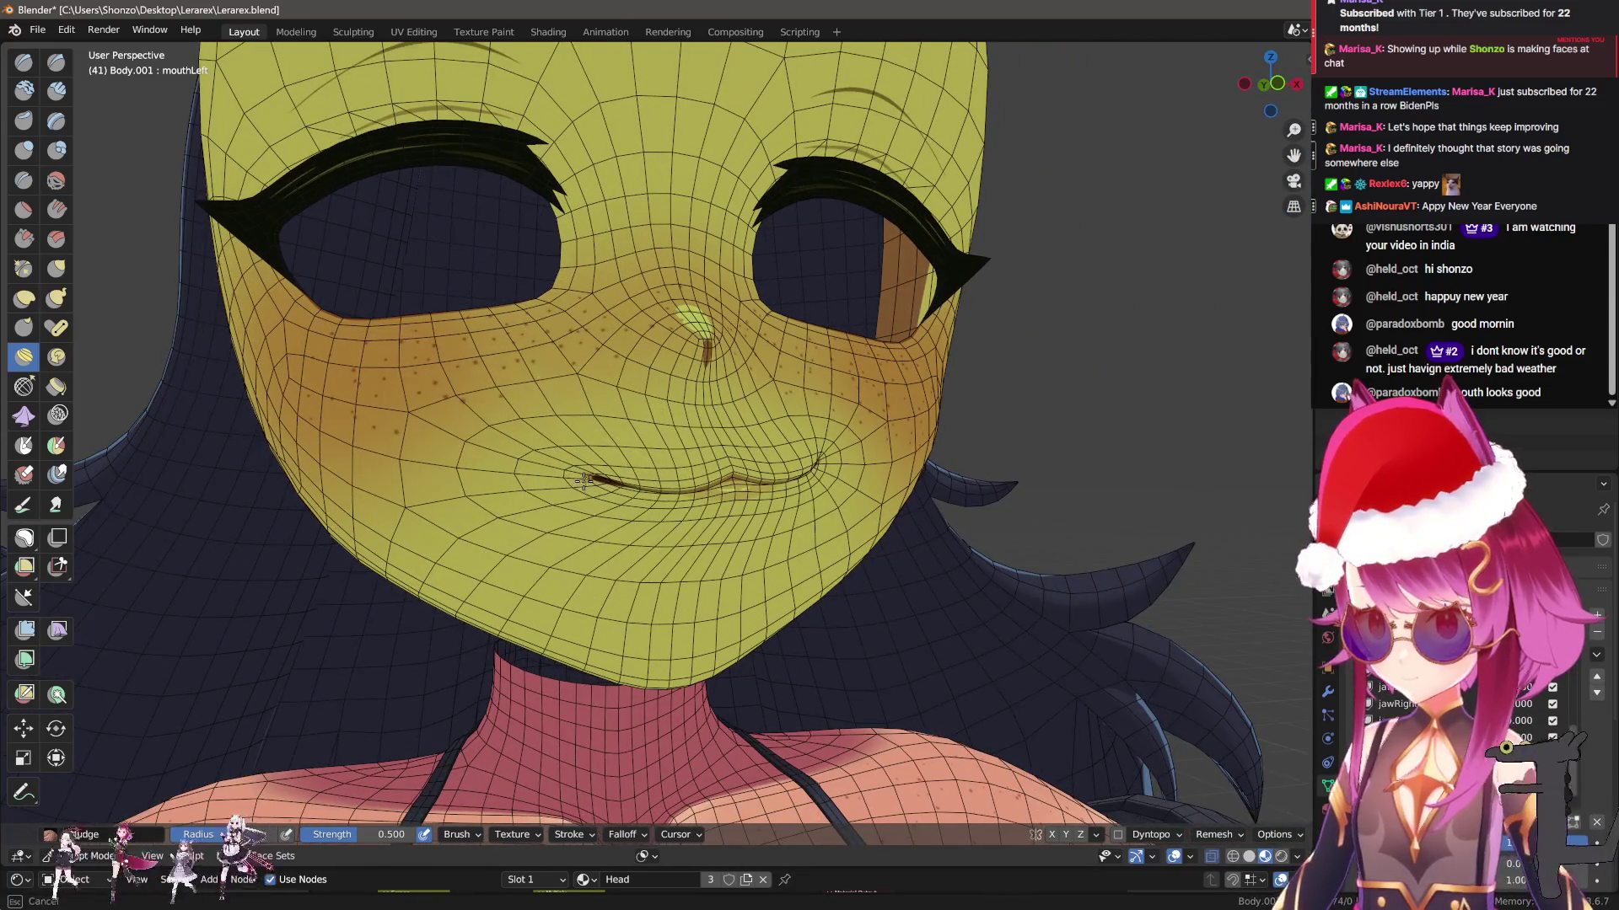
left_click_drag(584, 480, 624, 489)
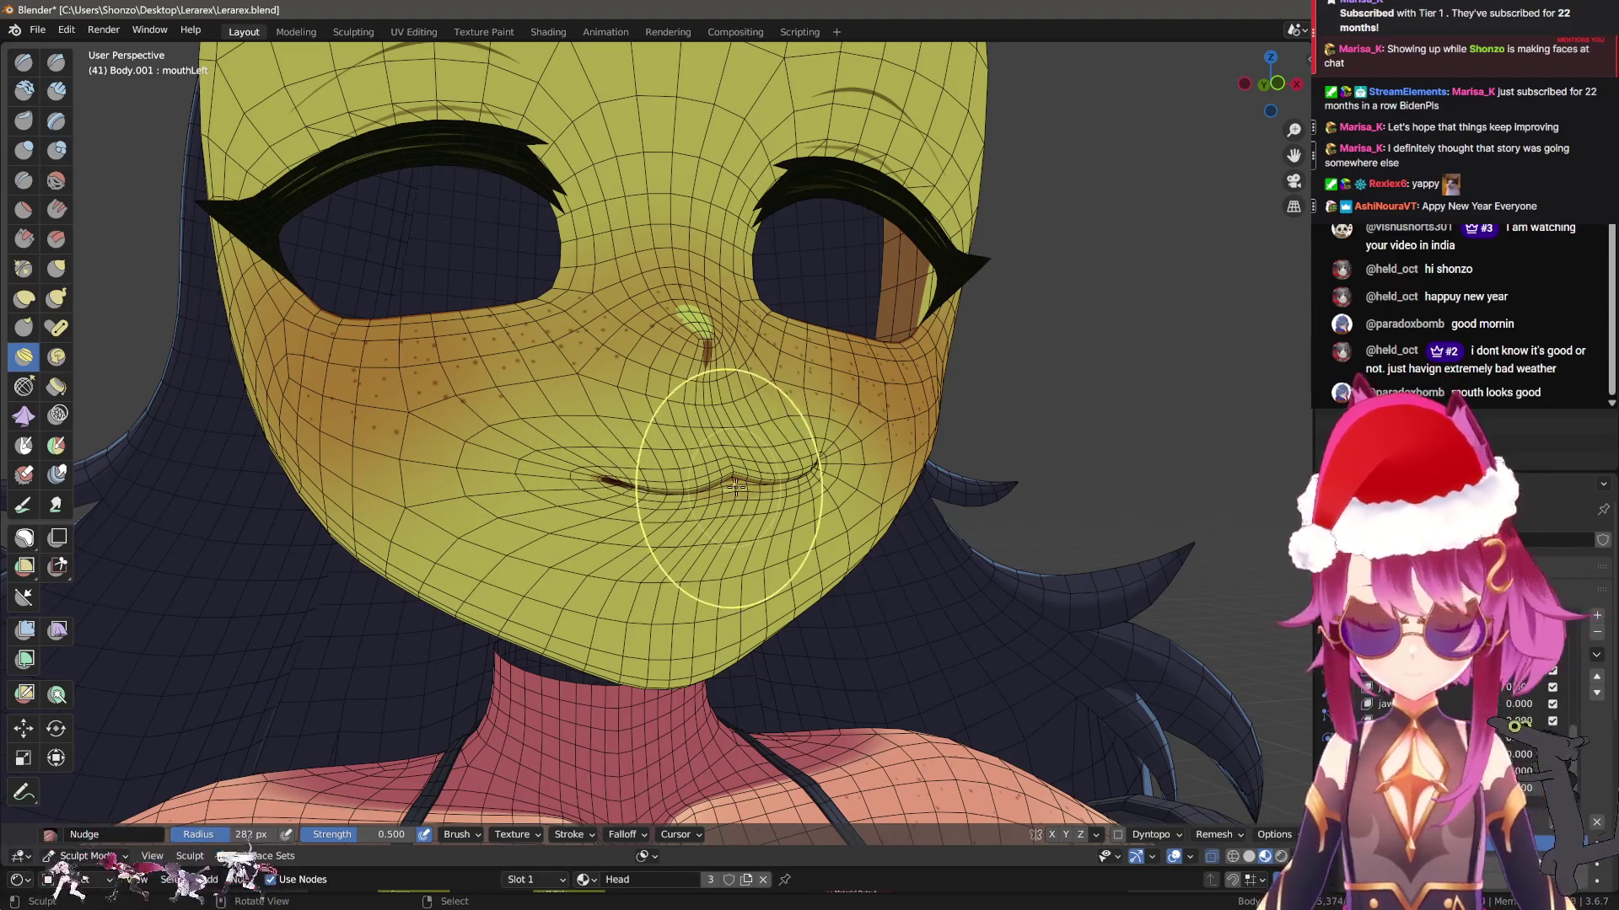
middle_click_drag(735, 487, 693, 379)
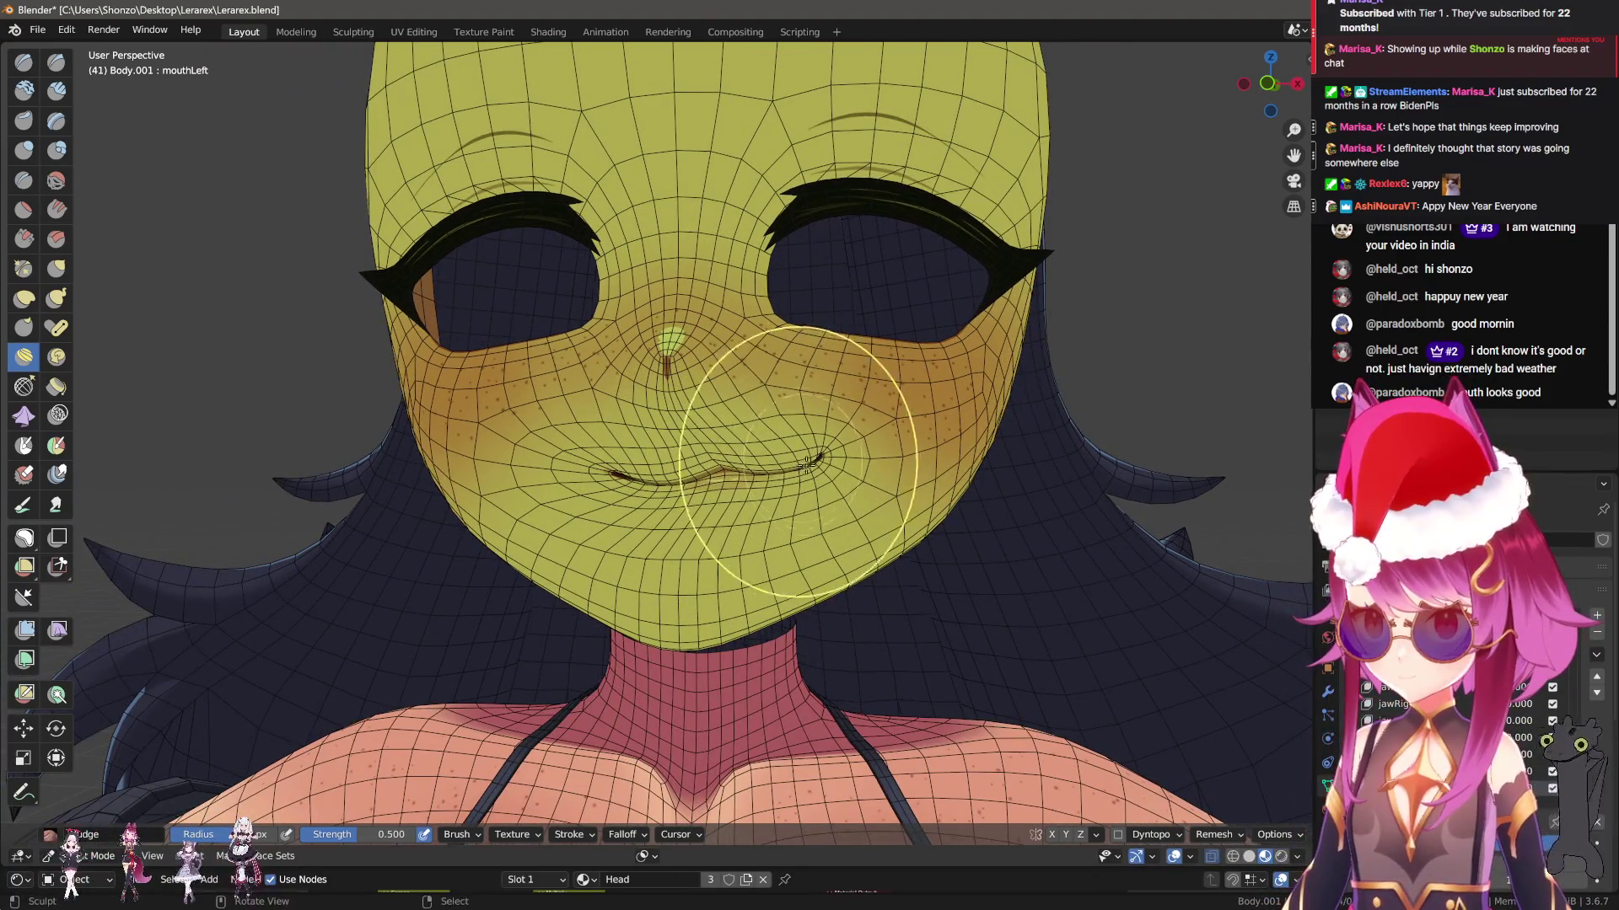
middle_click_drag(628, 491, 613, 485)
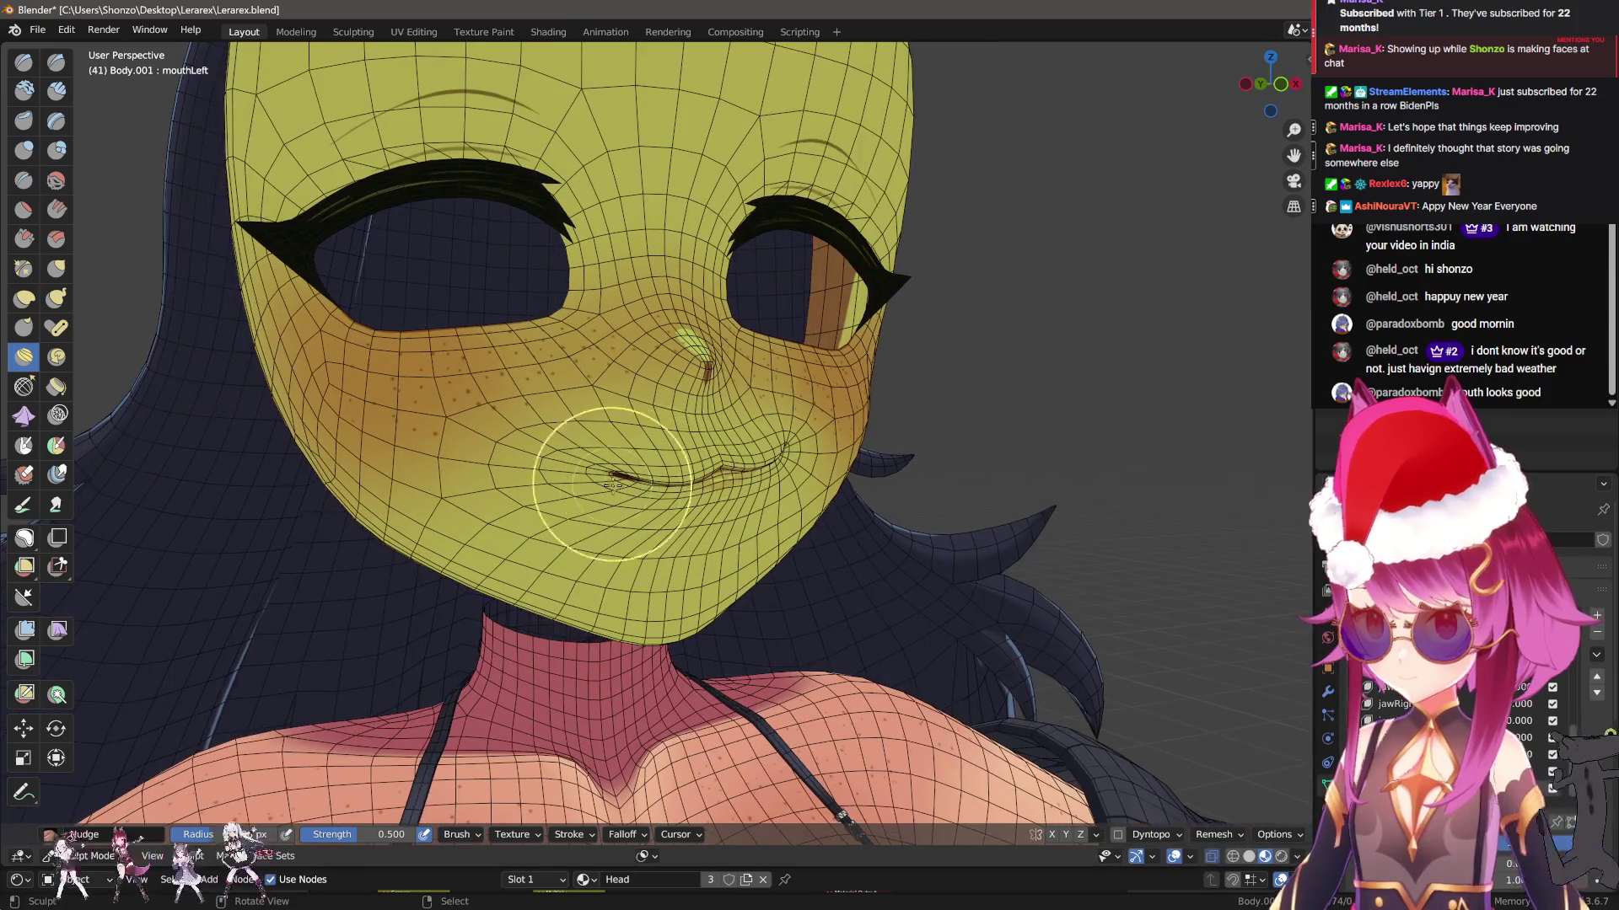
middle_click_drag(717, 514, 836, 650)
In Object Mode, hide the wireframe to check the mouthLeft shading, then show it again
key("q")
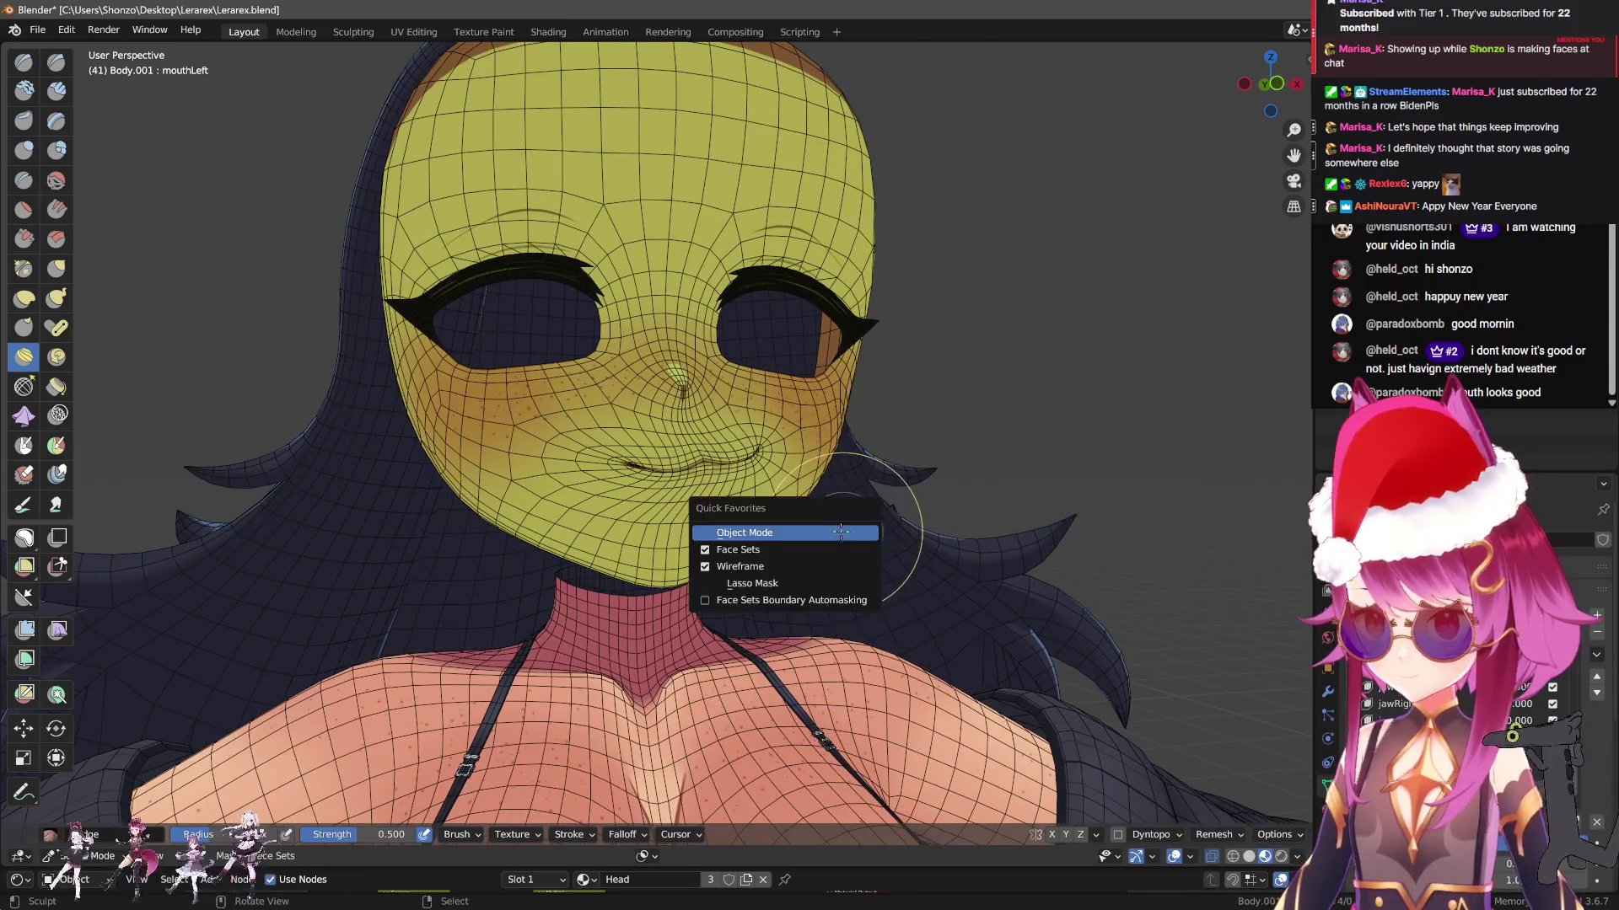
left_click(784, 532)
scroll(949, 628, "up", 2)
left_click(942, 629)
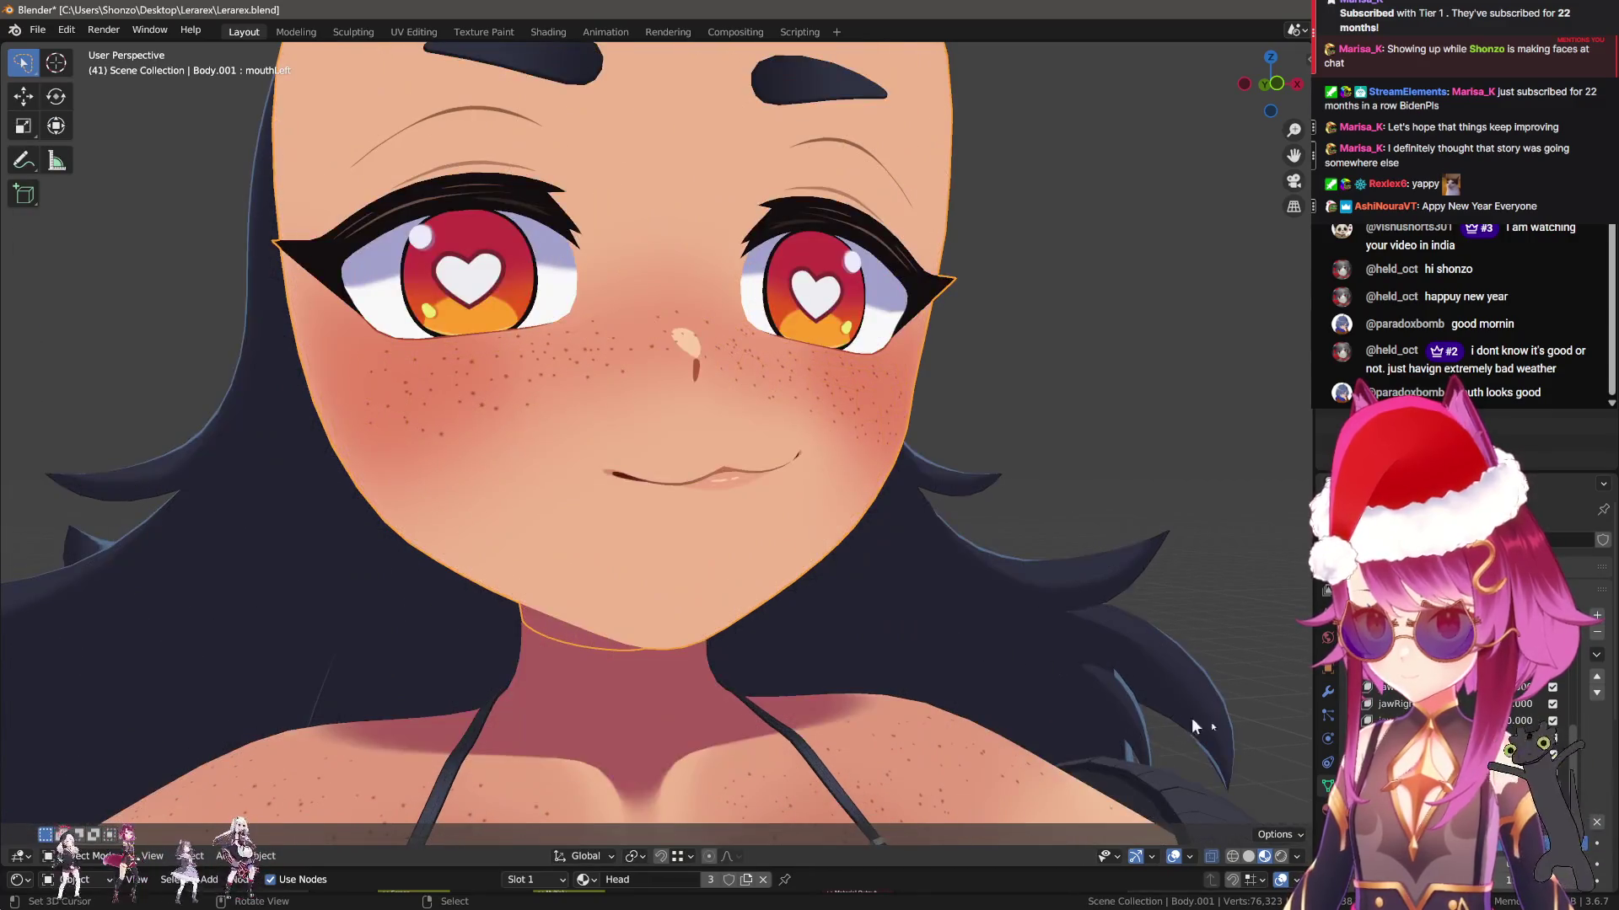
scroll(917, 620, "down", 3)
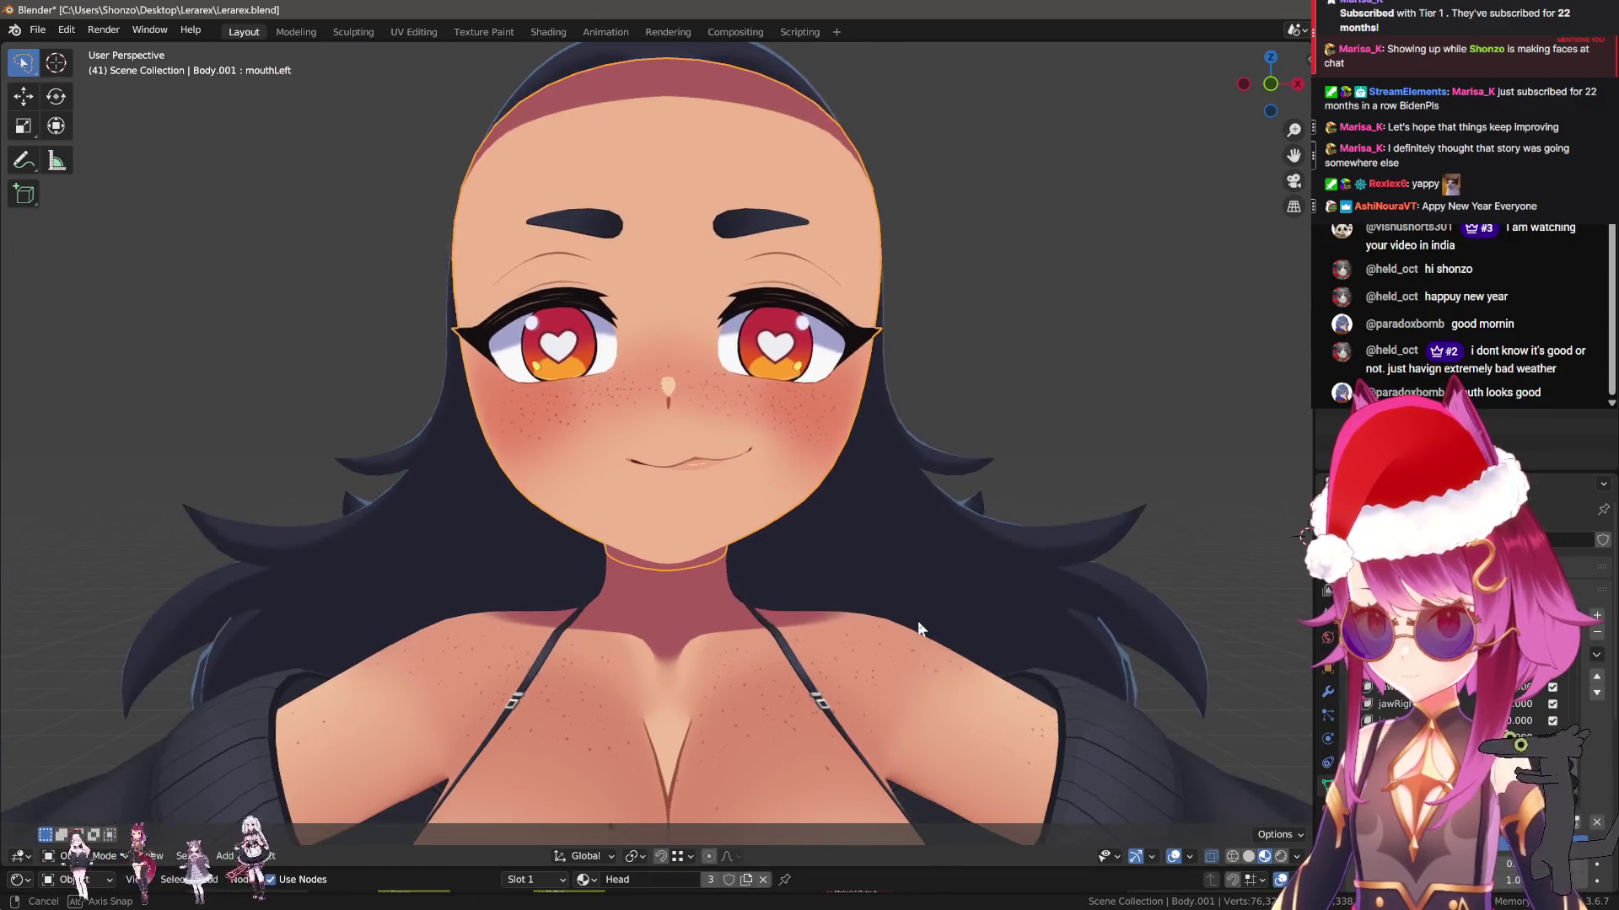
scroll(993, 640, "up", 2)
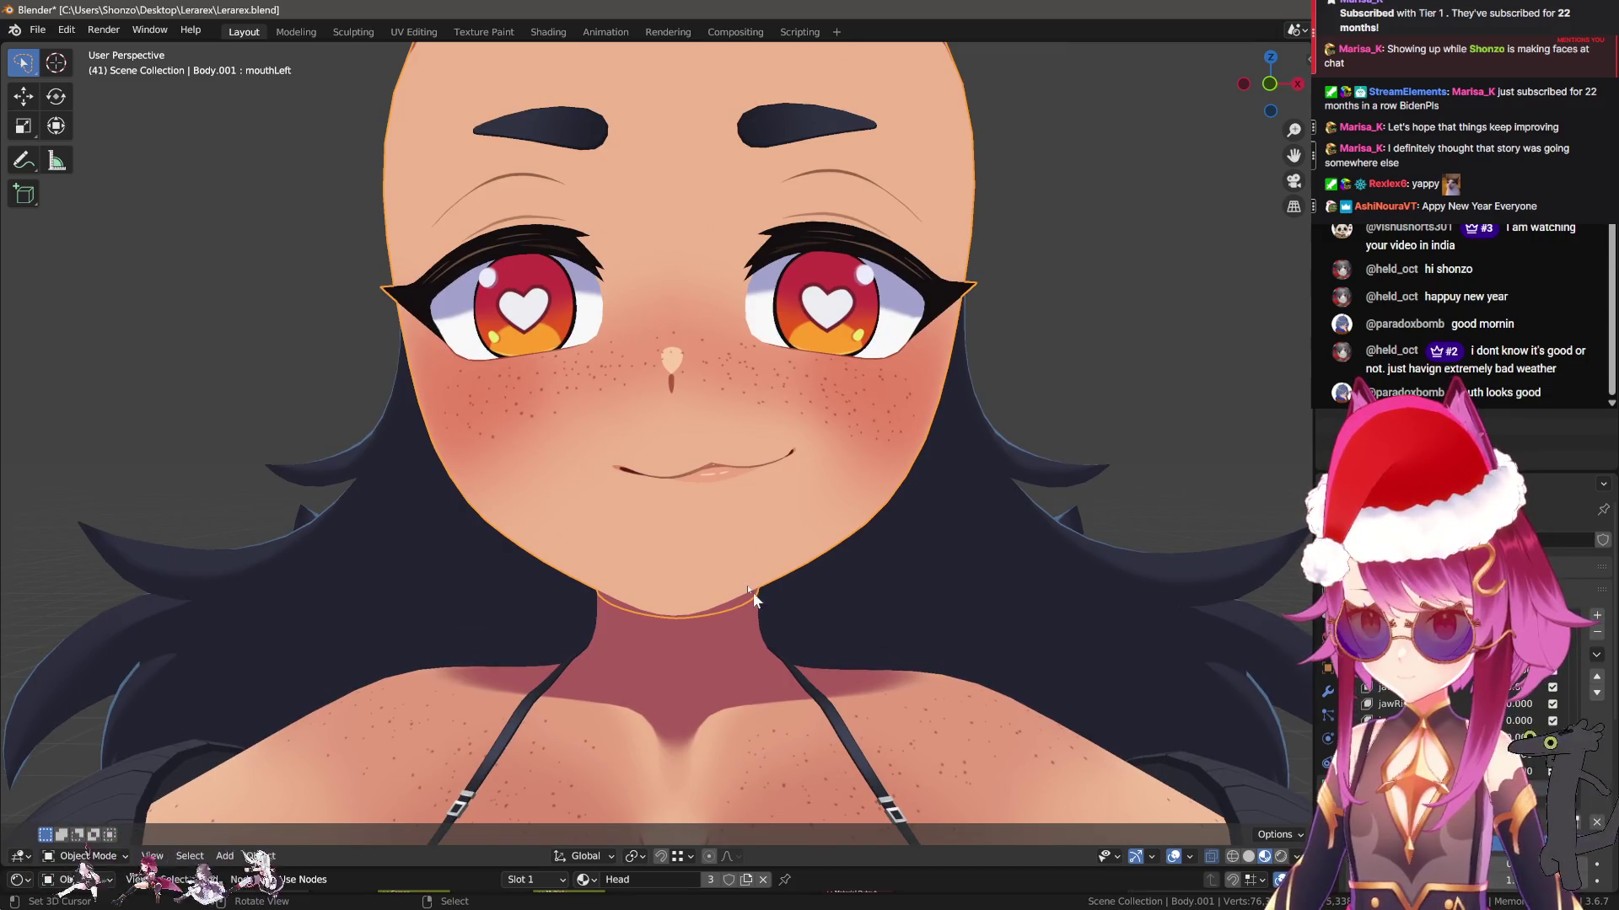
key("q")
left_click(733, 499)
Back in Sculpt Mode, grab and smudge the left mouth corner, then return to Object Mode
left_click(723, 455)
middle_click_drag(723, 455, 557, 493)
scroll(556, 493, "up", 2)
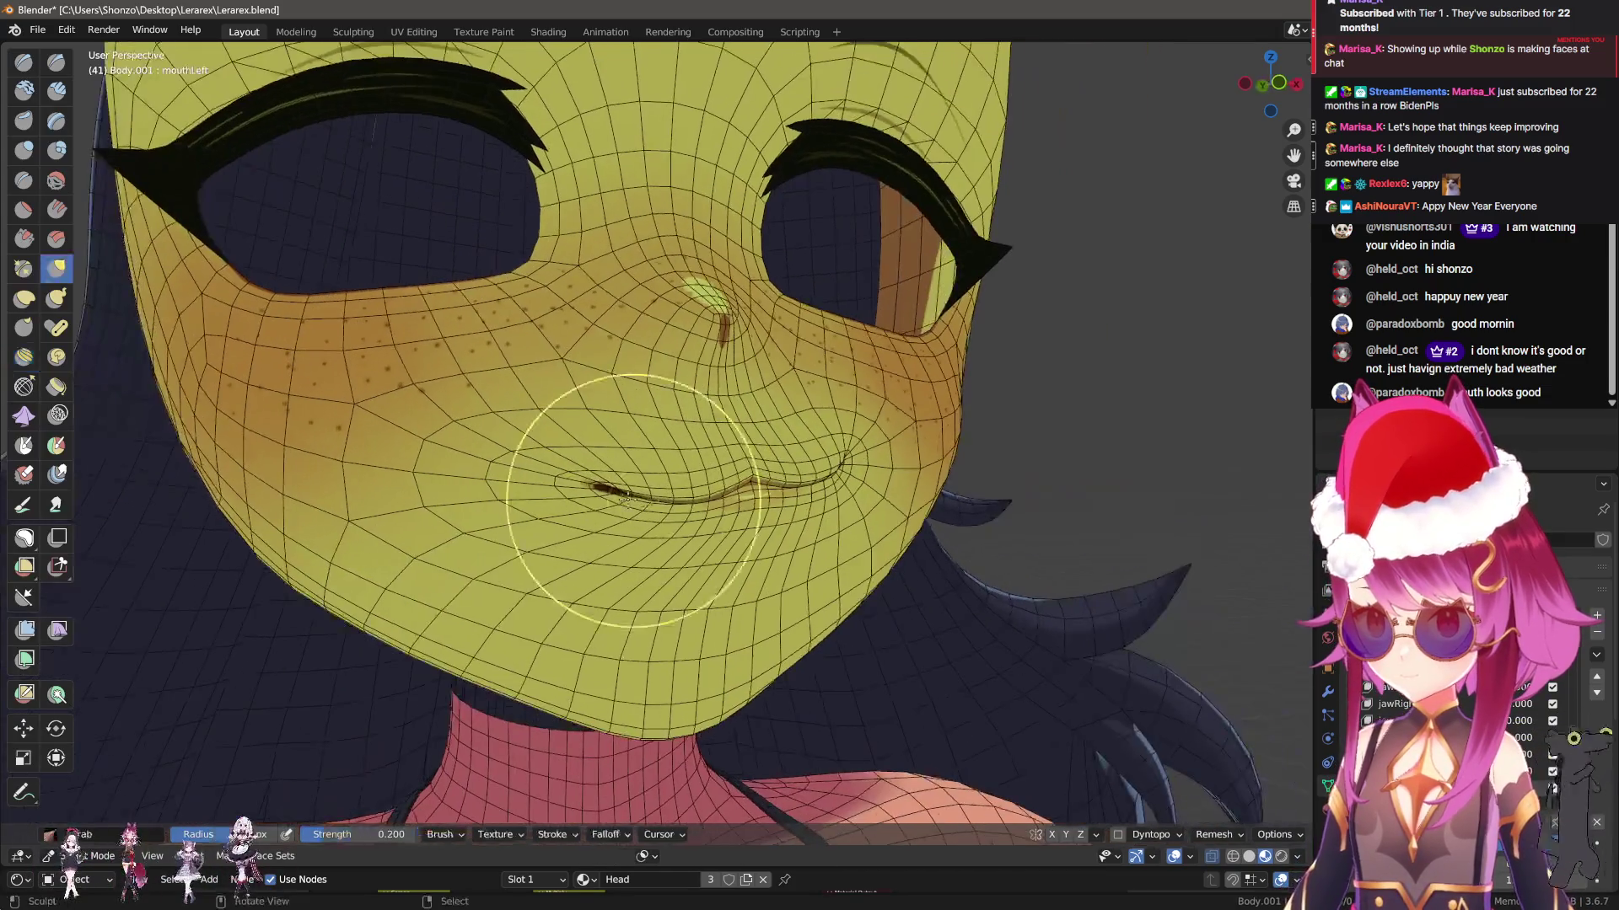
left_click_drag(556, 493, 582, 487)
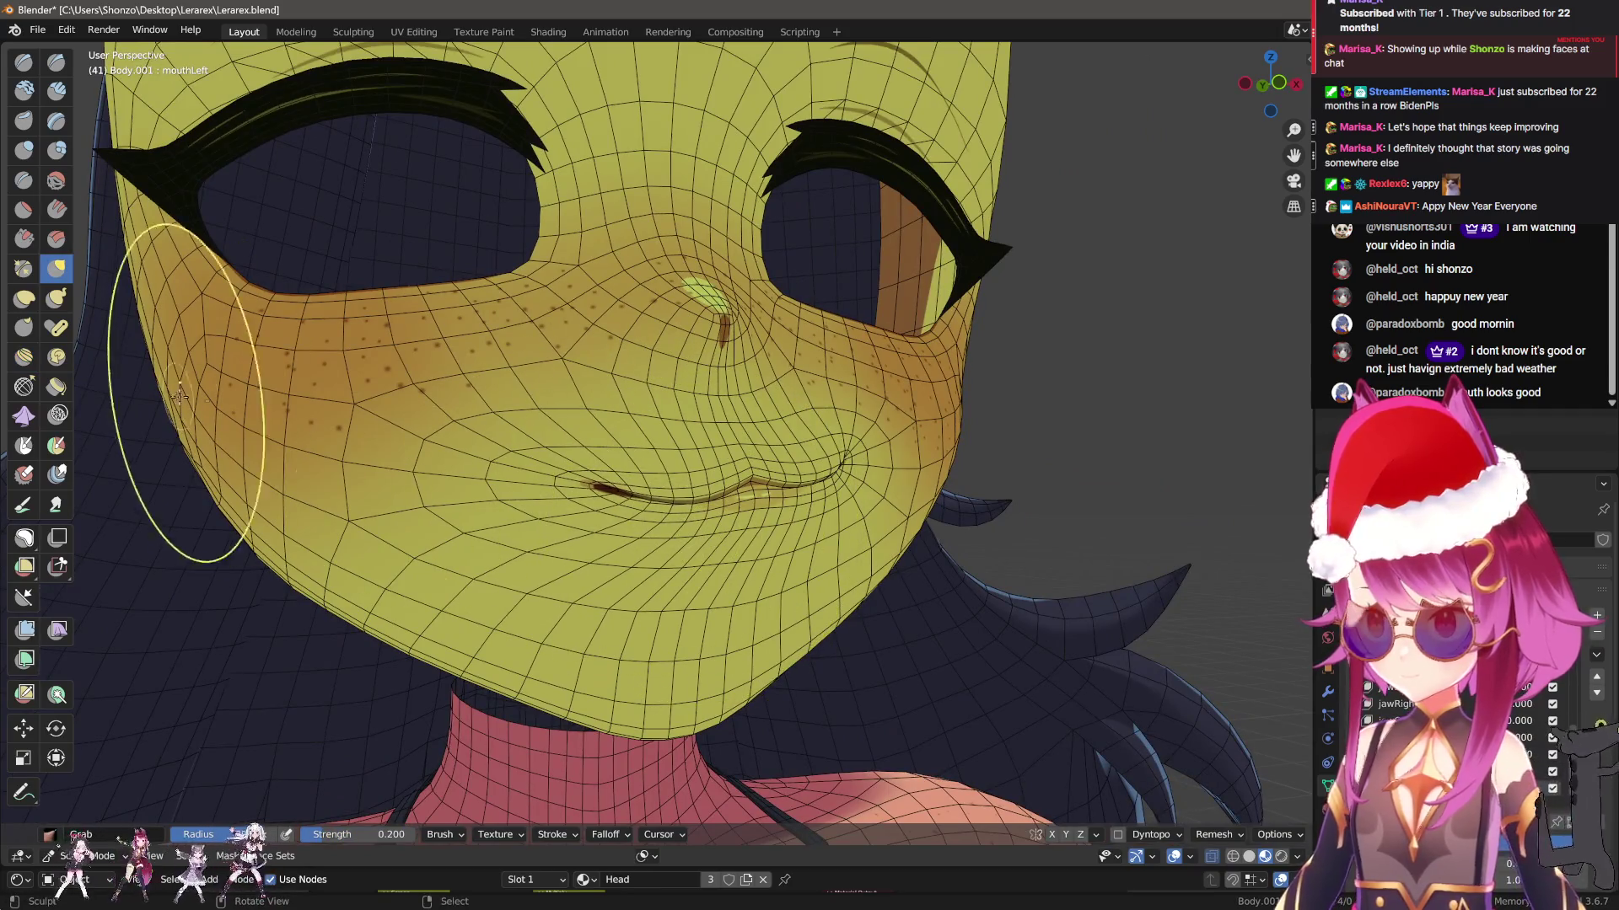
left_click(23, 357)
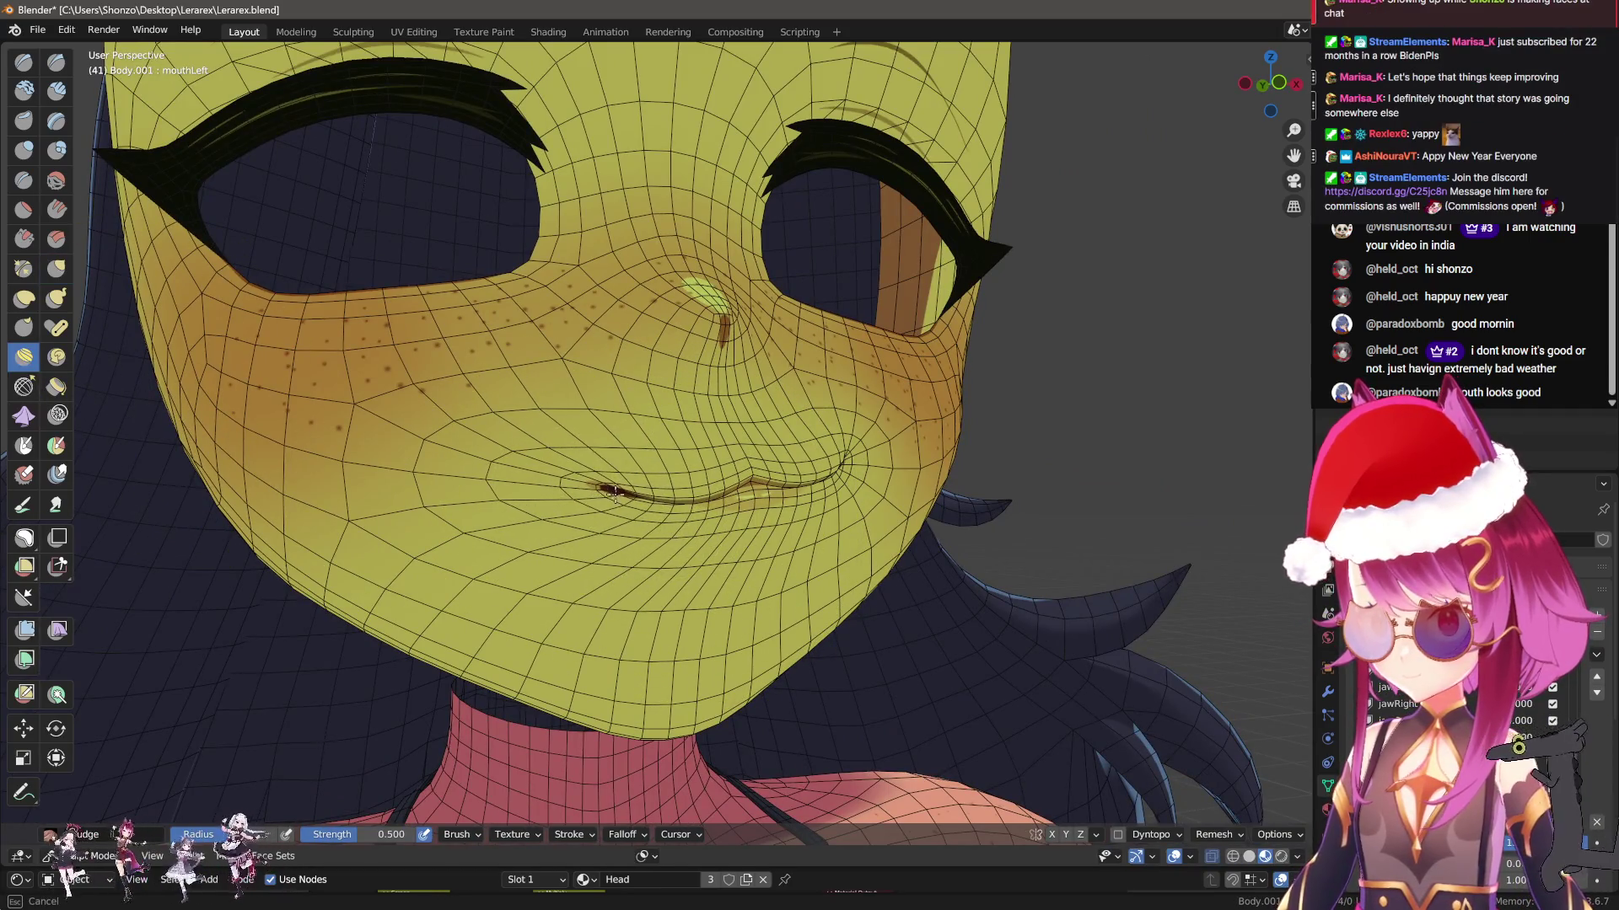
mouse_move(666, 498)
left_mouse_down()
mouse_move(621, 496)
mouse_move(742, 506)
left_mouse_up()
middle_click_drag(741, 506, 777, 506)
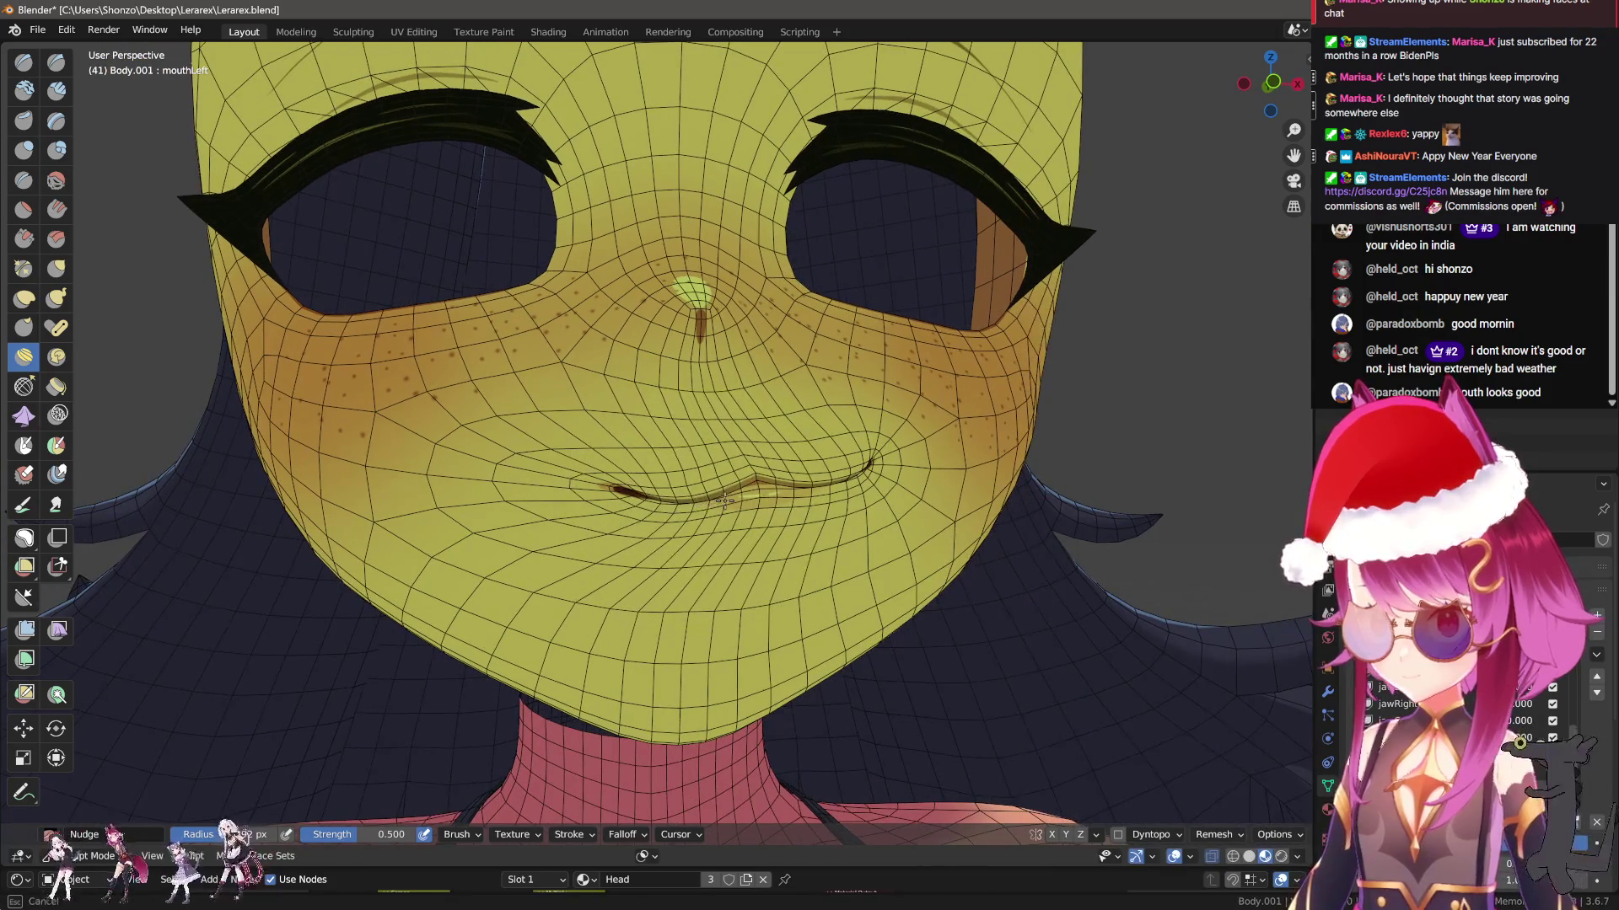
scroll(911, 573, "down", 3)
key("ctrl+Tab")
left_click(888, 544)
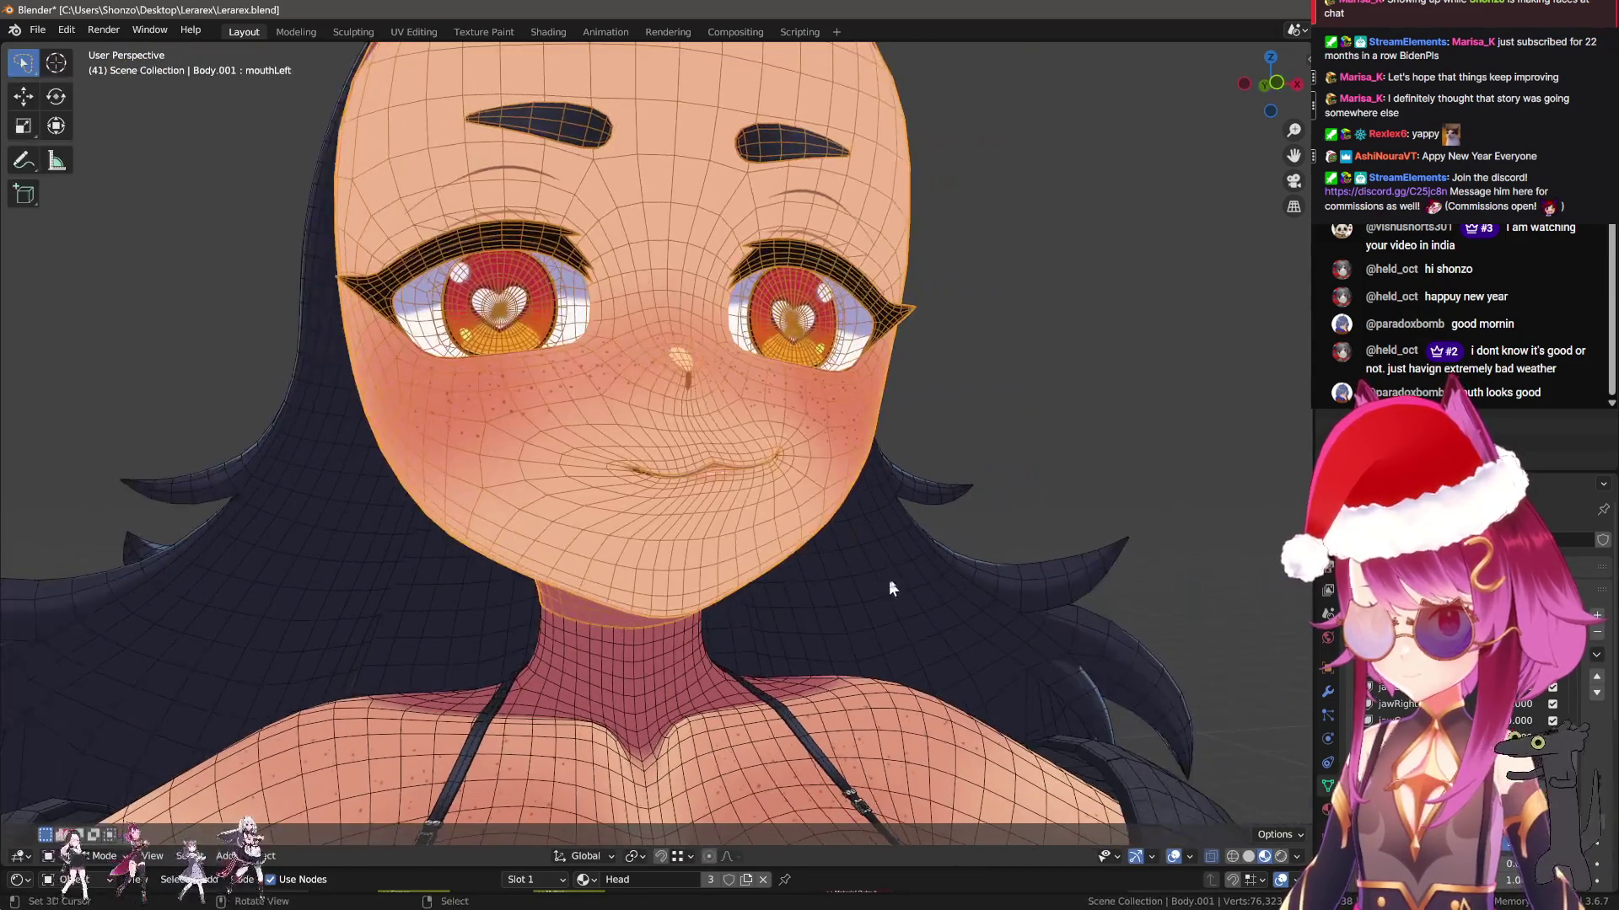
Turn off the wireframe, face the character forward, and add the new shape key Key 29
left_click(860, 608)
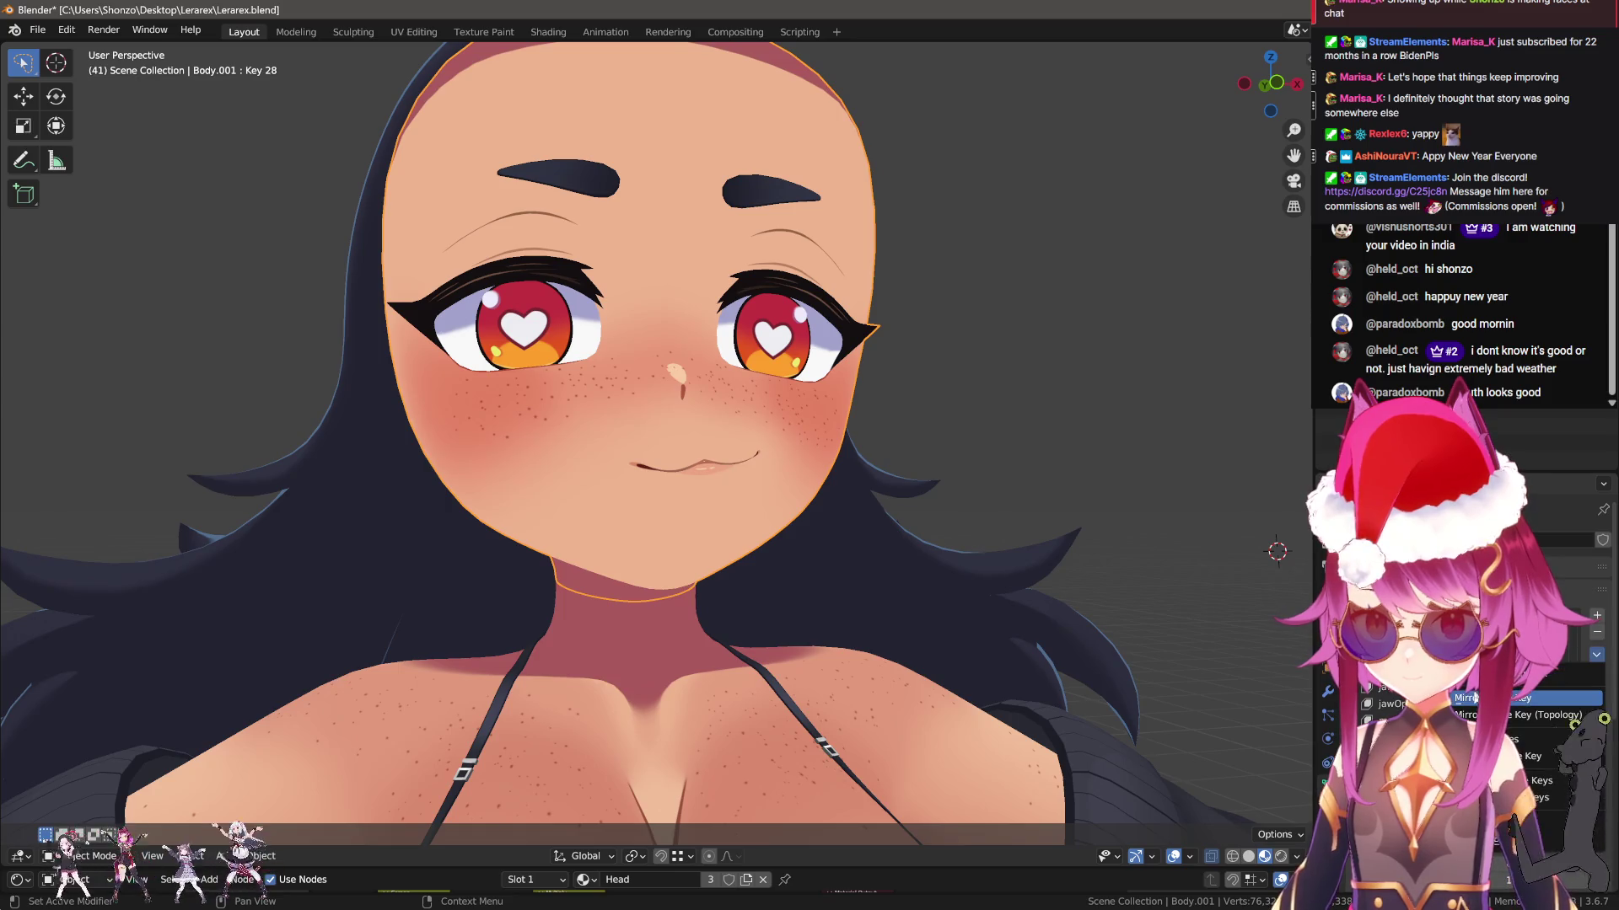
middle_click_drag(877, 590, 928, 590)
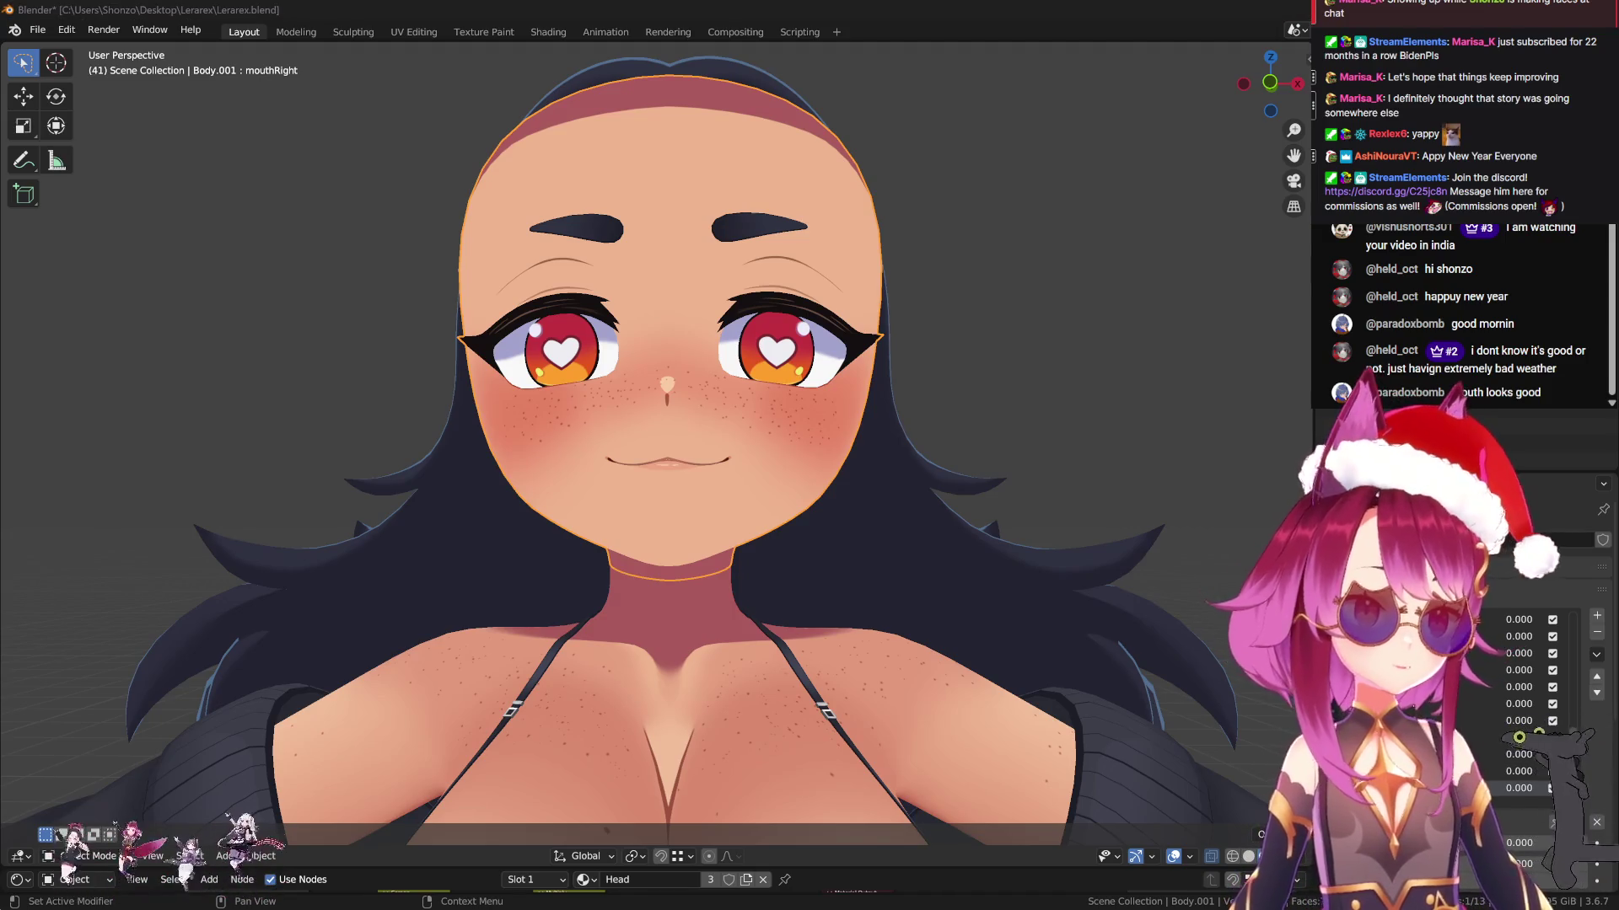
left_click(1594, 616)
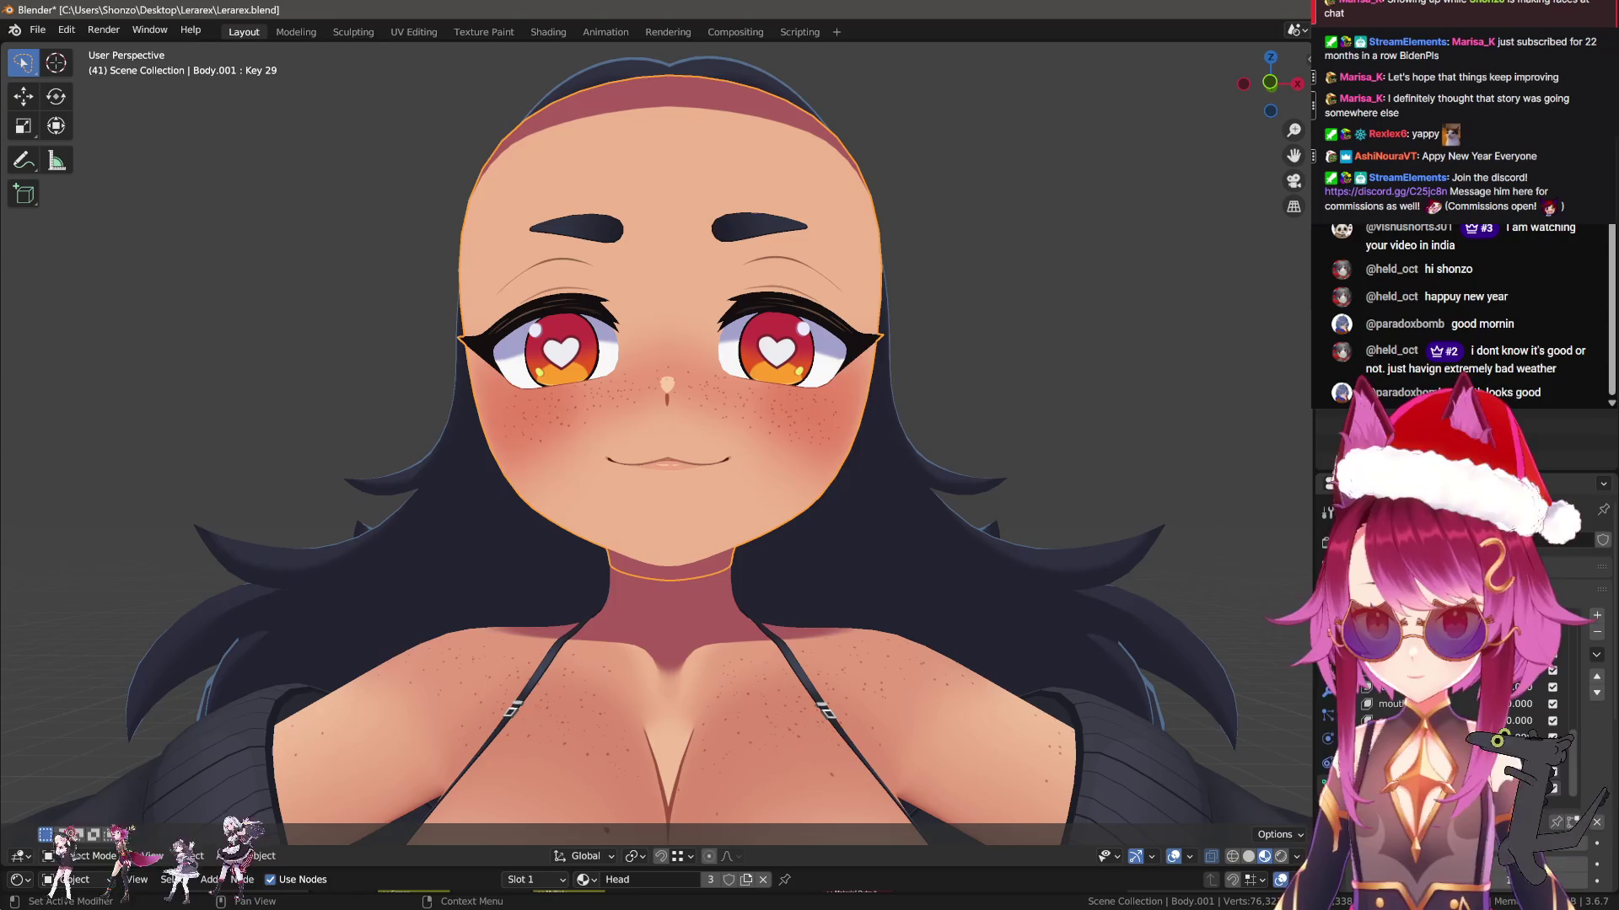
In Edit Mode, rotate the mouth corner upward with proportional falloff
scroll(709, 583, "up", 8)
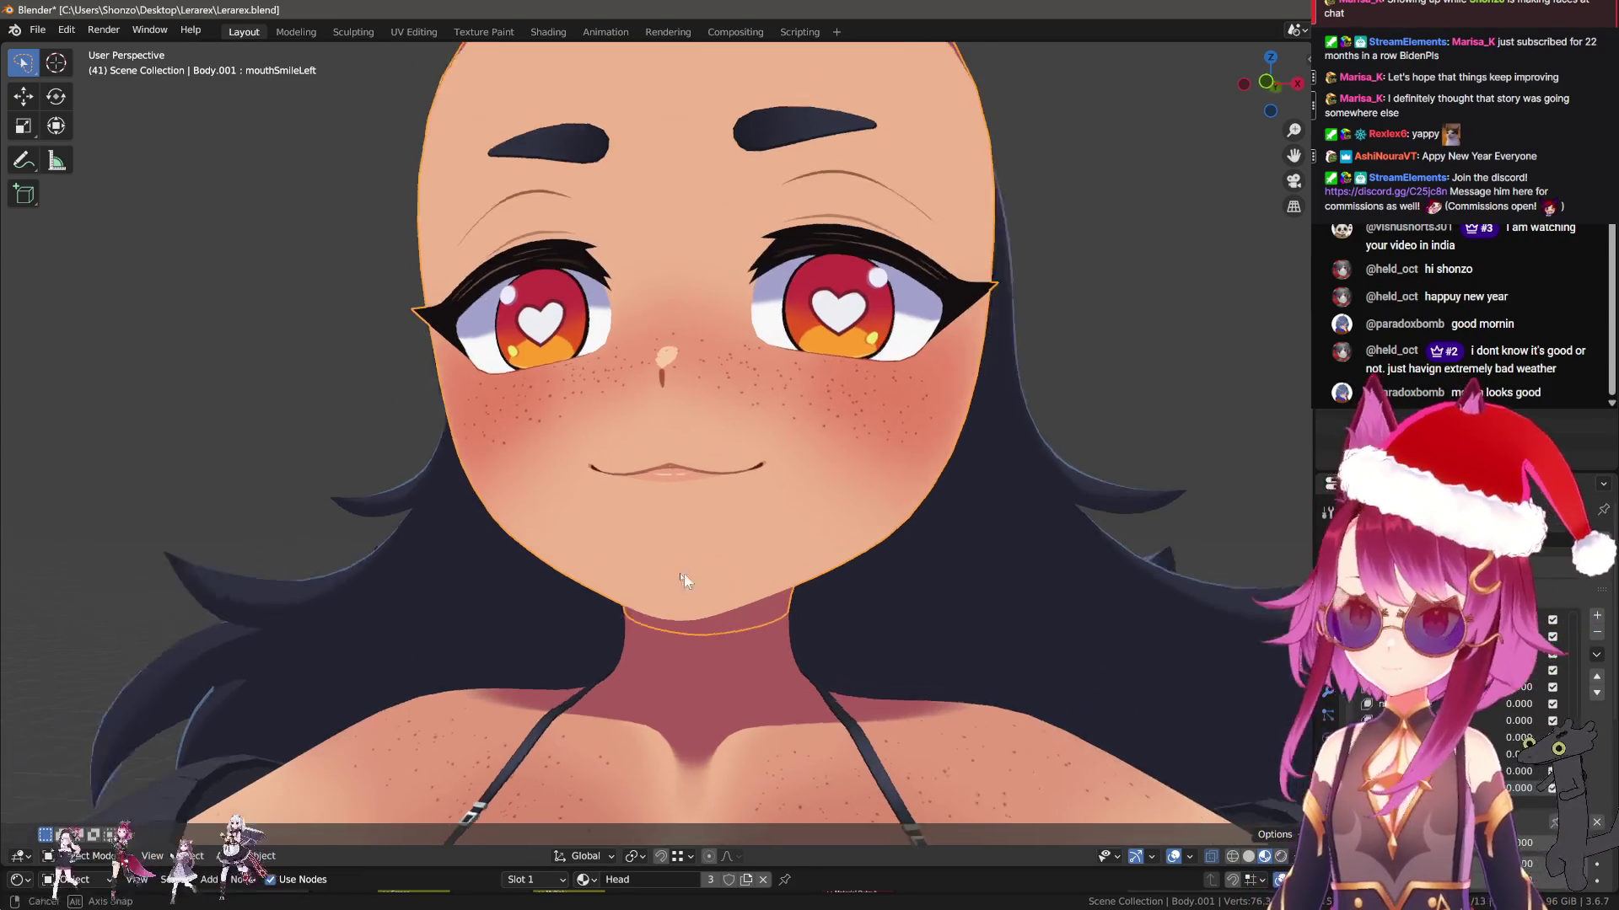
key("Tab")
scroll(814, 509, "down", 2)
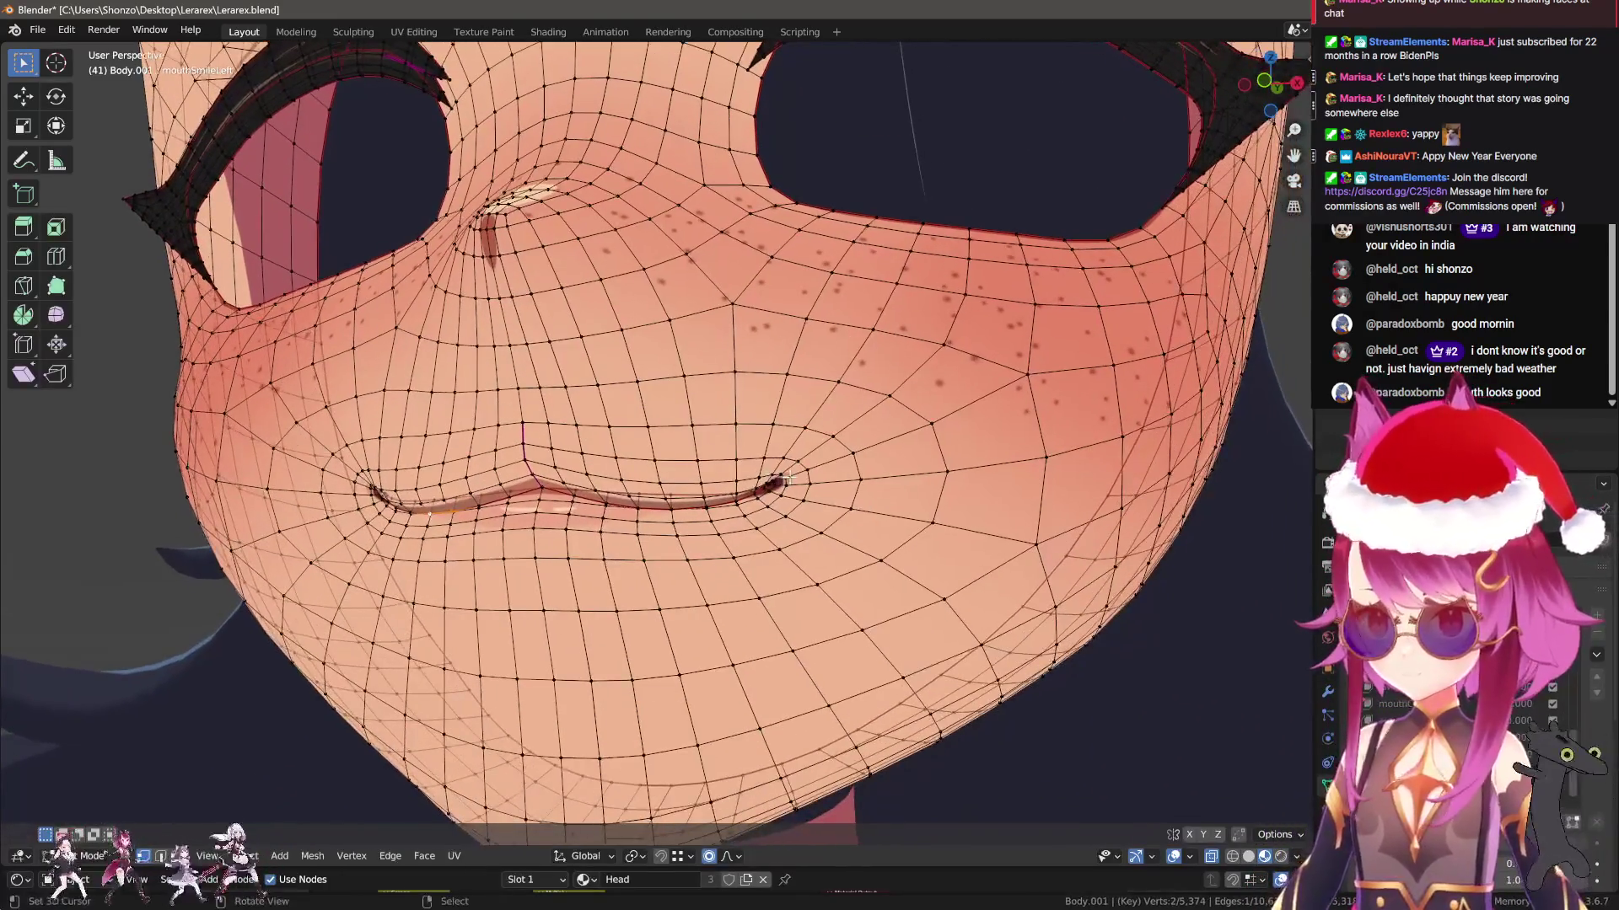
scroll(863, 538, "down", 4)
key("r")
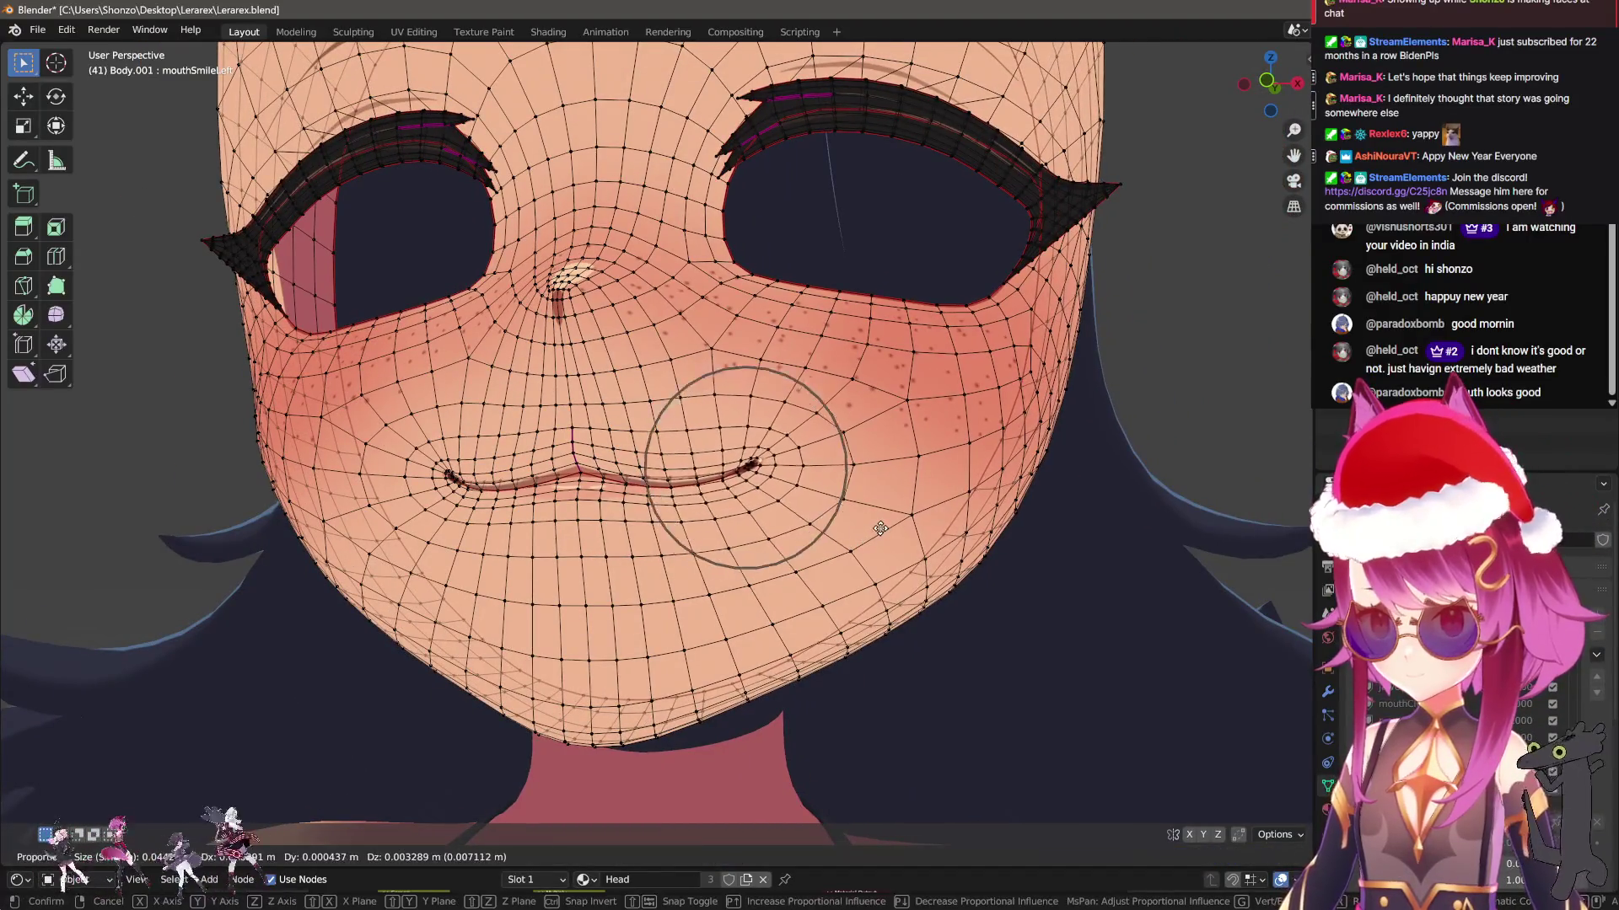
scroll(893, 538, "down", 3)
key("Escape")
key("r")
left_click(959, 538)
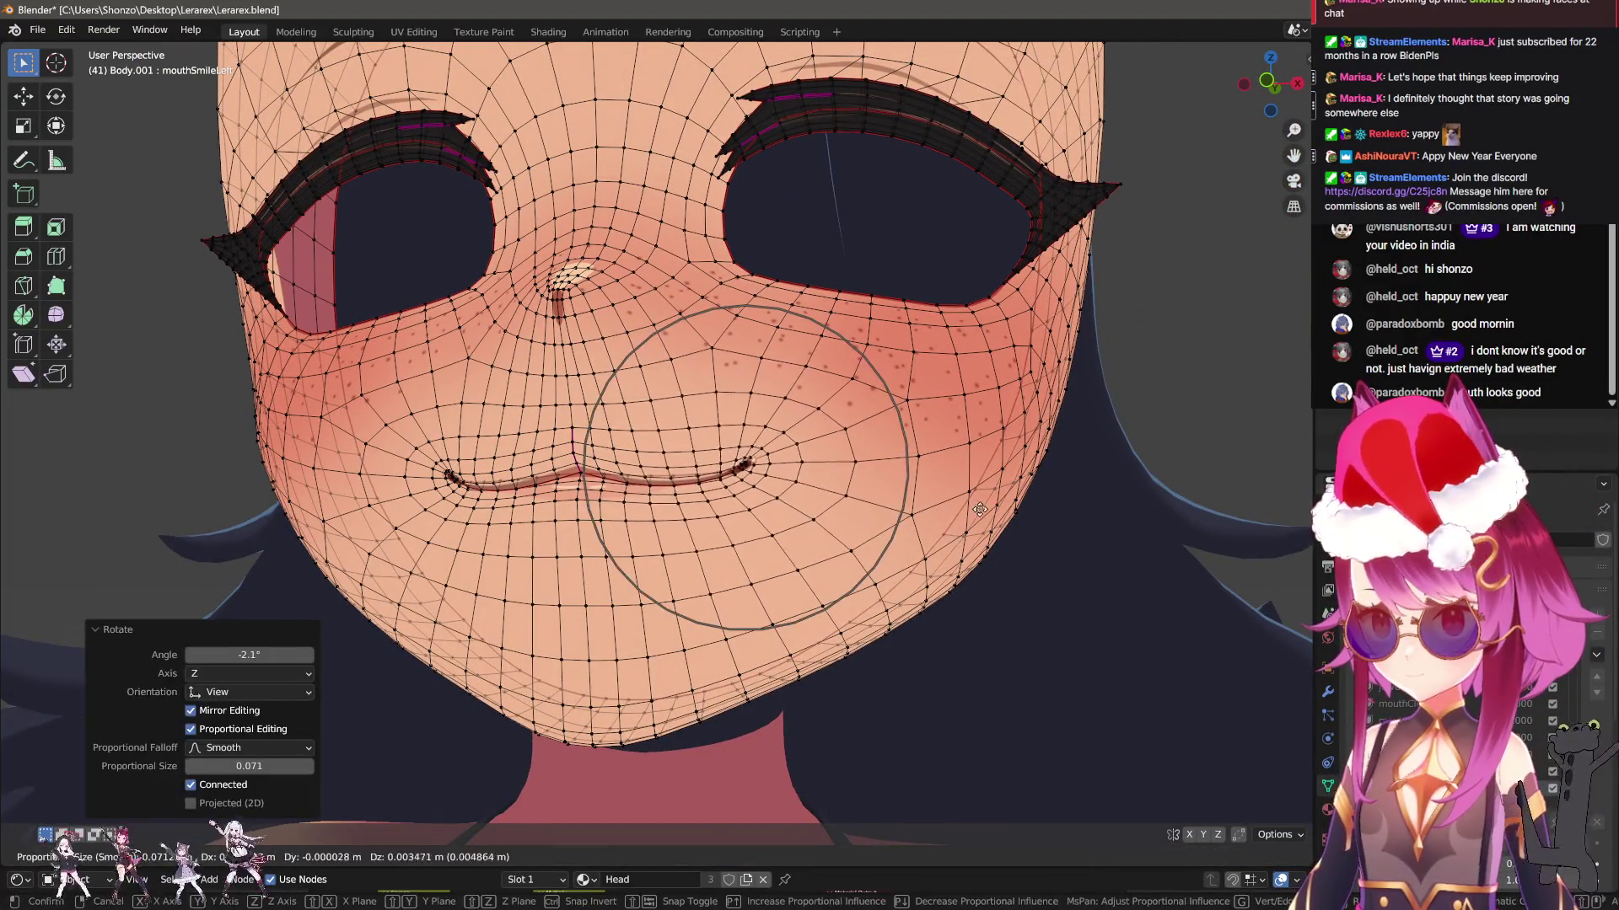
Lift the mouth corner into a smile with proportional grab moves, then return to Object Mode
key("g")
left_click(885, 514)
key("g")
scroll(880, 509, "down", 3)
left_click(881, 509)
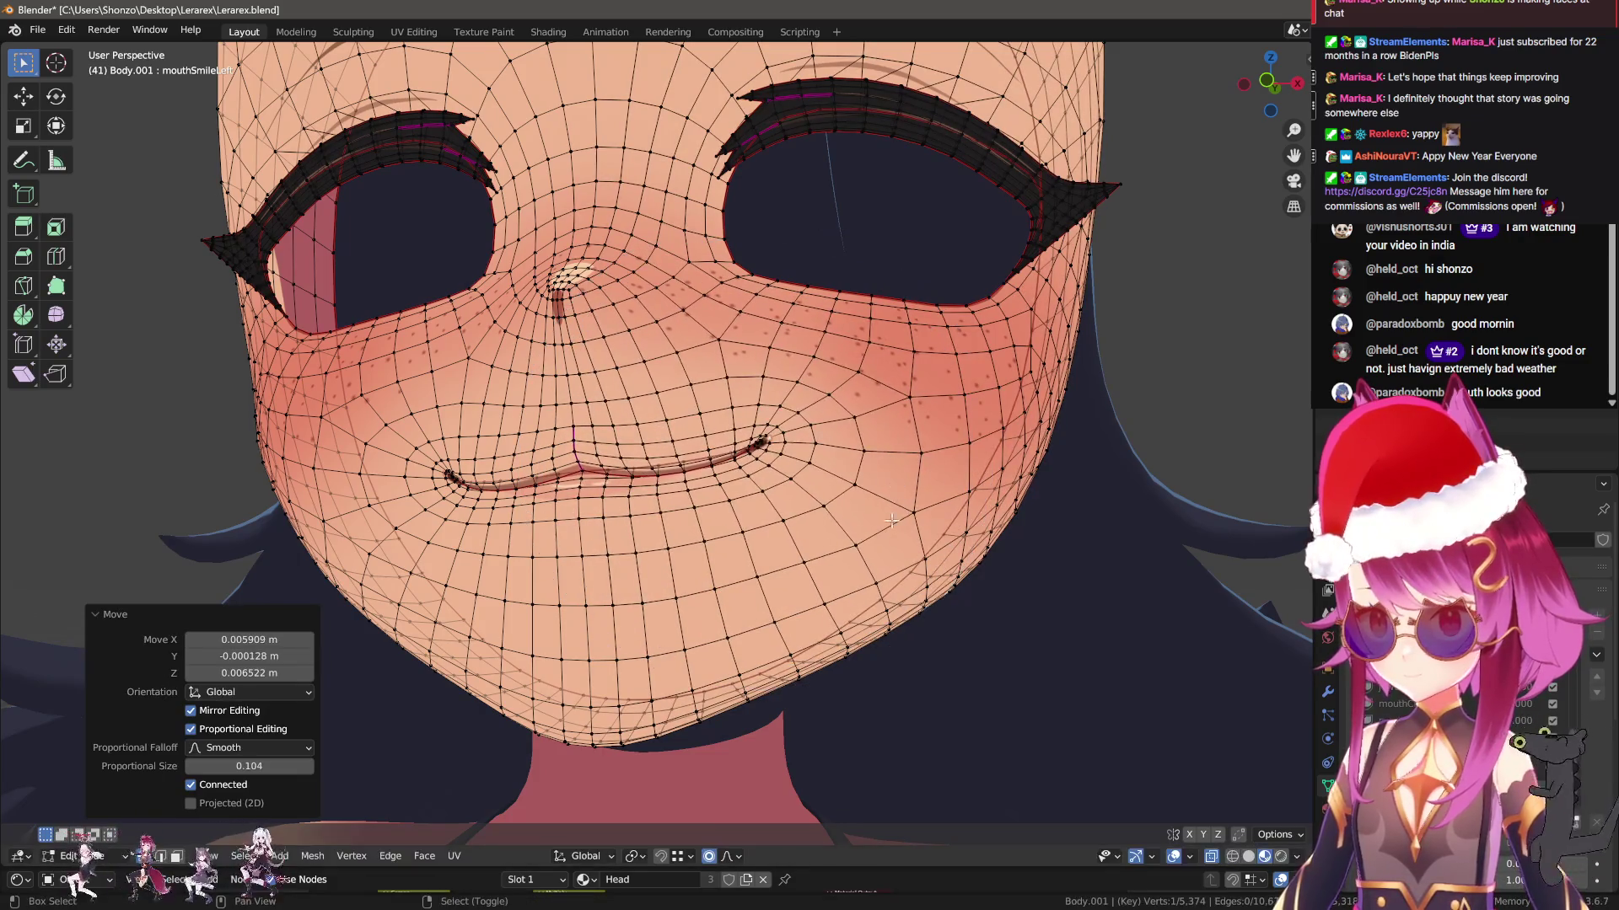
key("g")
left_click(925, 431)
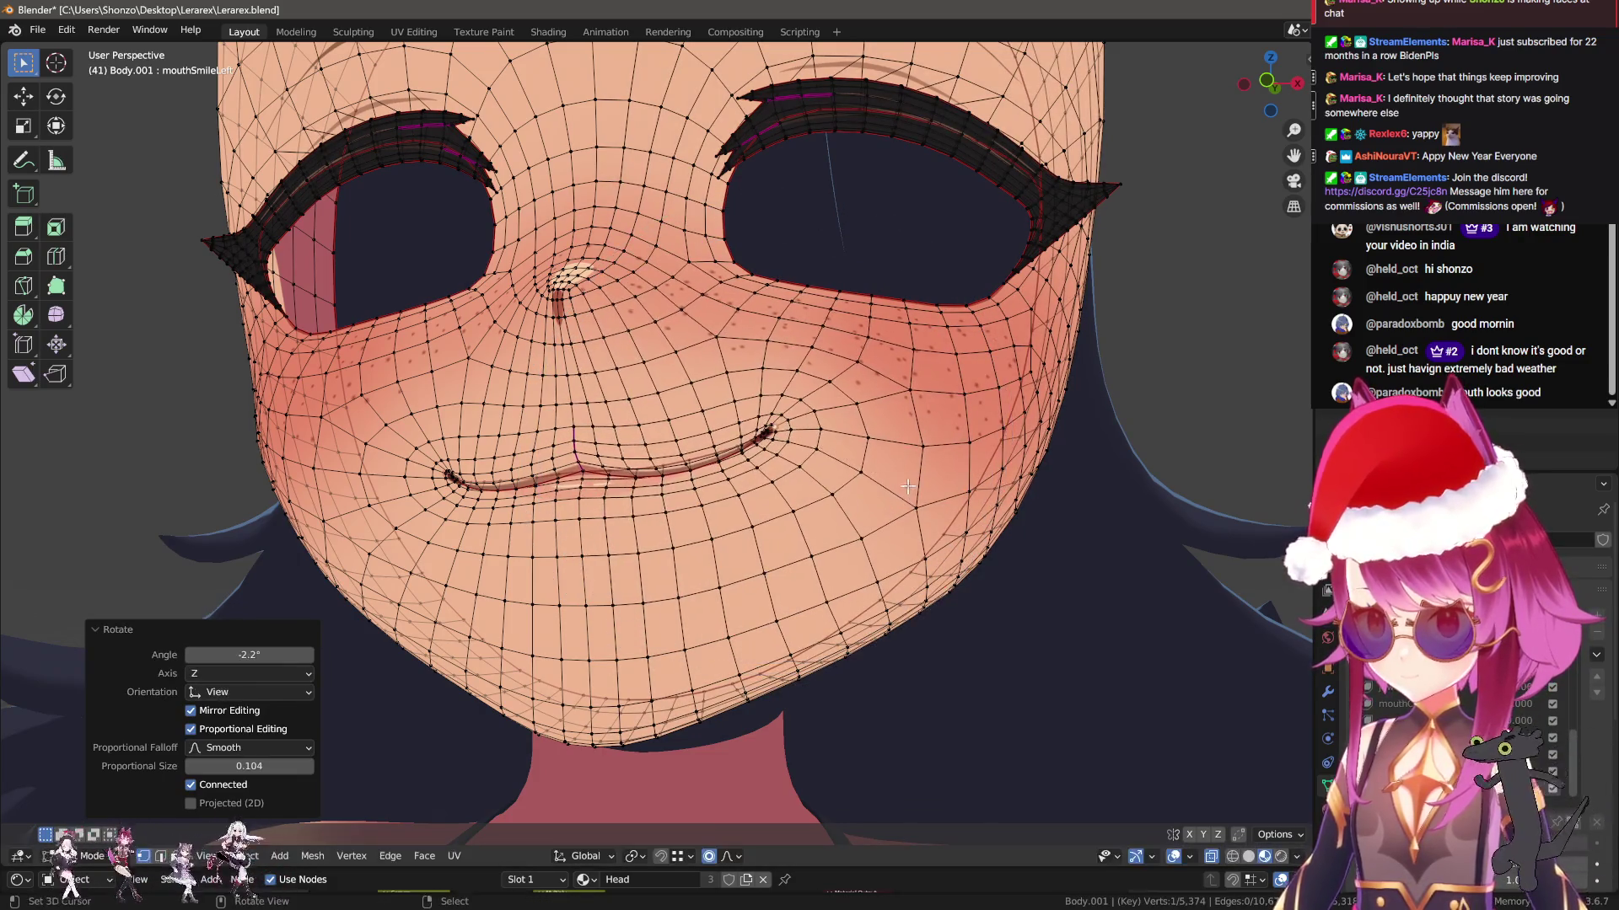
scroll(878, 571, "down", 3)
key("Tab")
middle_click_drag(786, 608, 767, 623)
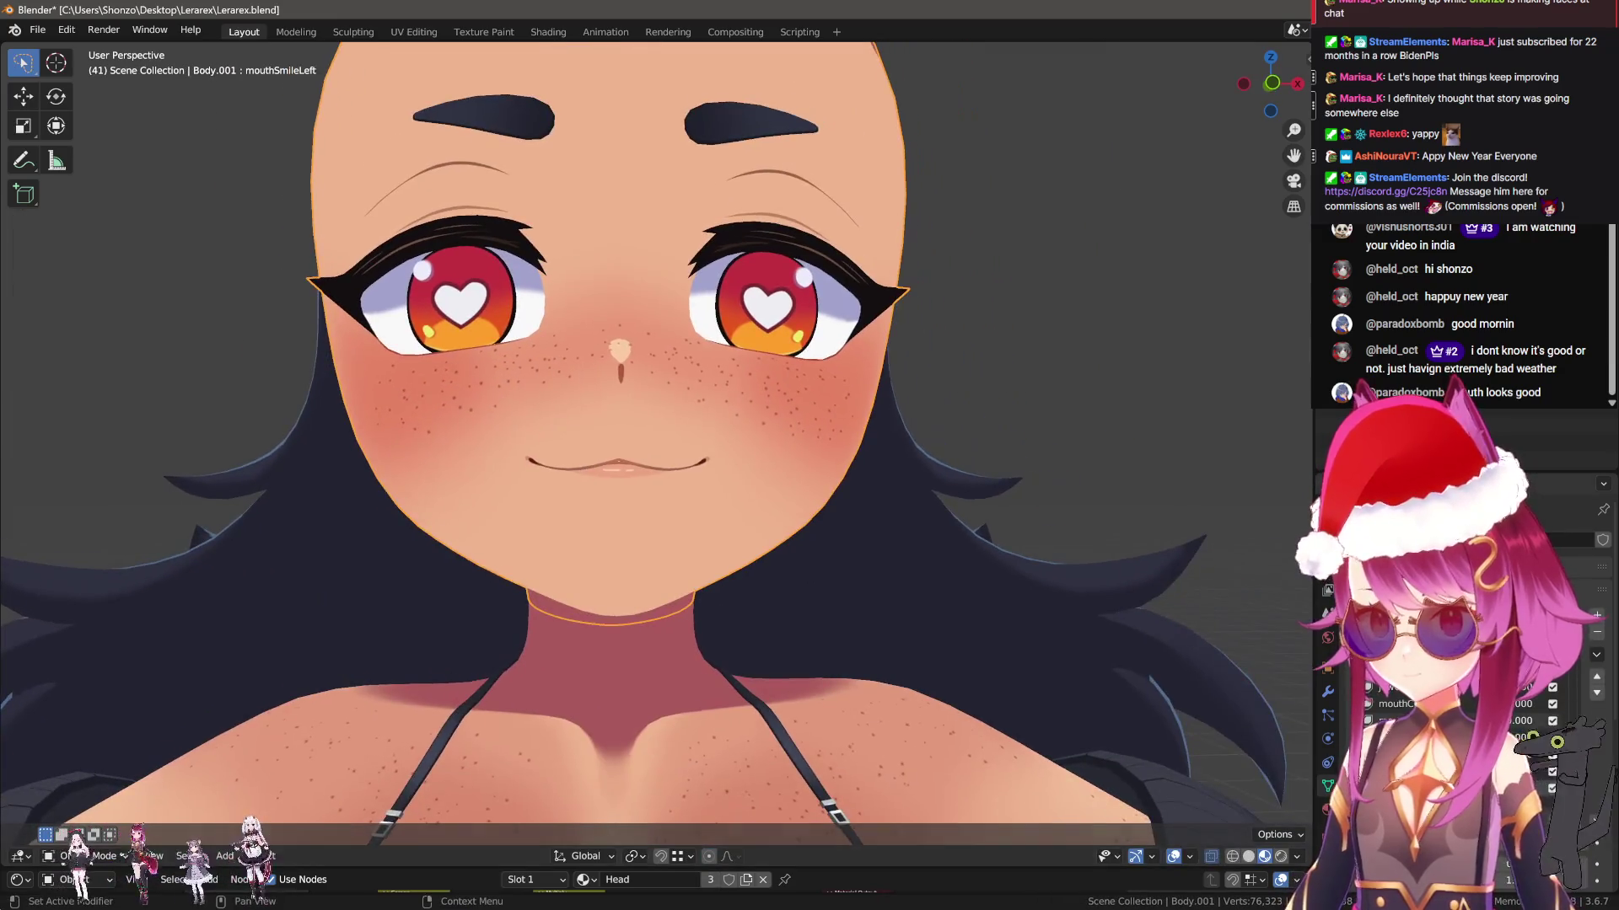
Mirror the smile shape key onto the opposite mouth corner
left_click(1595, 655)
left_click(1517, 698)
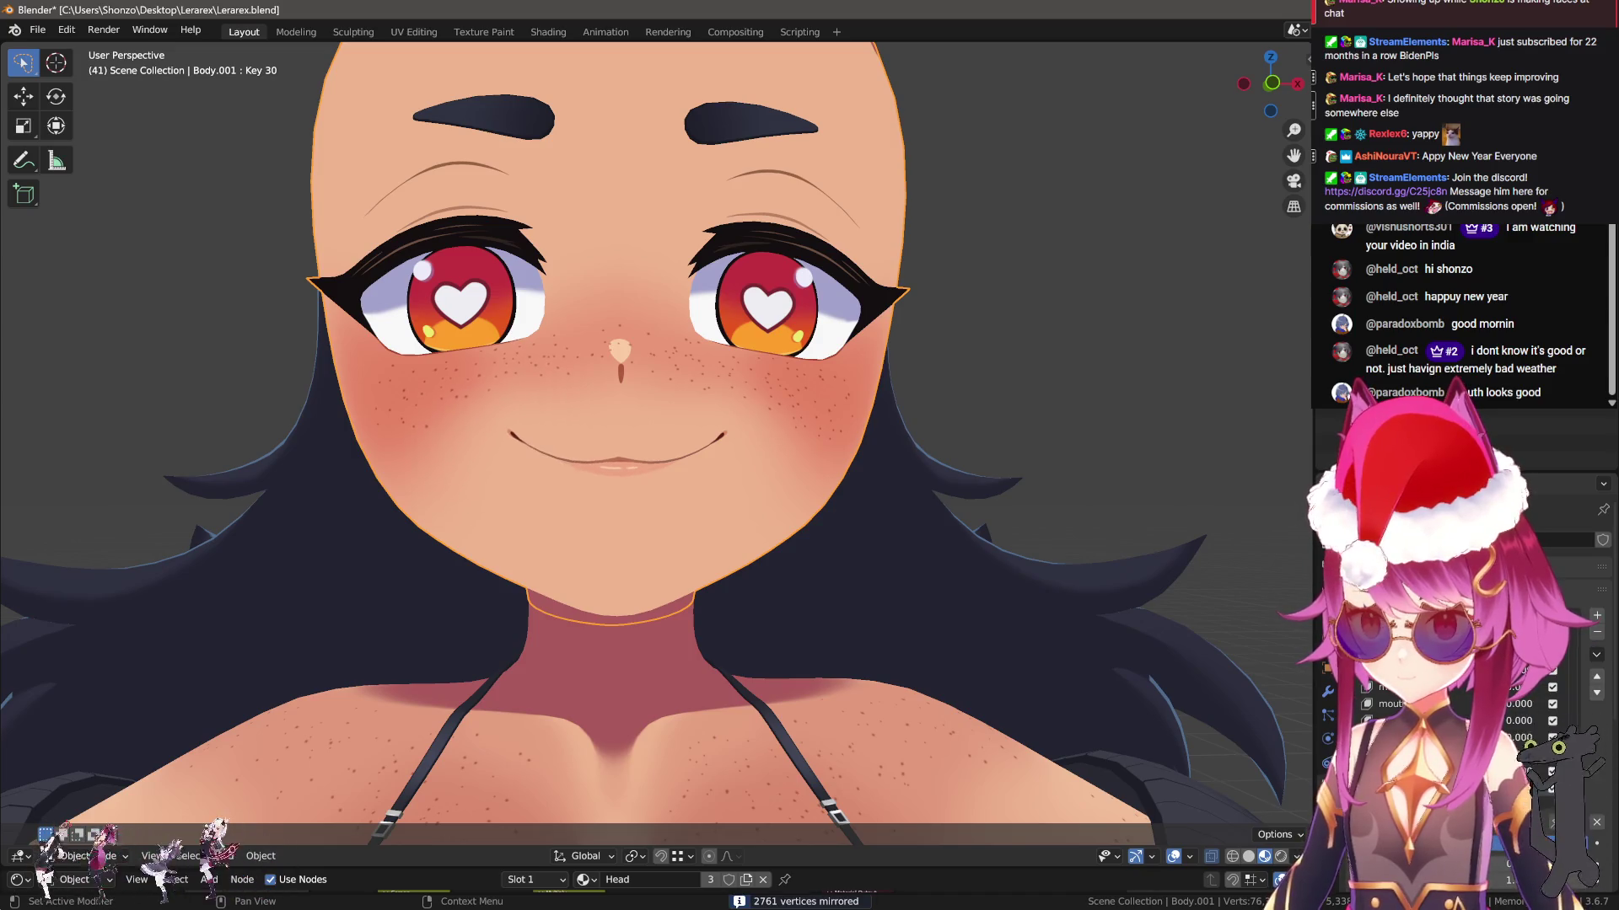
scroll(978, 637, "down", 4)
middle_click_drag(978, 637, 968, 625)
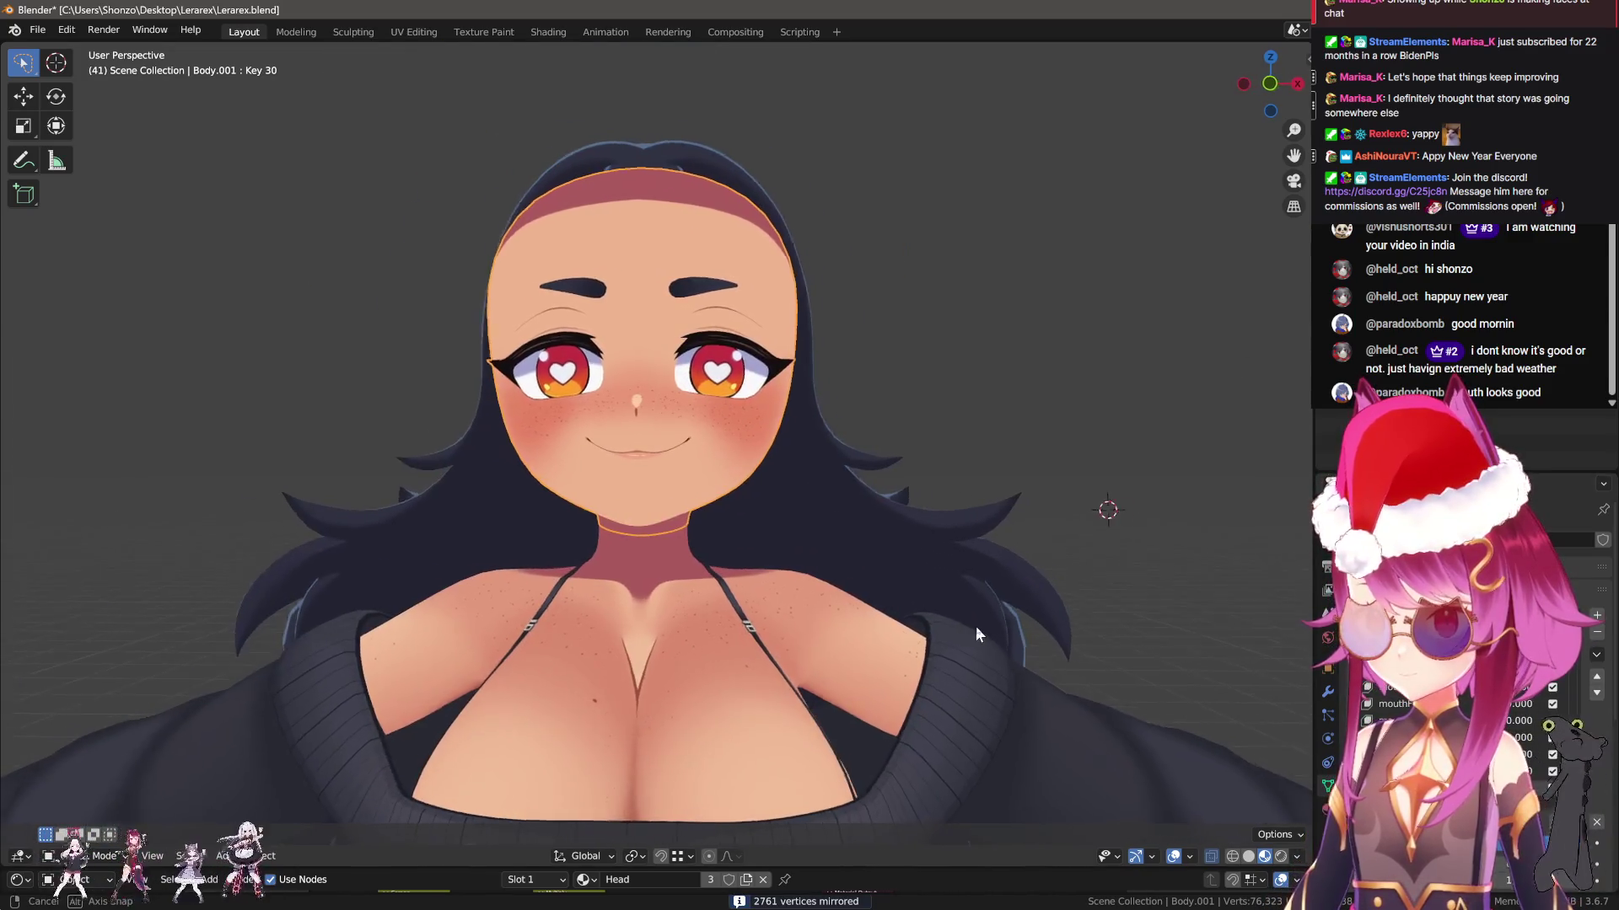
scroll(975, 626, "up", 4)
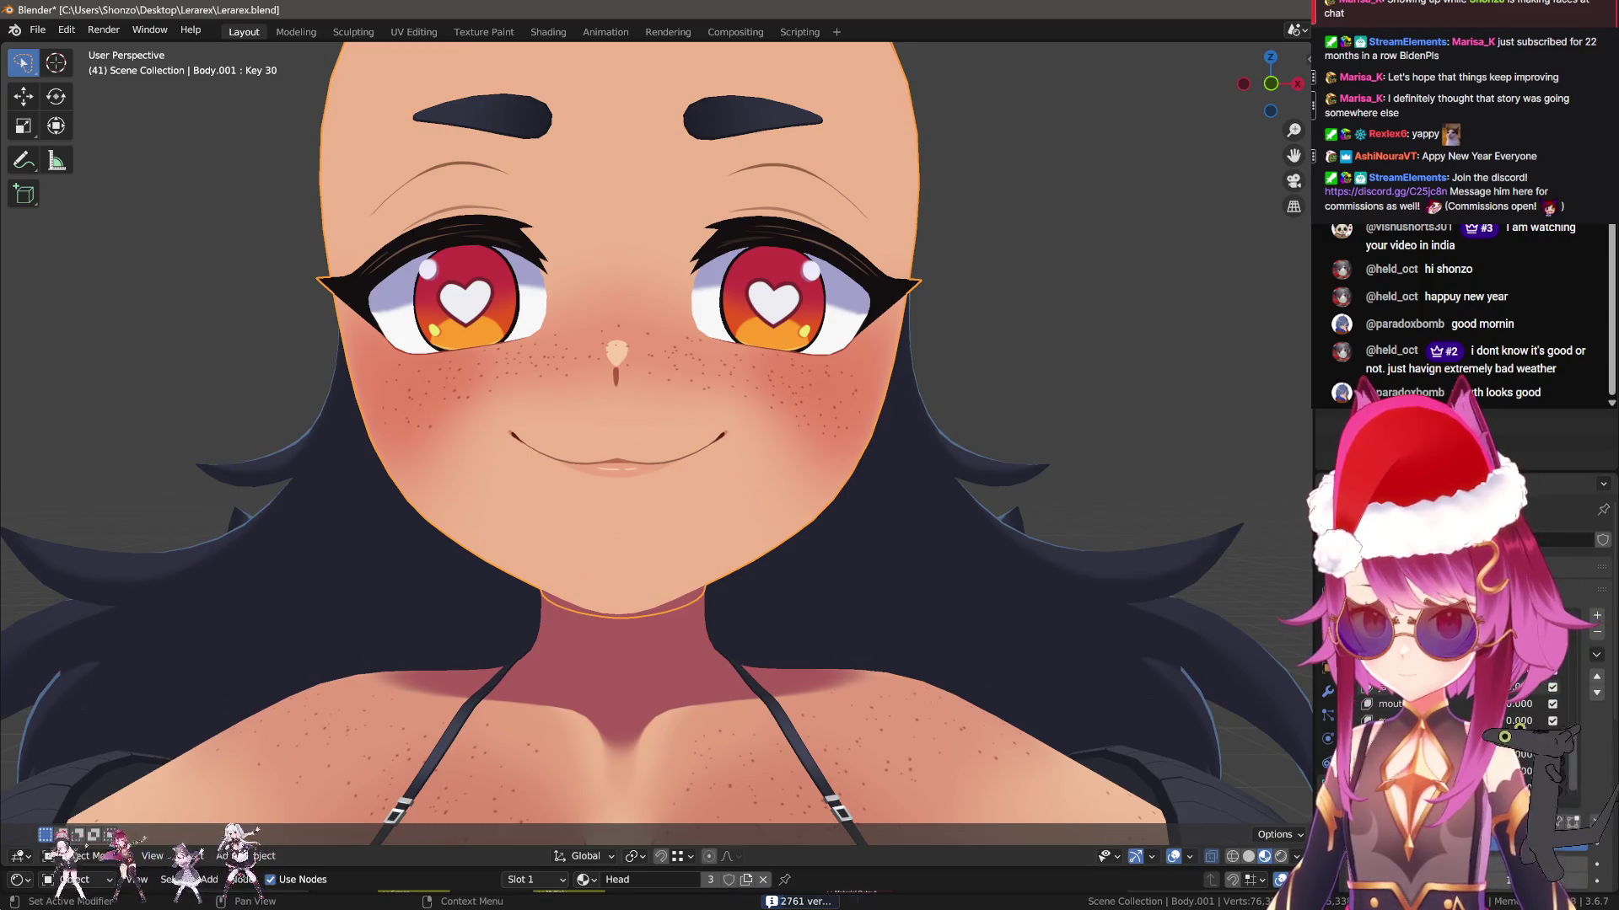
Zero the jawOpen influence, select mouthSmileRight, and add a new shape key for mouthFrownLeft
left_click(1433, 687)
left_click(1509, 717)
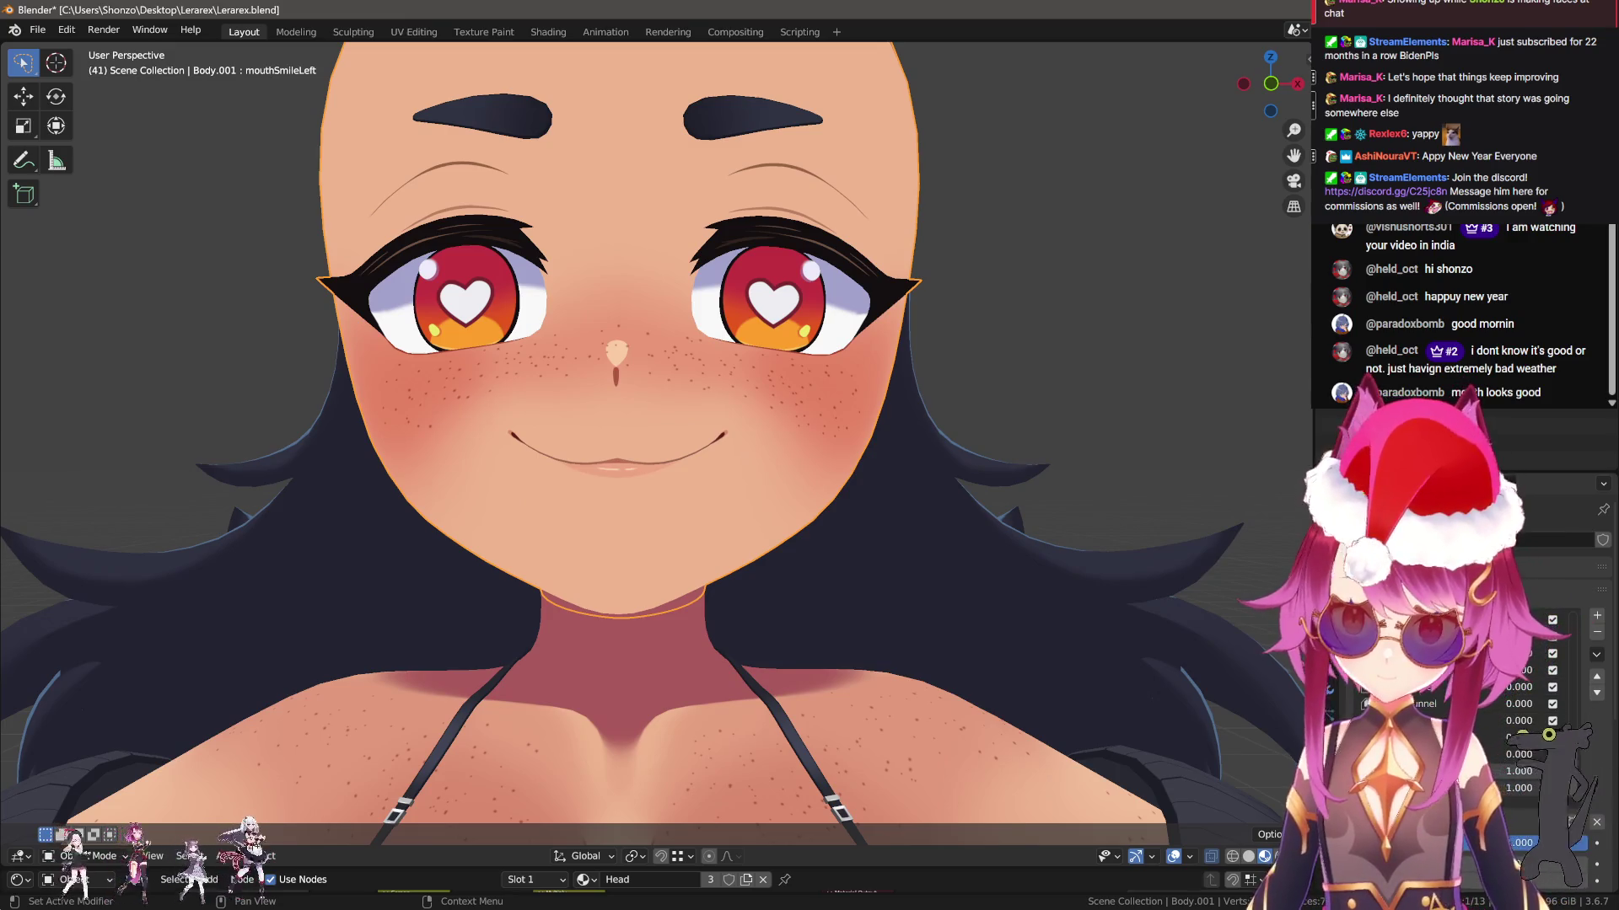
left_click(1549, 797)
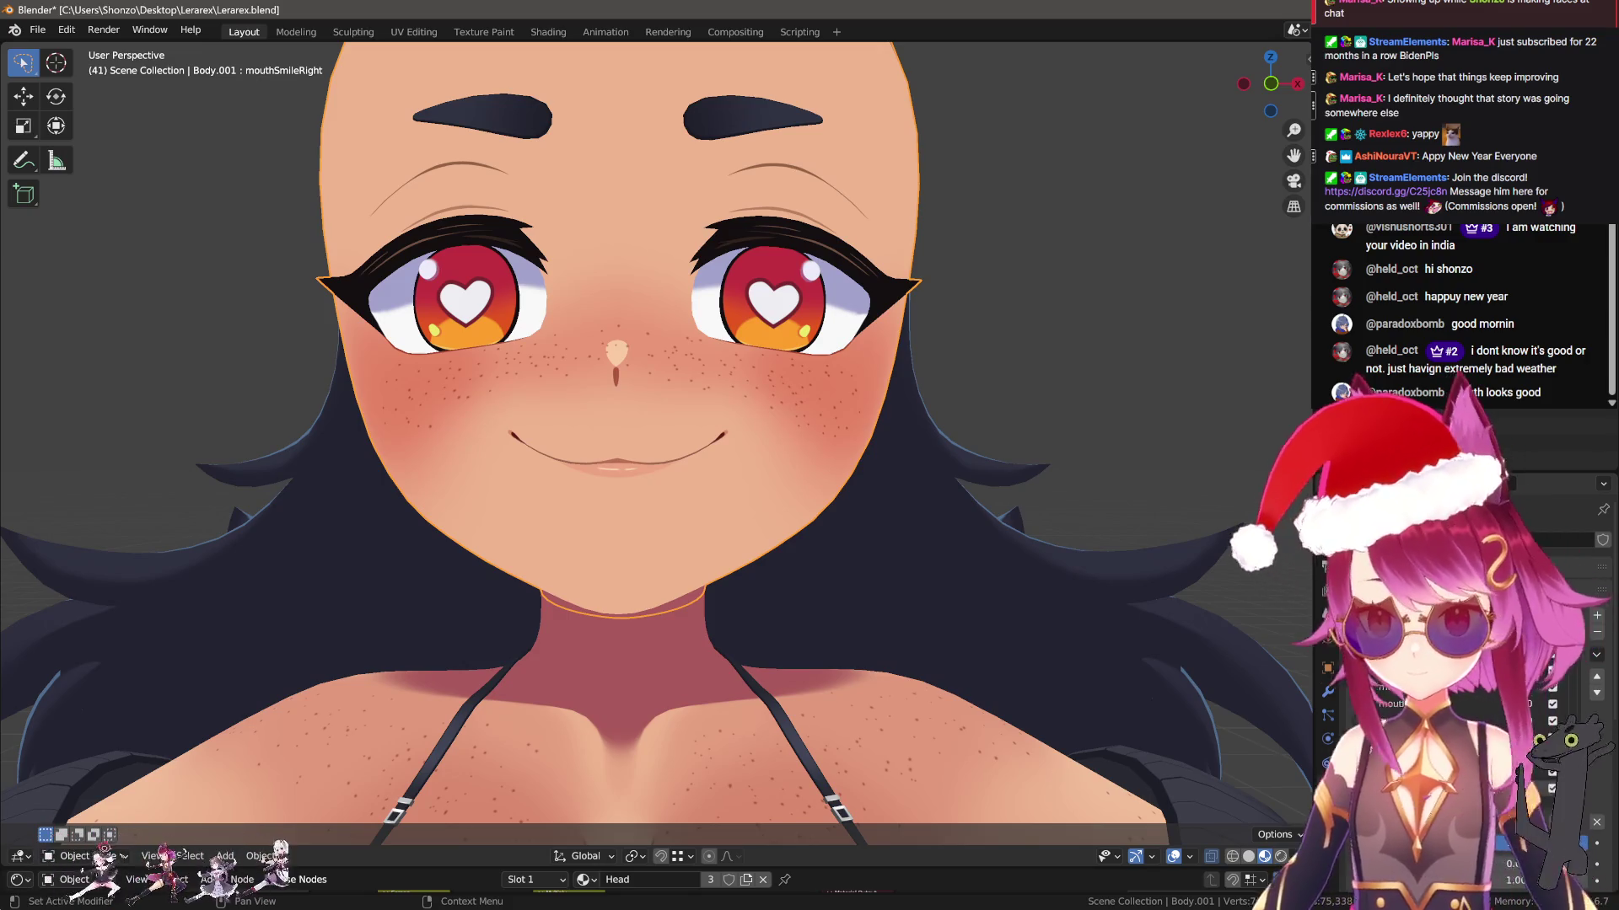
left_click(1450, 788)
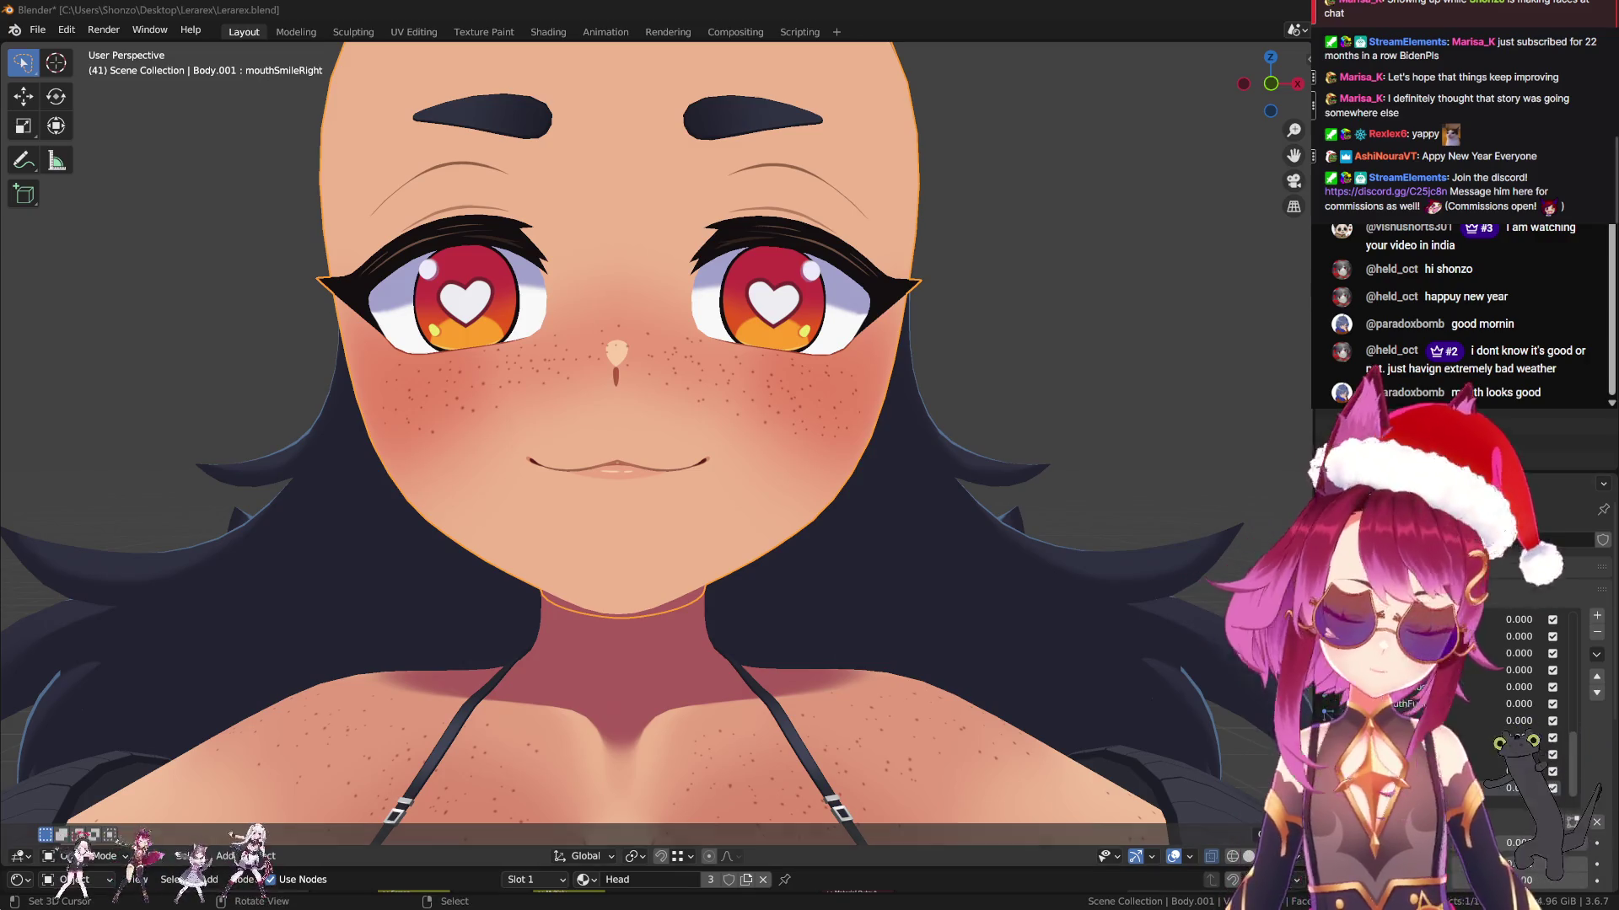
left_click(1595, 616)
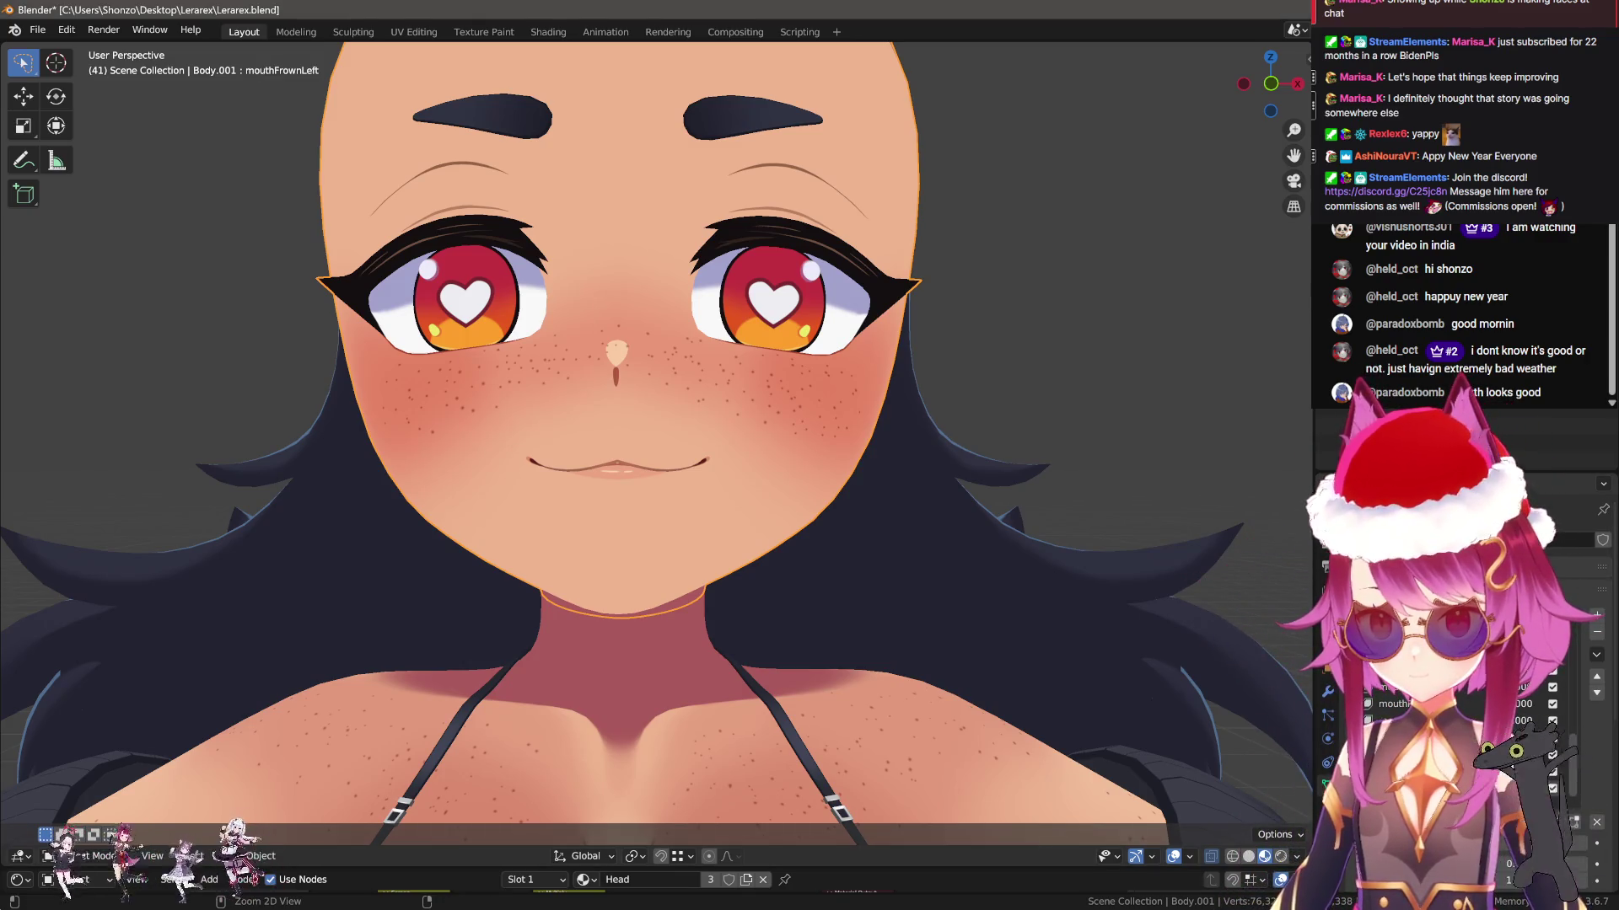
In Edit Mode, rotate and move the mouth corner downward with proportional editing
key("Tab")
scroll(765, 509, "up", 3)
middle_click_drag(762, 473, 736, 354, "shift")
key("r")
left_click(906, 564)
middle_click_drag(907, 565, 936, 624)
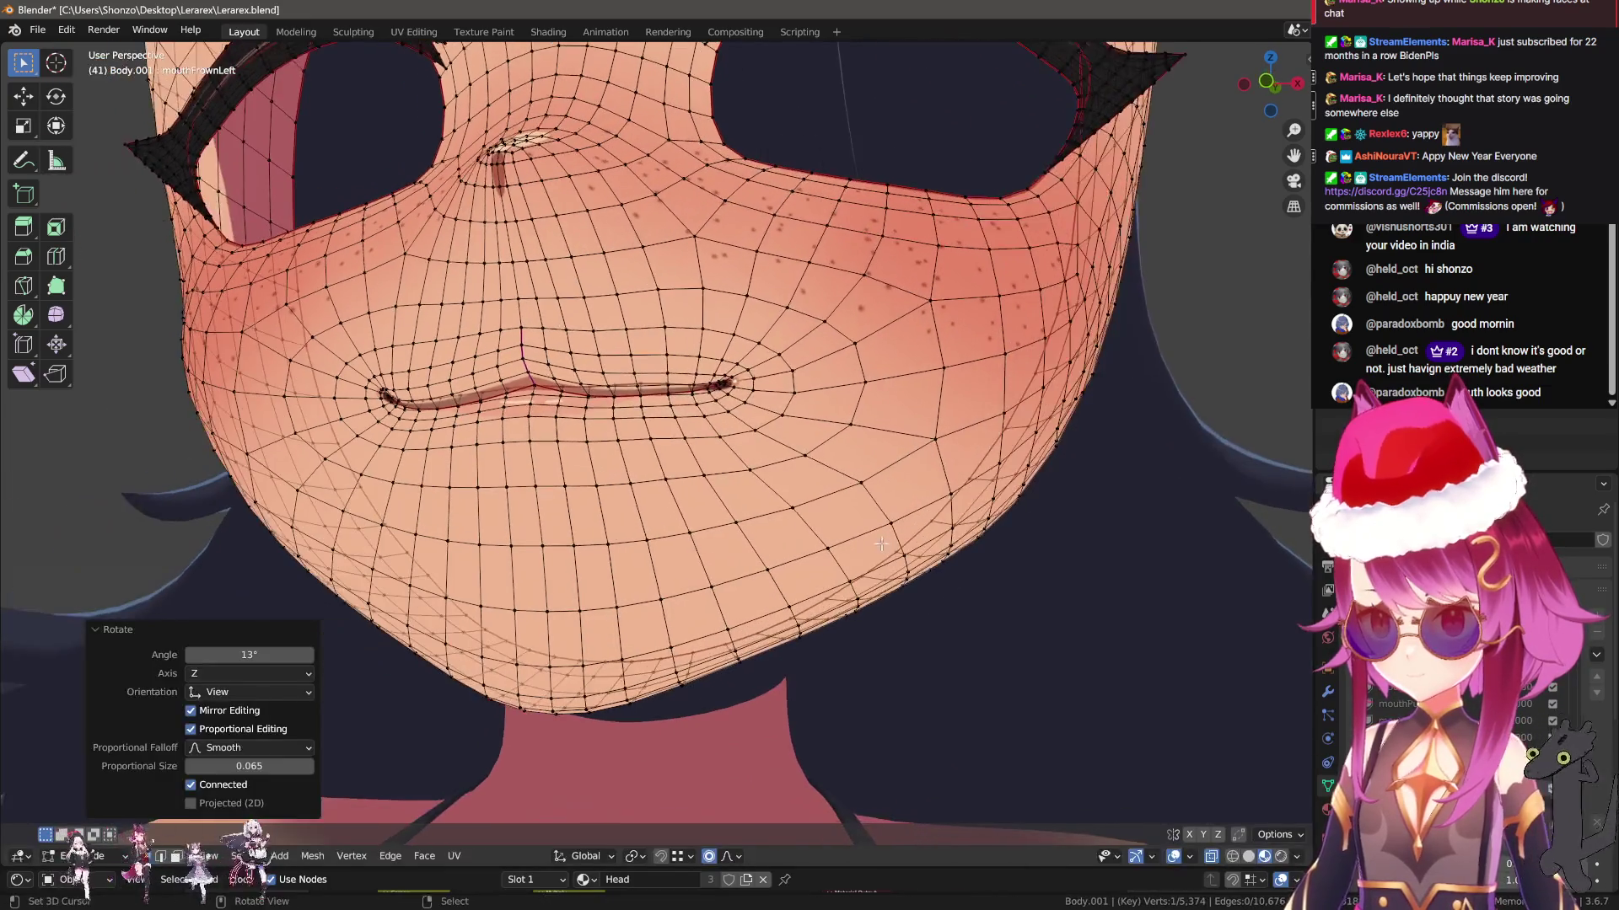
key("g")
left_click(952, 450)
Refine the frown with further small tilts and moves of the corner, then leave Edit Mode
key("r")
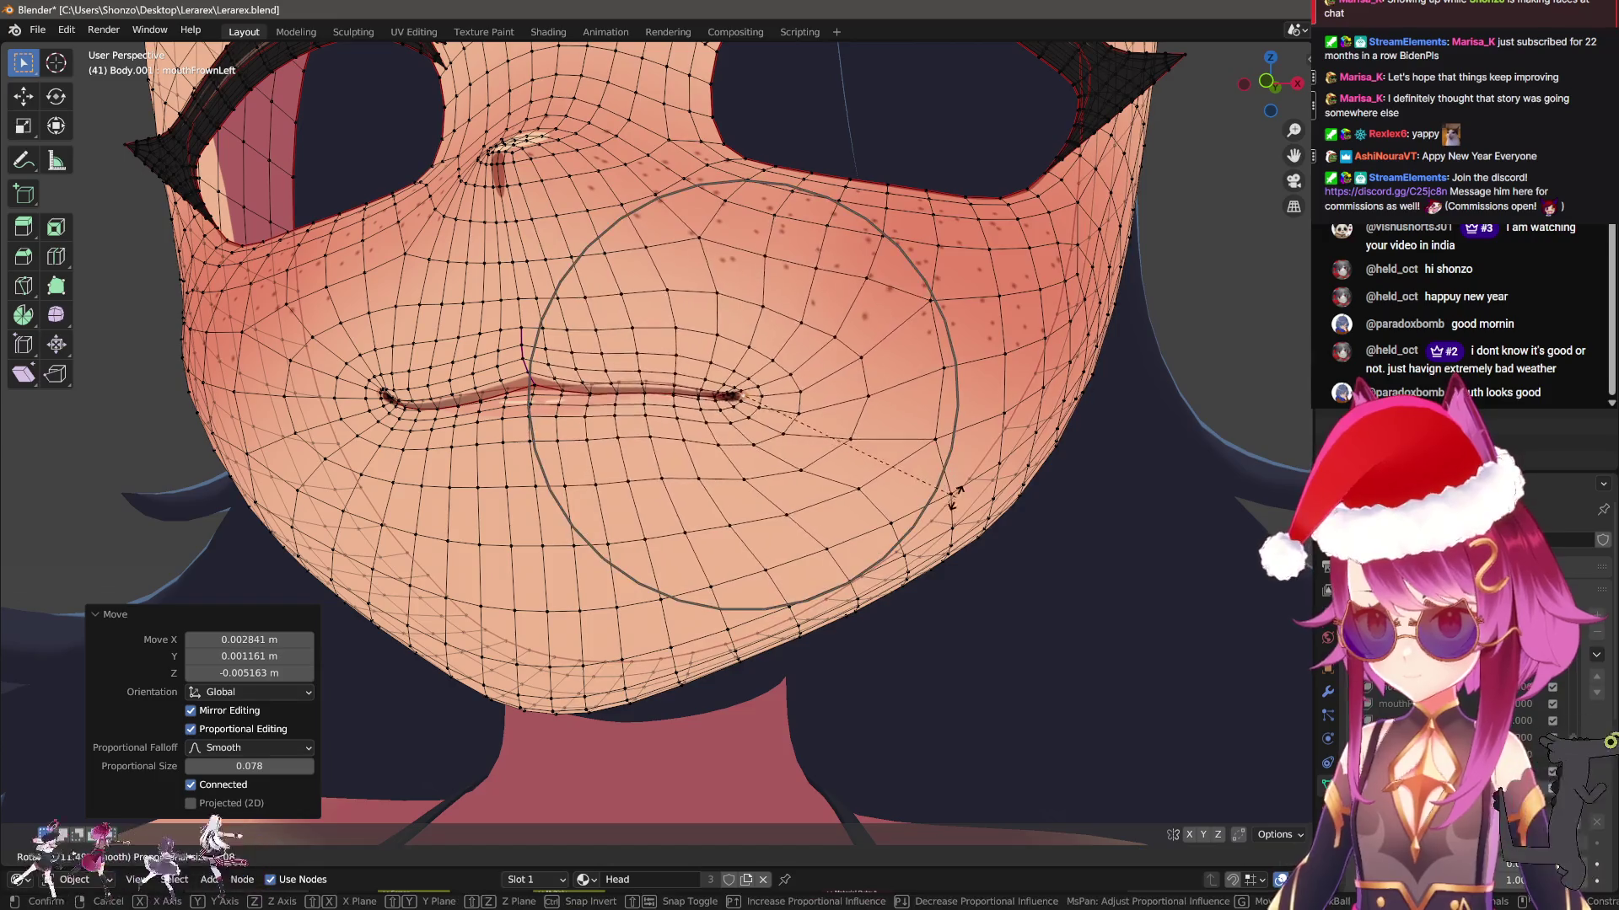
left_click(825, 449)
key("g")
scroll(845, 488, "up", 3)
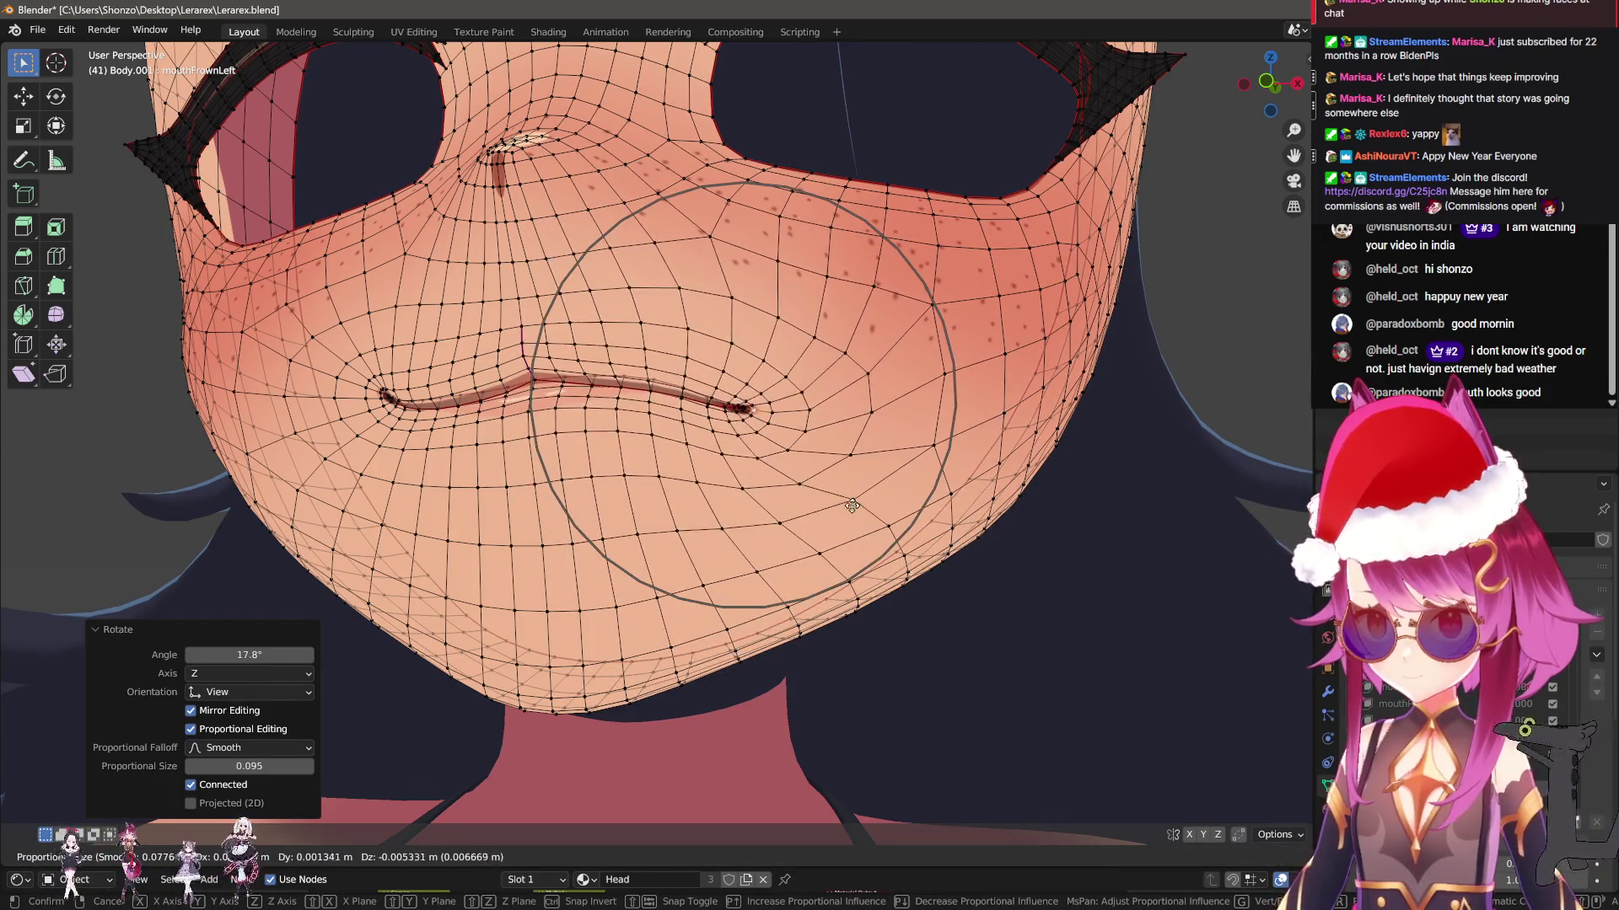
left_click(851, 481)
key("r")
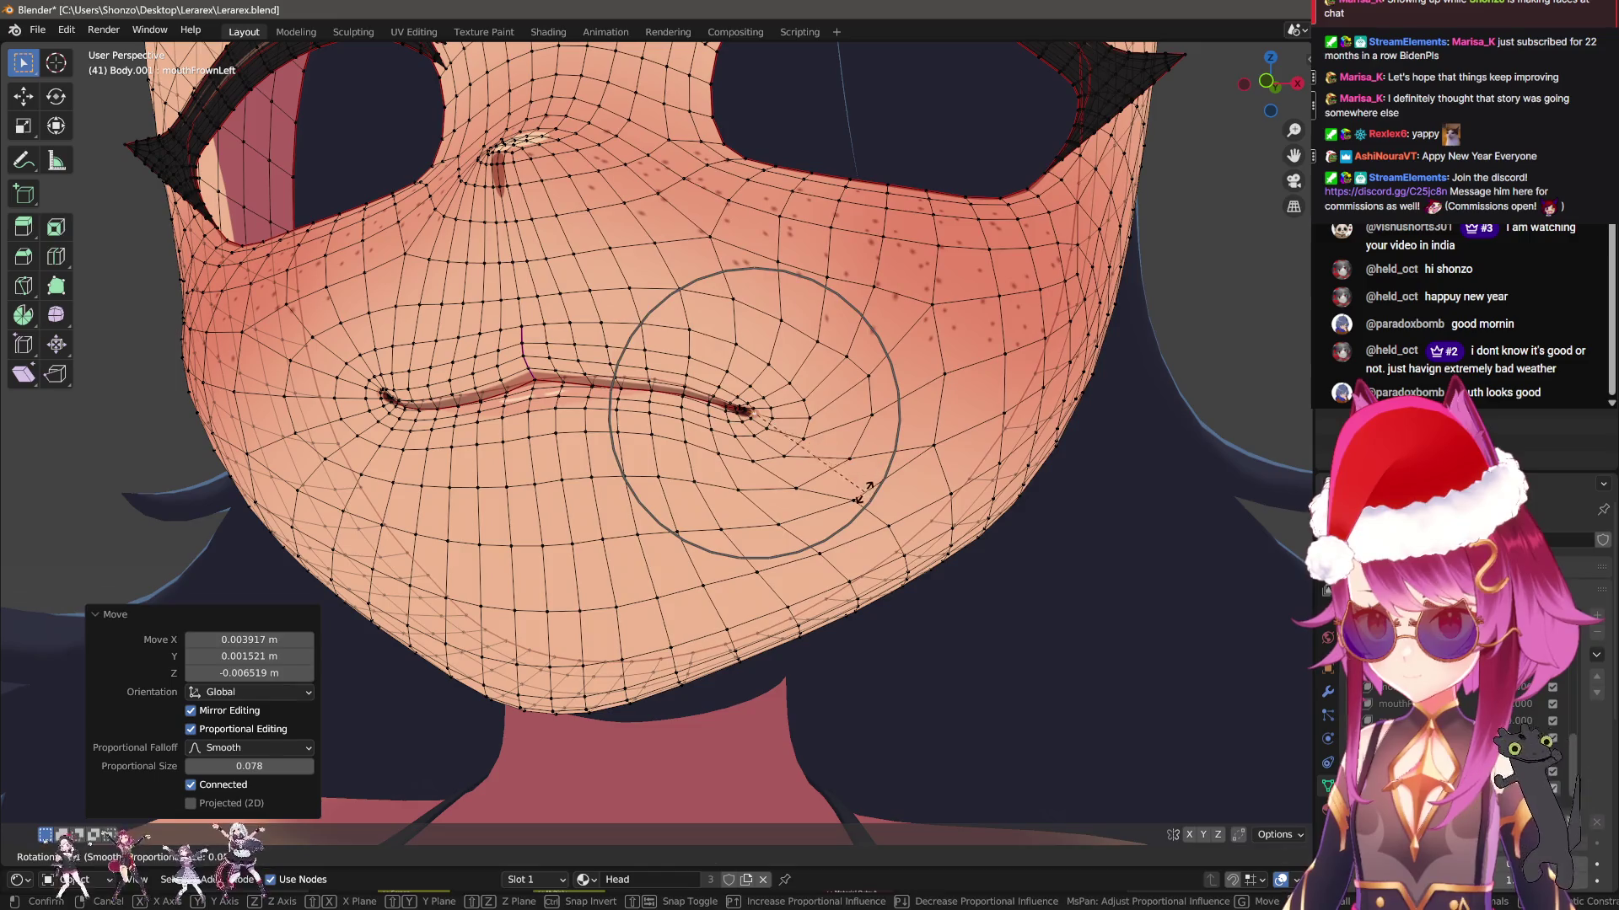
scroll(868, 498, "up", 2)
left_click(877, 502)
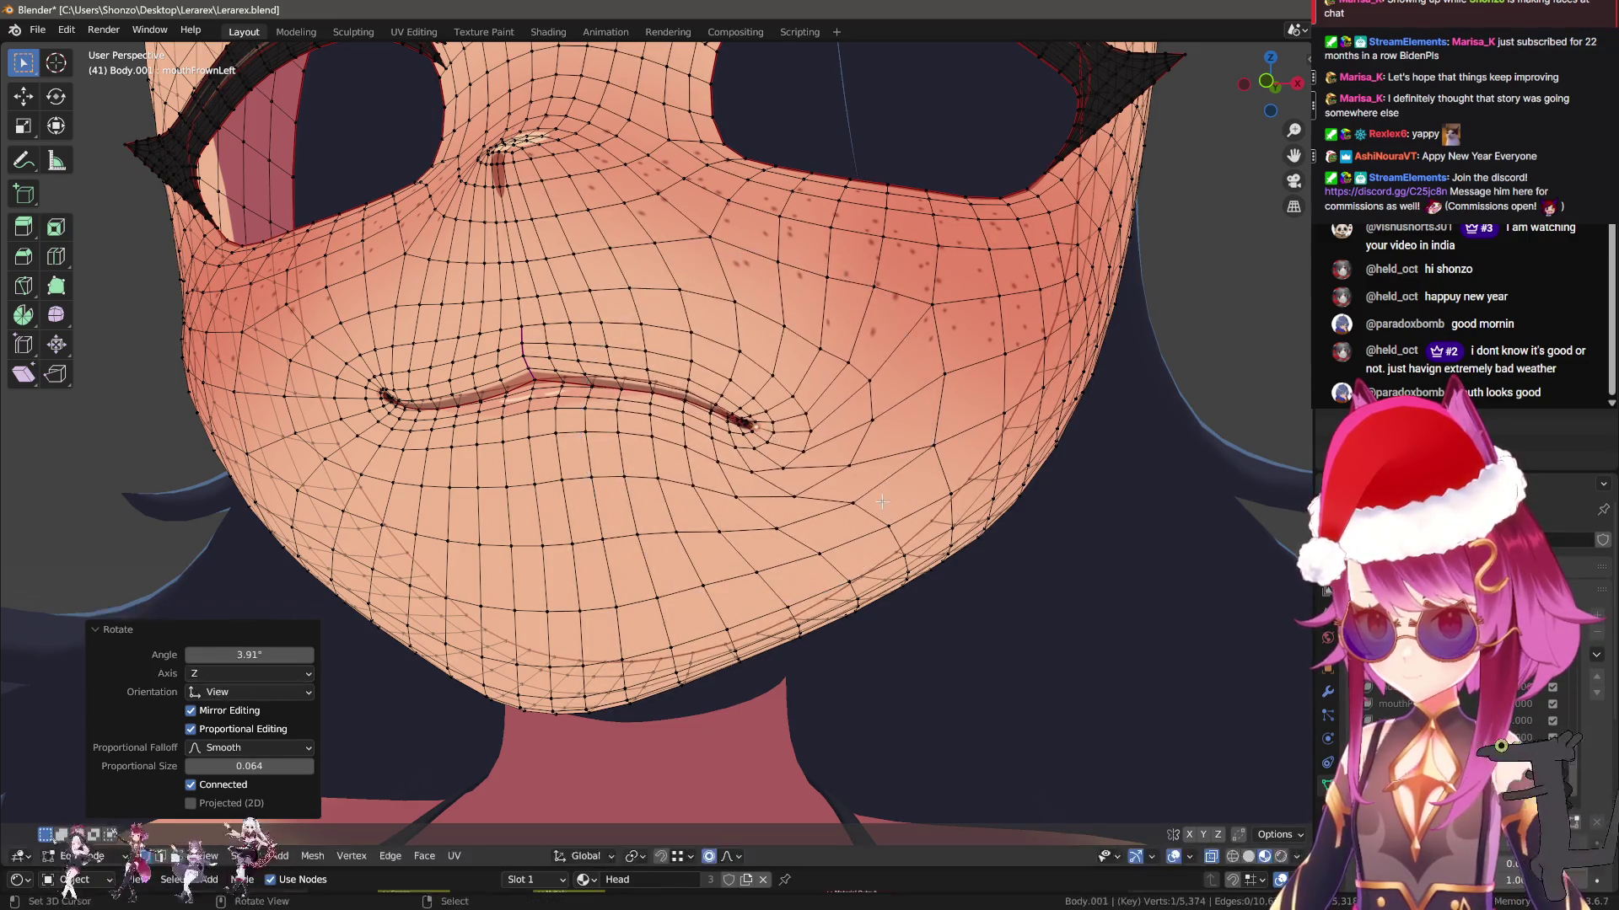
scroll(868, 497, "down", 6)
key("Tab")
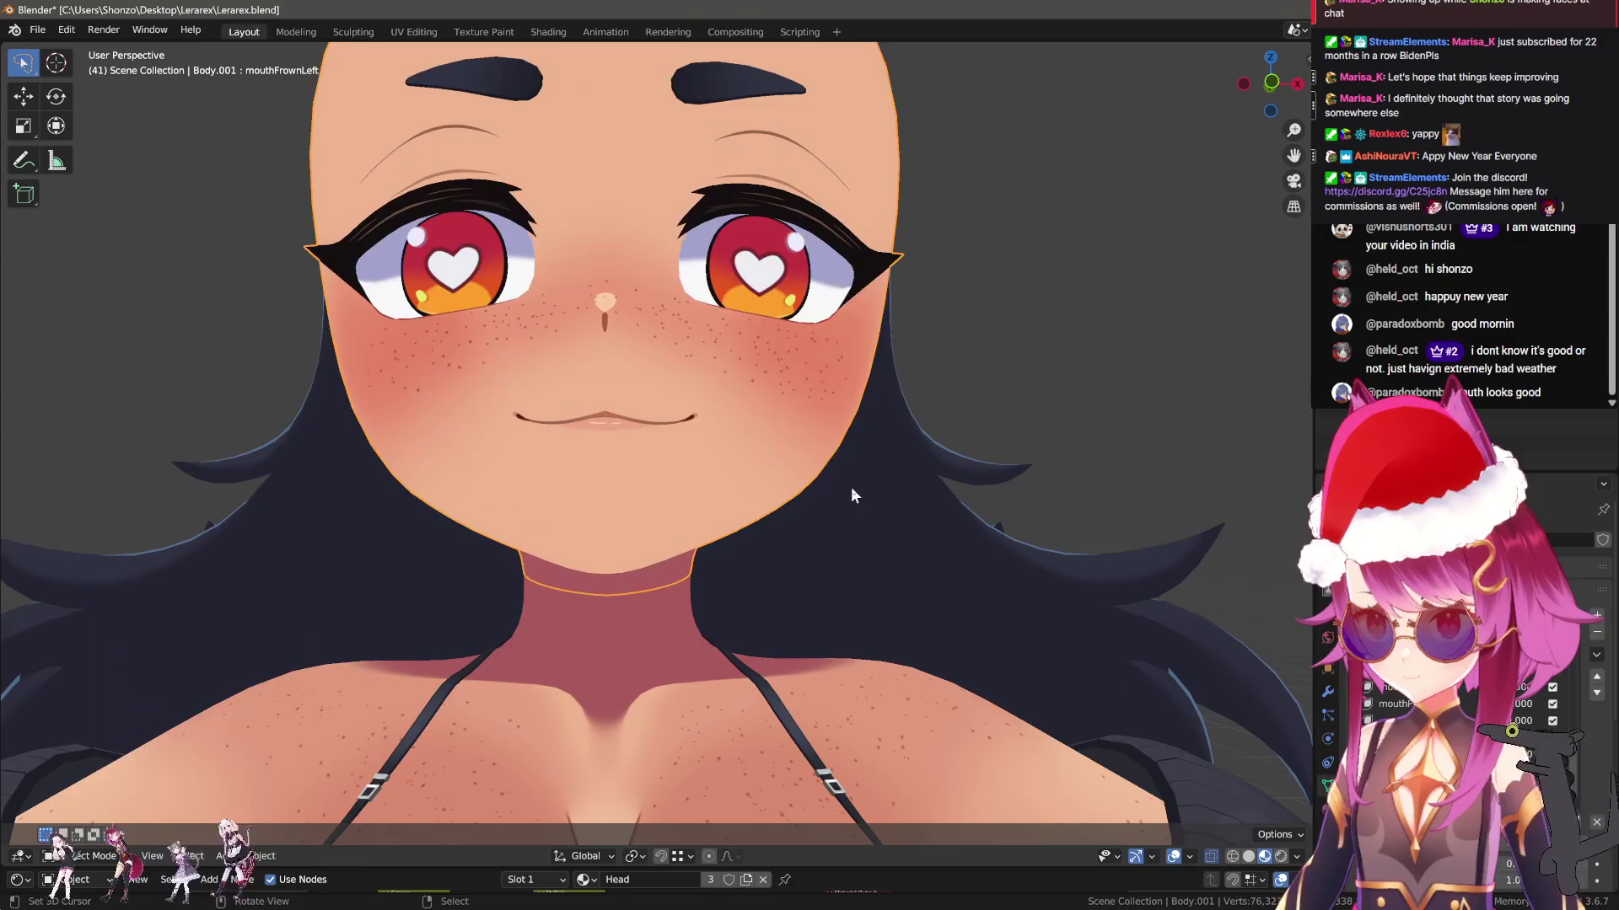
Preview the frown by raising mouthFrownLeft influence, then reset it to neutral
left_click_drag(1433, 843, 1601, 843)
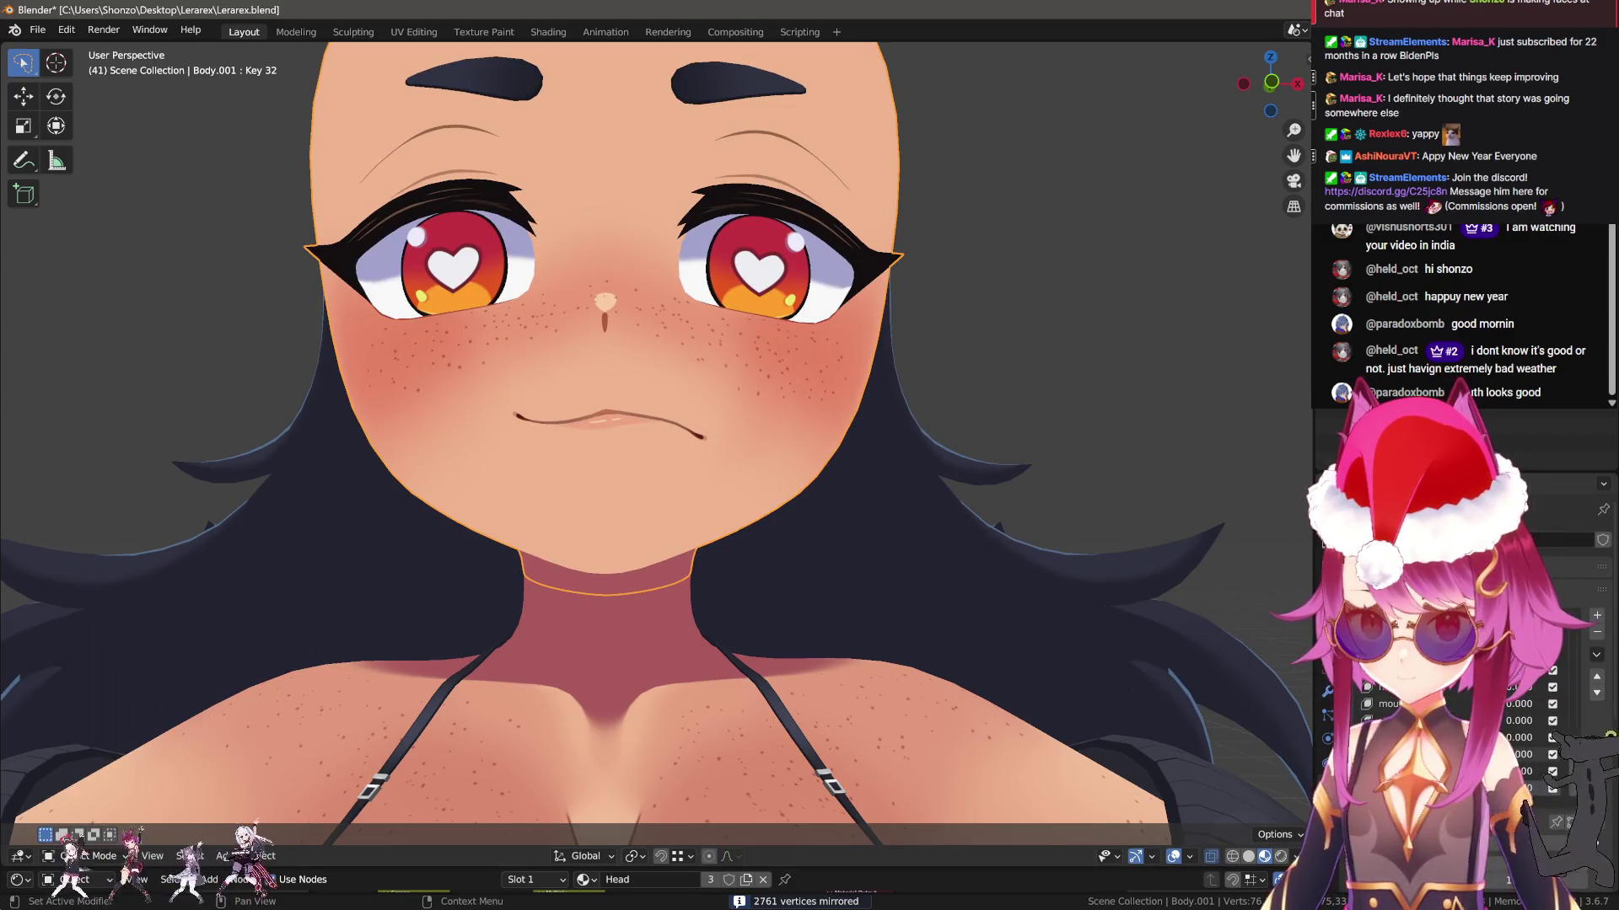
scroll(990, 579, "down", 5)
mouse_move(953, 578)
middle_mouse_down()
mouse_move(995, 580)
mouse_move(826, 569)
mouse_move(708, 534)
mouse_move(809, 535)
mouse_move(637, 532)
mouse_move(759, 539)
middle_mouse_up()
scroll(995, 580, "up", 5)
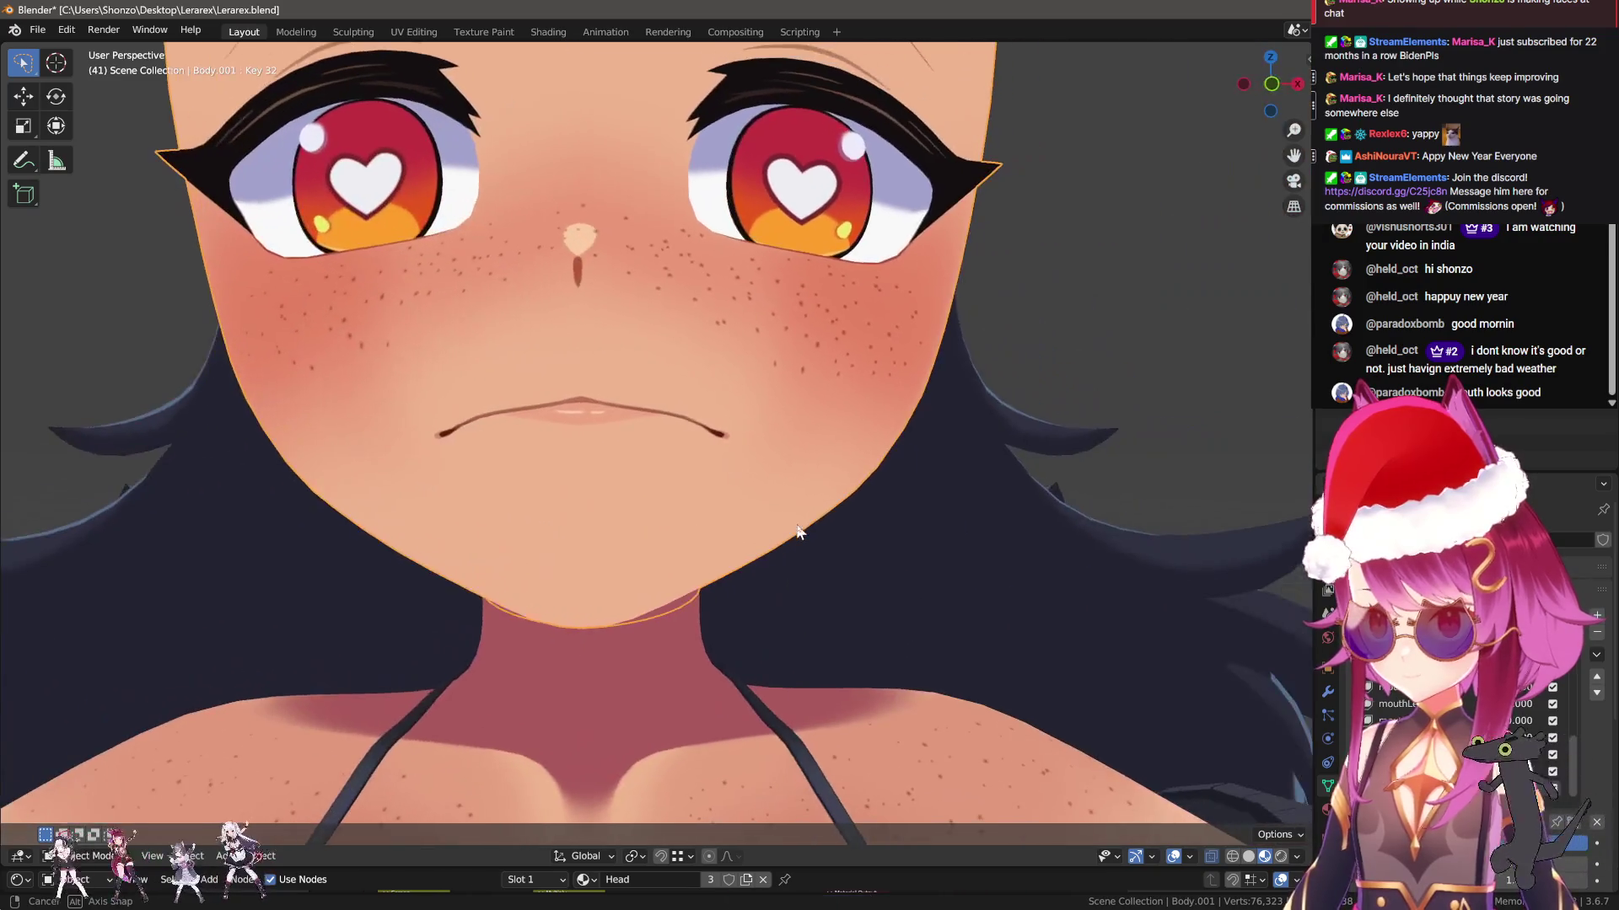
left_click(1596, 825)
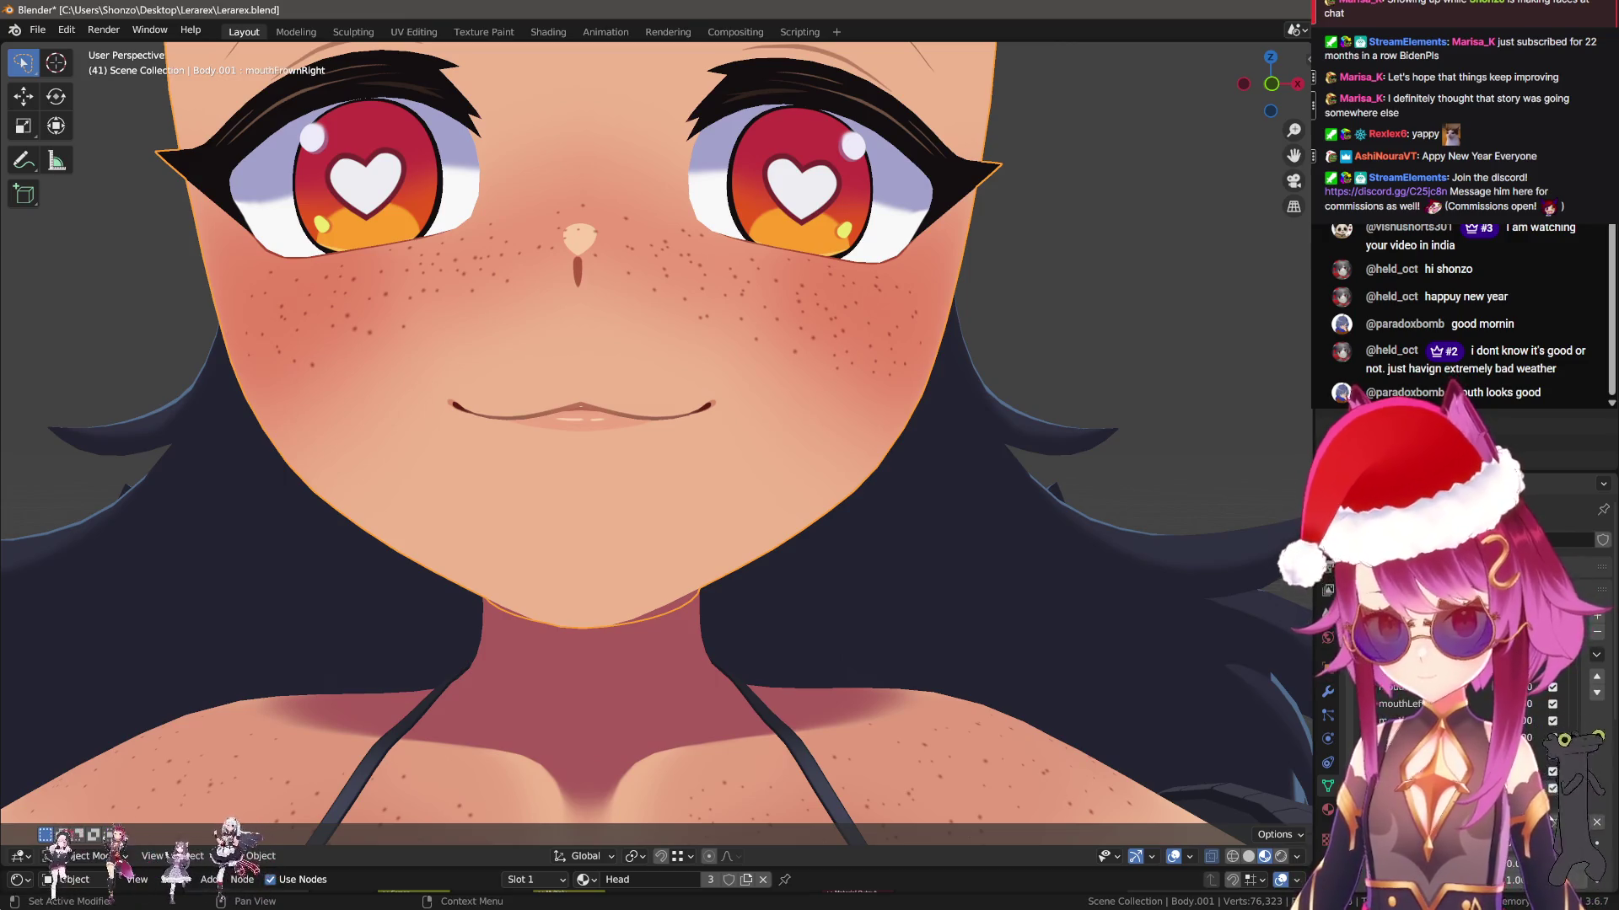
Name the mirrored key mouthFrownRight and add a new key named mouthDimpleLeft
left_click(1416, 788)
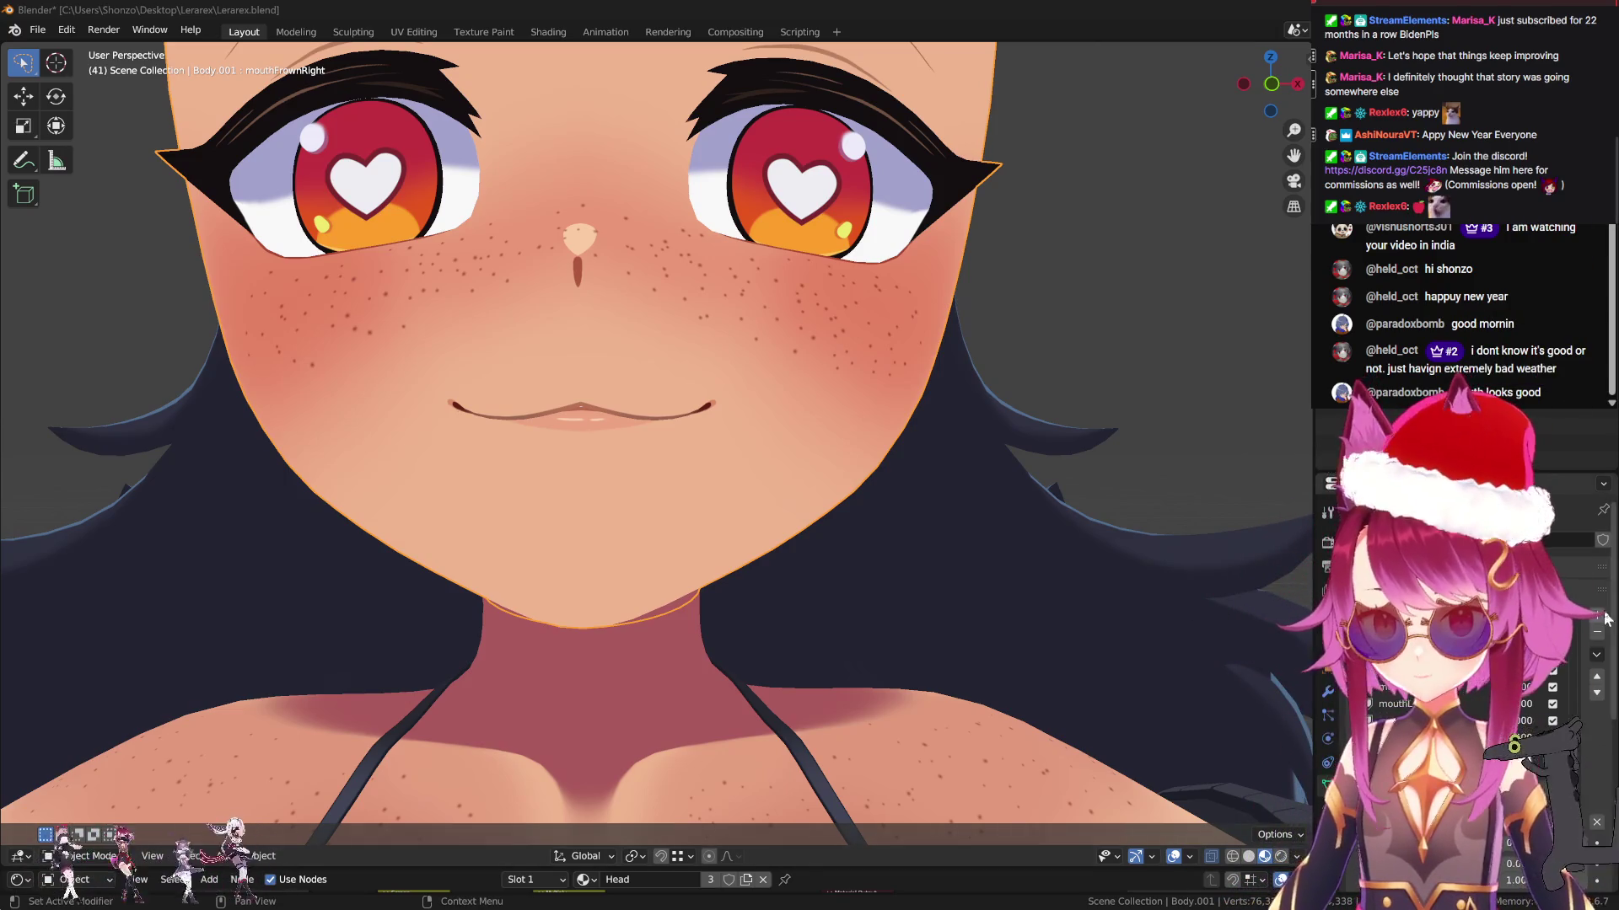
left_click(1433, 788)
left_click(1433, 771)
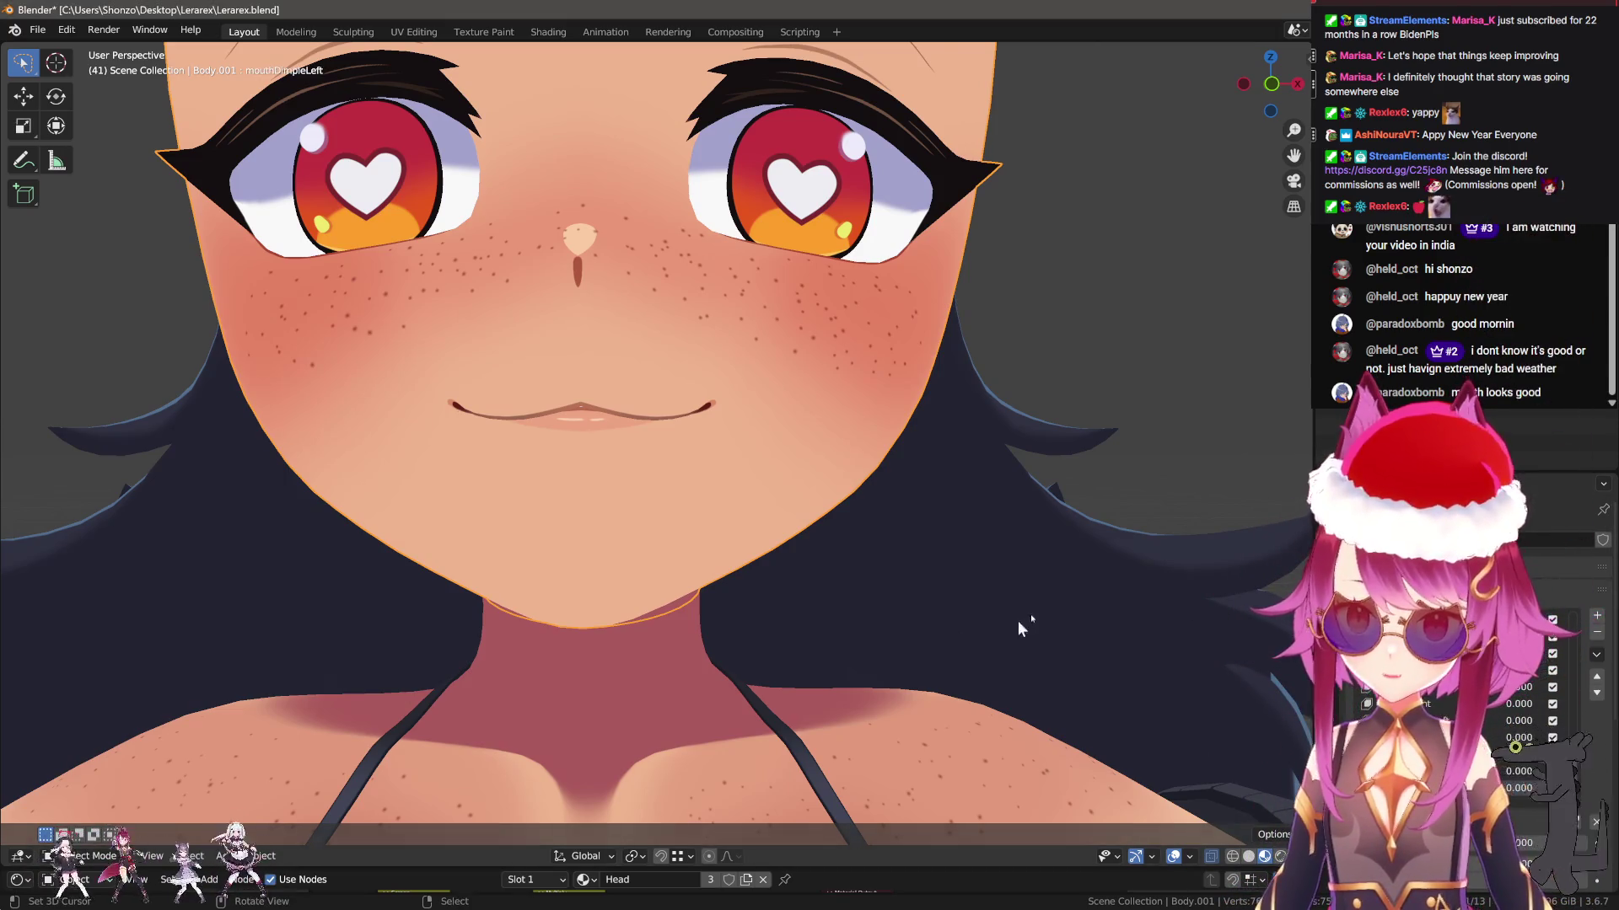
mouse_move(1018, 621)
middle_mouse_down()
mouse_move(742, 674)
mouse_move(735, 698)
mouse_move(716, 518)
mouse_move(543, 542)
mouse_move(780, 601)
mouse_move(692, 581)
mouse_move(636, 469)
mouse_move(617, 543)
mouse_move(596, 488)
mouse_move(675, 397)
mouse_move(661, 463)
mouse_move(857, 635)
mouse_move(776, 694)
mouse_move(708, 585)
mouse_move(697, 518)
mouse_move(579, 463)
mouse_move(504, 488)
mouse_move(535, 506)
mouse_move(632, 463)
mouse_move(574, 472)
mouse_move(752, 506)
middle_mouse_up()
Switch the head into Sculpt Mode and work around the mouth corner for the dimple
key("ctrl+Tab")
left_click(714, 489)
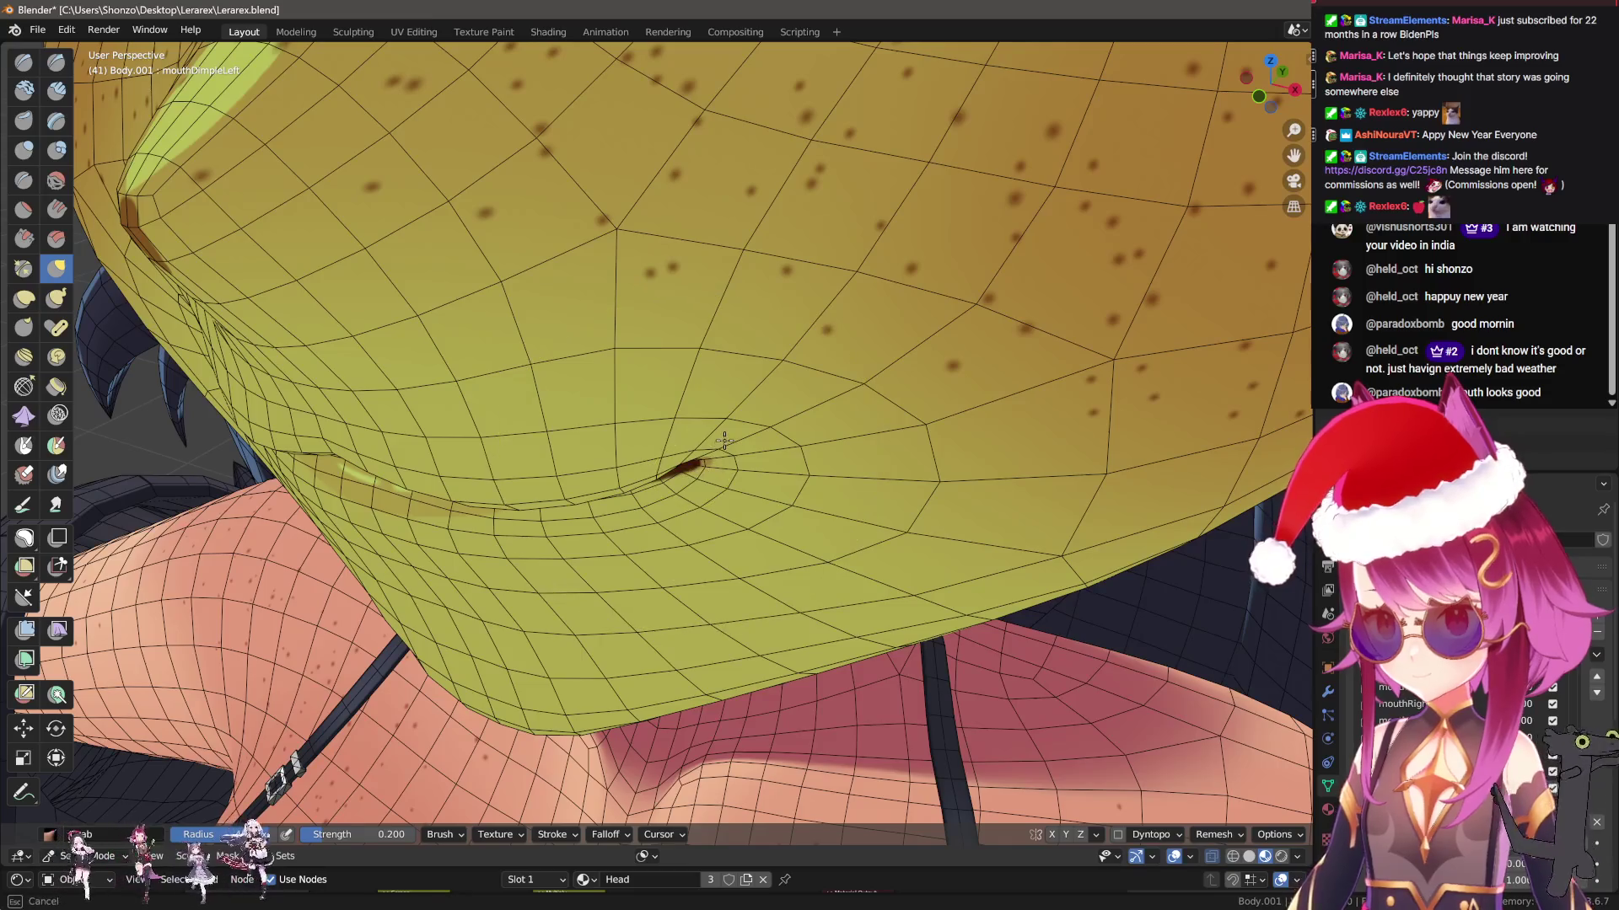
middle_click_drag(724, 441, 803, 520)
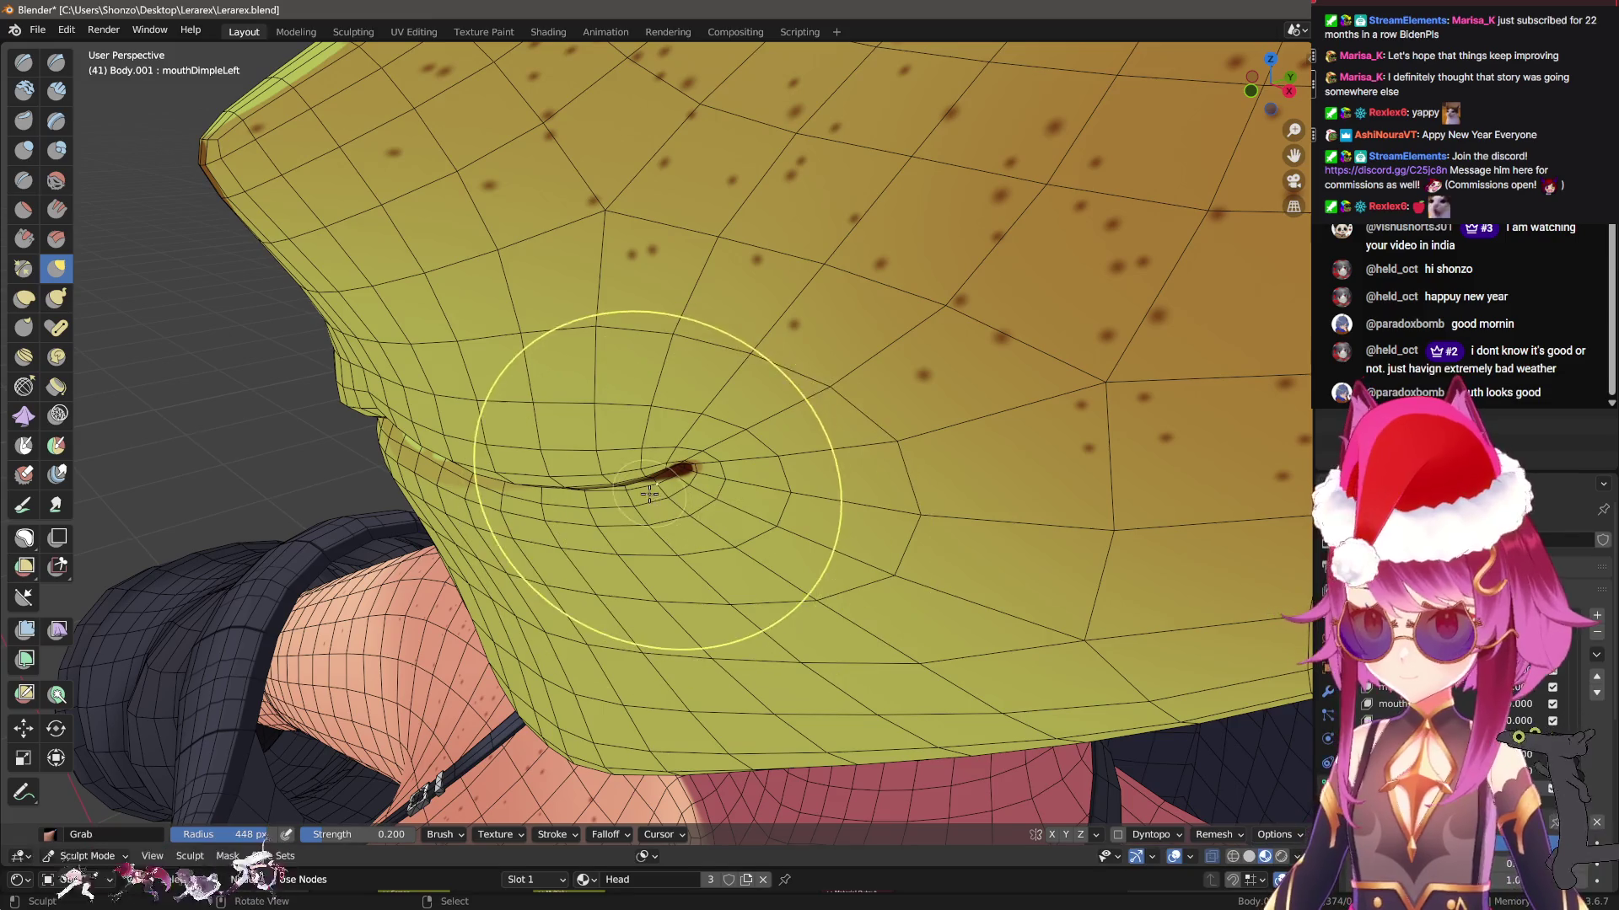
mouse_move(744, 446)
middle_mouse_down()
mouse_move(773, 457)
mouse_move(712, 469)
middle_mouse_up()
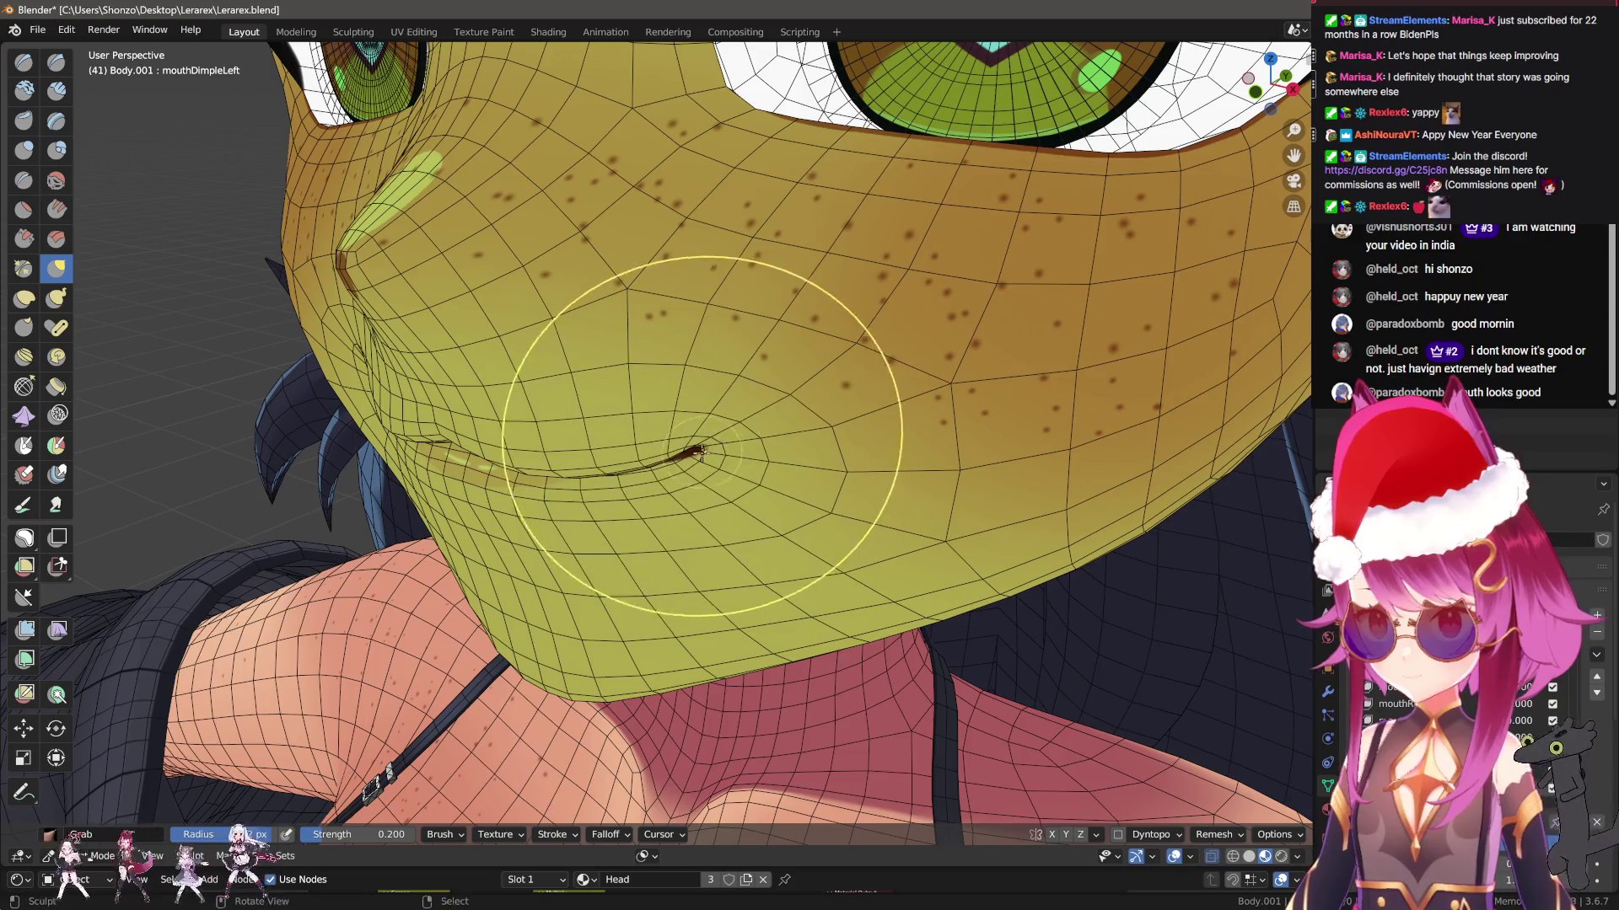
mouse_move(723, 463)
middle_mouse_down()
mouse_move(773, 434)
mouse_move(789, 487)
mouse_move(766, 483)
mouse_move(828, 516)
middle_mouse_up()
scroll(790, 487, "up", 3)
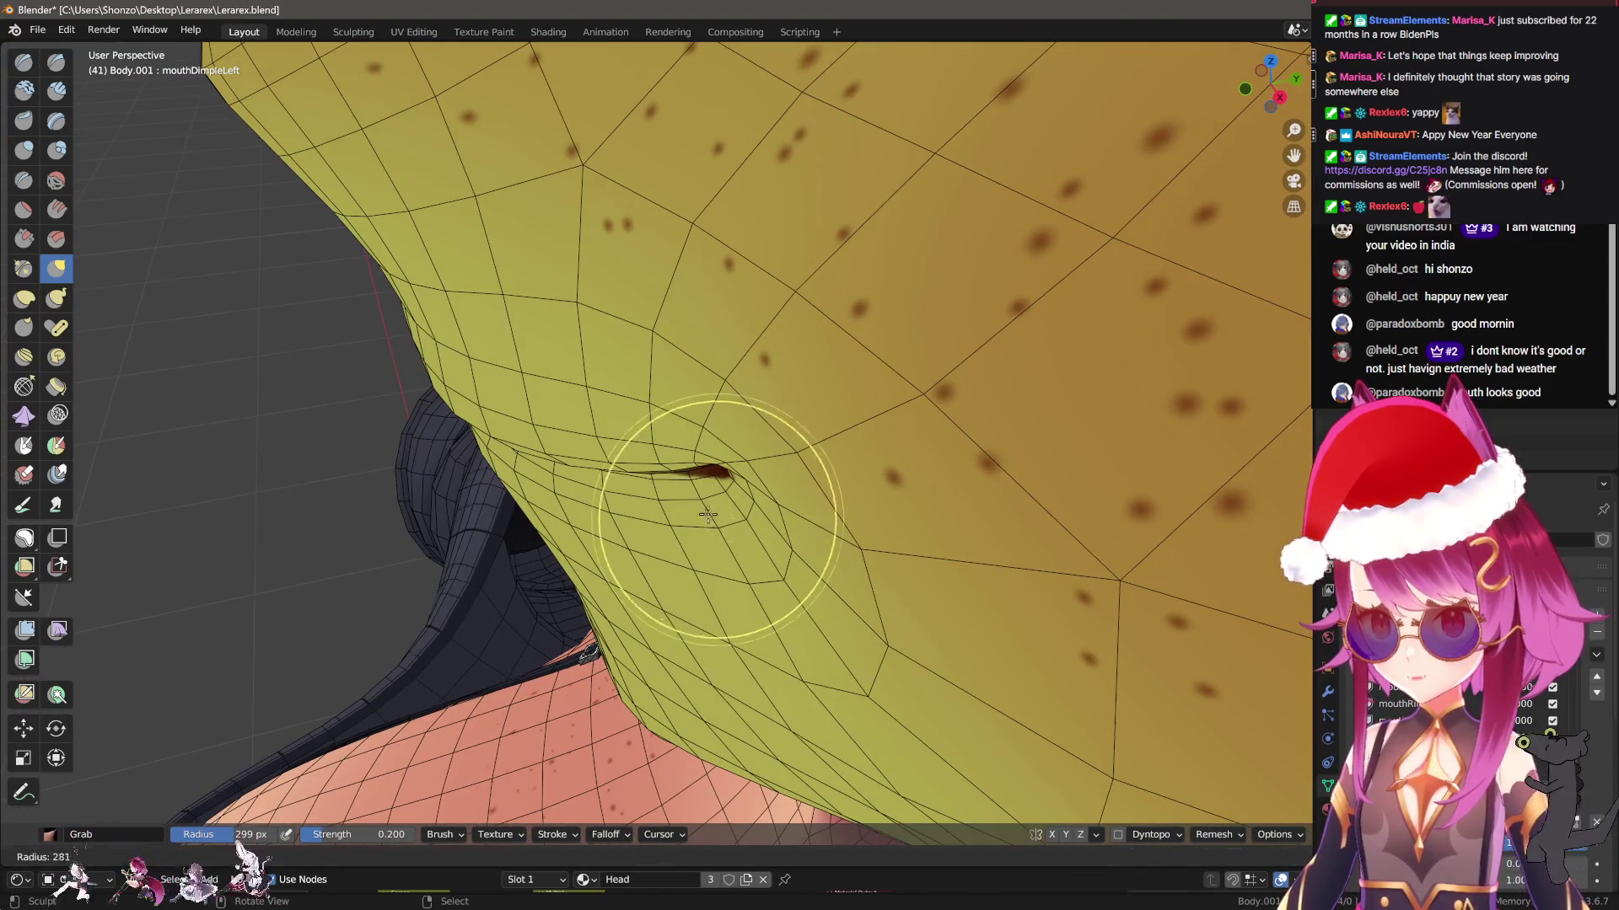
Review the dimple from front and side, then open Shape Key Specials and undo the last change
middle_click_drag(709, 515, 699, 454)
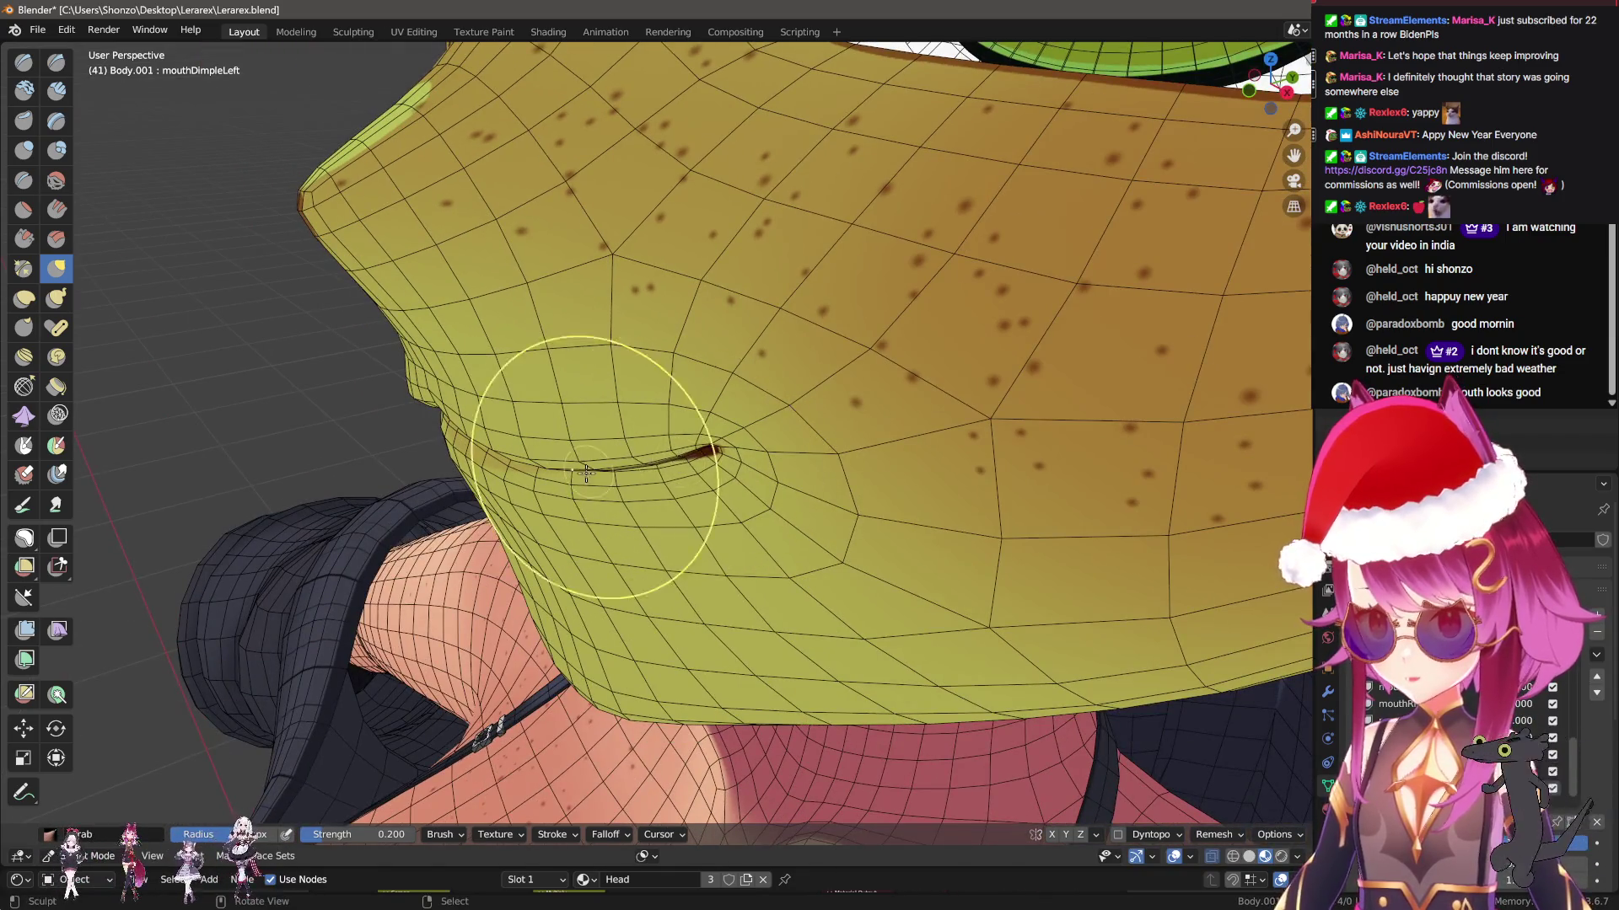
mouse_move(587, 473)
middle_mouse_down()
mouse_move(776, 434)
mouse_move(802, 412)
mouse_move(705, 480)
mouse_move(763, 540)
mouse_move(1267, 685)
middle_mouse_up()
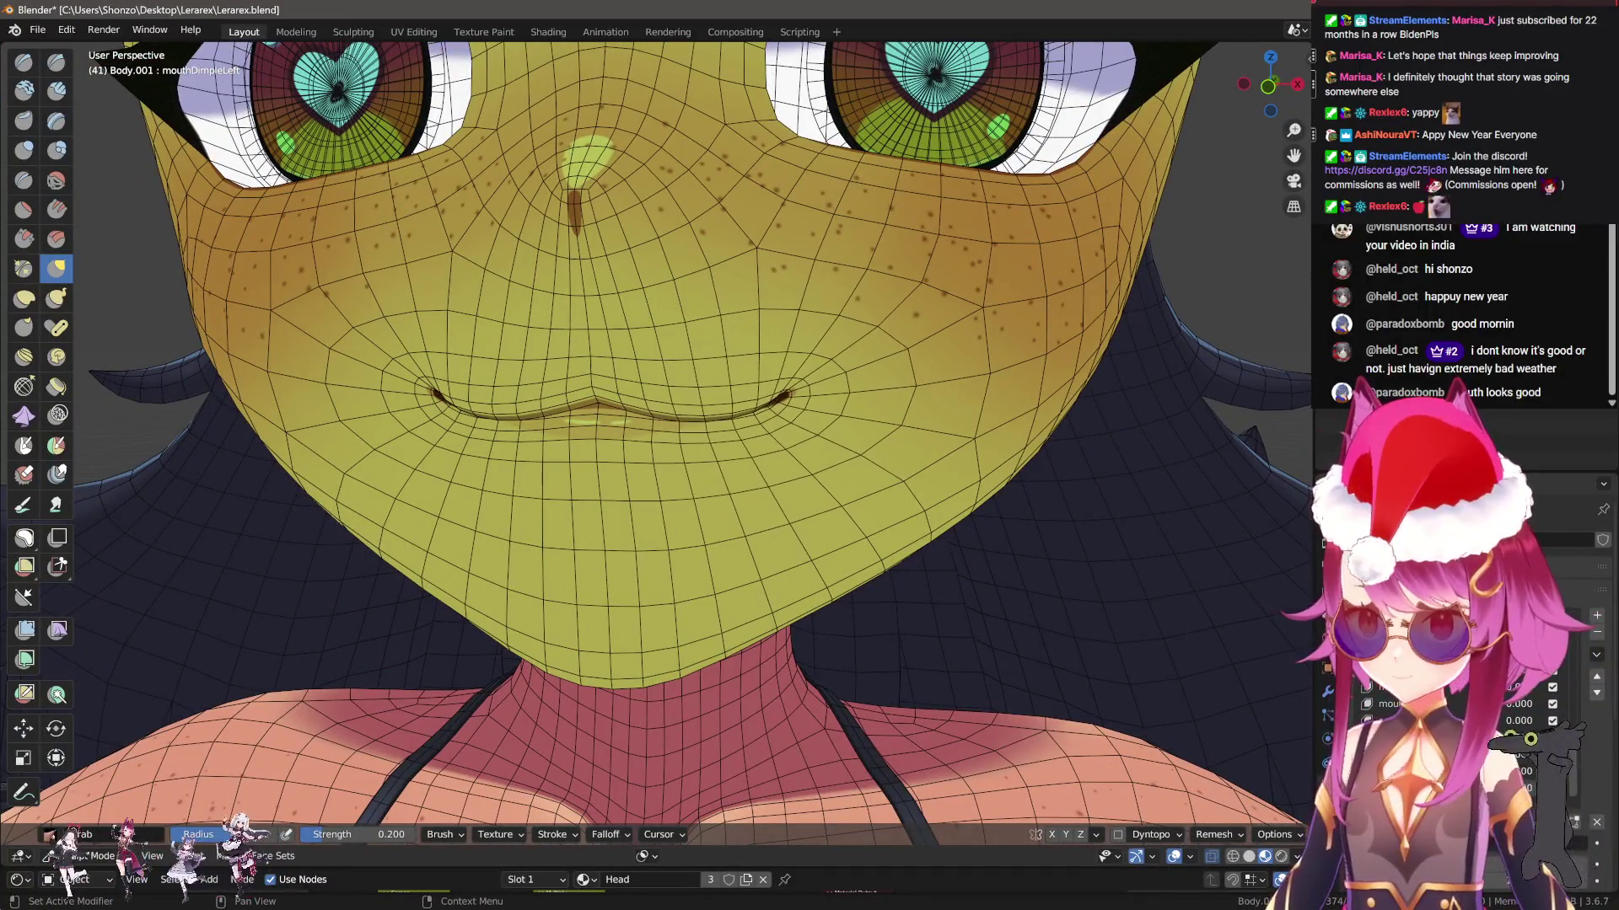
mouse_move(1011, 590)
middle_mouse_down()
mouse_move(812, 523)
mouse_move(741, 380)
mouse_move(705, 380)
mouse_move(759, 452)
middle_mouse_up()
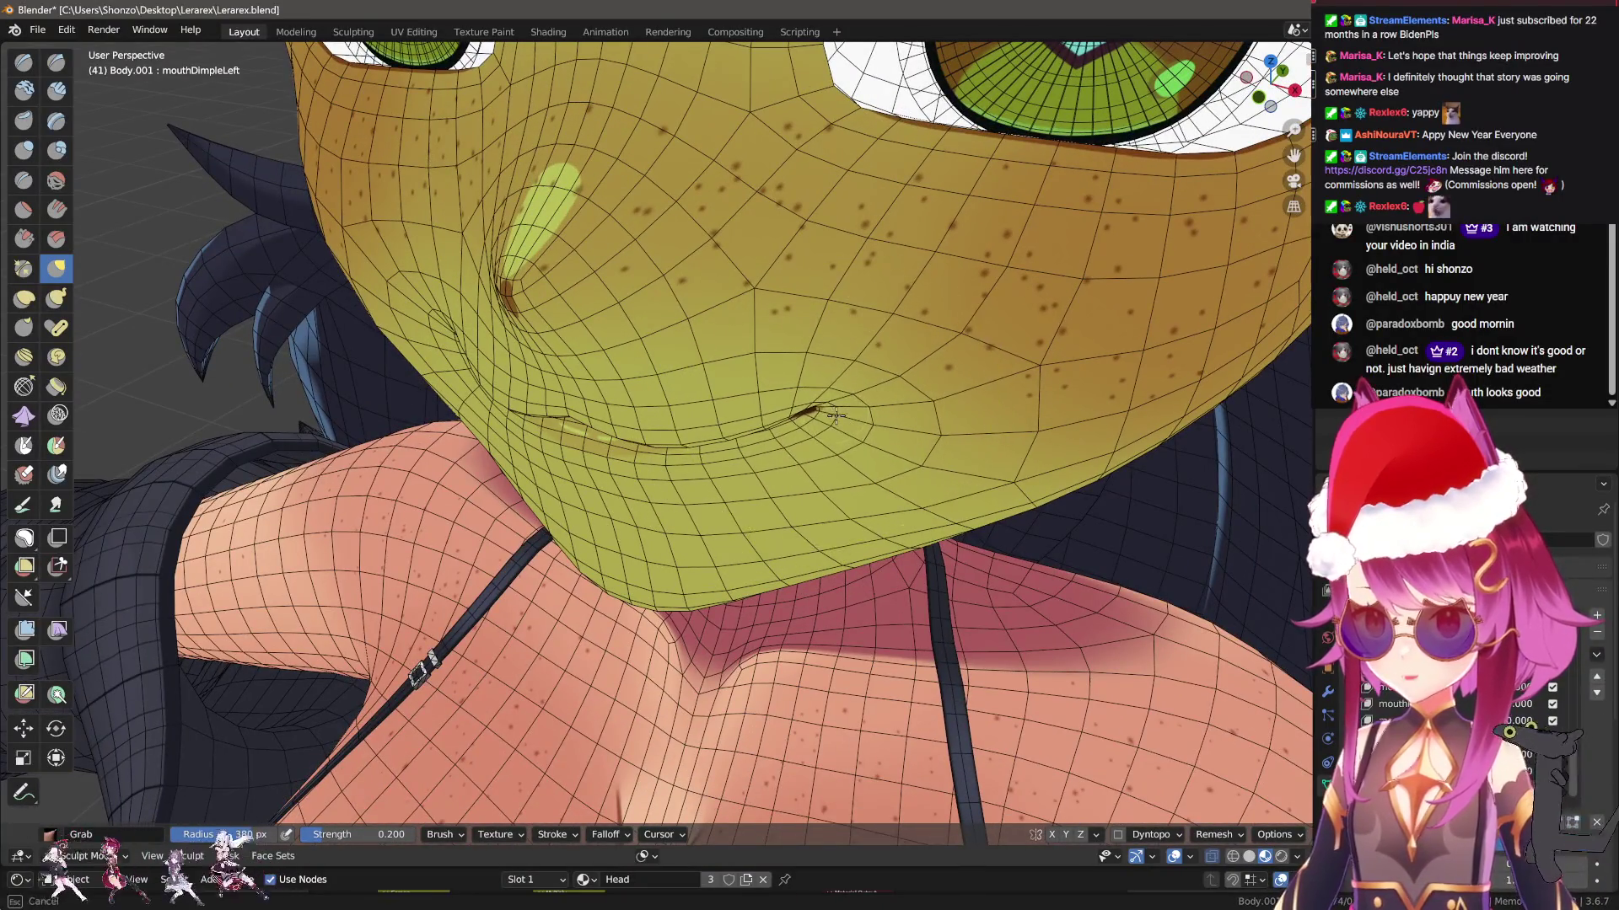
mouse_move(843, 414)
middle_mouse_down()
mouse_move(823, 408)
mouse_move(1101, 578)
middle_mouse_up()
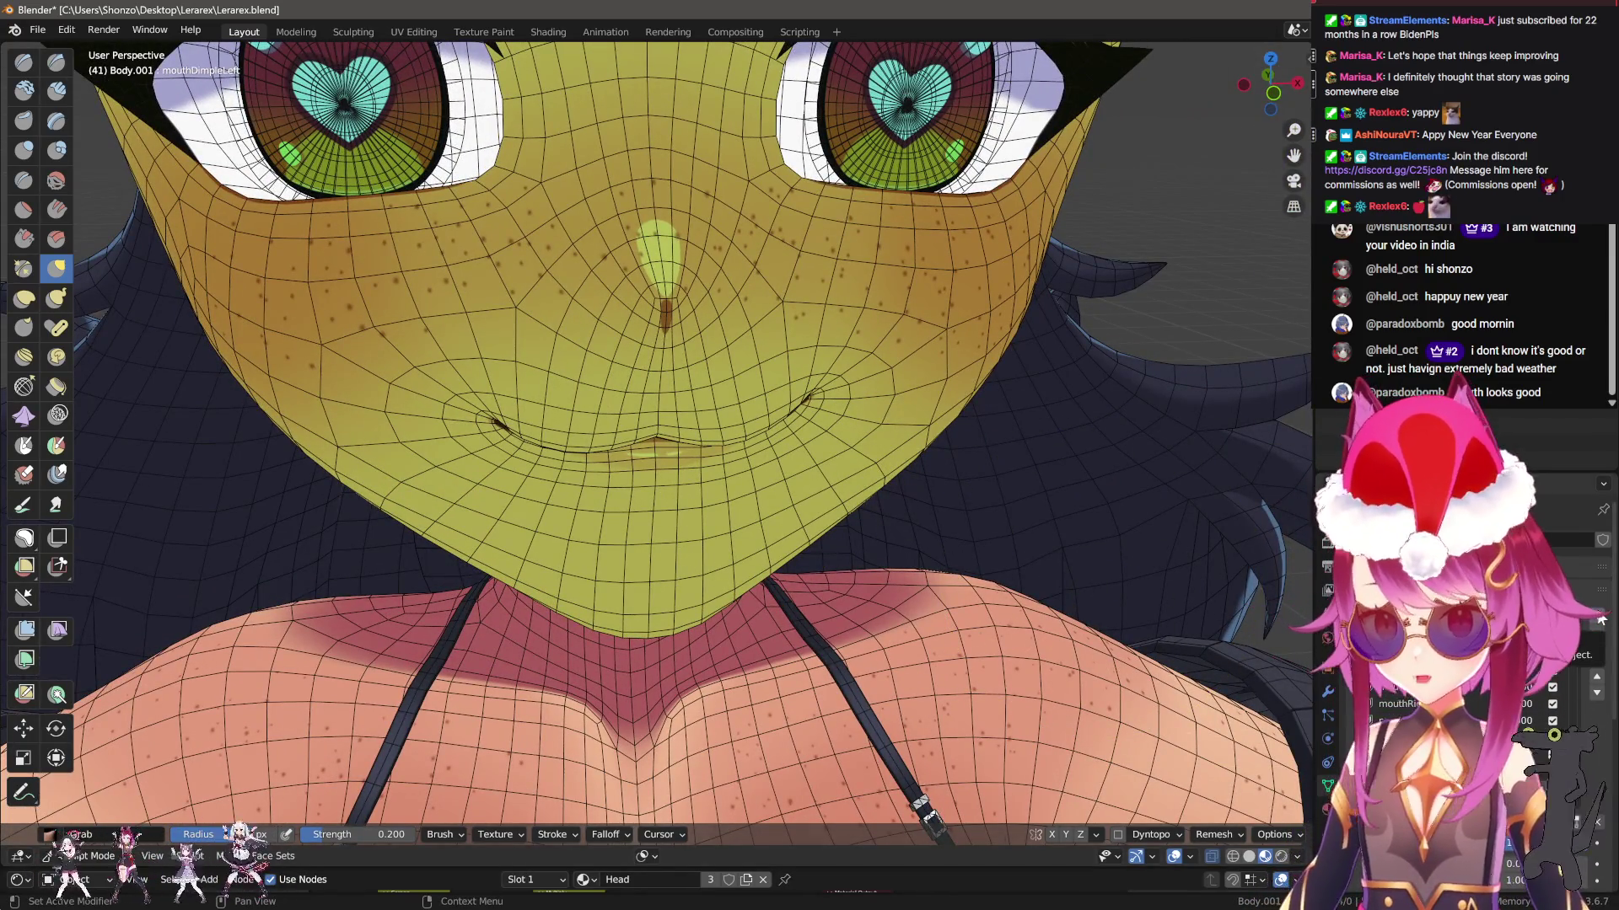
left_click(1596, 652)
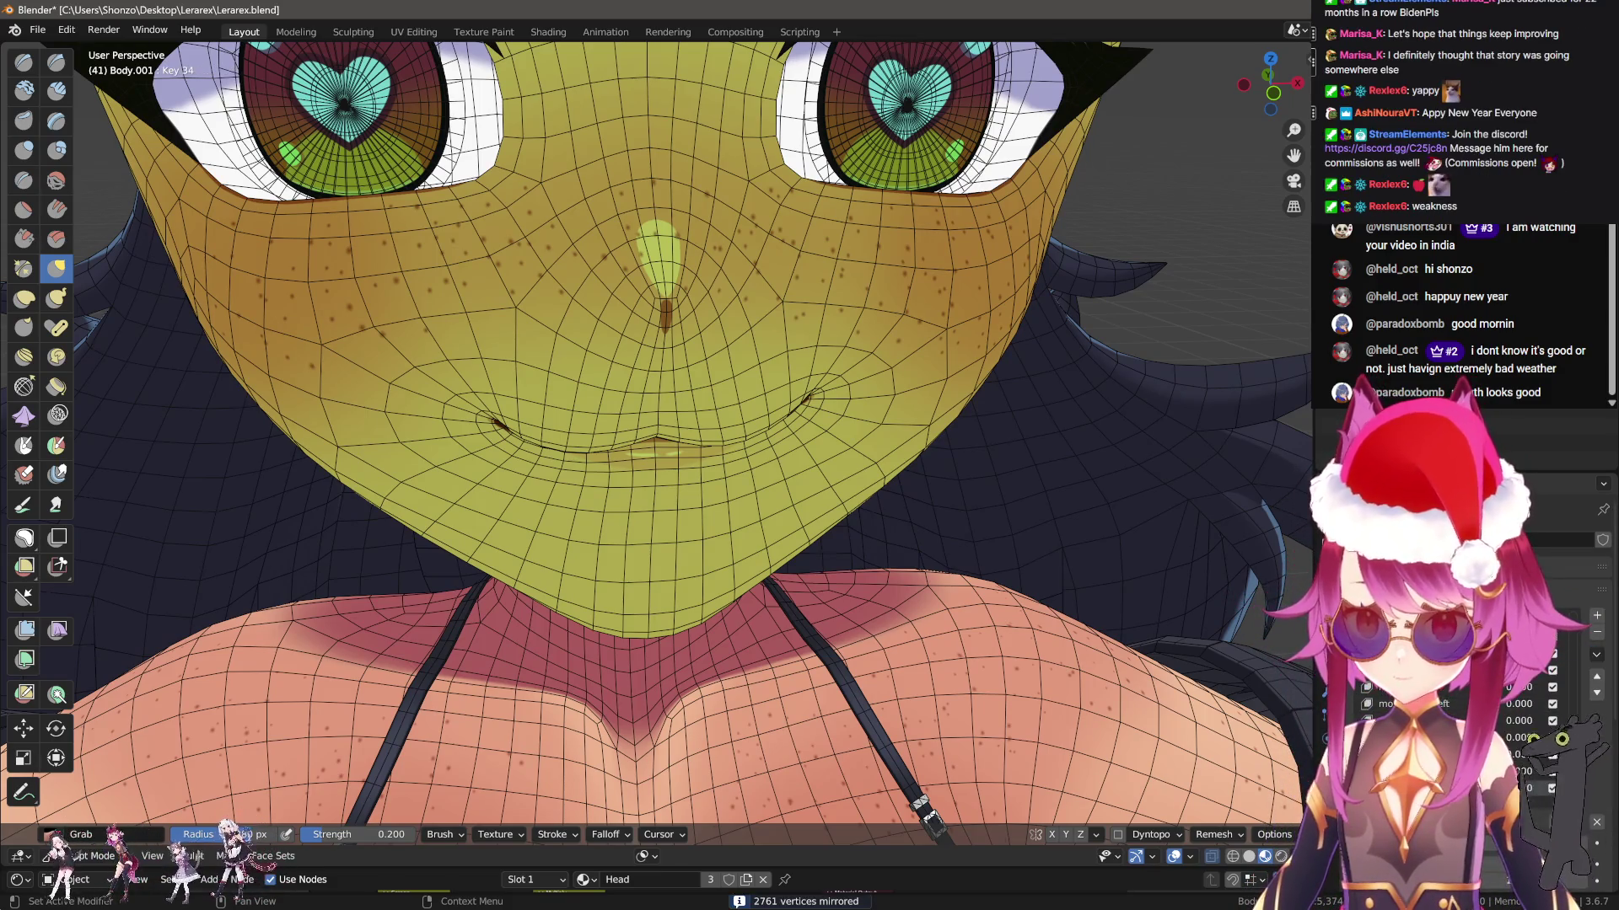
key("ctrl+z")
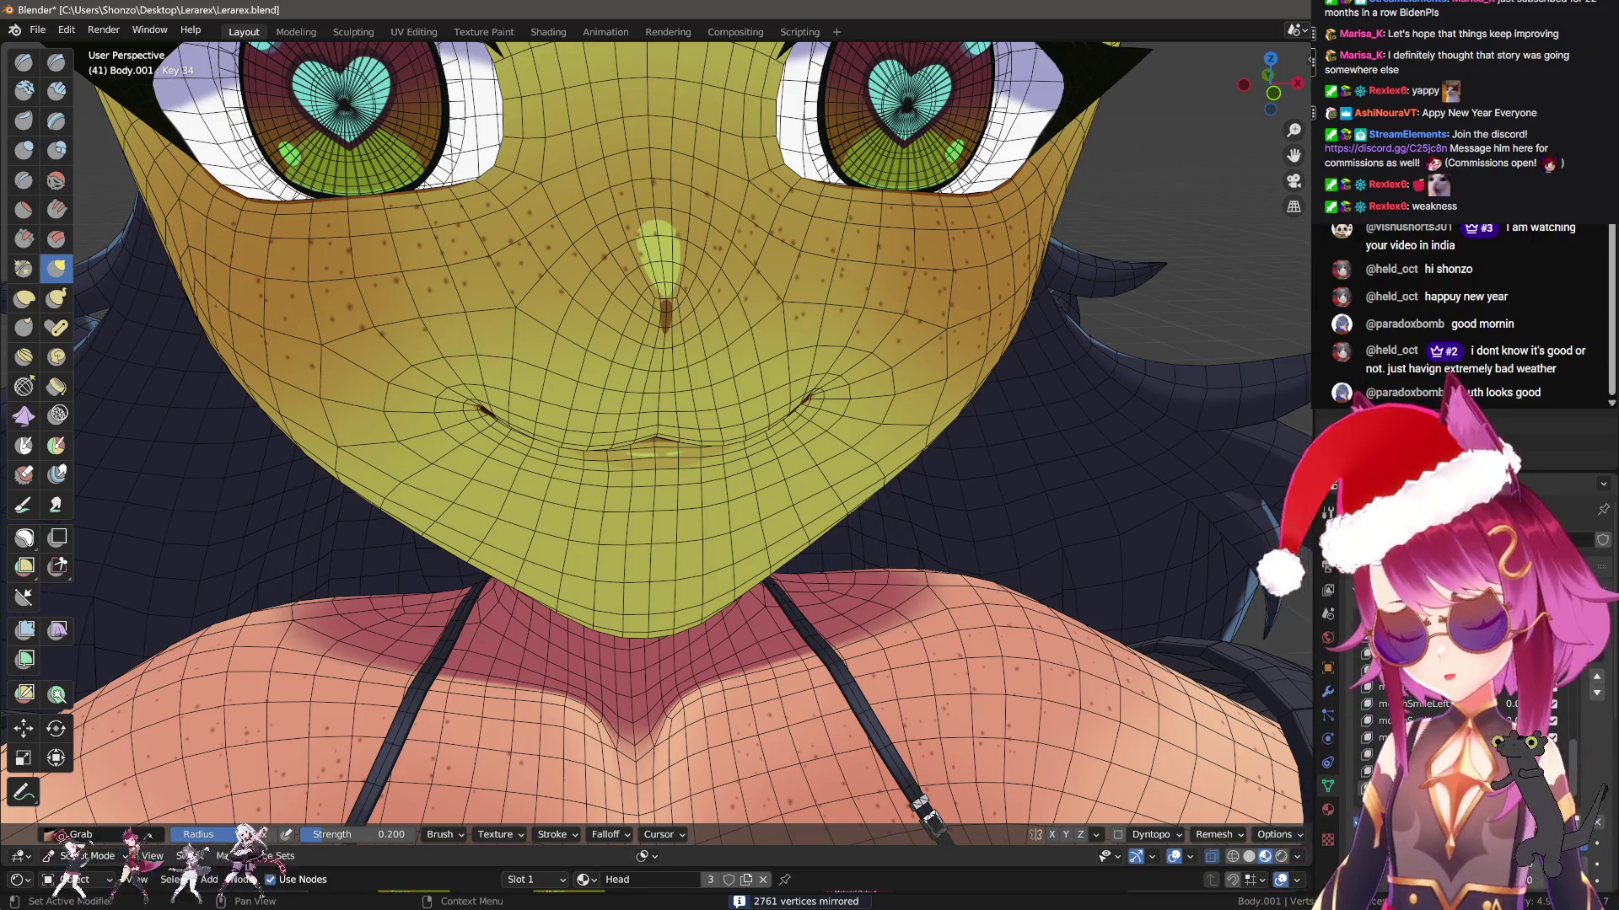
Reset the shape key influence to zero and push the mouth corner outward with the Nudge brush
left_click(1600, 822)
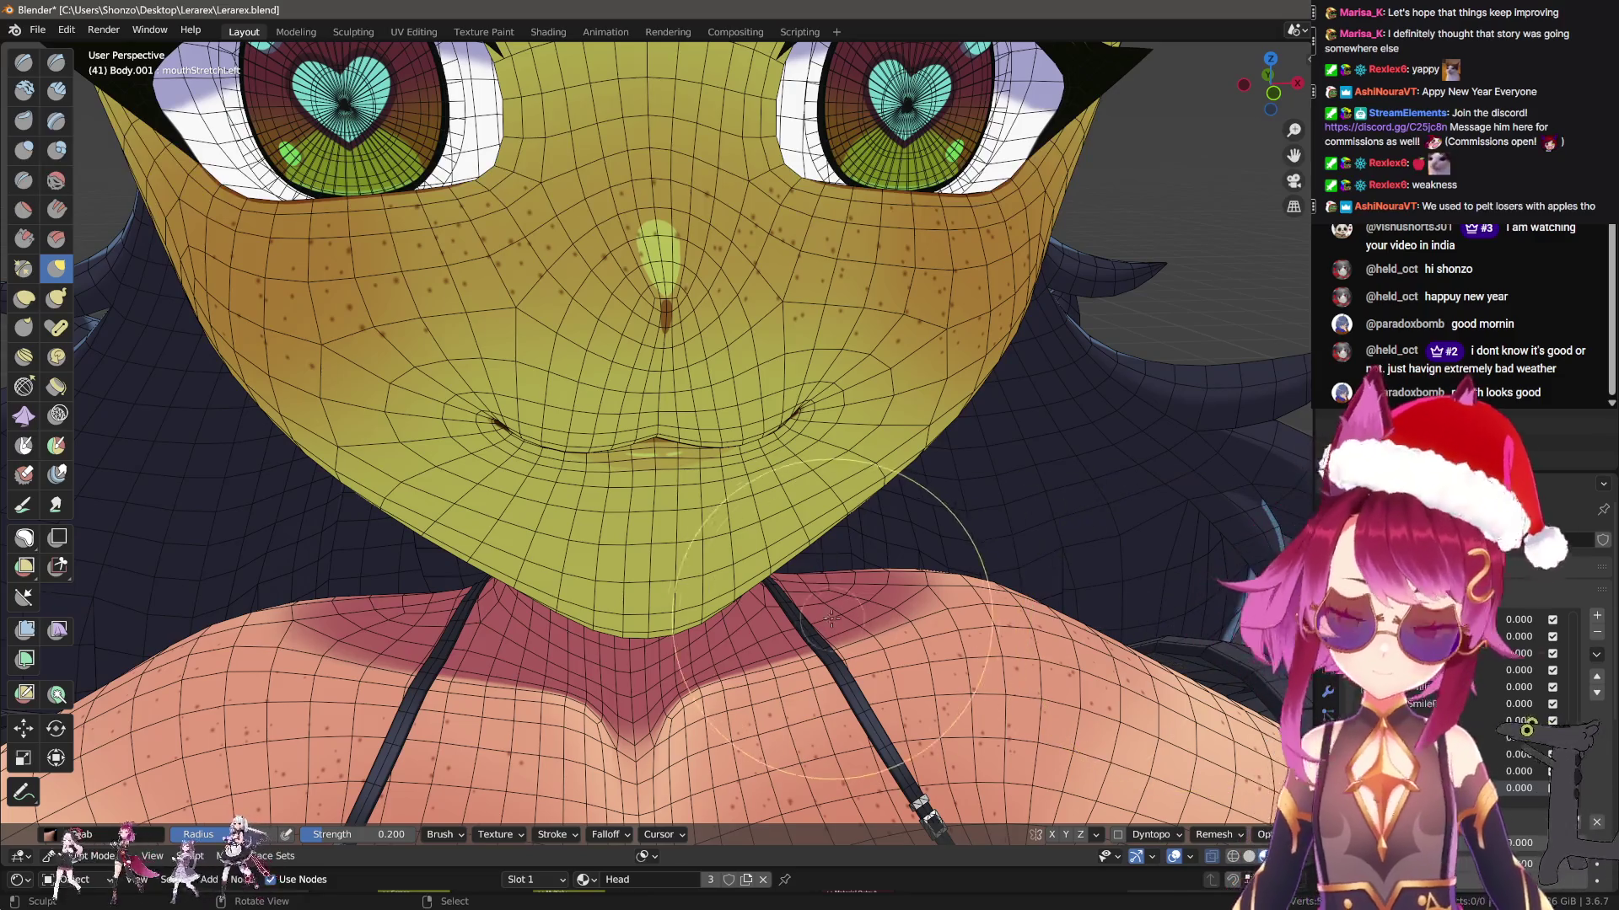
scroll(843, 573, "up", 2)
middle_click_drag(813, 542, 657, 596)
middle_click_drag(756, 524, 653, 538)
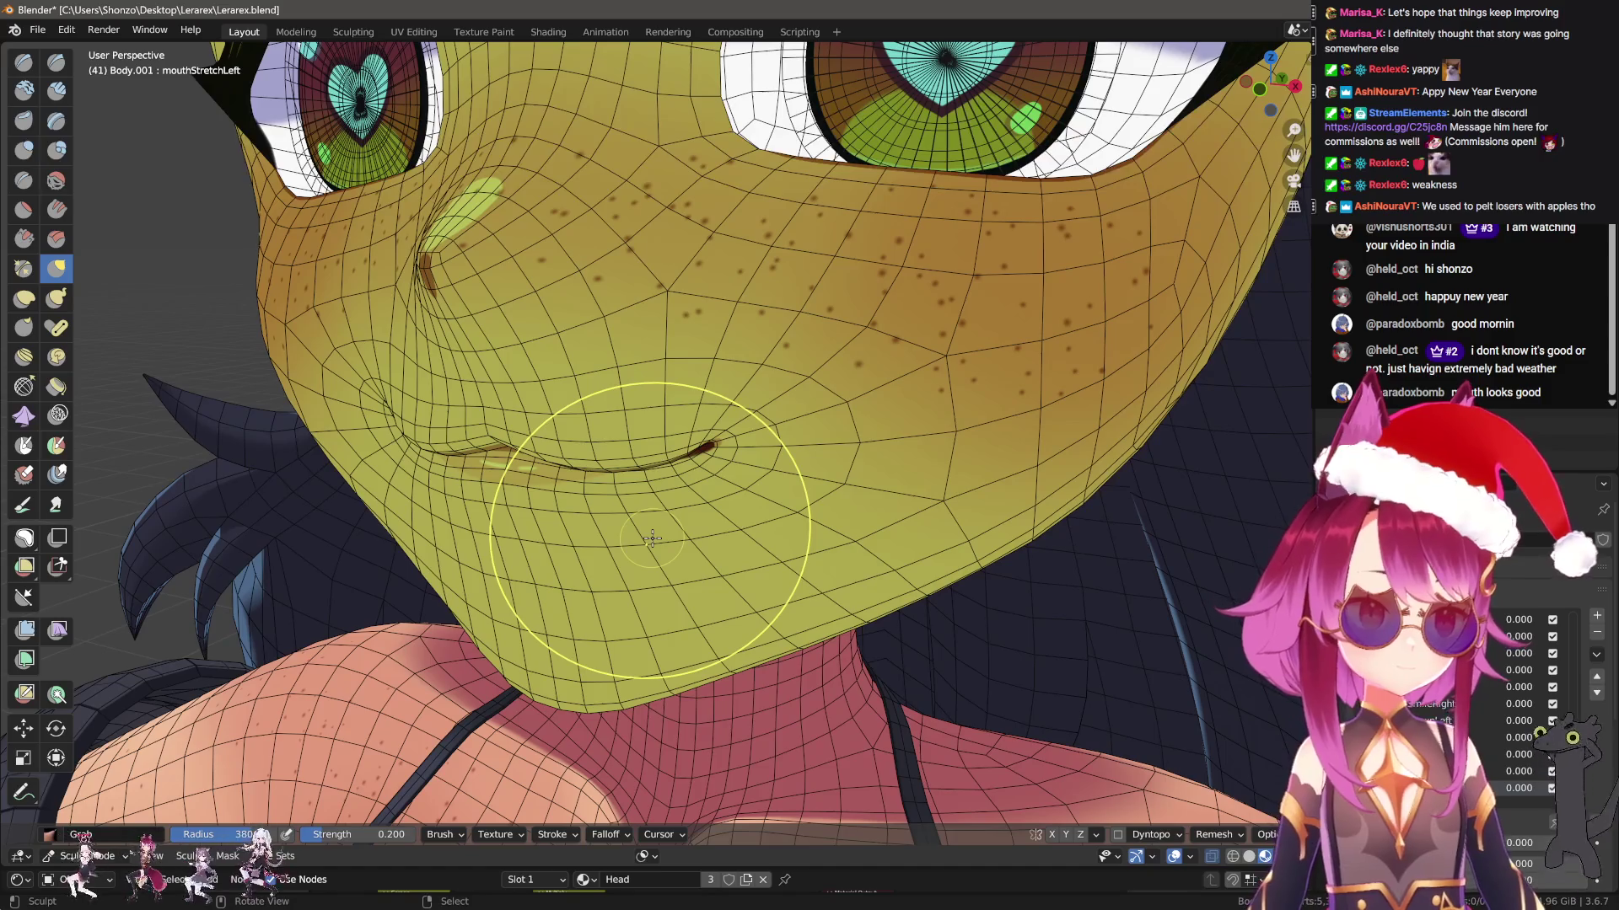
mouse_move(651, 527)
middle_mouse_down()
mouse_move(734, 442)
mouse_move(746, 472)
middle_mouse_up()
key("f")
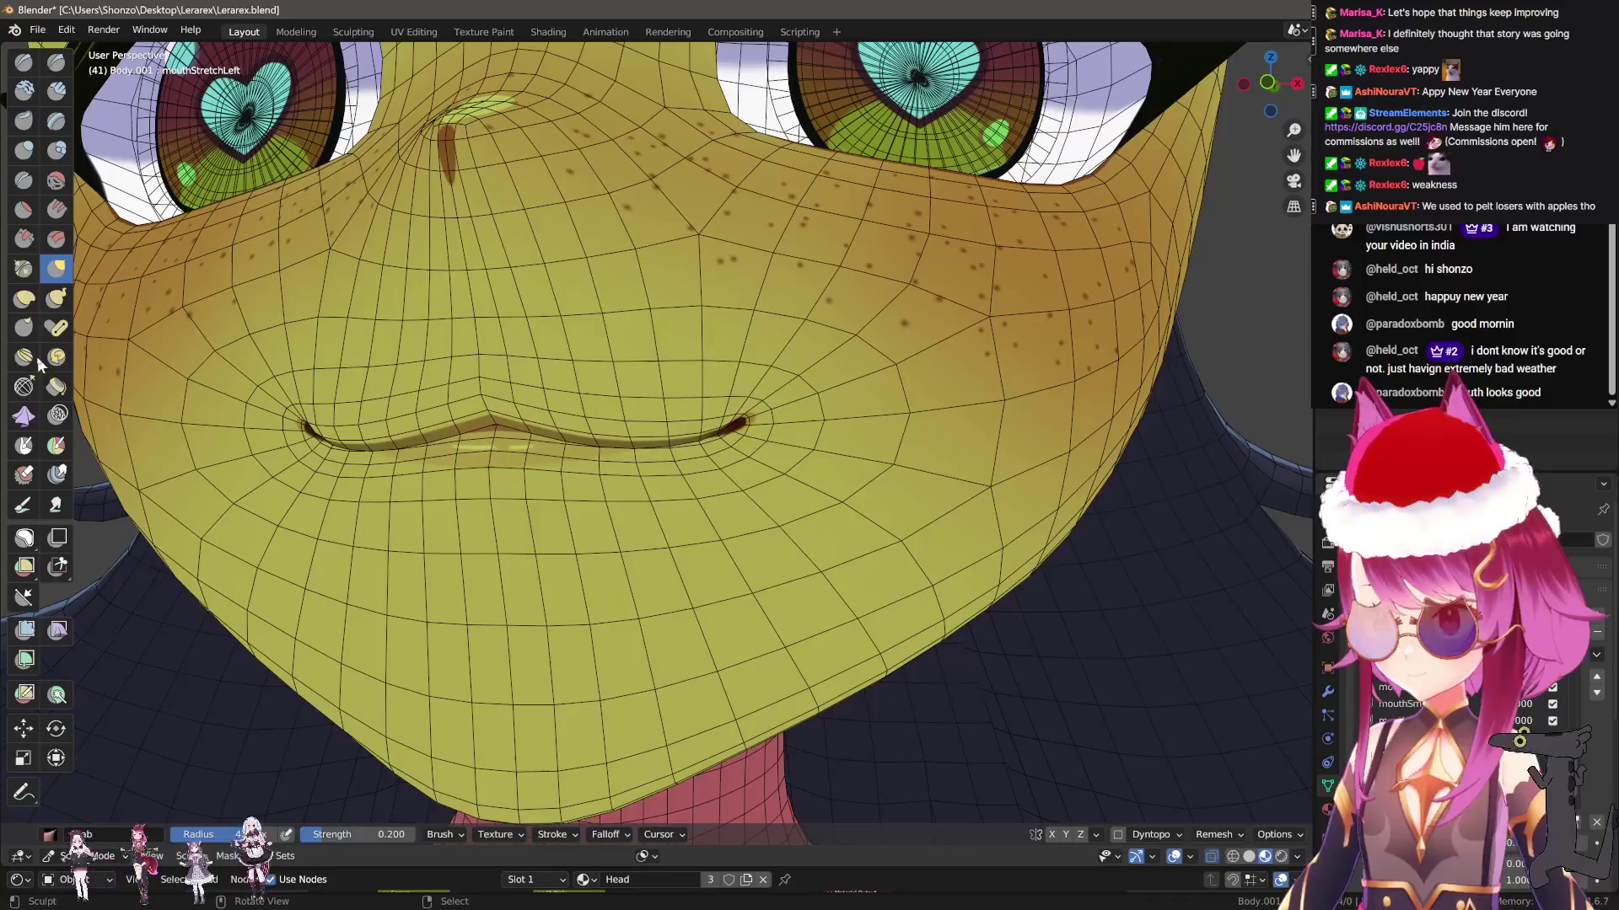
left_click(24, 357)
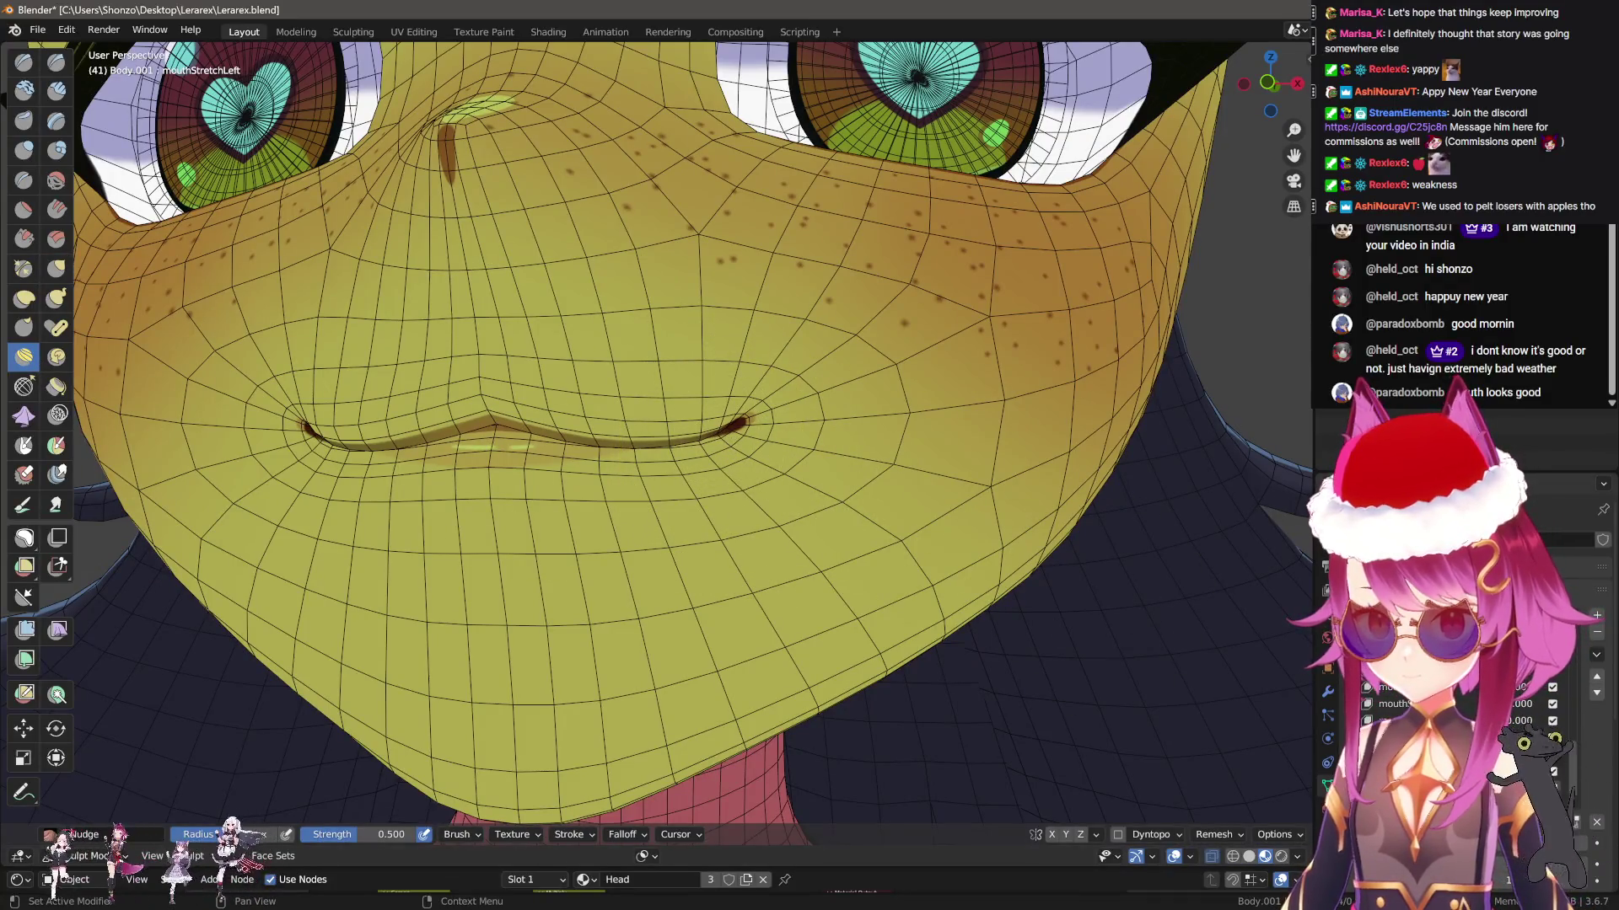
left_click_drag(733, 426, 758, 426)
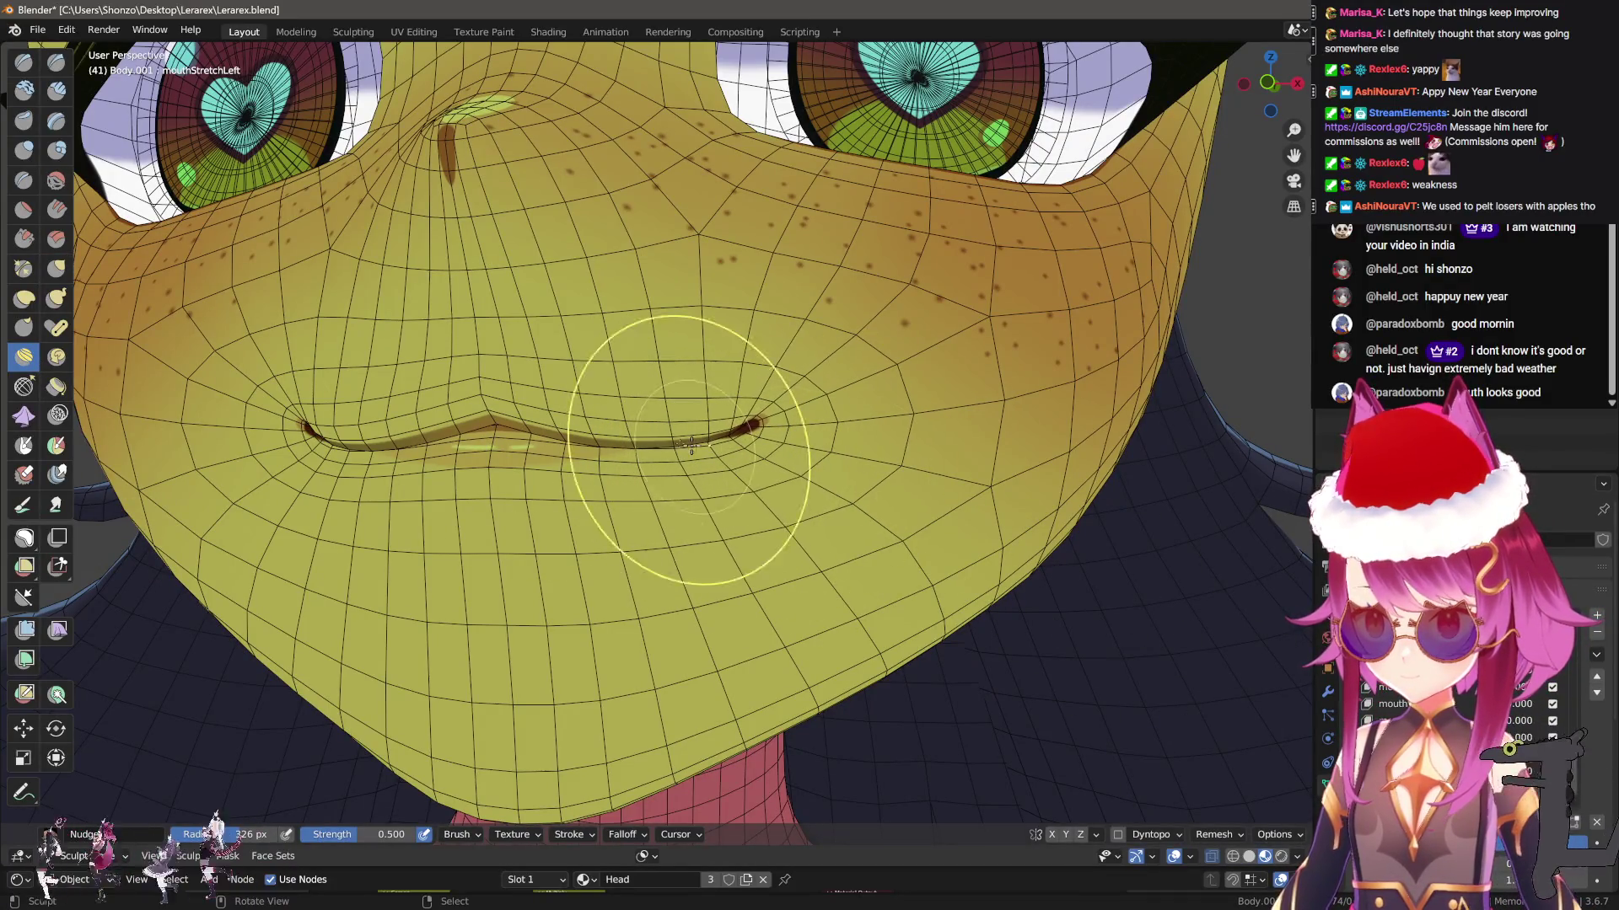
Set the brush radius to 79 px and nudge the mouth corner up and outward
key("f")
left_click(721, 451)
middle_click_drag(721, 451, 725, 470)
left_click_drag(769, 578, 775, 451)
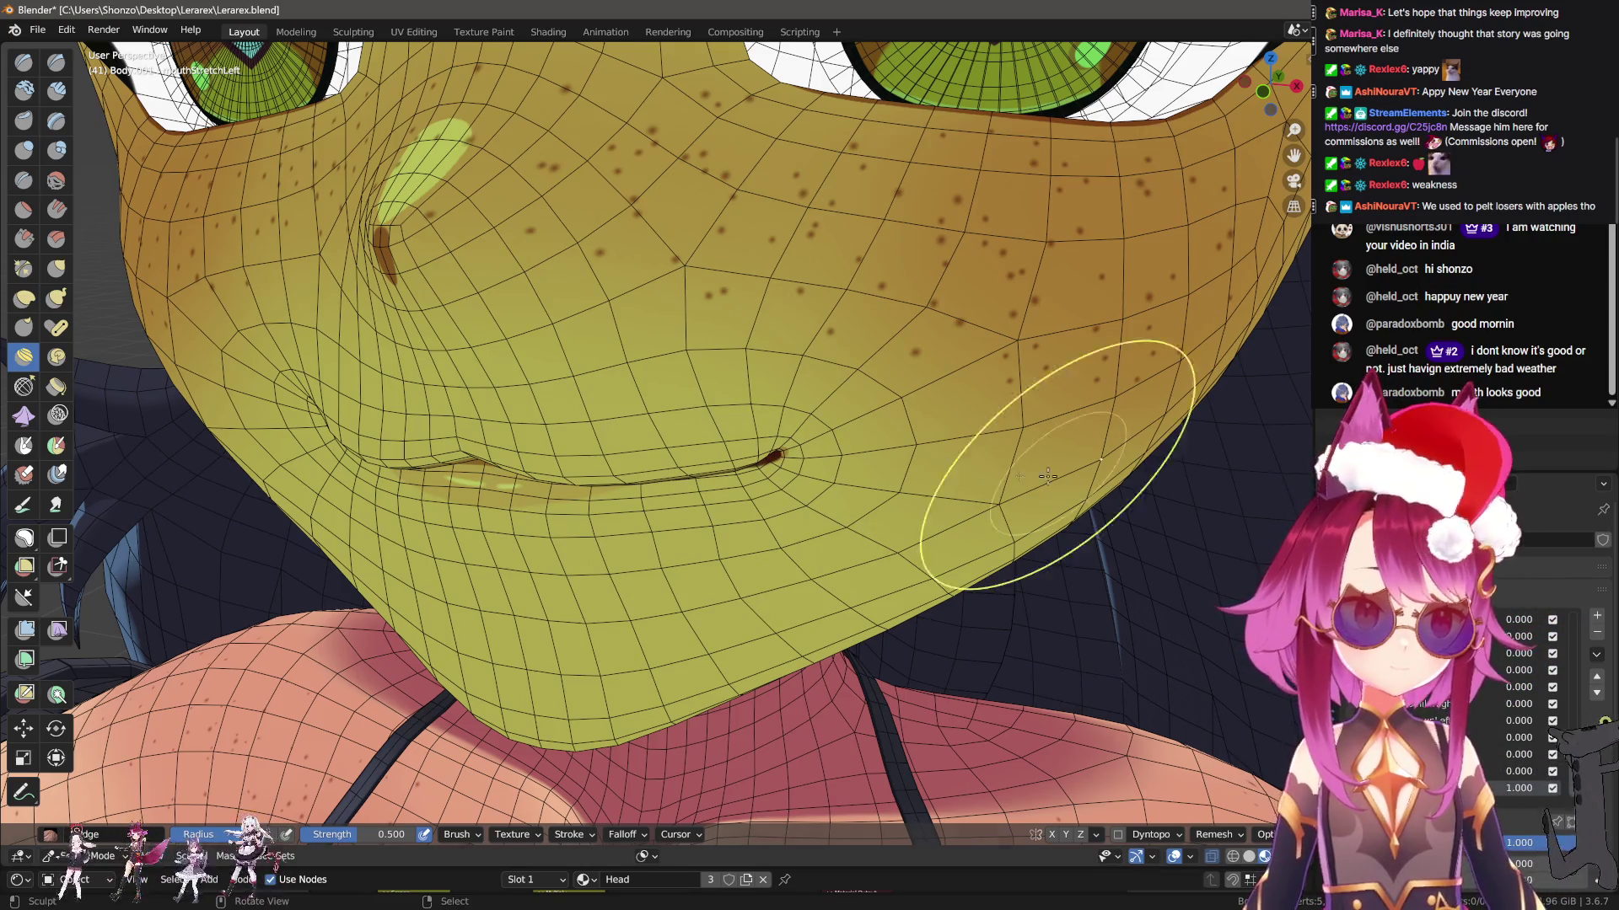
mouse_move(1048, 506)
middle_mouse_down()
mouse_move(838, 488)
mouse_move(730, 455)
mouse_move(746, 394)
middle_mouse_up()
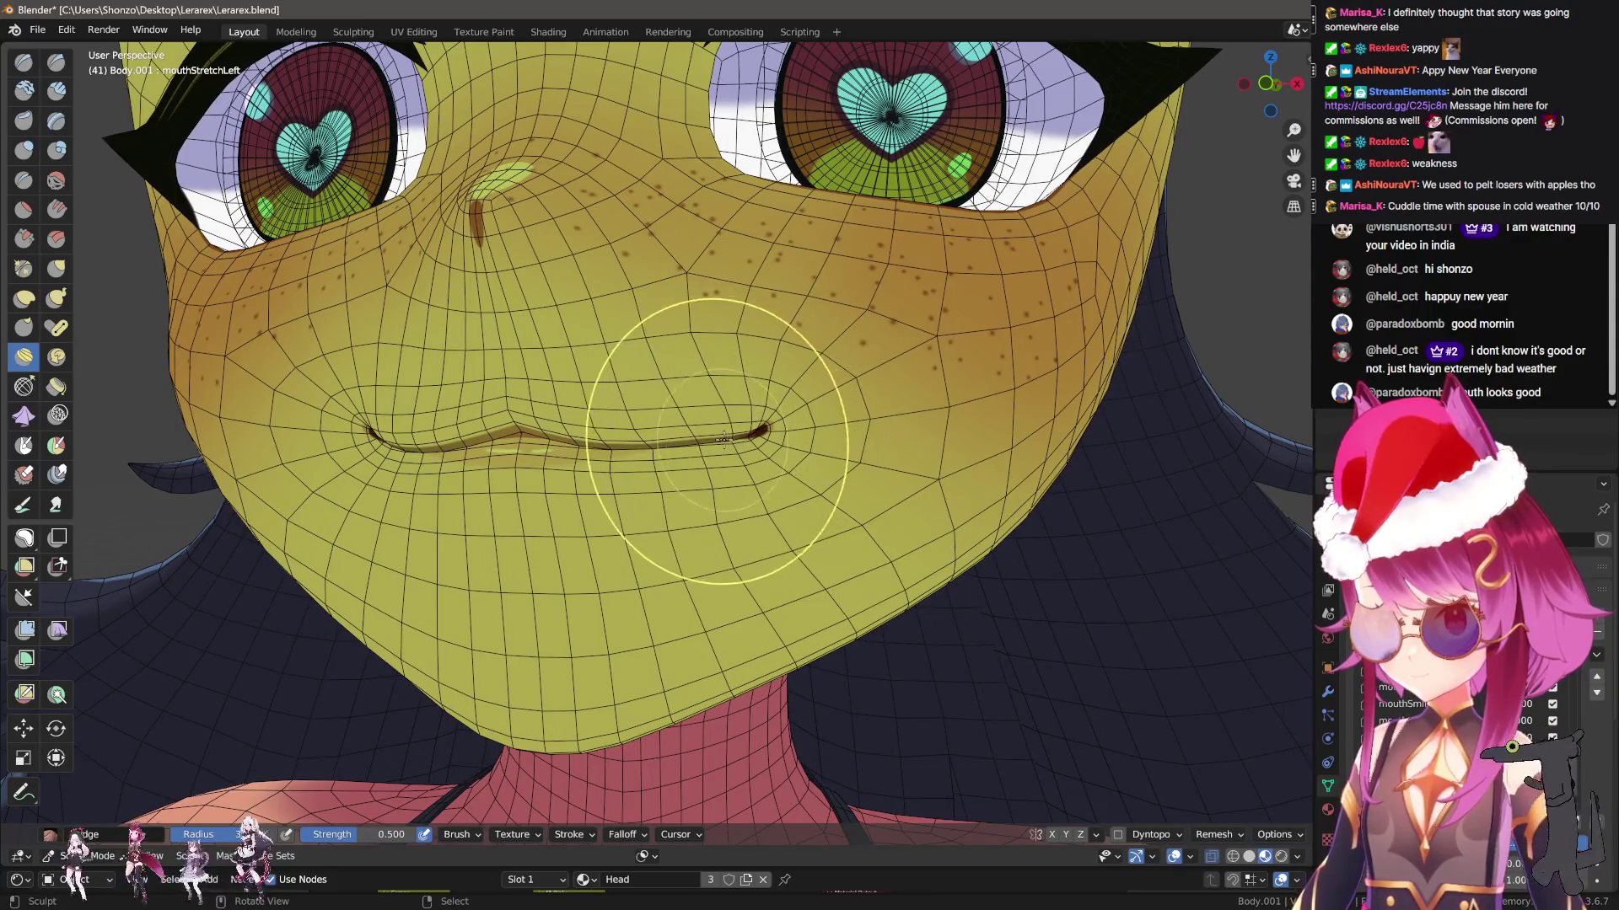
scroll(752, 451, "down", 1)
middle_click_drag(753, 451, 662, 447)
Switch to the Grab brush, hide the eyes, and shrink the brush to a small radius
key("q")
key("Escape")
scroll(740, 492, "up", 2)
key("g")
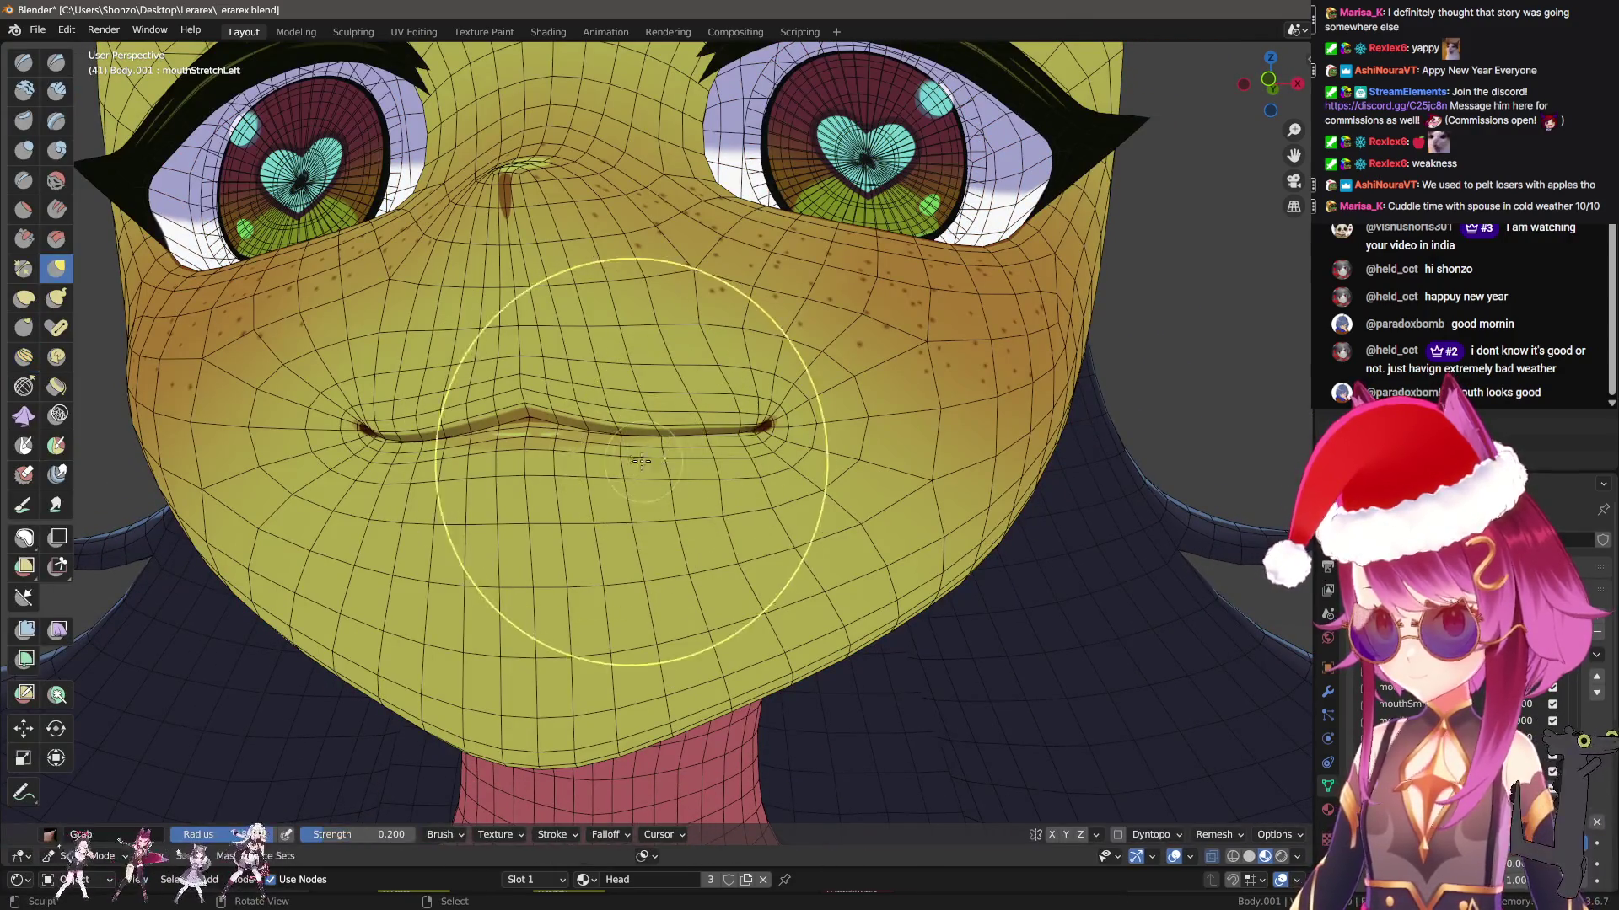
key("n")
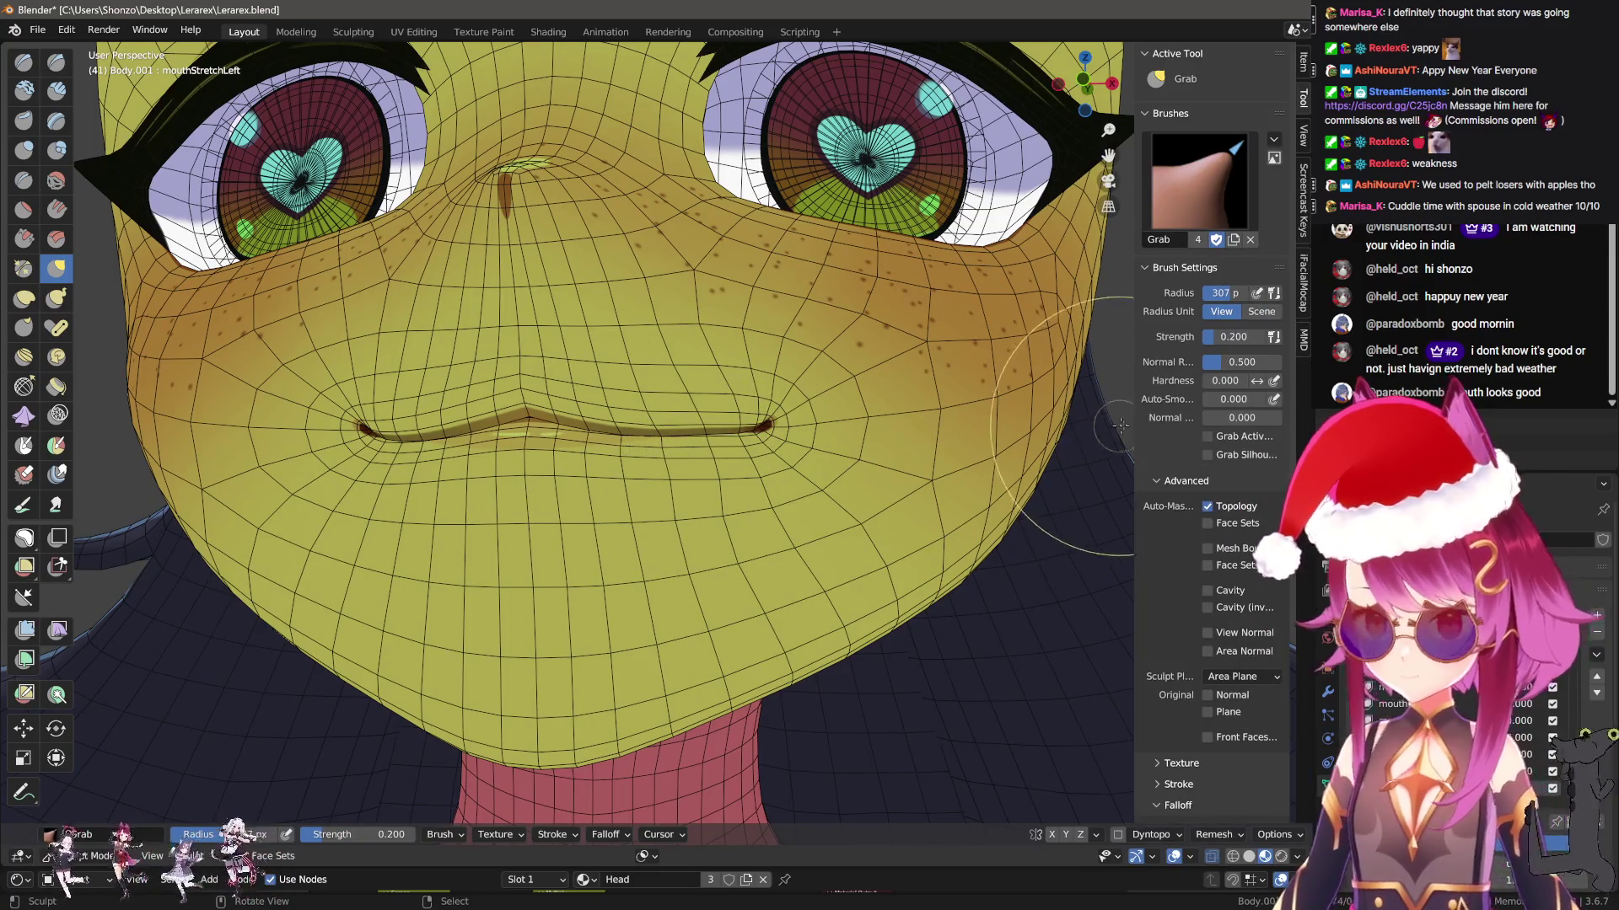
key("n")
key("n")
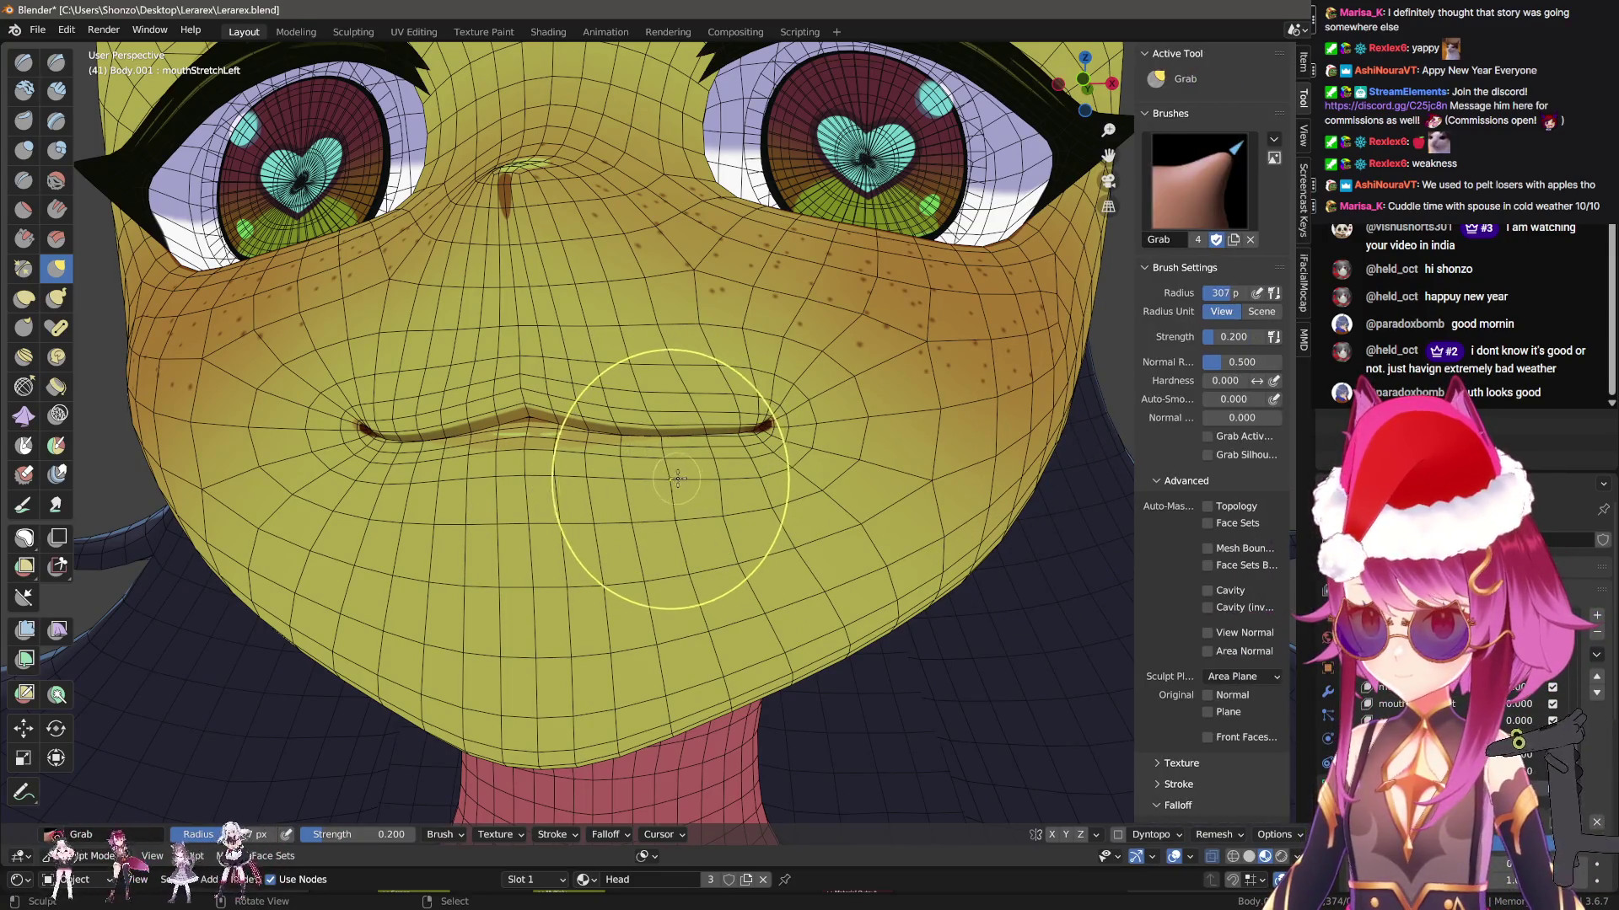
key("n")
key("shift+h")
key("f")
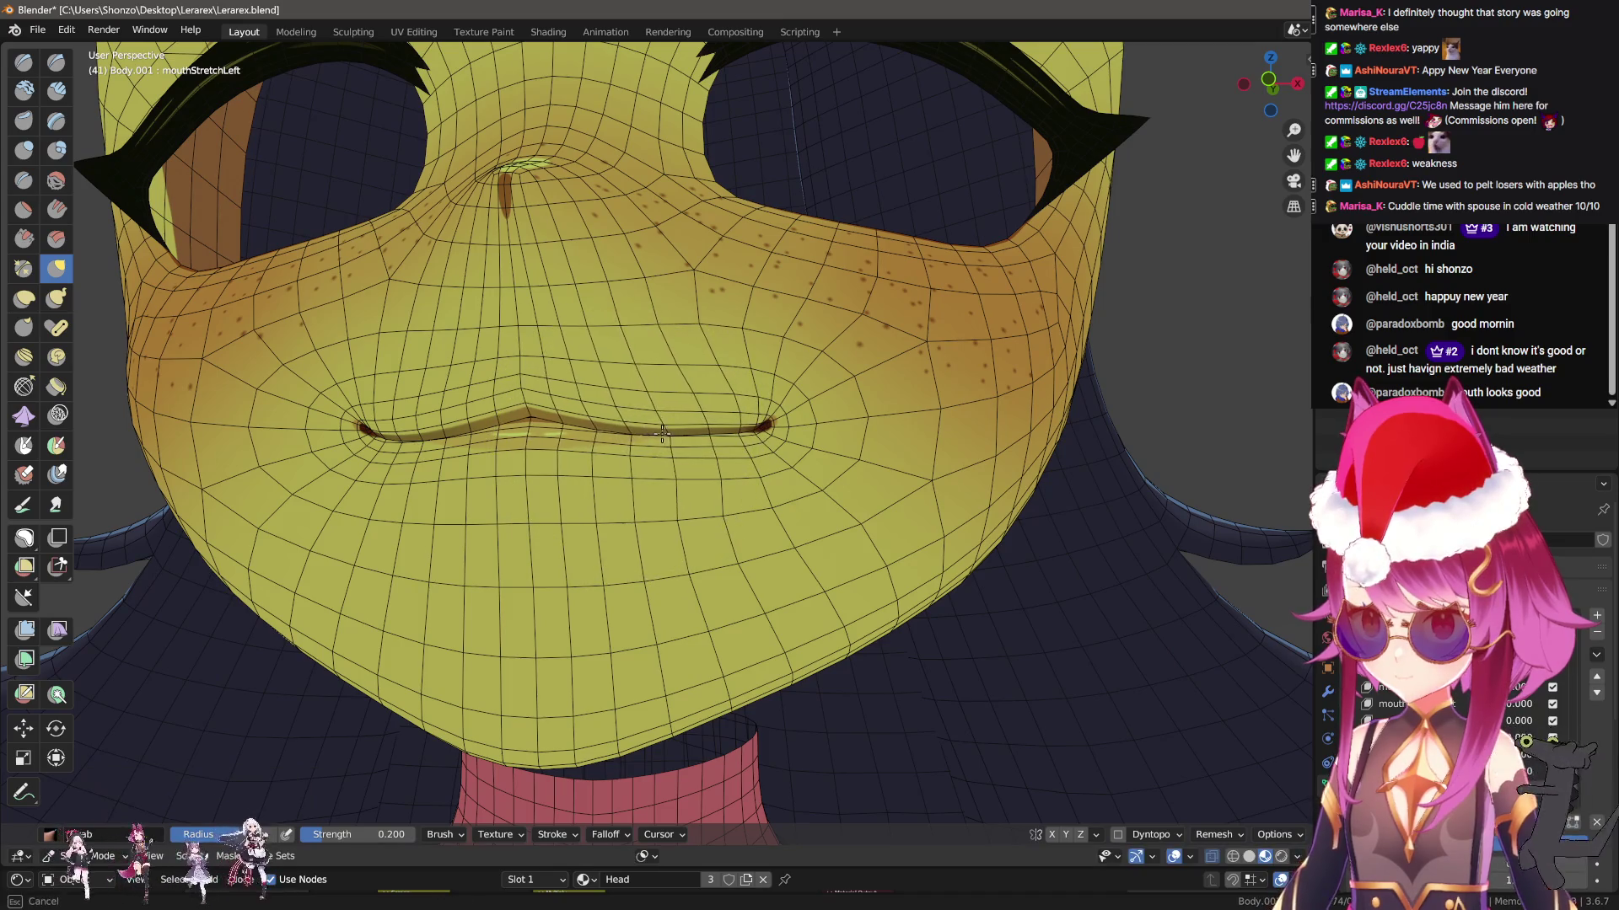
middle_click_drag(649, 449, 682, 447)
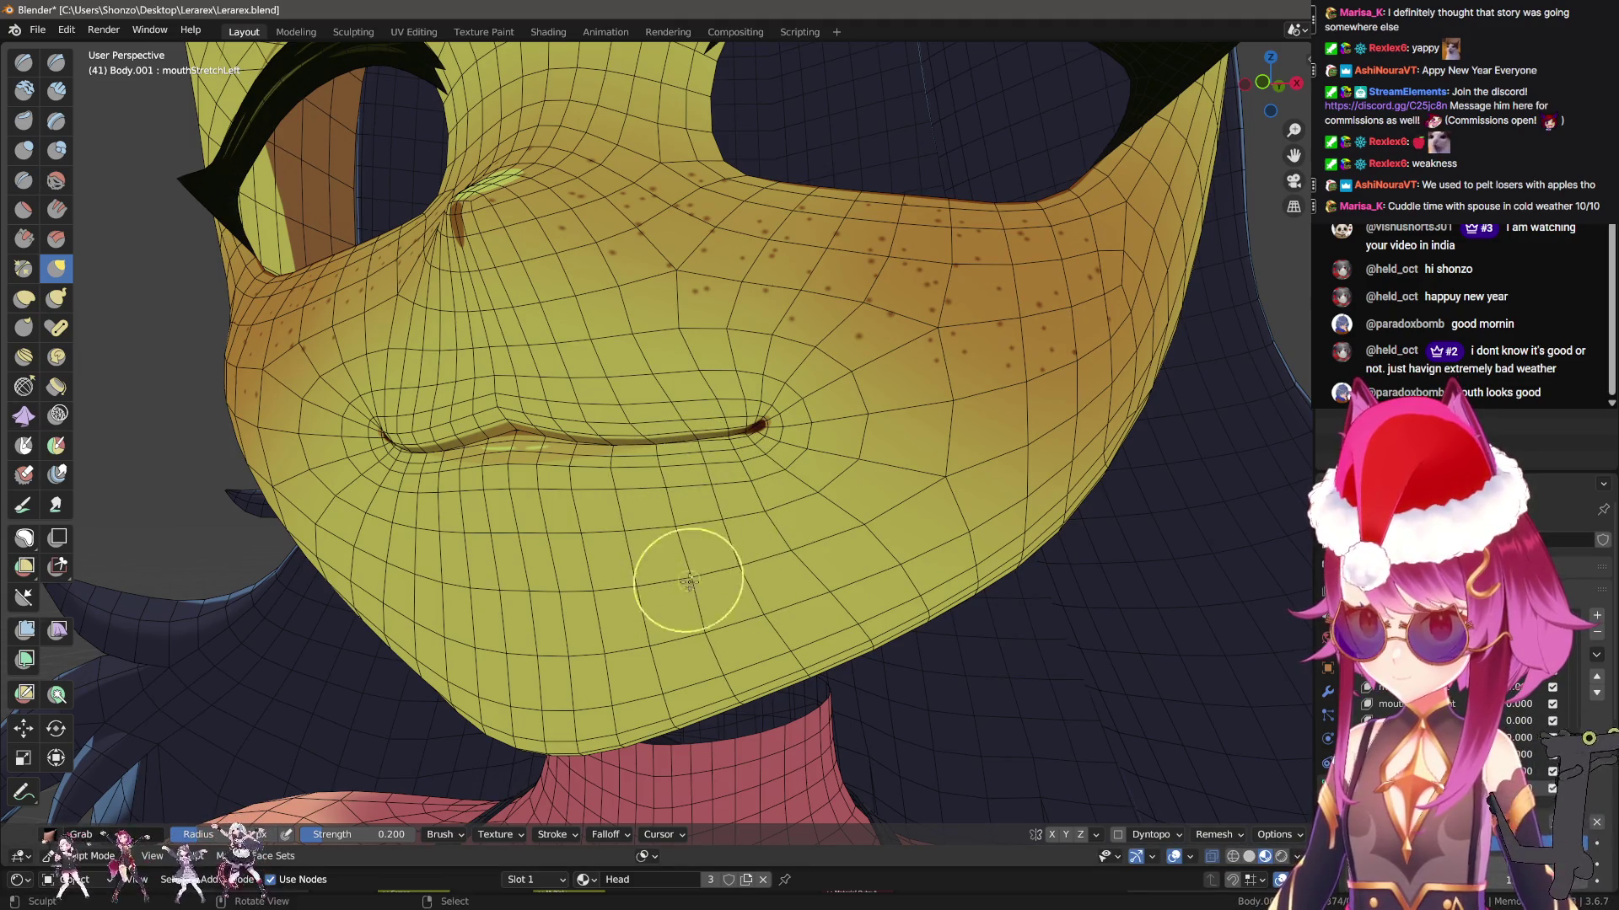
Pull the mouth corner outward with the Grab brush, checking the lips from several angles
middle_click_drag(770, 518, 880, 487)
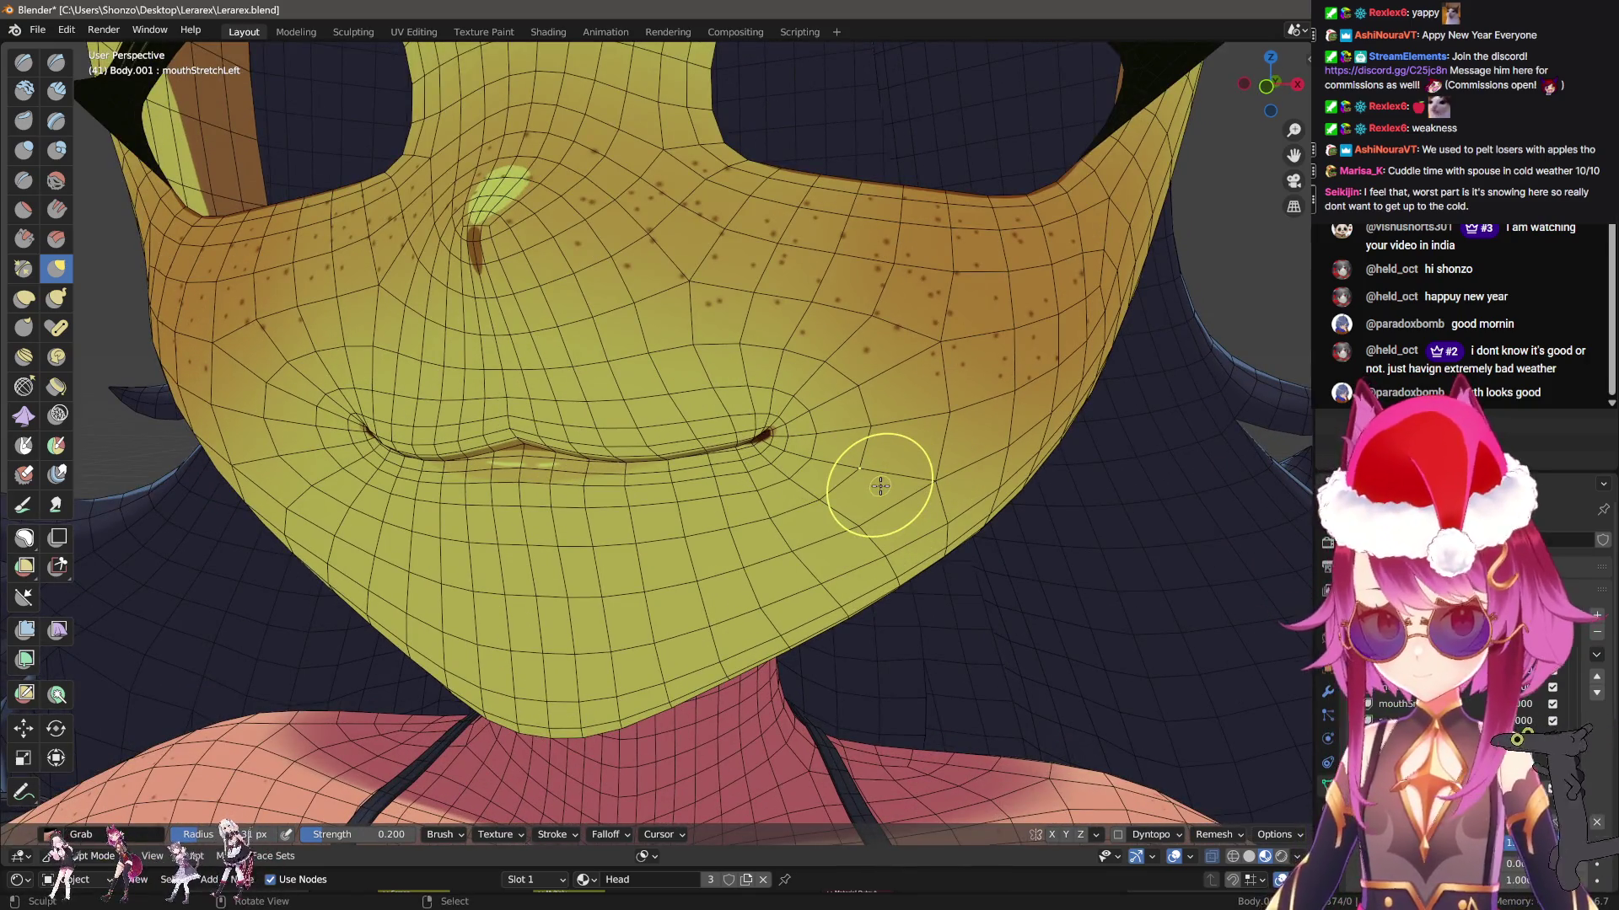
middle_click_drag(867, 479, 863, 449)
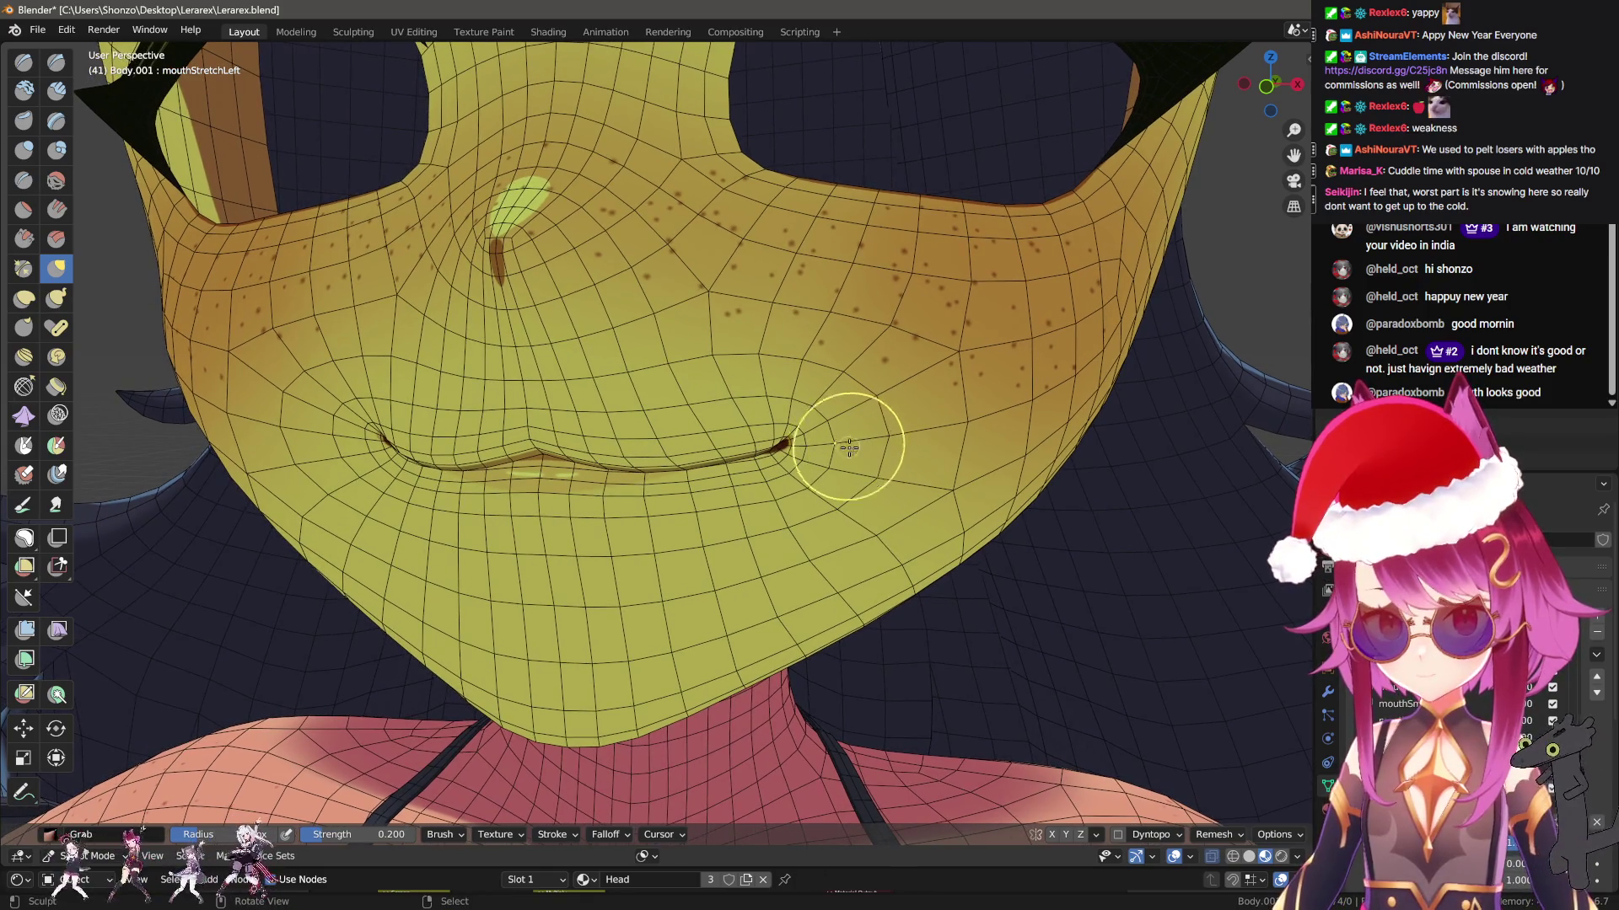
key("Tab")
key("Tab")
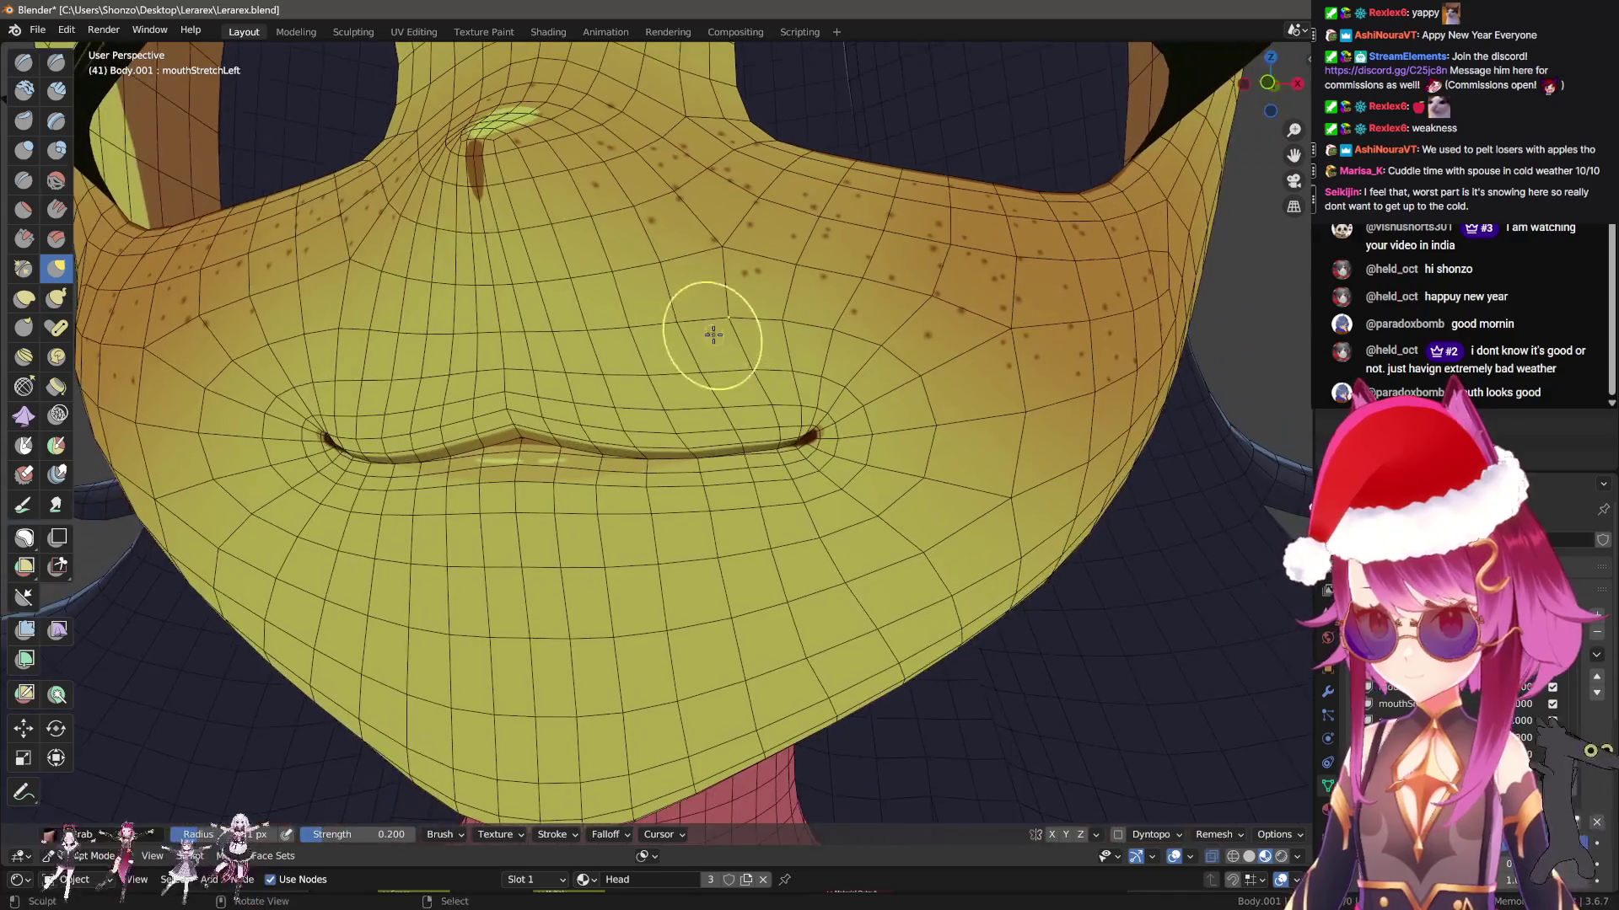
middle_click_drag(725, 331, 785, 326)
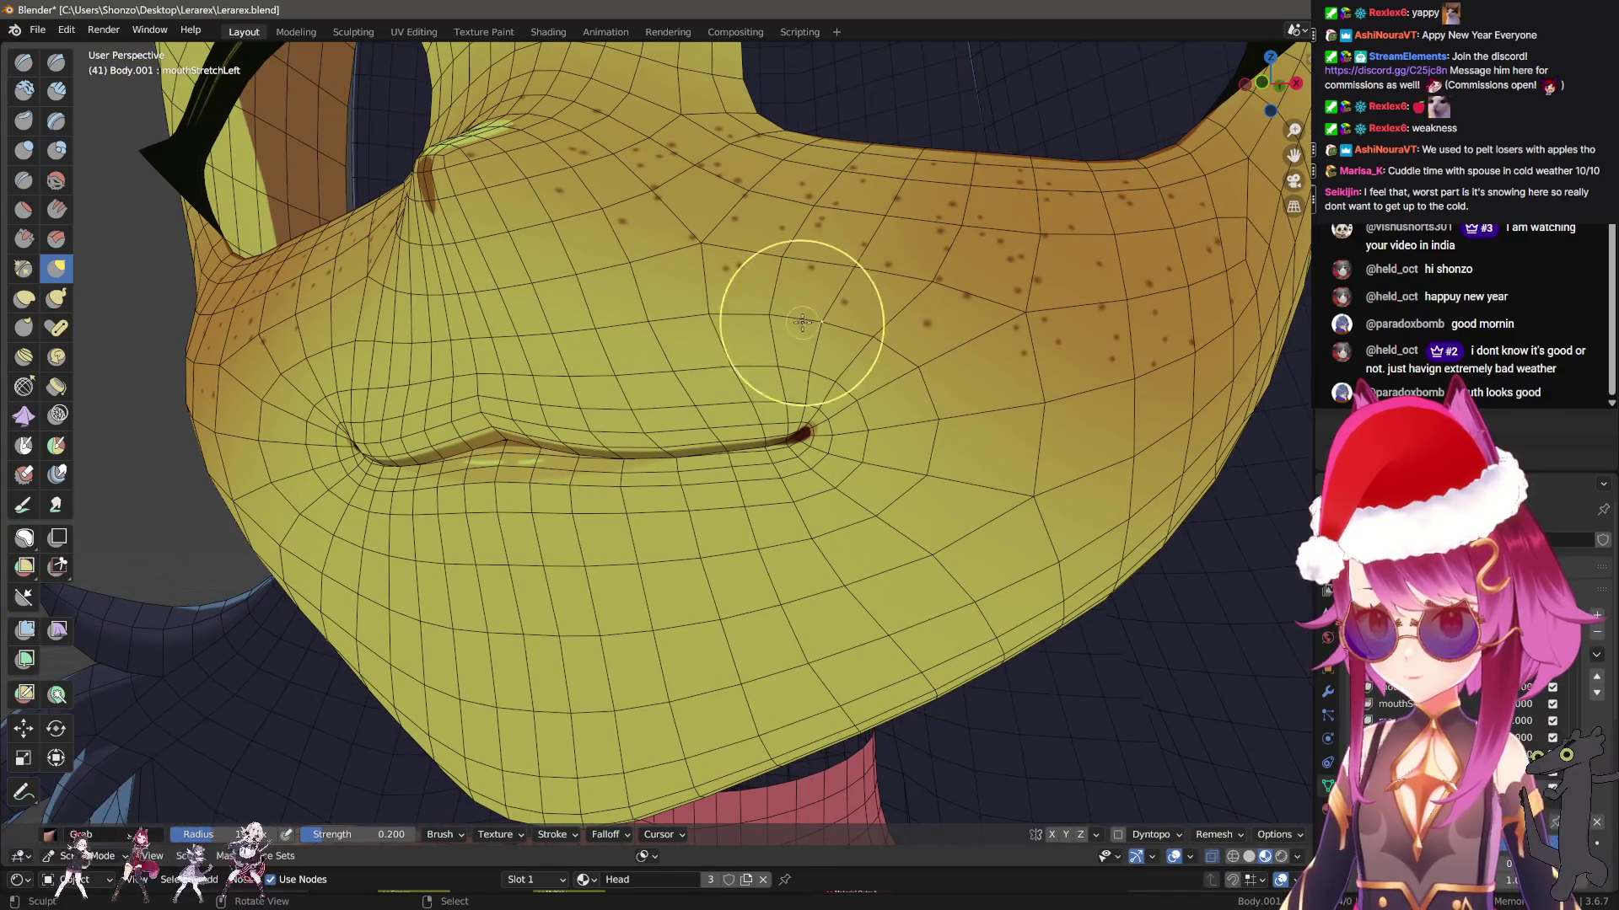
scroll(750, 357, "up", 2)
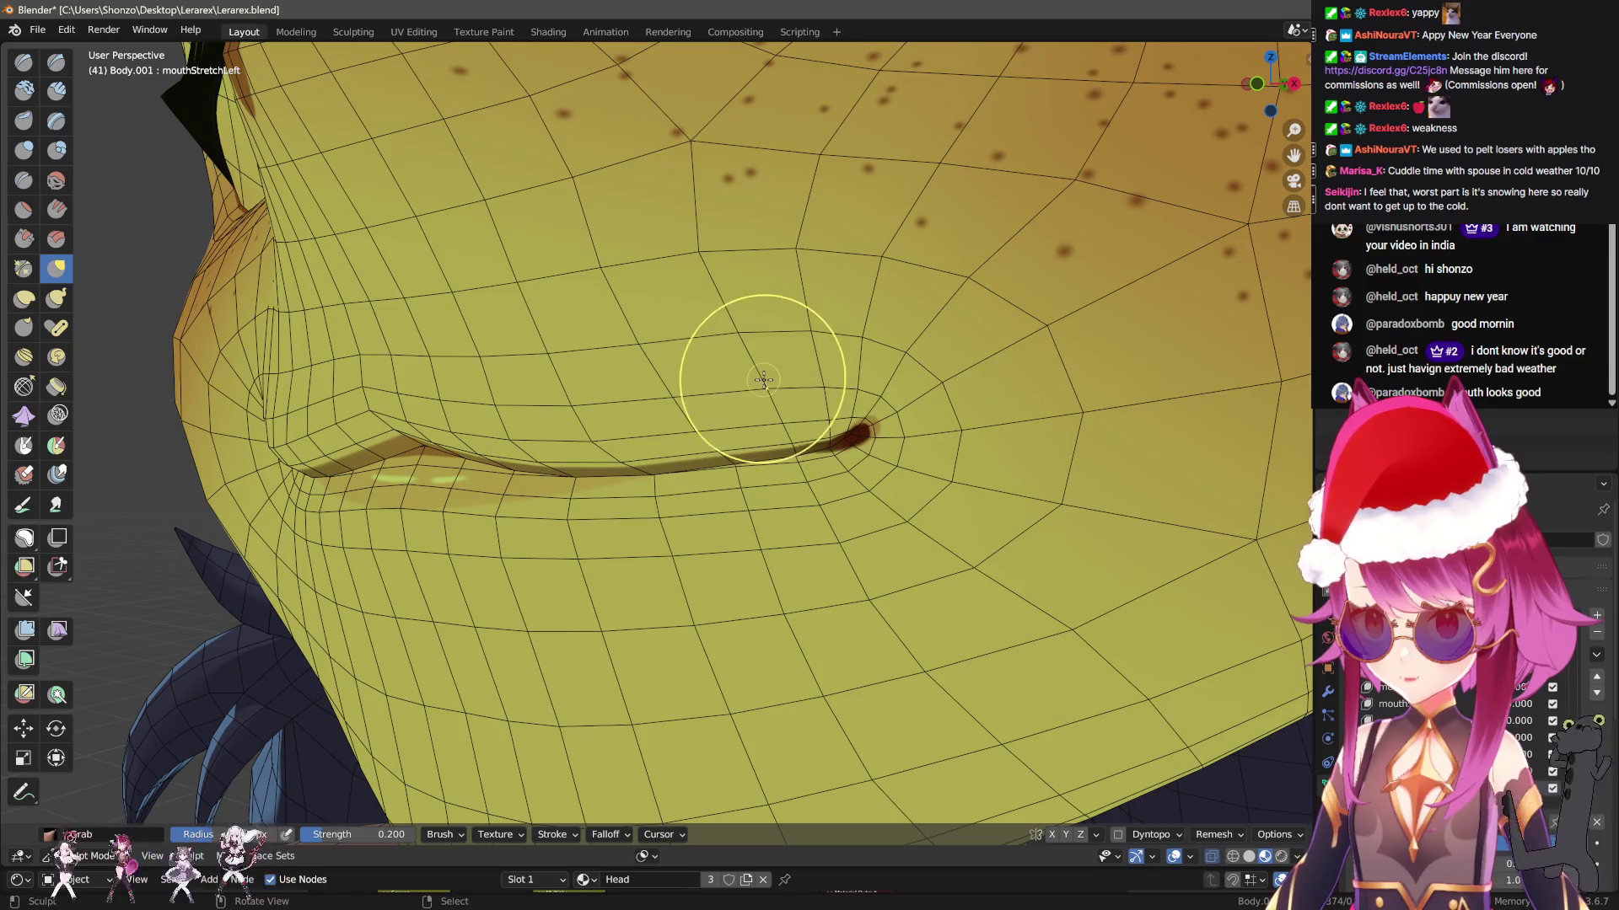
mouse_move(769, 379)
middle_mouse_down()
mouse_move(783, 405)
mouse_move(717, 423)
mouse_move(736, 436)
middle_mouse_up()
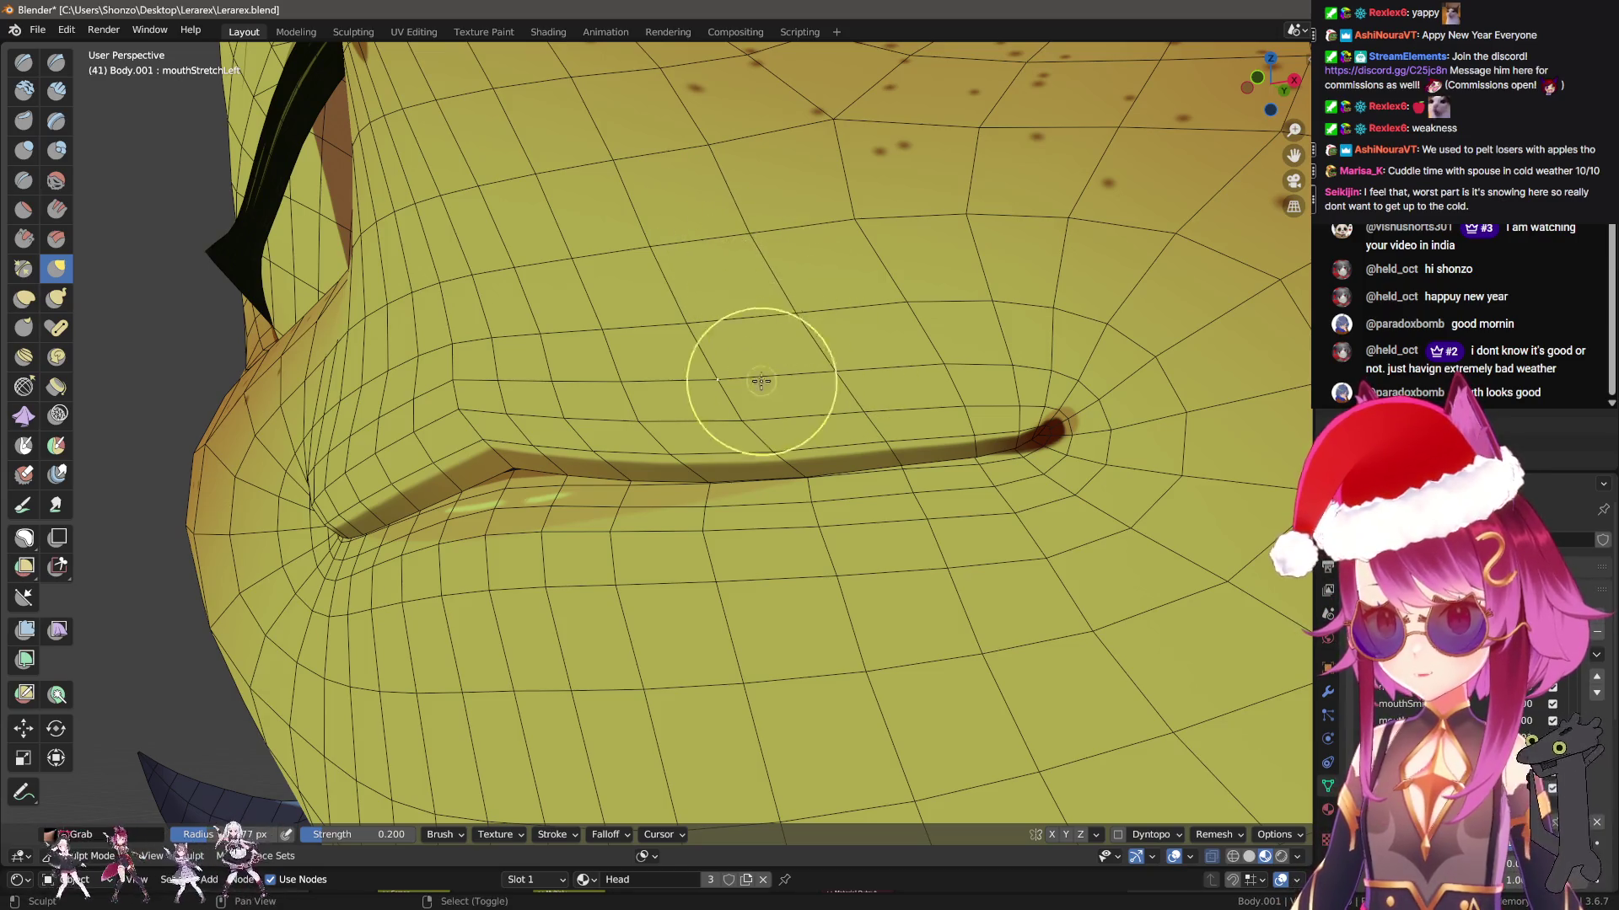
middle_click_drag(759, 376, 801, 350)
scroll(824, 390, "down", 4)
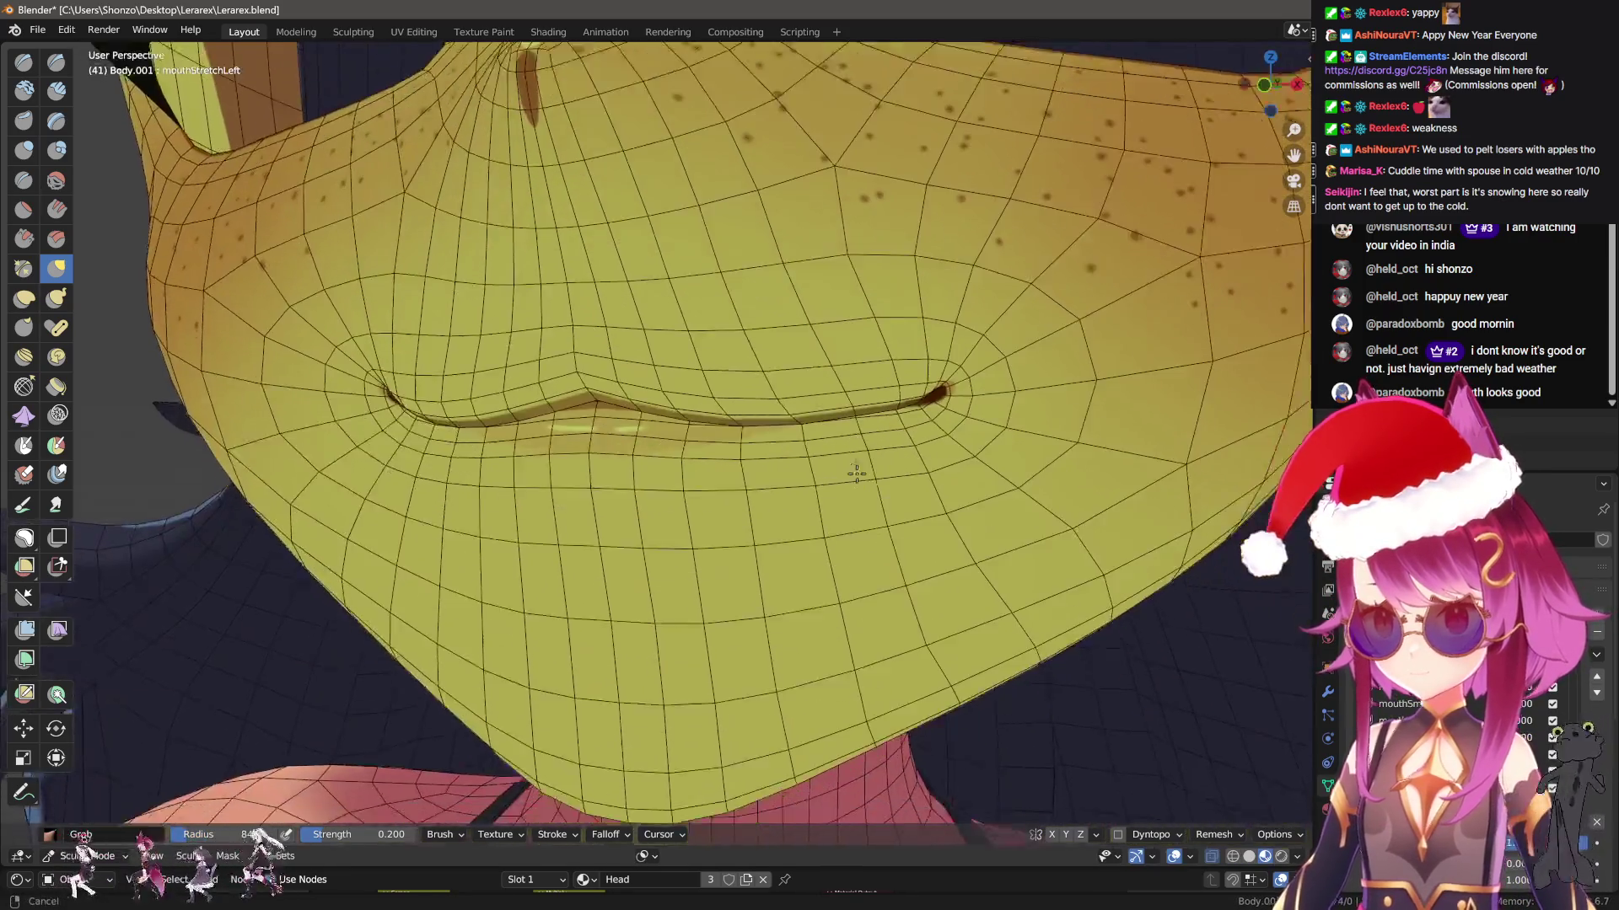
Create a new shape from the mix, mirror it, name it mouthStretchRight, and zero all key values
left_click(1595, 654)
left_click(1580, 676)
left_click(1596, 654)
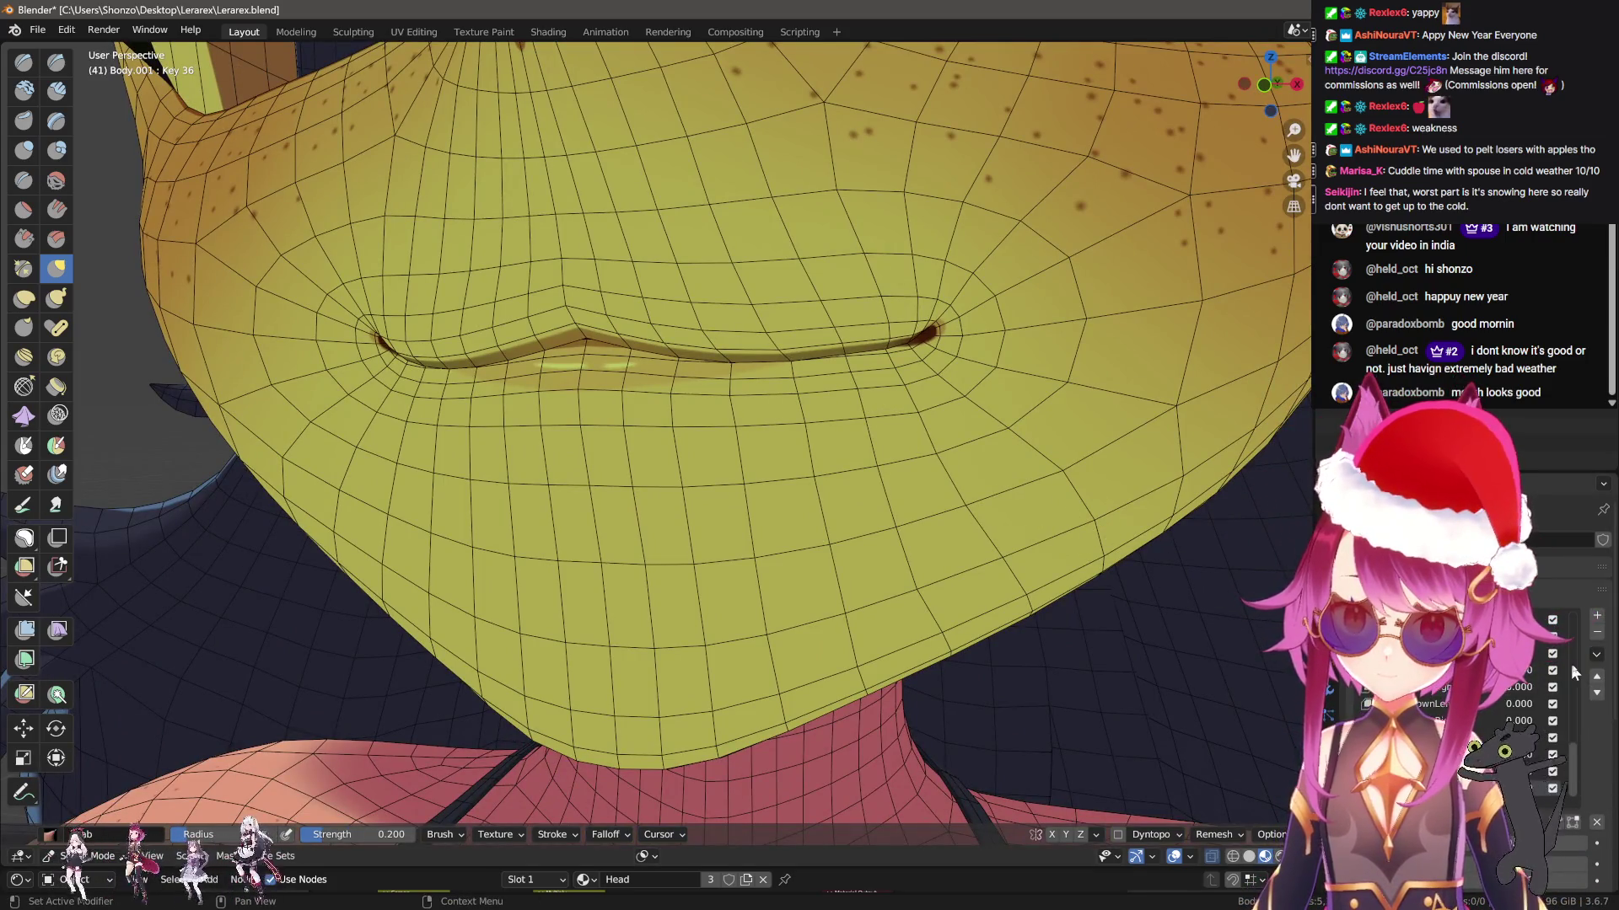
left_click(1495, 705)
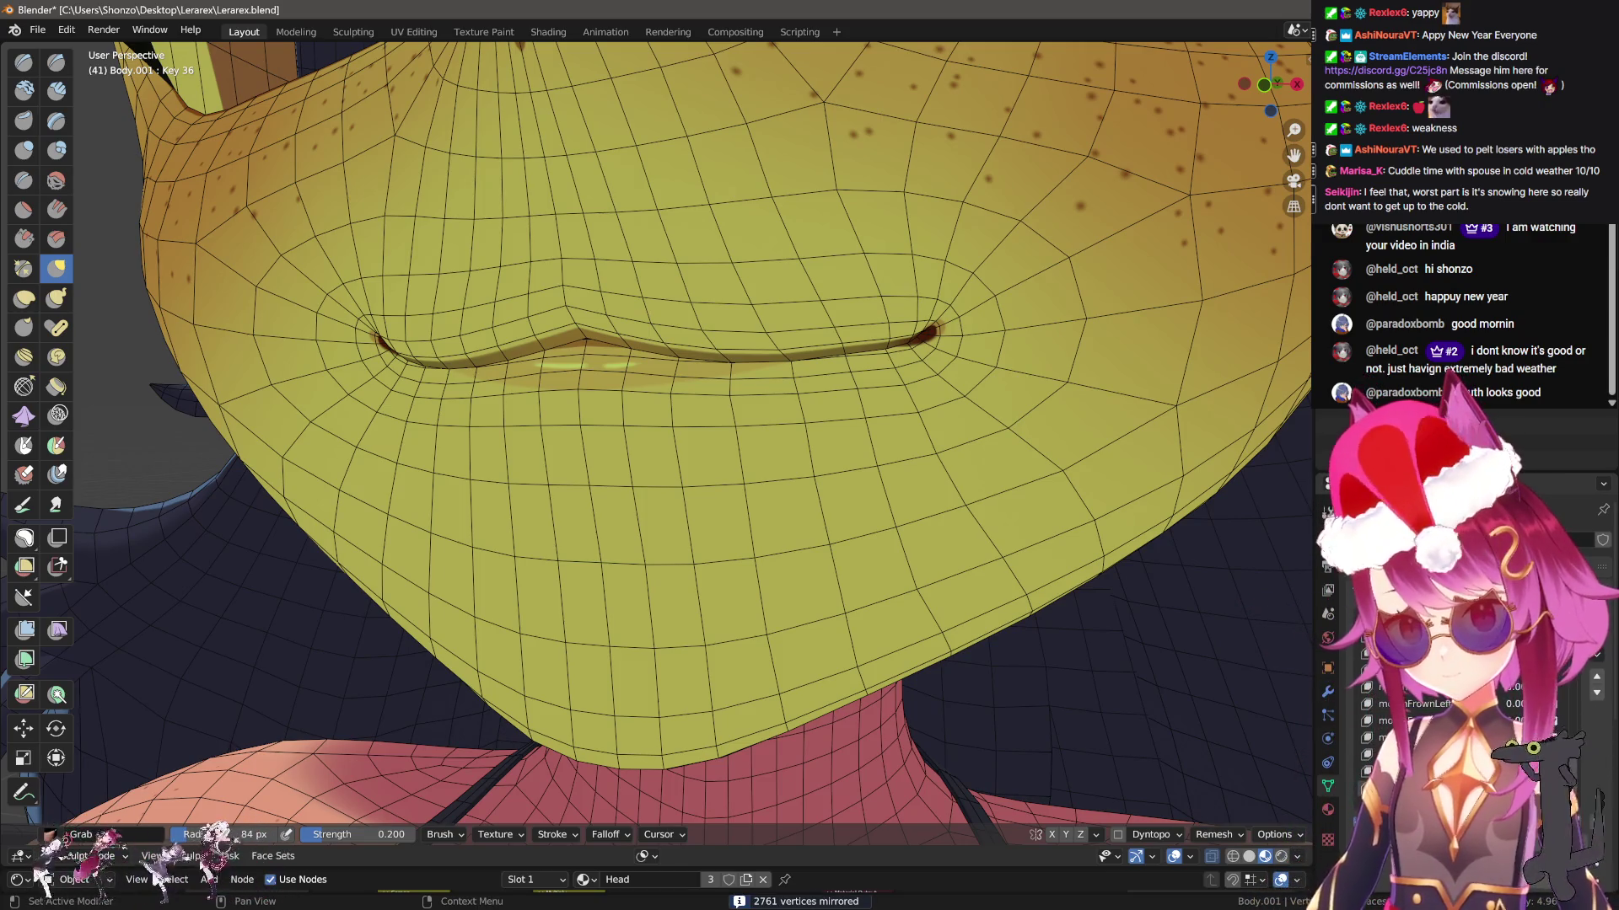
type("mouthStretchRight")
key("Return")
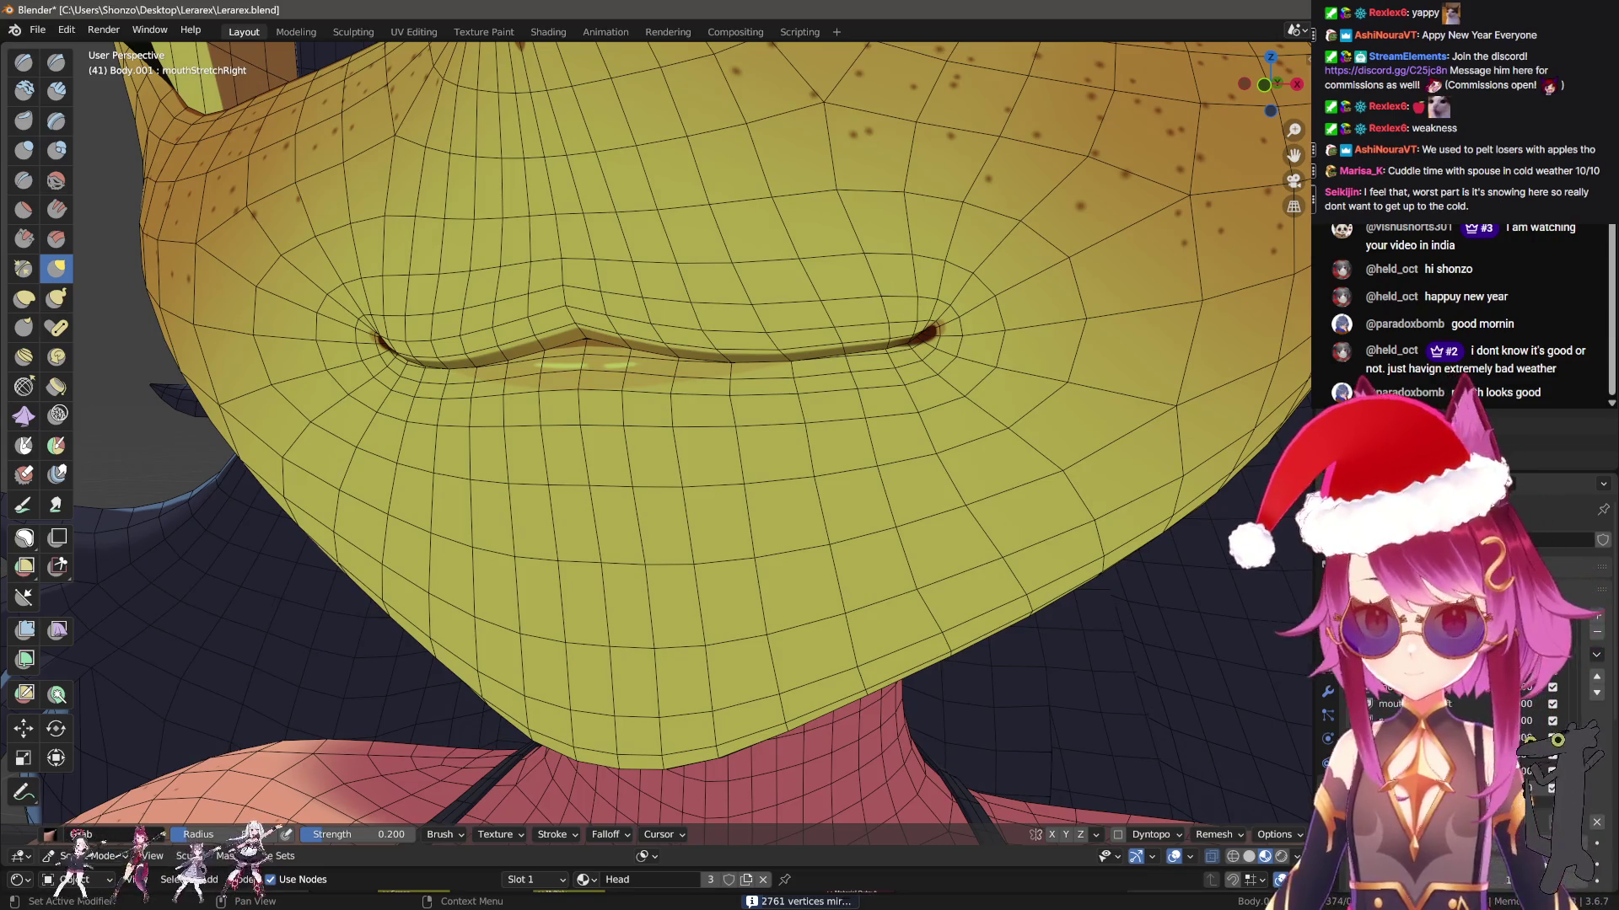
left_click(1596, 824)
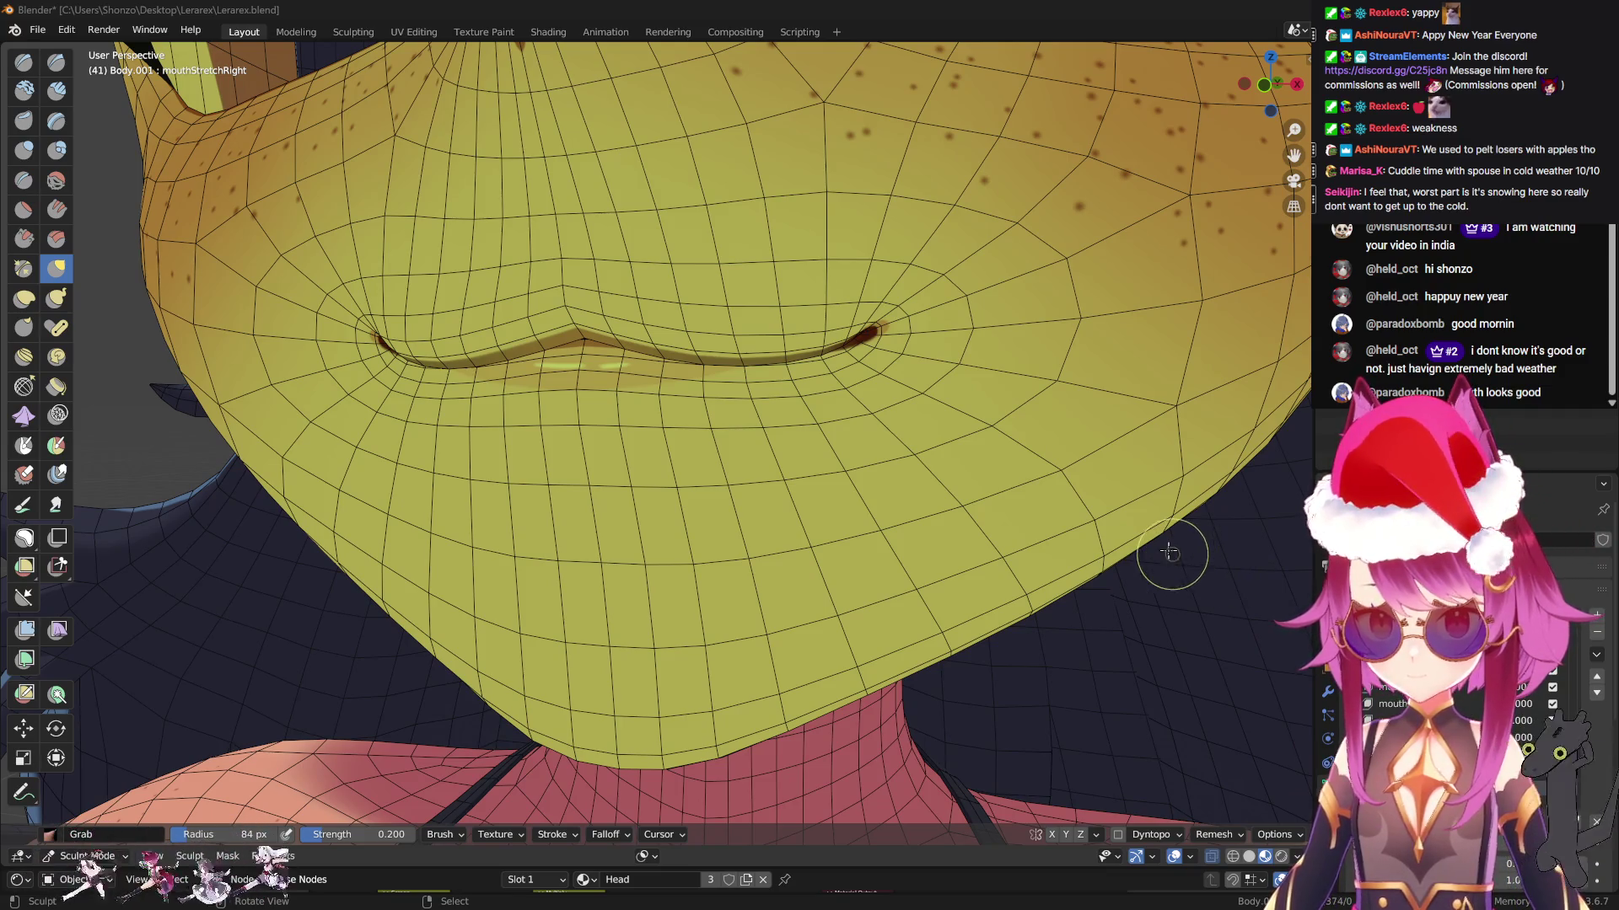
mouse_move(1113, 542)
middle_mouse_down("shift")
mouse_move(1054, 489)
mouse_move(940, 485)
middle_mouse_up("shift")
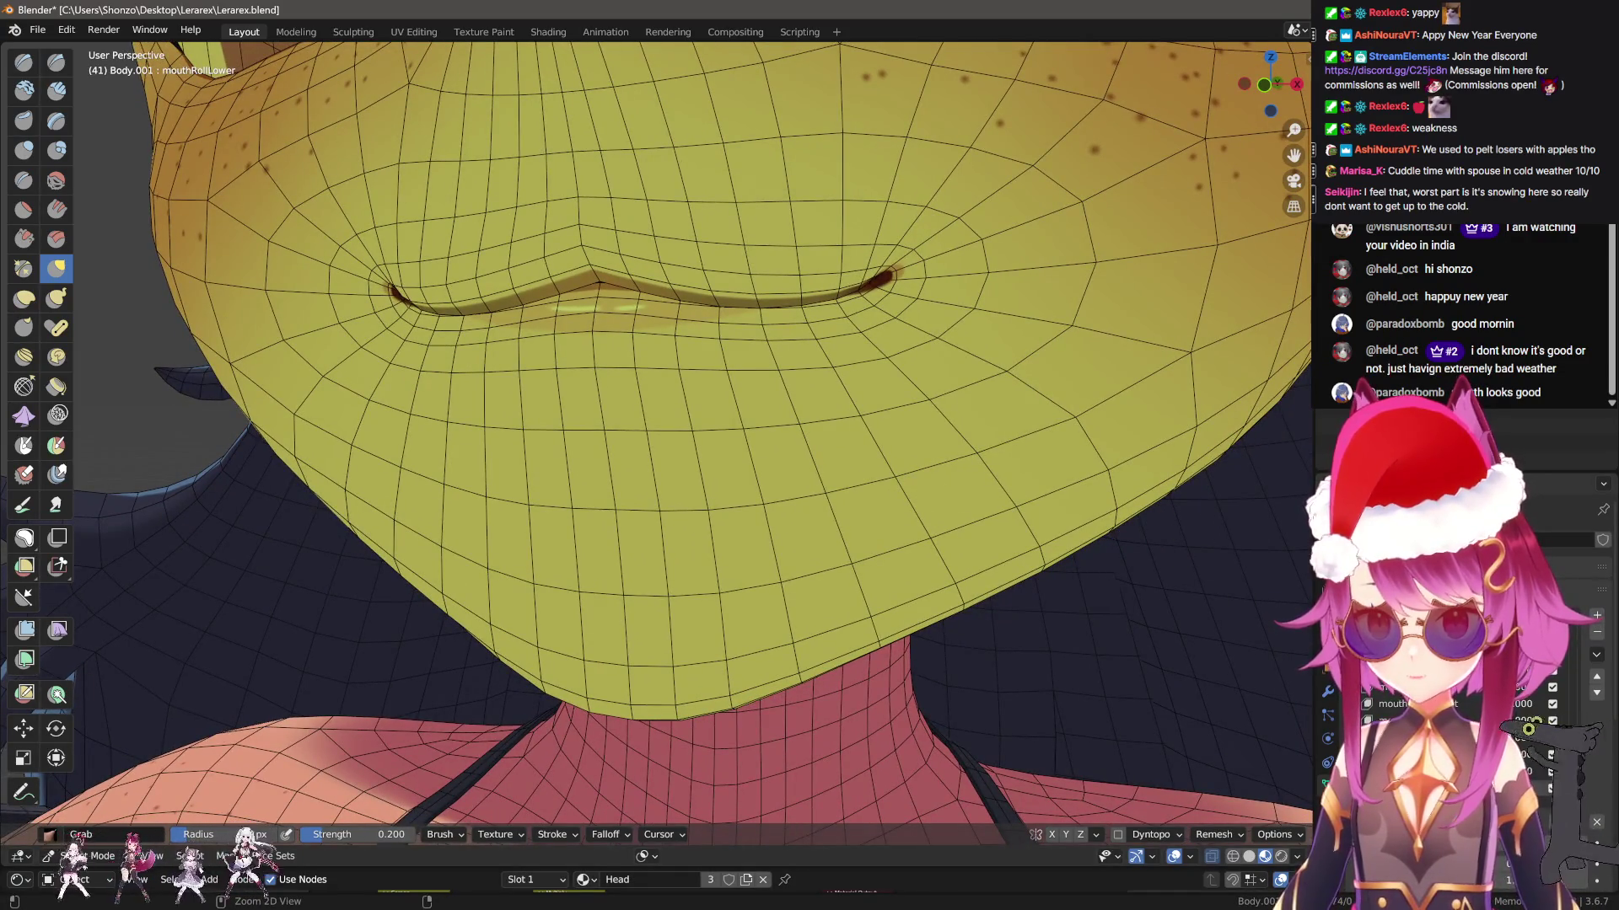
Enter Edit Mode on the face and switch to the right-side orthographic view
scroll(891, 516, "down", 3)
scroll(891, 517, "up", 3)
middle_click_drag(970, 506, 891, 517)
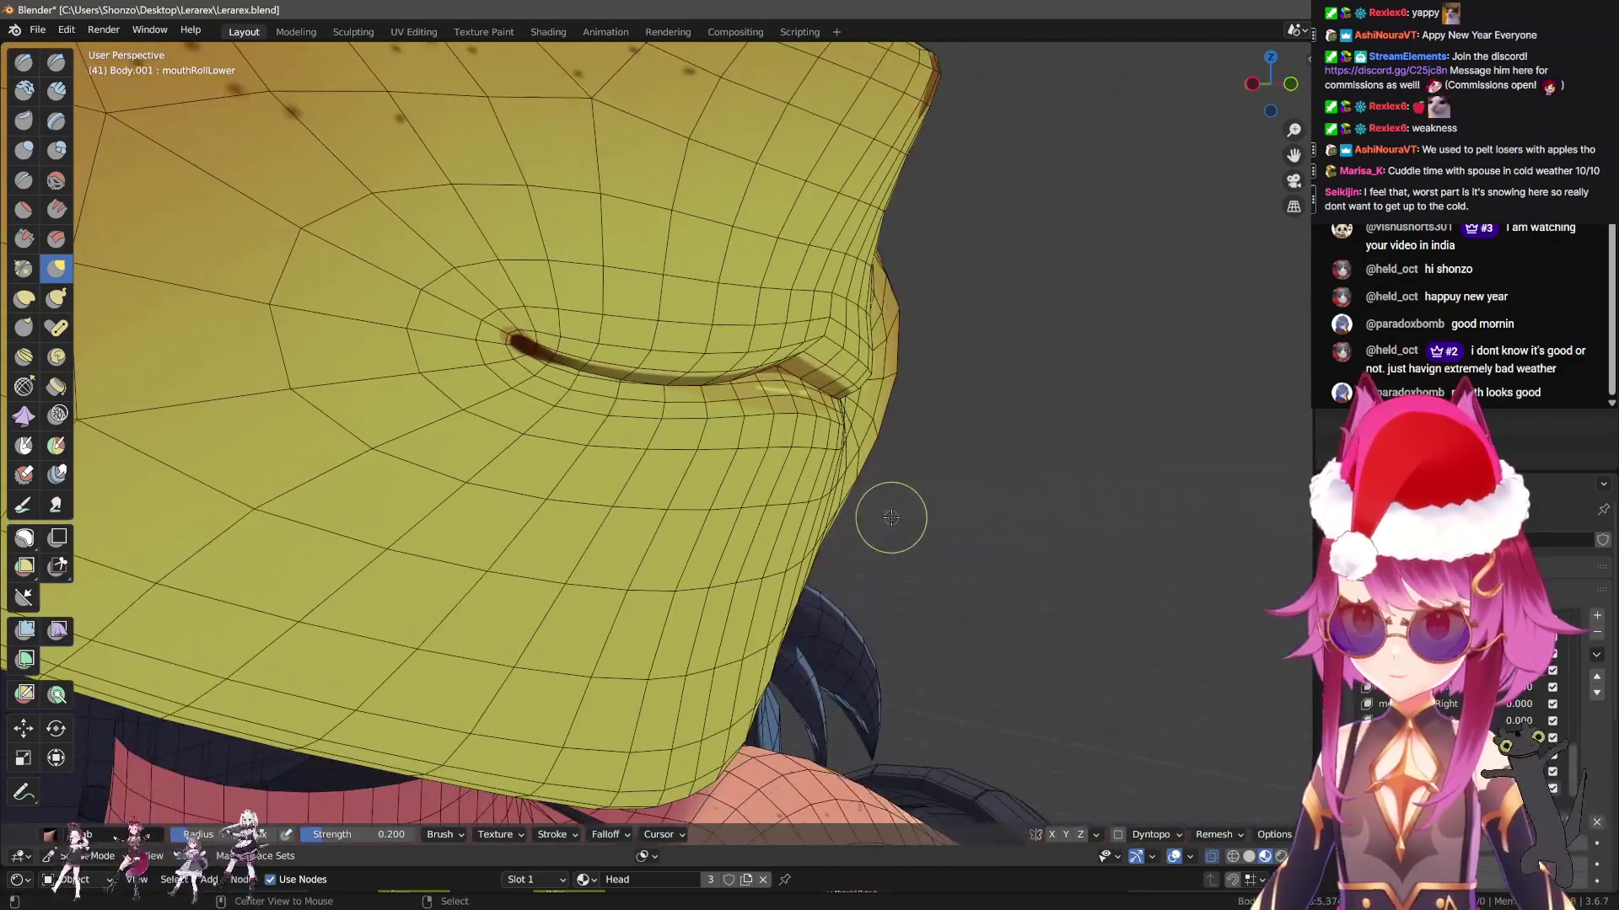
key("Tab")
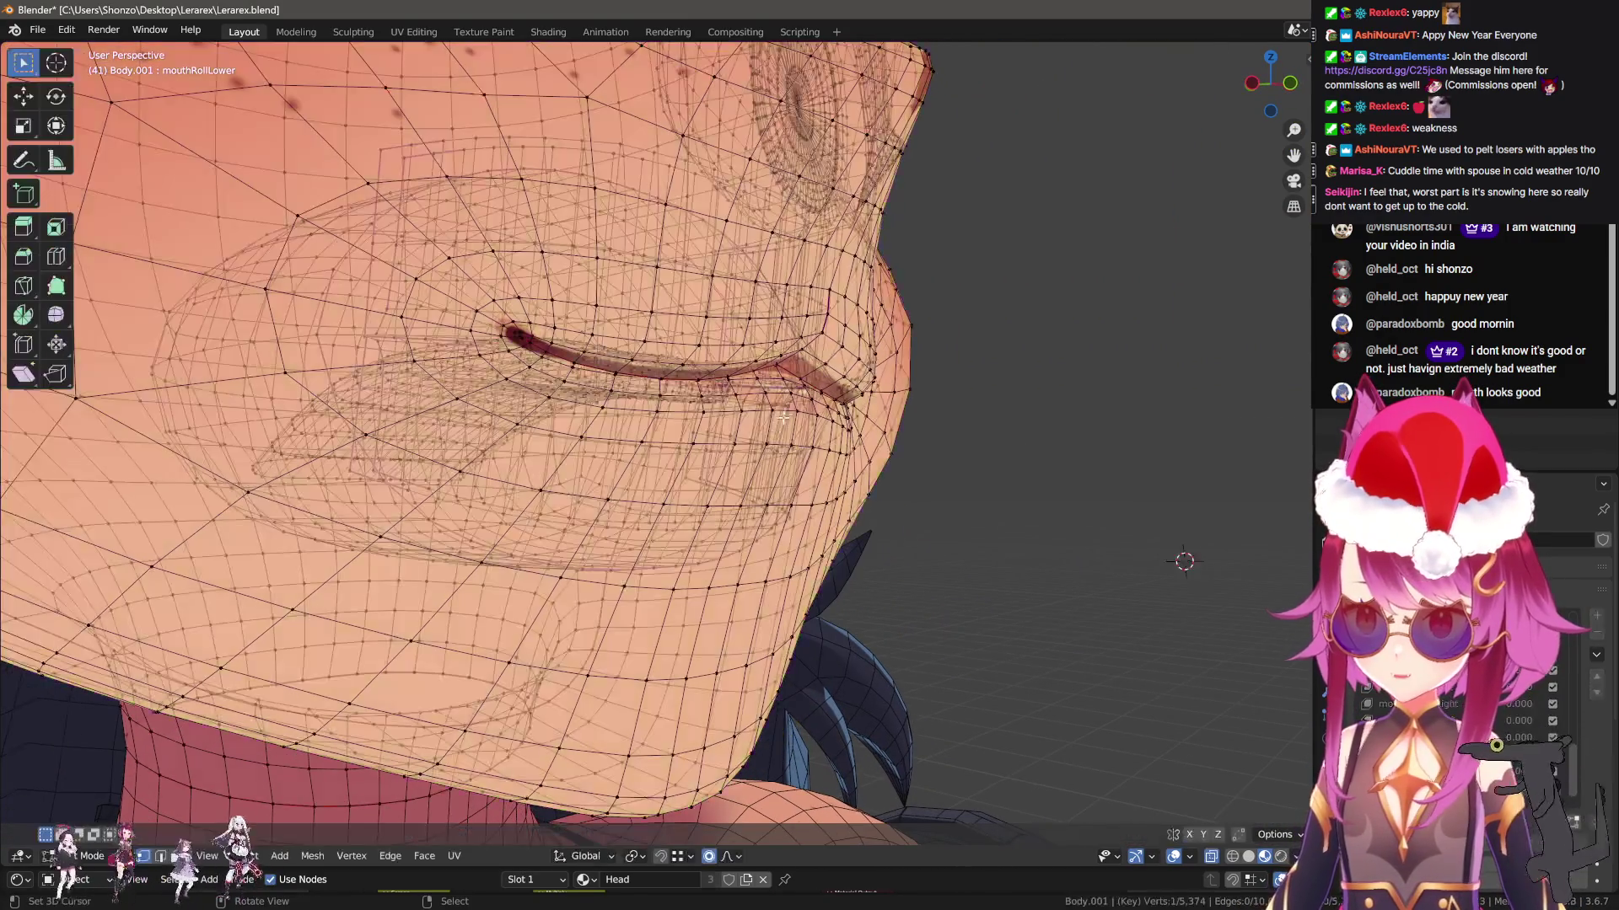
mouse_move(781, 458)
middle_mouse_down()
mouse_move(741, 379)
mouse_move(661, 535)
mouse_move(721, 547)
mouse_move(734, 504)
middle_mouse_up()
scroll(742, 378, "up", 2)
scroll(745, 377, "down", 2)
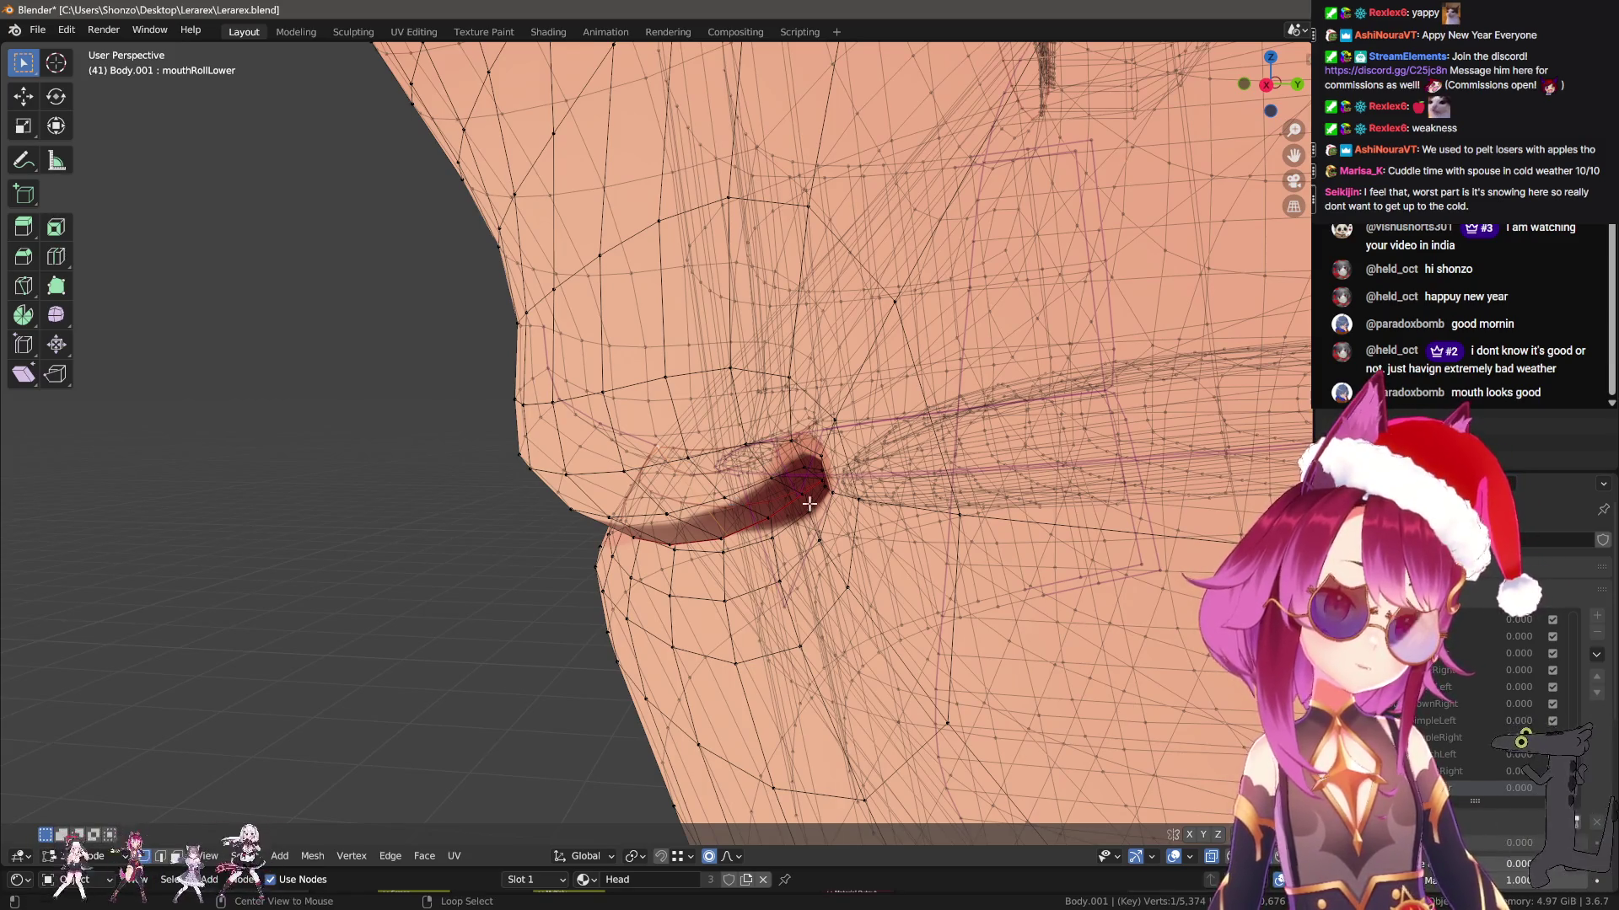
key("KP_3")
Move the lower lip with proportional falloff, then undo the move
key("g")
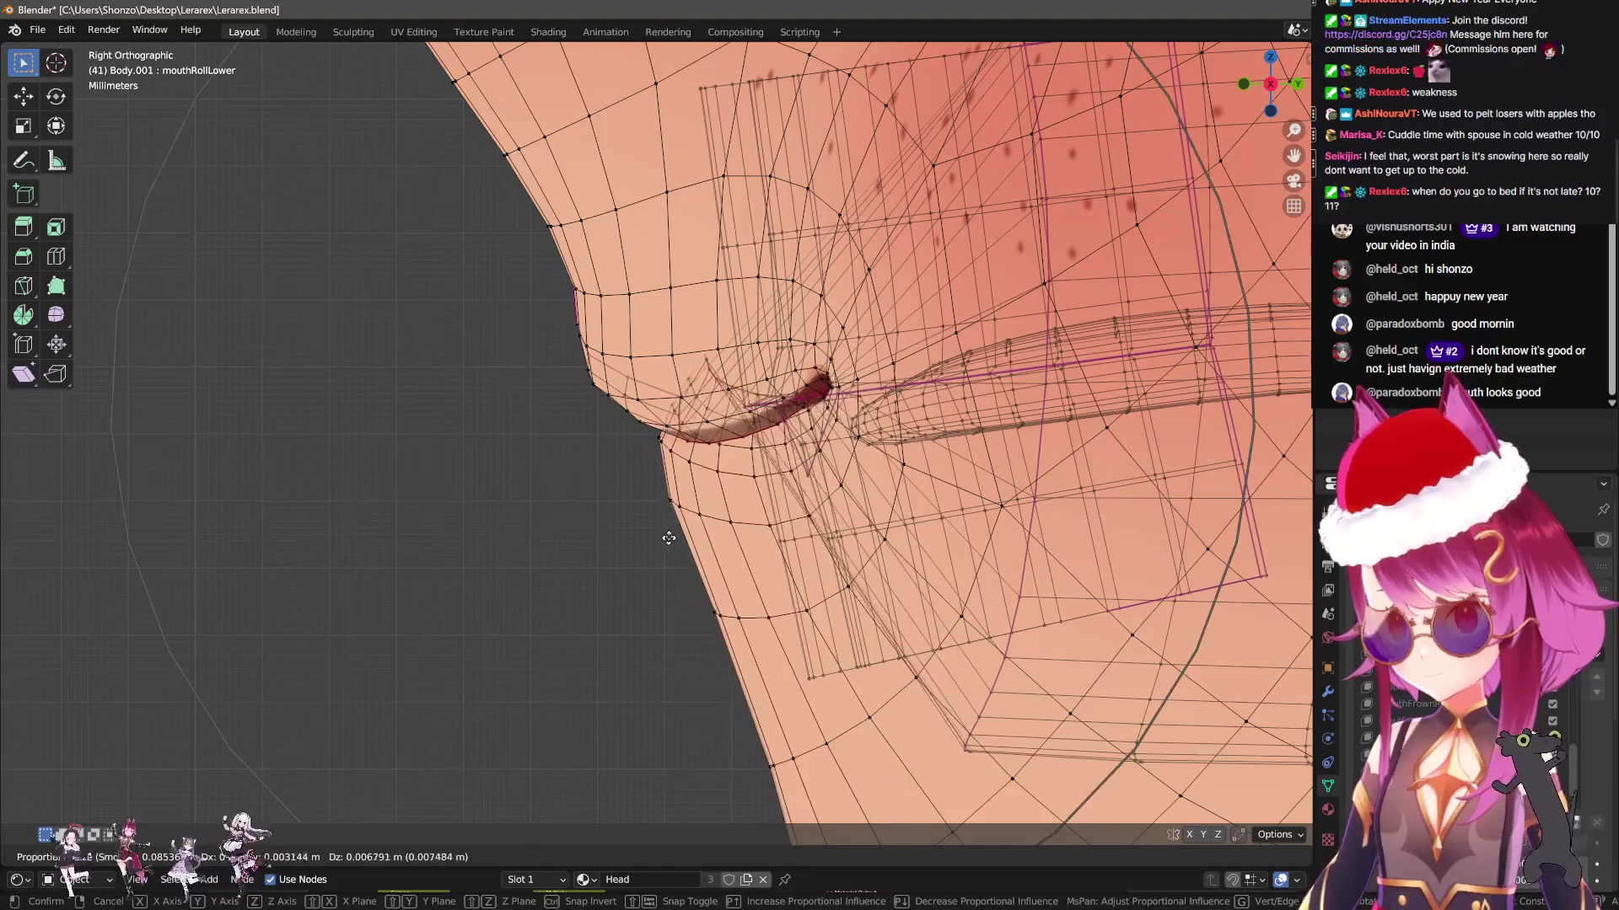
mouse_move(679, 501)
left_click(675, 437)
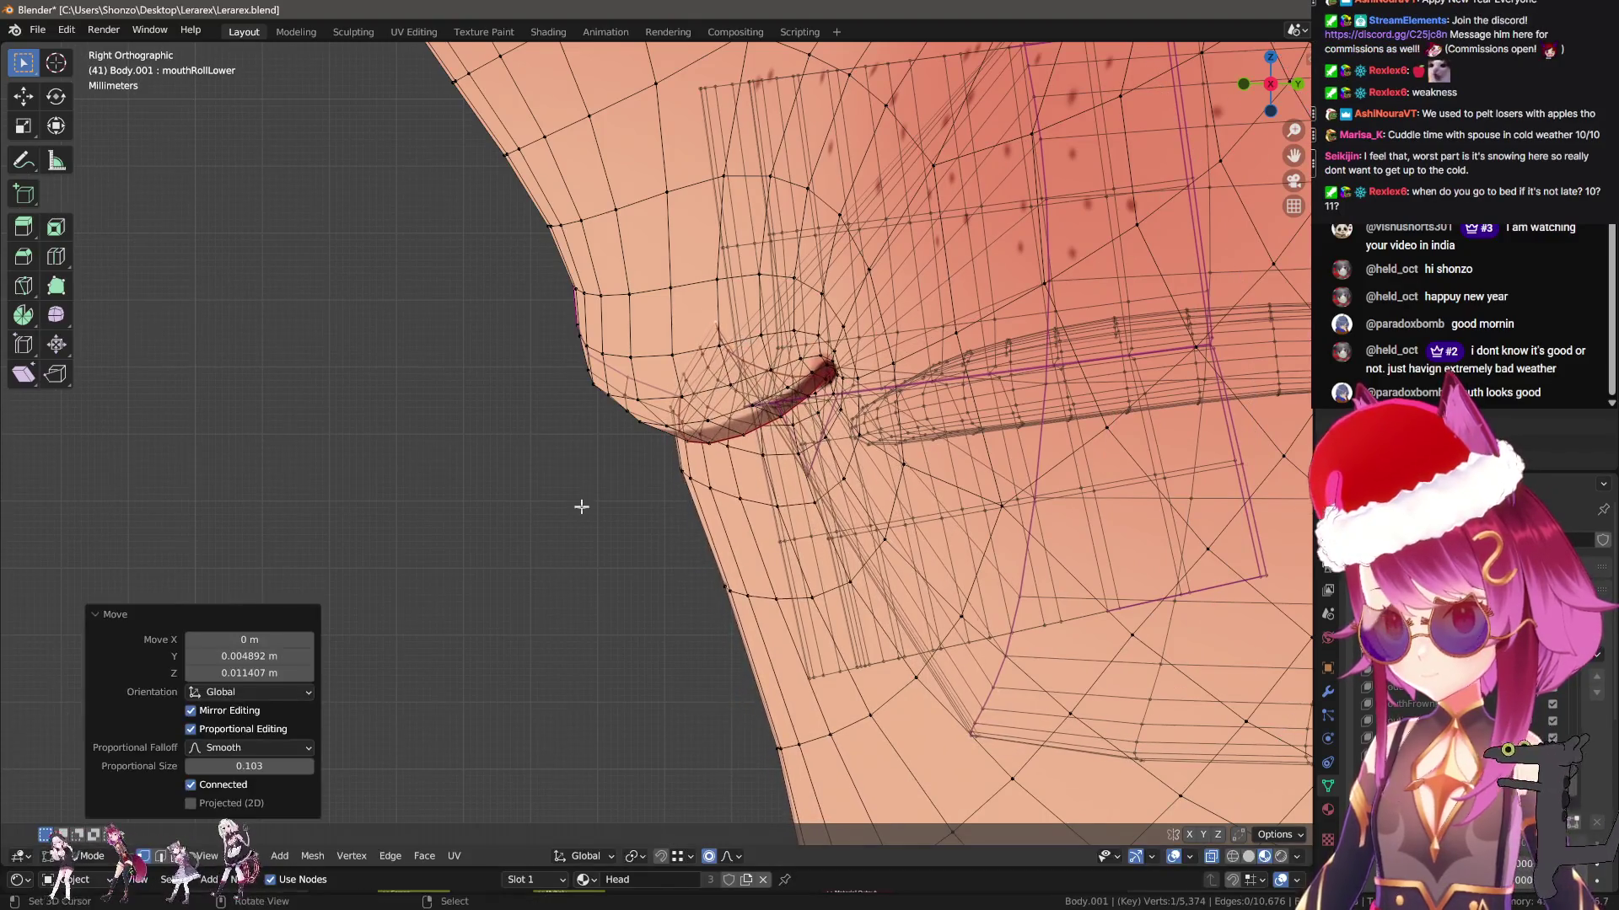
middle_click_drag(578, 506, 774, 426)
key("ctrl+z")
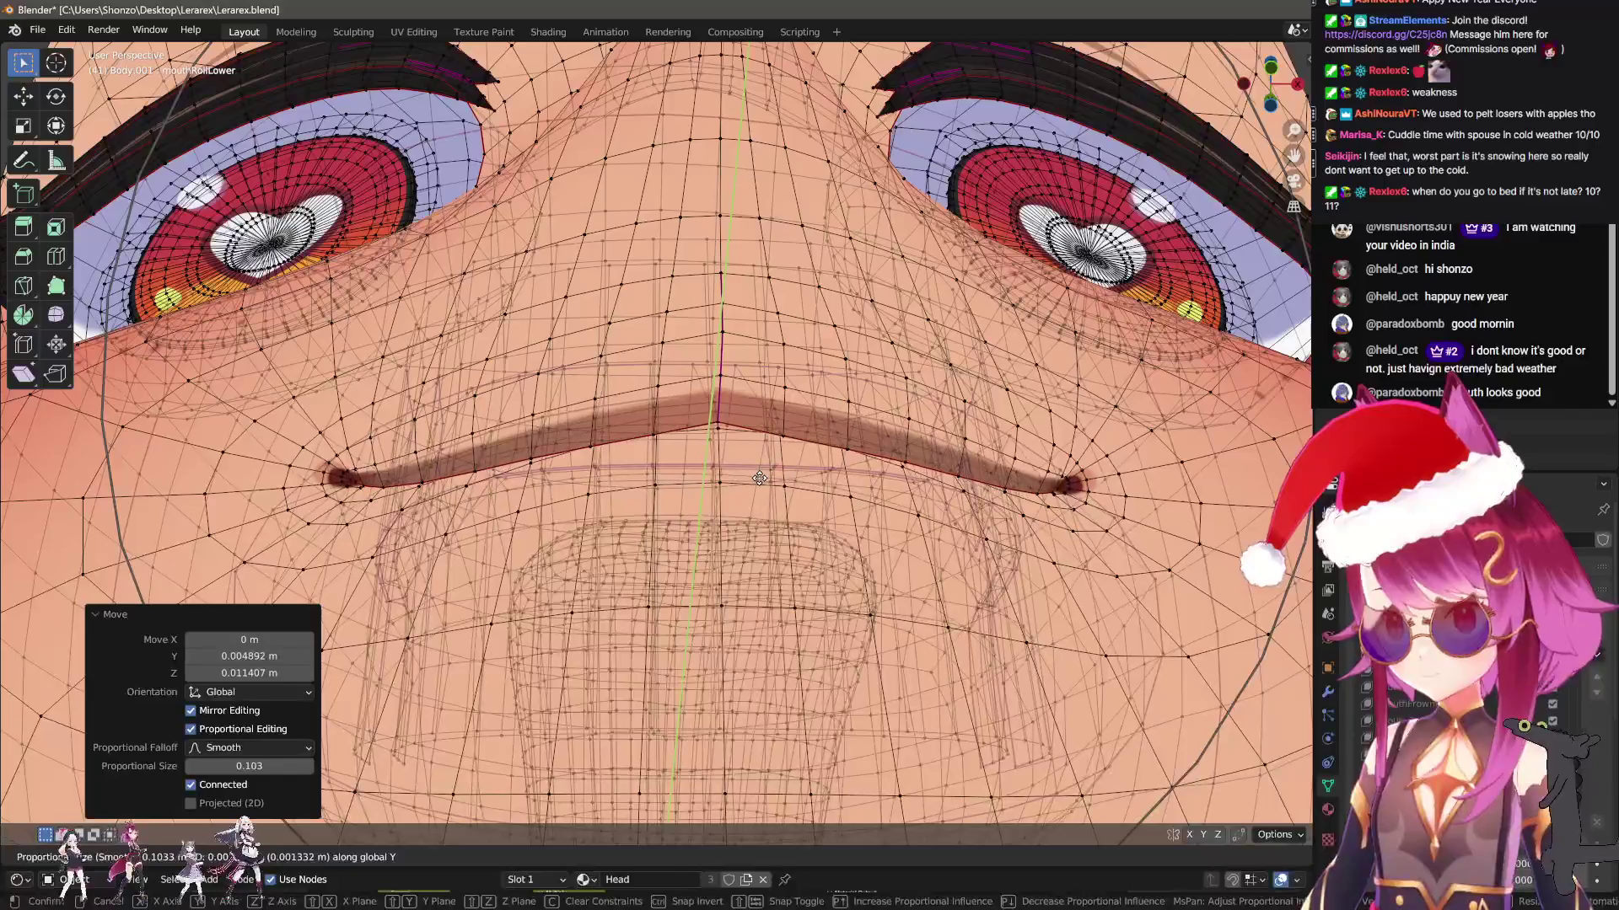
Redo it as a small upward lower-lip move constrained to the Z axis
scroll(774, 426, "up", 4)
key("g")
key("z")
left_click(795, 568)
scroll(795, 568, "down", 5)
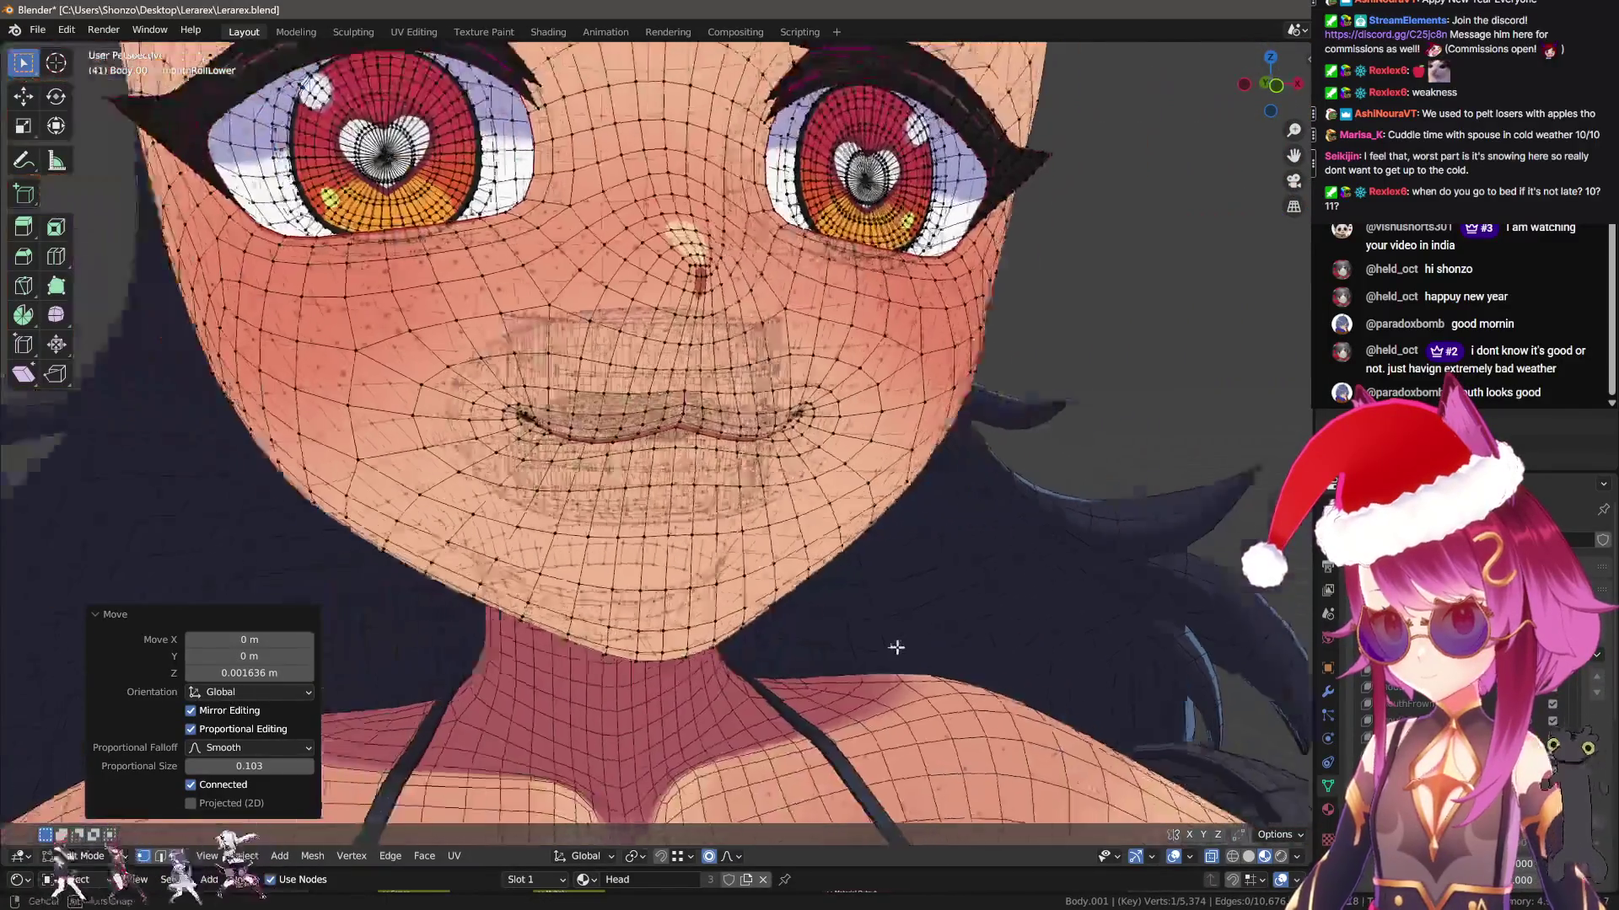
key("ctrl+Tab")
Turn off the wireframe overlay, return to Object Mode, and zoom in to inspect the lower-lip roll
key("q")
left_click(930, 692)
scroll(929, 692, "up", 3)
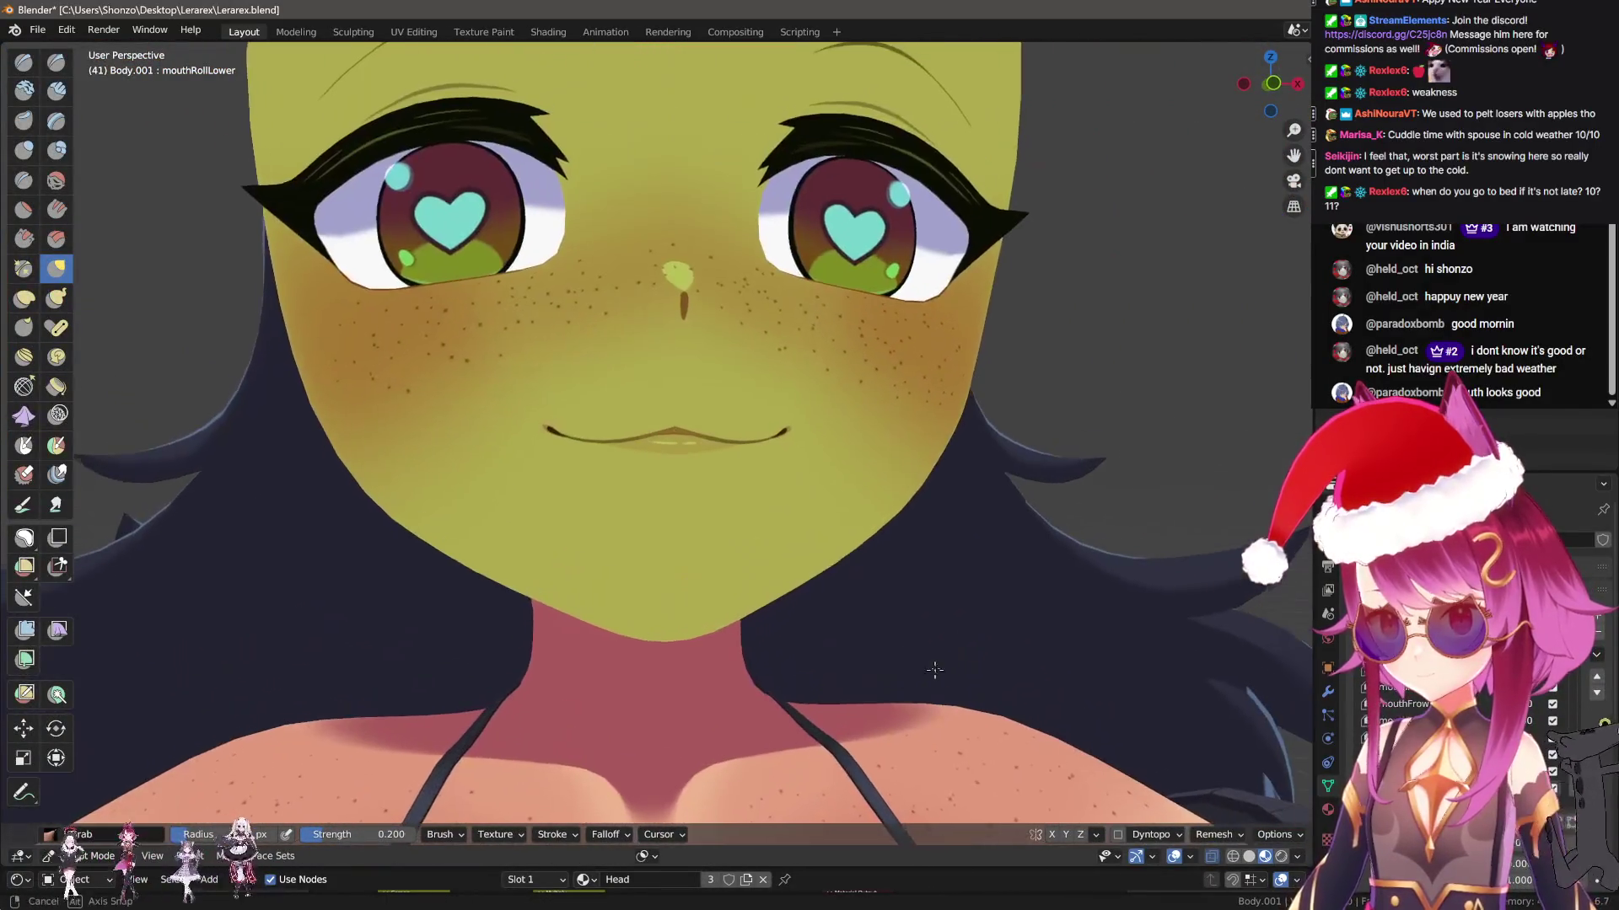
key("q")
left_click(927, 657)
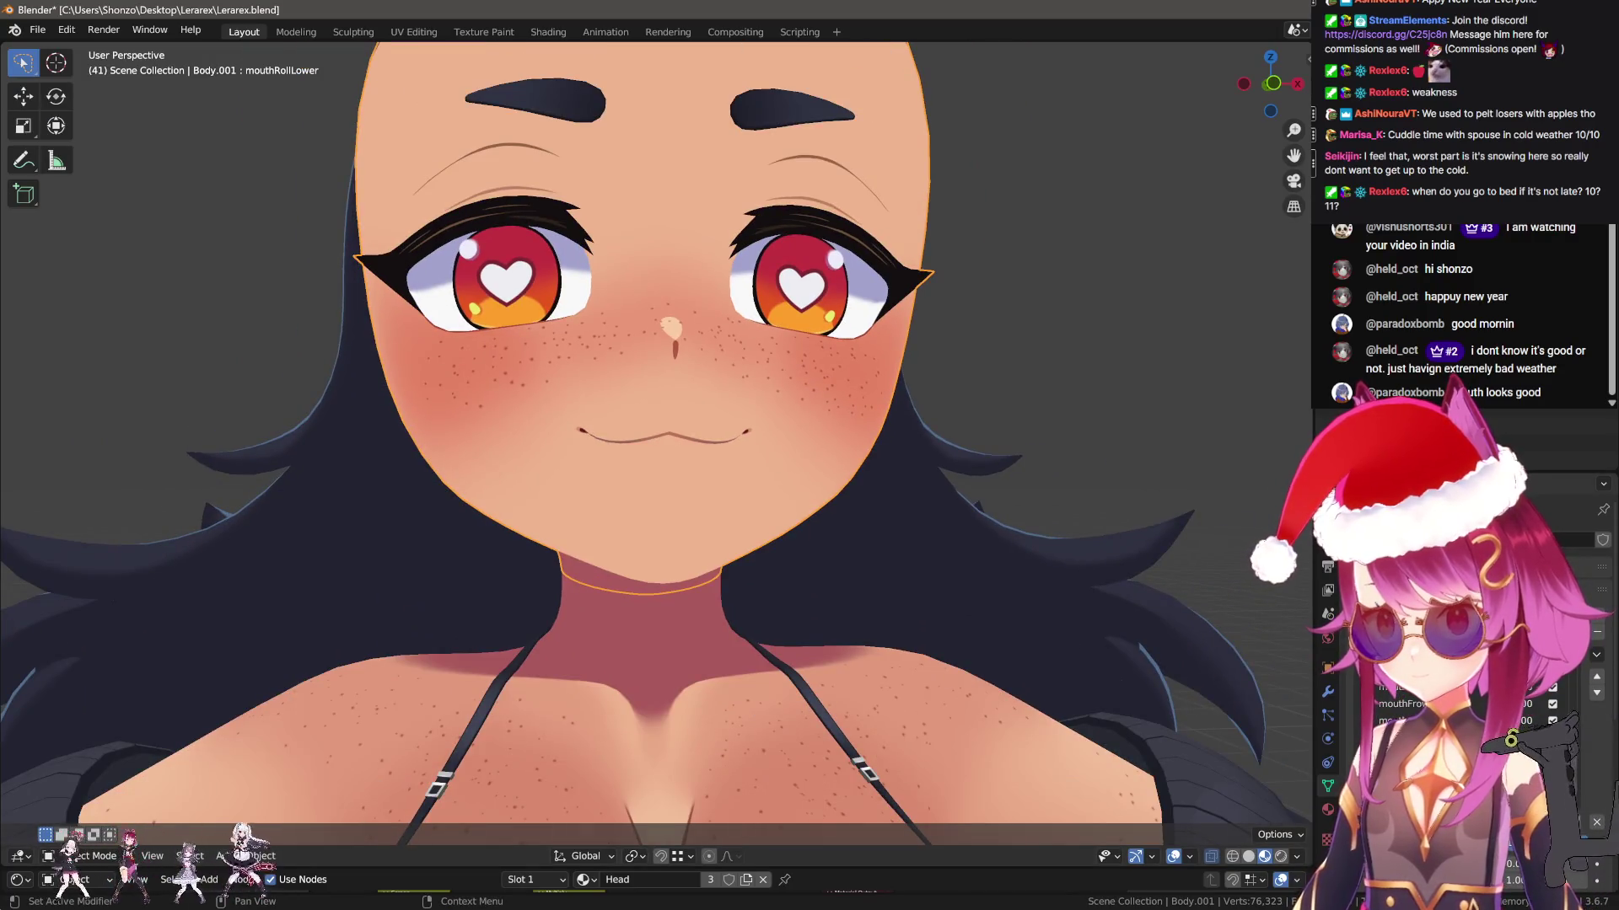
scroll(888, 596, "down", 2)
scroll(892, 589, "up", 3)
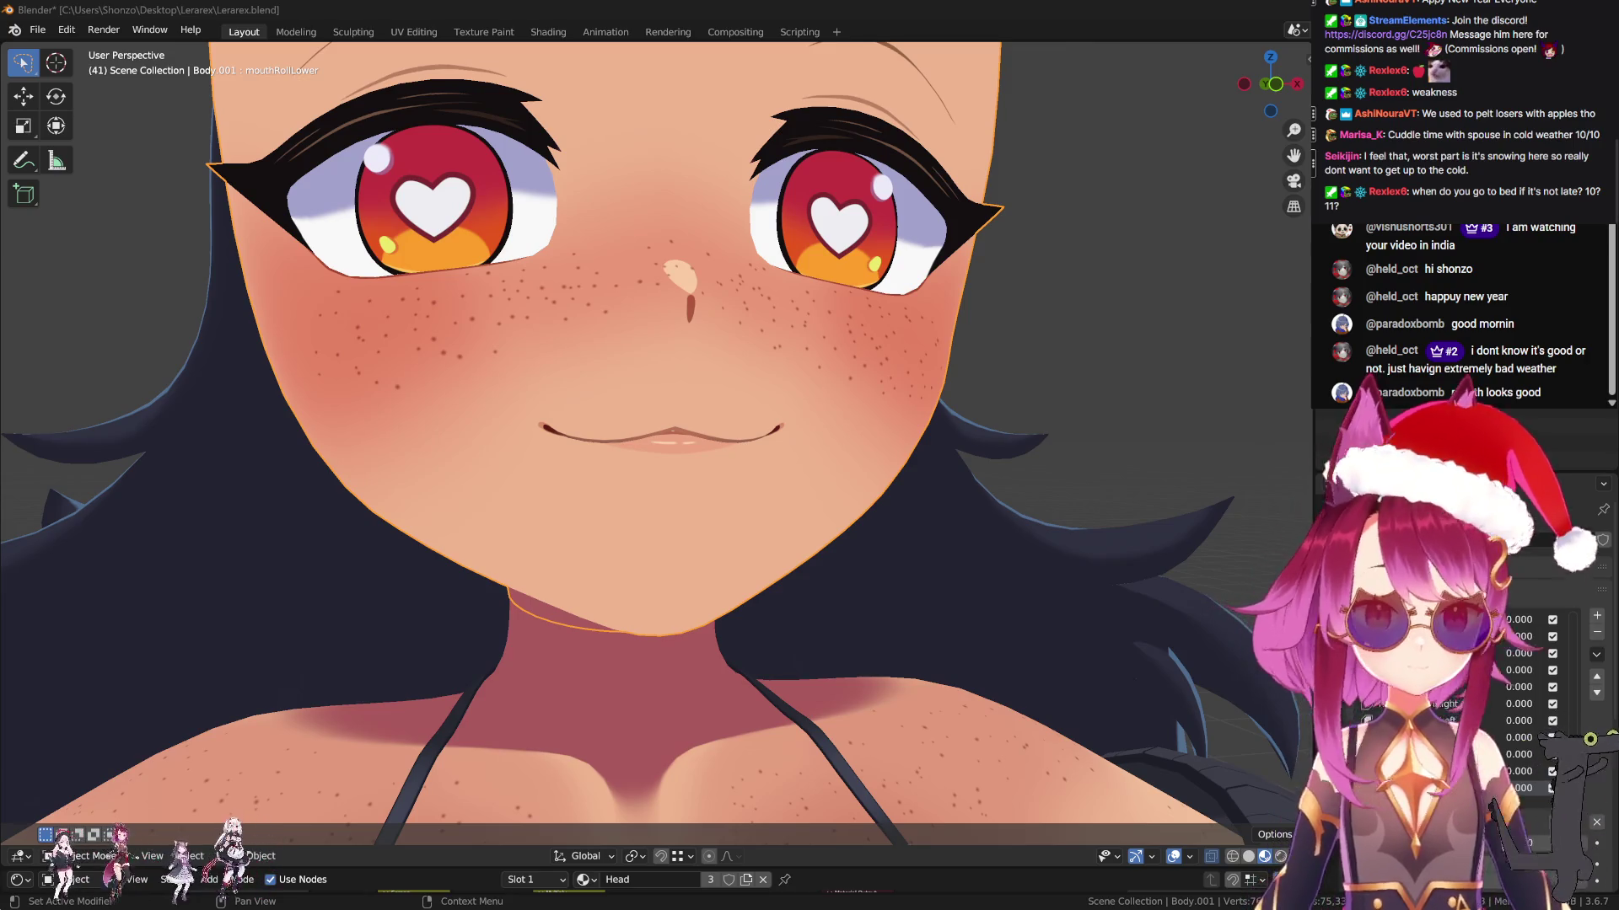
Add a shape key, then remove the blank Key 38 so mouthRollUpper stays selected
left_click(1597, 615)
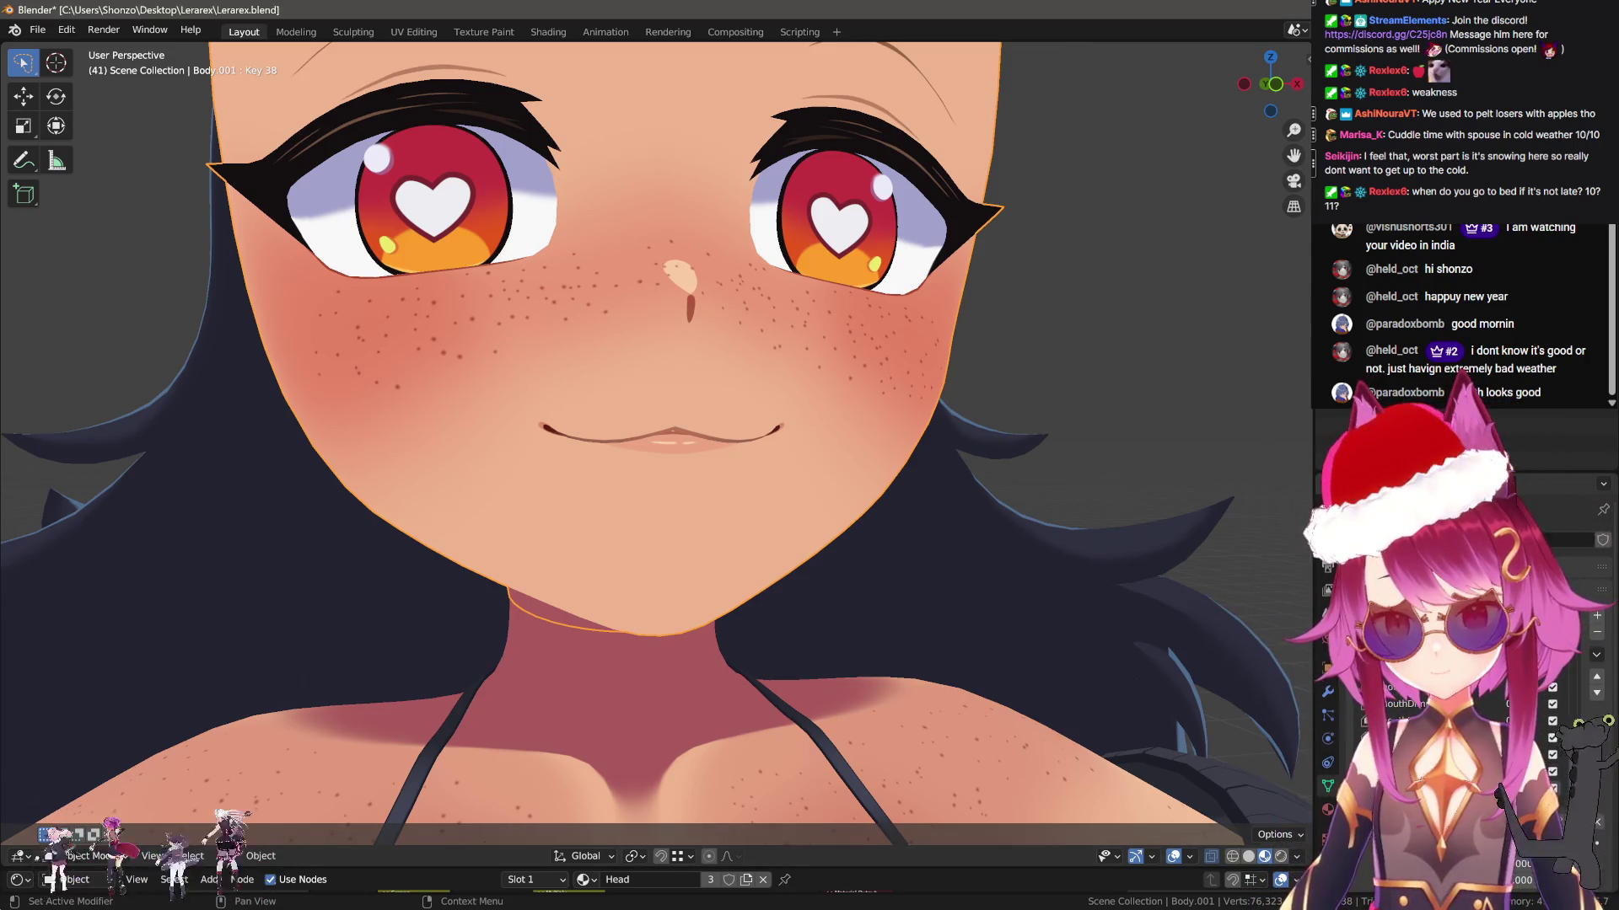
left_click(1596, 632)
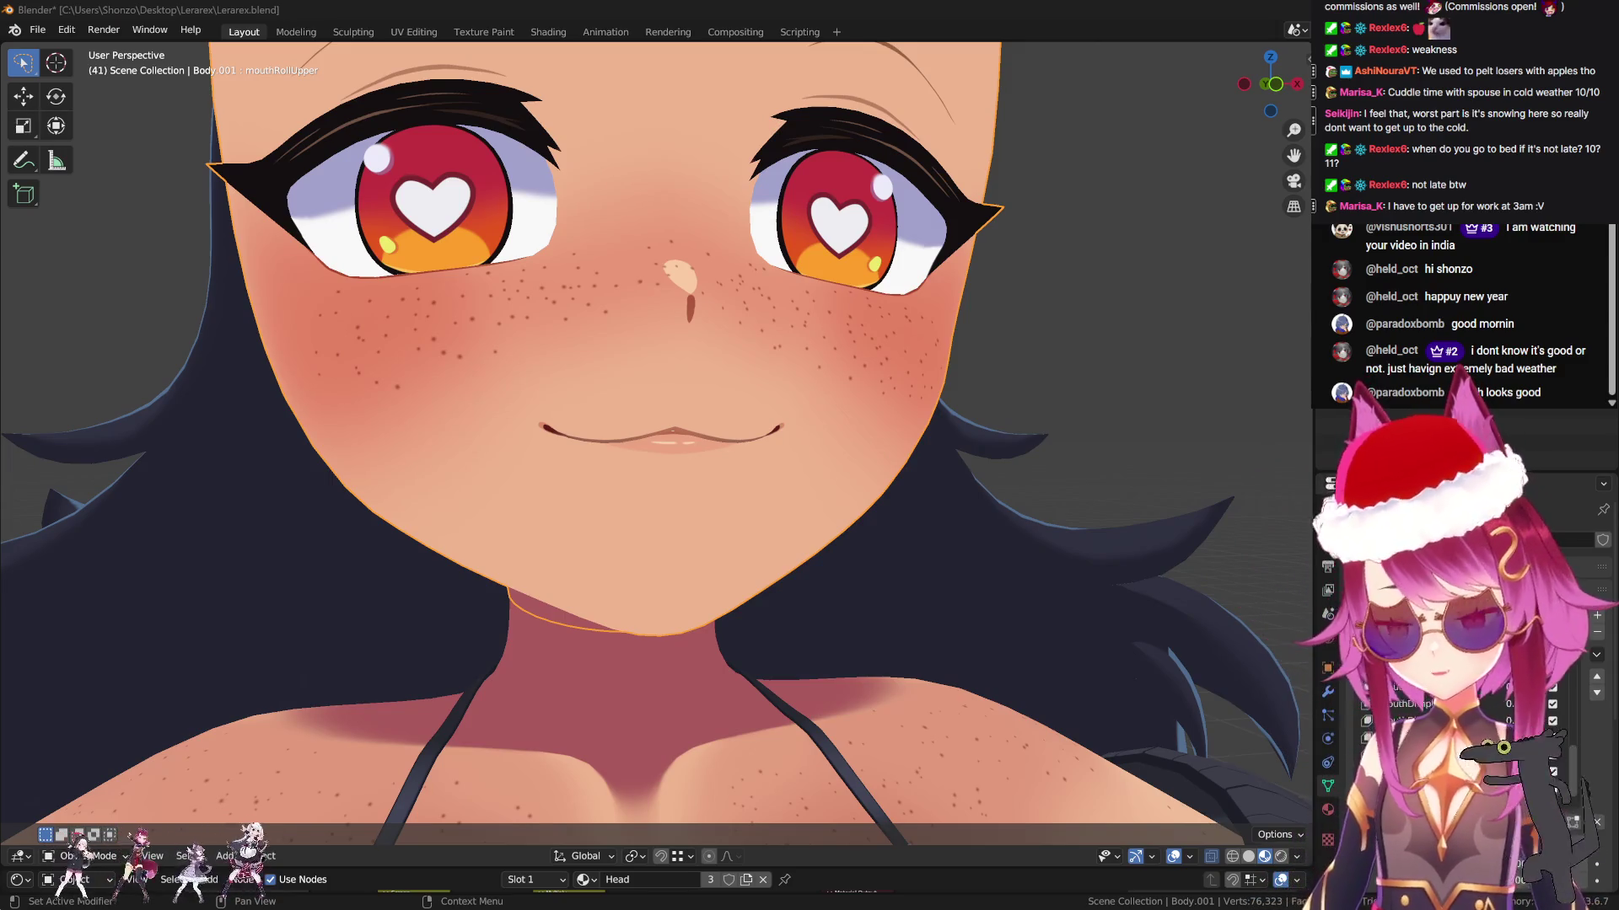
From the side view, make a first proportional move tucking the upper lip inward
scroll(918, 448, "up", 3)
middle_click_drag(929, 483, 976, 469)
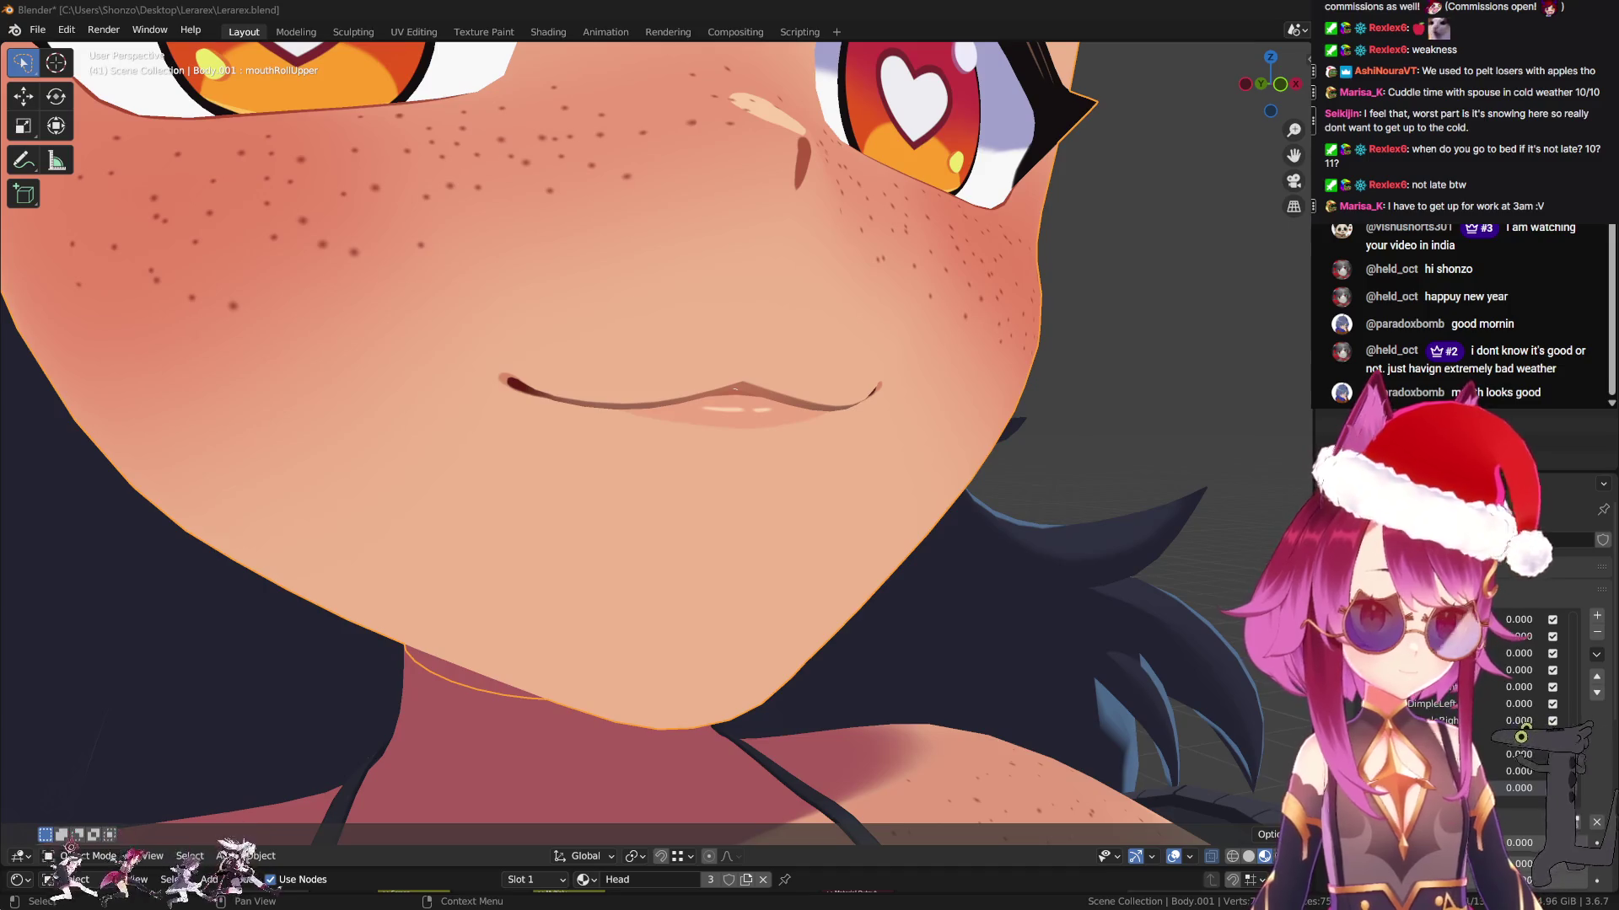
middle_click_drag(1233, 645, 1030, 590)
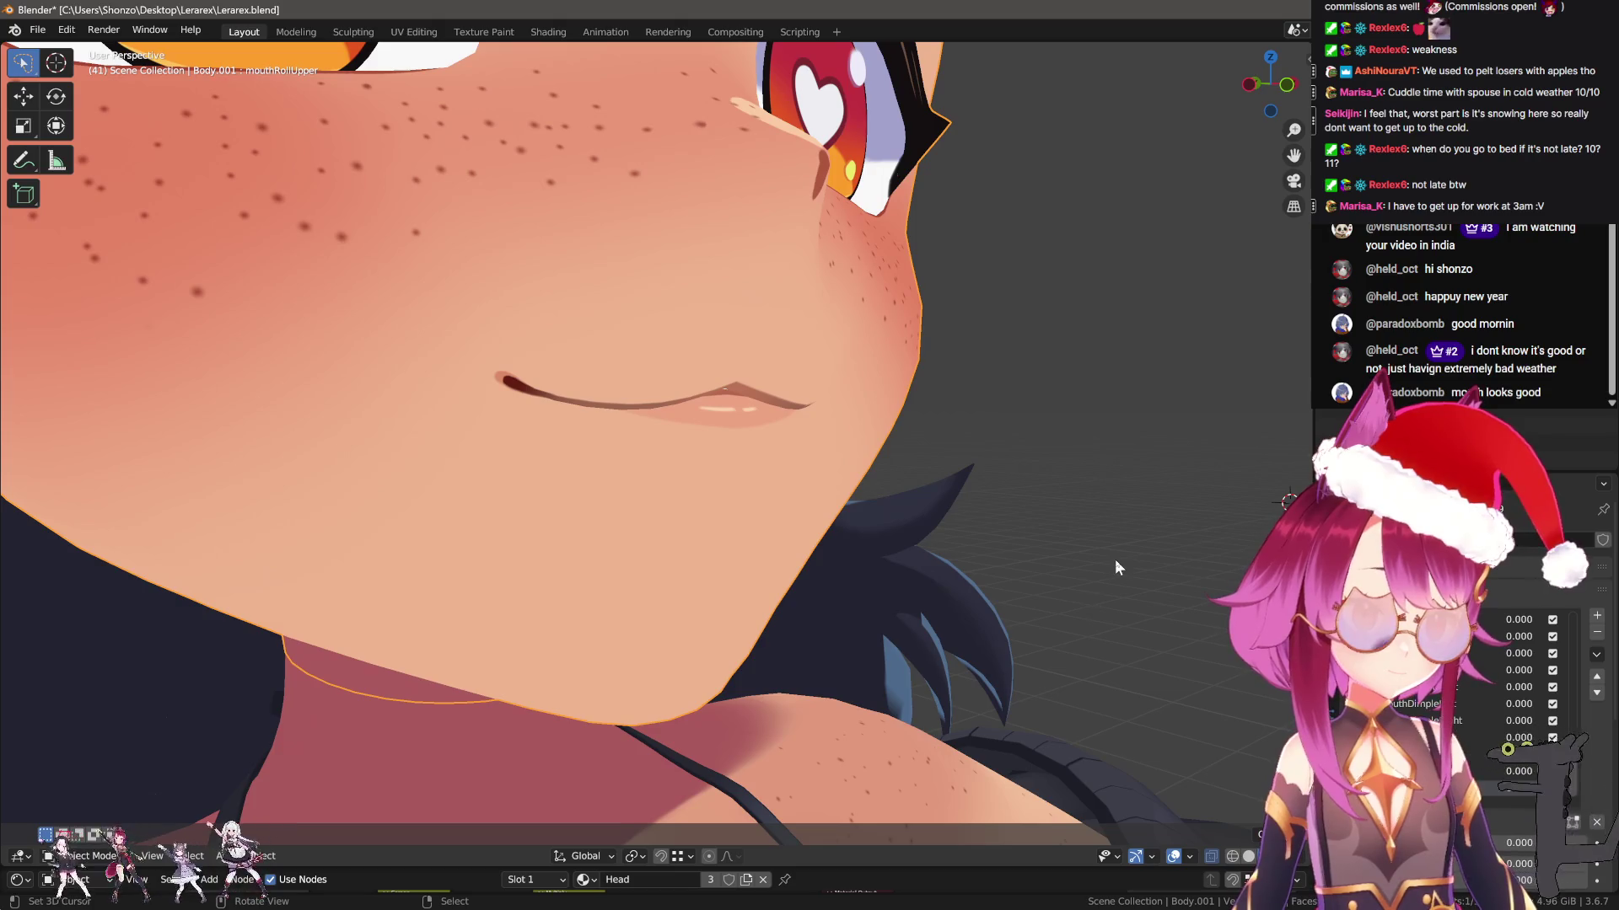
key("KP_3")
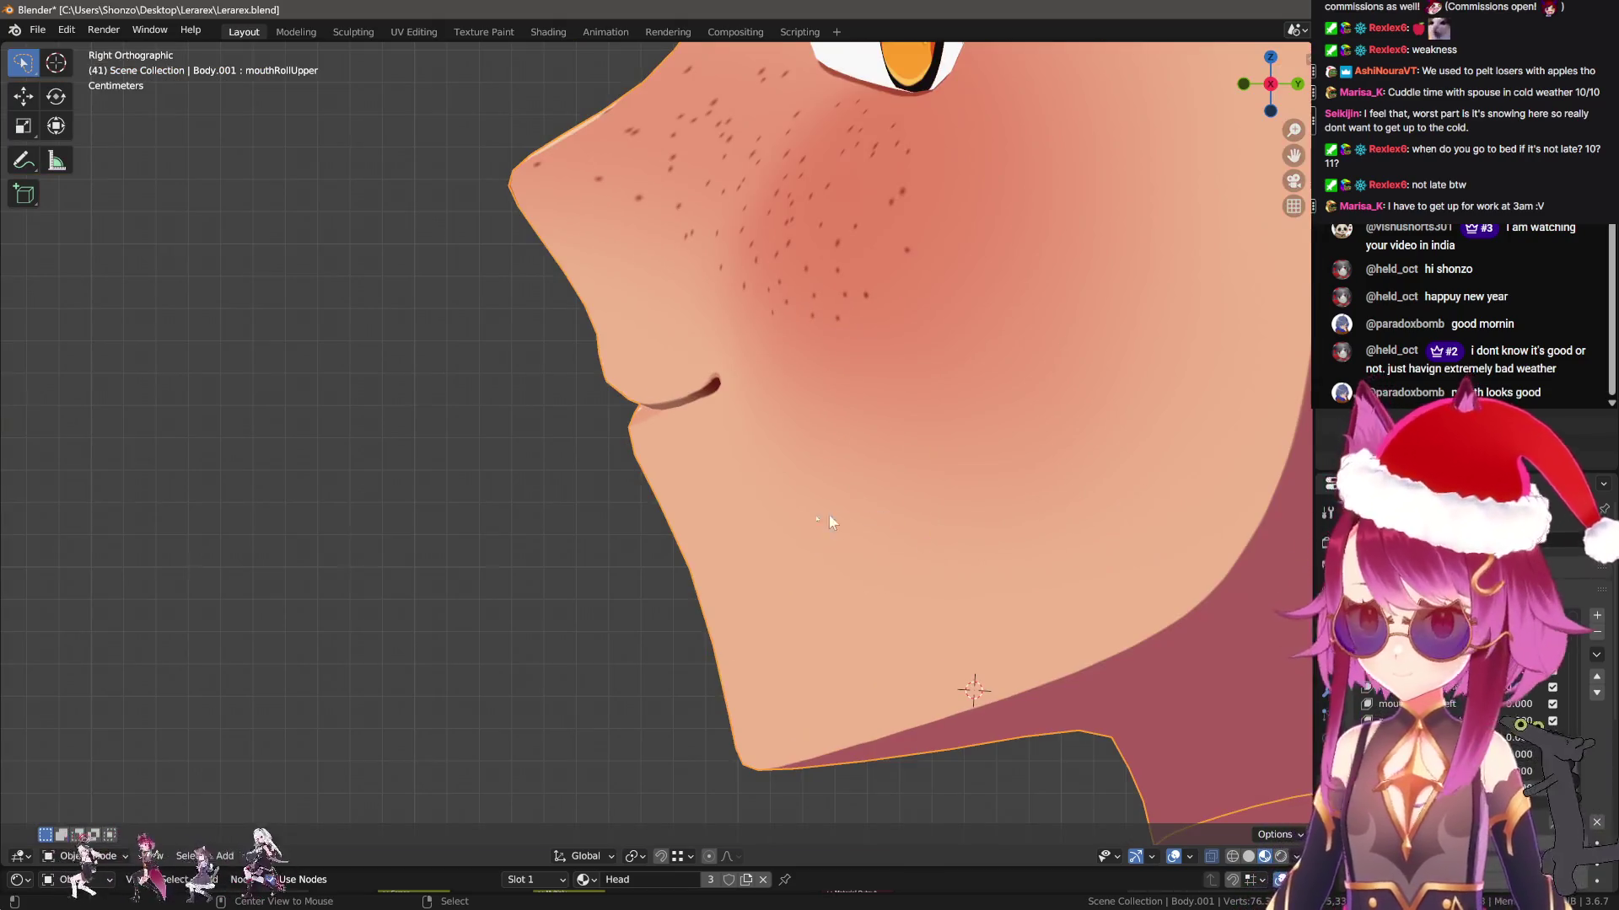
key("Tab")
key("g")
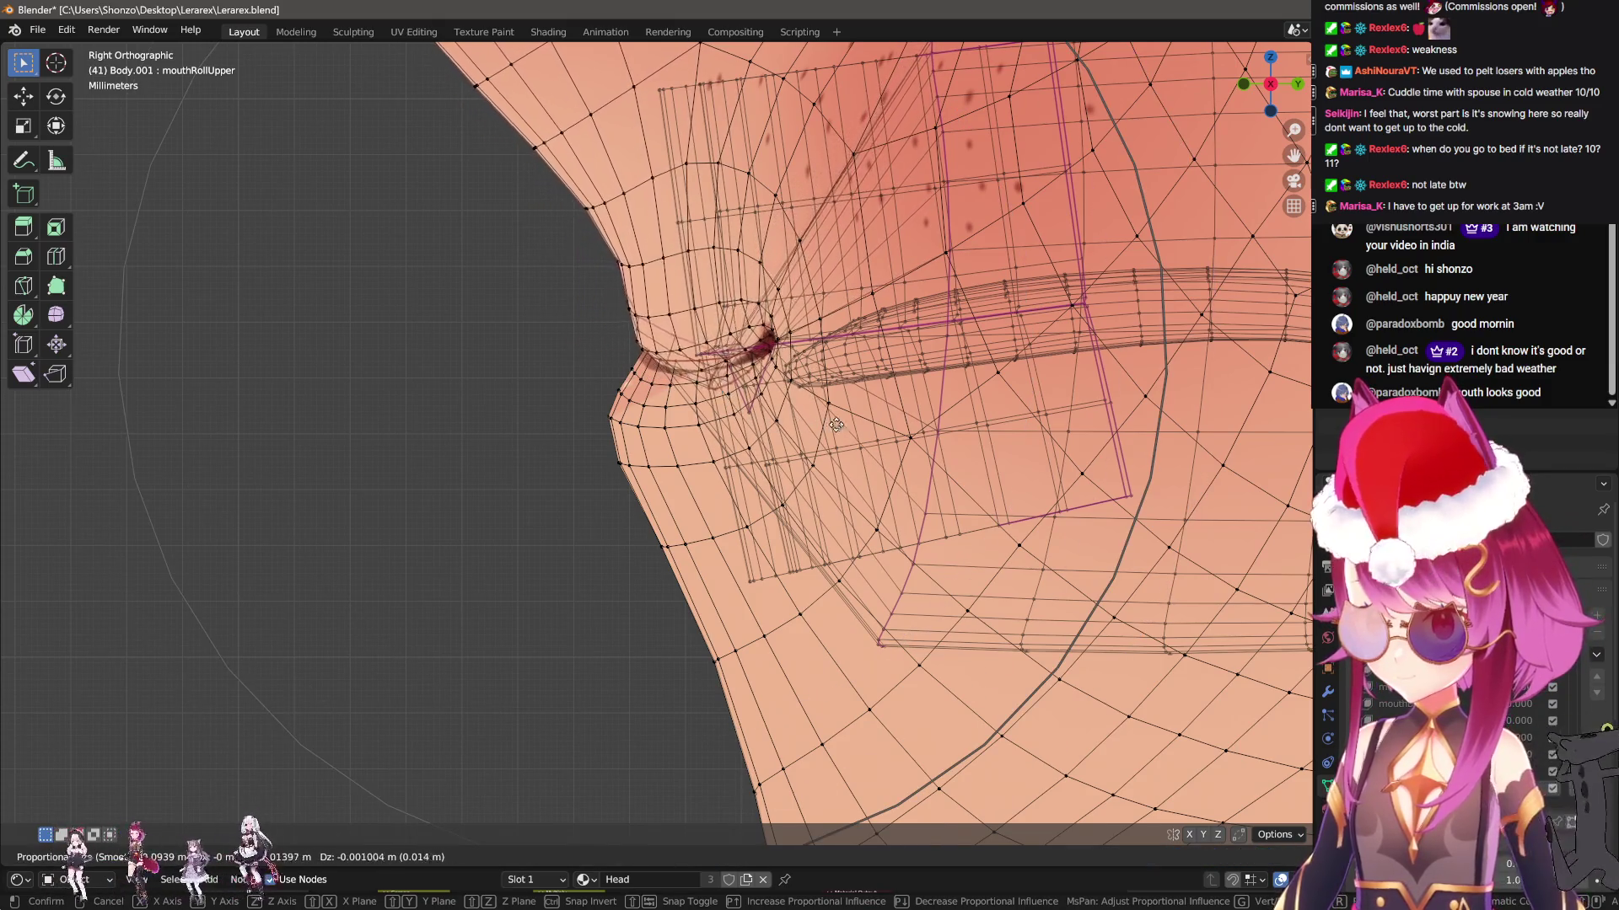
left_click(920, 490)
Roll the upper lip further in with moves constrained to Y and to the horizontal plane
mouse_move(920, 491)
middle_mouse_down()
mouse_move(570, 466)
mouse_move(634, 497)
mouse_move(632, 516)
mouse_move(520, 544)
mouse_move(571, 388)
mouse_move(720, 478)
middle_mouse_up()
key("g")
key("y")
left_click(557, 504)
key("g")
key("shift+z")
left_click(540, 511)
Shrink the proportional falloff and nudge the upper lip along Z
key("g")
scroll(575, 397, "up", 2)
left_click(575, 397)
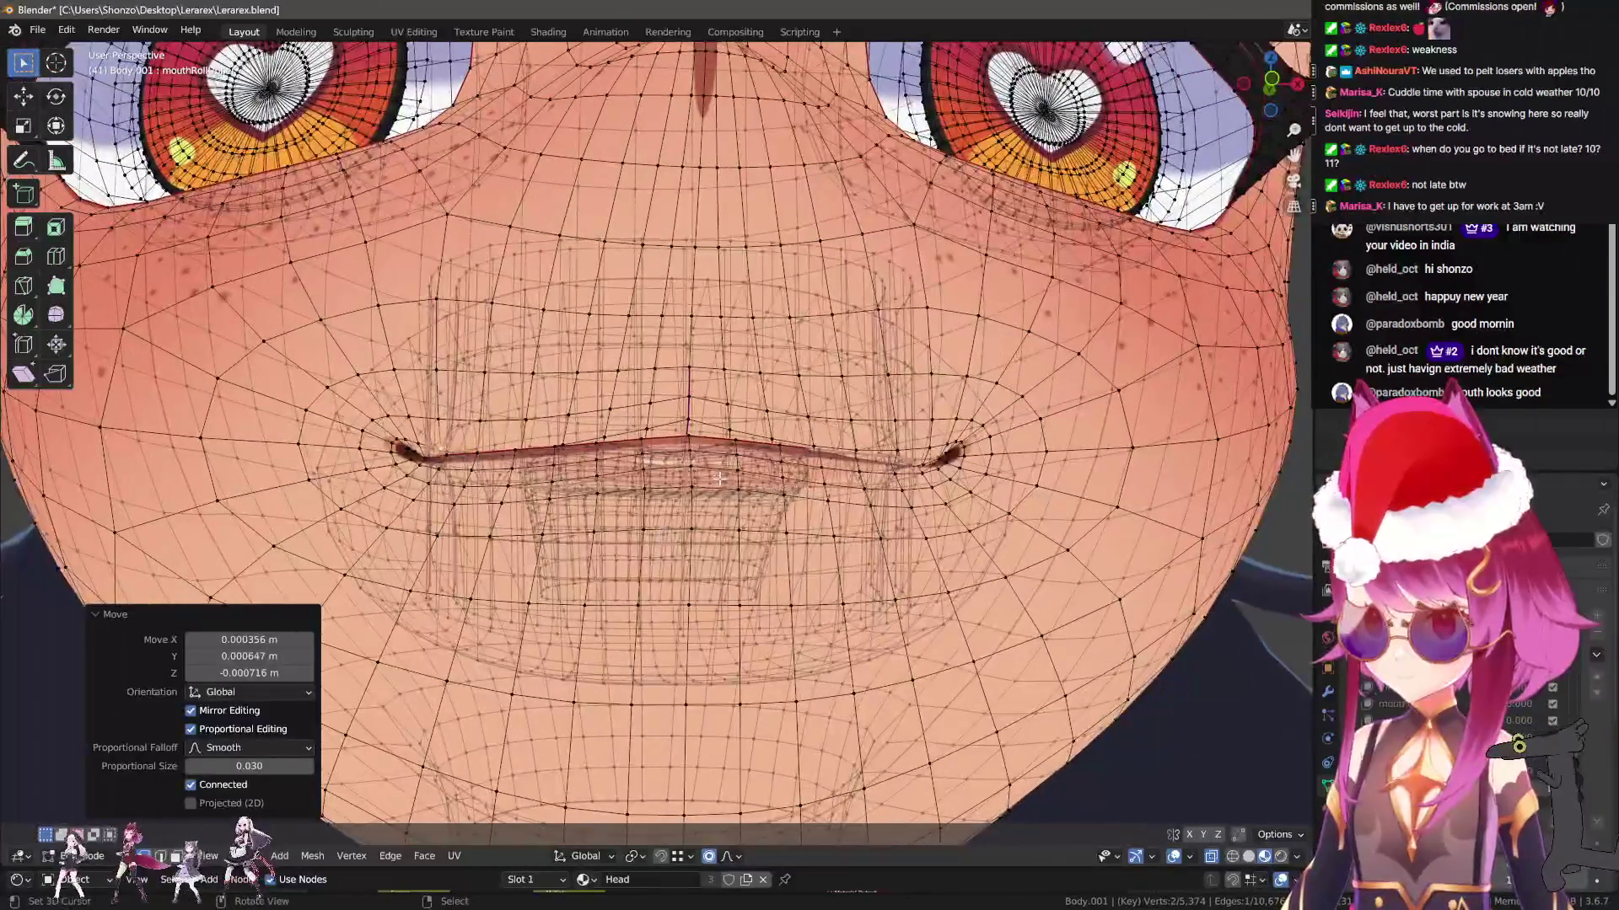
middle_click_drag(688, 421, 704, 424)
key("g")
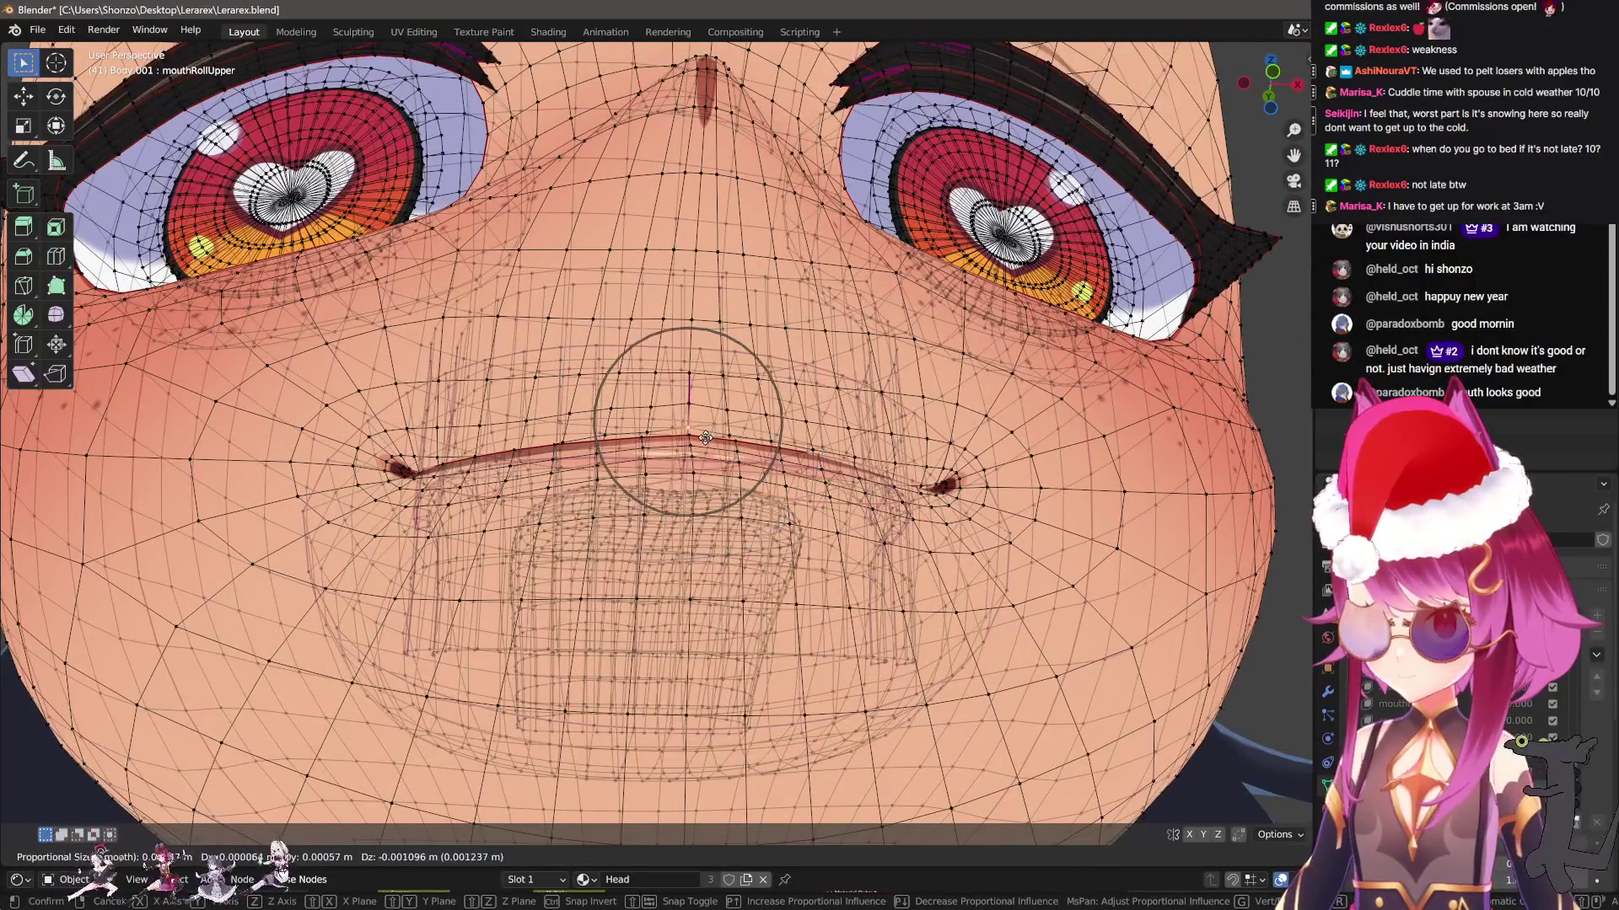
key("z")
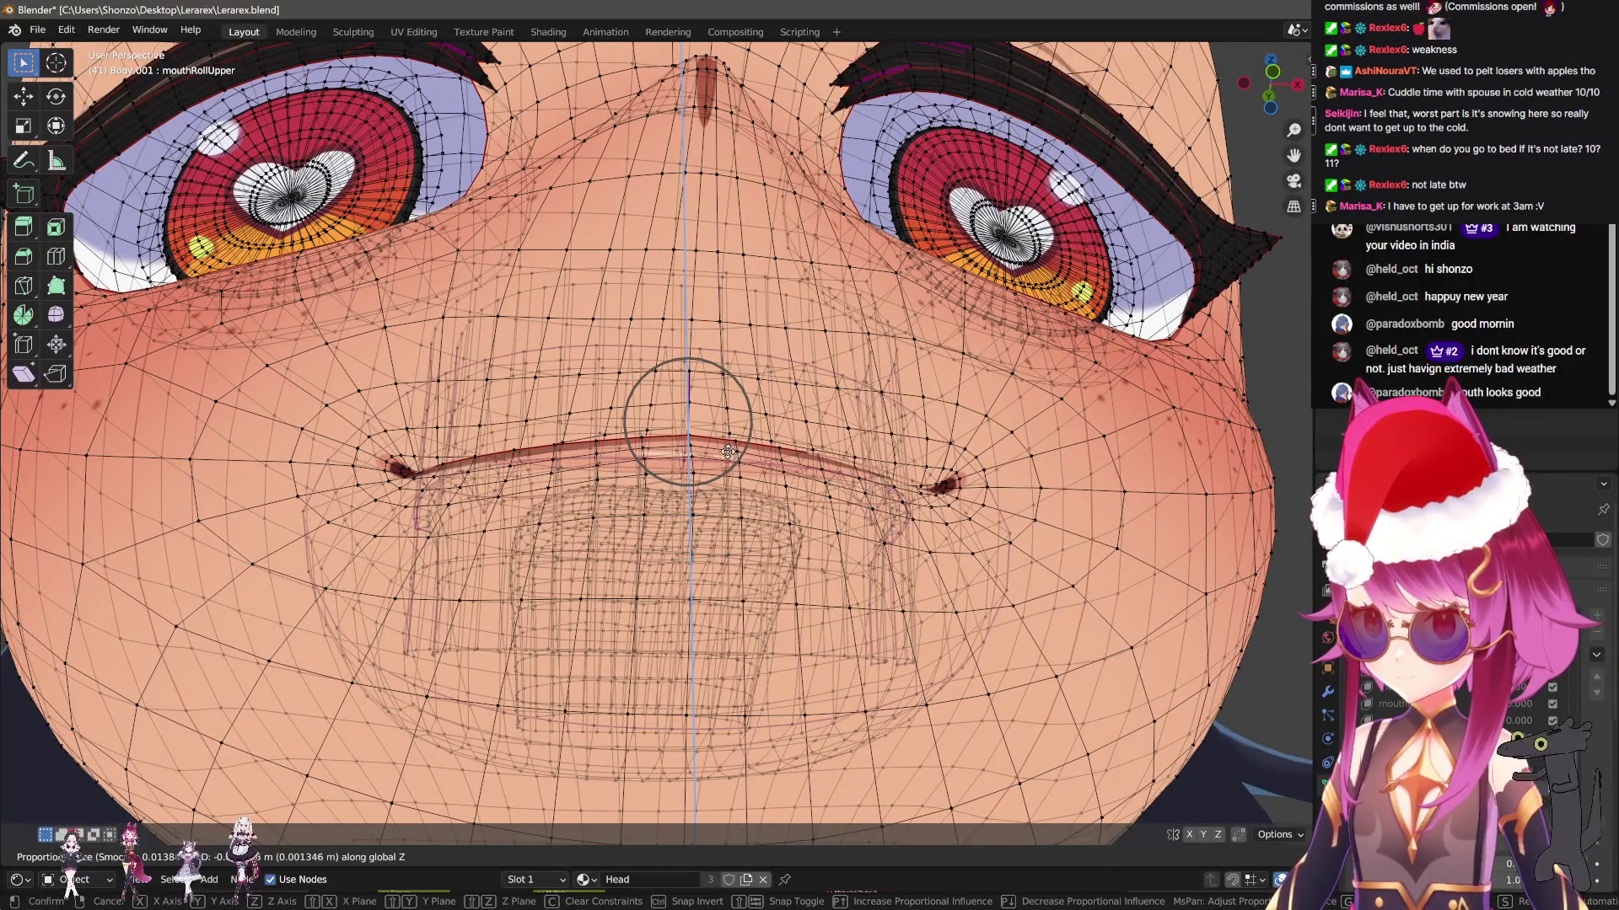
left_click(729, 453)
Preview the lip shape in Object Mode, then undo the last lip adjustment
key("Tab")
scroll(860, 660, "down", 4)
key("Tab")
scroll(891, 554, "up", 6)
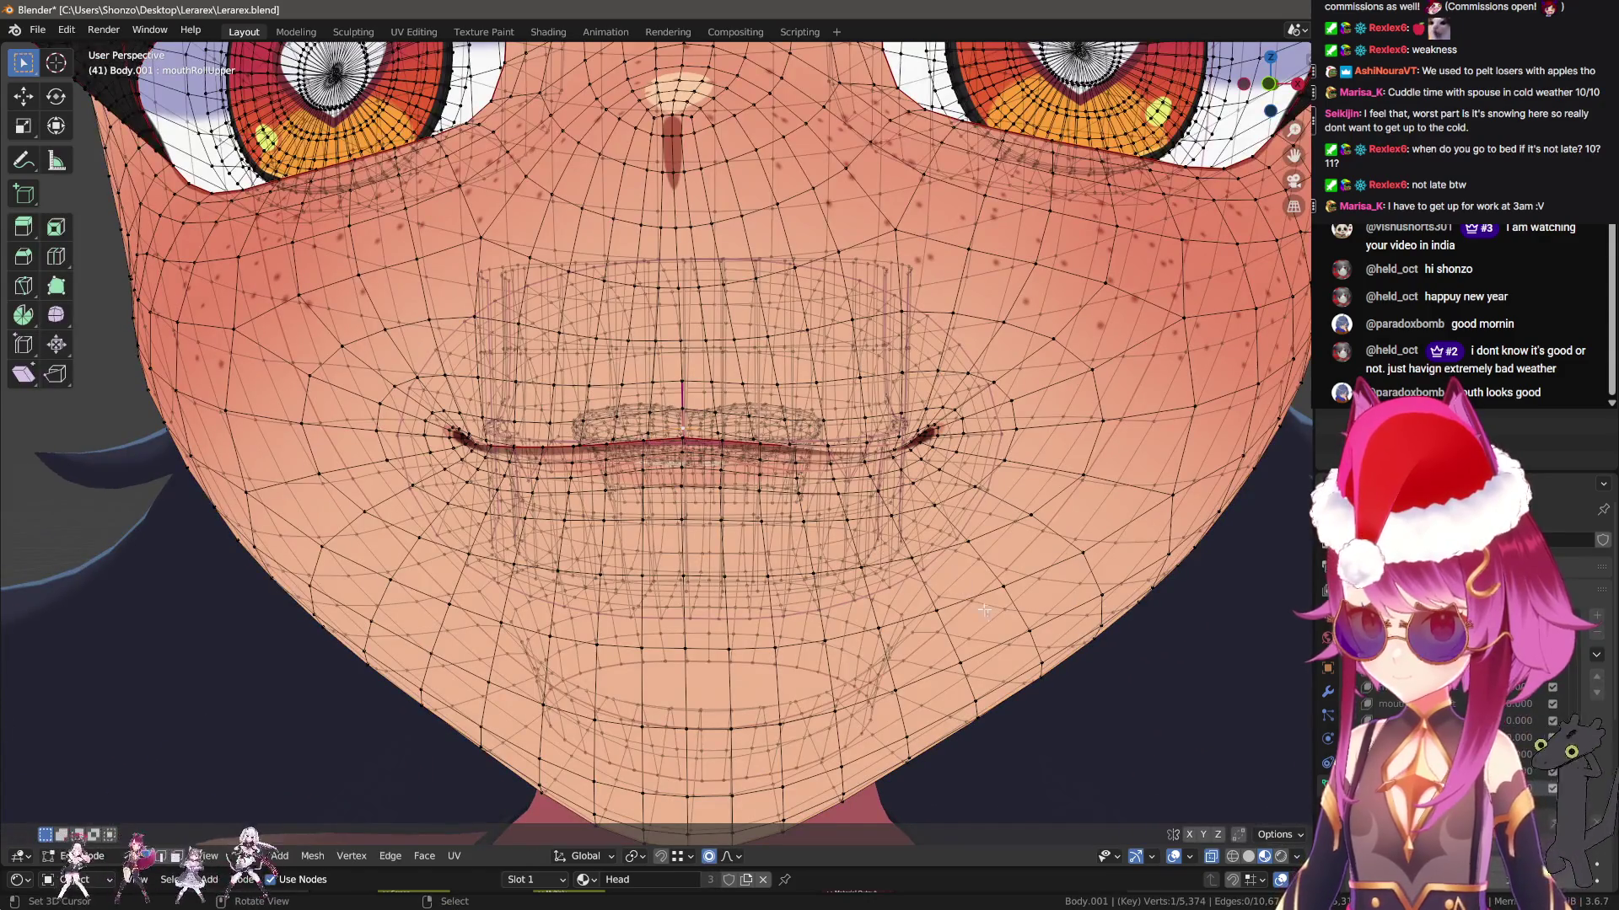
key("Tab")
key("Tab")
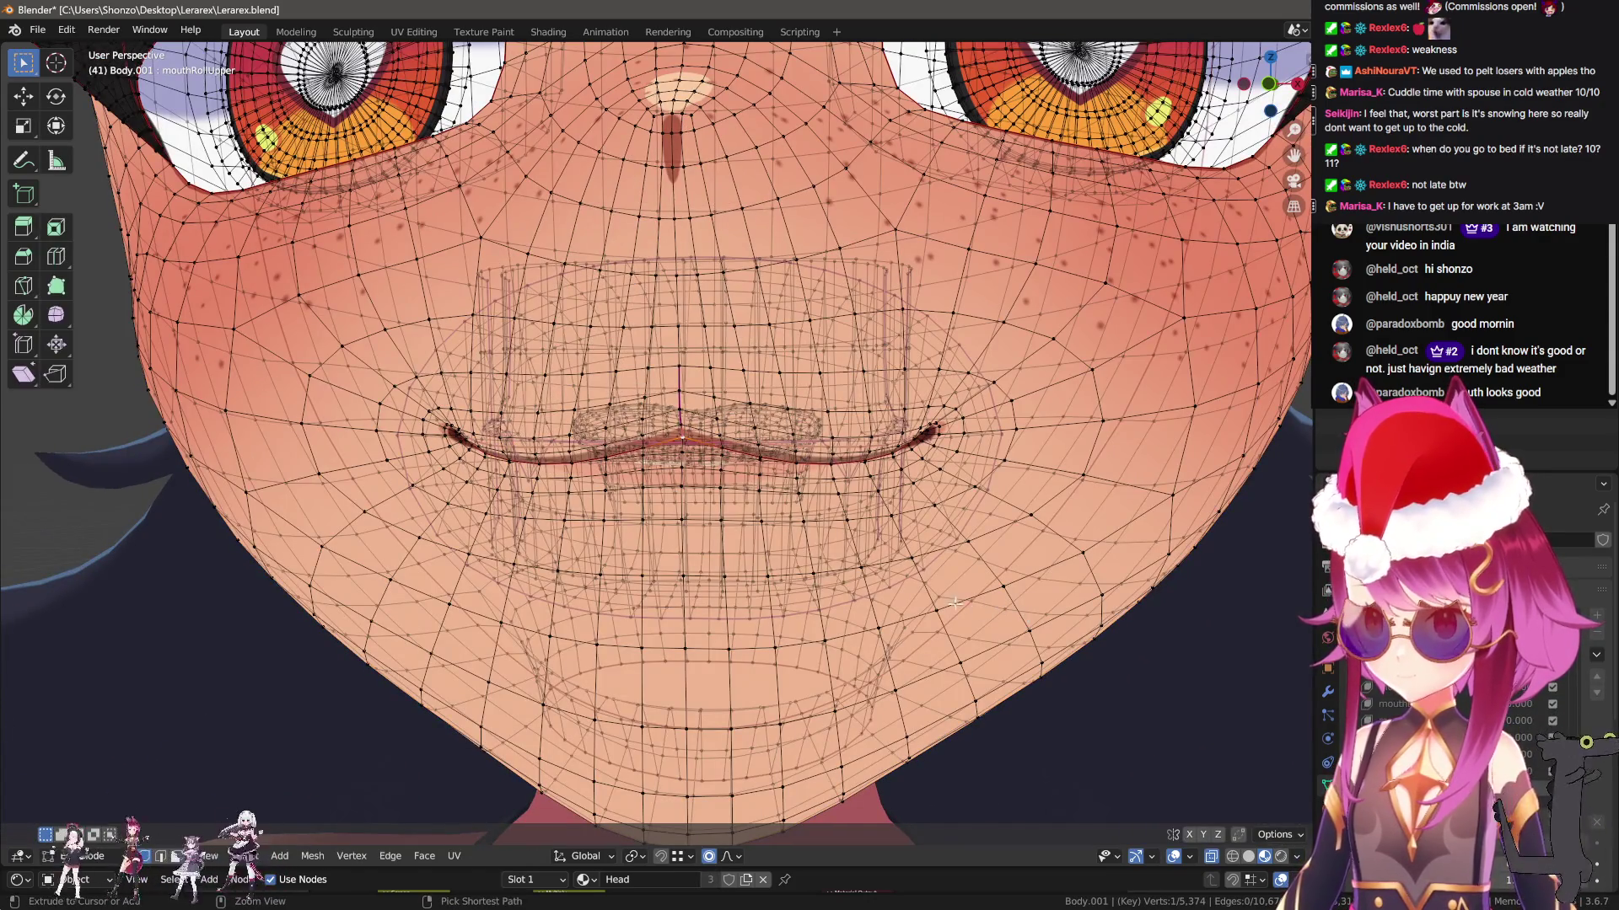
key("ctrl+z")
scroll(689, 557, "up", 3)
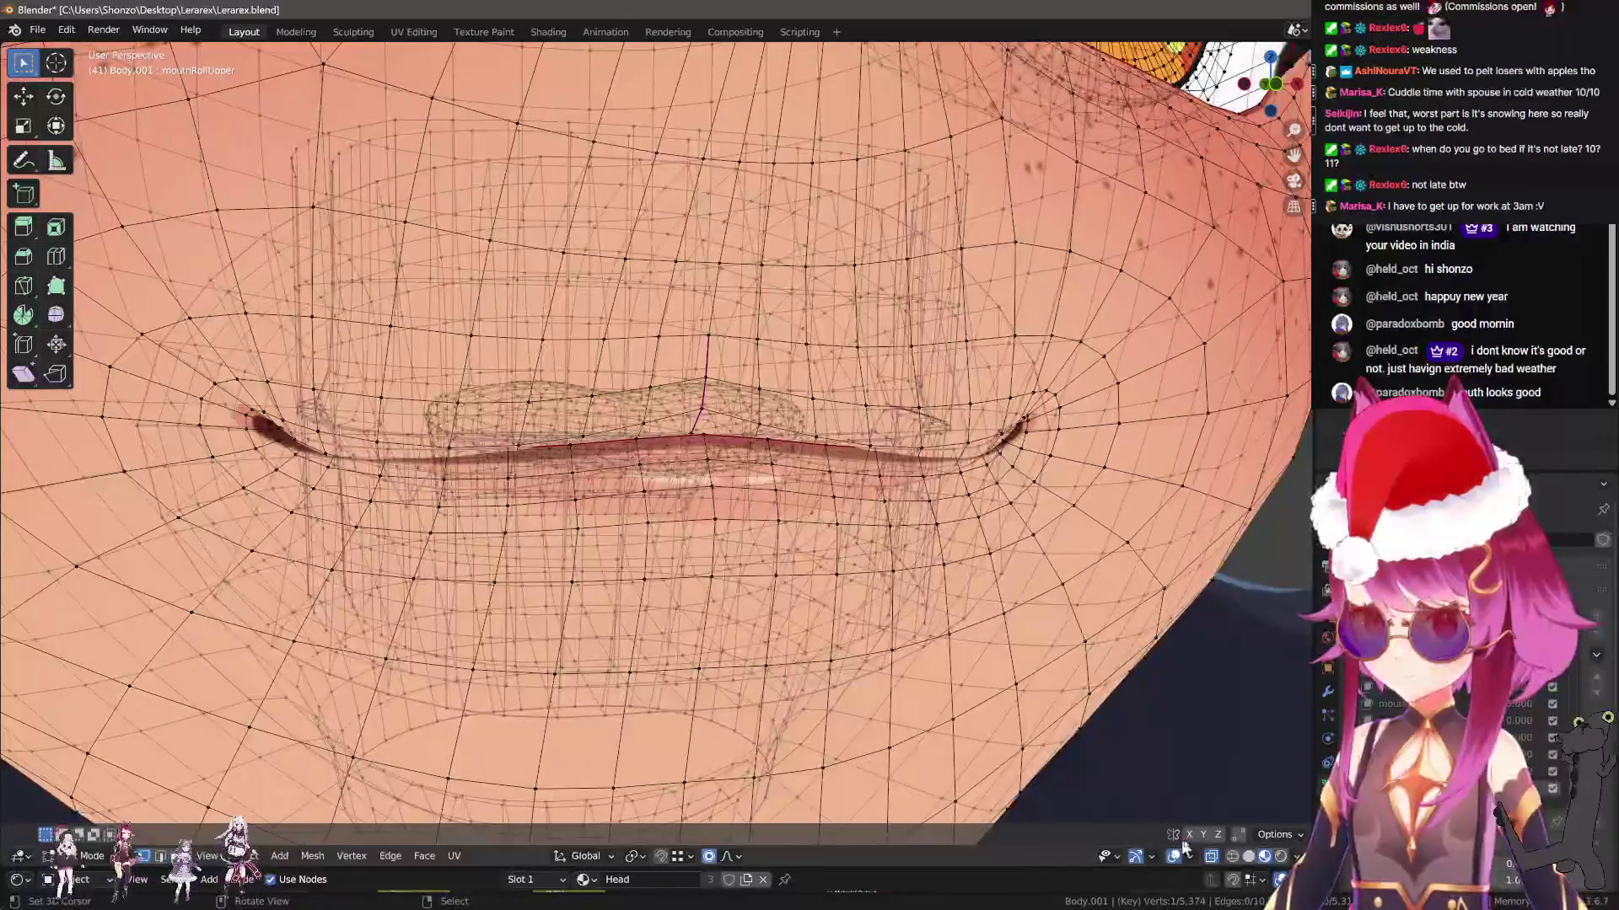
Refine the rolled lip from below and close-up angles with more proportional moves
middle_click_drag(590, 600, 545, 539)
middle_click_drag(469, 503, 762, 469)
key("g")
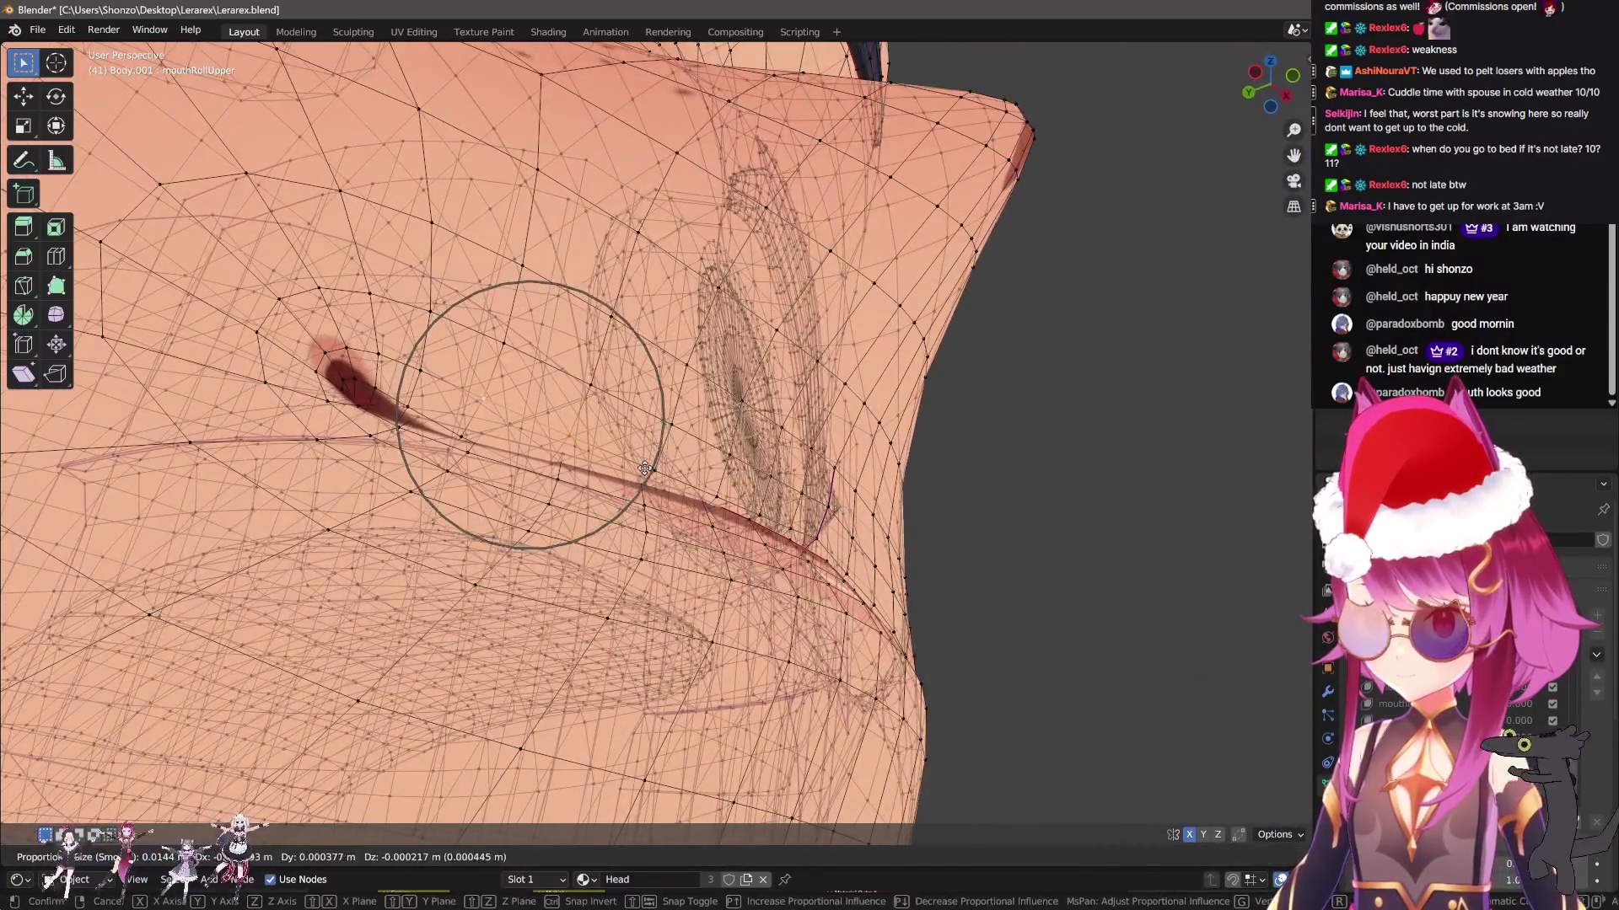
left_click(644, 469)
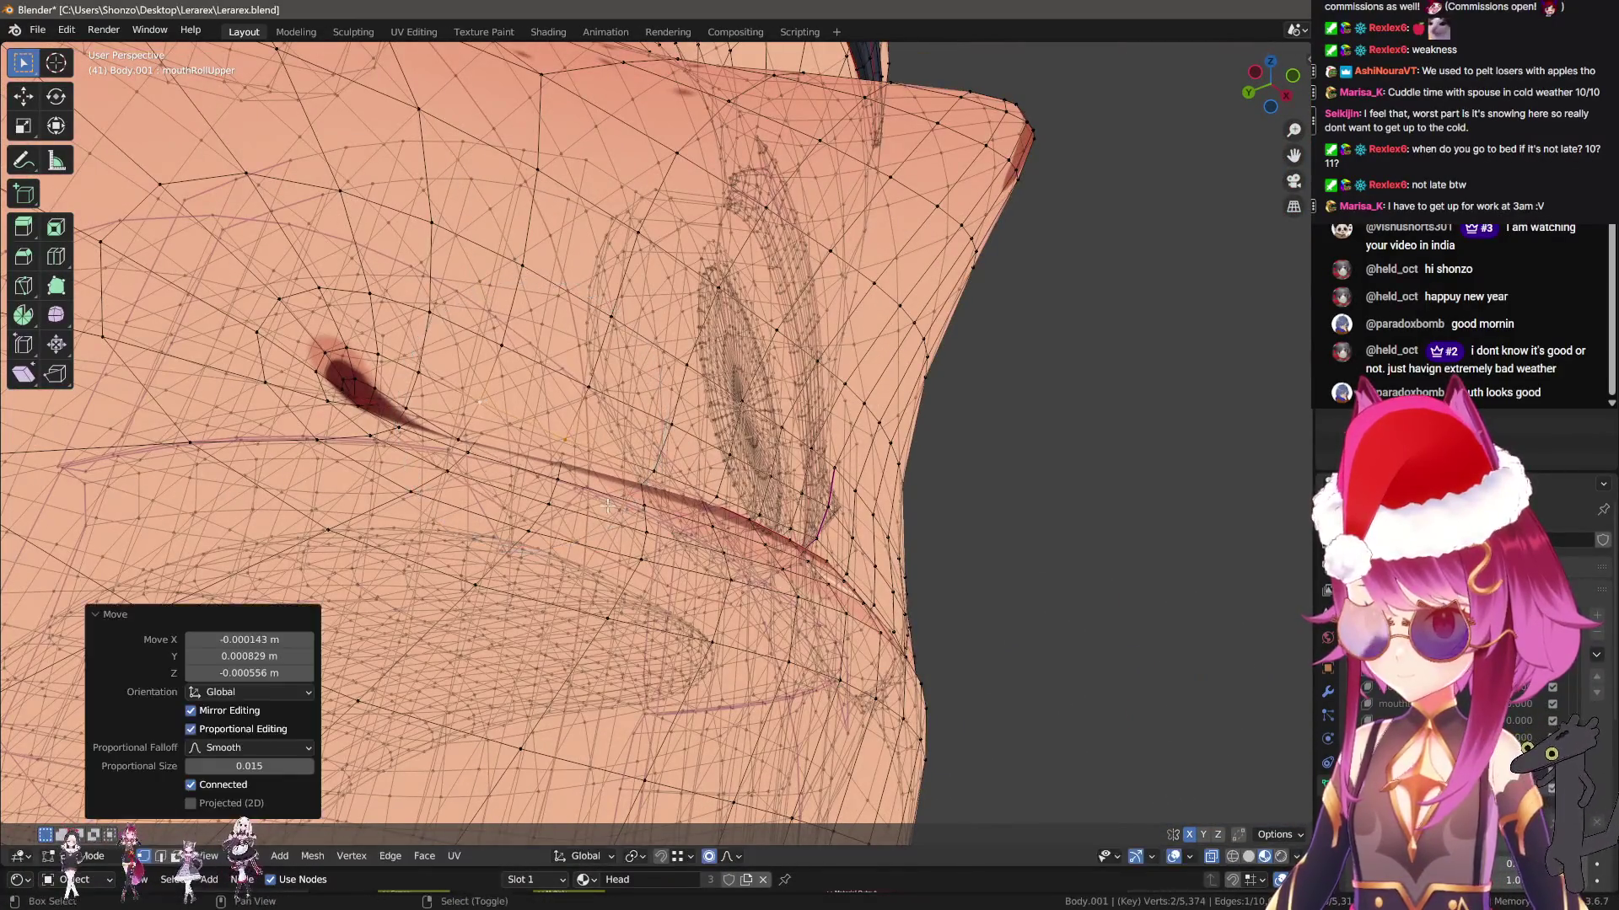
middle_click_drag(644, 468, 628, 422)
left_click(557, 533)
middle_click_drag(558, 533, 649, 624)
key("g")
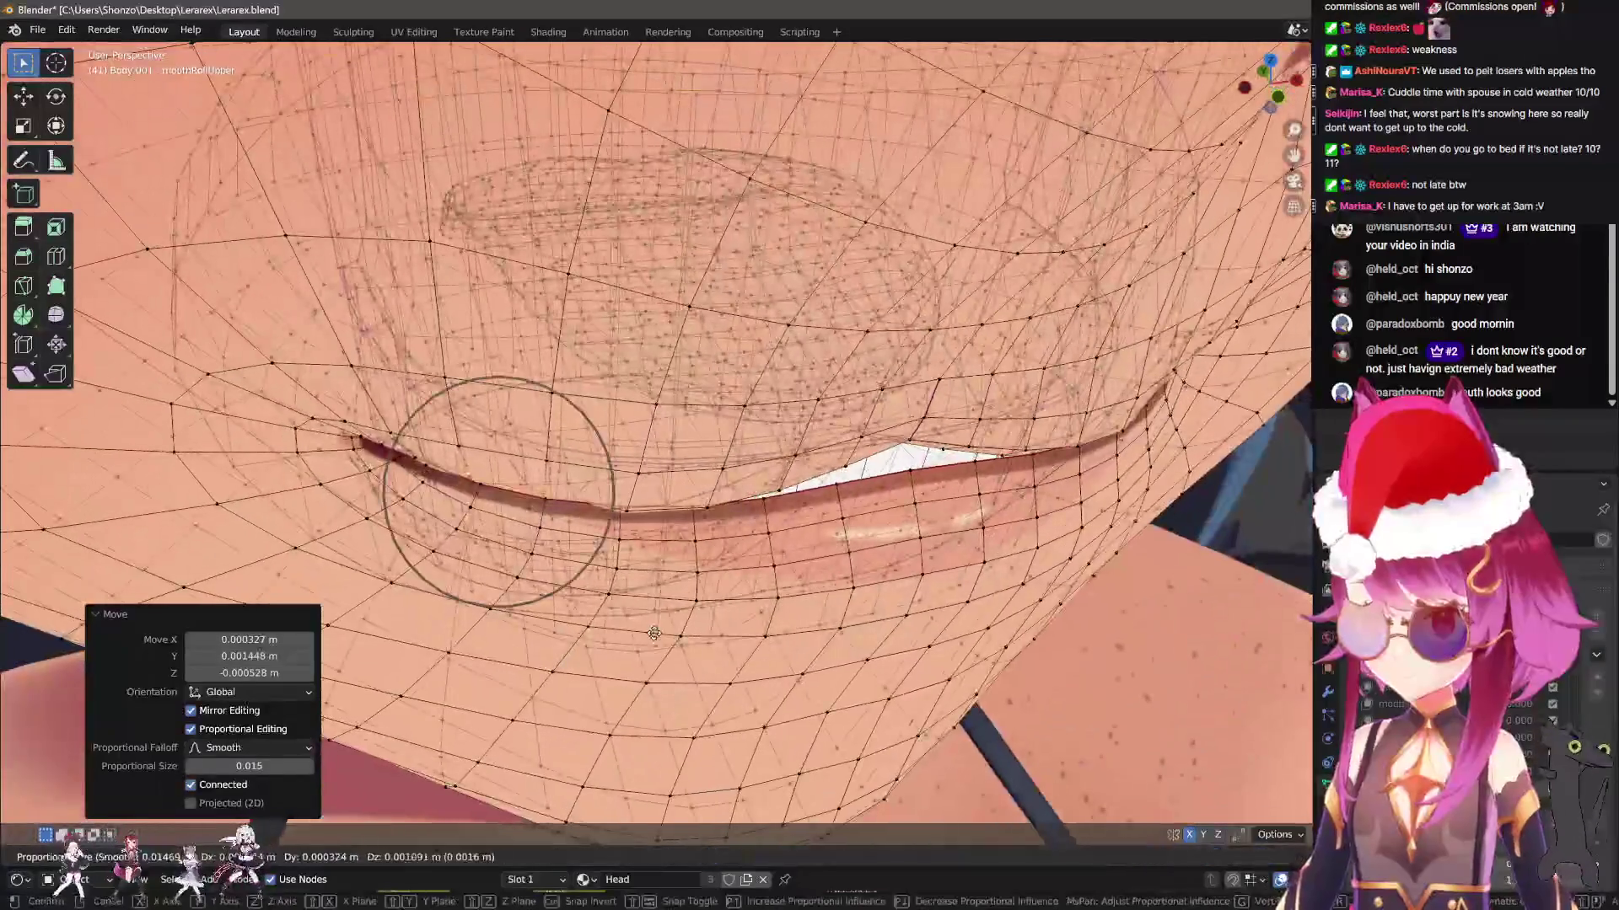
key("Escape")
Finish with horizontal and front-back lip moves, then return to Object Mode
key("g")
key("shift+z")
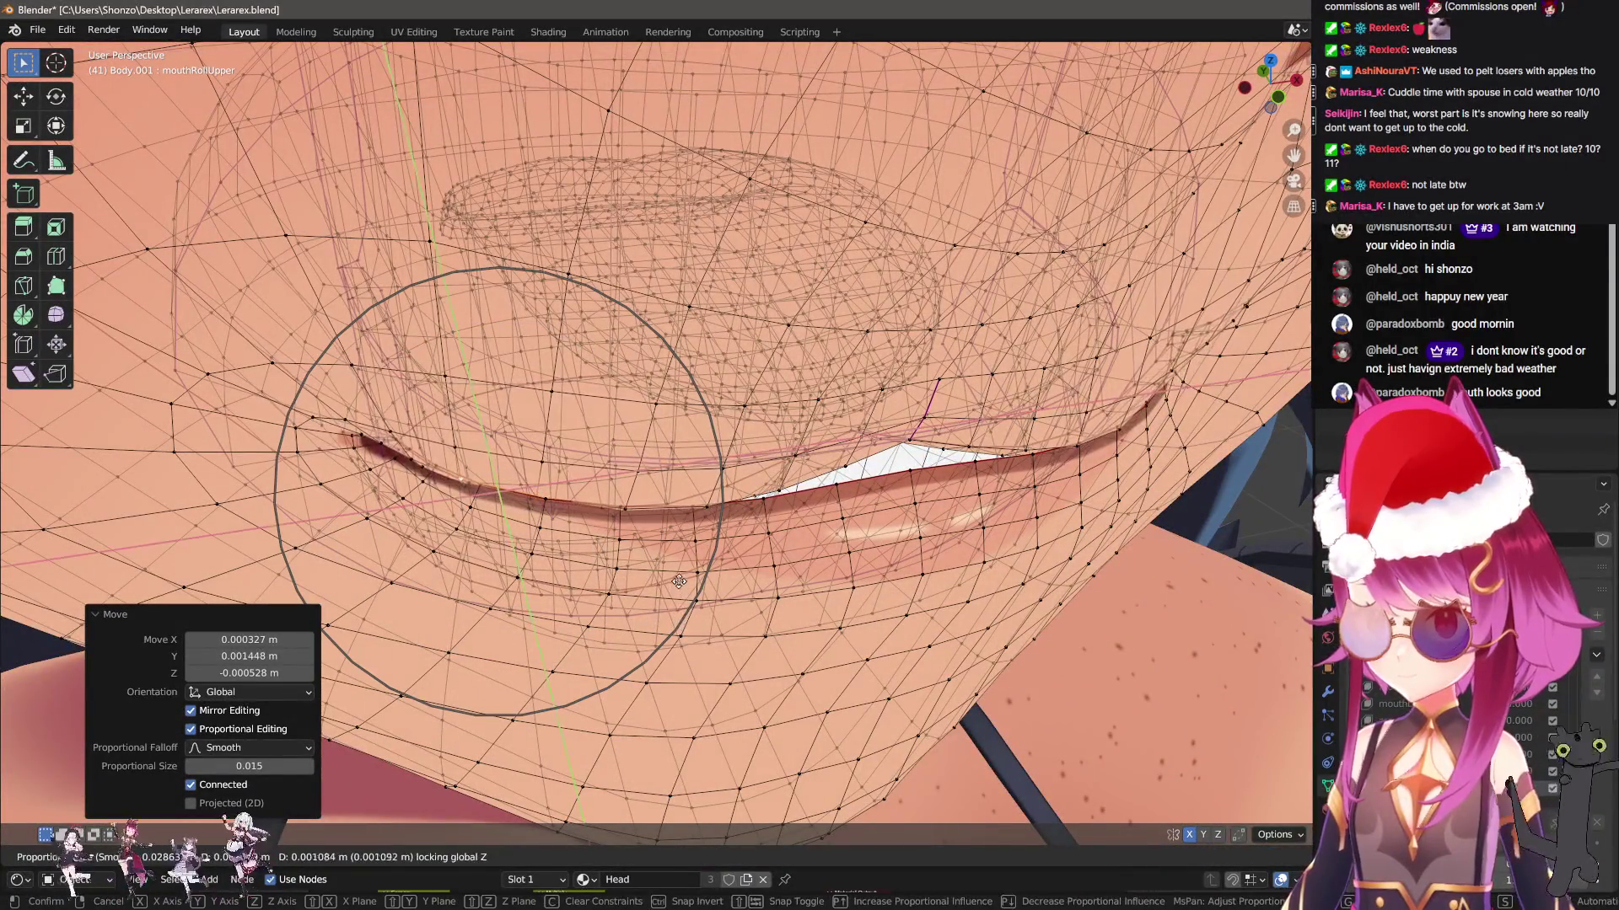
left_click(680, 540)
mouse_move(679, 541)
middle_mouse_down()
mouse_move(683, 504)
mouse_move(434, 573)
mouse_move(496, 541)
middle_mouse_up()
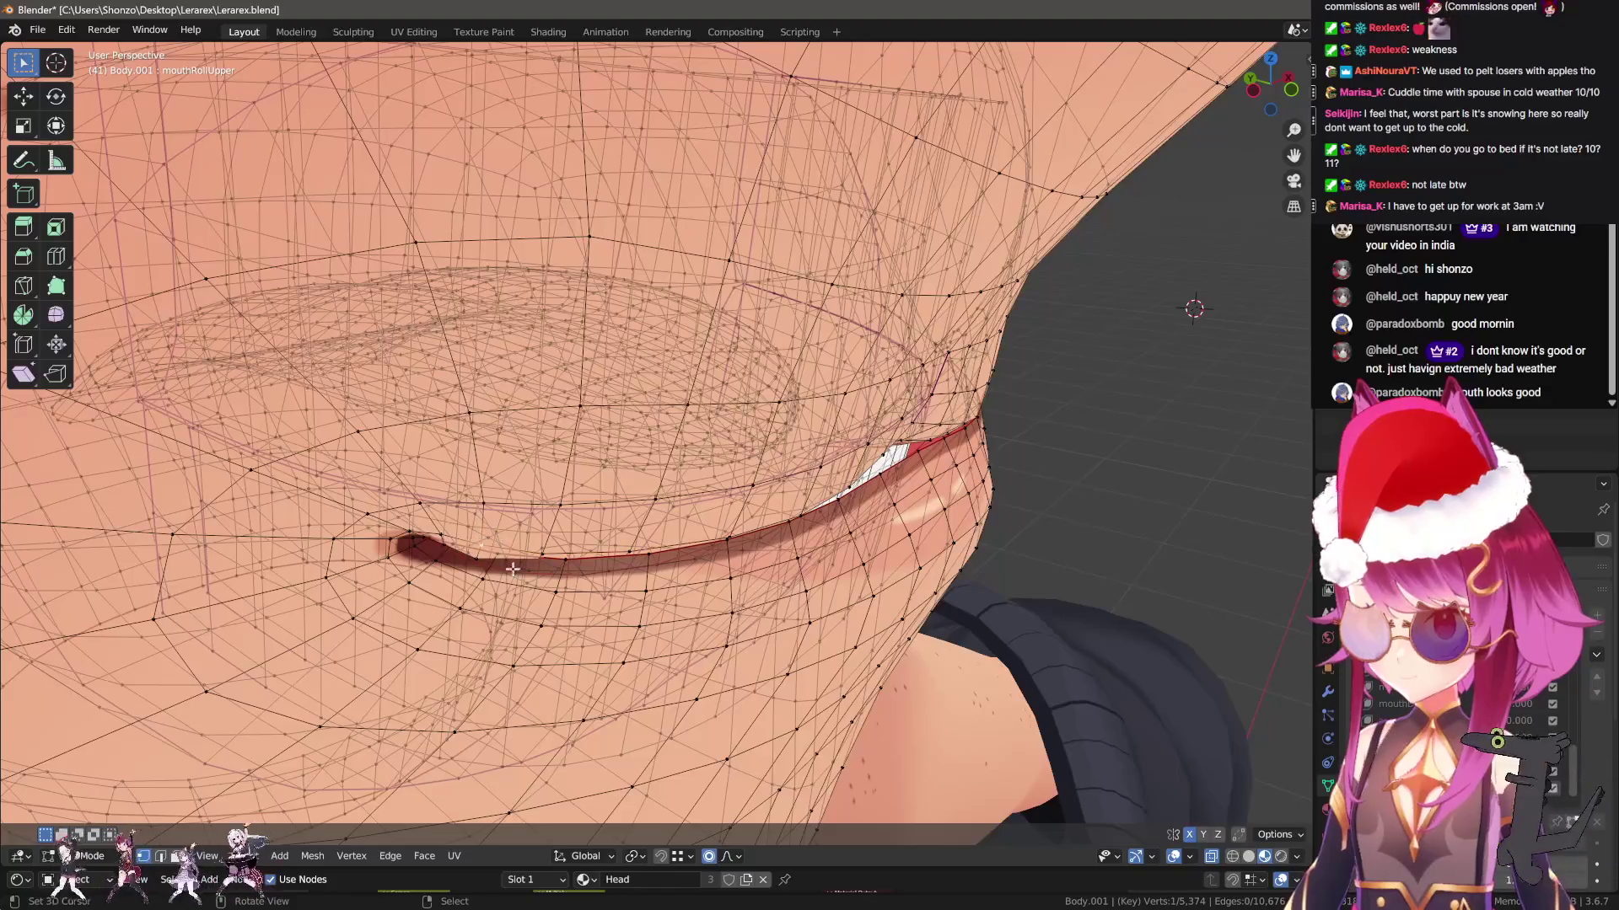
key("g")
key("y")
mouse_move(548, 607)
middle_mouse_down()
mouse_move(597, 583)
mouse_move(898, 601)
mouse_move(848, 571)
middle_mouse_up()
key("shift+z")
left_click(595, 554)
key("Tab")
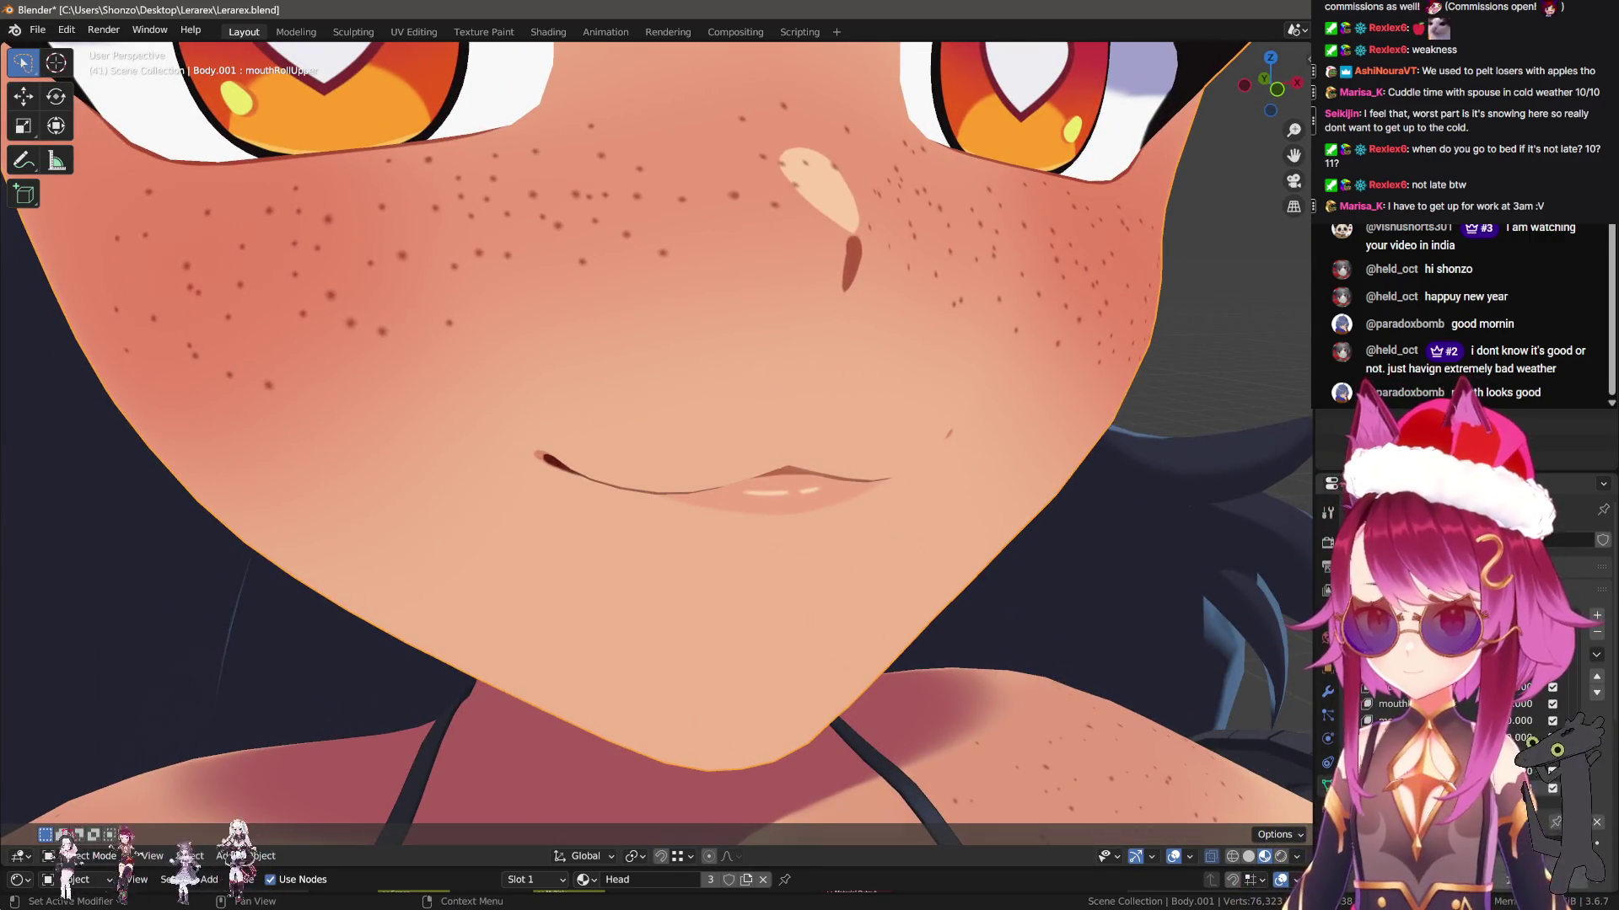
Nudge the upper lip down along Z twice, widening the falloff on the second move
scroll(968, 639, "down", 5)
middle_click_drag(833, 622, 970, 607)
key("Tab")
scroll(969, 607, "up", 6)
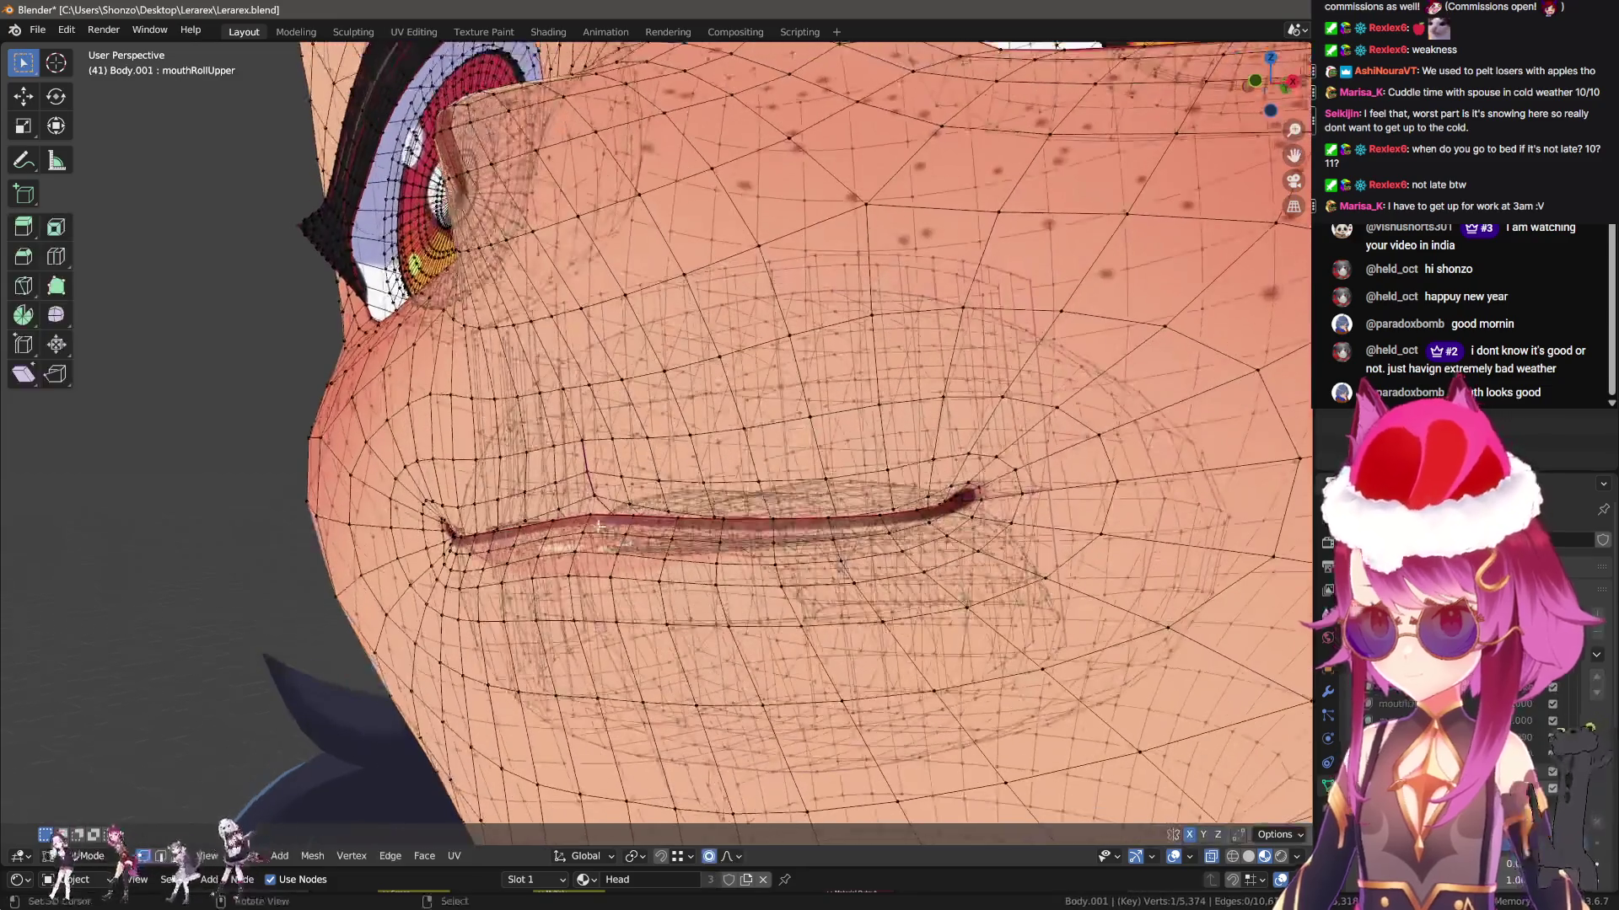
key("g")
key("z")
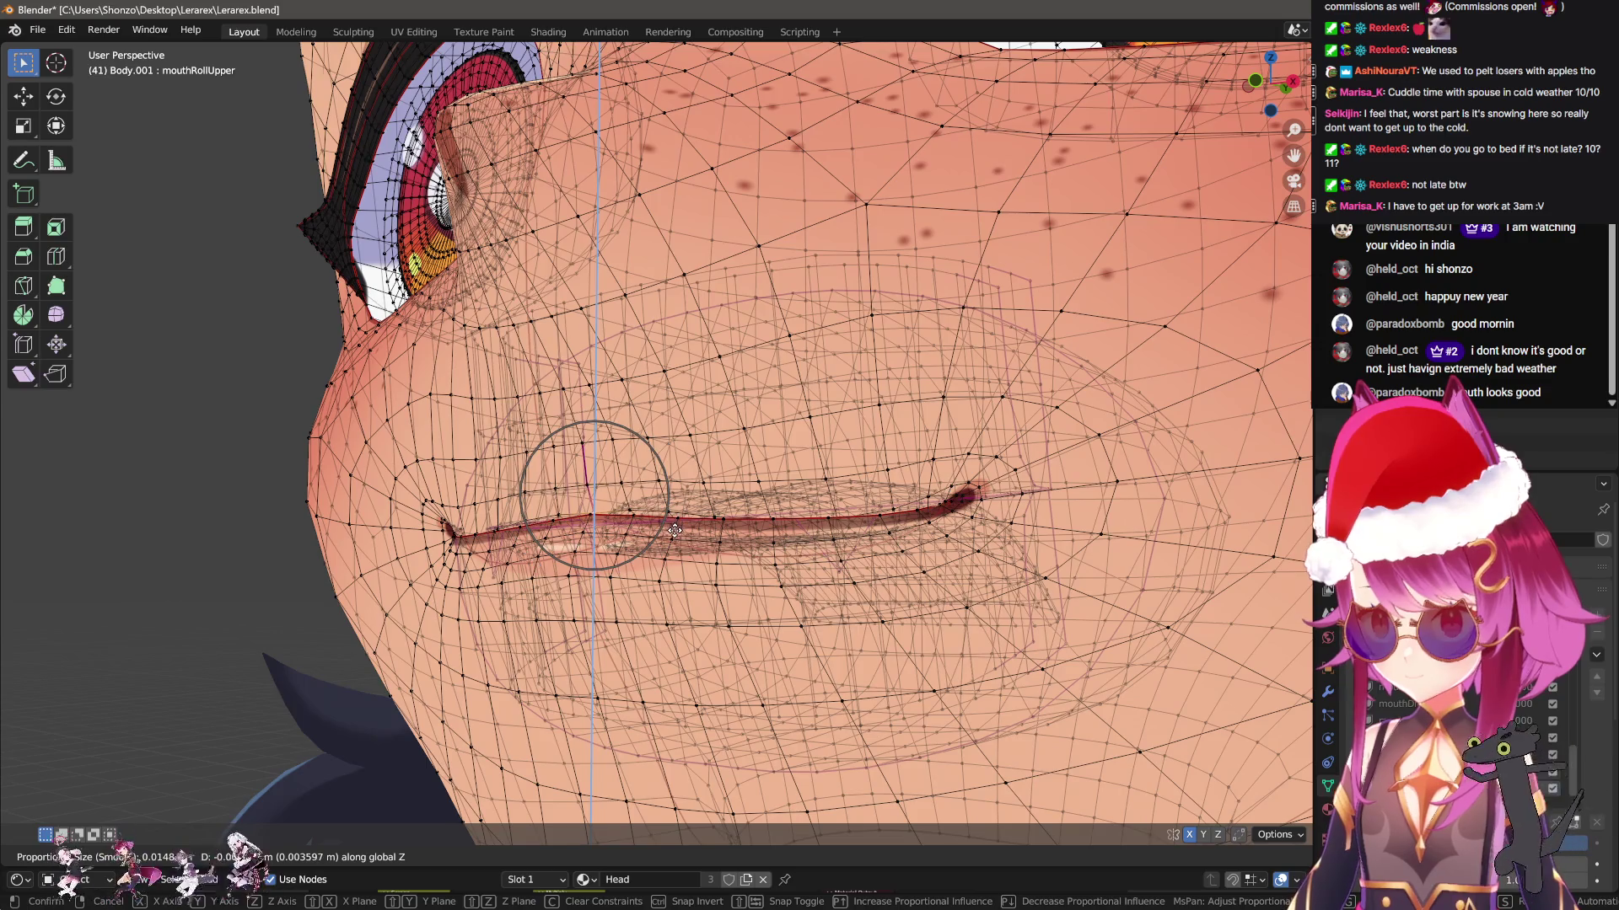
left_click(674, 527)
mouse_move(674, 527)
middle_mouse_down()
mouse_move(705, 577)
mouse_move(577, 619)
mouse_move(717, 597)
mouse_move(759, 641)
mouse_move(792, 617)
mouse_move(841, 679)
mouse_move(867, 680)
mouse_move(807, 665)
middle_mouse_up()
key("g")
key("z")
scroll(721, 596, "down", 10)
left_click(761, 647)
Push the lip along Y twice with a smaller falloff, then return to Object Mode
key("g")
key("y")
left_click(800, 613)
key("g")
key("y")
scroll(854, 657, "up", 6)
scroll(860, 661, "up", 7)
left_click(854, 651)
key("Tab")
scroll(807, 664, "down", 6)
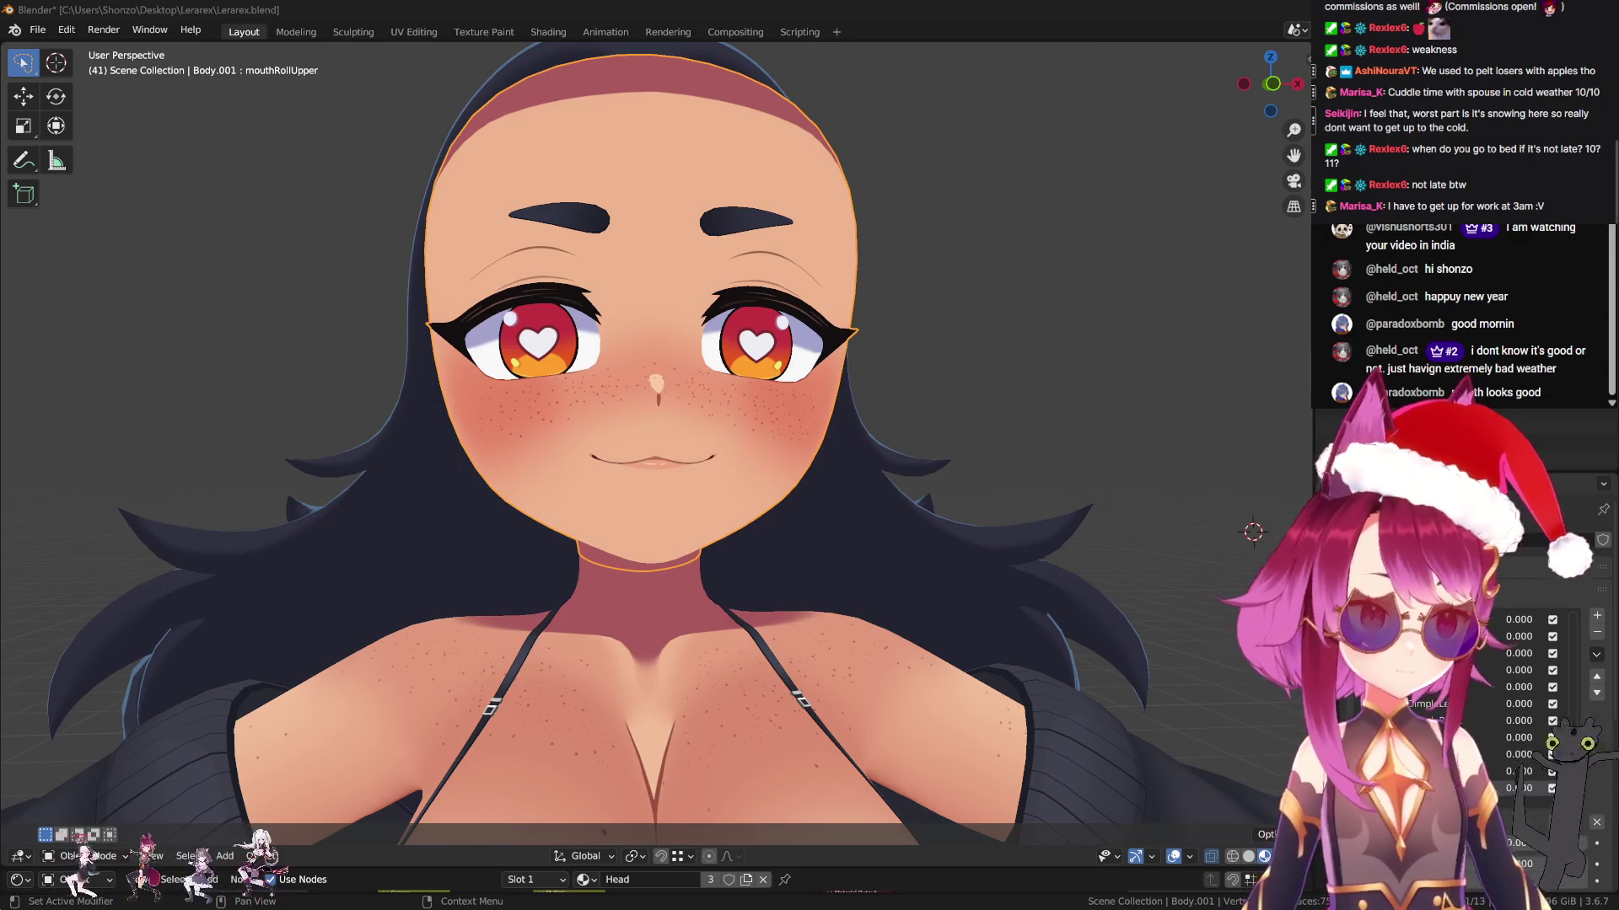
Add the mouthShrugLower shape key and frame the mouth in side view in Edit Mode
left_click(1596, 616)
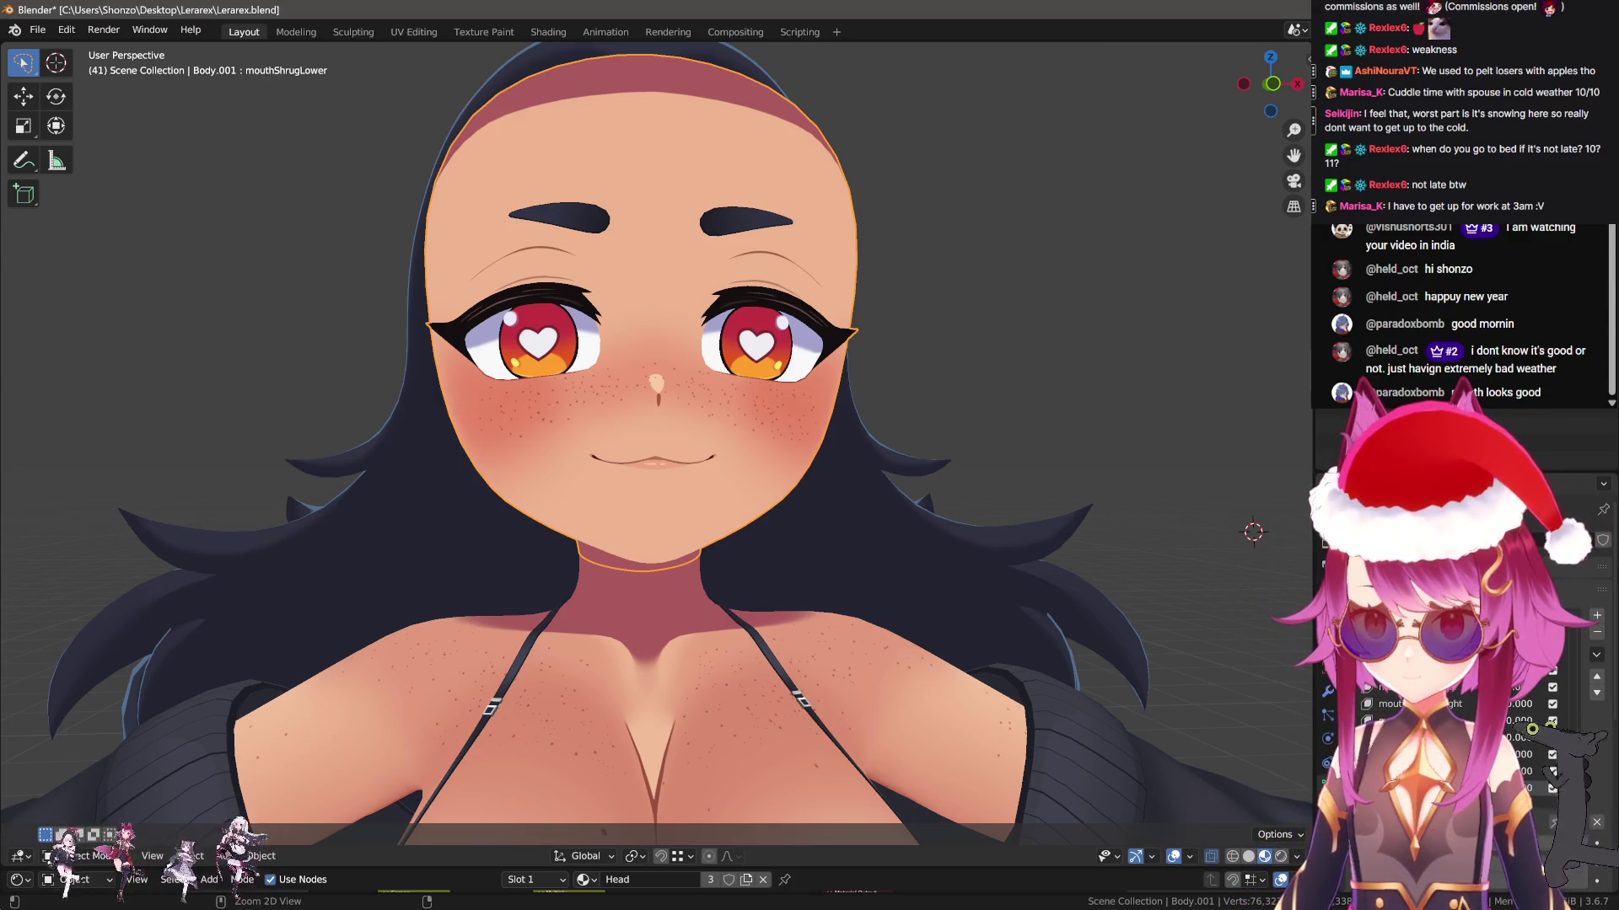
key("Tab")
scroll(642, 462, "up", 3)
key("KP_3")
scroll(642, 462, "up", 4)
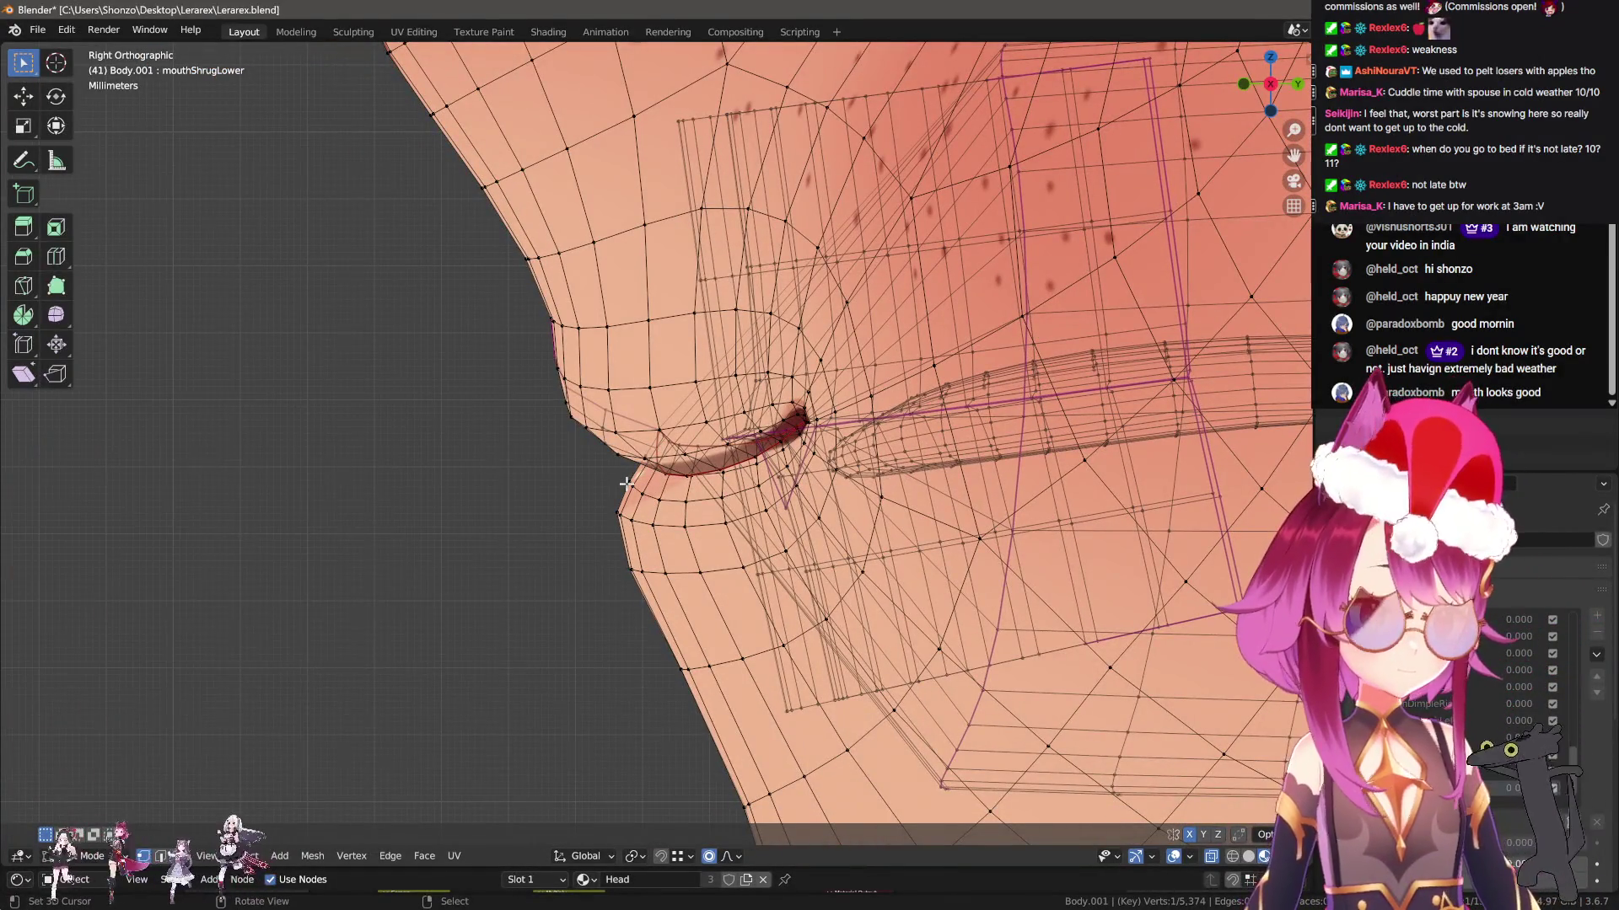
middle_click_drag(617, 482, 789, 453)
key("KP_3")
Push the lower lip up with proportional moves from the side and front views
key("g")
scroll(783, 540, "down", 3)
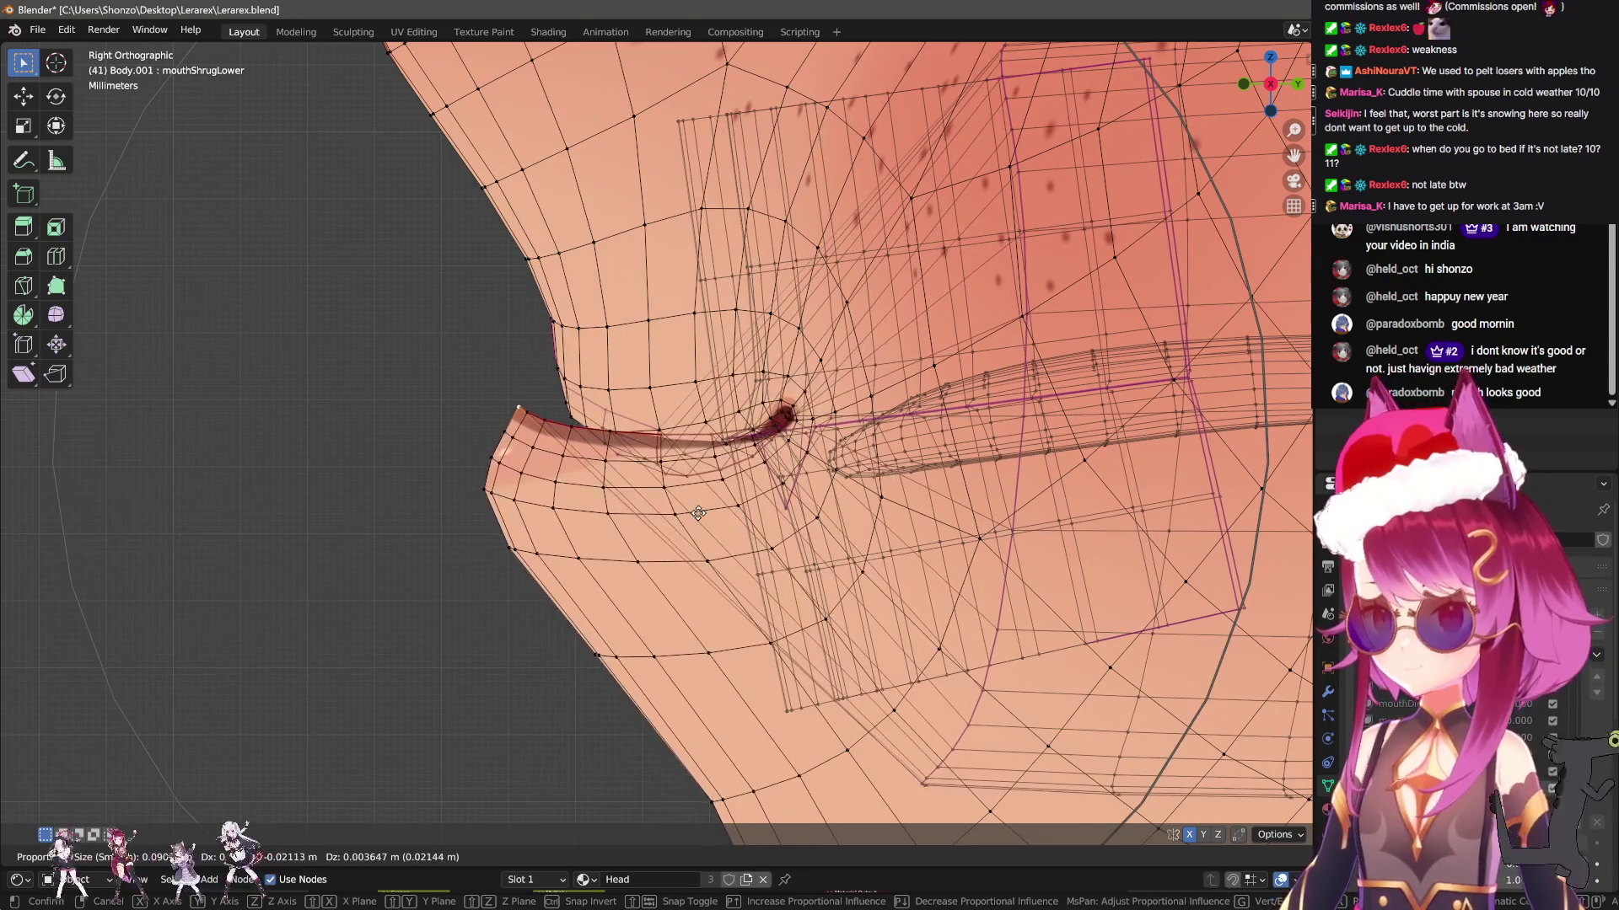
left_click(709, 511)
mouse_move(709, 511)
middle_mouse_down()
mouse_move(737, 455)
mouse_move(663, 513)
mouse_move(750, 582)
middle_mouse_up()
key("g")
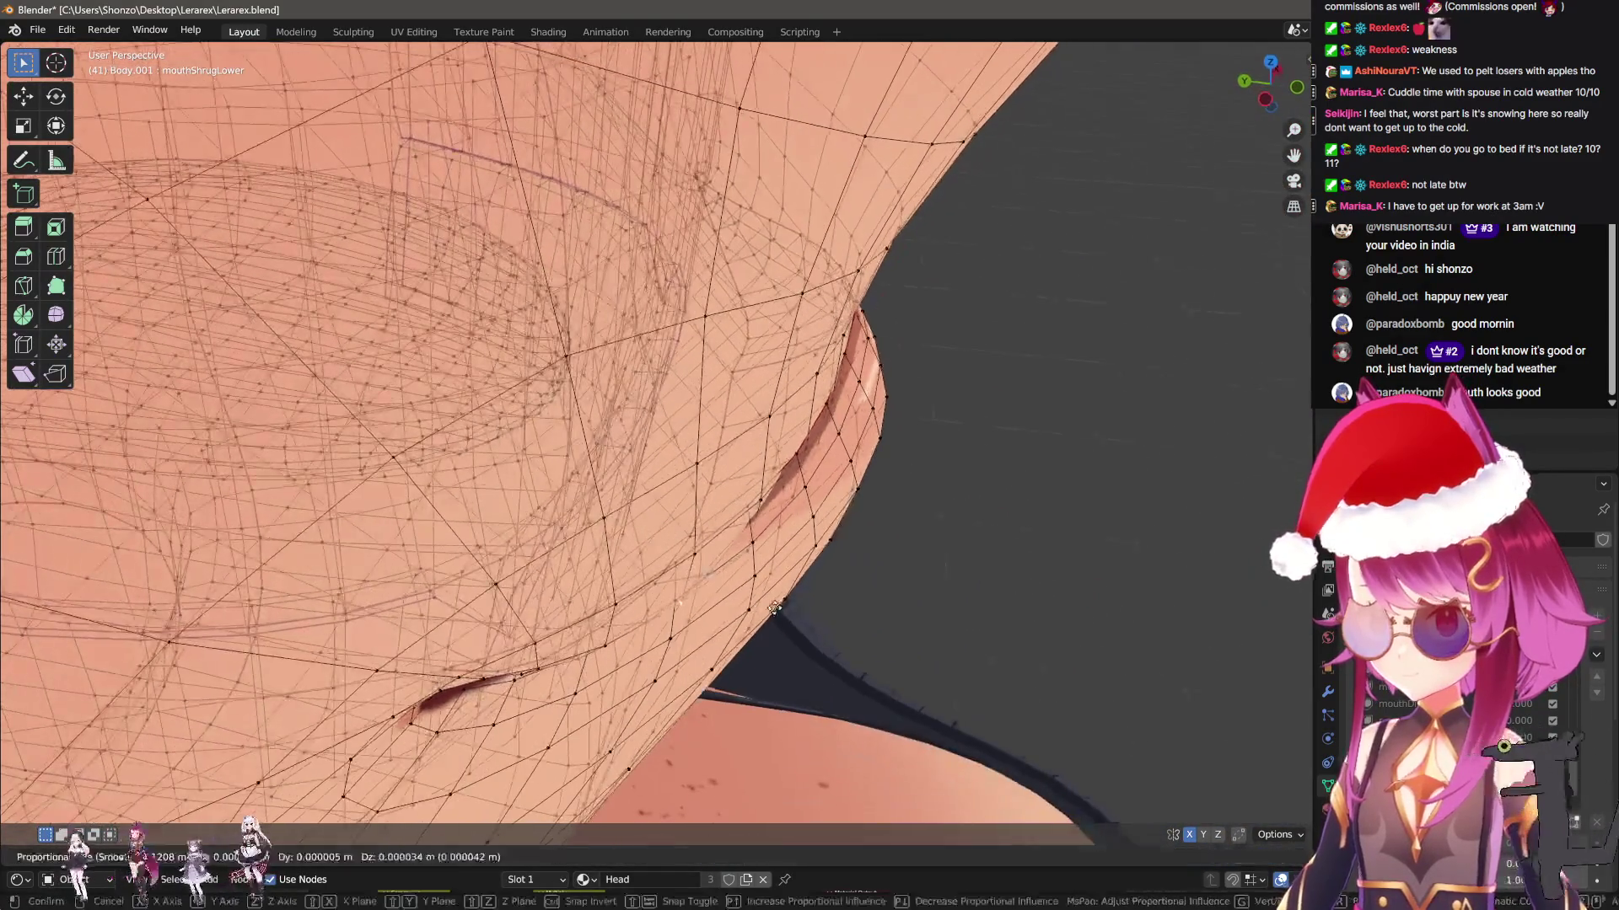
scroll(750, 591, "up", 5)
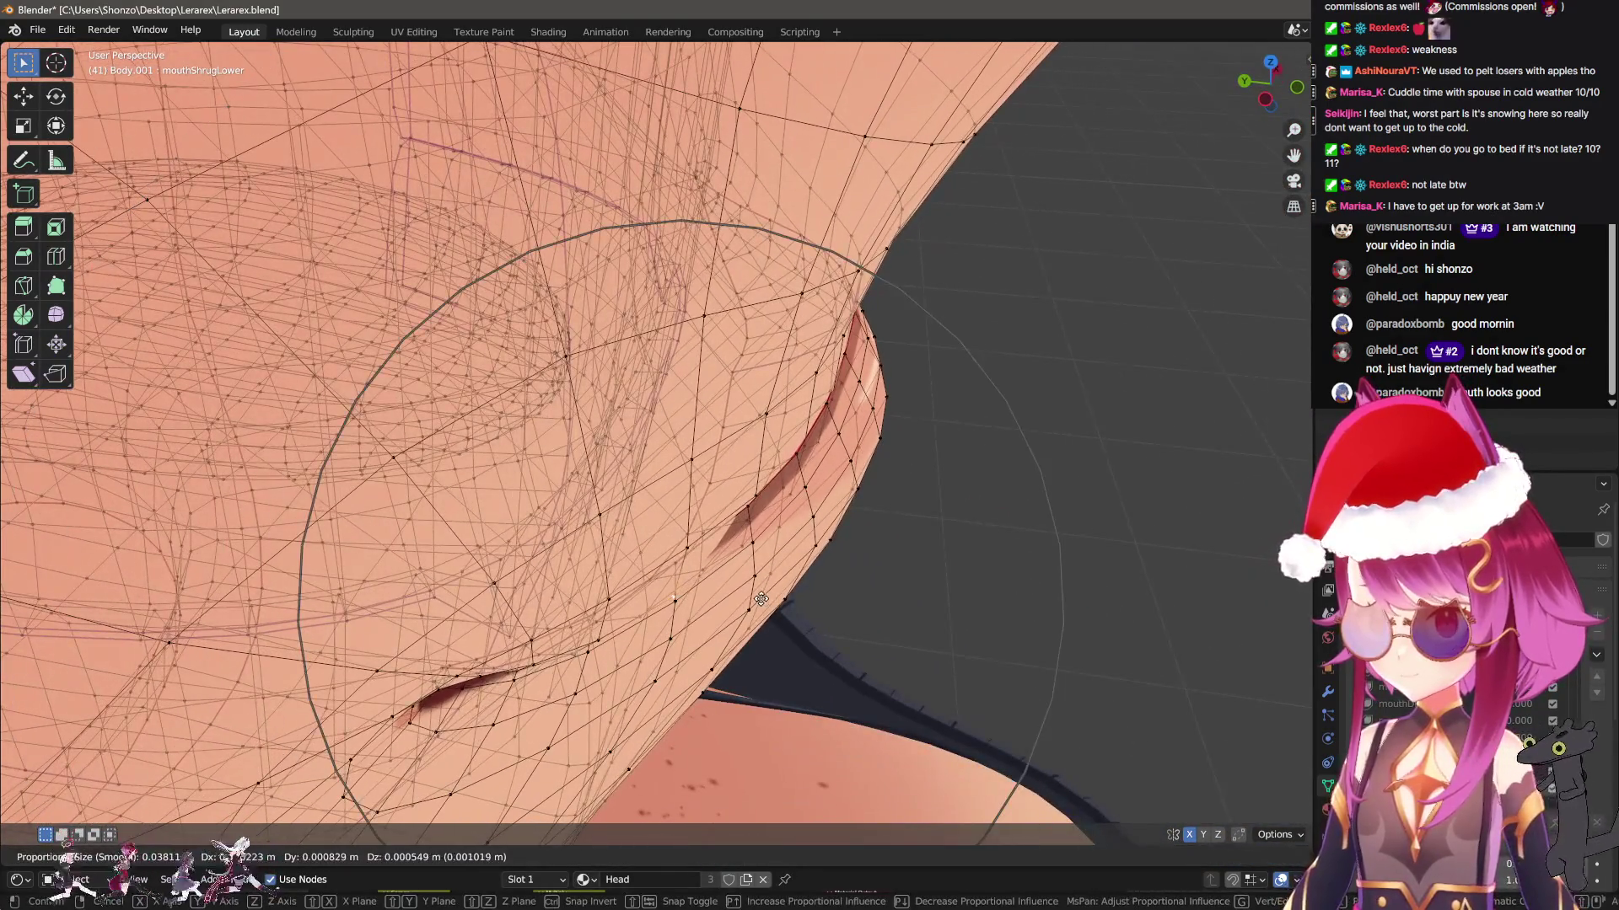
left_click(653, 546)
Keep raising the lip vertices, undoing and redoing one move
mouse_move(653, 546)
middle_mouse_down()
mouse_move(614, 571)
mouse_move(704, 642)
mouse_move(665, 552)
middle_mouse_up()
key("g")
left_click(746, 683)
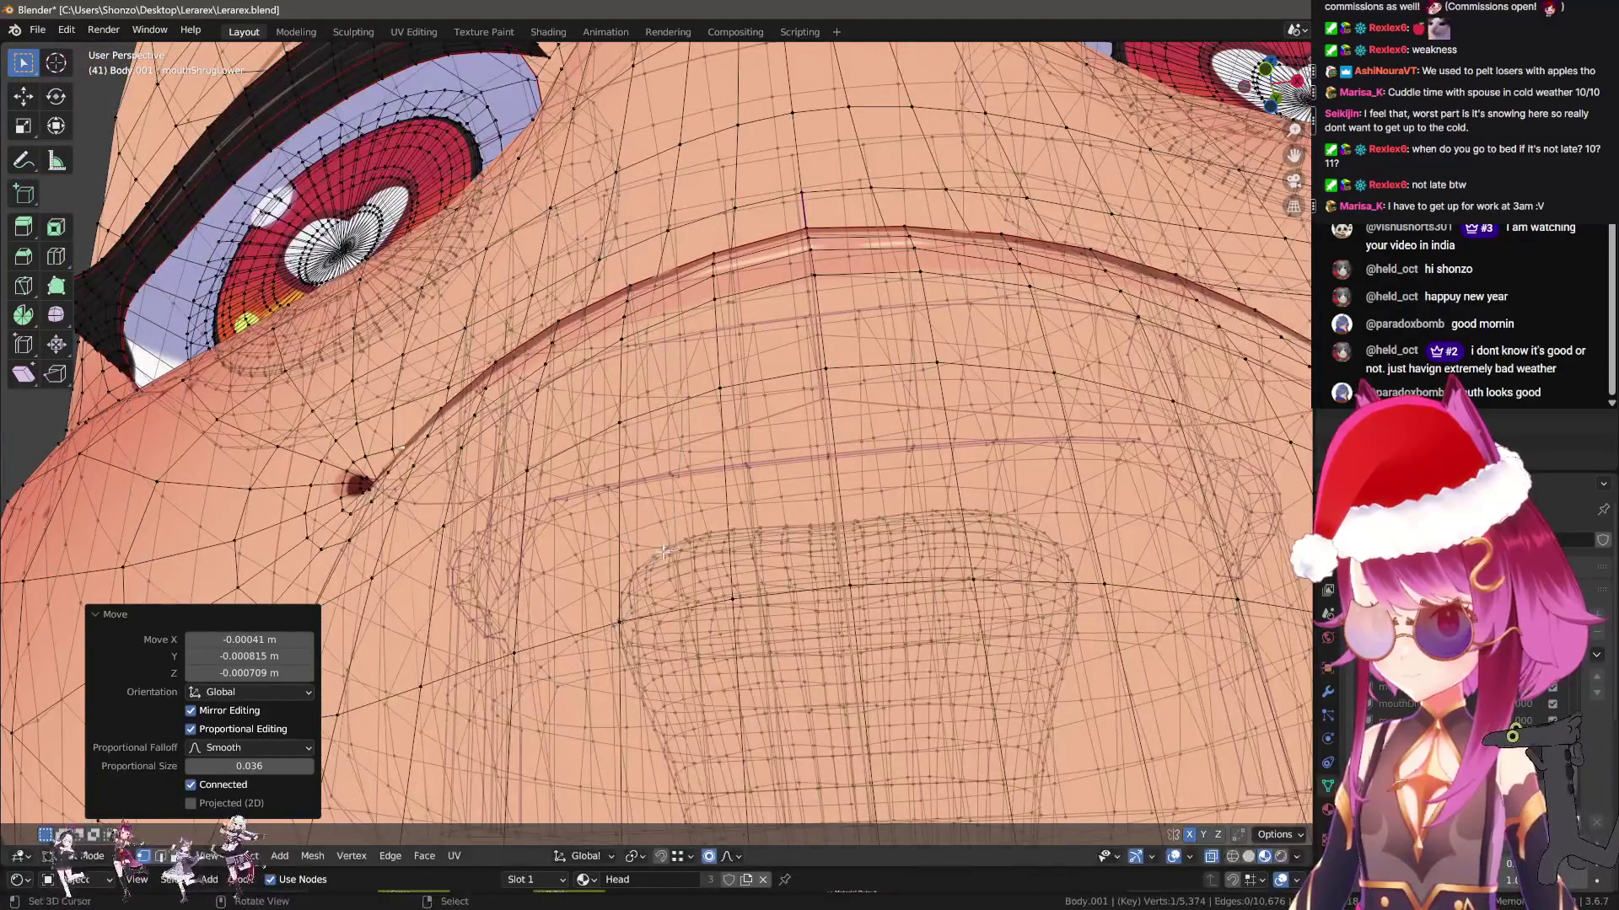
scroll(664, 552, "down", 2)
key("g")
left_click(884, 383)
scroll(884, 384, "up", 3)
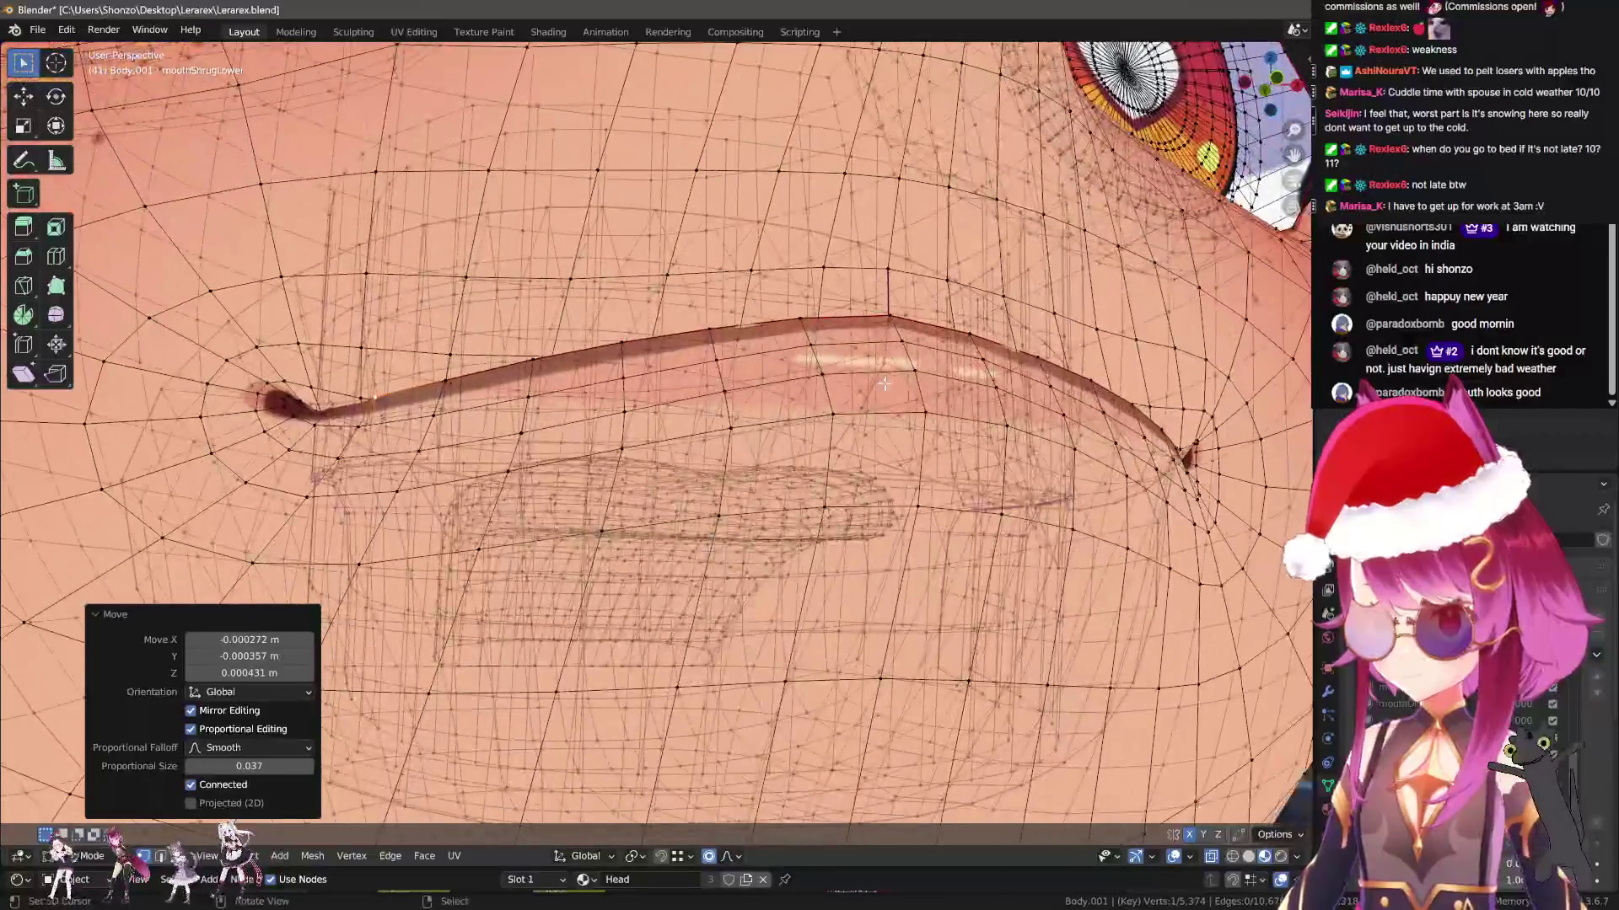
key("ctrl+z")
key("g")
left_click(896, 363)
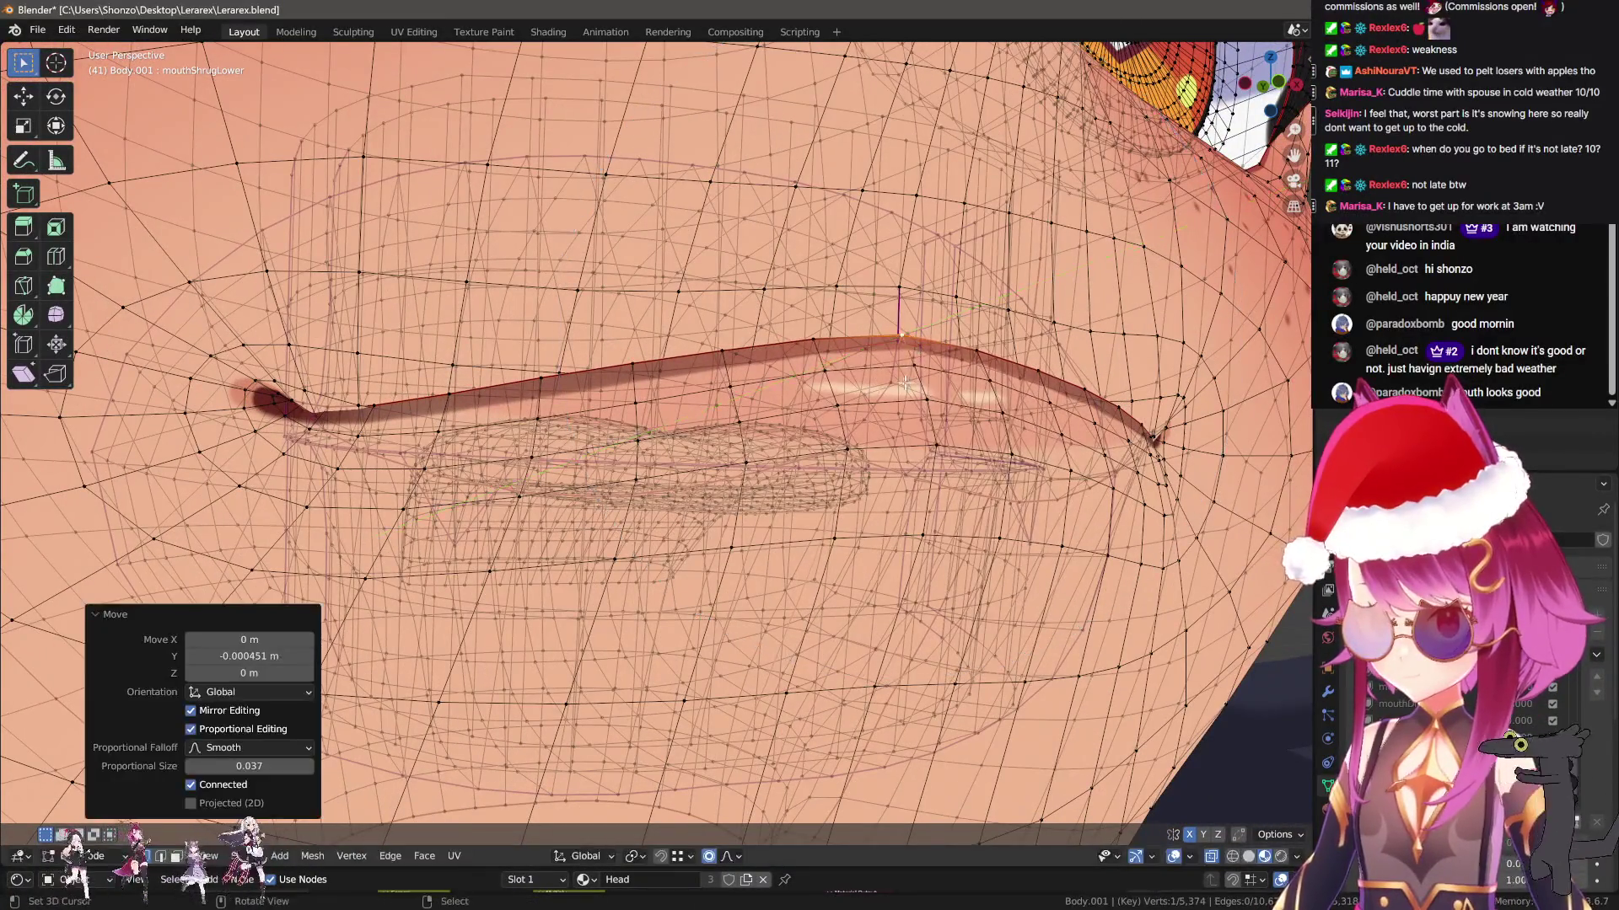
Raise the lip along Z and return to Object Mode to check the shrug
key("g")
key("z")
left_click(900, 366)
scroll(901, 367, "down", 2)
middle_click_drag(900, 366, 893, 527)
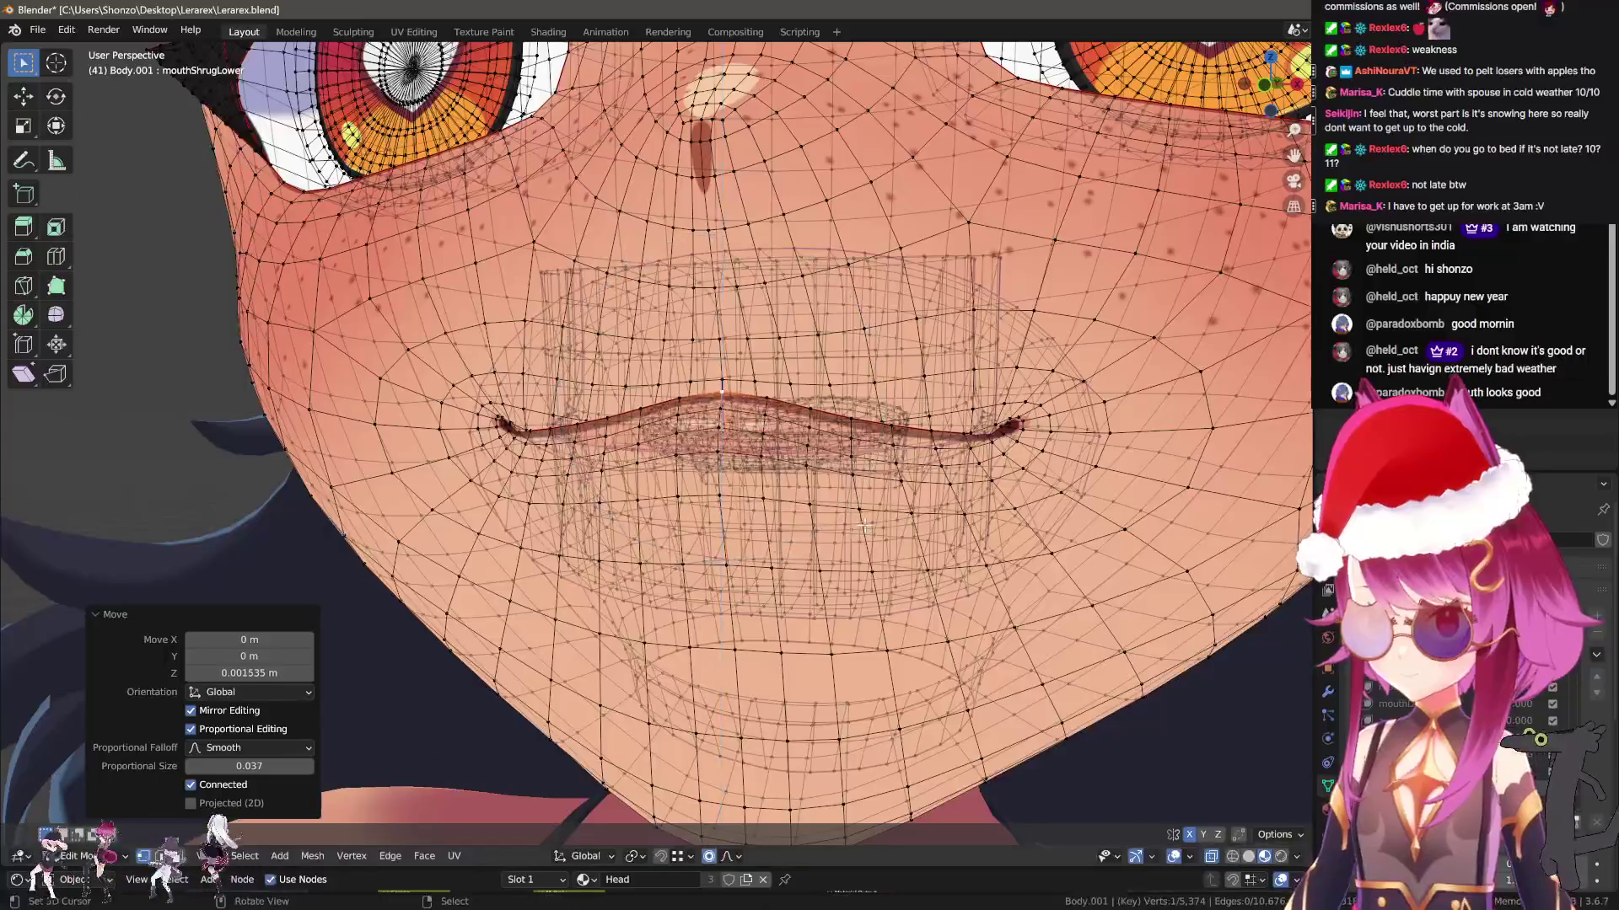
scroll(893, 527, "up", 1)
key("Tab")
scroll(959, 597, "down", 5)
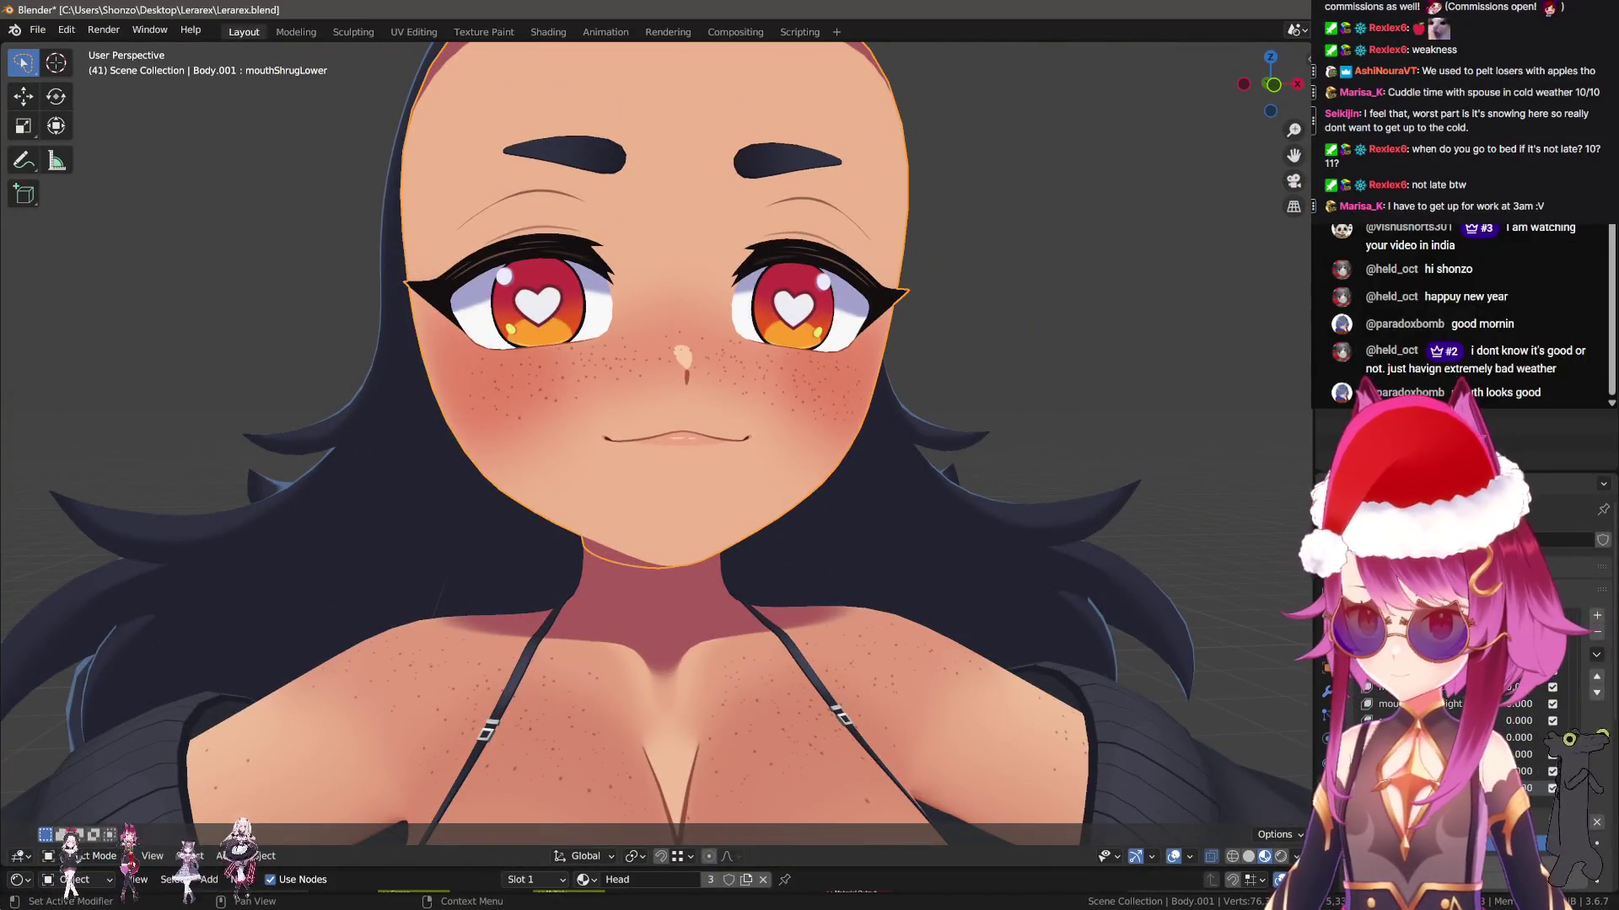
Re-enter Edit Mode and make one more free move of the lip vertices
mouse_move(952, 590)
middle_mouse_down()
mouse_move(903, 582)
mouse_move(979, 585)
middle_mouse_up()
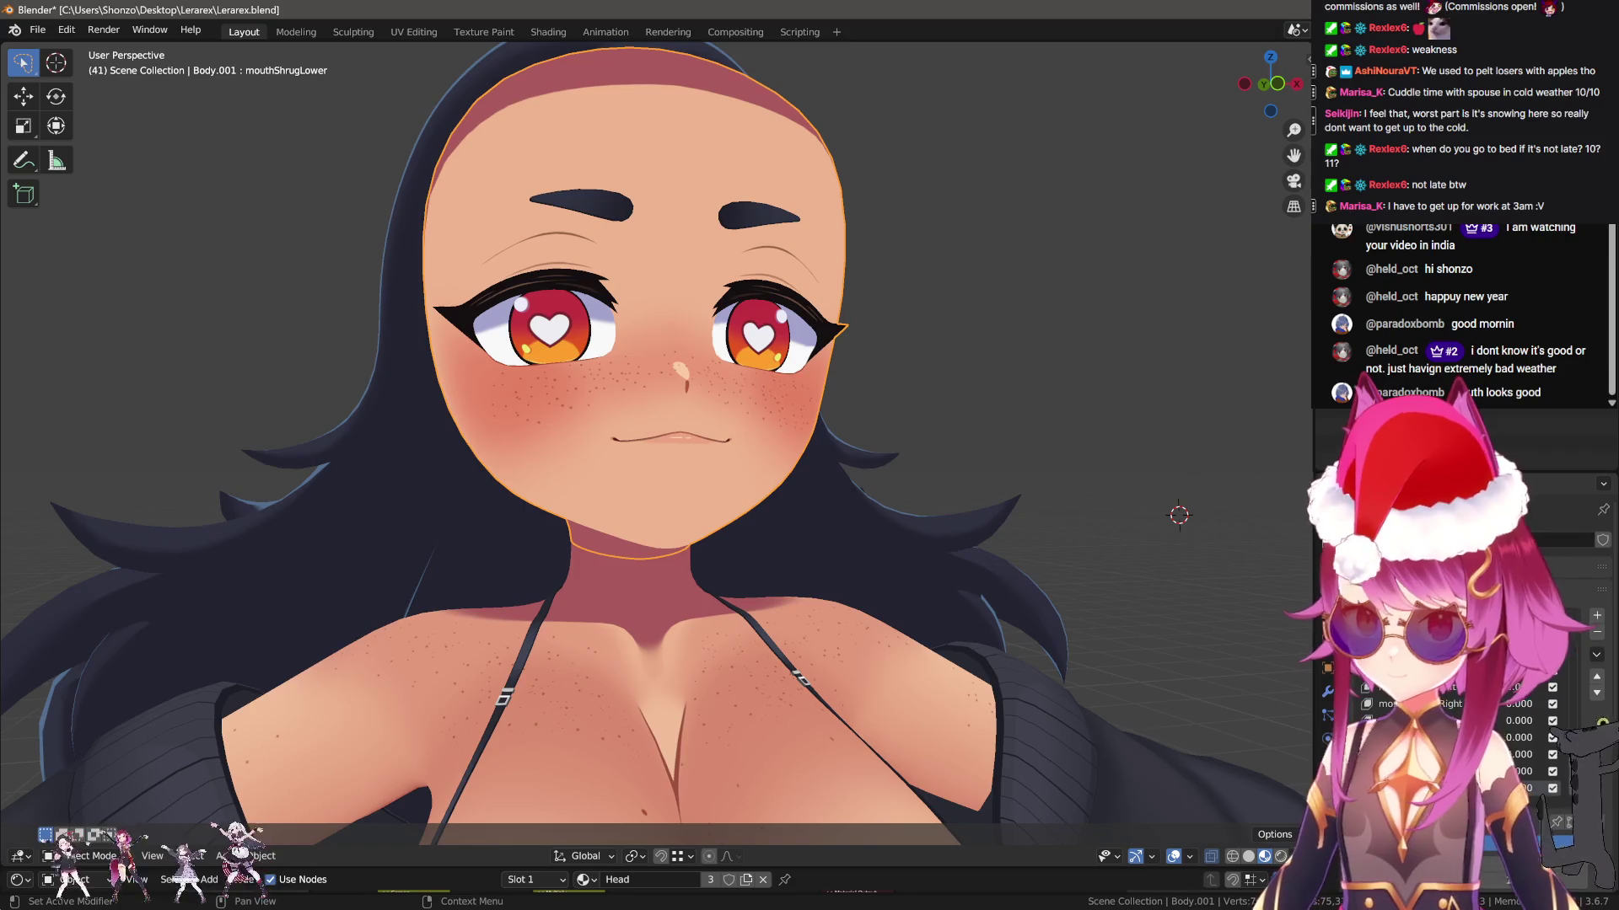
scroll(691, 432, "up", 6)
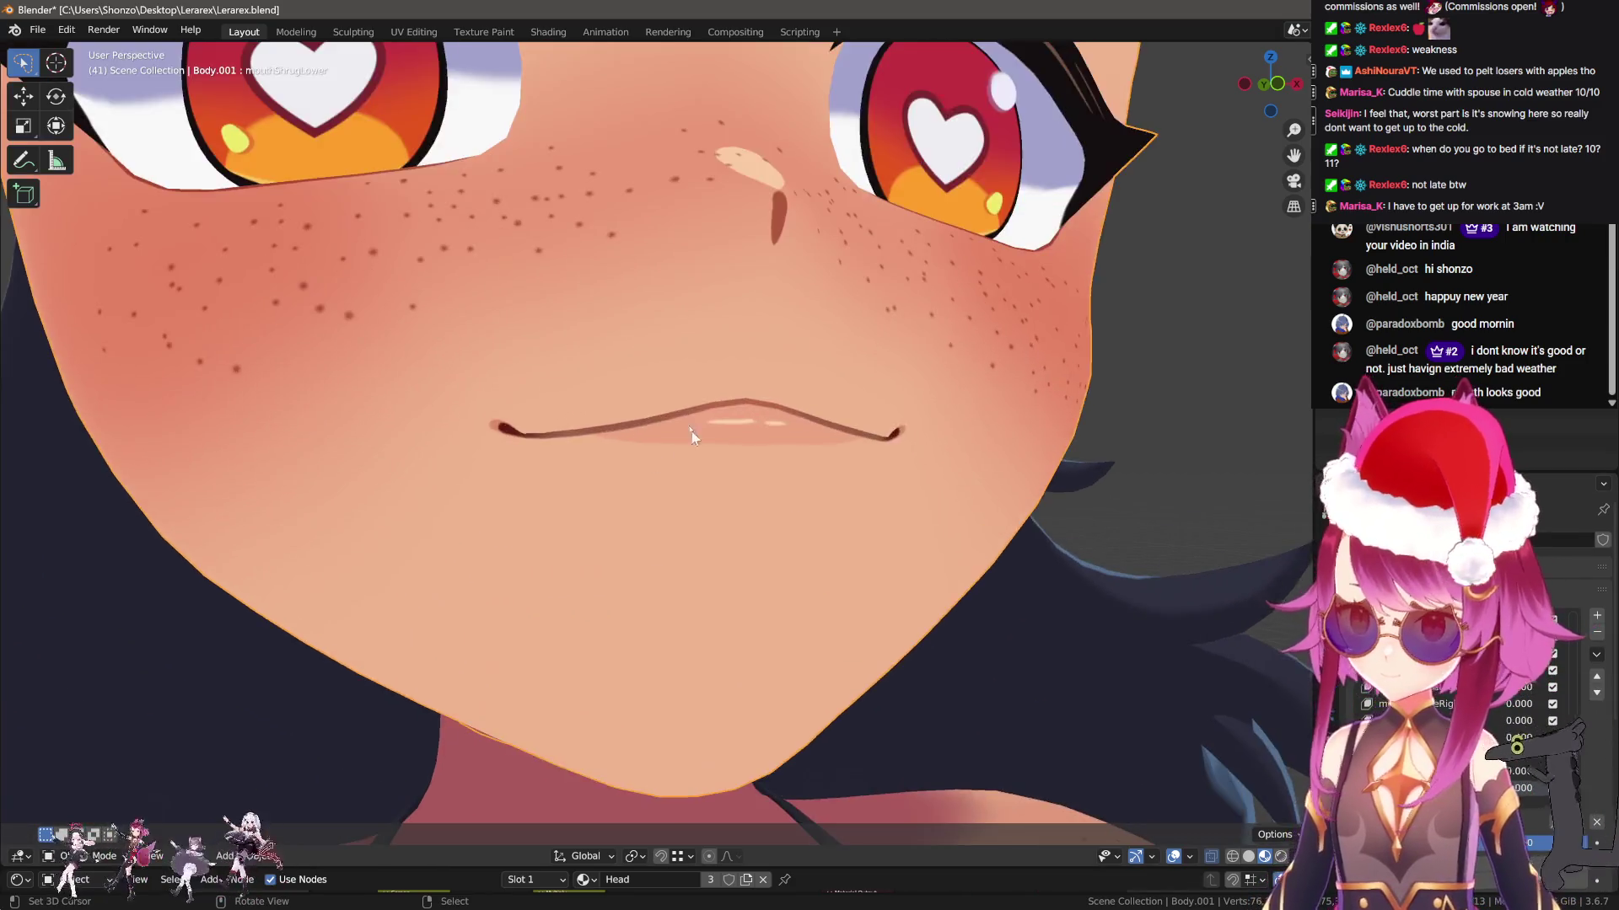
key("Tab")
key("g")
left_click(866, 405)
mouse_move(866, 404)
middle_mouse_down()
mouse_move(874, 346)
mouse_move(933, 437)
mouse_move(895, 628)
mouse_move(1021, 616)
middle_mouse_up()
Adjust the lip along Z and Y, return to Object Mode, and add mouthShrugUpper
key("g")
key("z")
scroll(873, 346, "down", 2)
left_click(873, 345)
key("g")
key("y")
left_click(943, 481)
key("Tab")
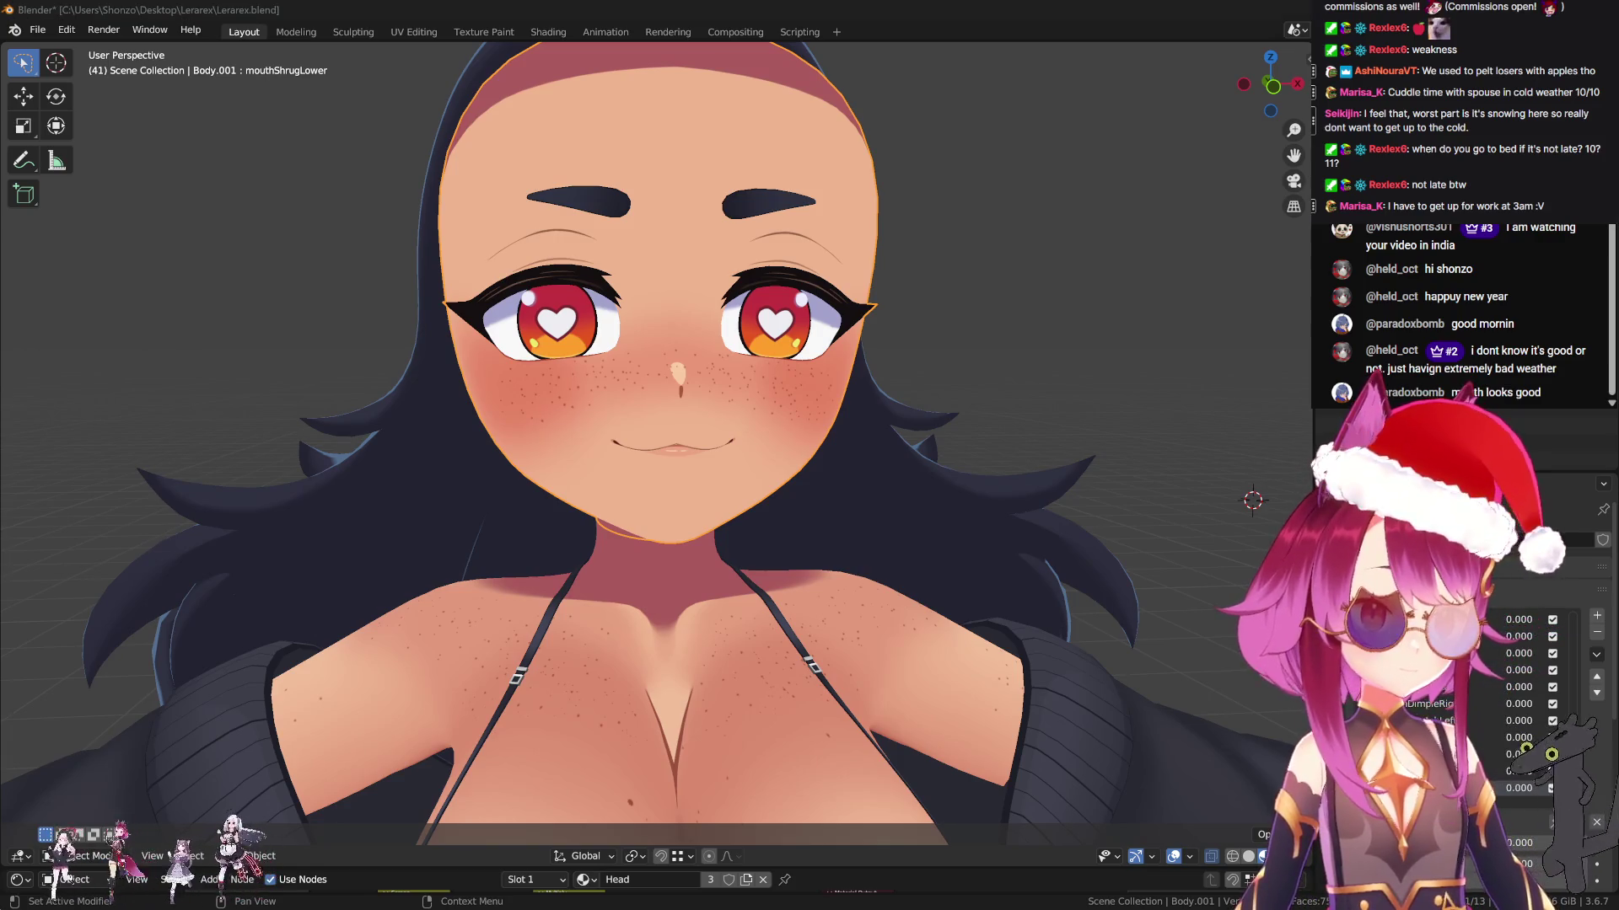
left_click(1597, 615)
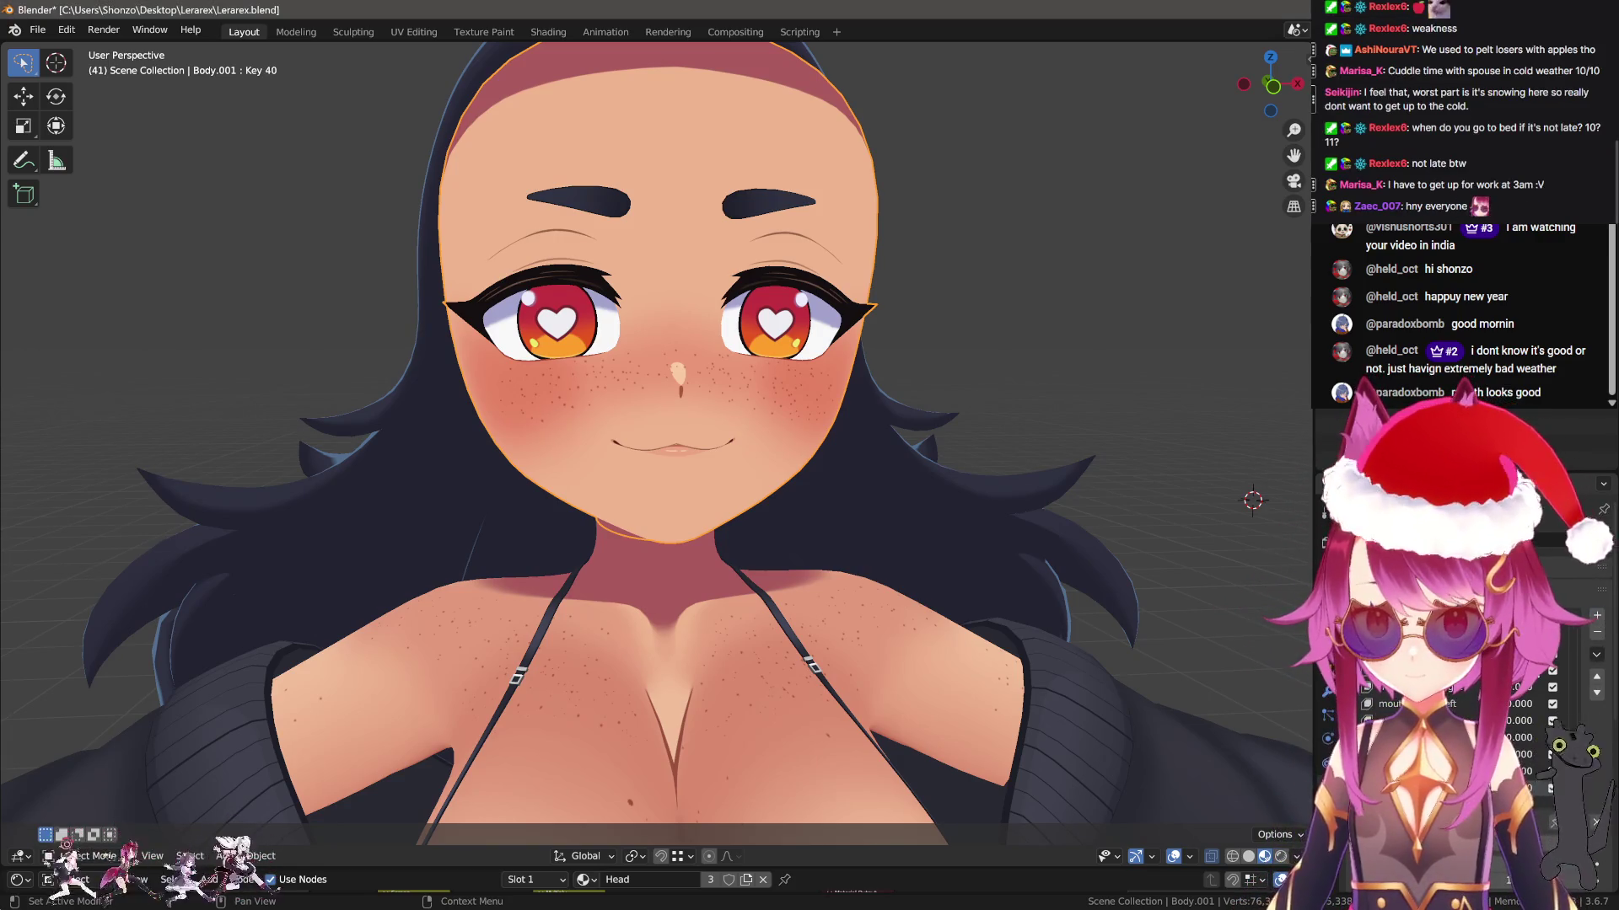
scroll(887, 508, "up", 3)
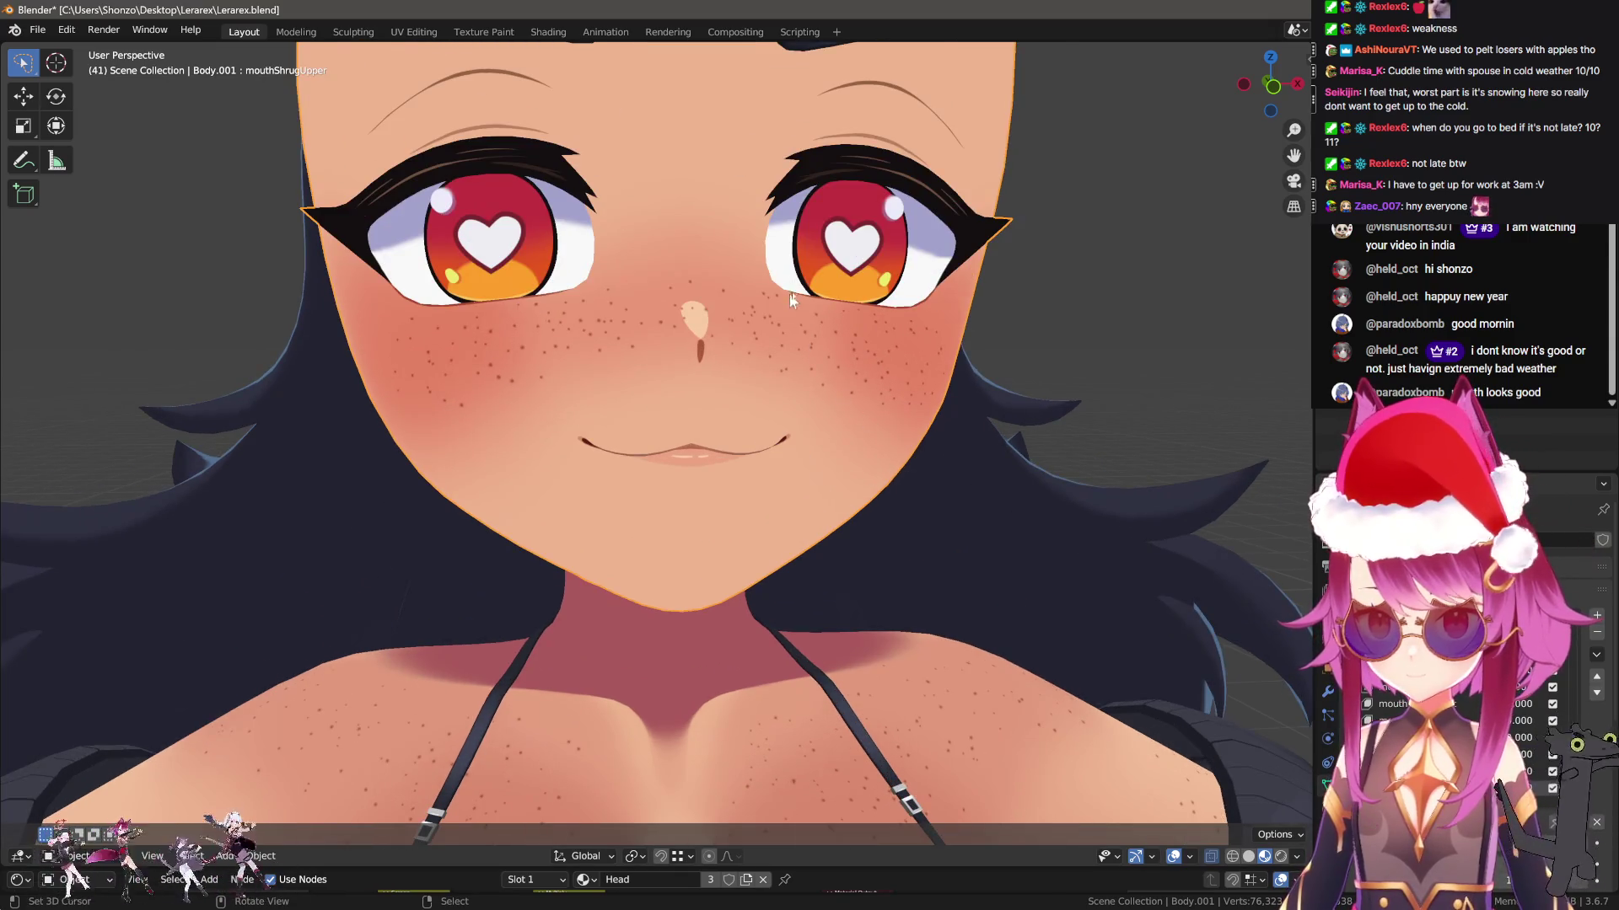
Select the upper lip loop and try a move from the side view, then undo it
key("Tab")
middle_click_drag(790, 299, 718, 448)
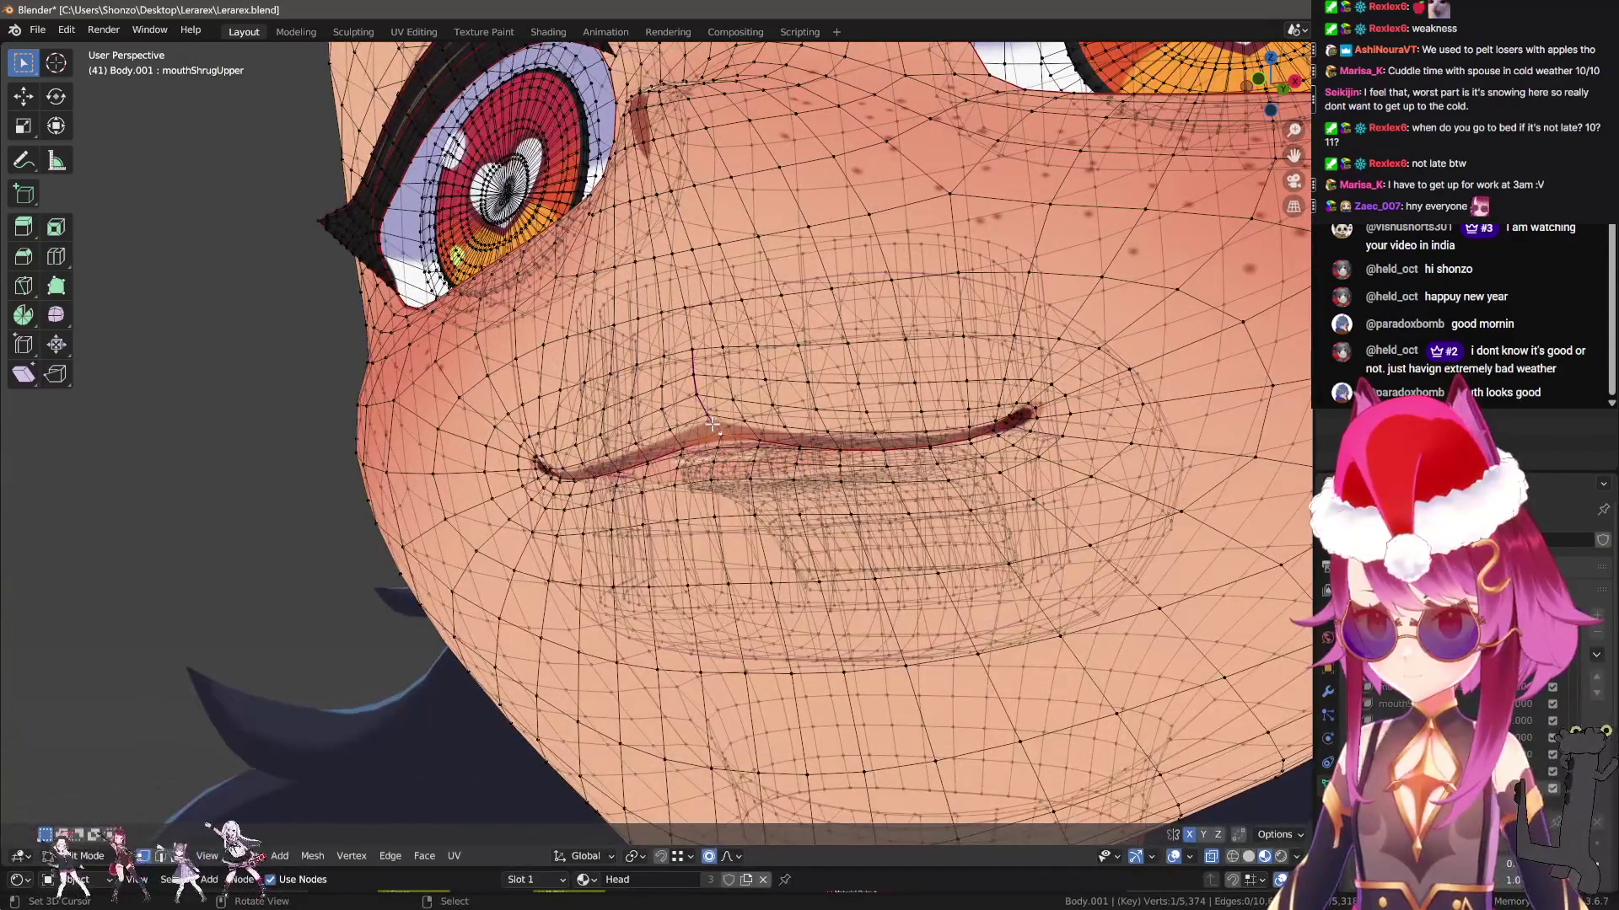
left_click(704, 414, "ctrl")
key("KP_3")
key("g")
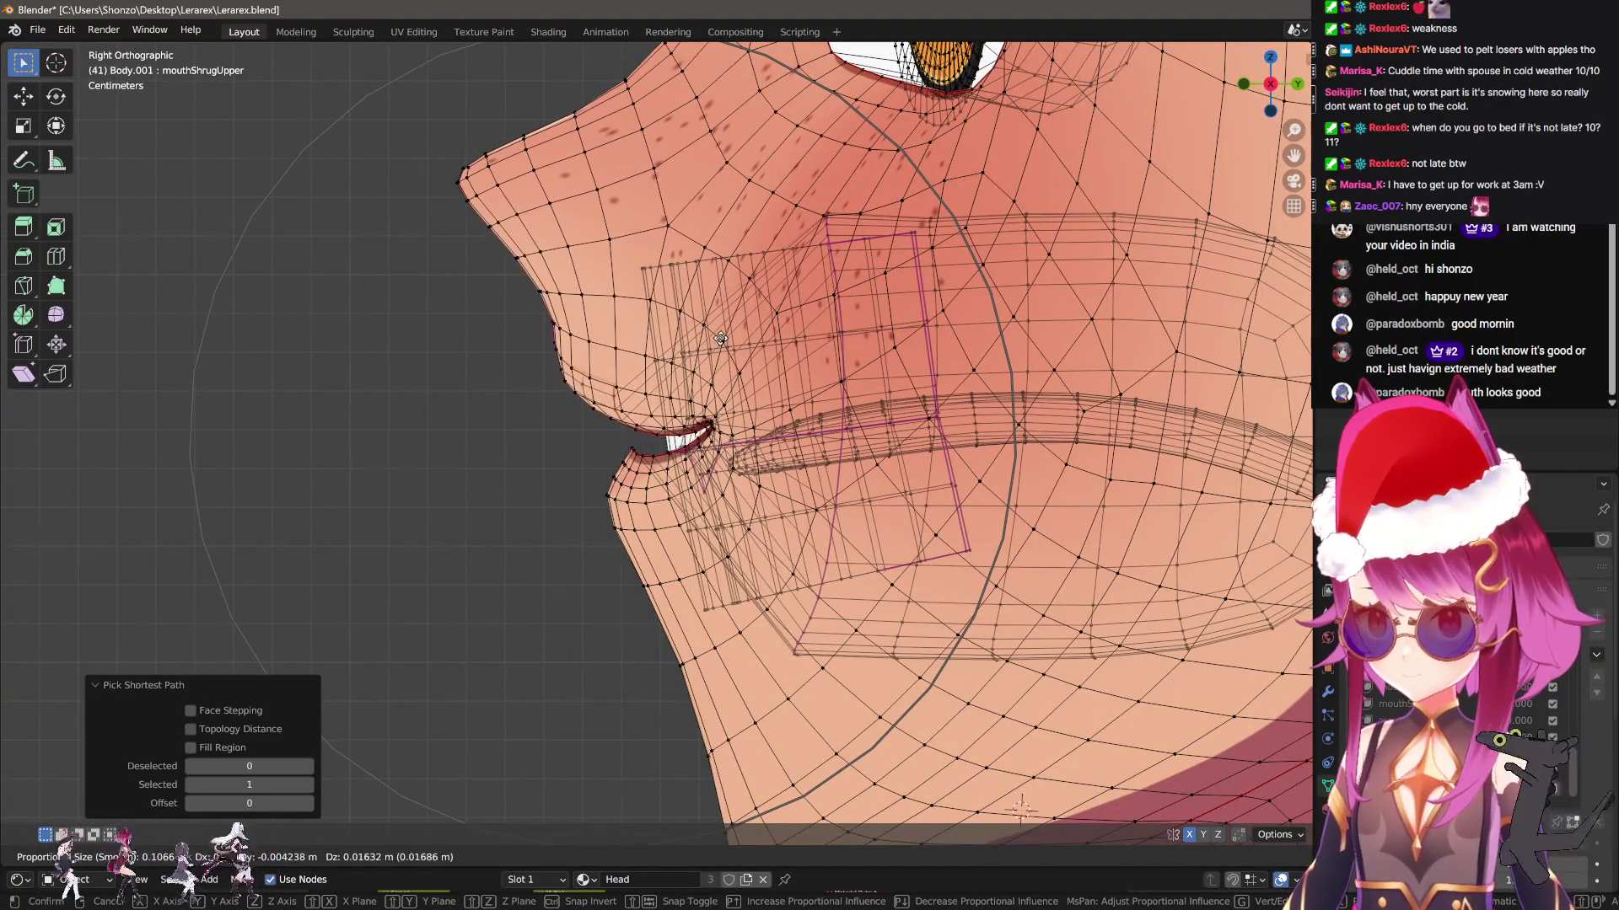
left_click(632, 437)
key("KP_1")
key("ctrl+z")
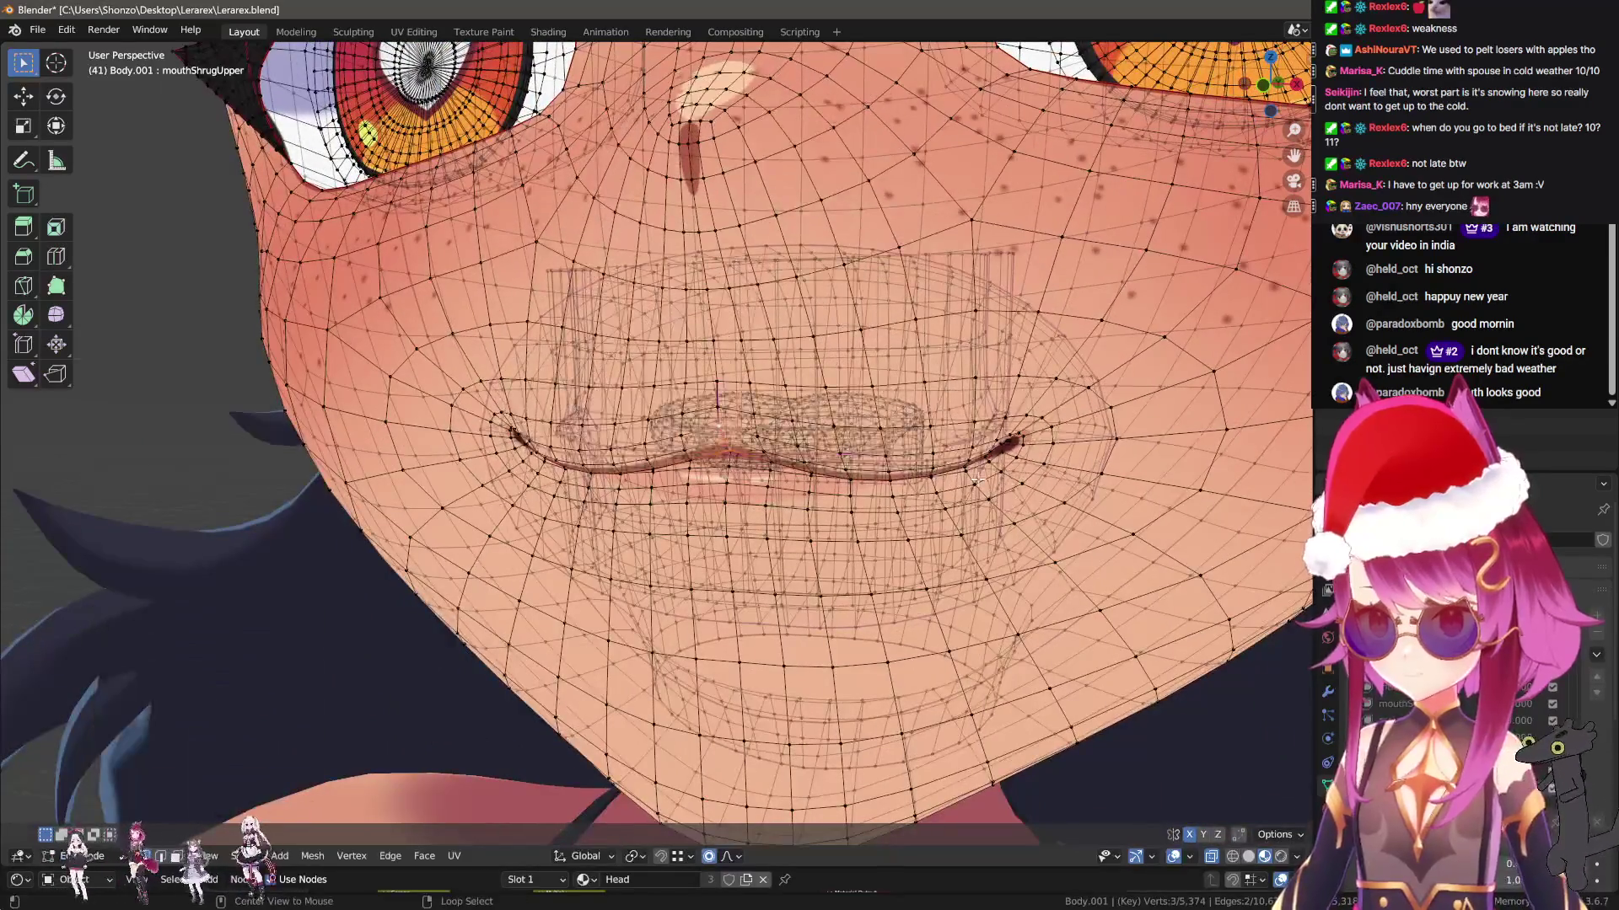
Move the upper lip again from the side view and return to Object Mode in front view
key("KP_3")
key("g")
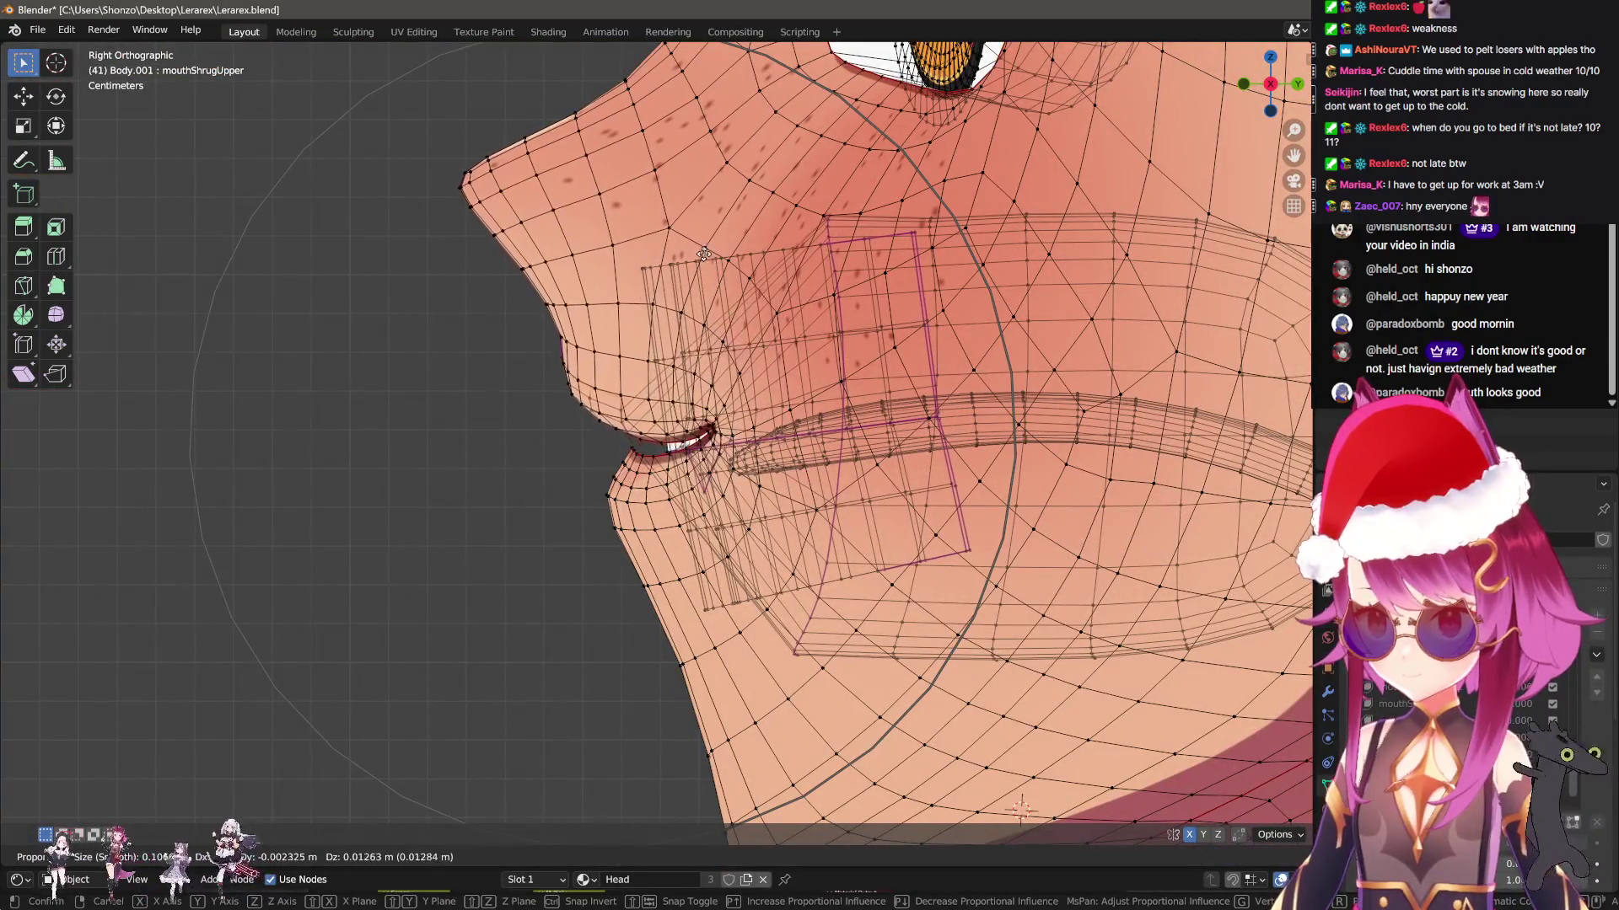
left_click(692, 213)
key("KP_1")
key("Tab")
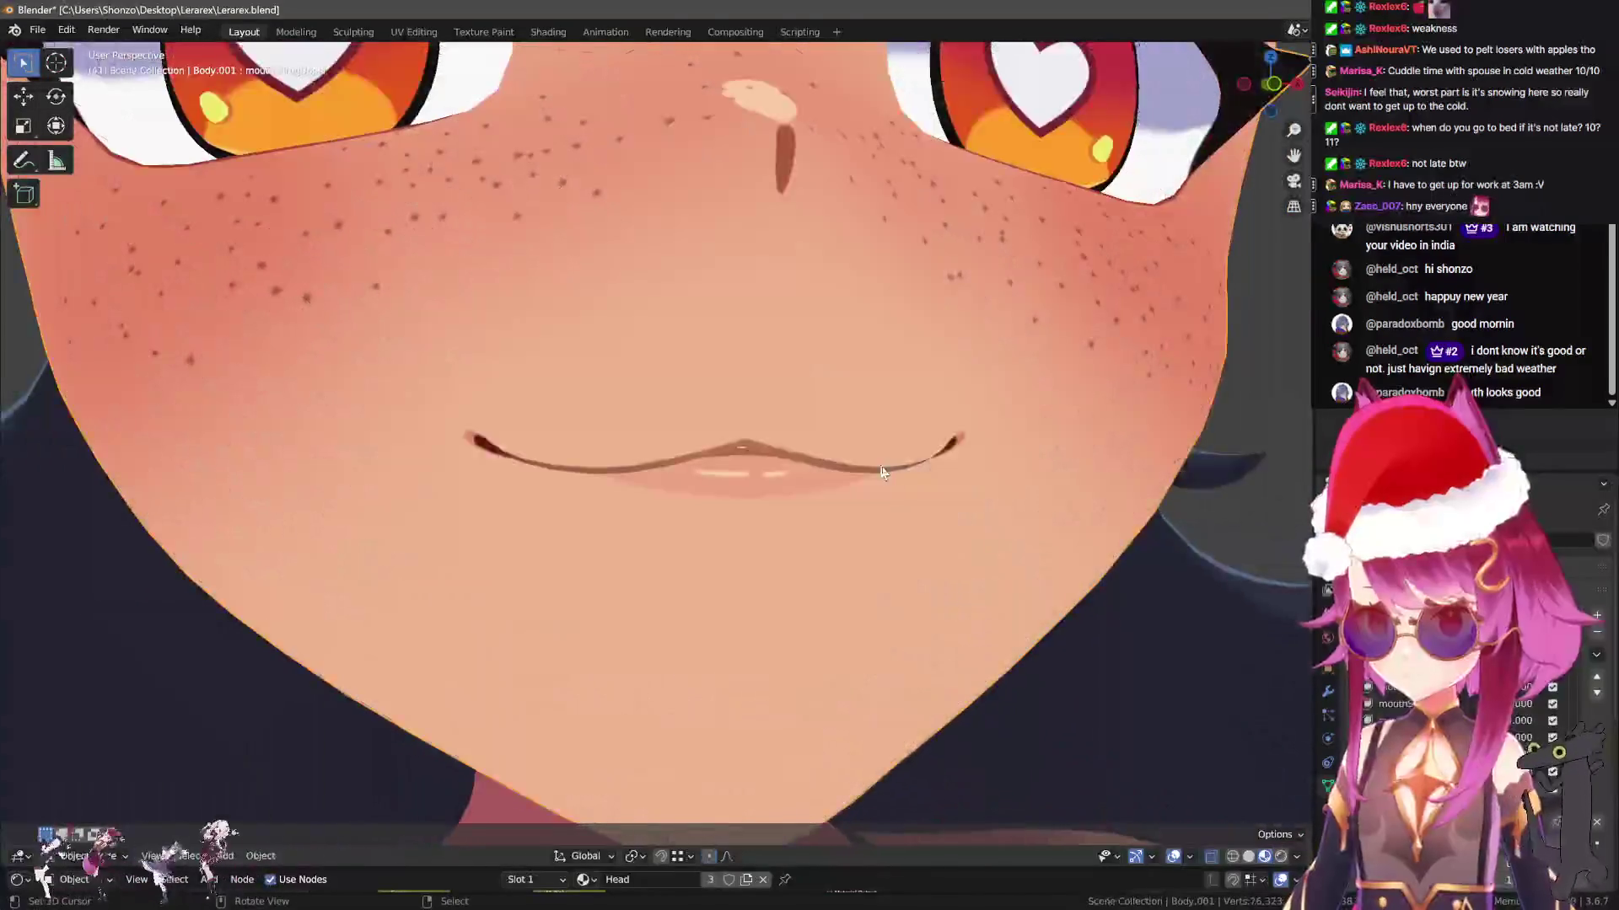
scroll(967, 596, "down", 3)
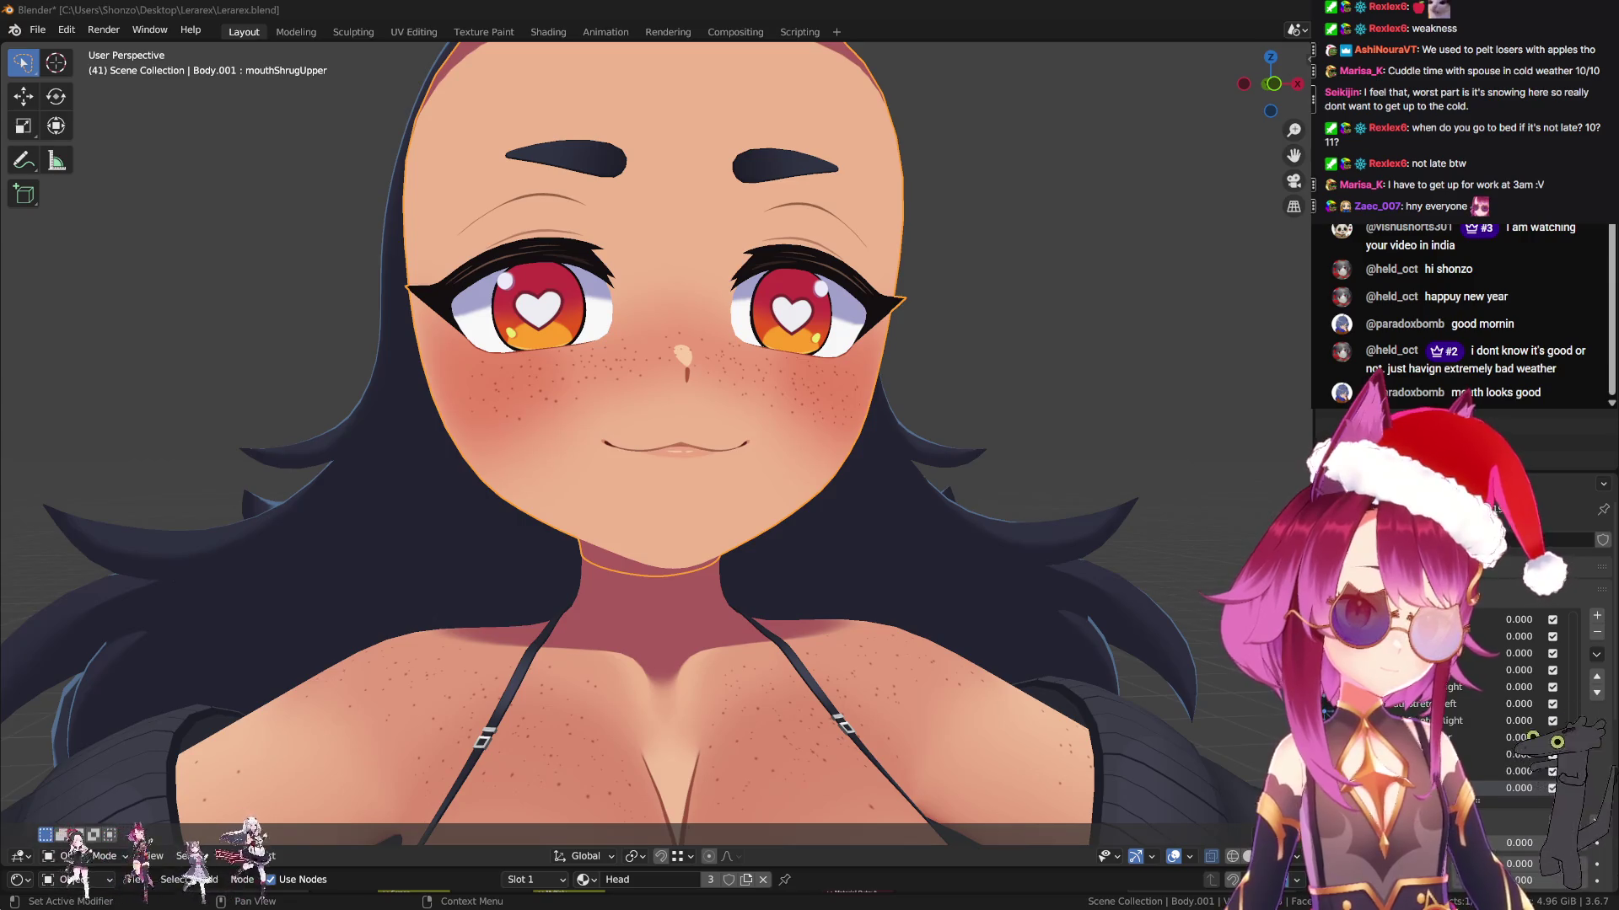
Add the mouthPressLeft shape key and move the left lip corner vertices with proportional editing
left_click(1597, 615)
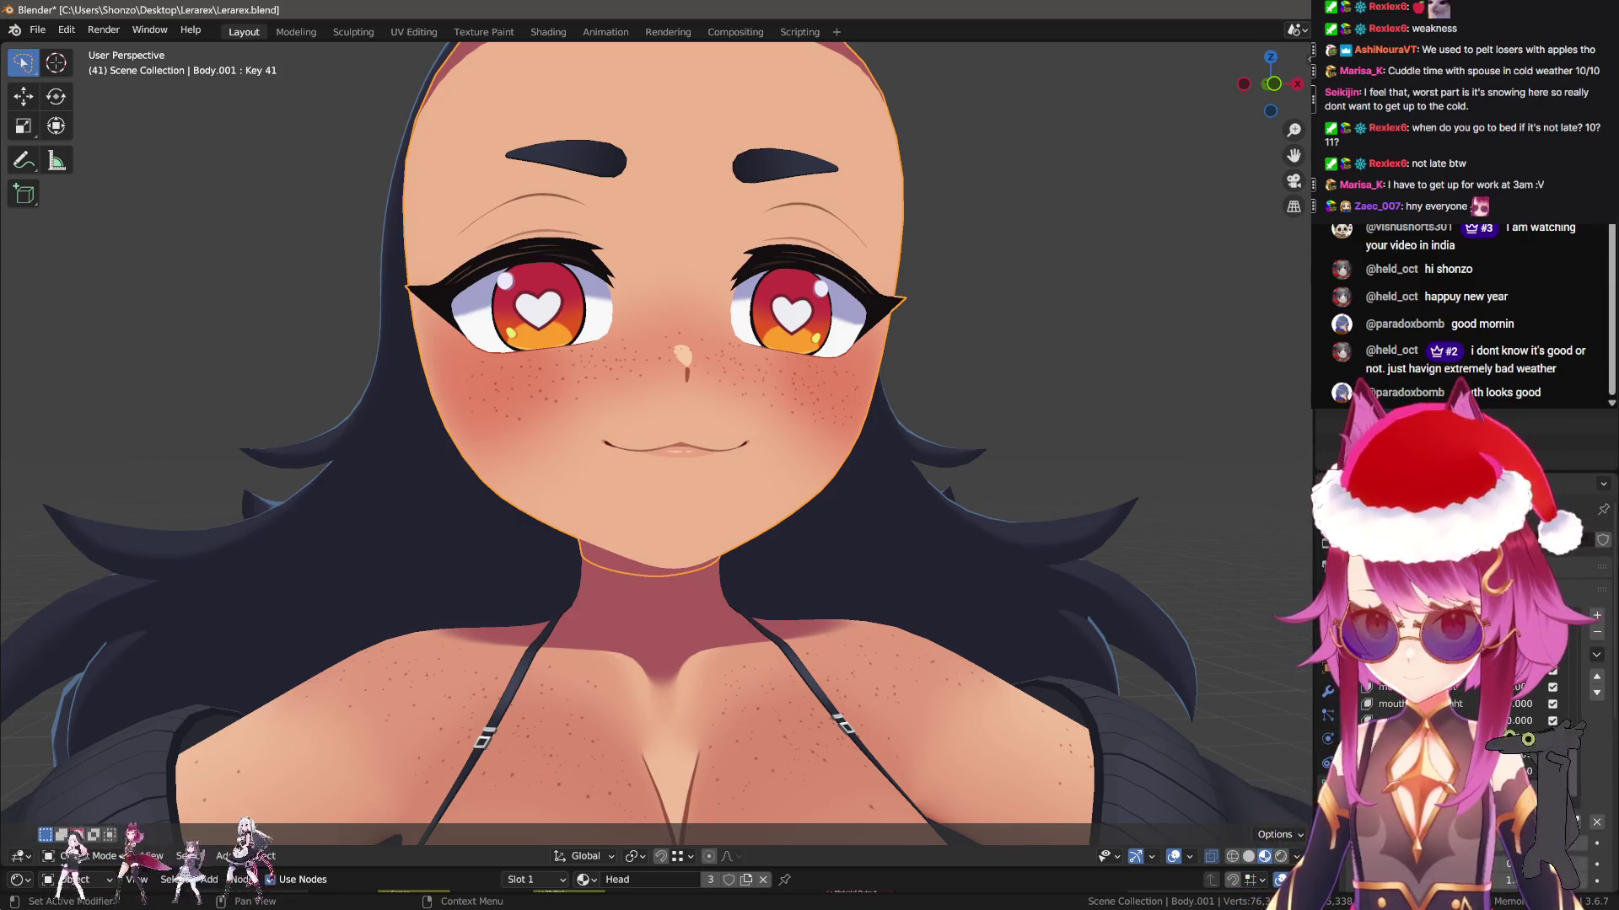
key("Tab")
key("KP_Decimal")
mouse_move(845, 536)
middle_mouse_down()
mouse_move(701, 485)
mouse_move(707, 516)
mouse_move(814, 434)
middle_mouse_up()
key("g")
left_click(713, 507)
left_click(813, 434)
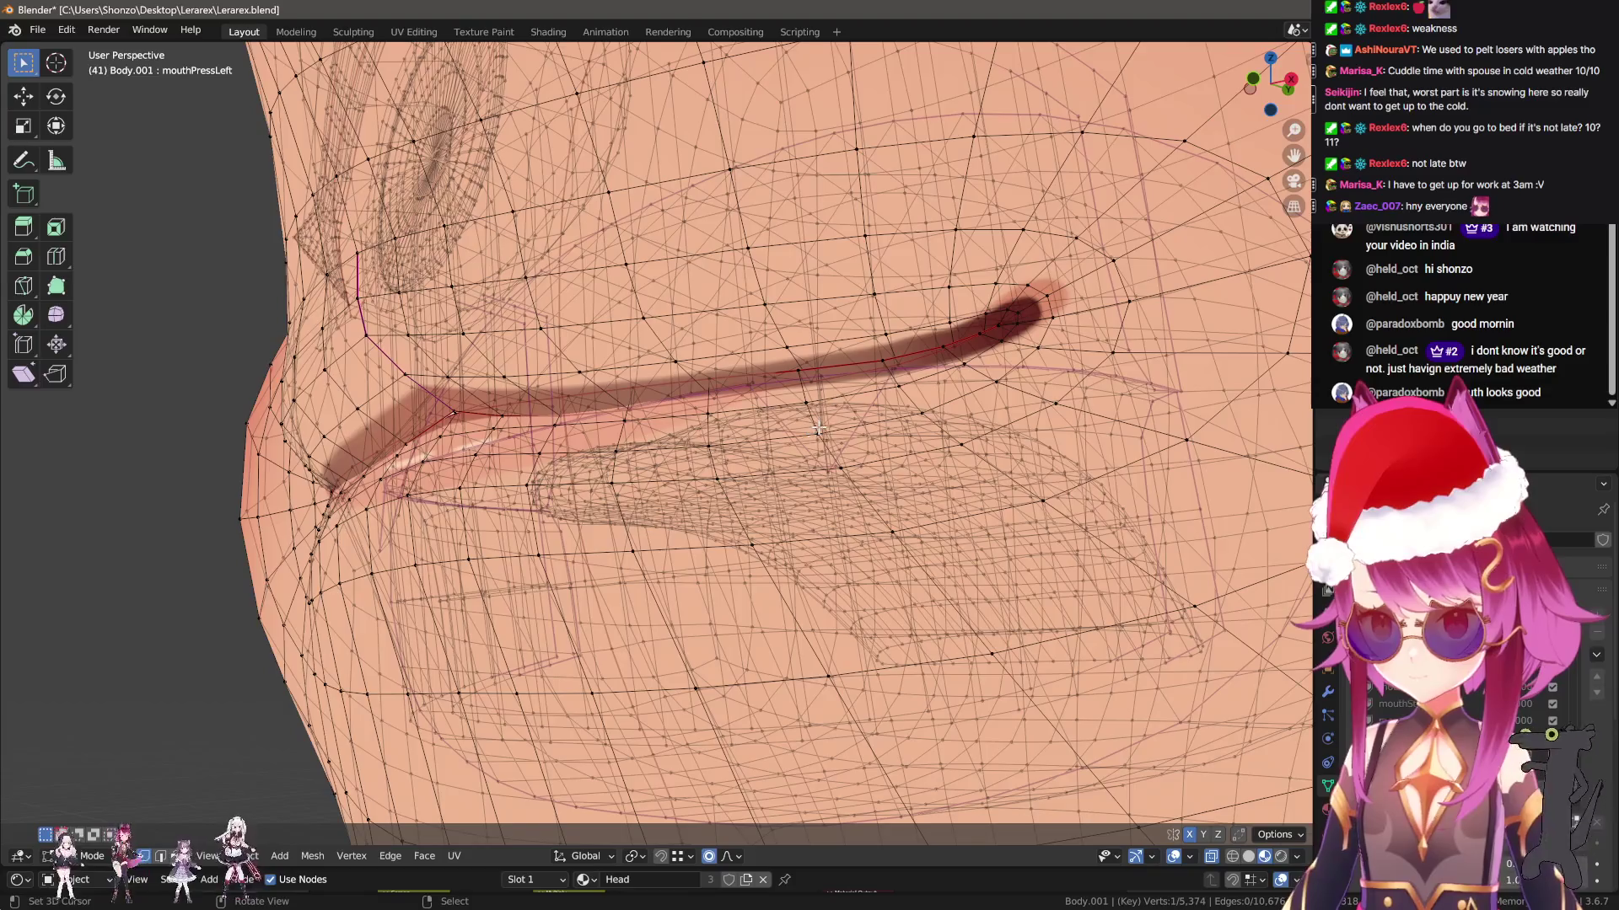
key("Tab")
Move the left lip corner a second time so the lips press together, then return to Object Mode
key("ctrl+Tab")
left_click(765, 459)
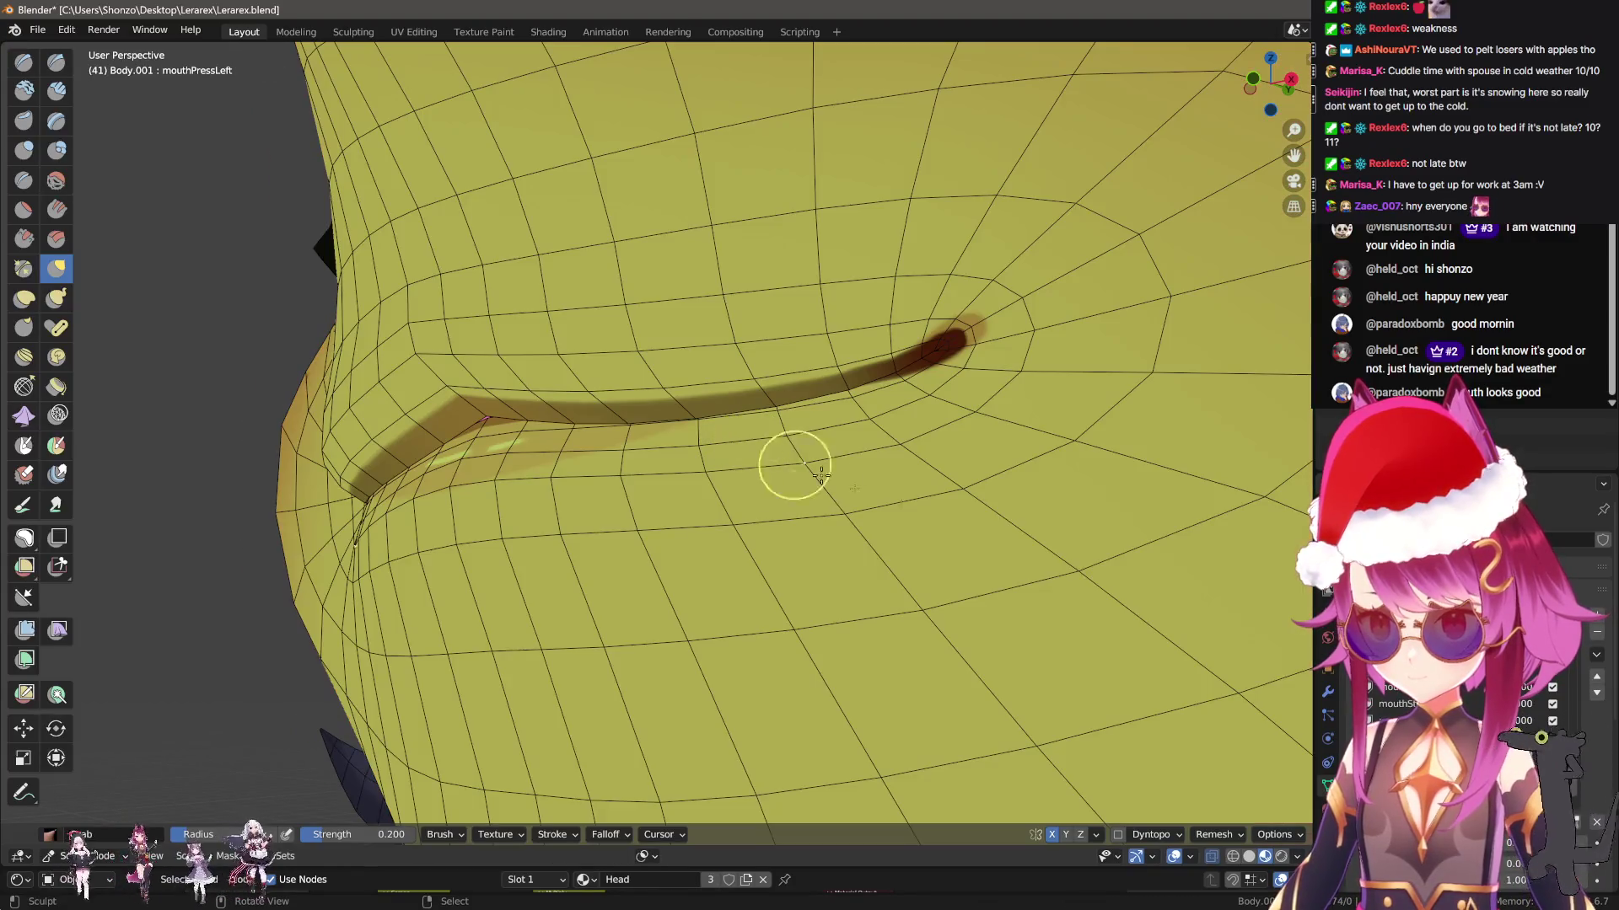
middle_click_drag(843, 506, 885, 529)
key("Tab")
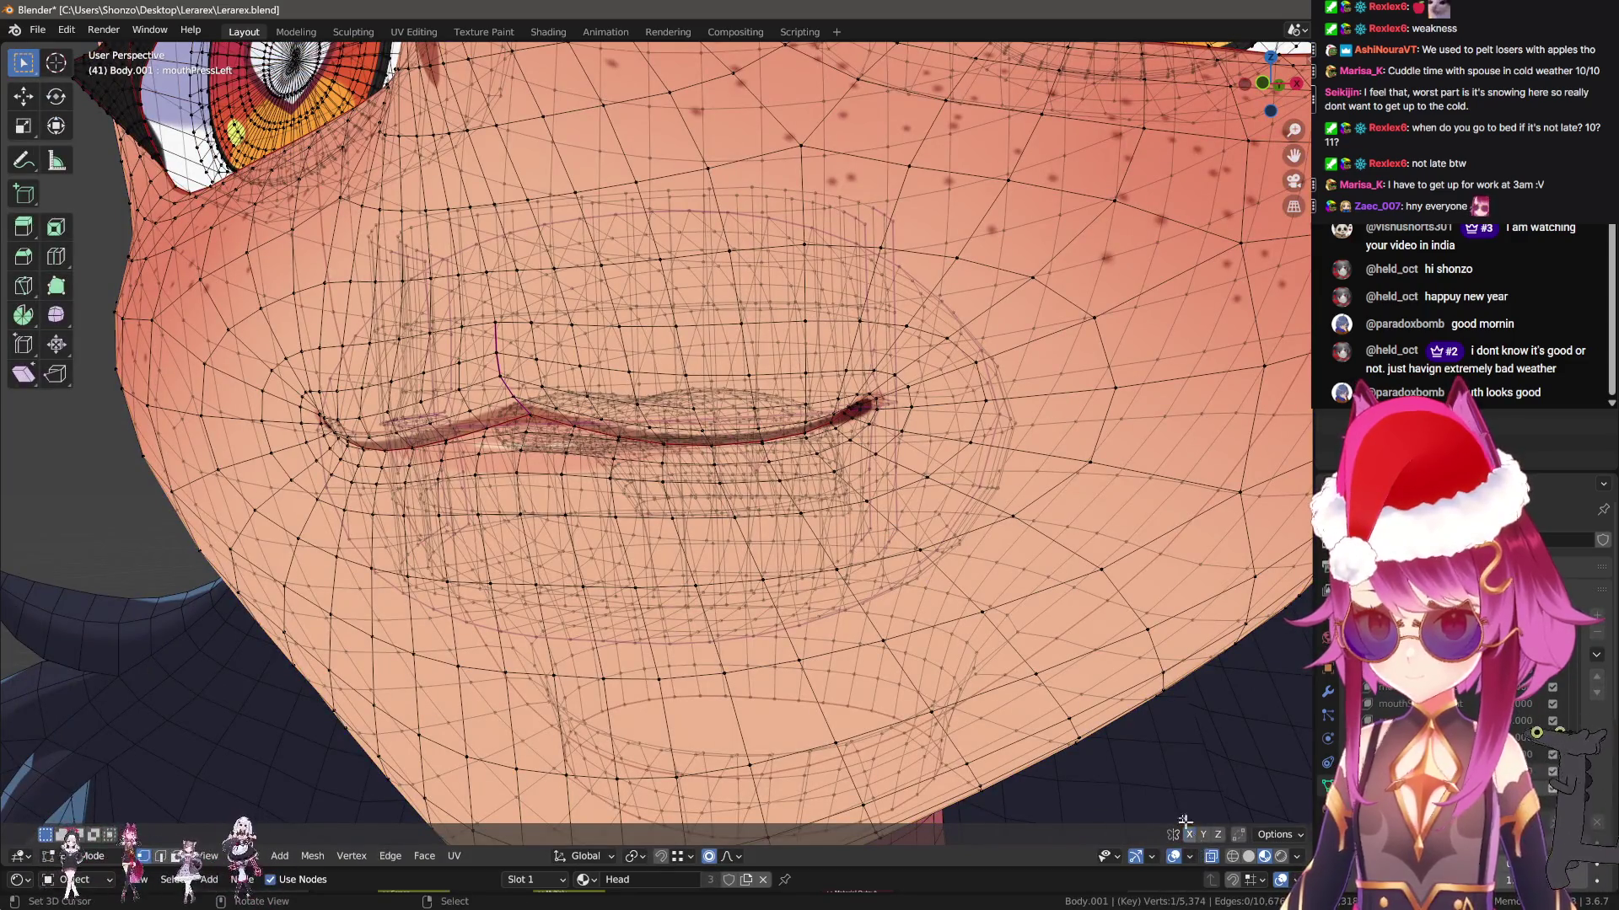
middle_click_drag(1184, 822, 712, 588)
key("g")
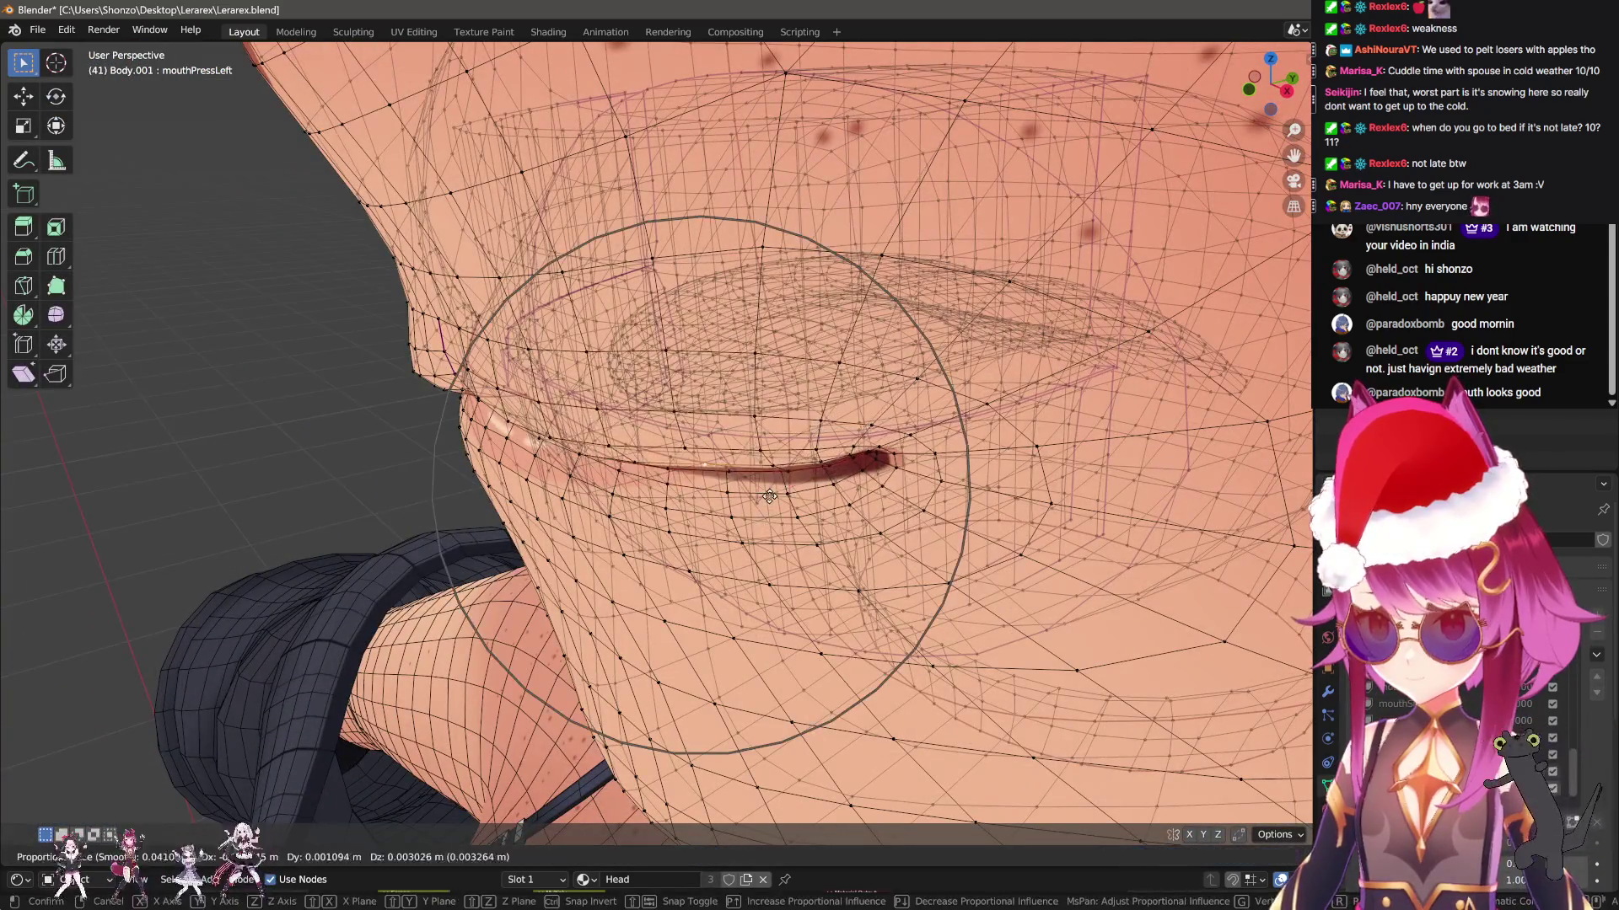
left_click(822, 468)
middle_click_drag(822, 468, 758, 459)
key("Tab")
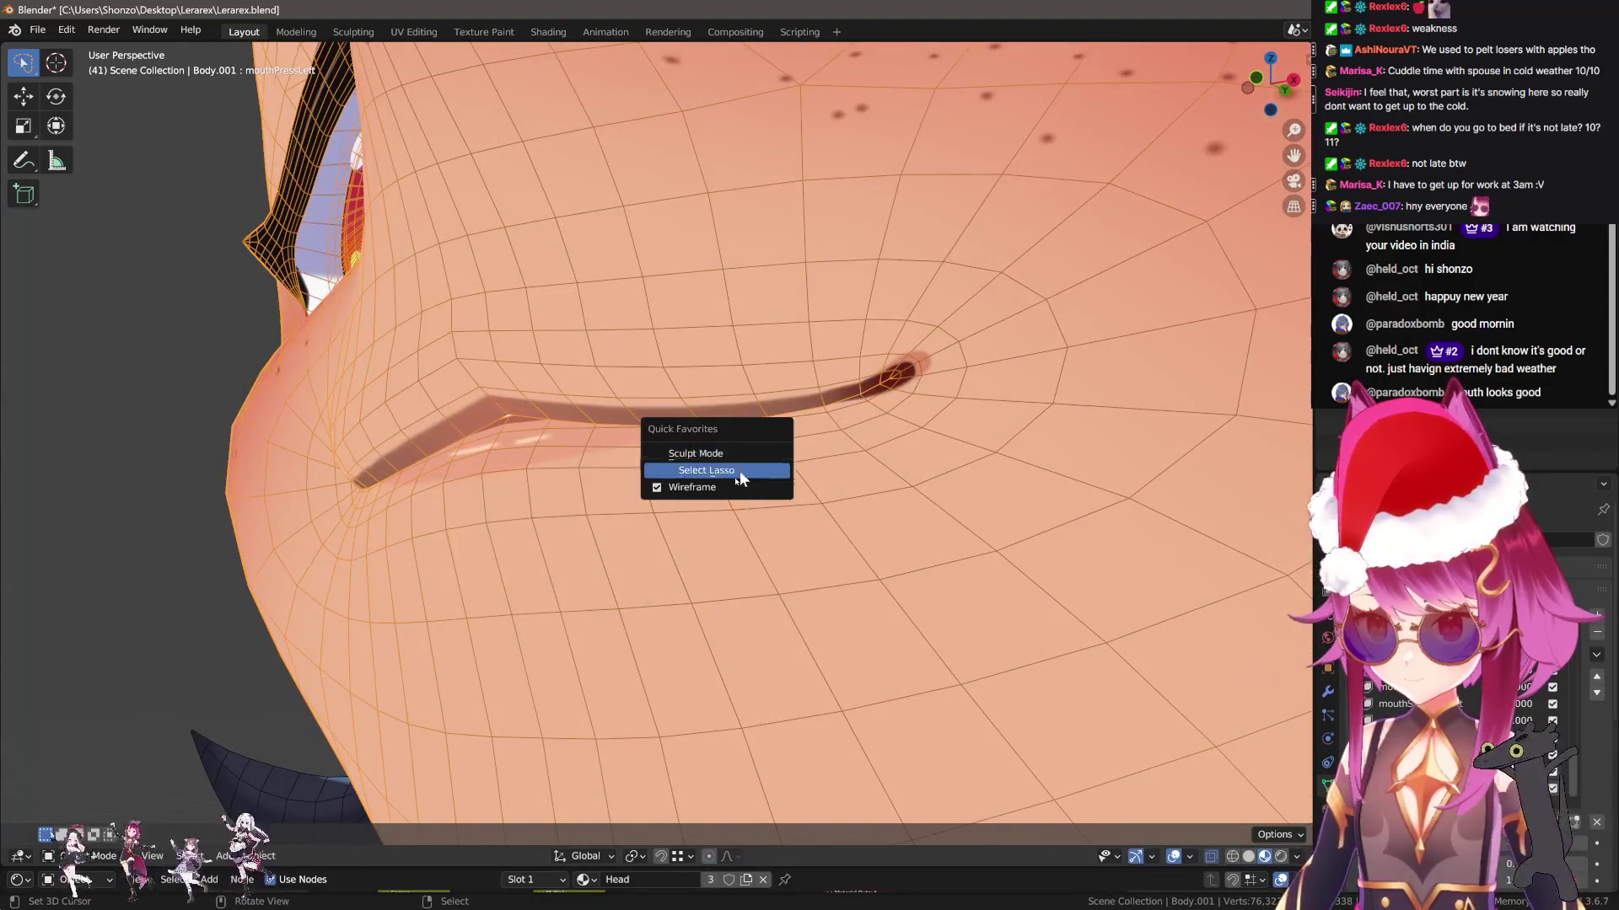
In Sculpt Mode with wireframe shown, Grab-brush the left mouth corner into a pressed shape
left_click(713, 452)
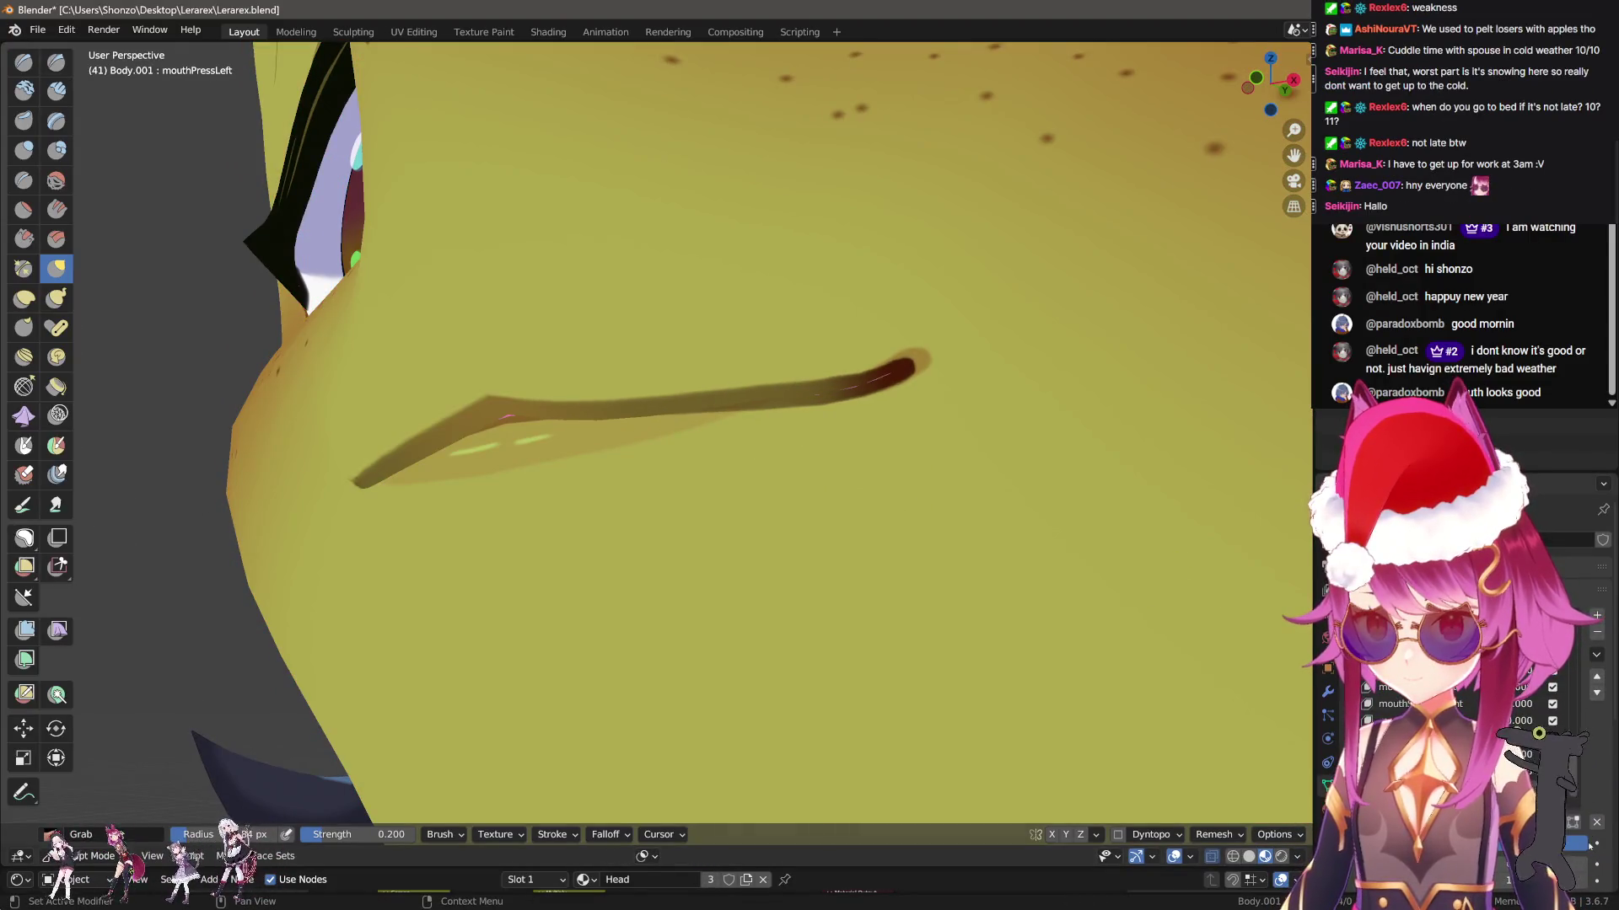
key("q")
left_click(824, 581)
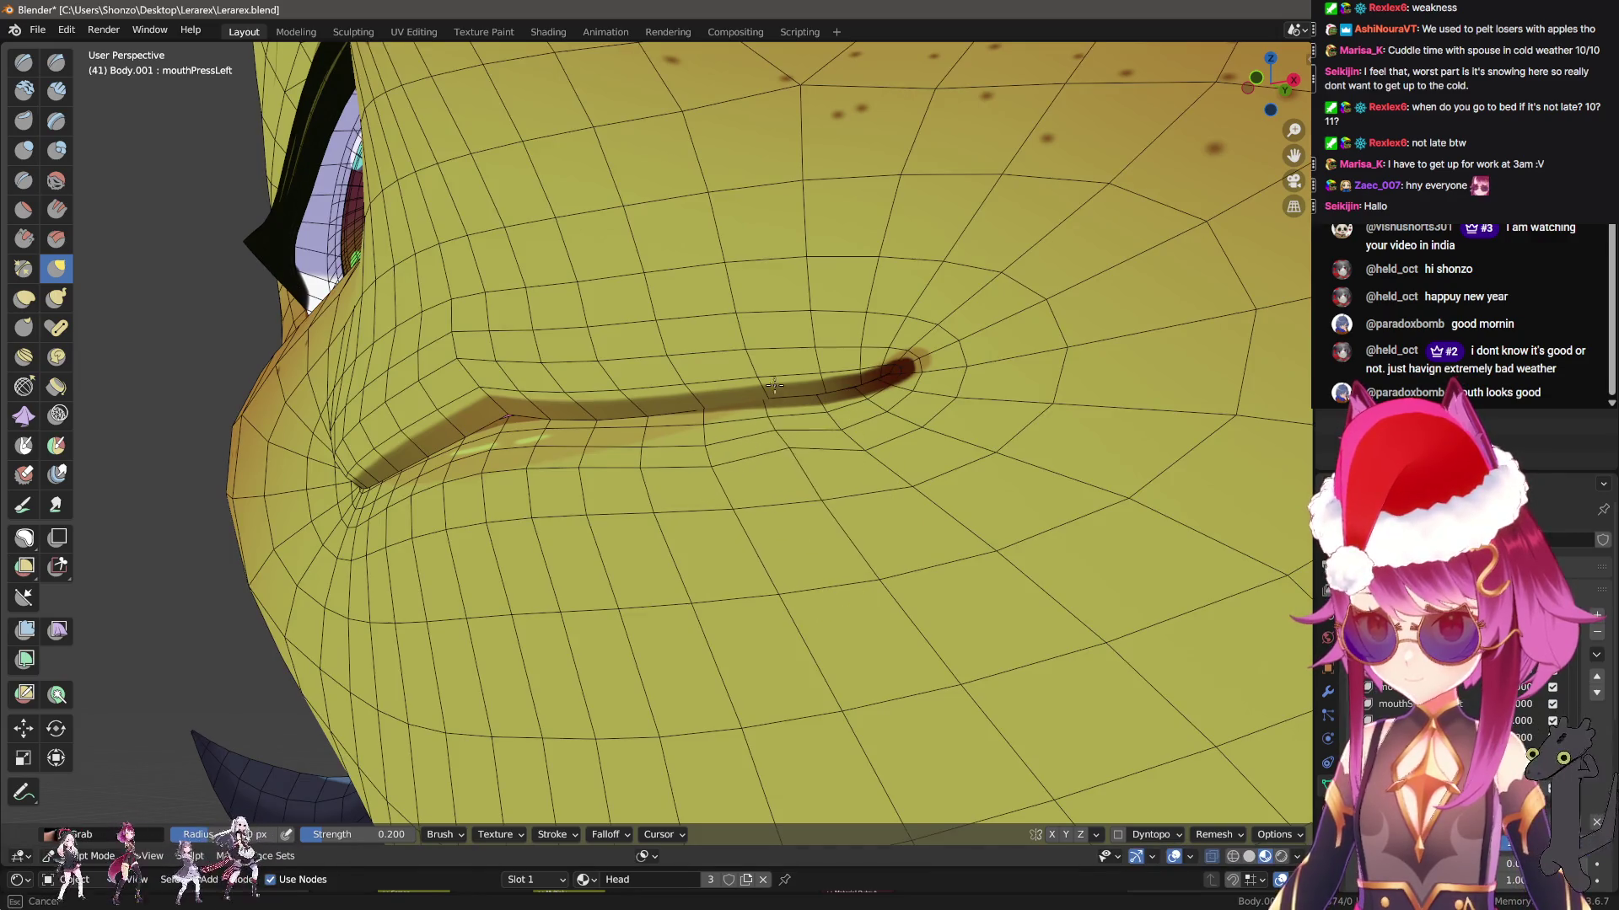
left_click_drag(857, 434, 863, 398)
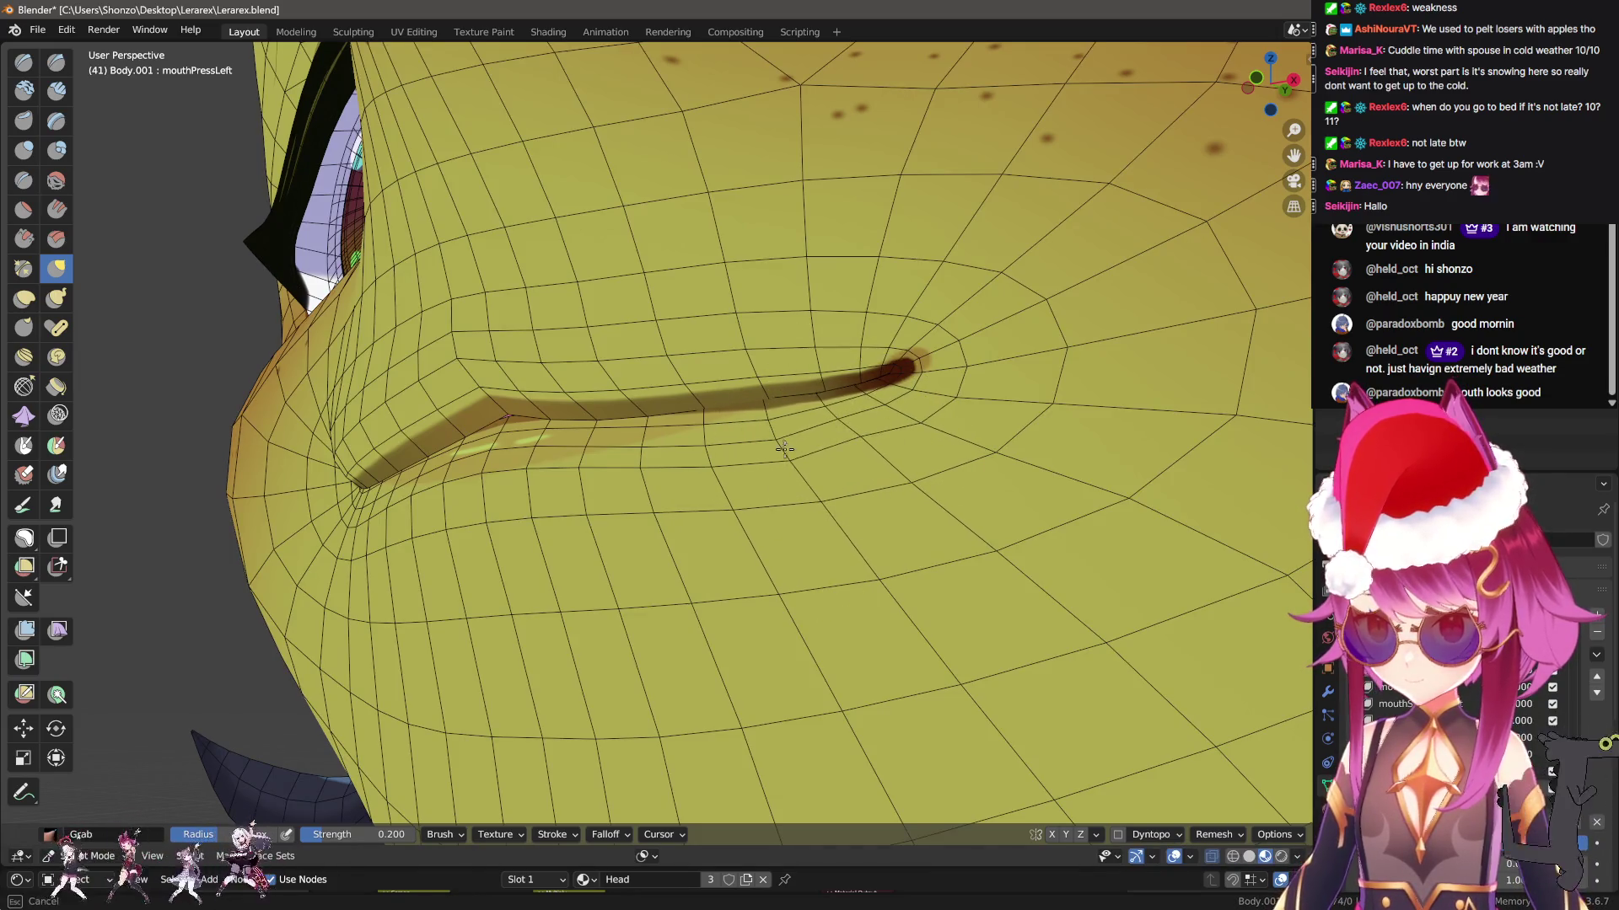
key("n")
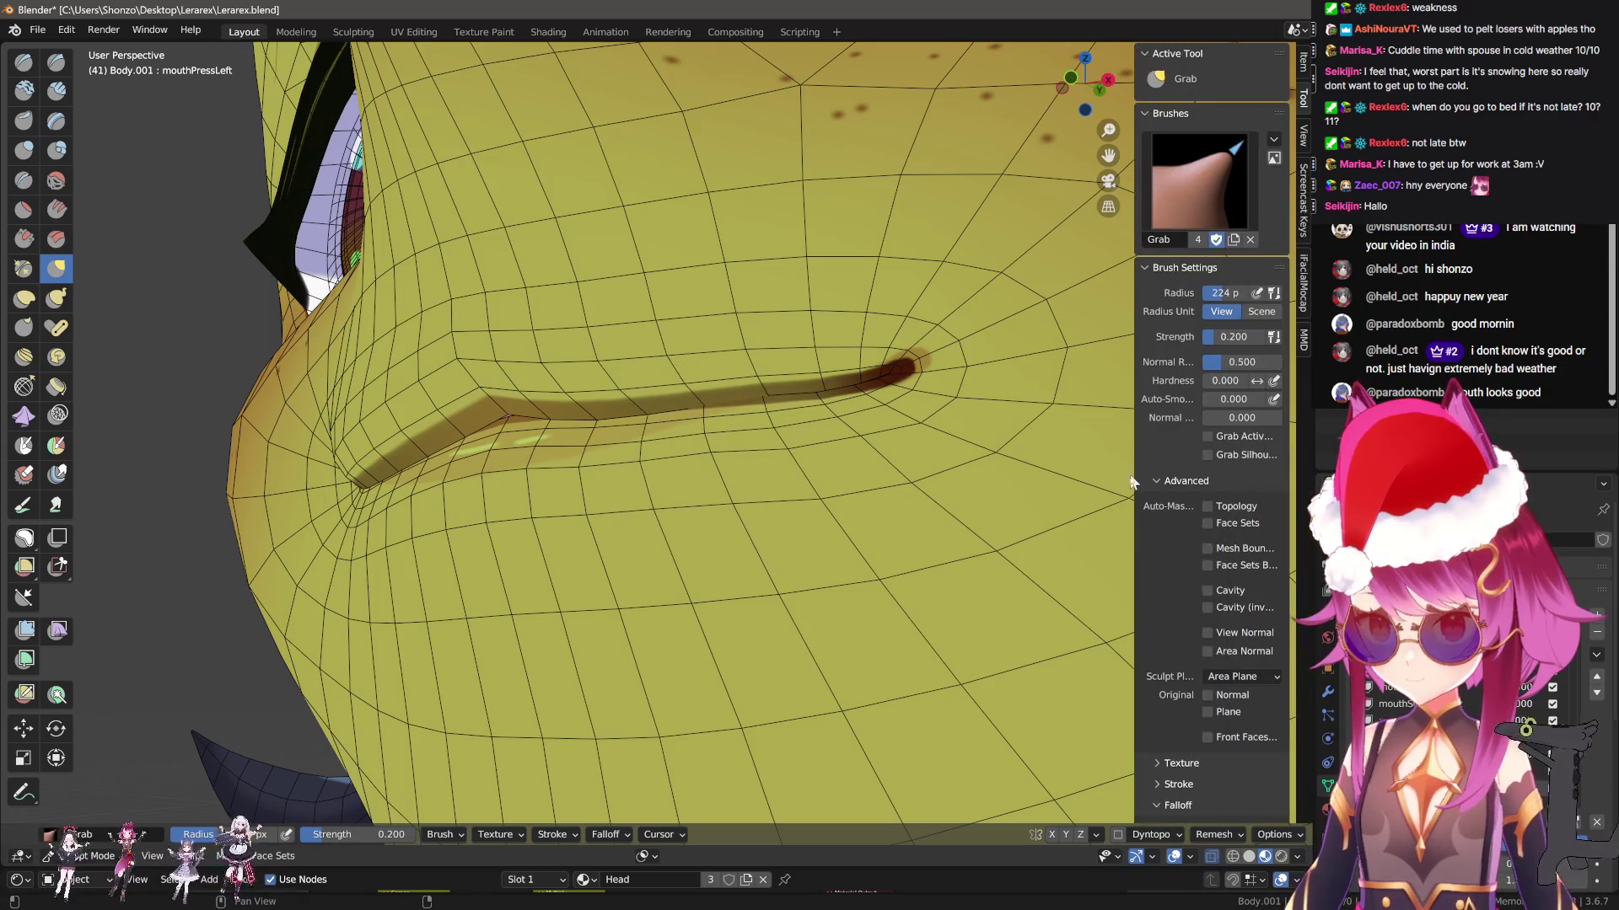
key("n")
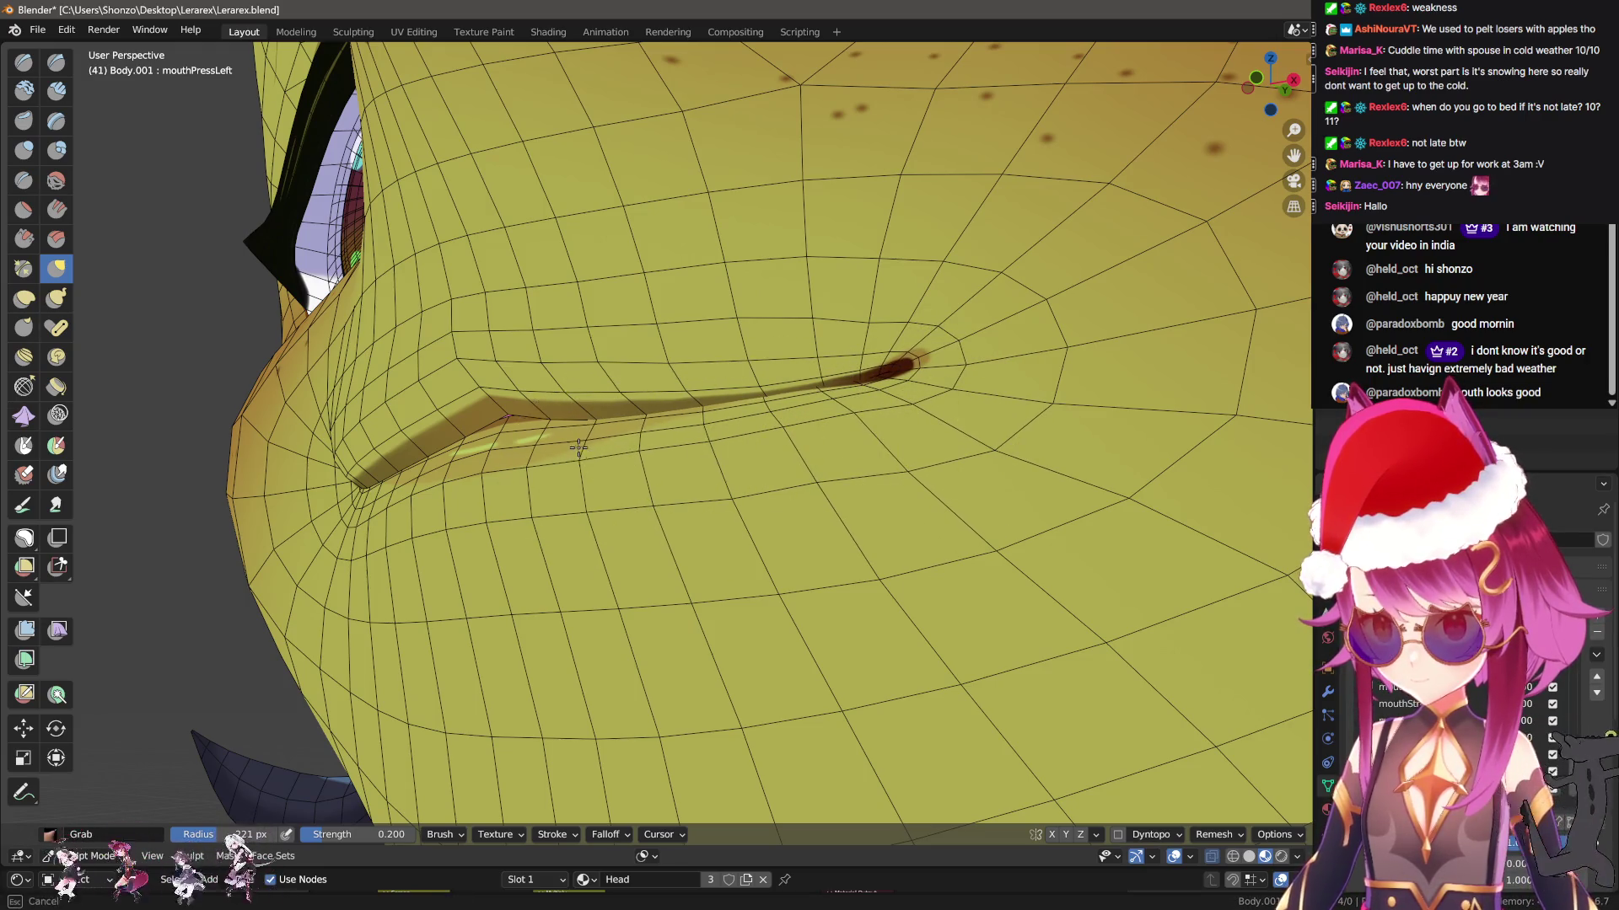
Grab-sculpt the area above the lips tighter, then return to Object Mode
middle_click_drag(852, 345, 845, 534)
scroll(855, 520, "up", 5)
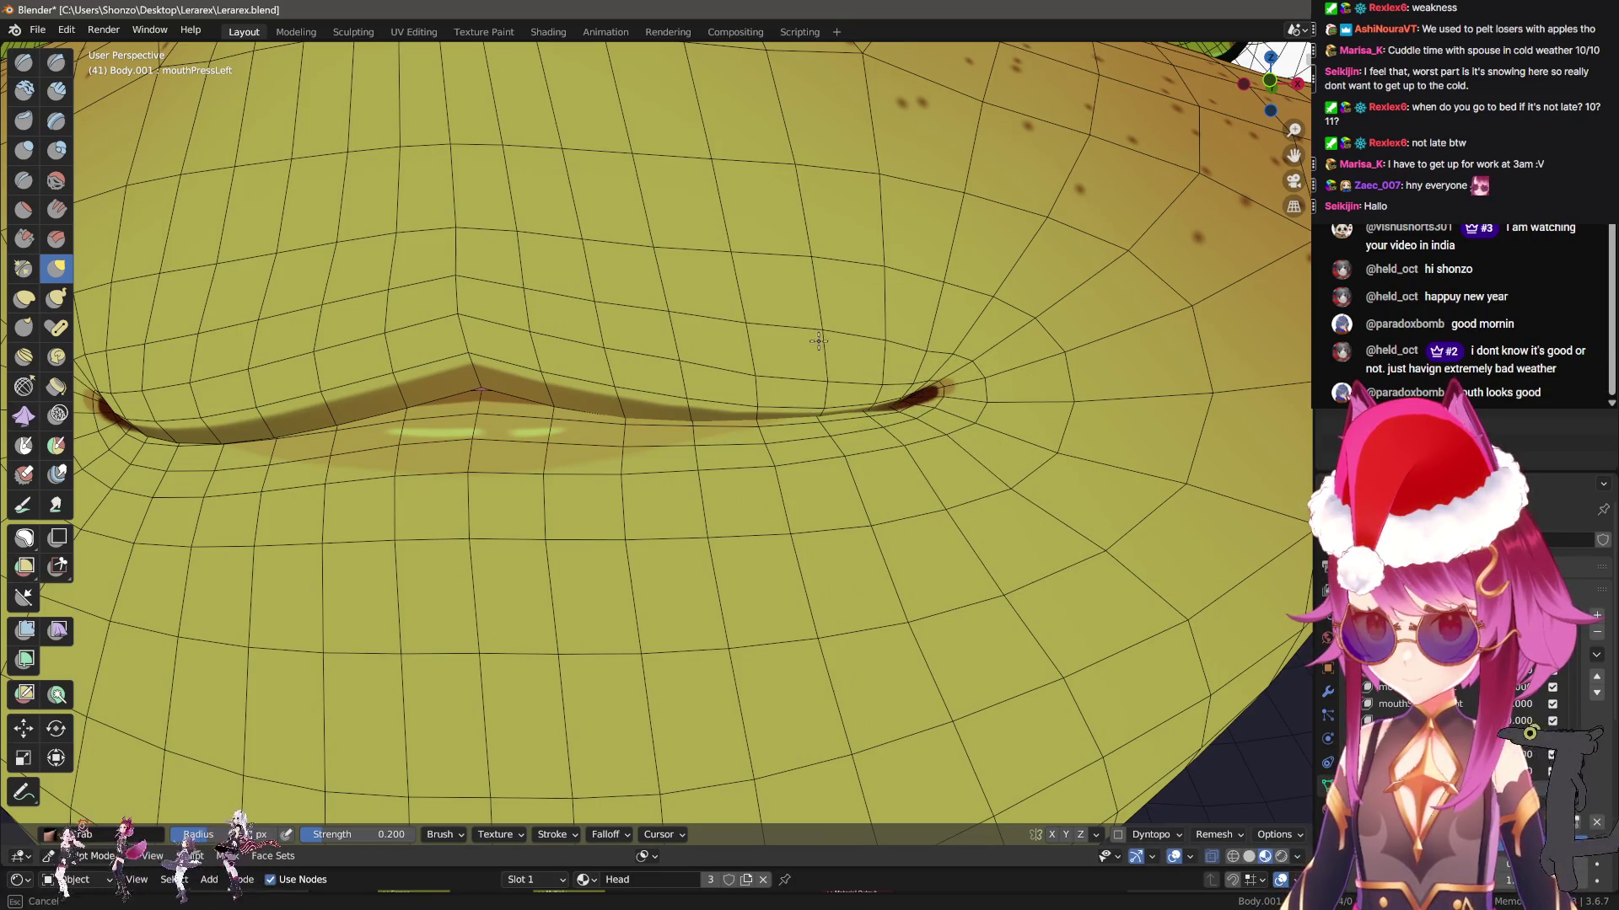
left_click_drag(830, 322, 806, 268)
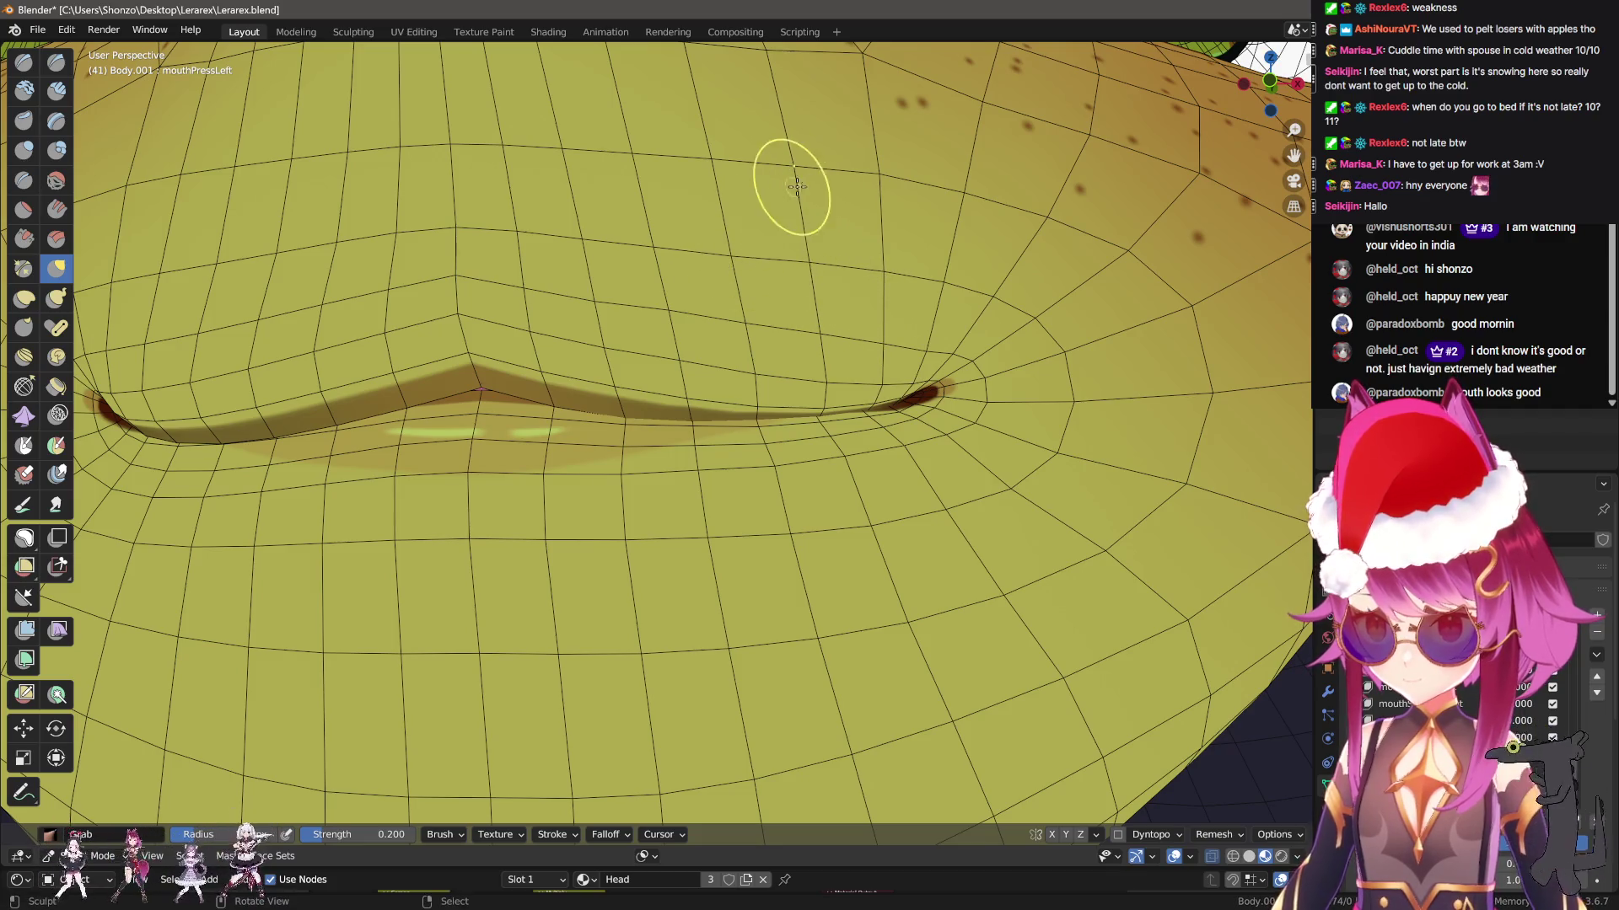
scroll(901, 309, "down", 5)
key("q")
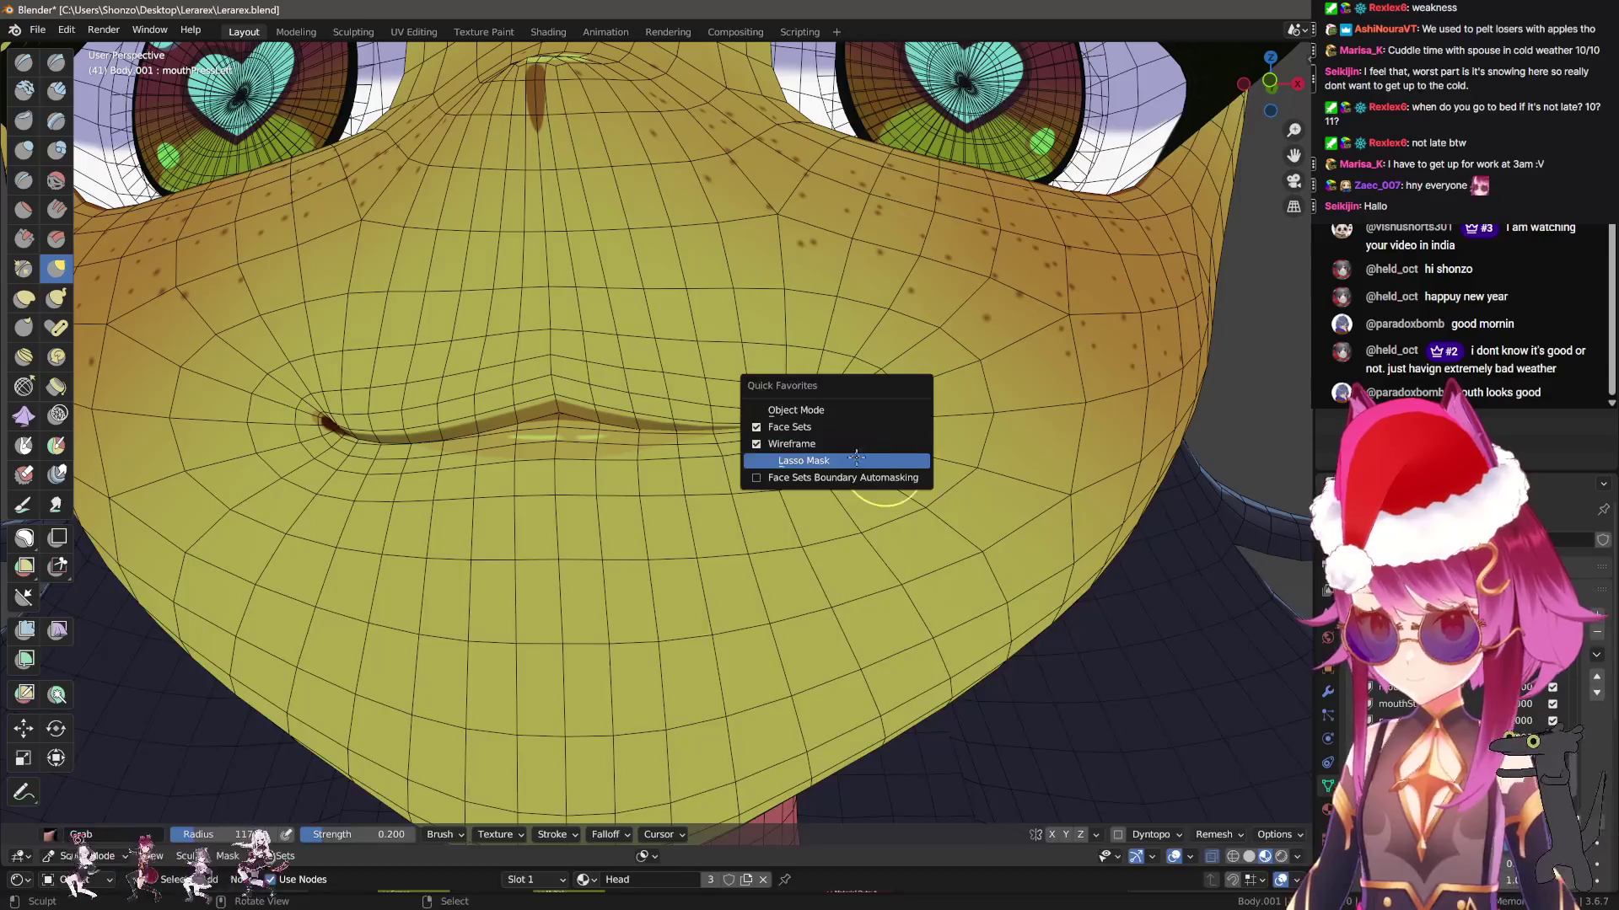
left_click(892, 410)
Dismiss the Quick Favorites menu and reposition the view on the face
key("q")
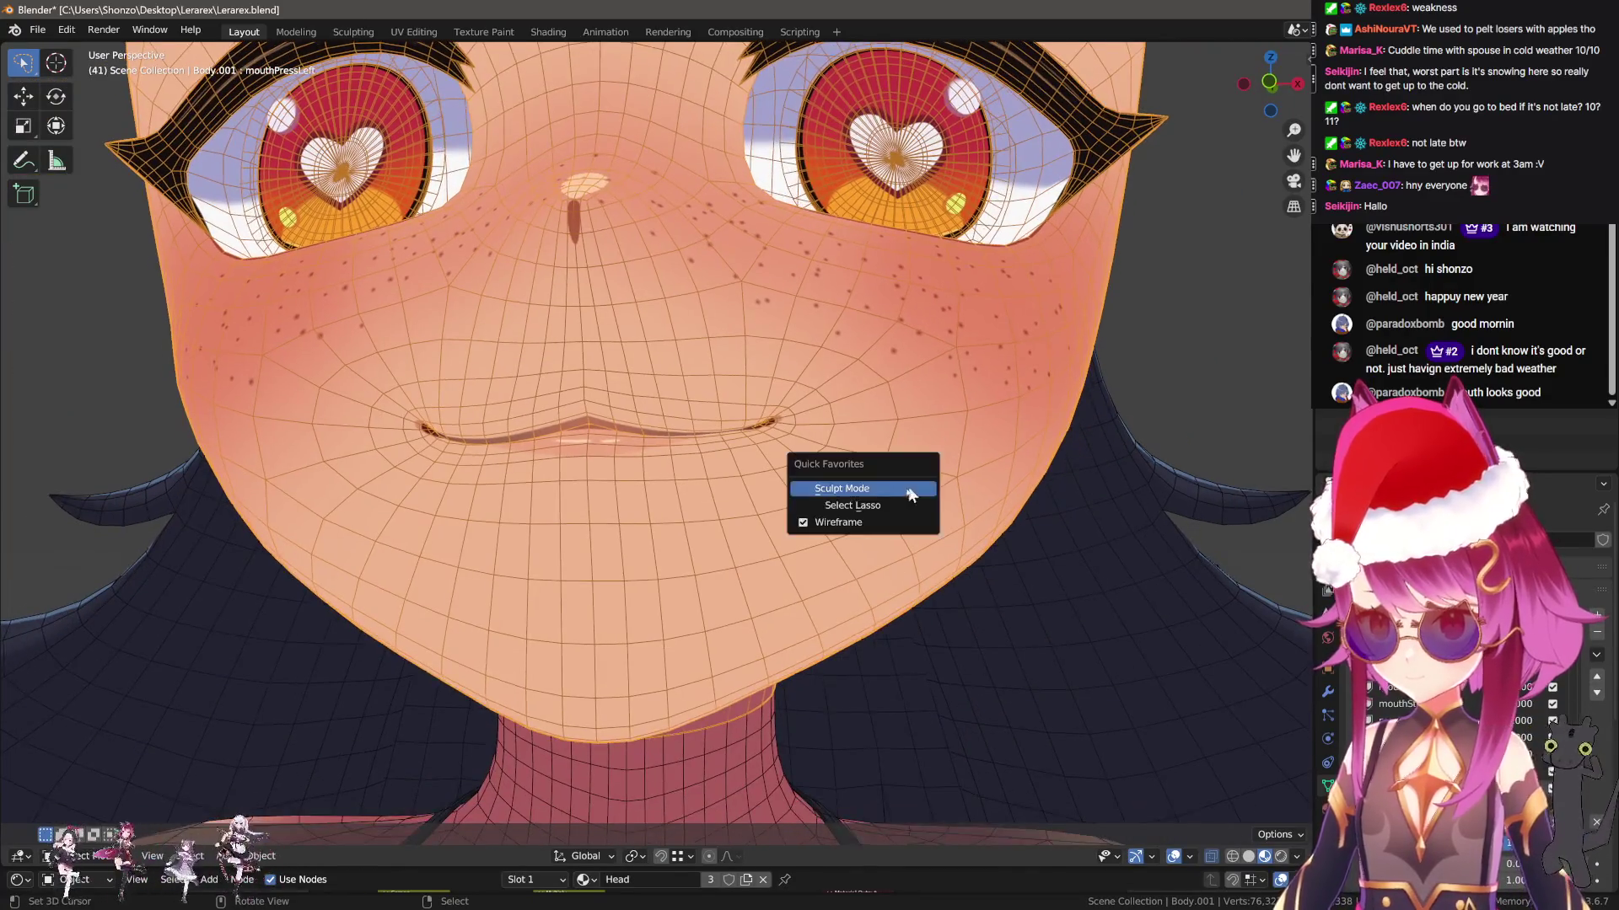
left_click(866, 521)
middle_click_drag(866, 521, 946, 575, "shift")
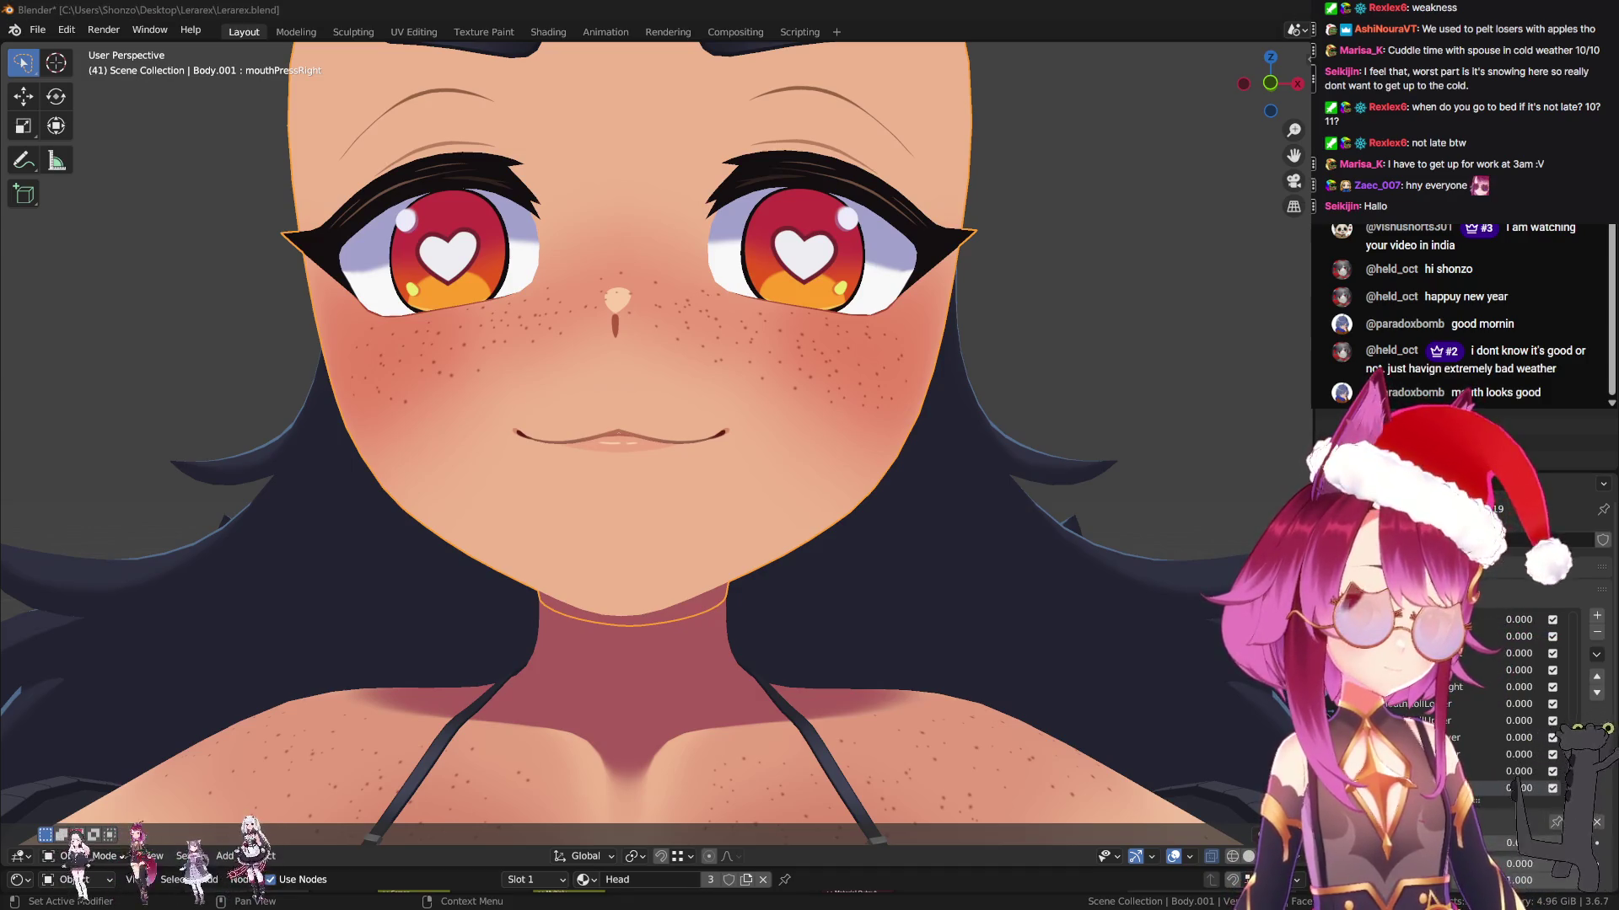
Add the mouthLowerDownLeft shape key and enter Edit Mode on a front view of the mouth
left_click(1597, 617)
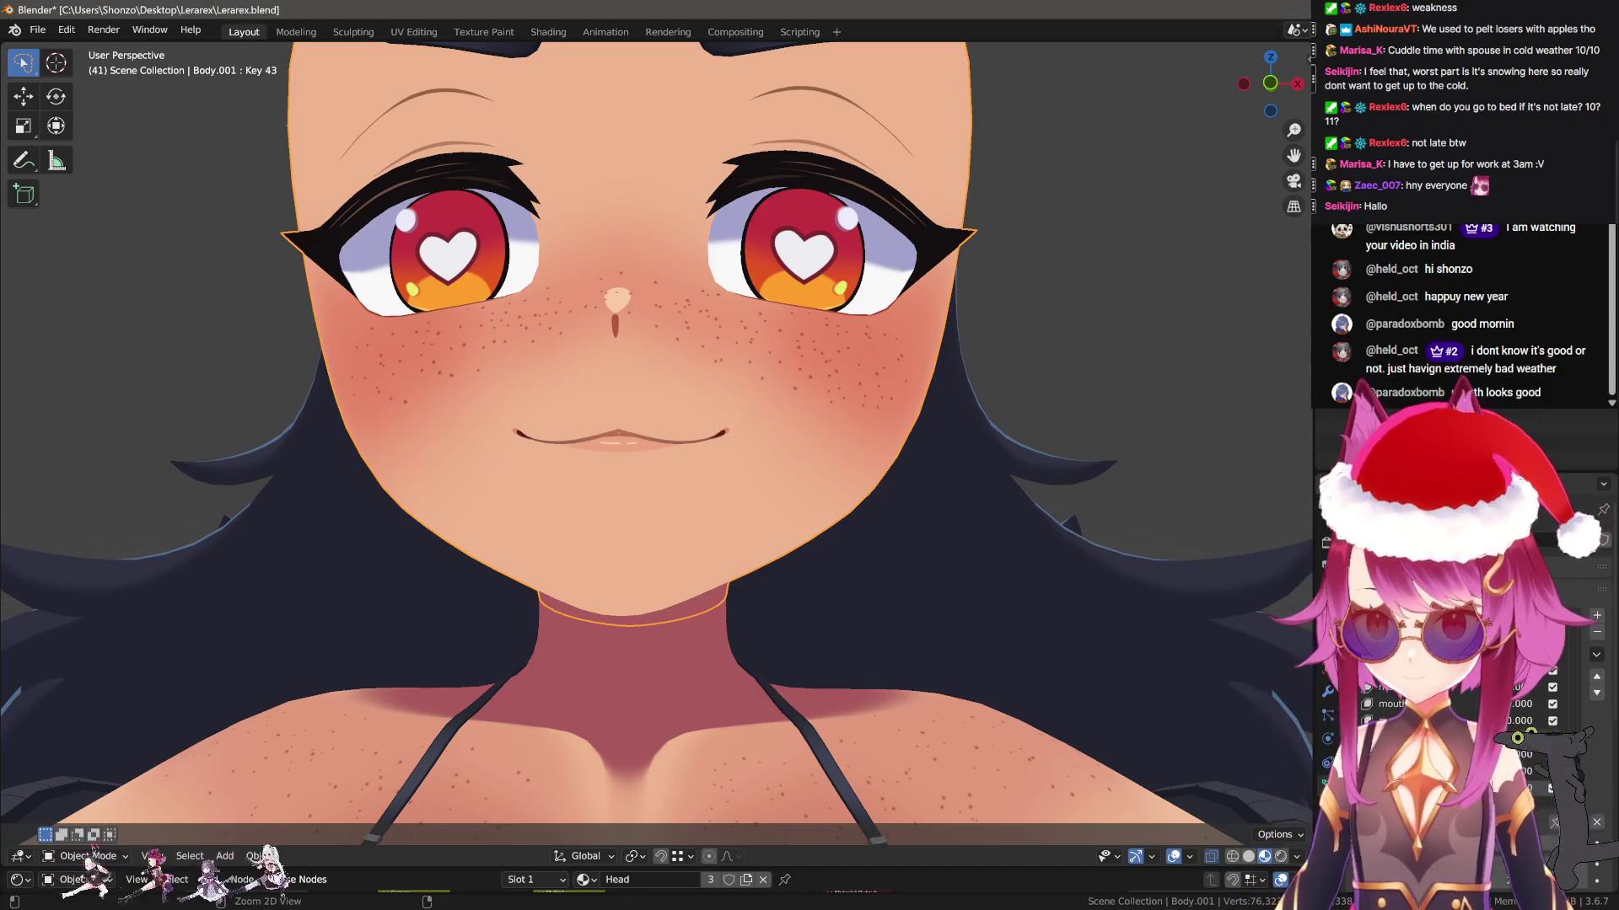
key("KP_1")
key("Tab")
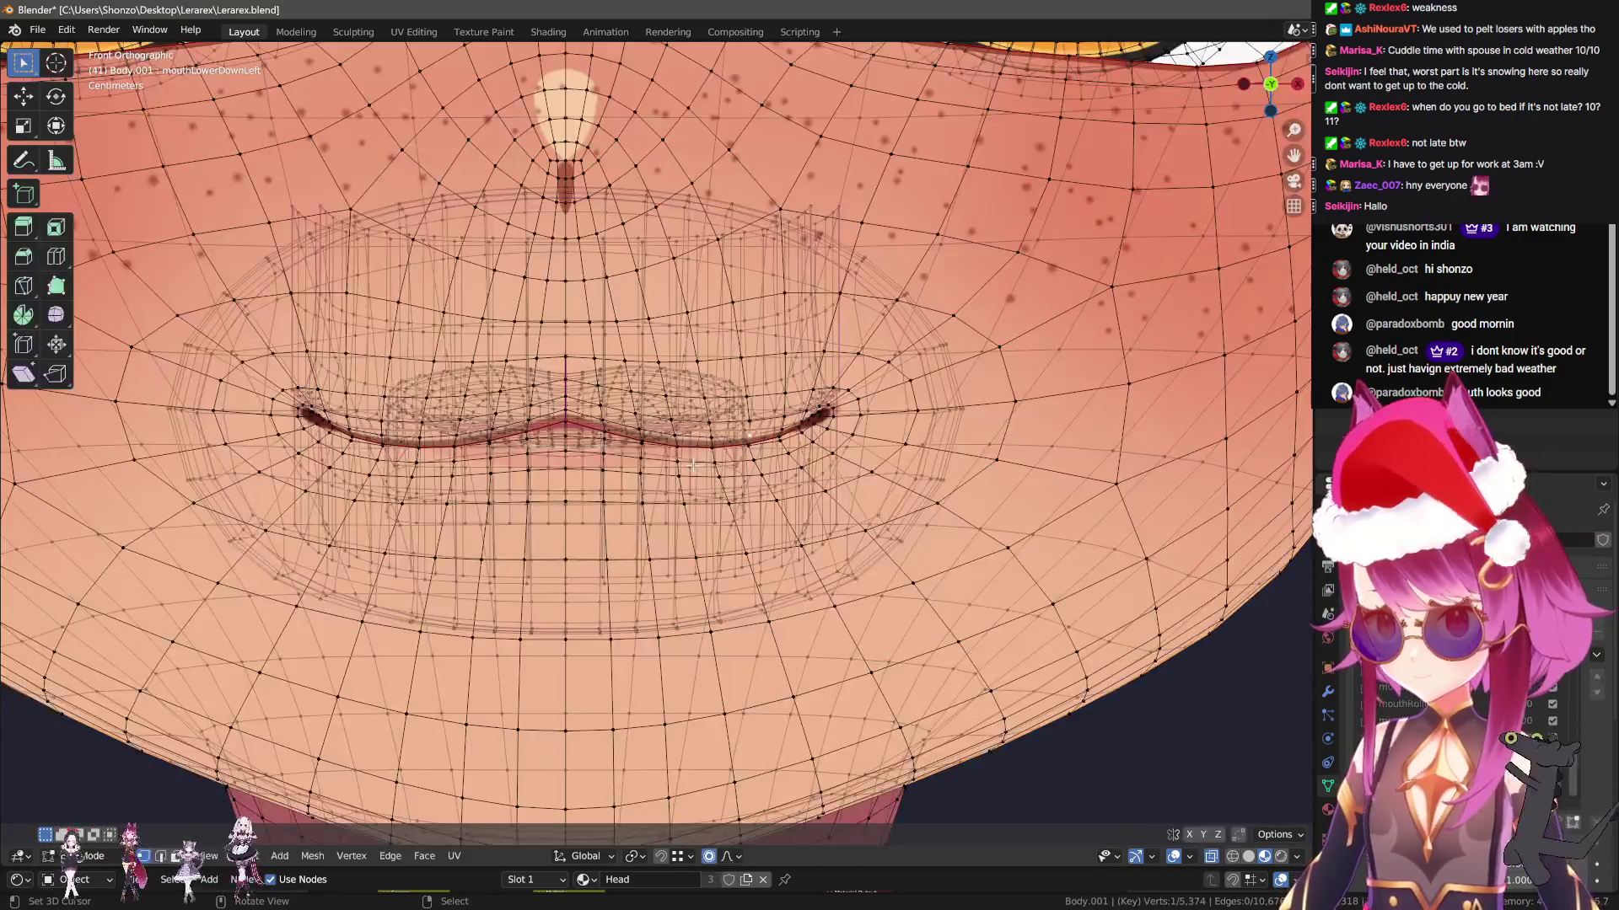
key("g")
scroll(759, 523, "down", 8)
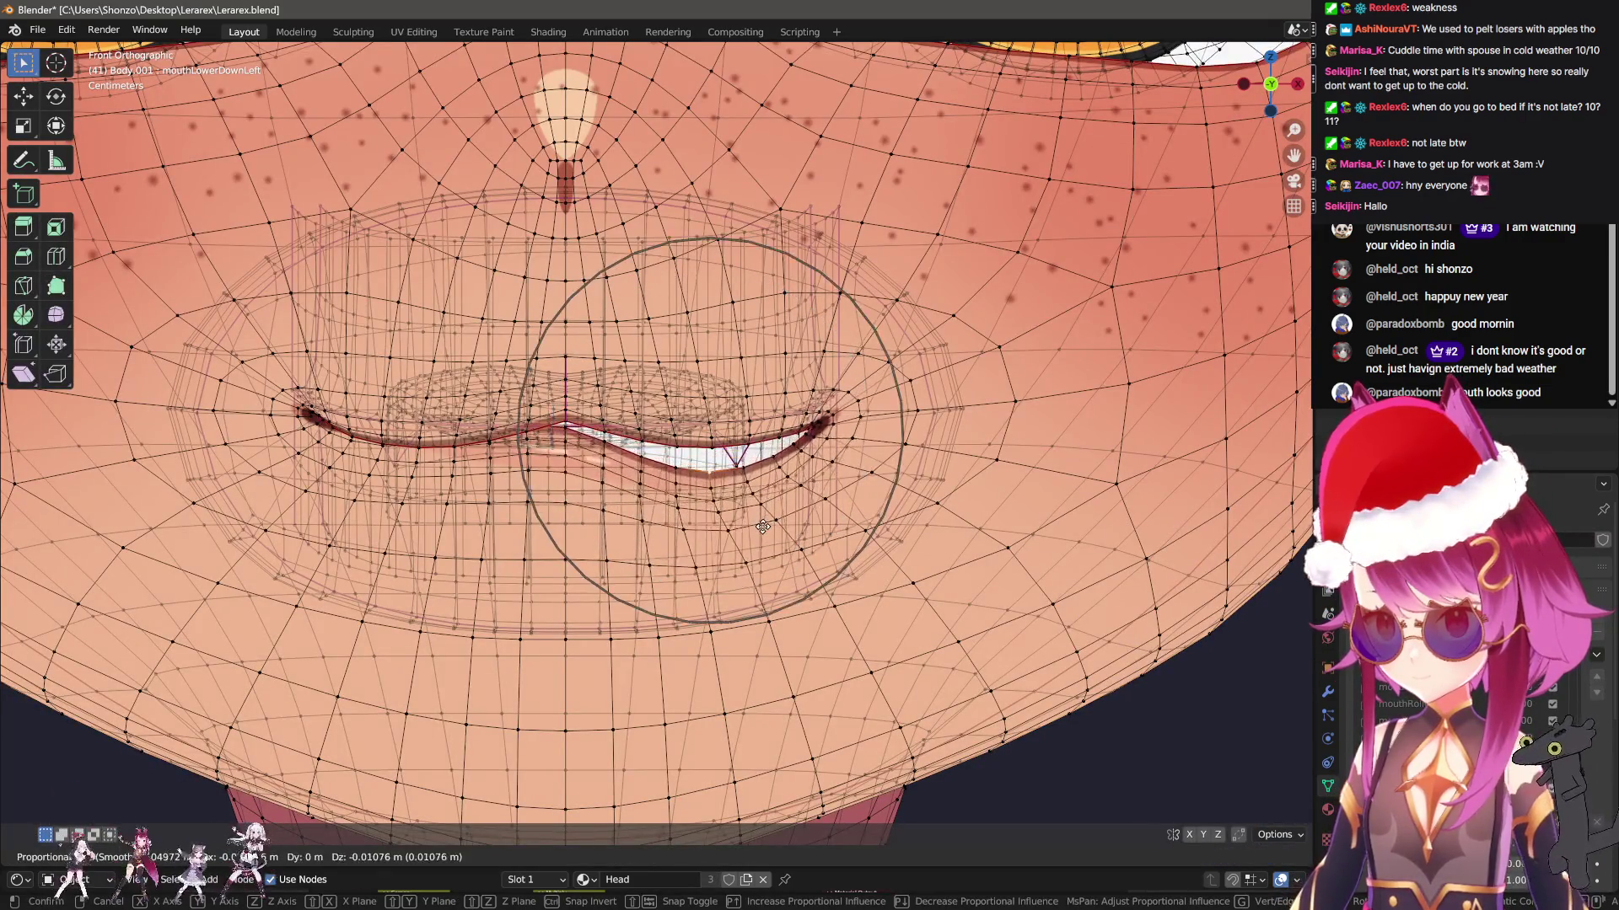
right_click(775, 556)
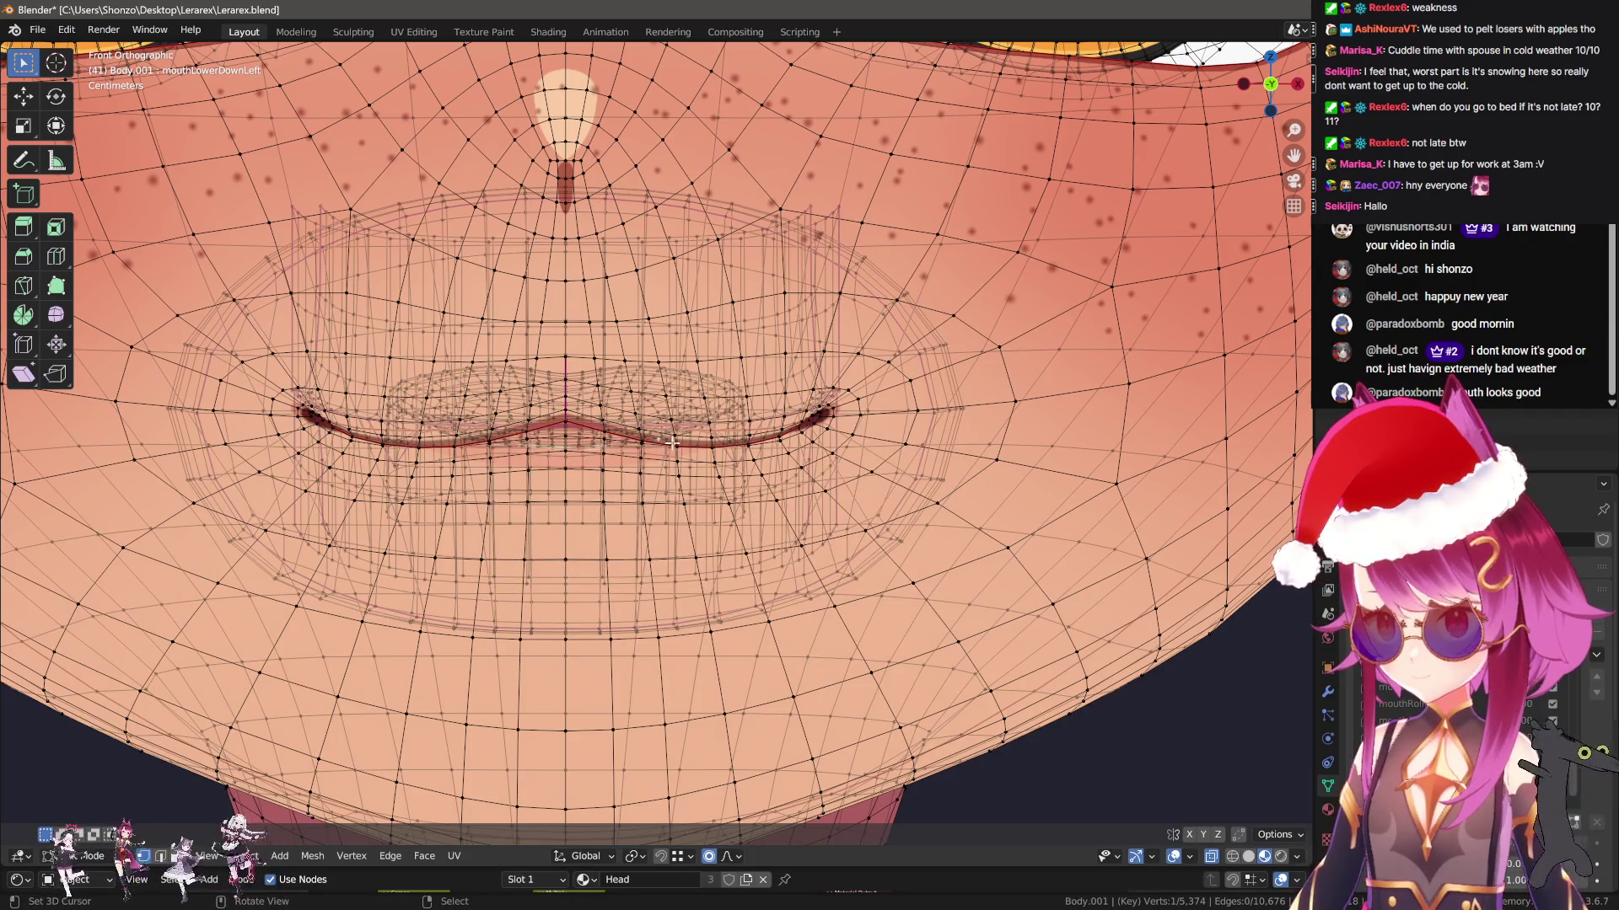
Add a lip vertex to the selection and pull the lower lip down with proportional falloff
mouse_move(773, 471)
middle_mouse_down()
mouse_move(660, 439)
mouse_move(691, 506)
middle_mouse_up()
key("g")
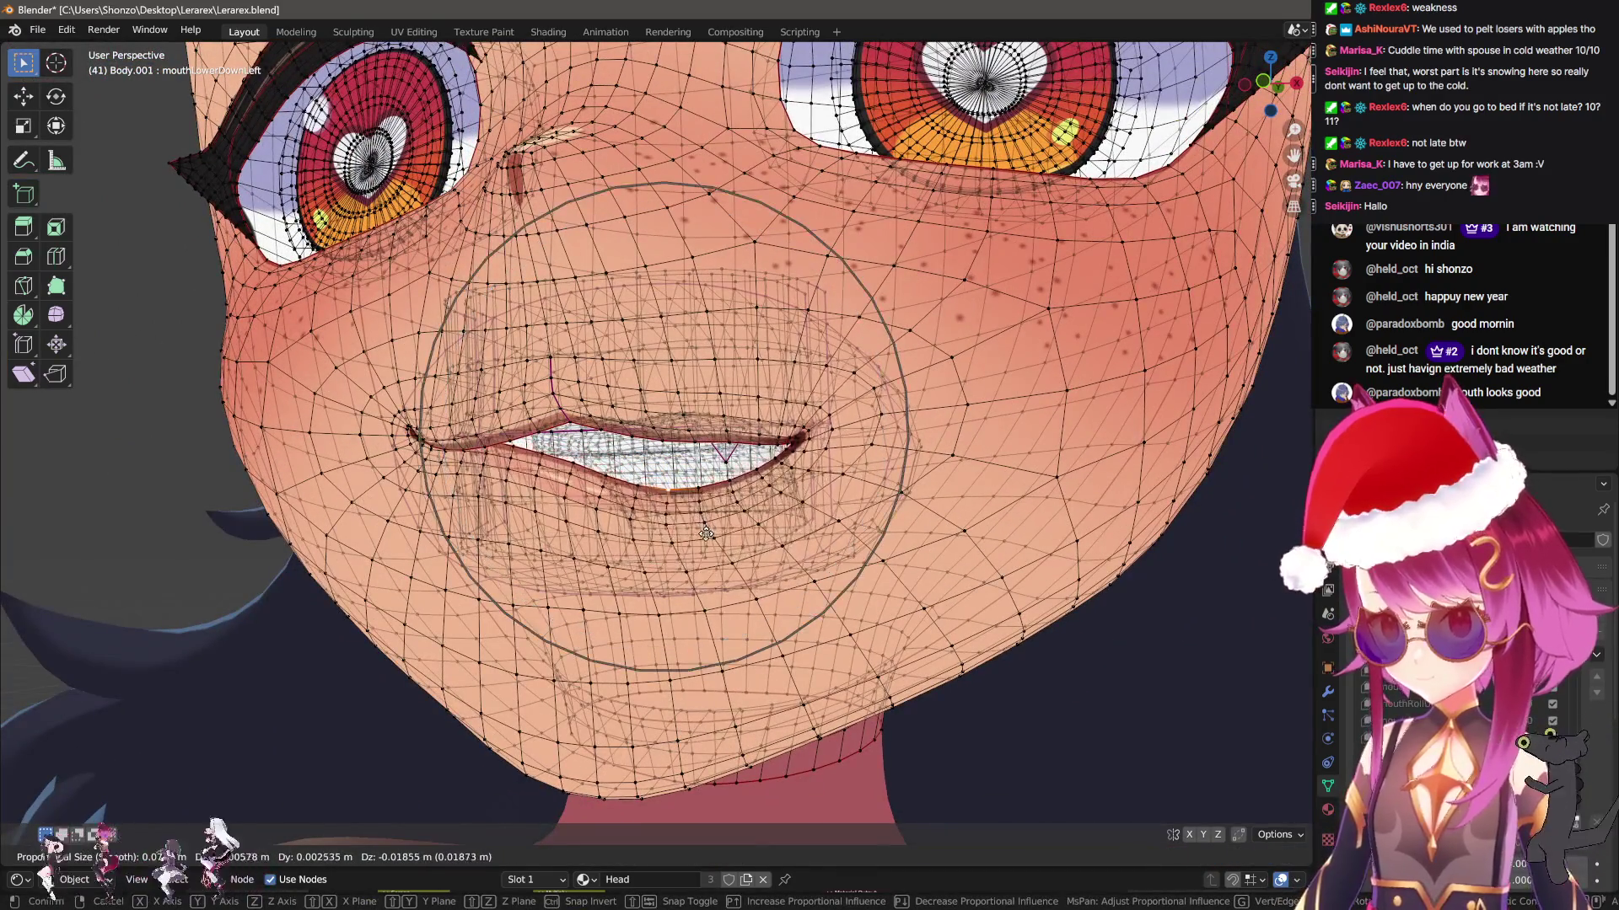
scroll(704, 565, "up", 1)
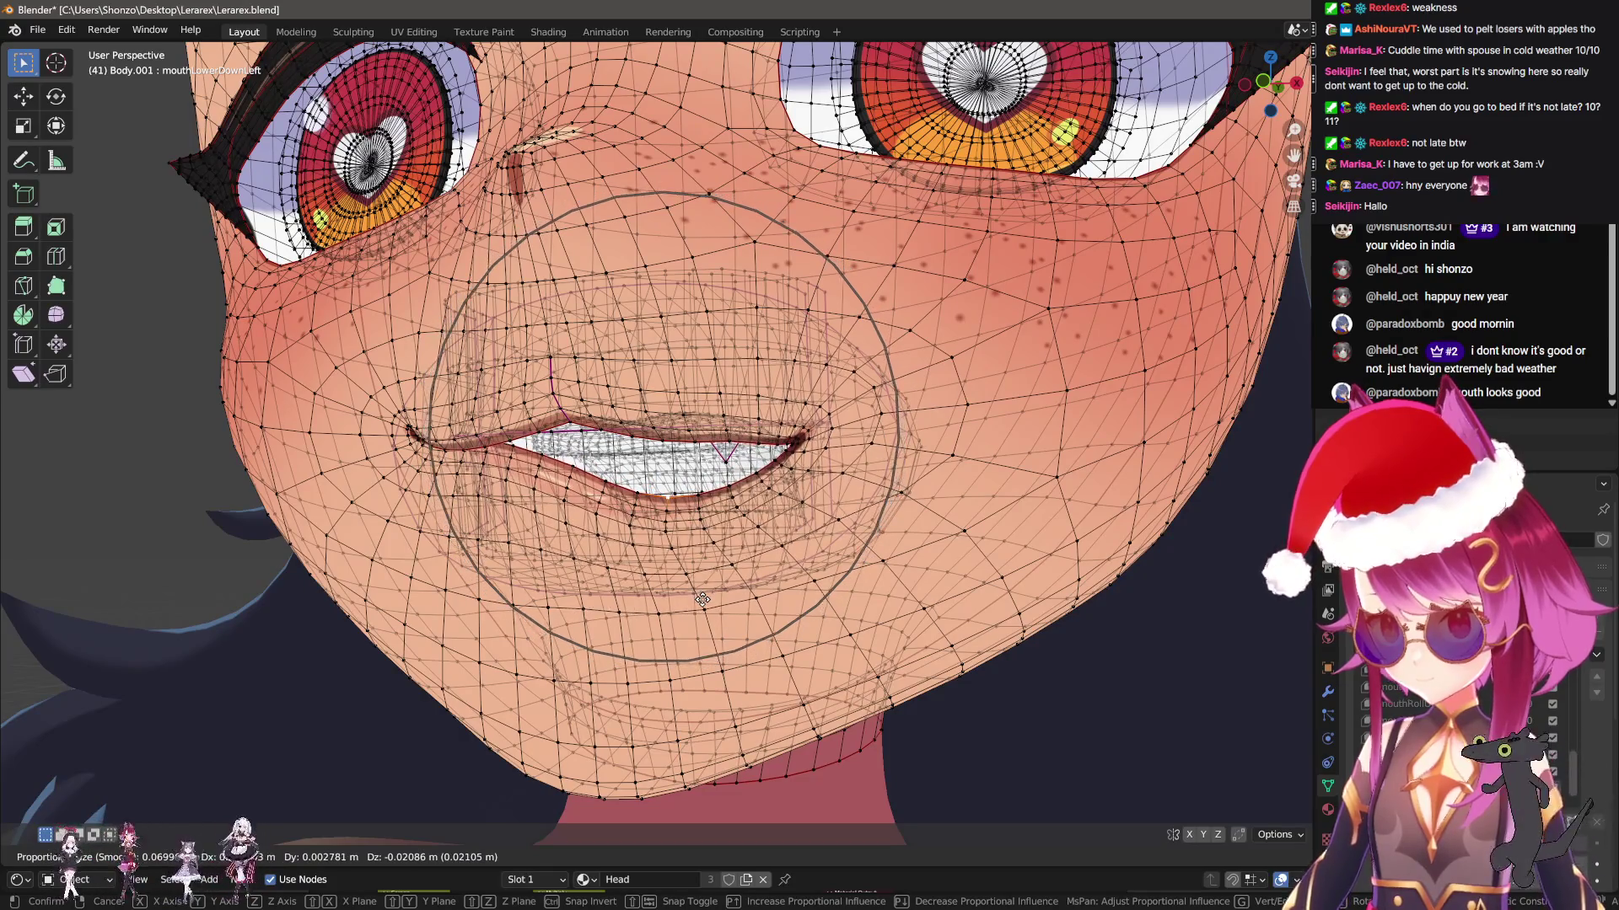
key("Escape")
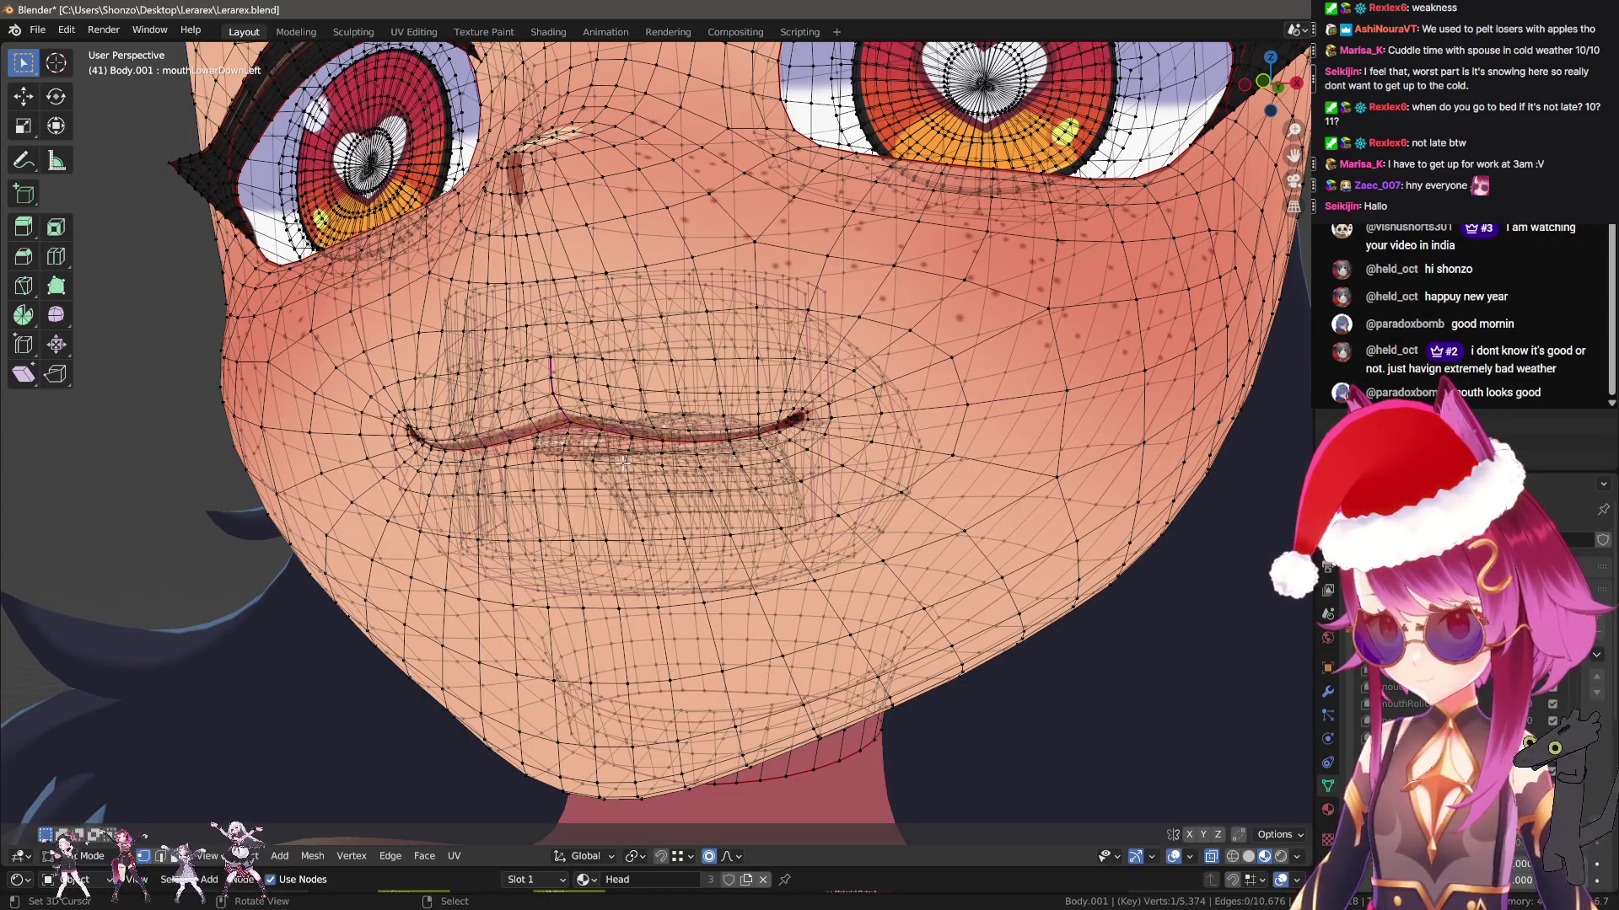
scroll(624, 463, "up", 5)
scroll(719, 482, "down", 4)
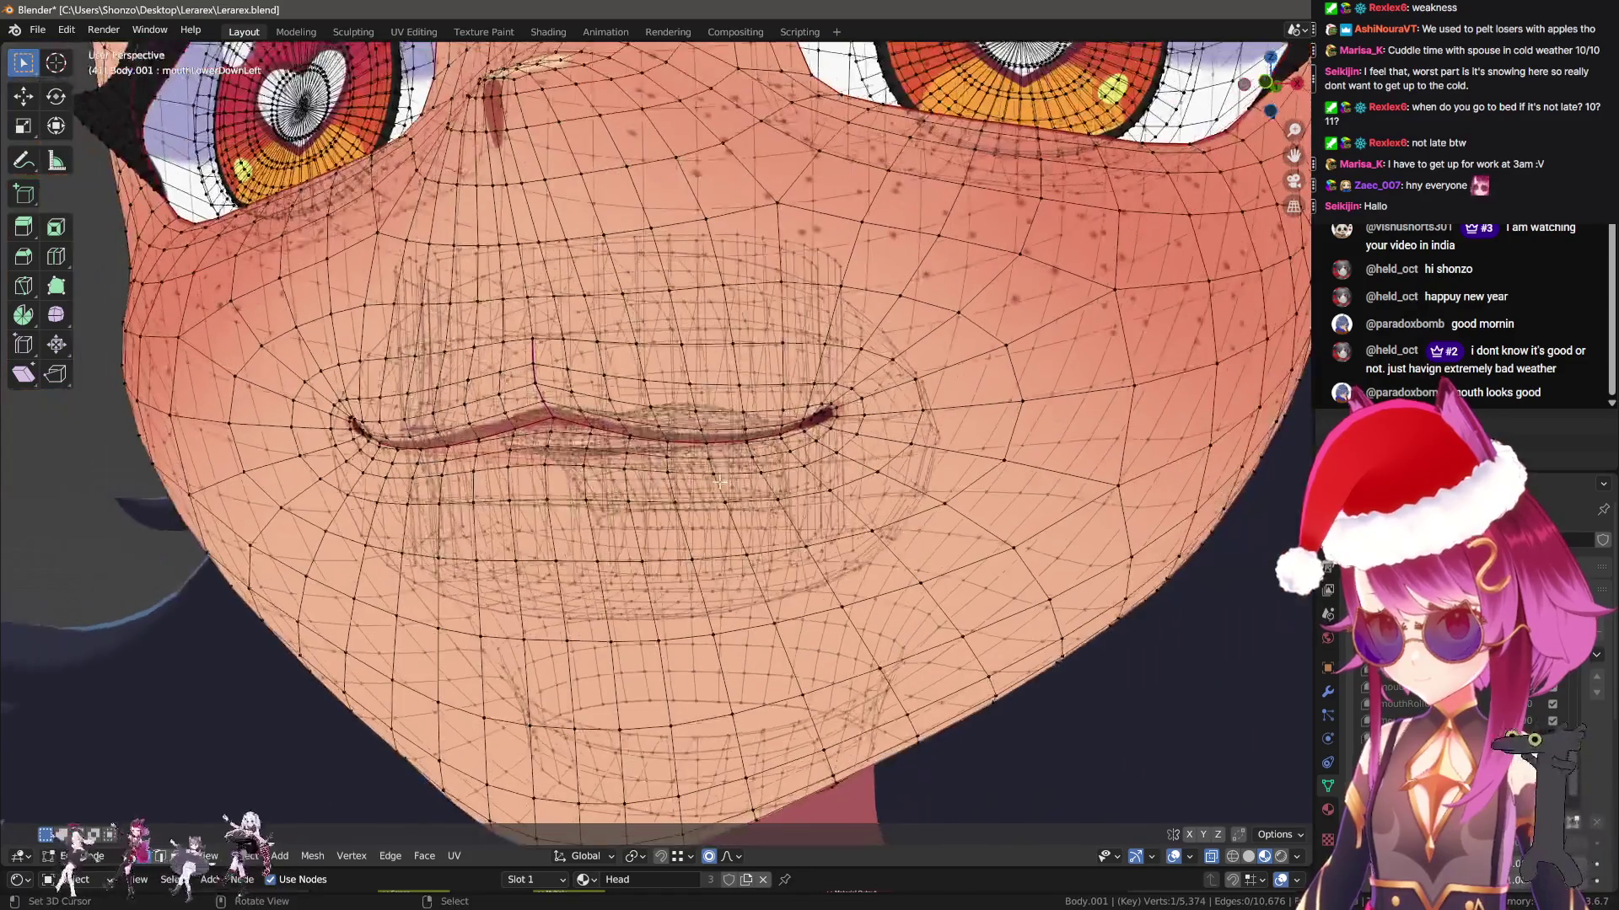
key("g")
key("Escape")
left_click(676, 424, "shift")
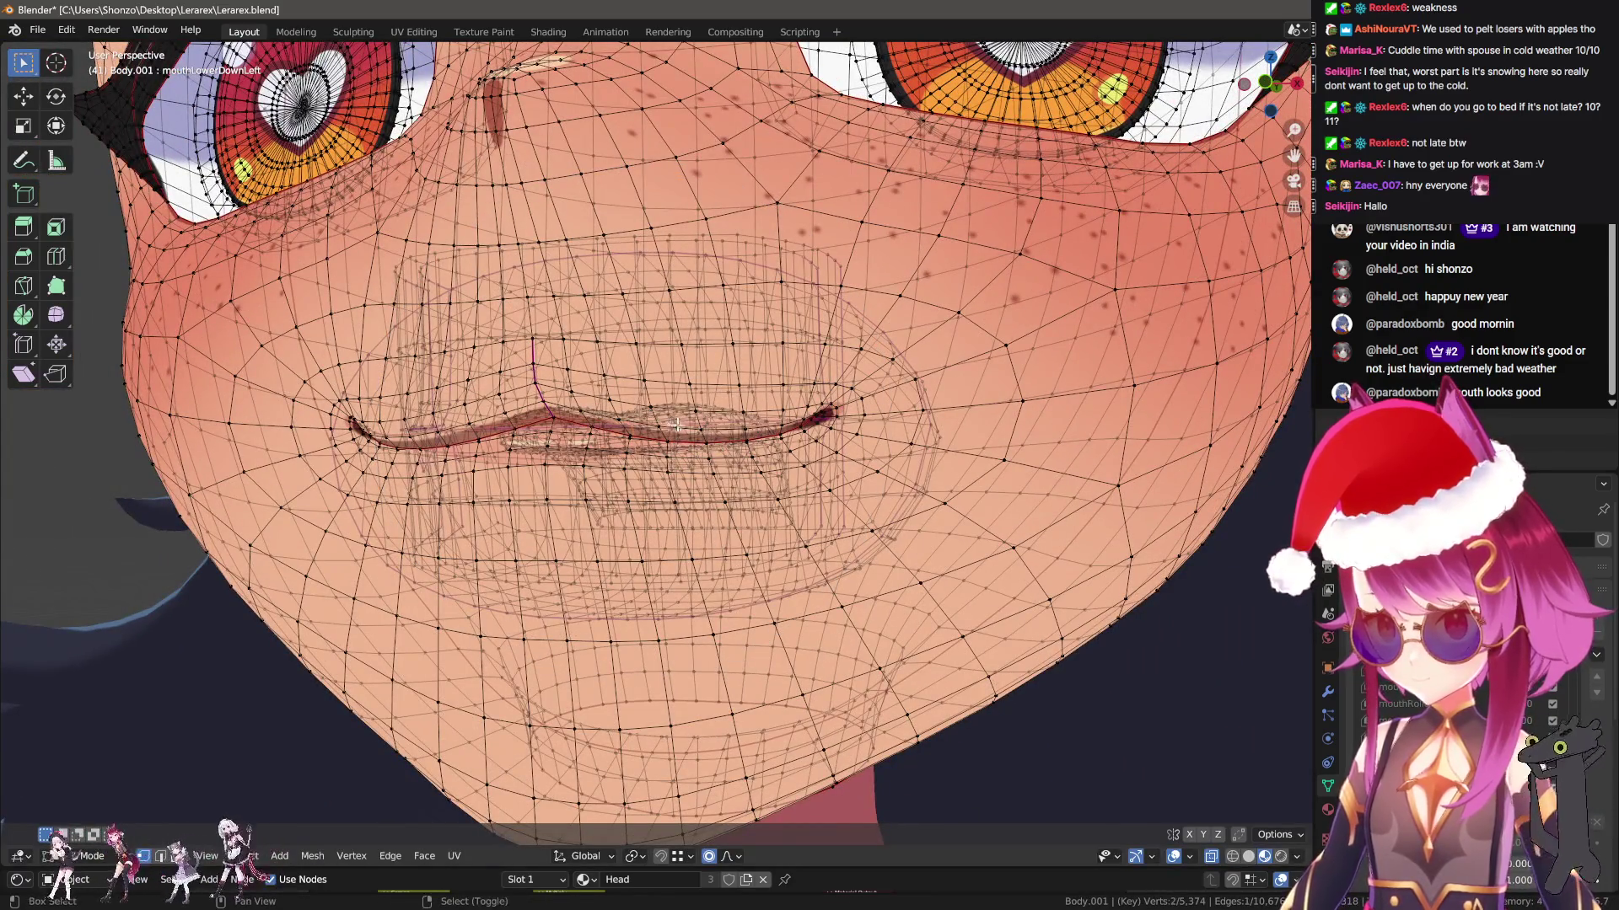
key("g")
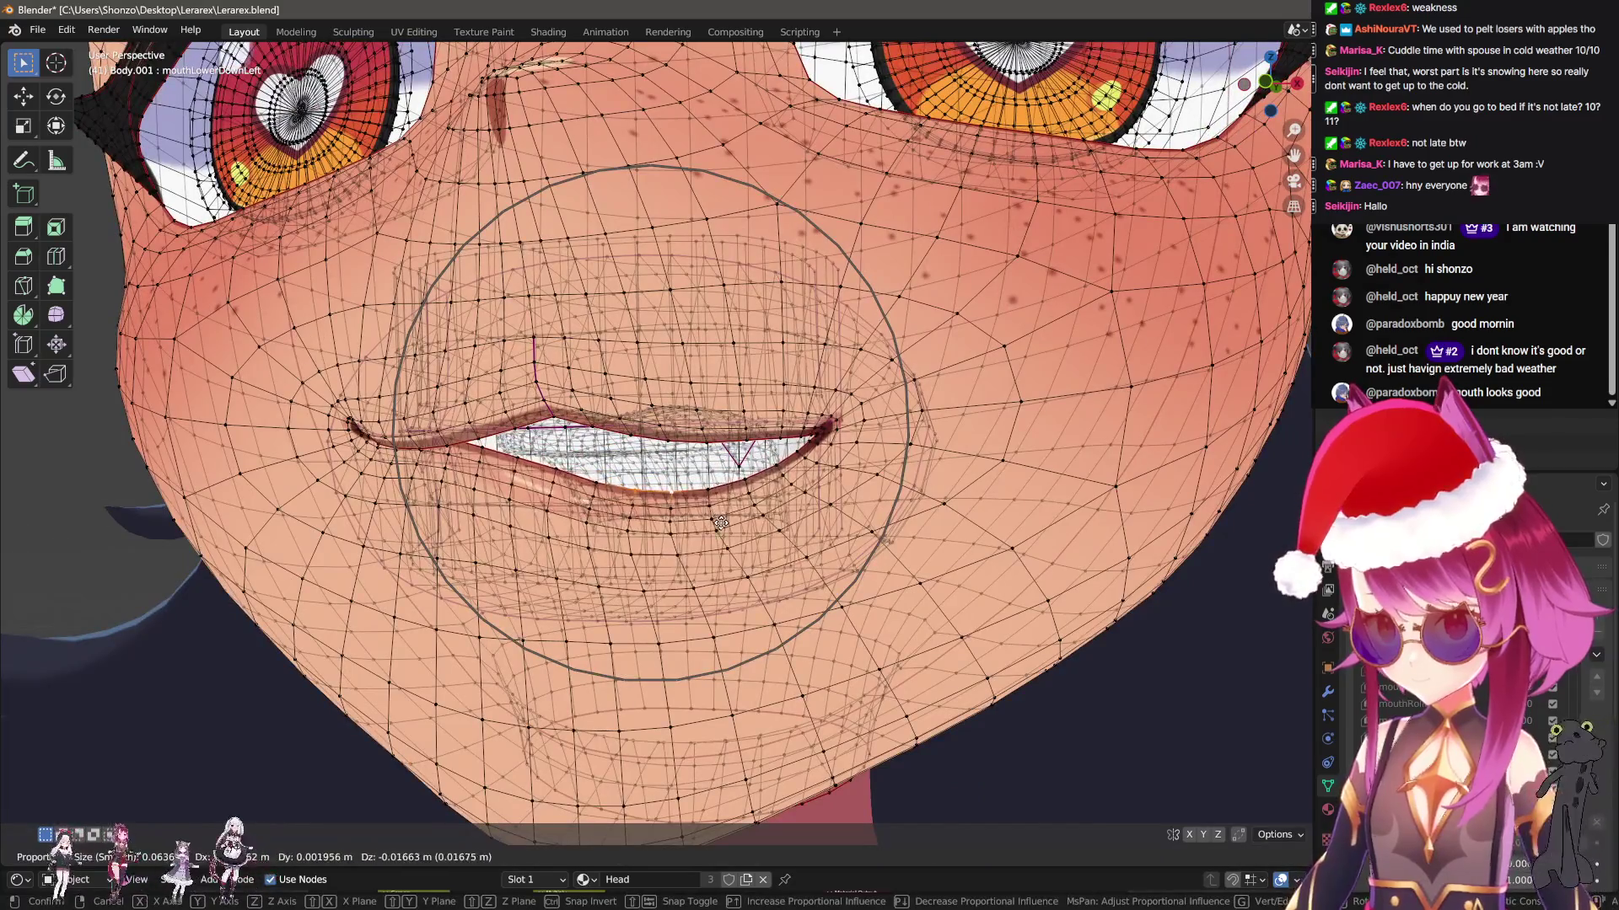
scroll(720, 524, "down", 1)
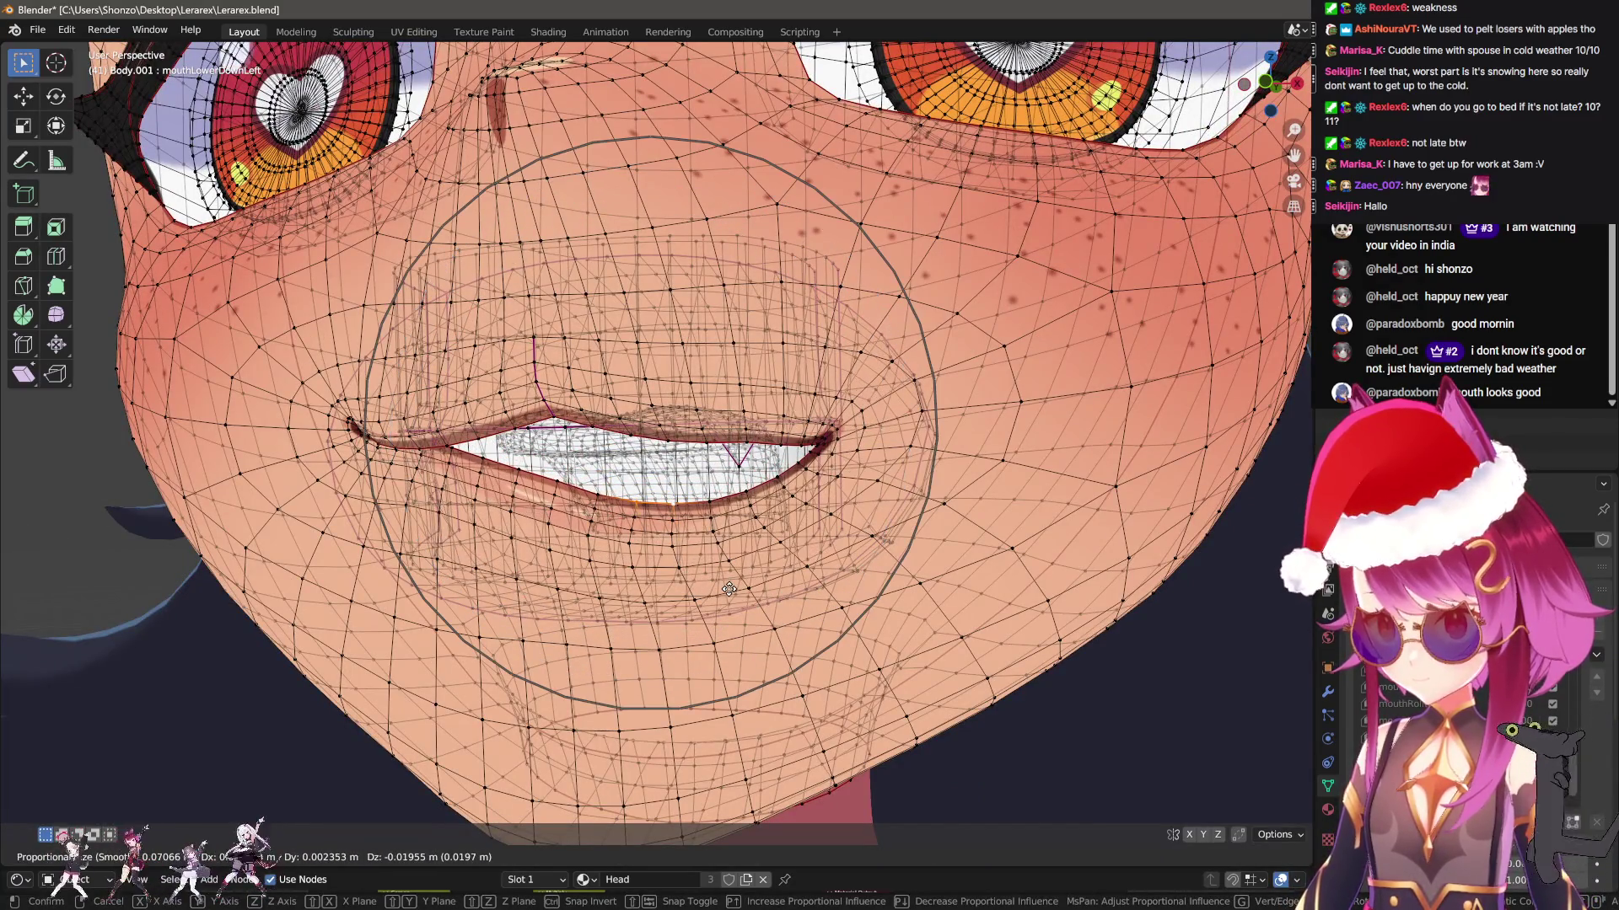
left_click(758, 557)
Preview the lowered lip, try a mirrored shape key from the mix, then undo it
key("Tab")
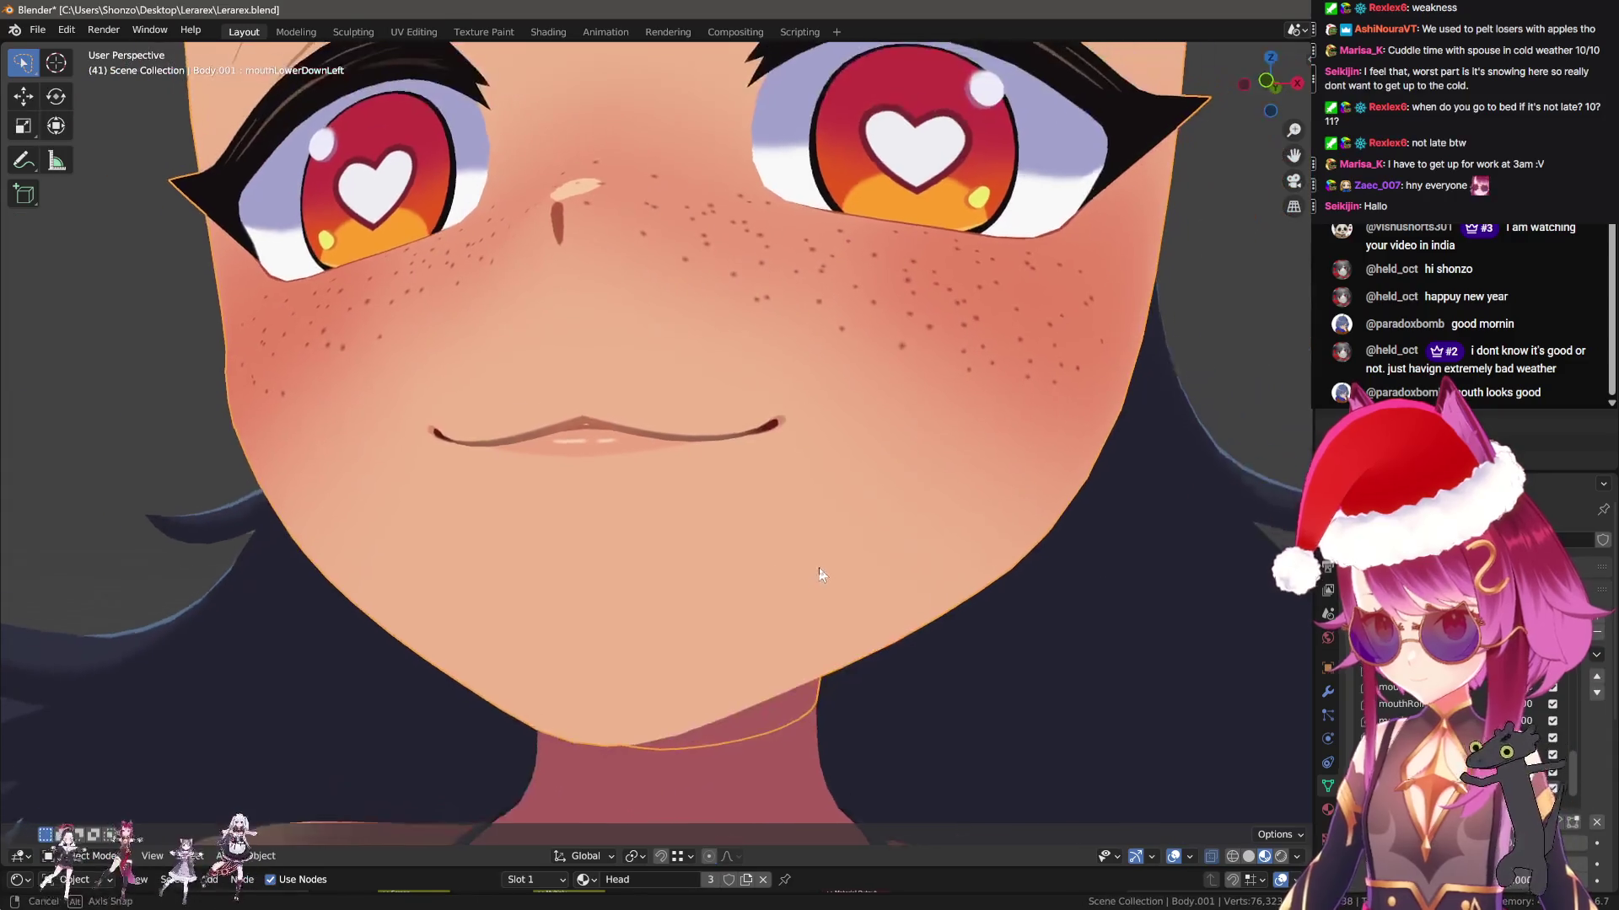
left_click_drag(1483, 843, 1526, 843)
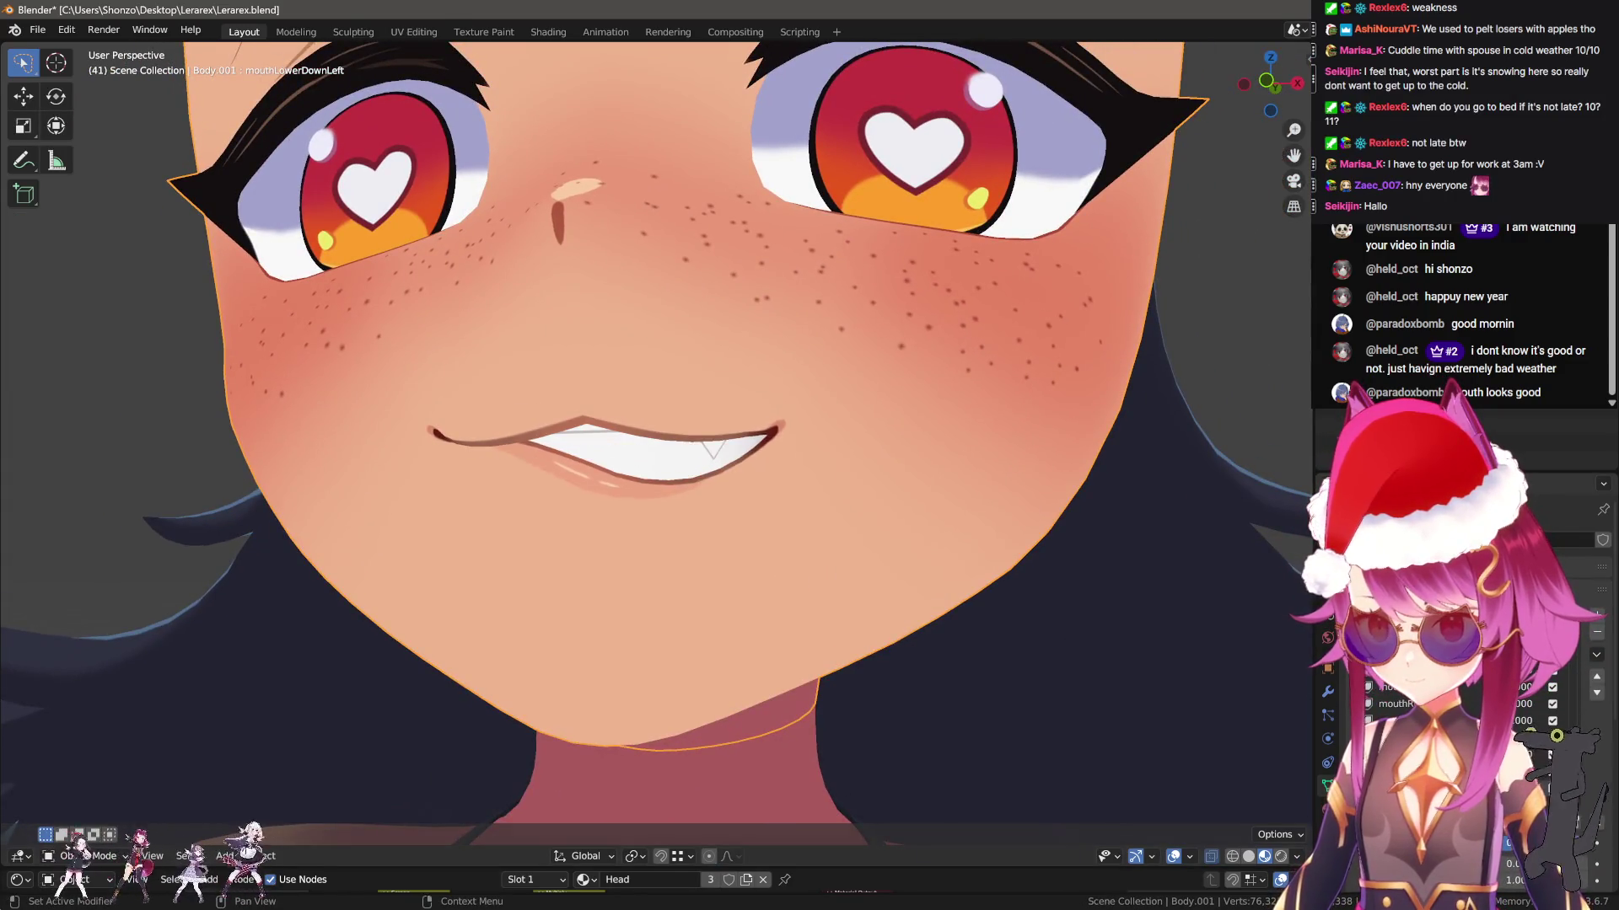
left_click(1596, 613)
left_click(1596, 654)
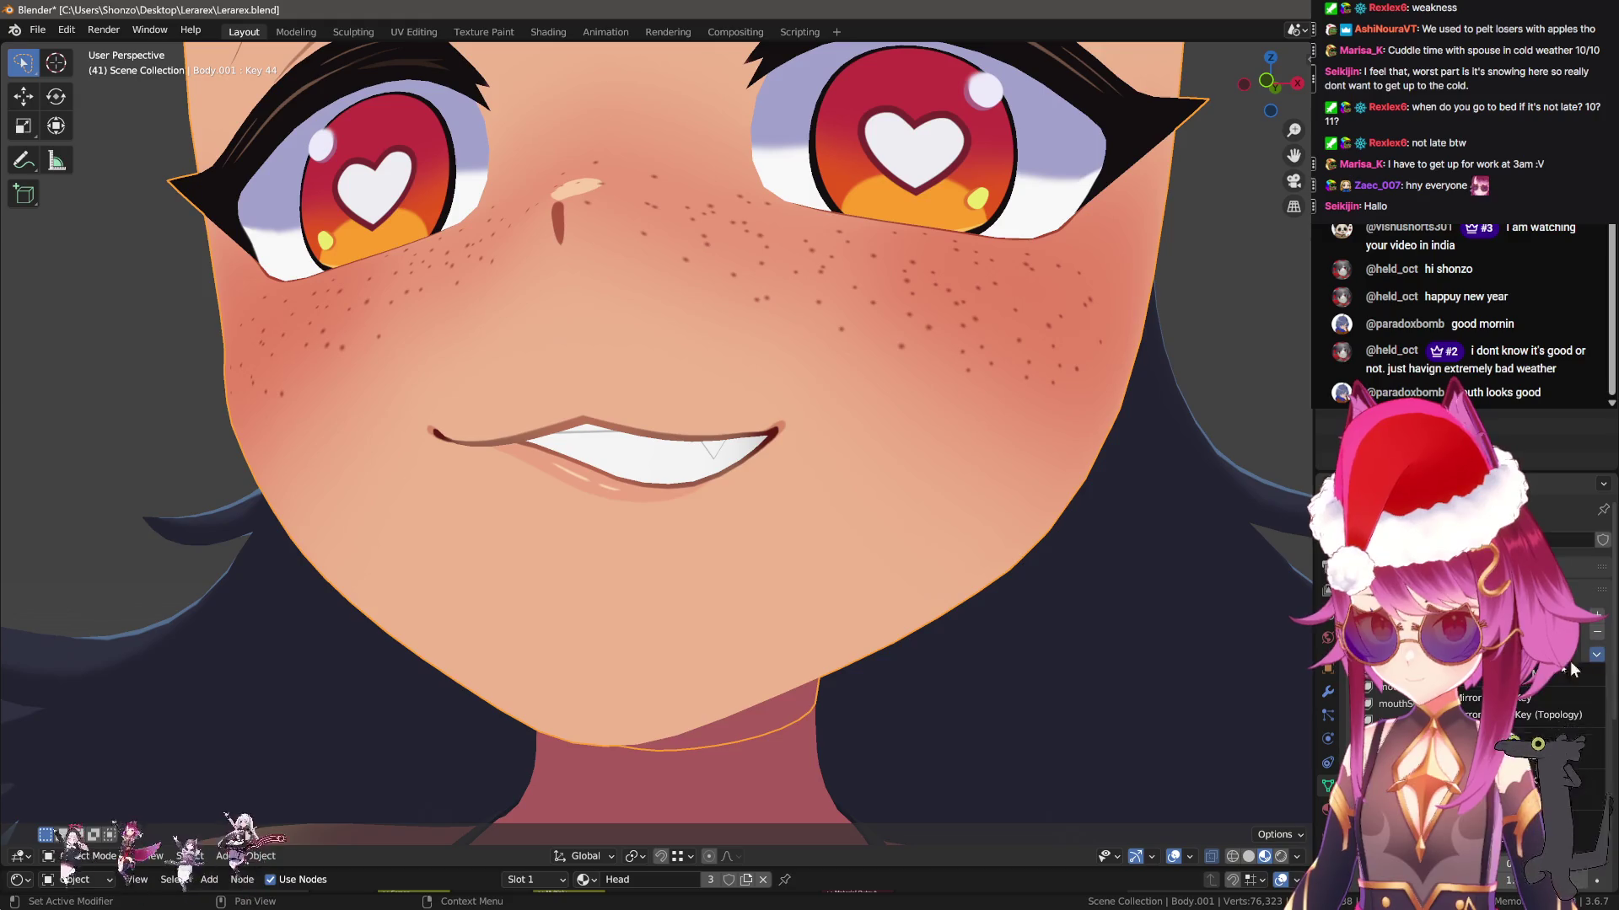
left_click(1518, 698)
mouse_move(792, 642)
middle_mouse_down()
mouse_move(776, 635)
mouse_move(817, 638)
mouse_move(604, 647)
mouse_move(744, 638)
mouse_move(842, 593)
middle_mouse_up()
key("ctrl+z")
key("ctrl+z")
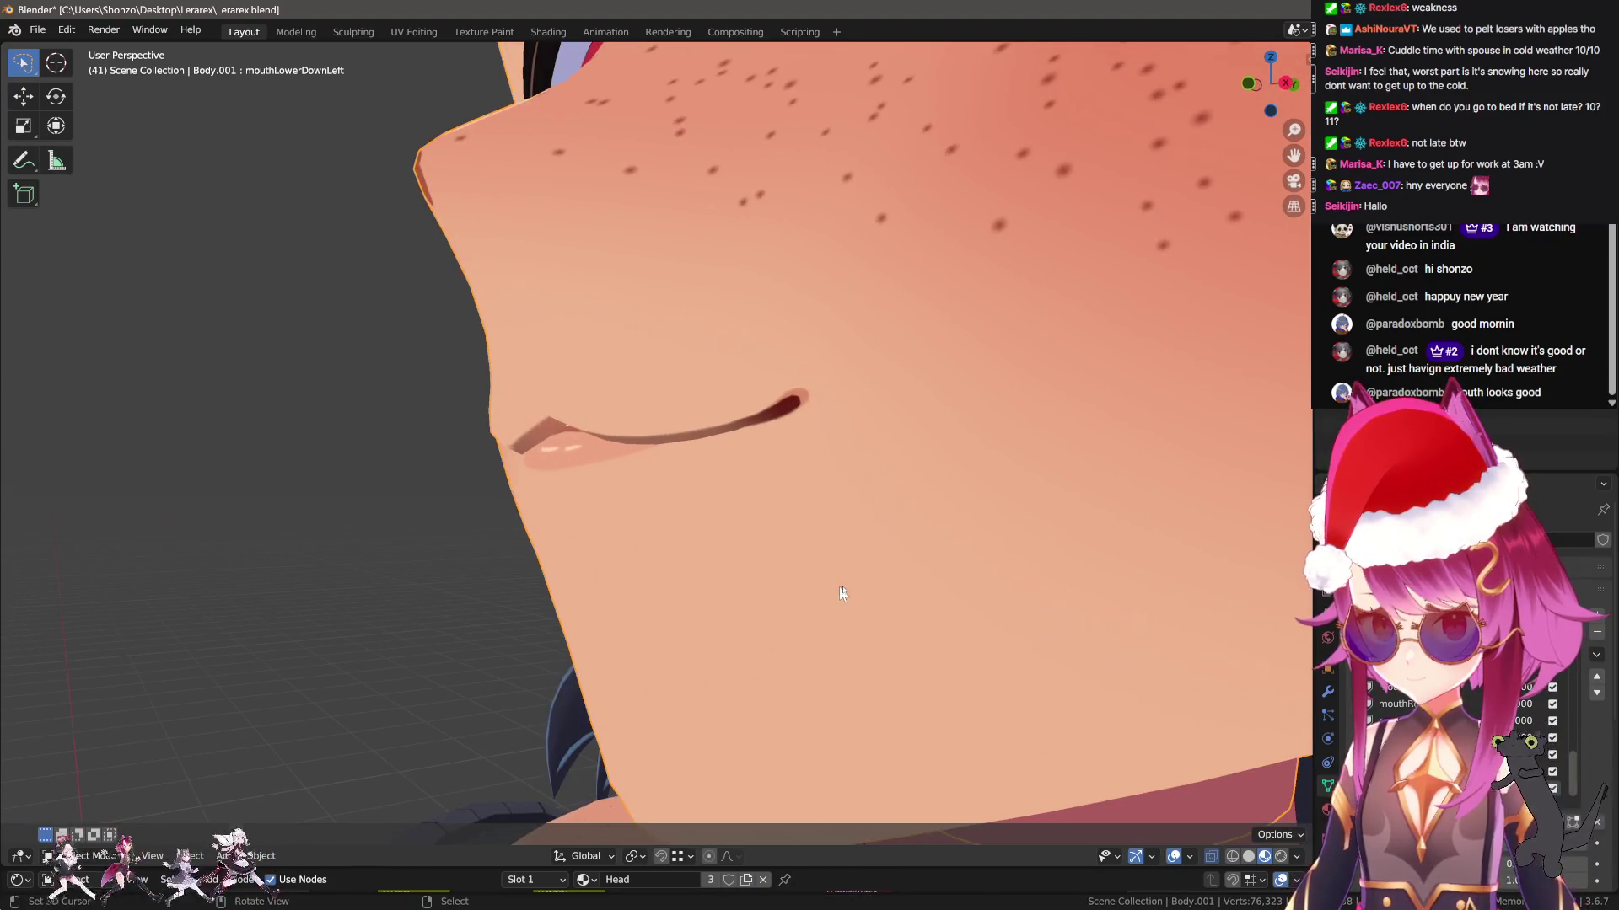
Back in Edit Mode, nudge the lower lip vertices further down with soft falloff
key("Tab")
scroll(758, 548, "up", 3)
key("g")
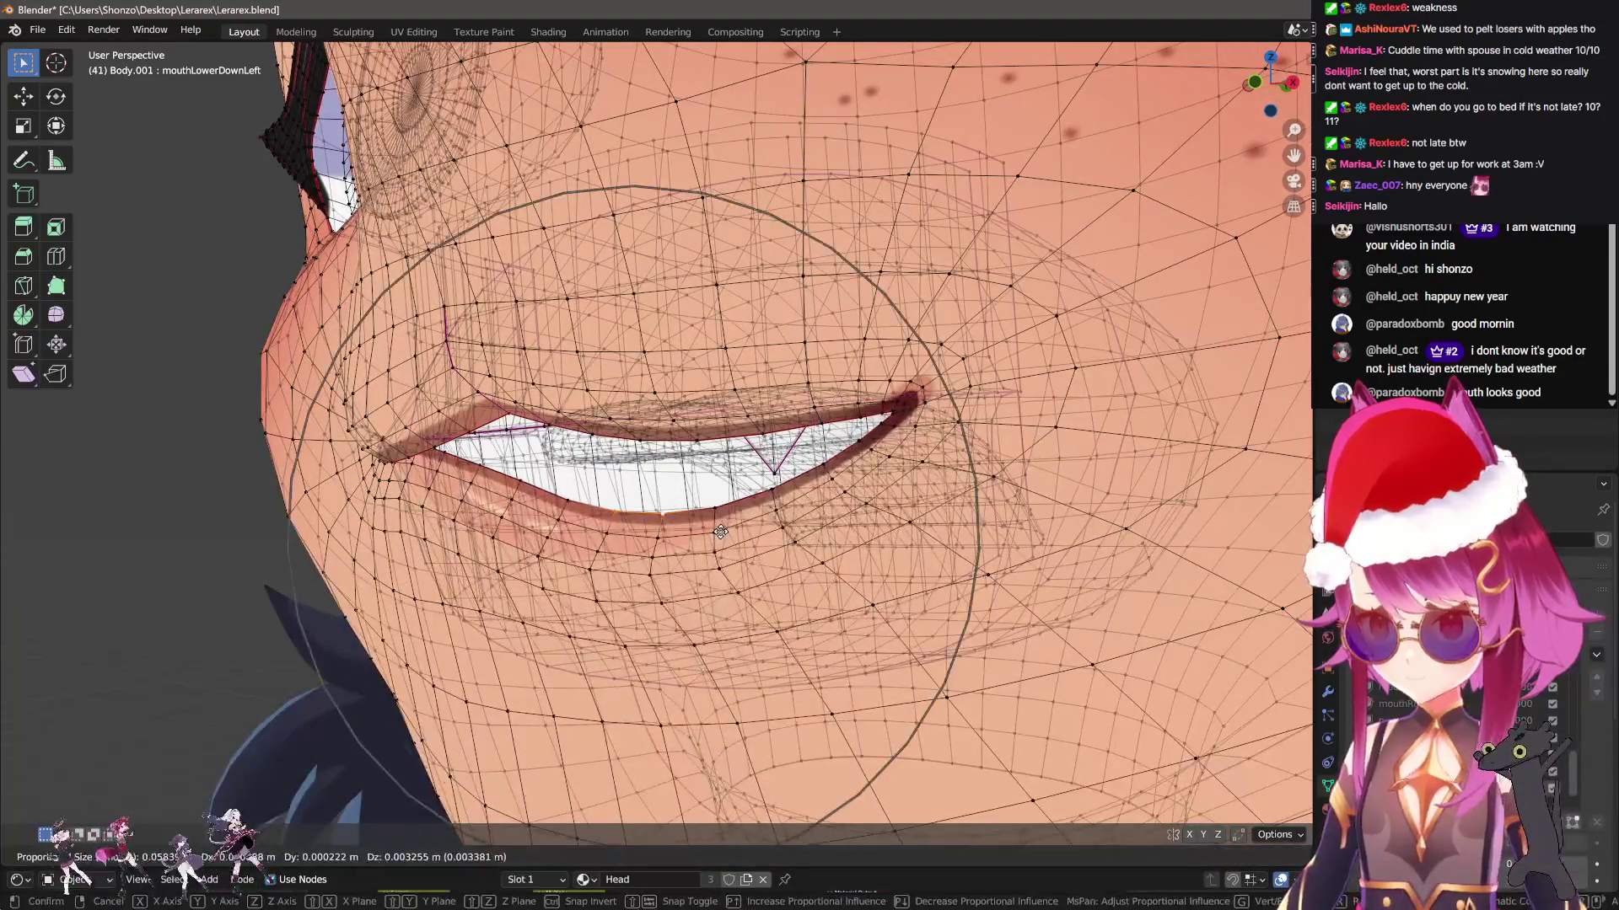
left_click(721, 531)
middle_click_drag(721, 531, 794, 496)
left_click(772, 506)
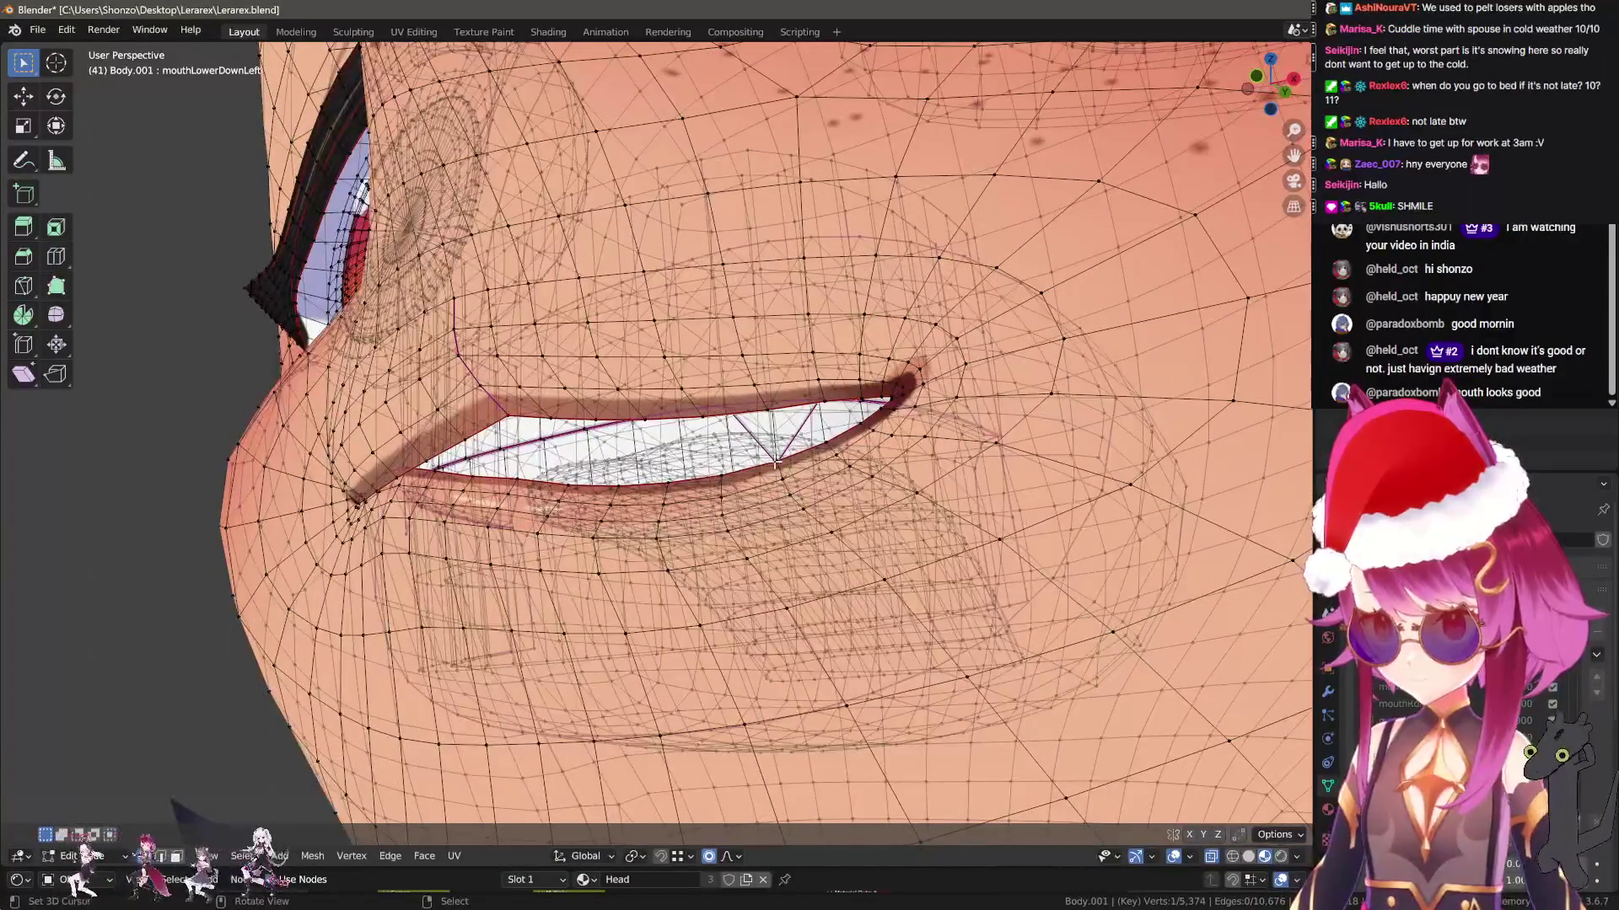
key("g")
scroll(776, 489, "up", 2)
left_click(774, 527)
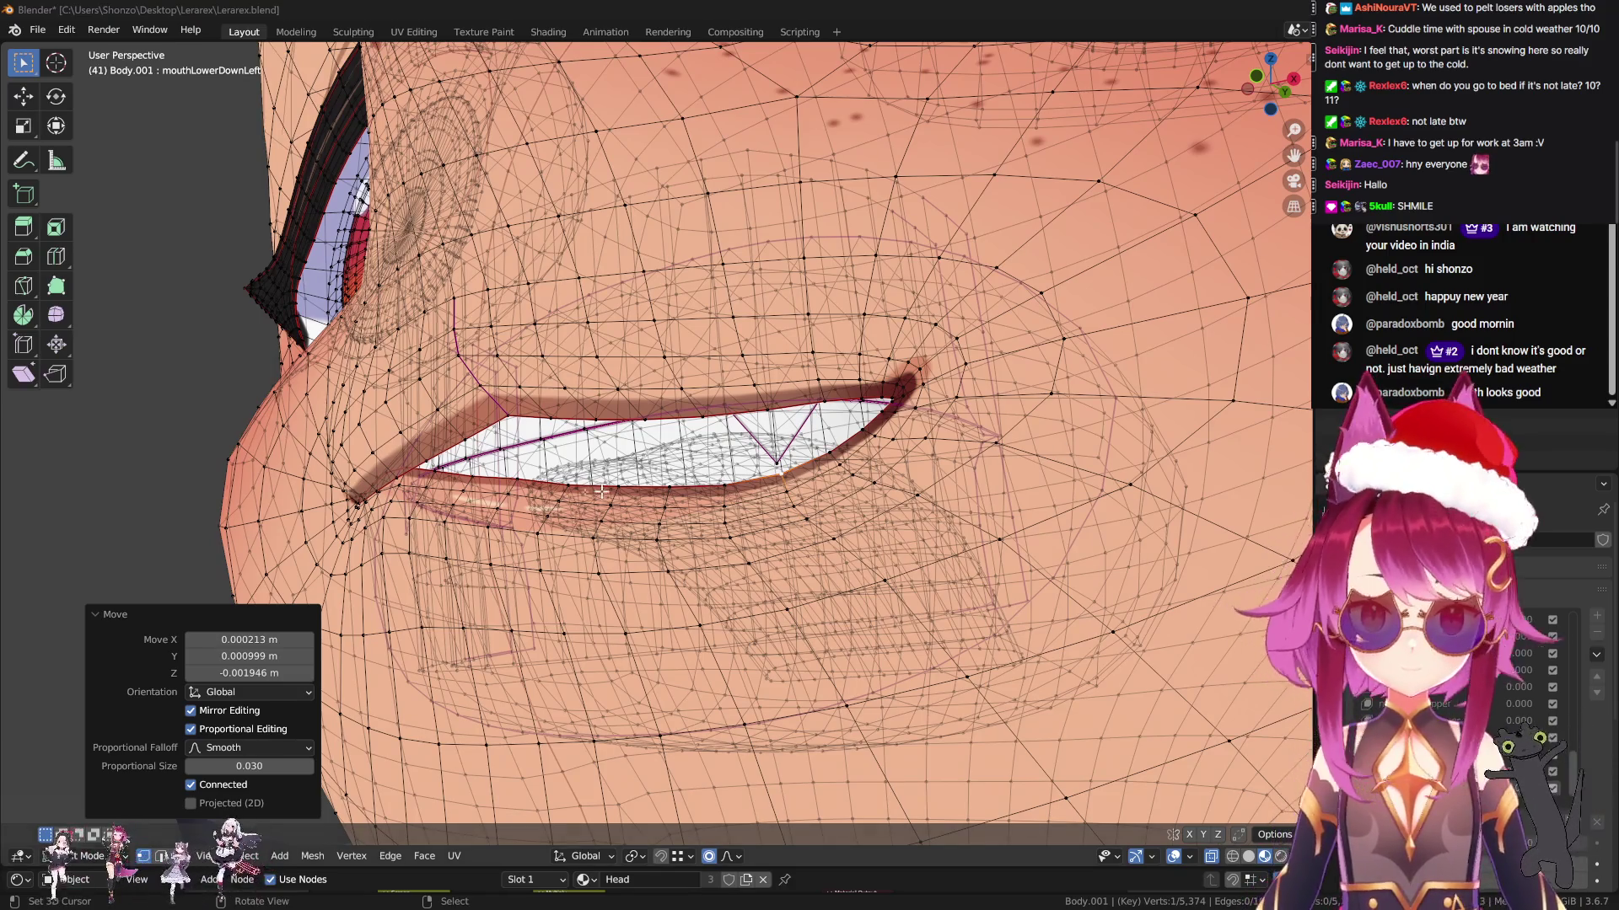
Move a vertex path along the lip corner, then preview the shape value to show more teeth
middle_click_drag(602, 491, 771, 553)
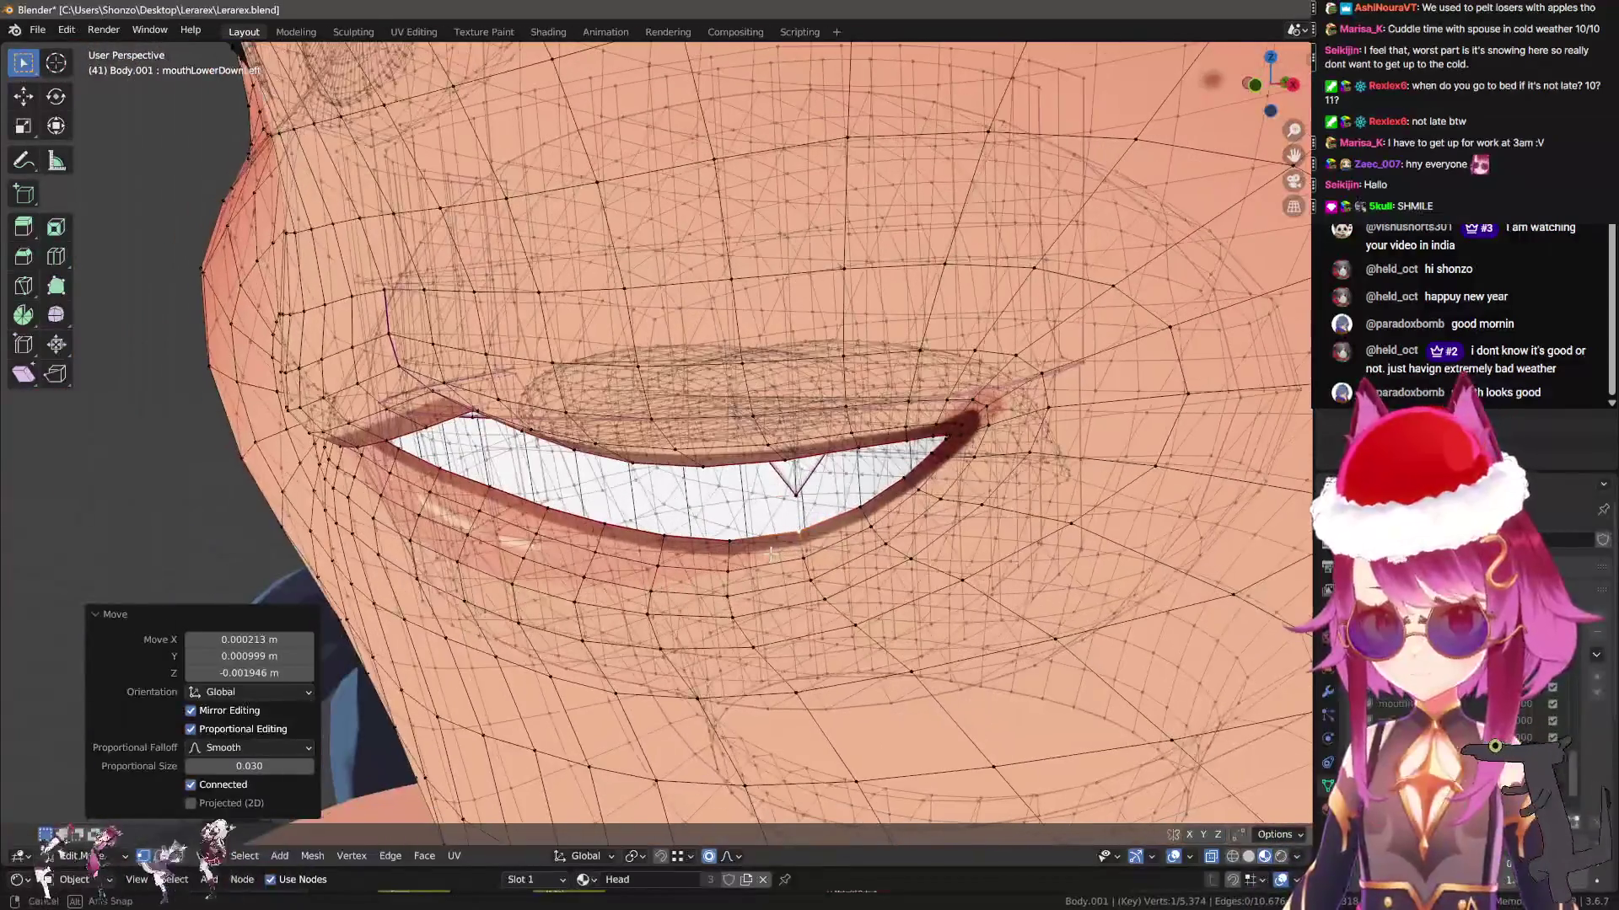
left_click(951, 432)
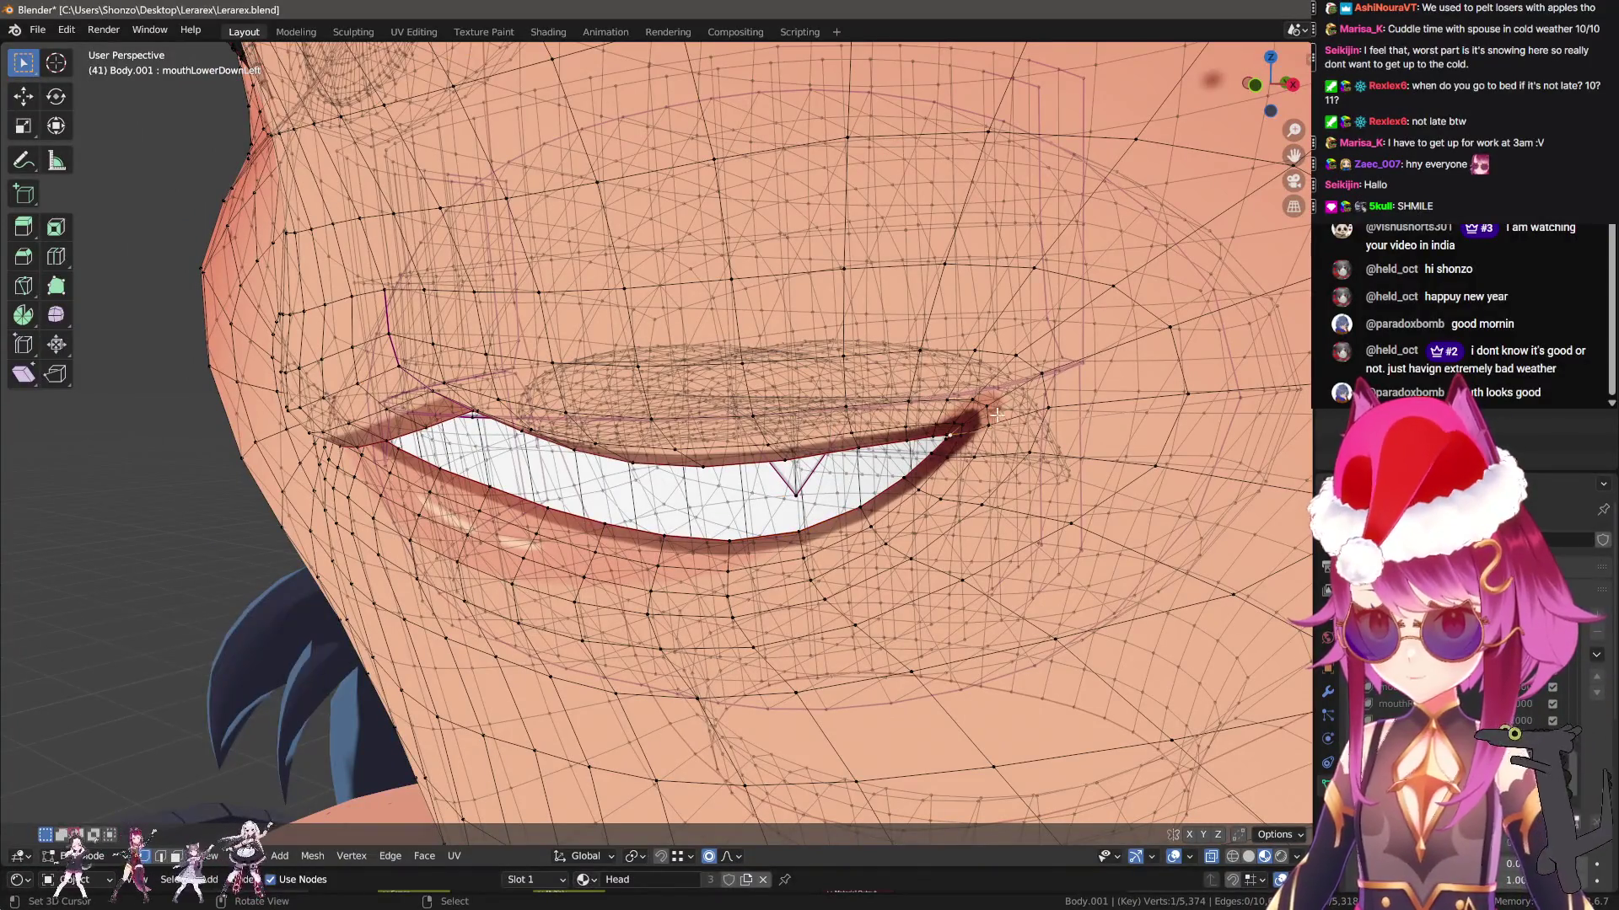
left_click(1045, 370, "ctrl")
key("g")
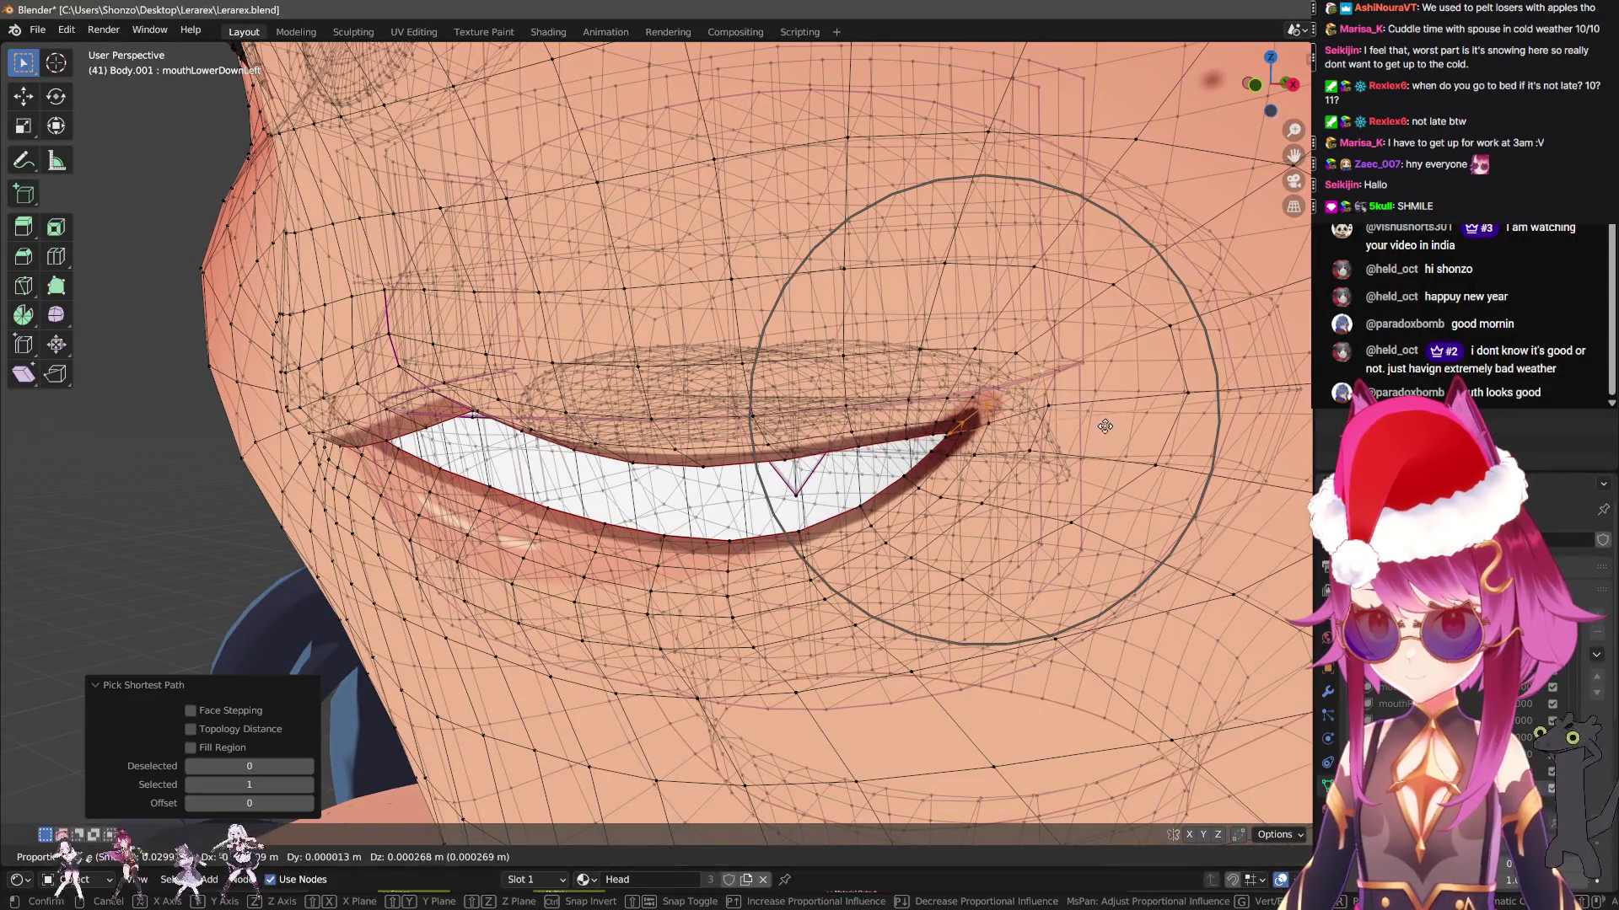
left_click(1104, 407)
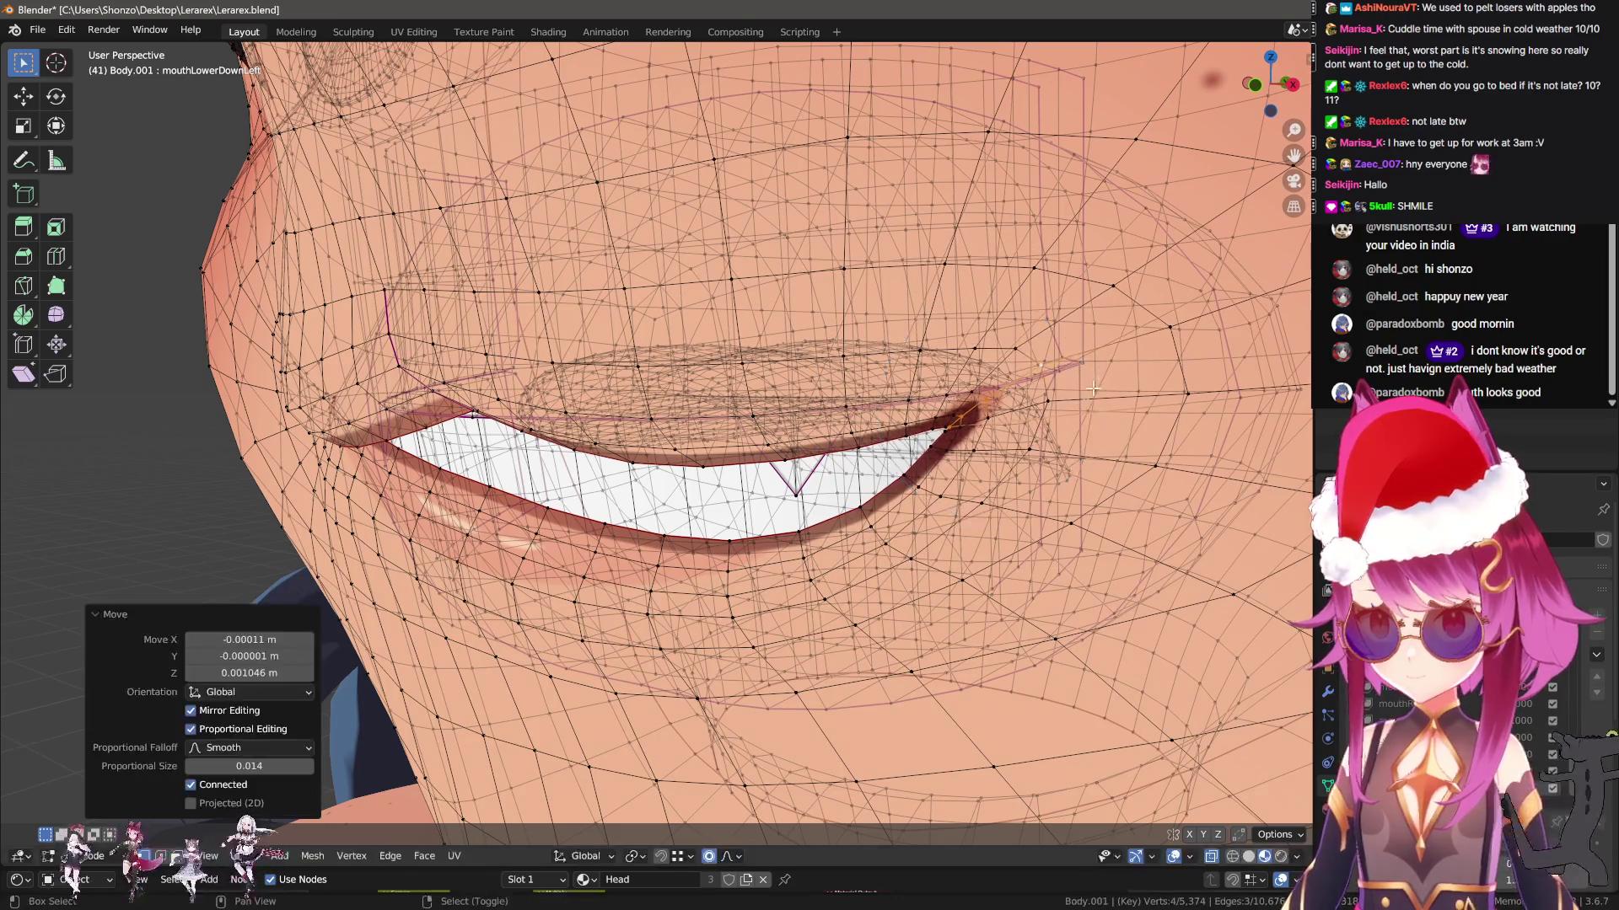
key("Tab")
left_click_drag(1538, 733, 1519, 742)
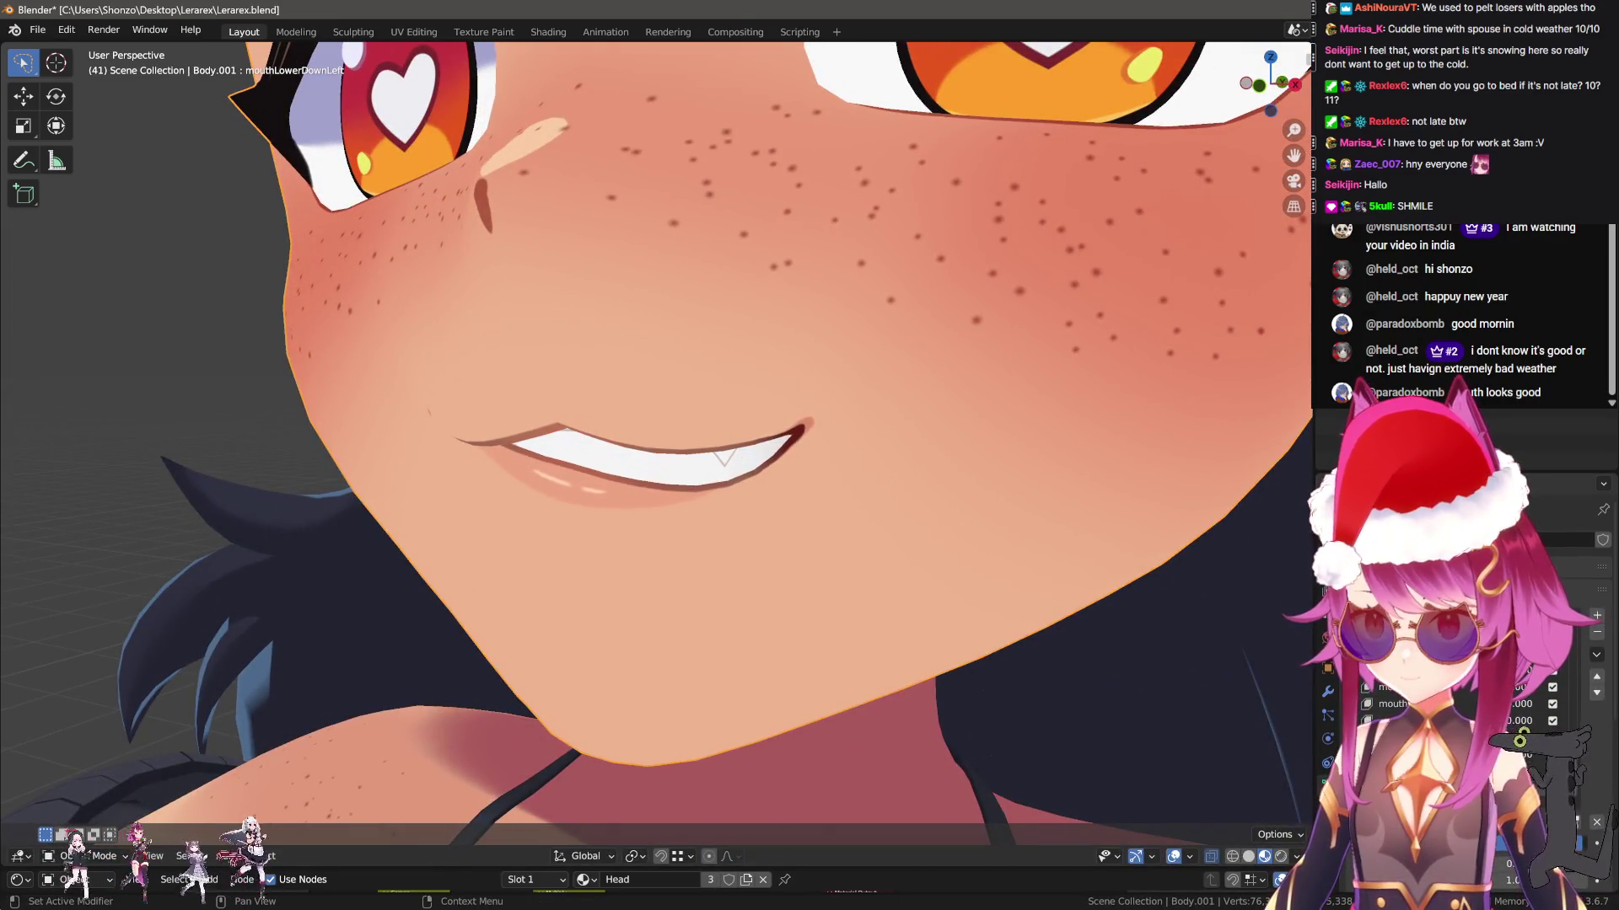
mouse_move(1130, 700)
middle_mouse_down()
mouse_move(1005, 697)
mouse_move(1037, 698)
middle_mouse_up()
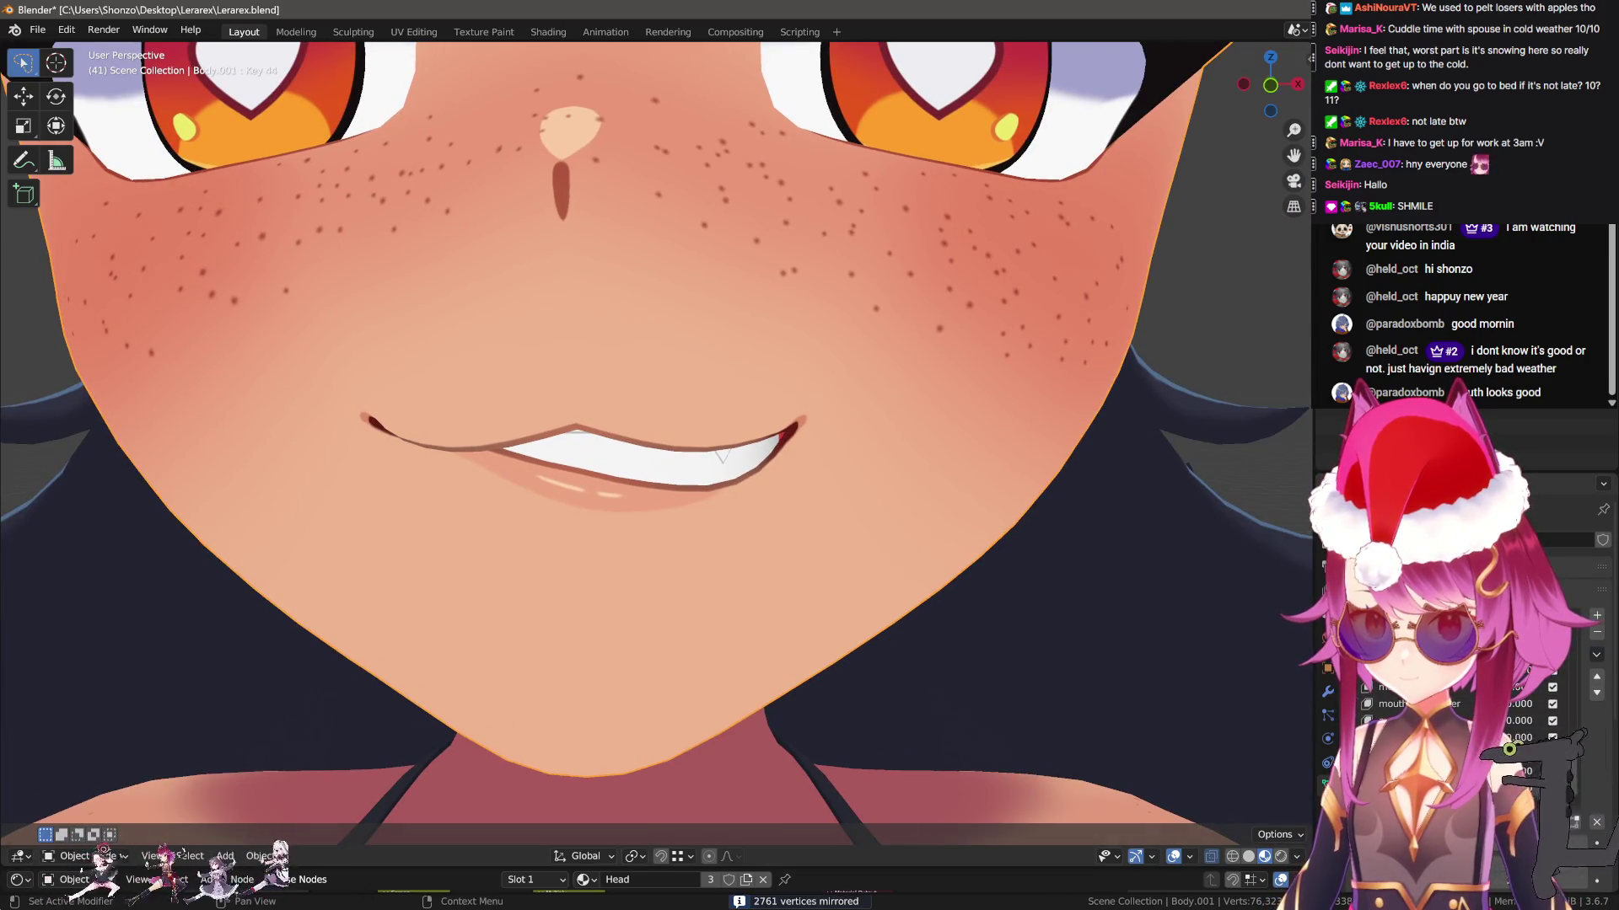
left_click_drag(1519, 742, 1532, 741)
scroll(704, 553, "up", 3)
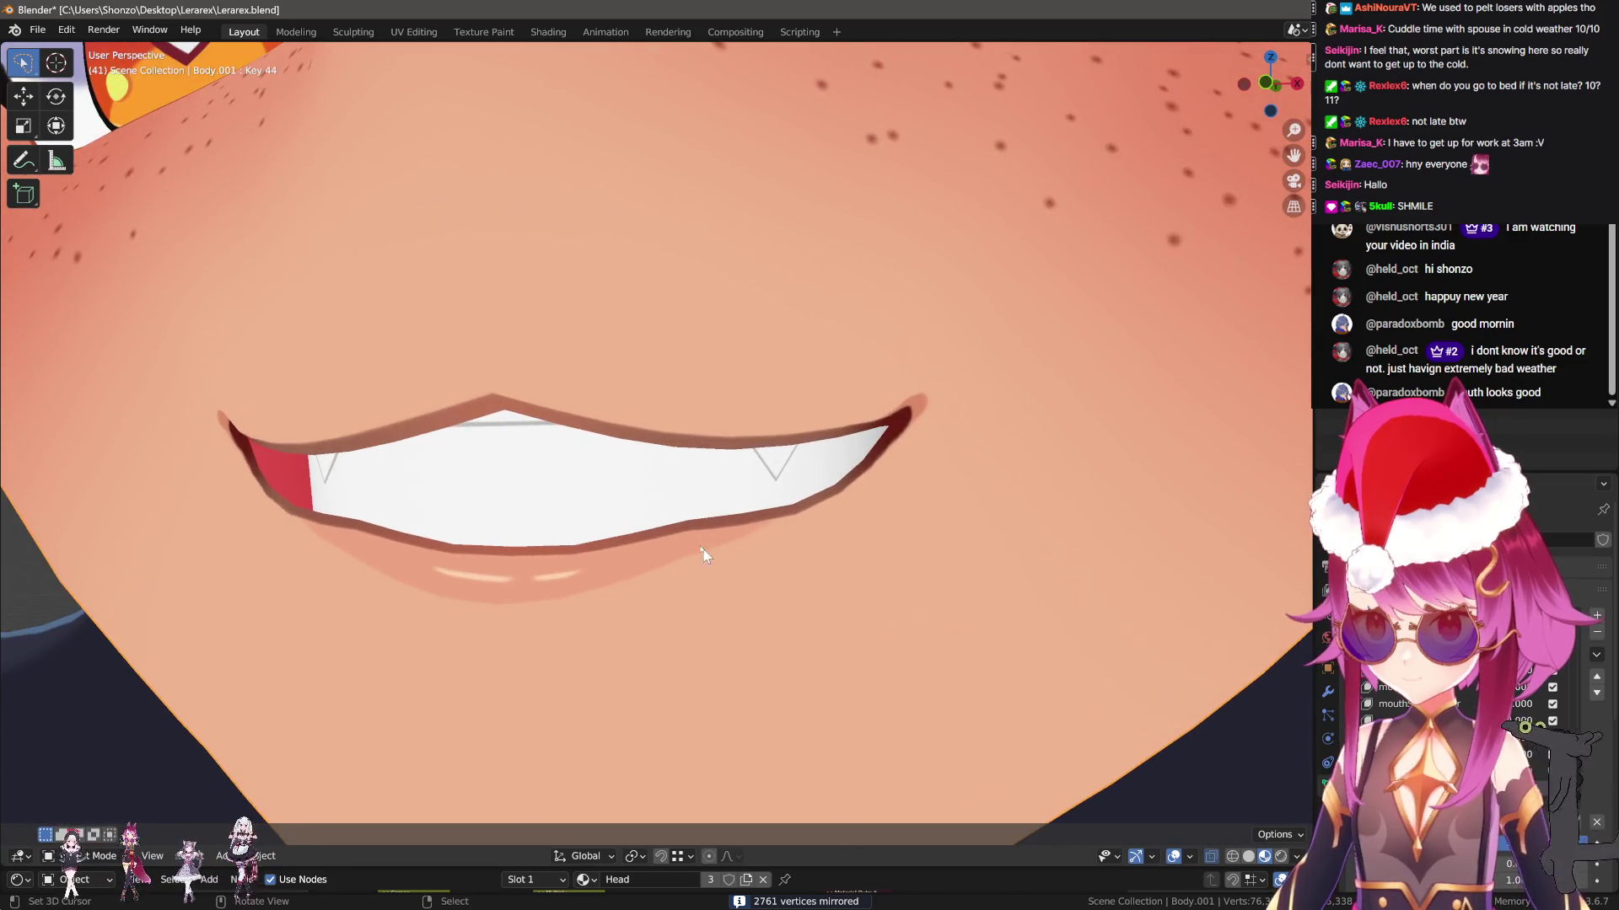
Adjust the mouthLowerDownLeft lower lip and compare it against Key 44
key("Tab")
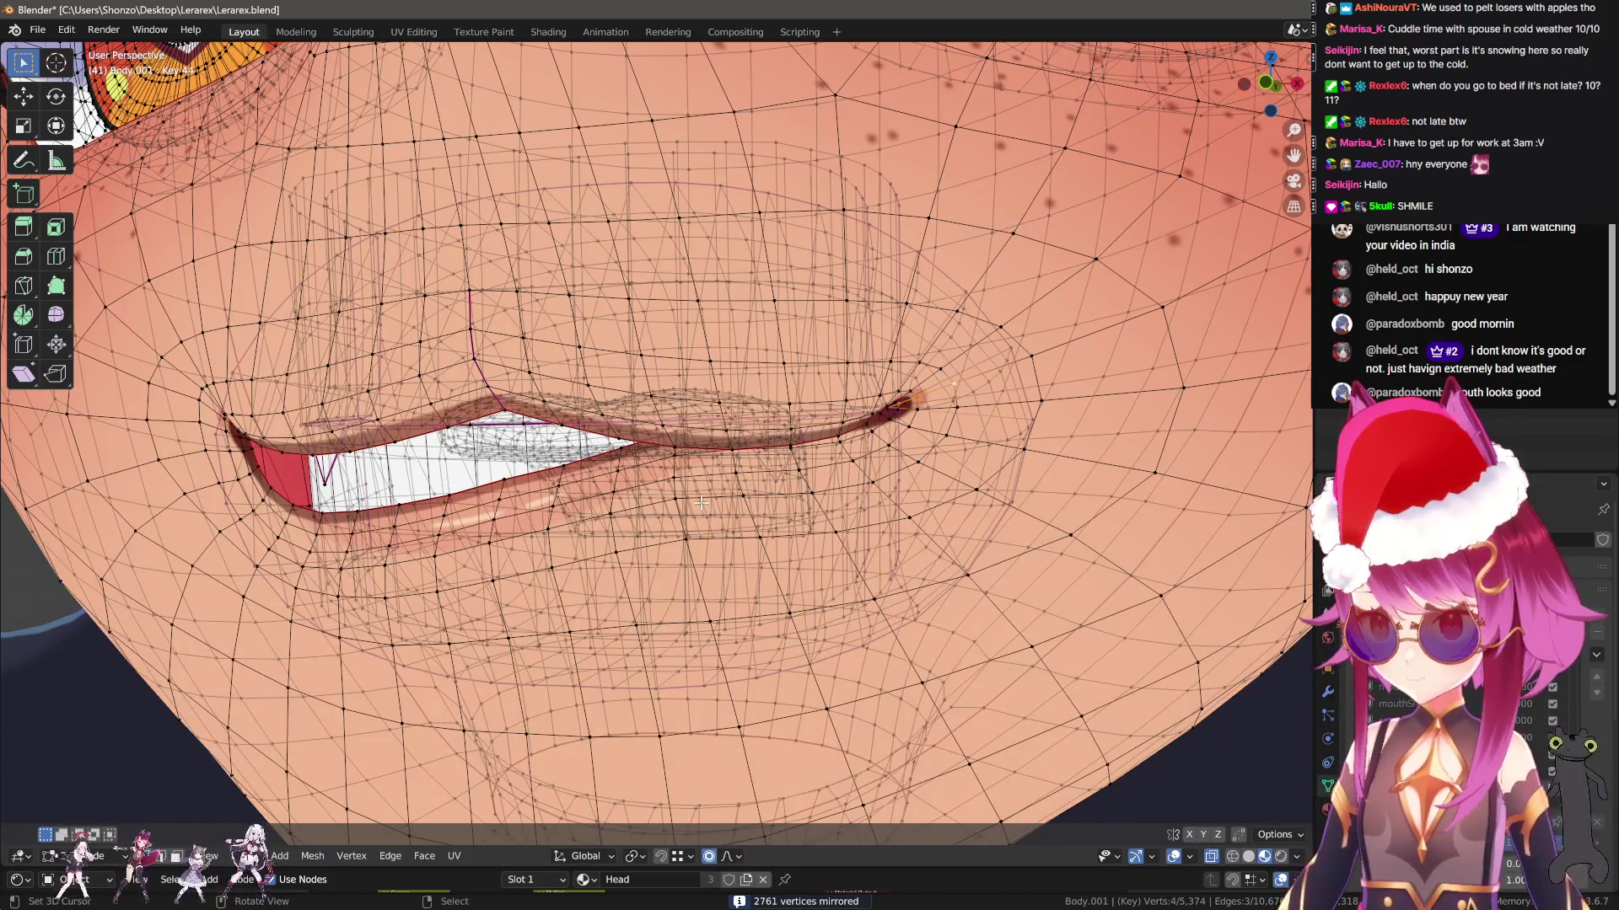
left_click(1416, 704)
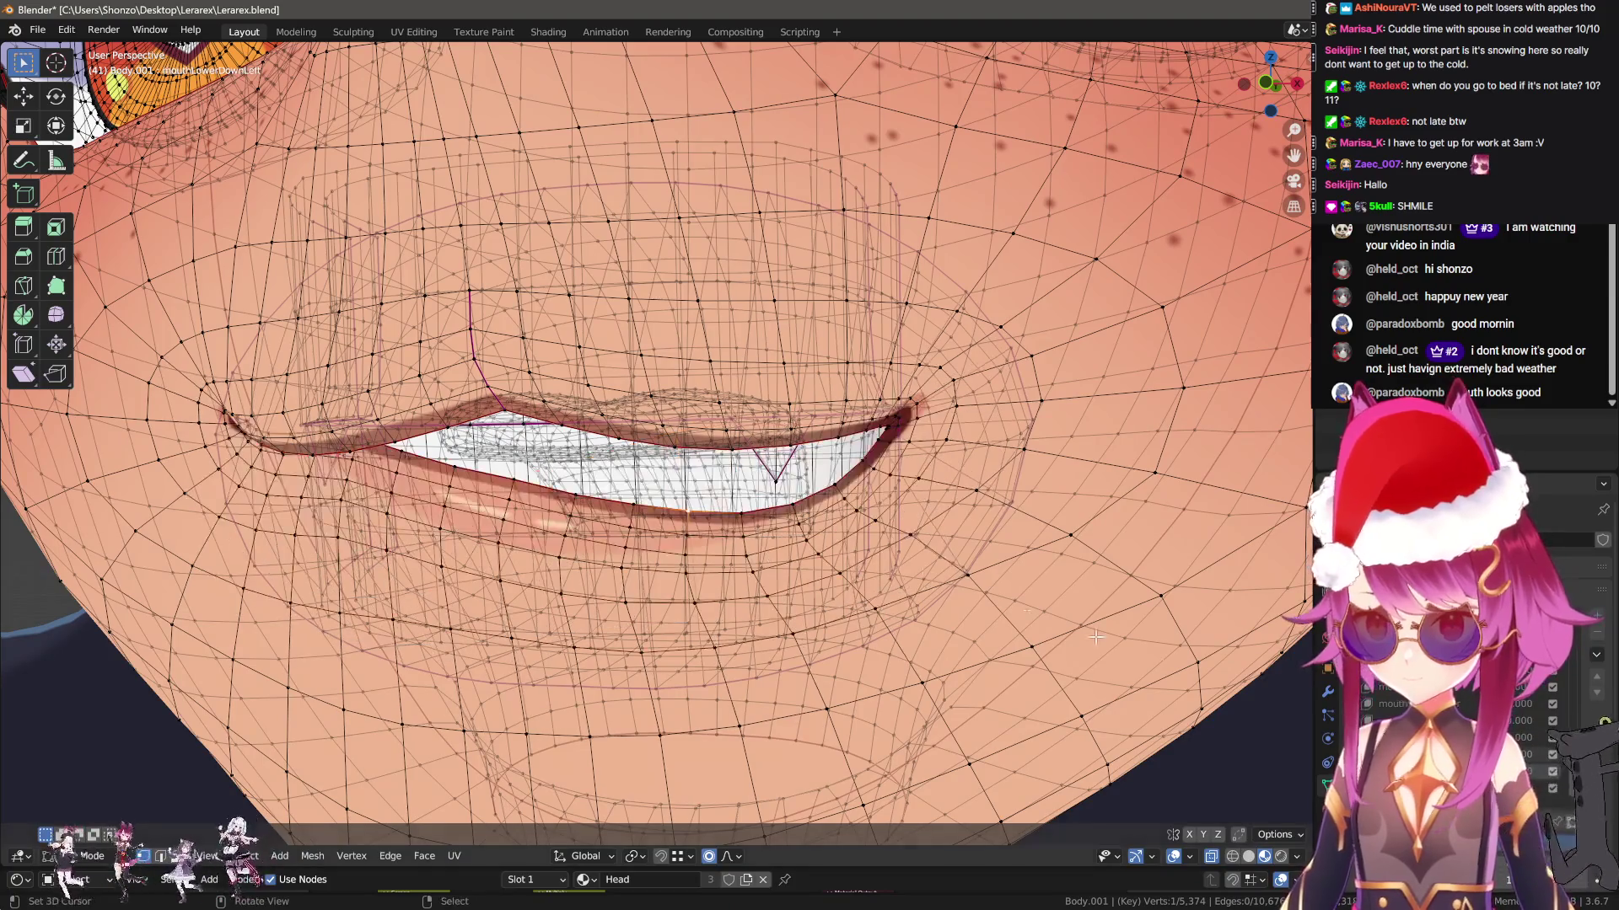
key("g")
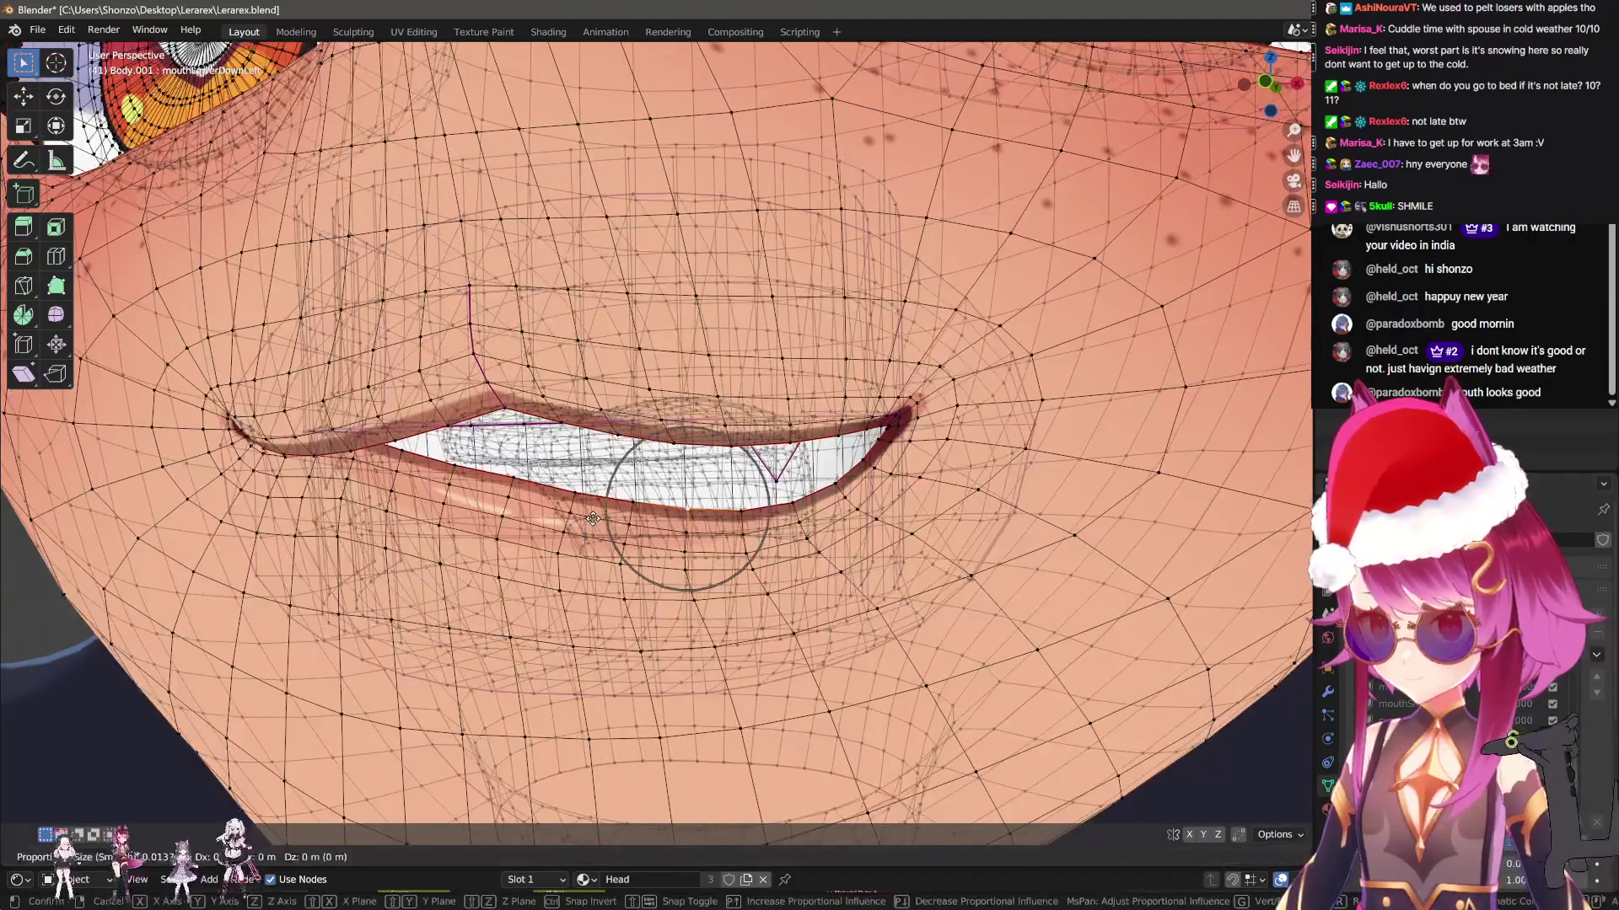
scroll(593, 525, "down", 9)
left_click(594, 572)
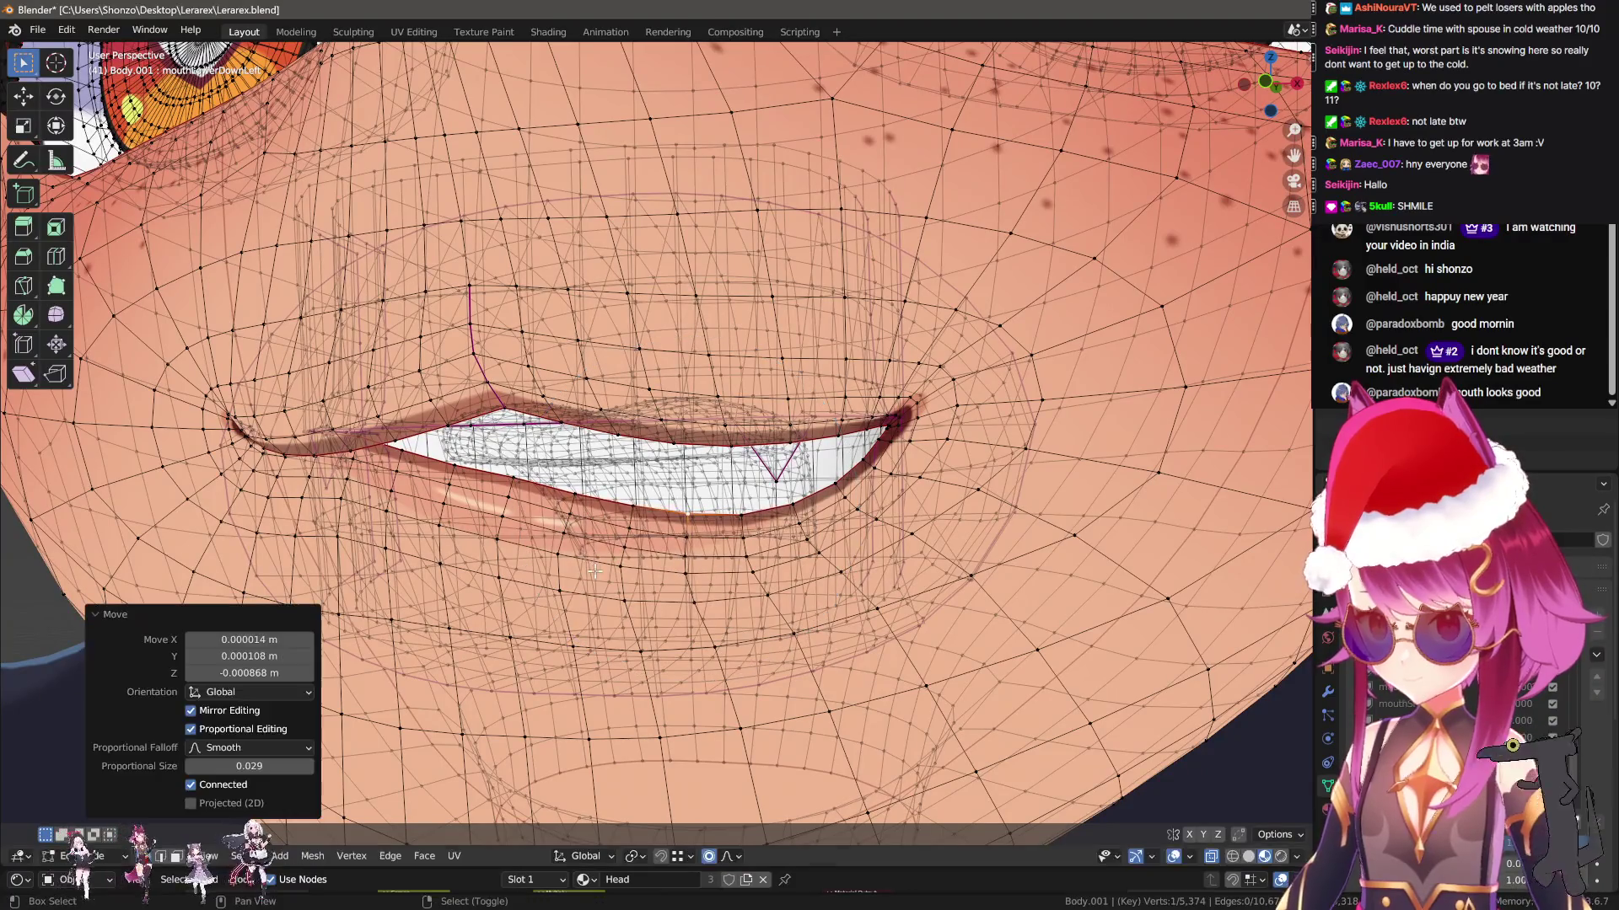
left_click(1433, 721)
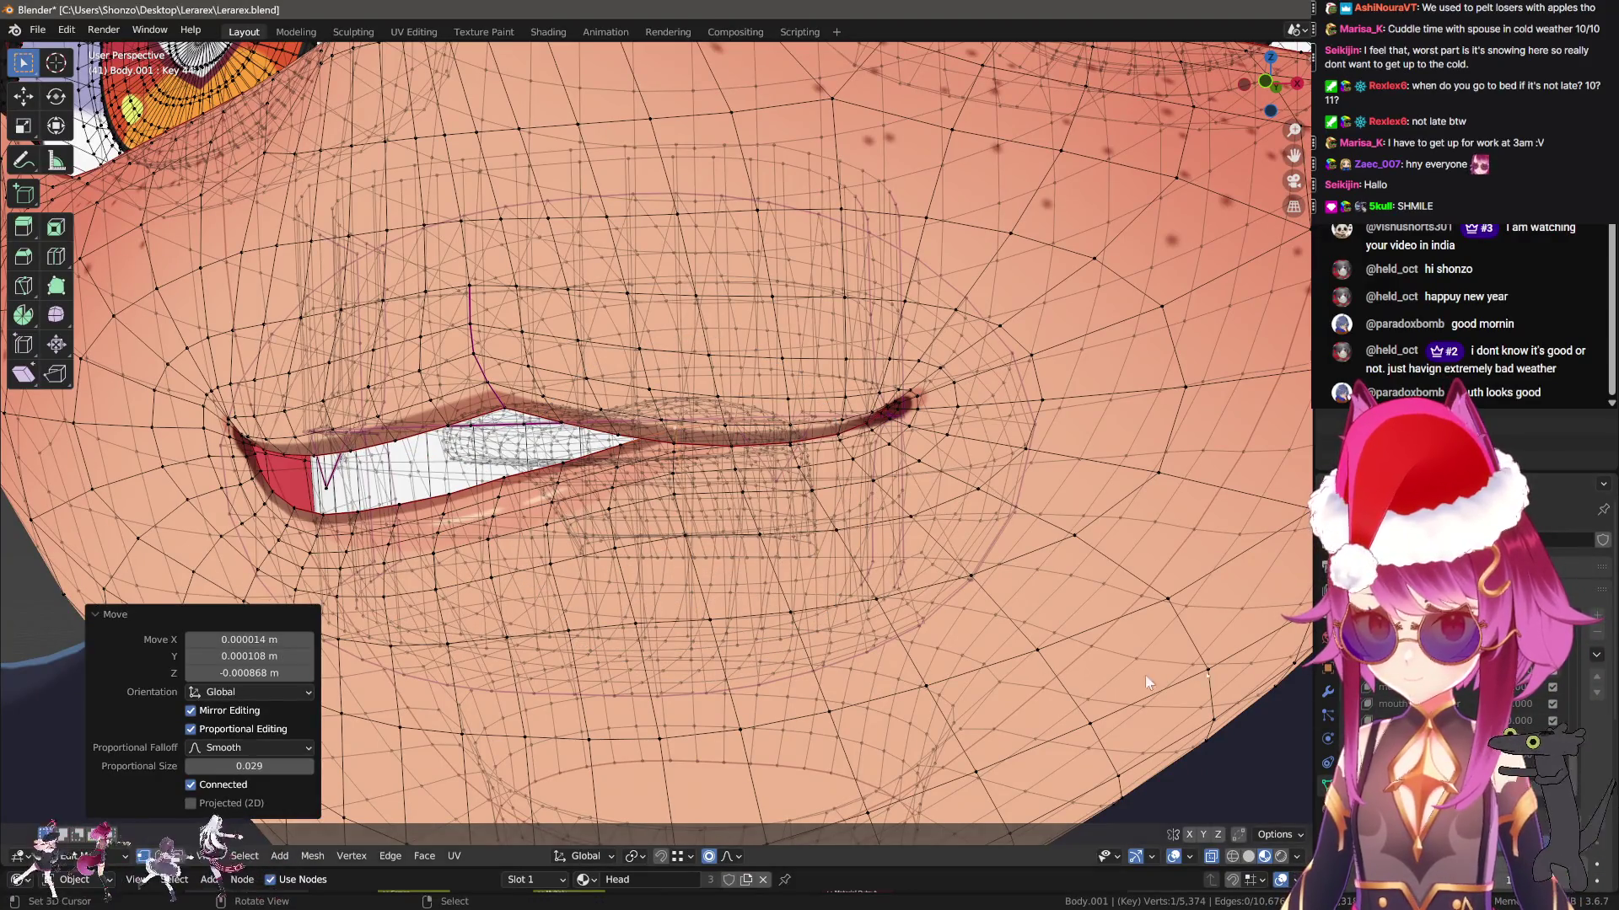
key("Tab")
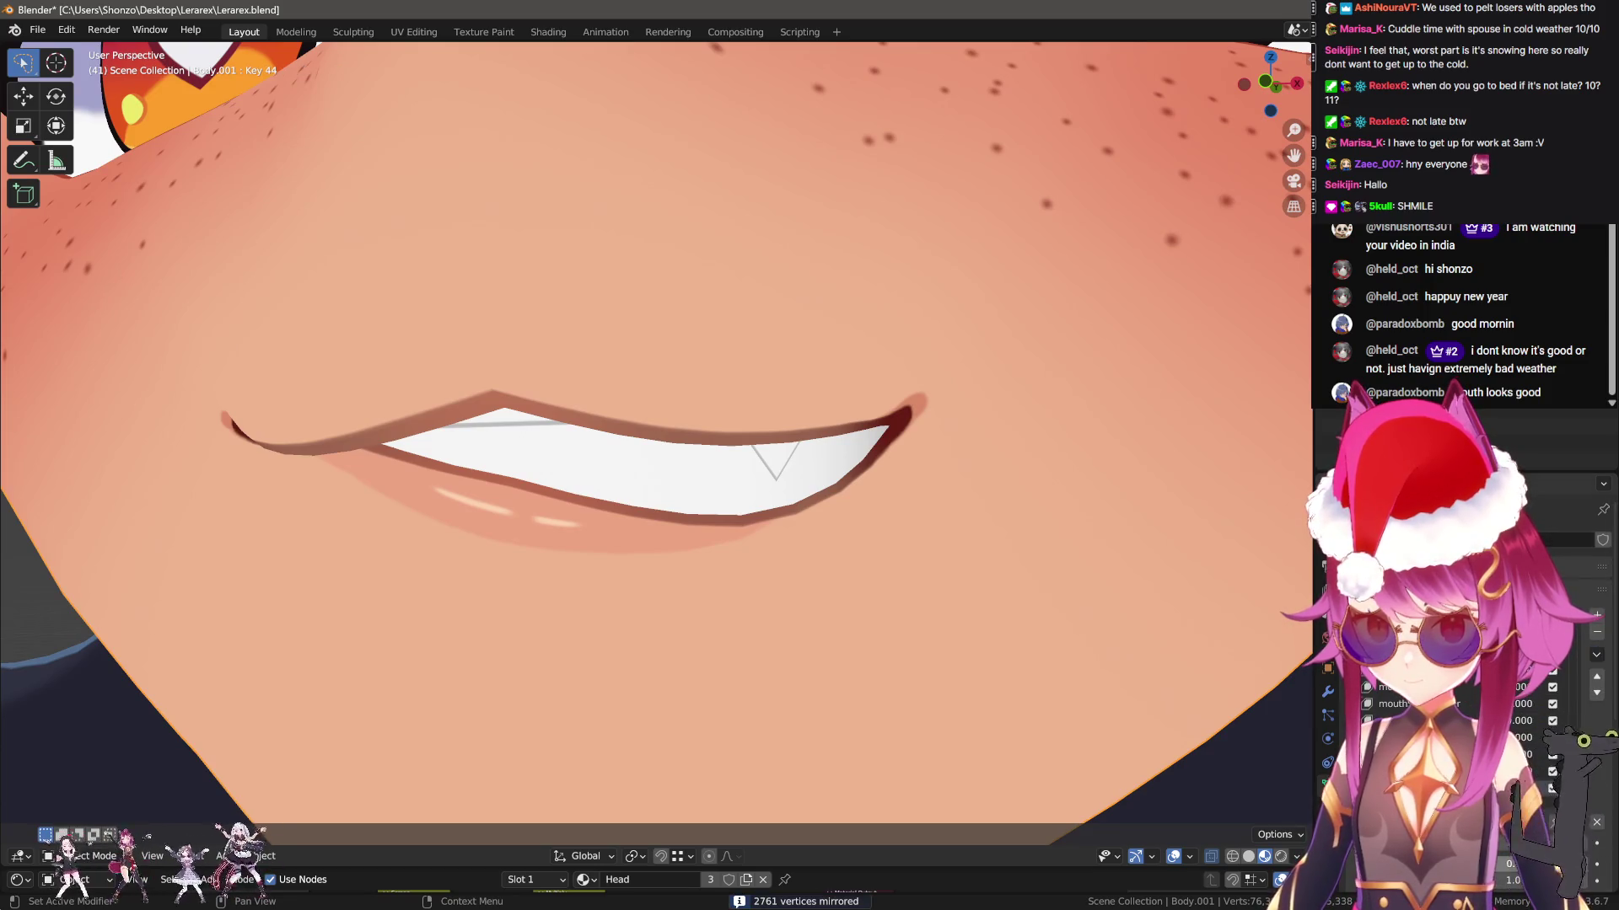
scroll(936, 655, "down", 8)
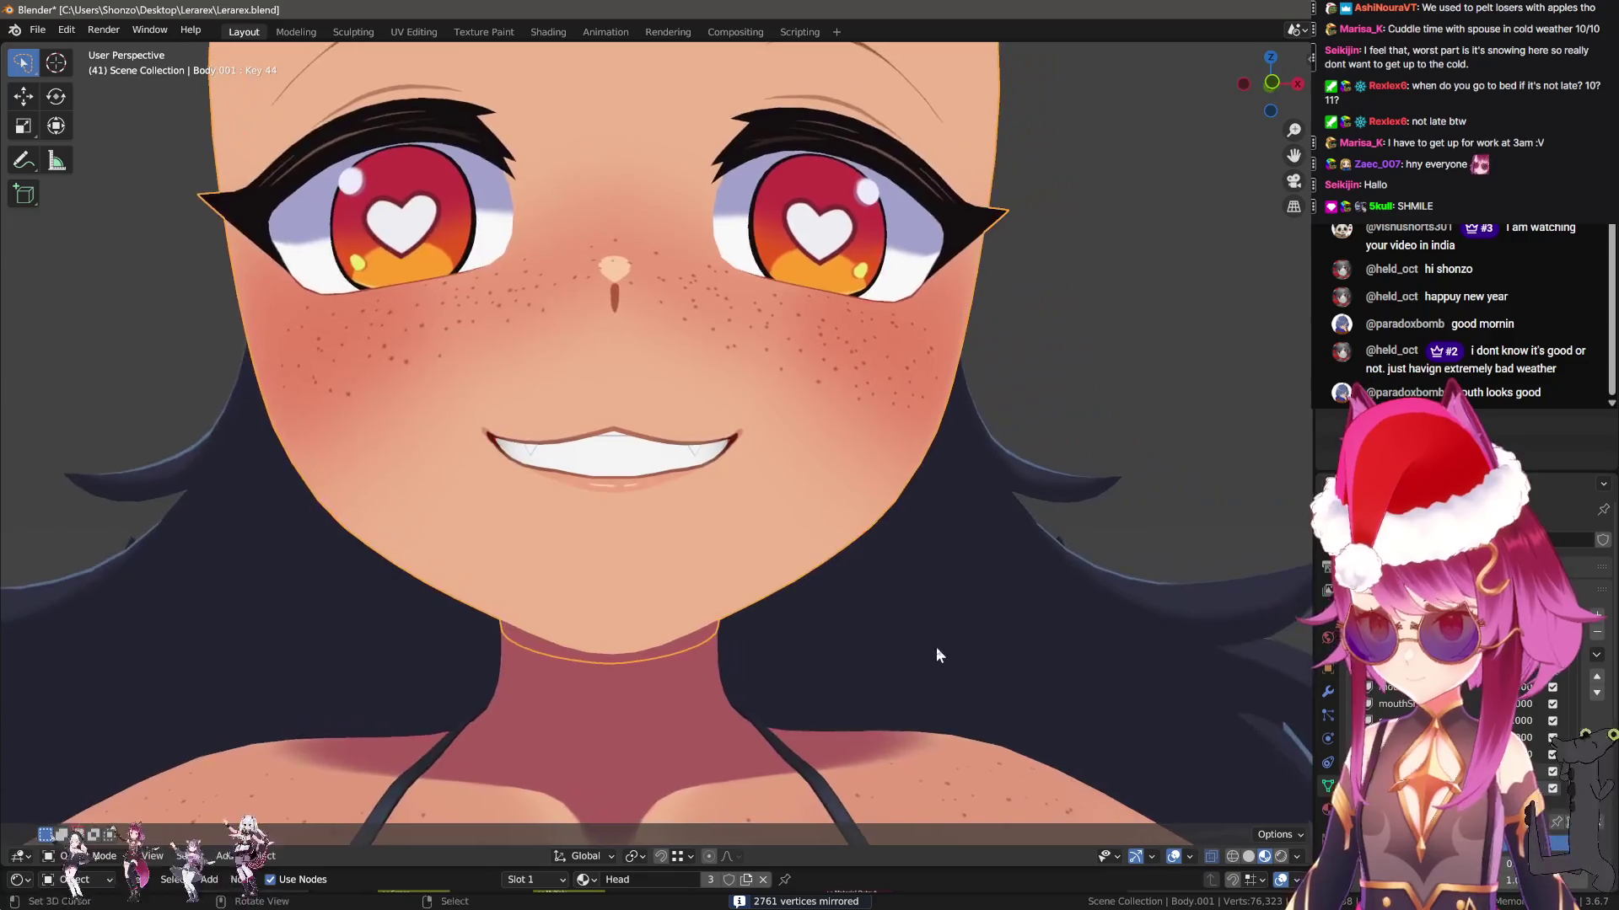
scroll(936, 655, "up", 5)
key("Tab")
scroll(727, 476, "up", 2)
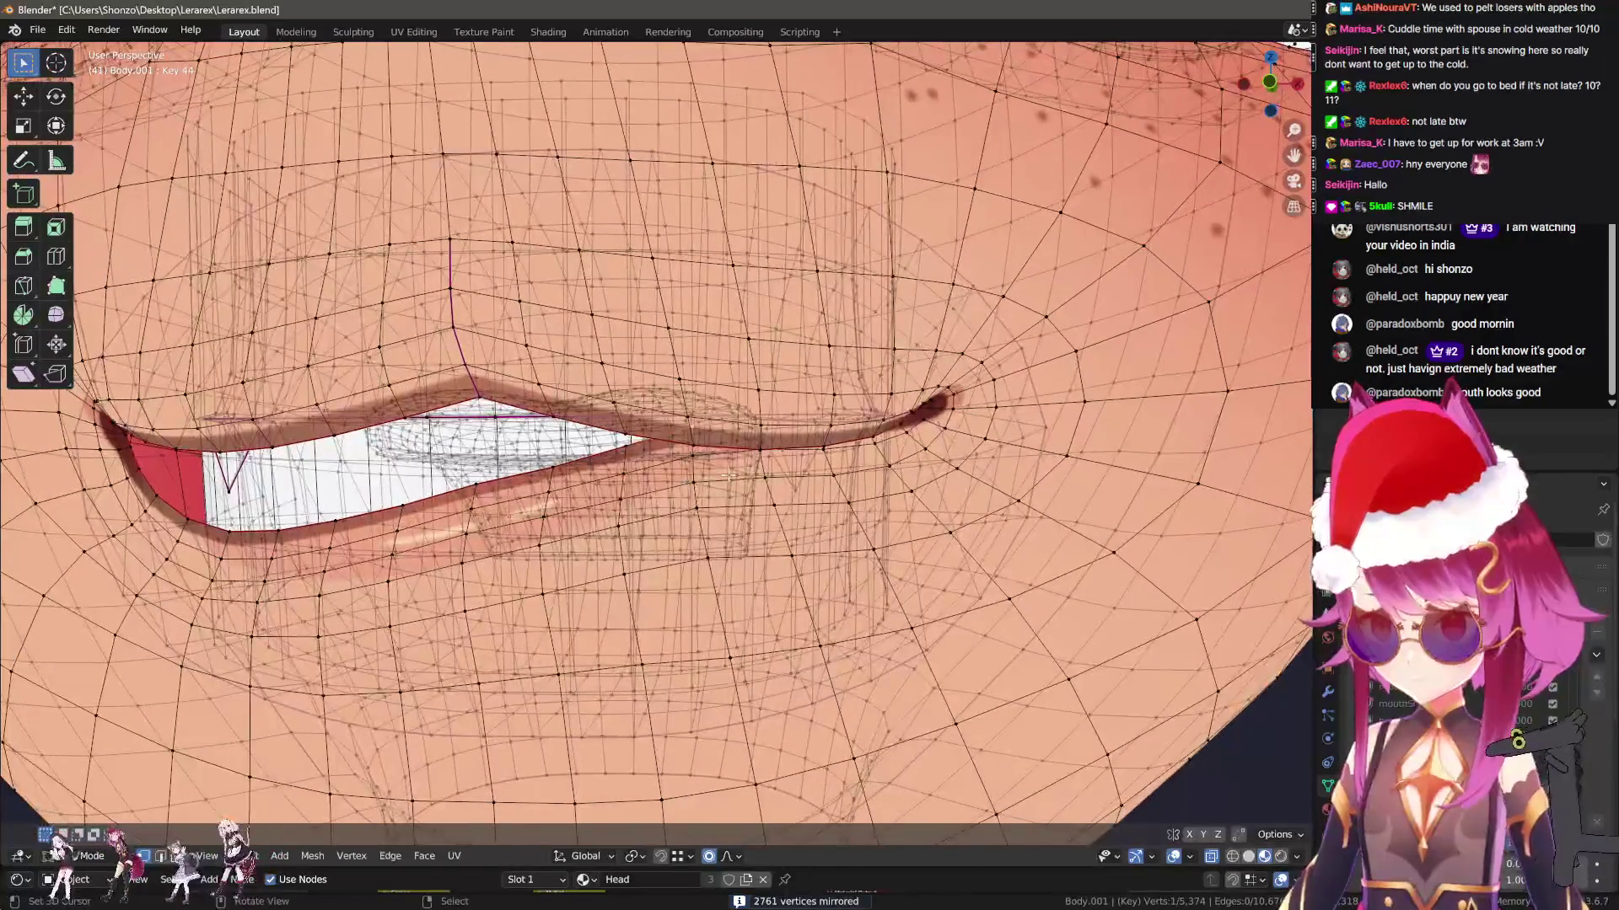
left_click(1433, 687)
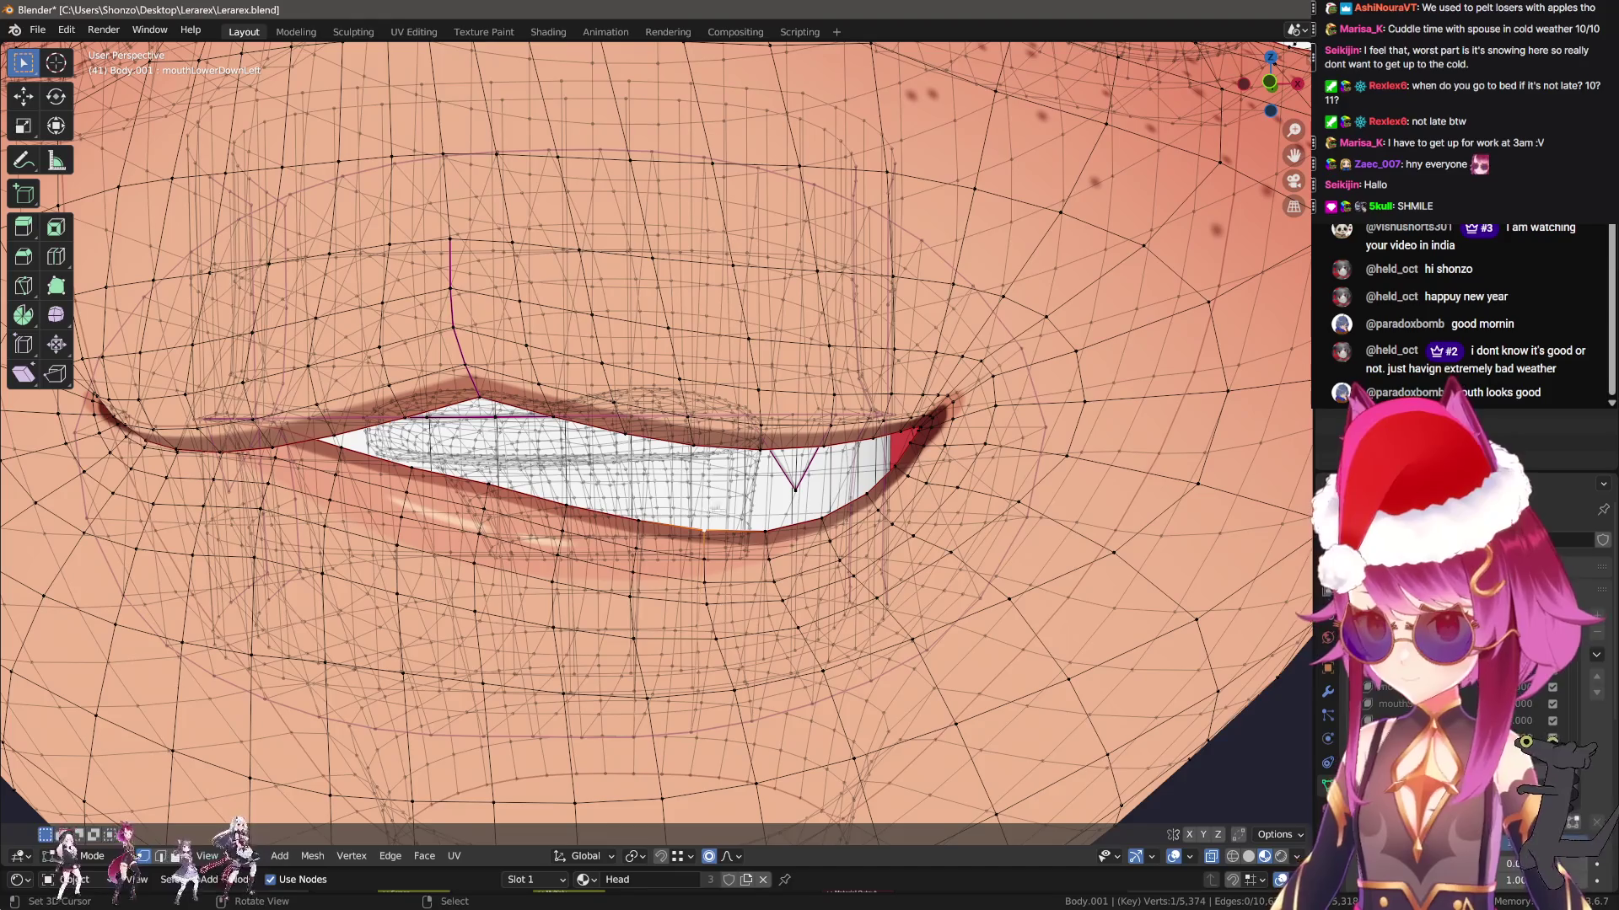
Make several small lower-lip adjustments on mouthLowerDownLeft, then return to Object Mode
key("g")
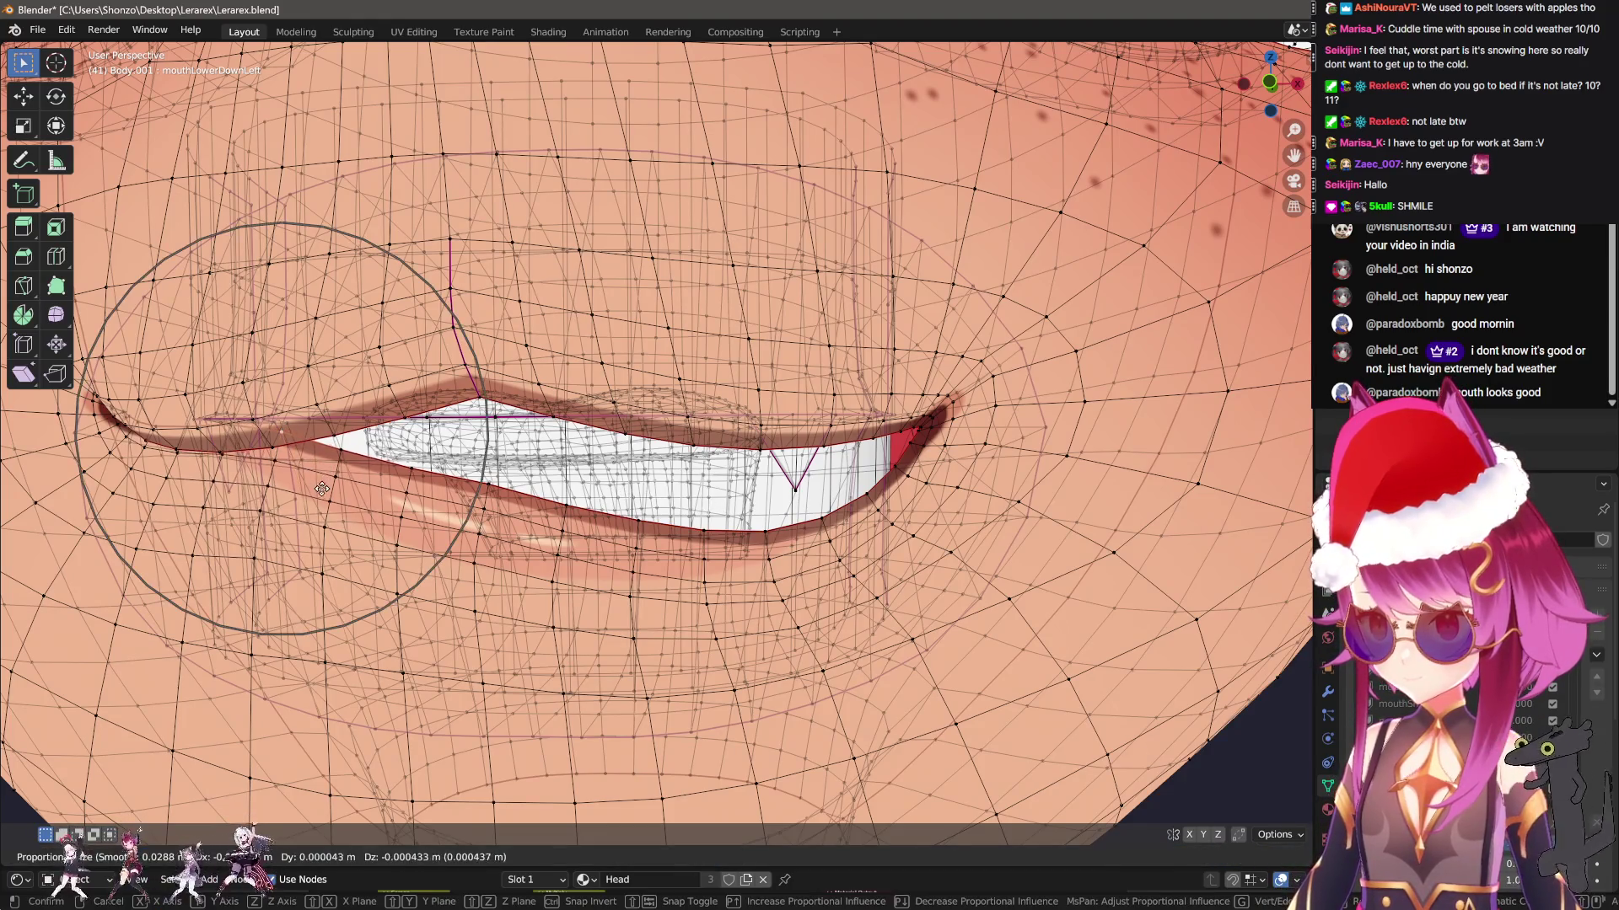
scroll(320, 564, "up", 2)
left_click(324, 577)
key("g")
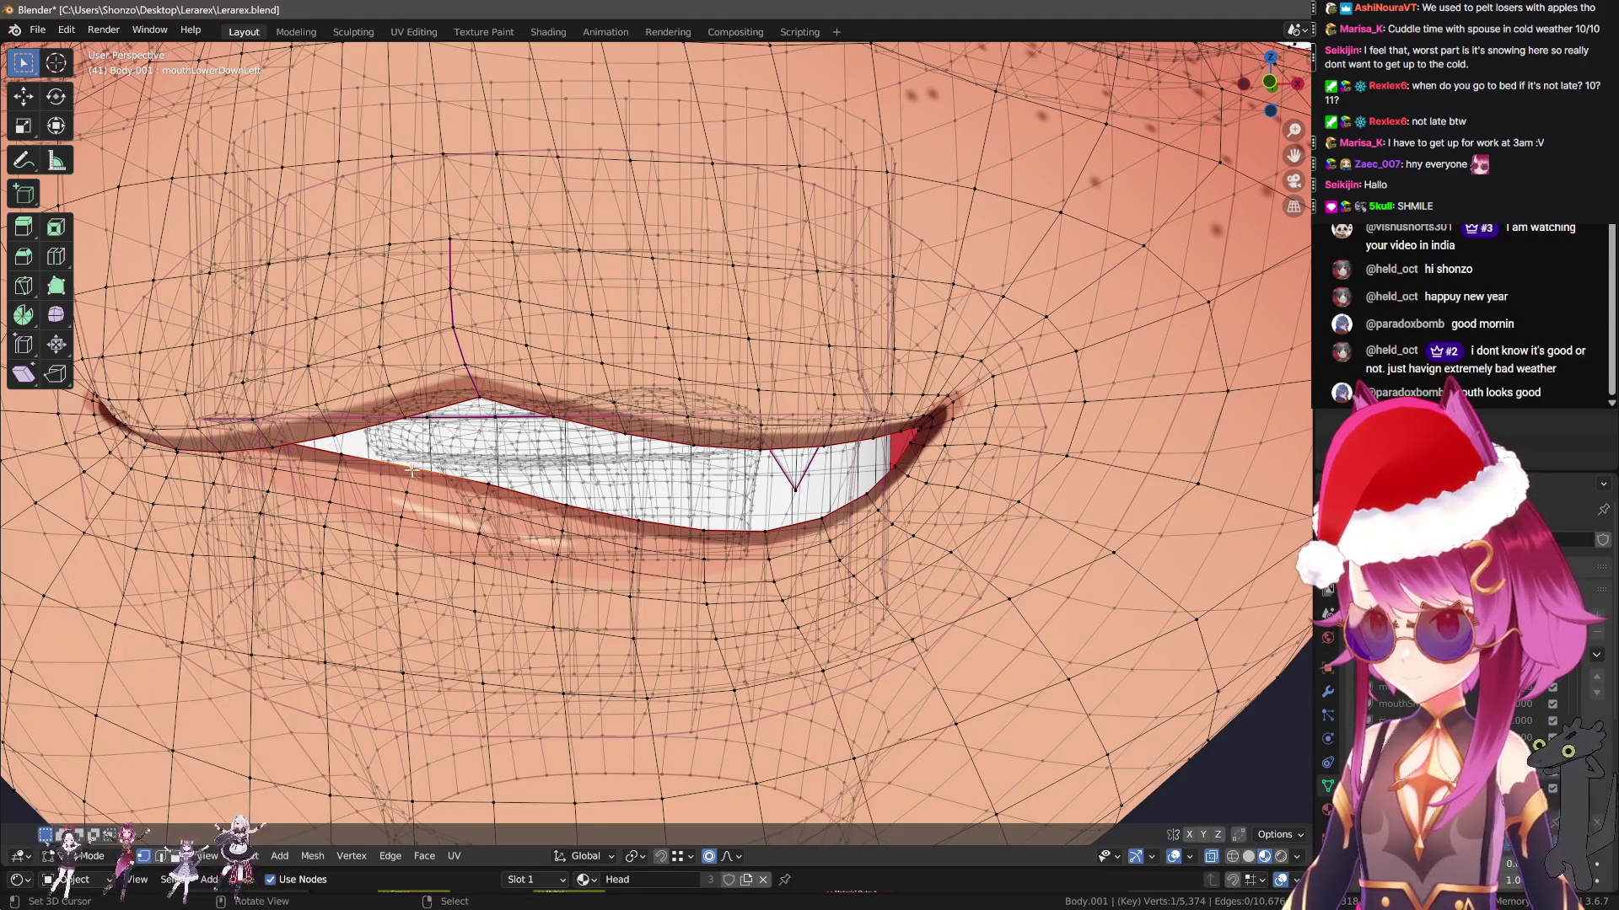
scroll(498, 570, "down", 3)
left_click(498, 570)
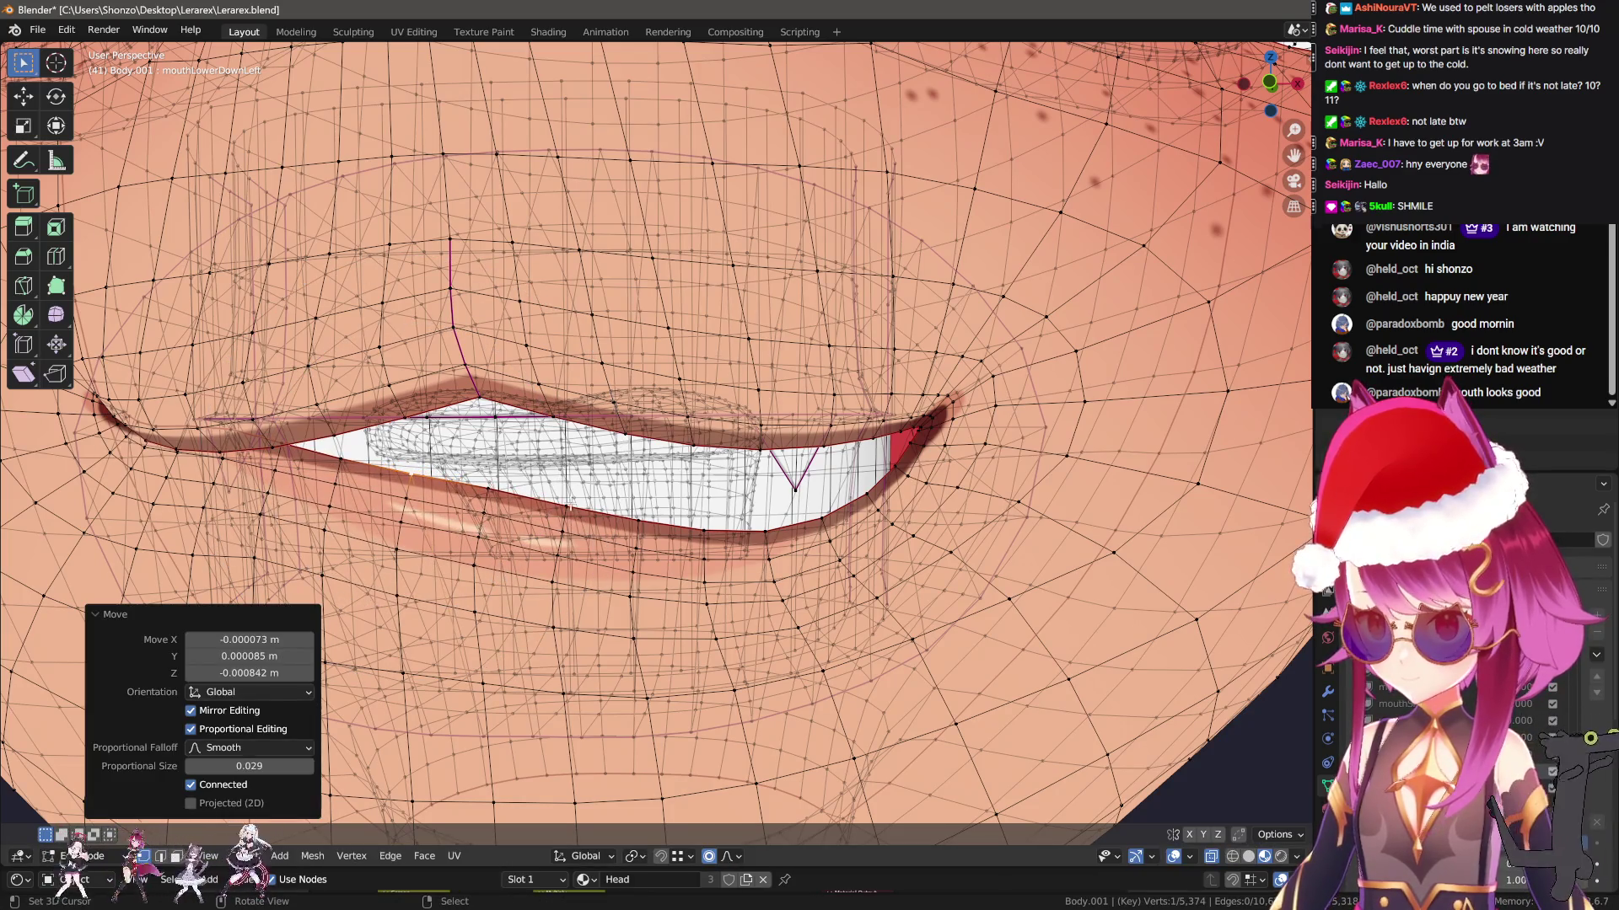
key("g")
left_click(482, 494)
key("g")
key("Escape")
key("Tab")
scroll(688, 489, "down", 5)
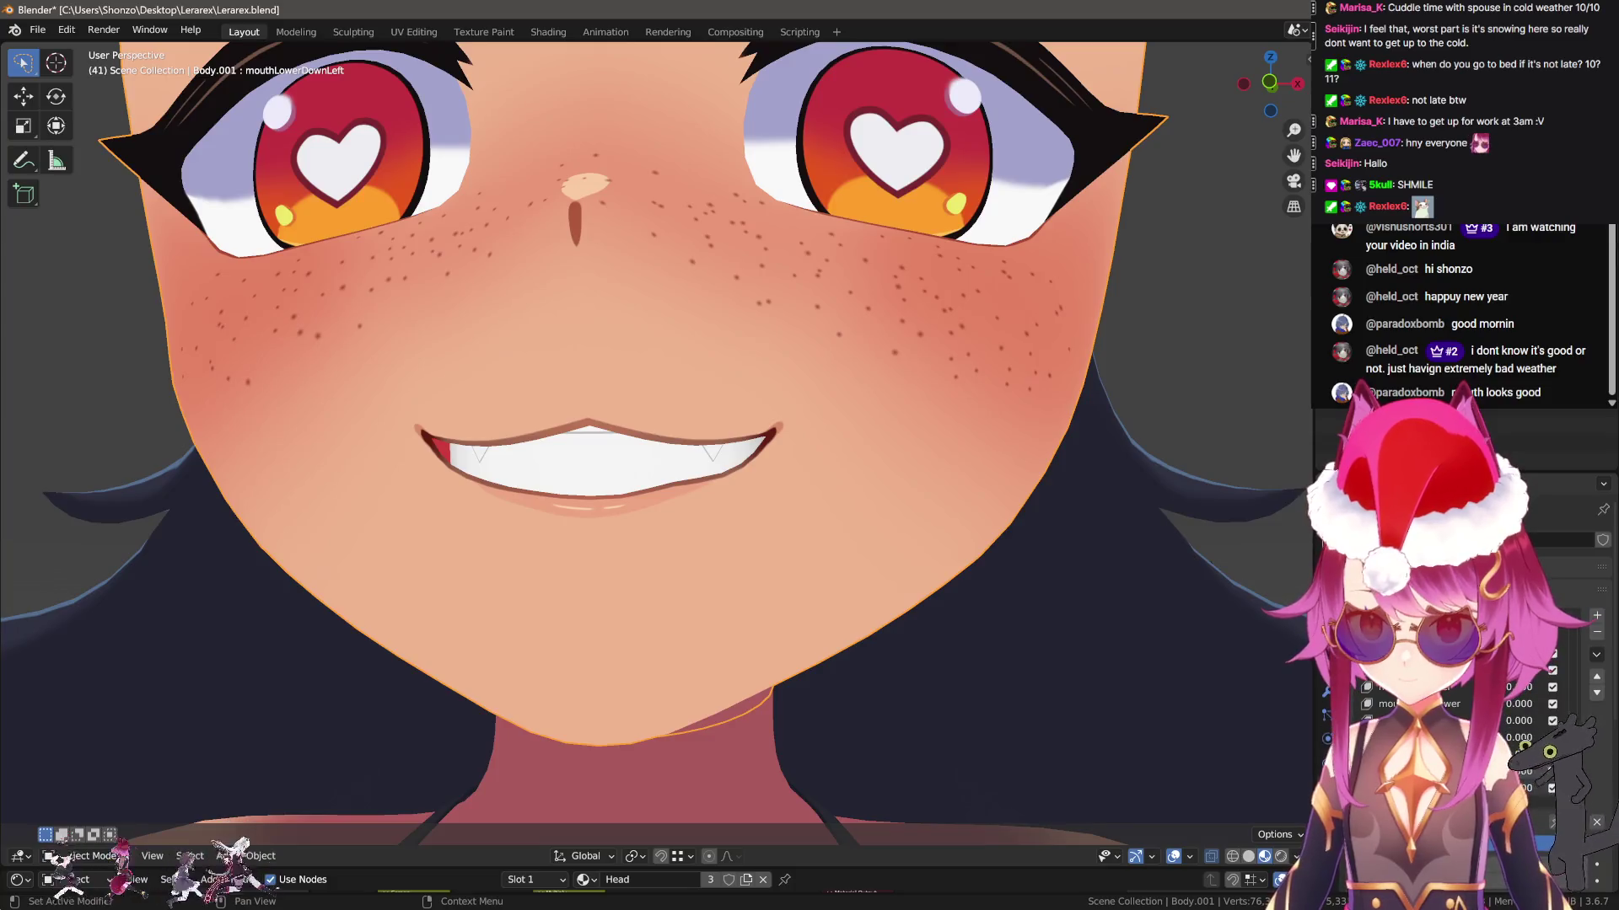
Add a new key, apply Mirror Shape Key to create Key 44, and clear shape key values
left_click(1595, 641)
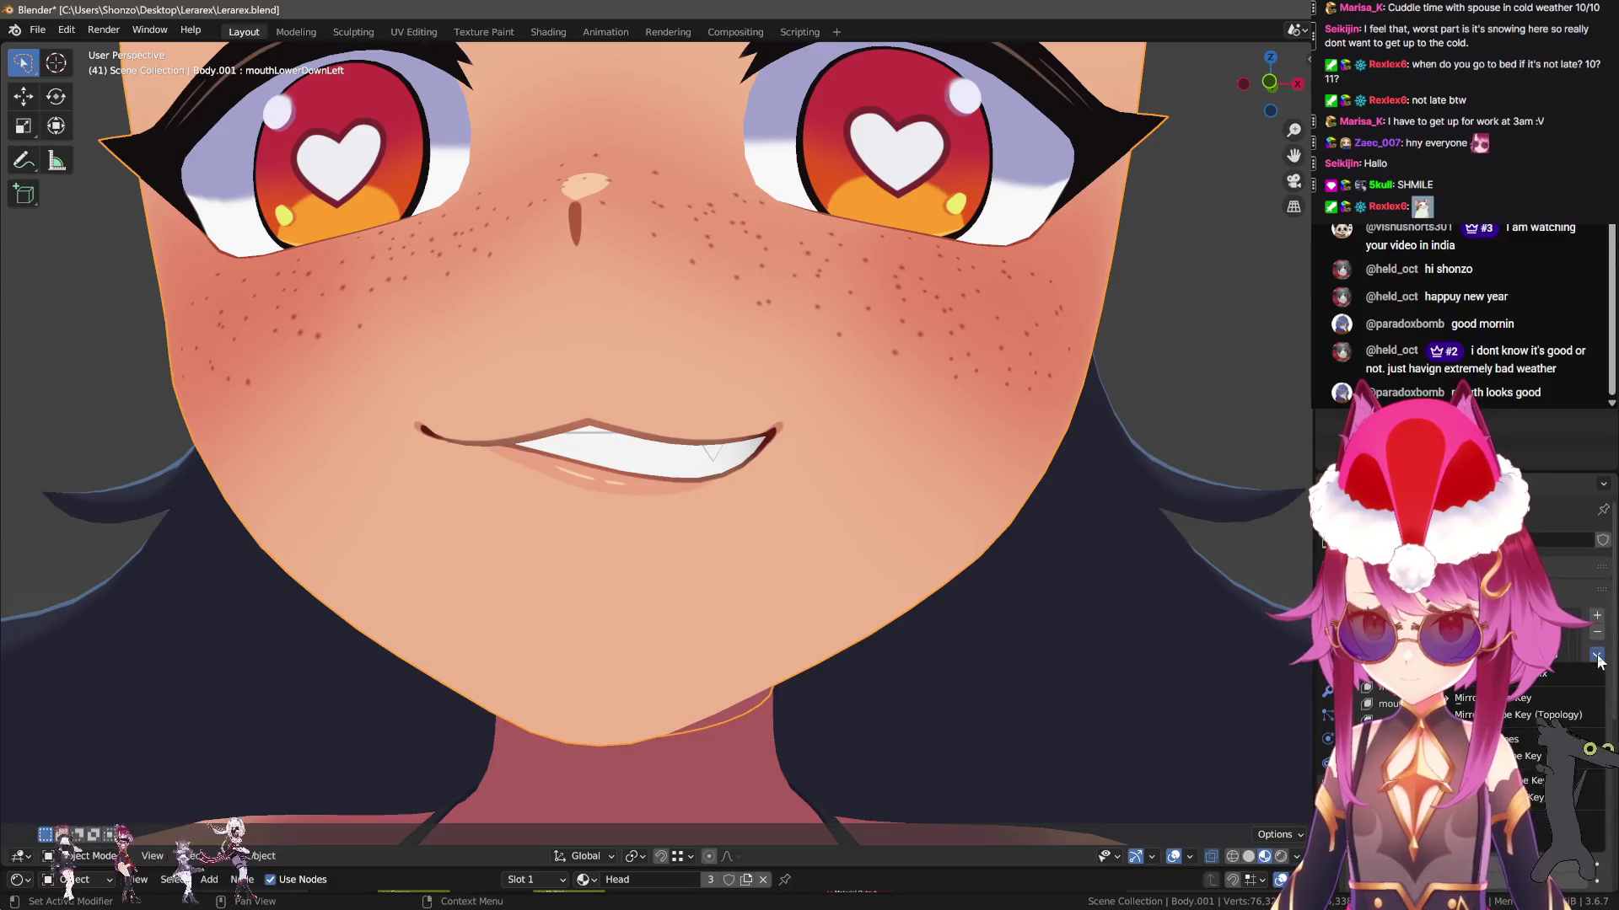
left_click(1596, 654)
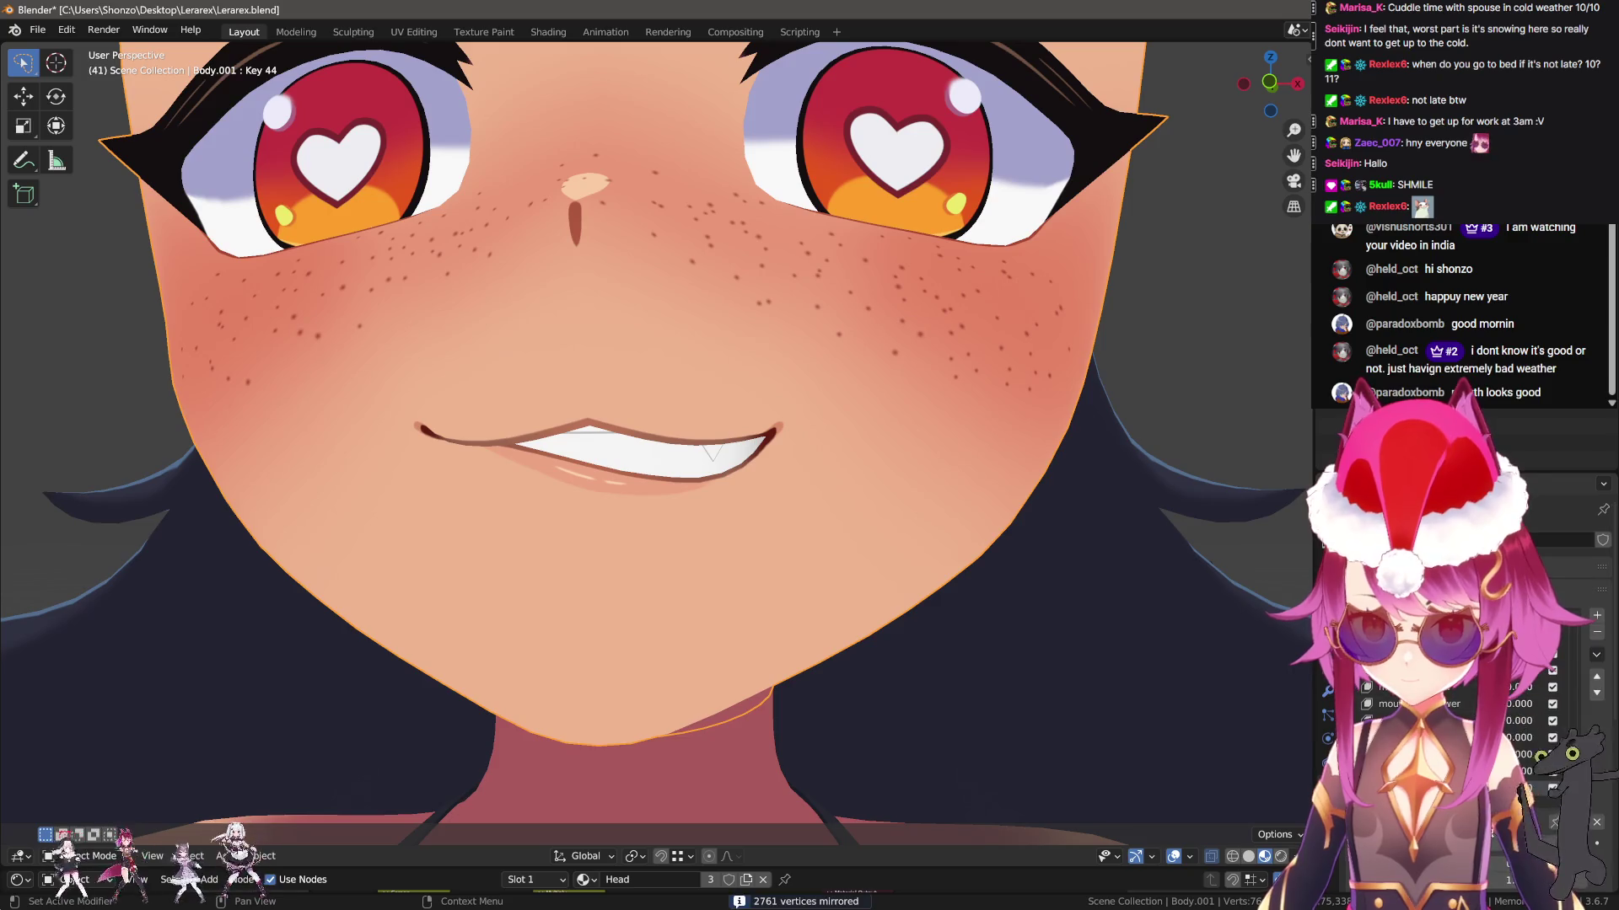
left_click(1591, 849)
scroll(857, 629, "down", 5)
scroll(857, 629, "up", 5)
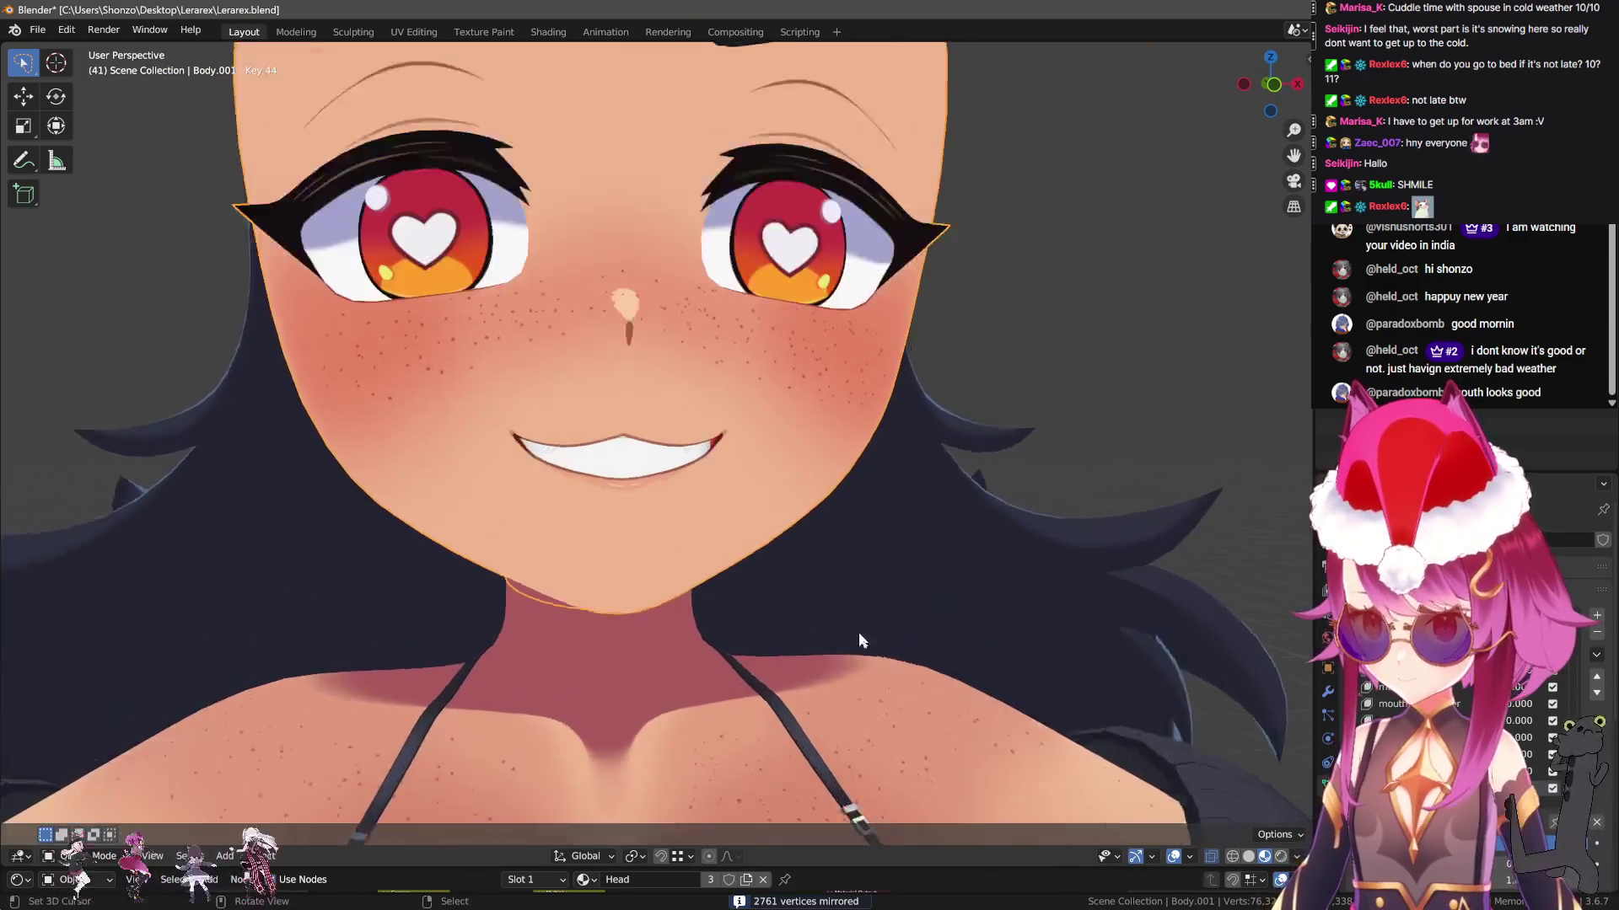
left_click(1596, 822)
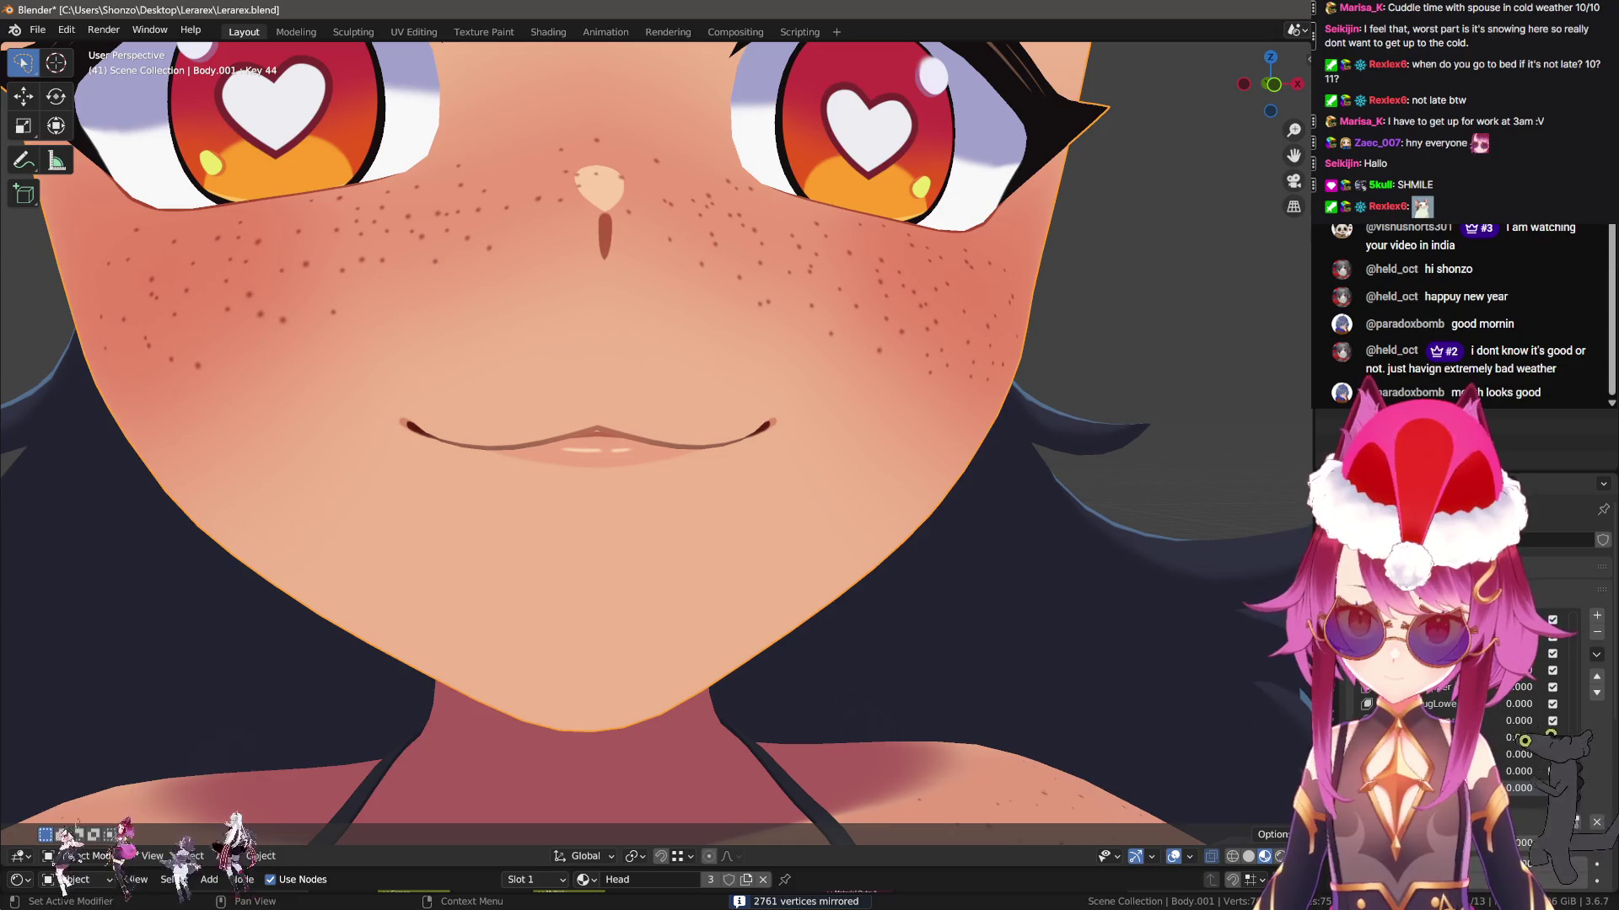
Rename Key 44 to mouthLowerDownRight, then add the mouthUpperUpLeft key in Edit Mode
left_click(1595, 631)
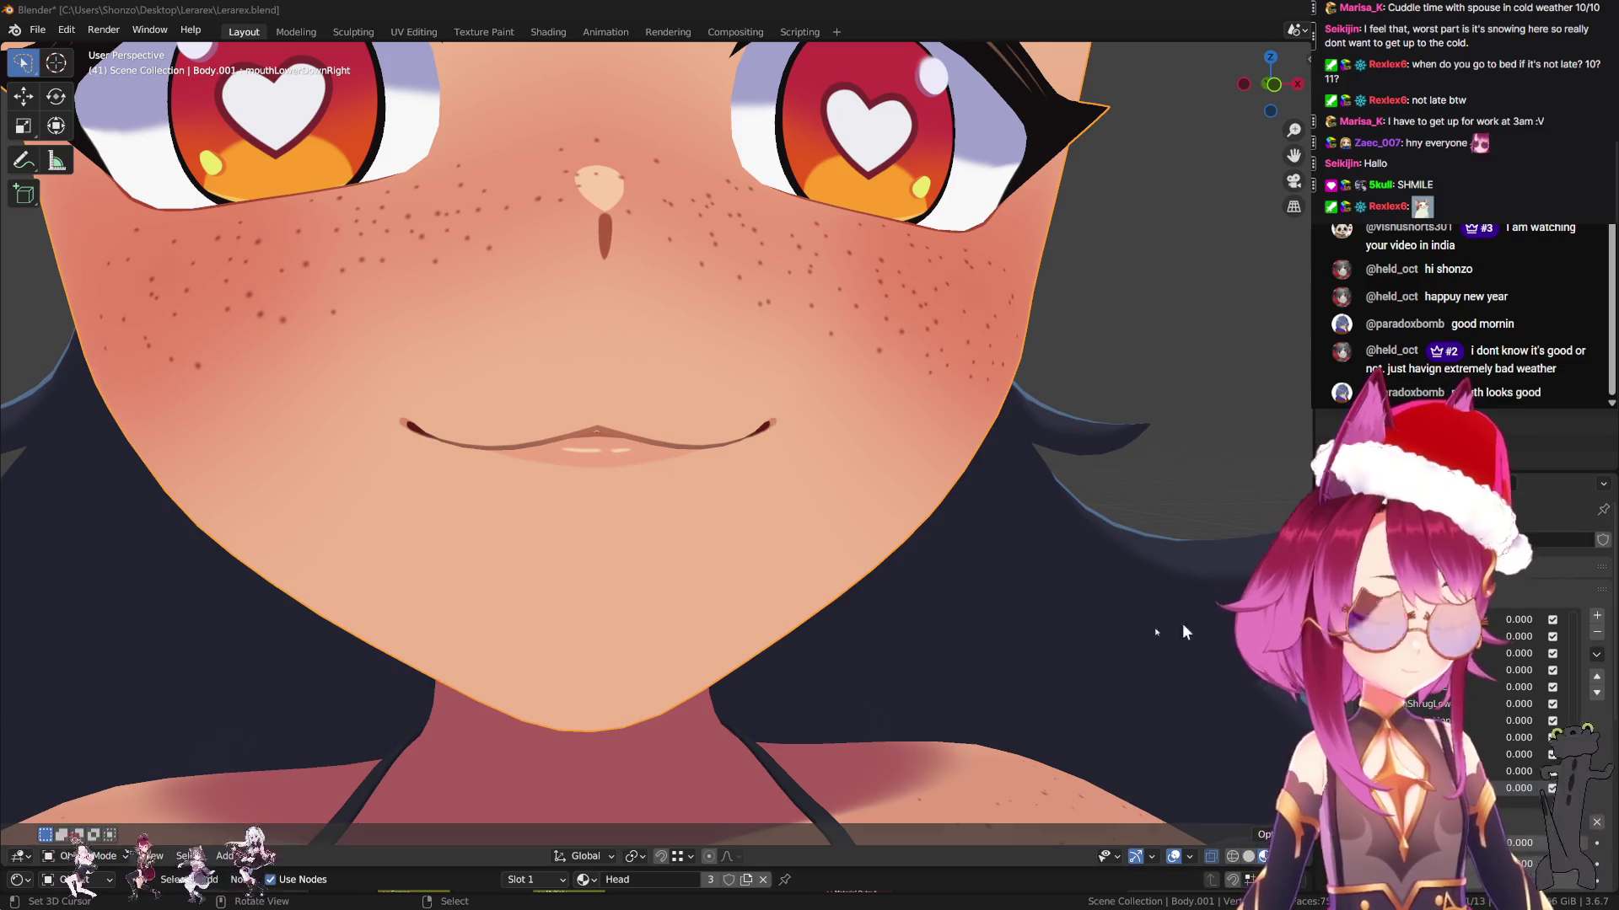
left_click(1595, 619)
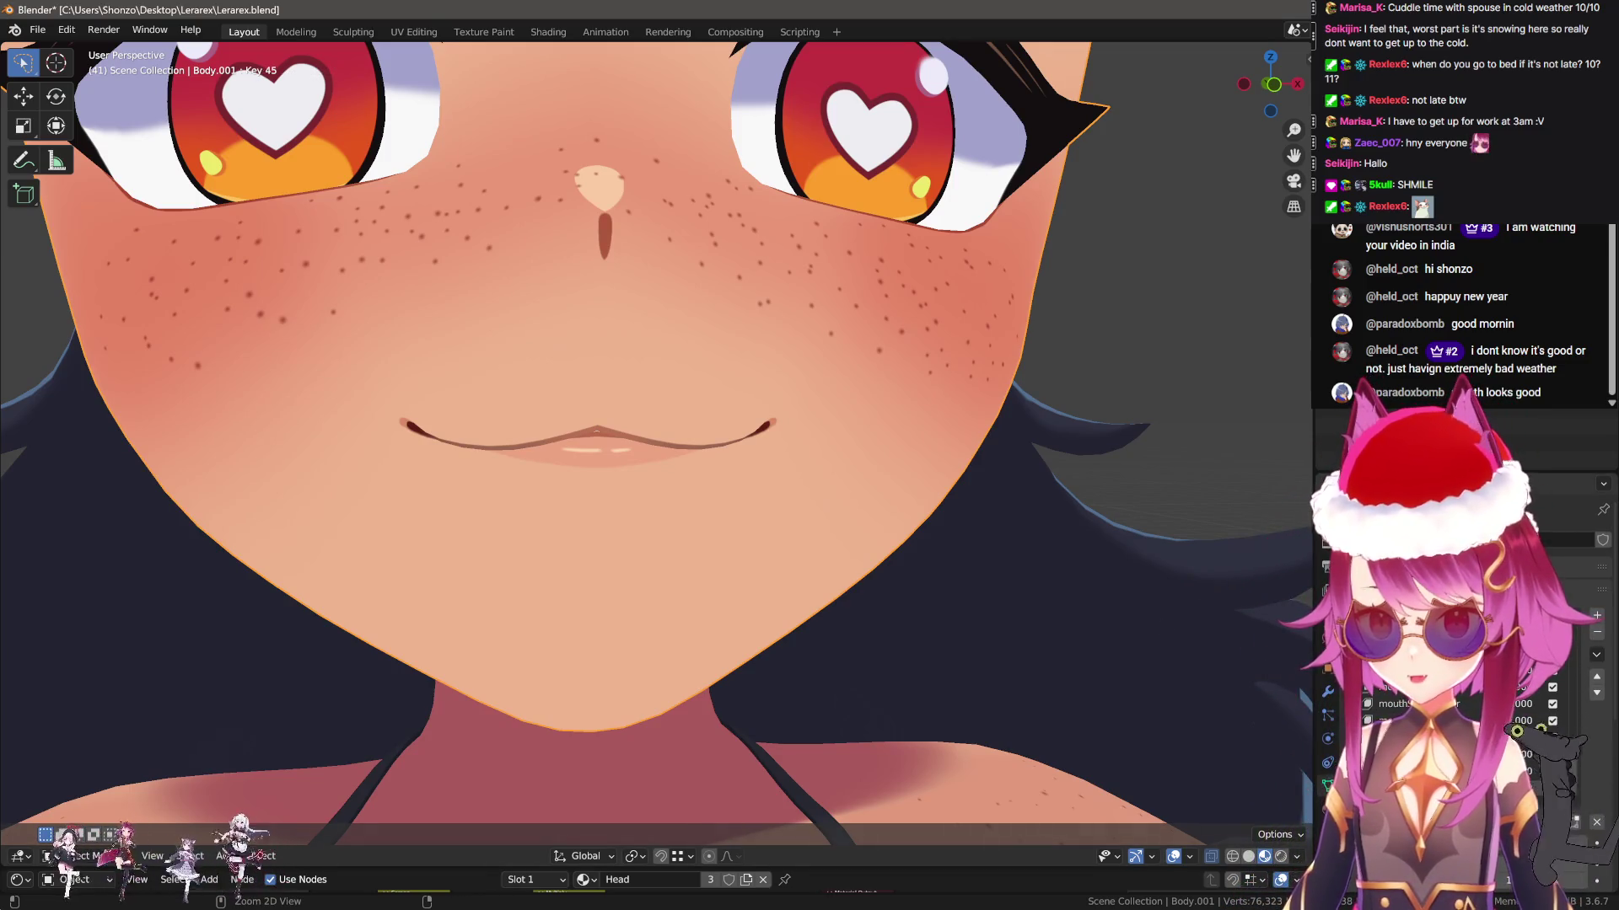
key("Tab")
scroll(704, 447, "up", 5)
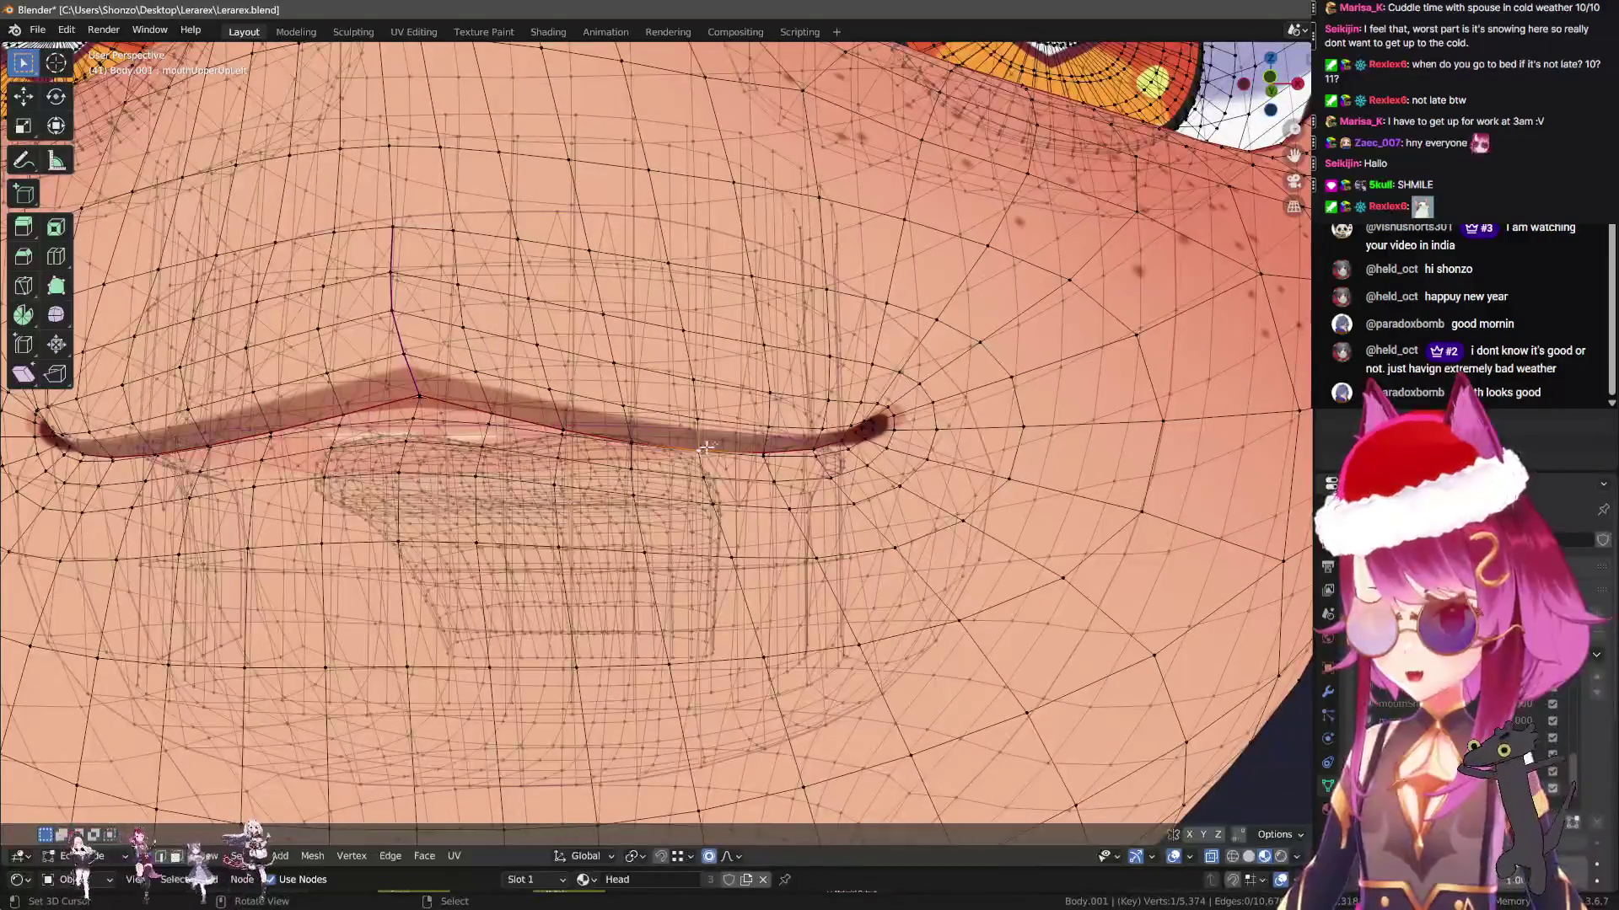
scroll(693, 431, "down", 3)
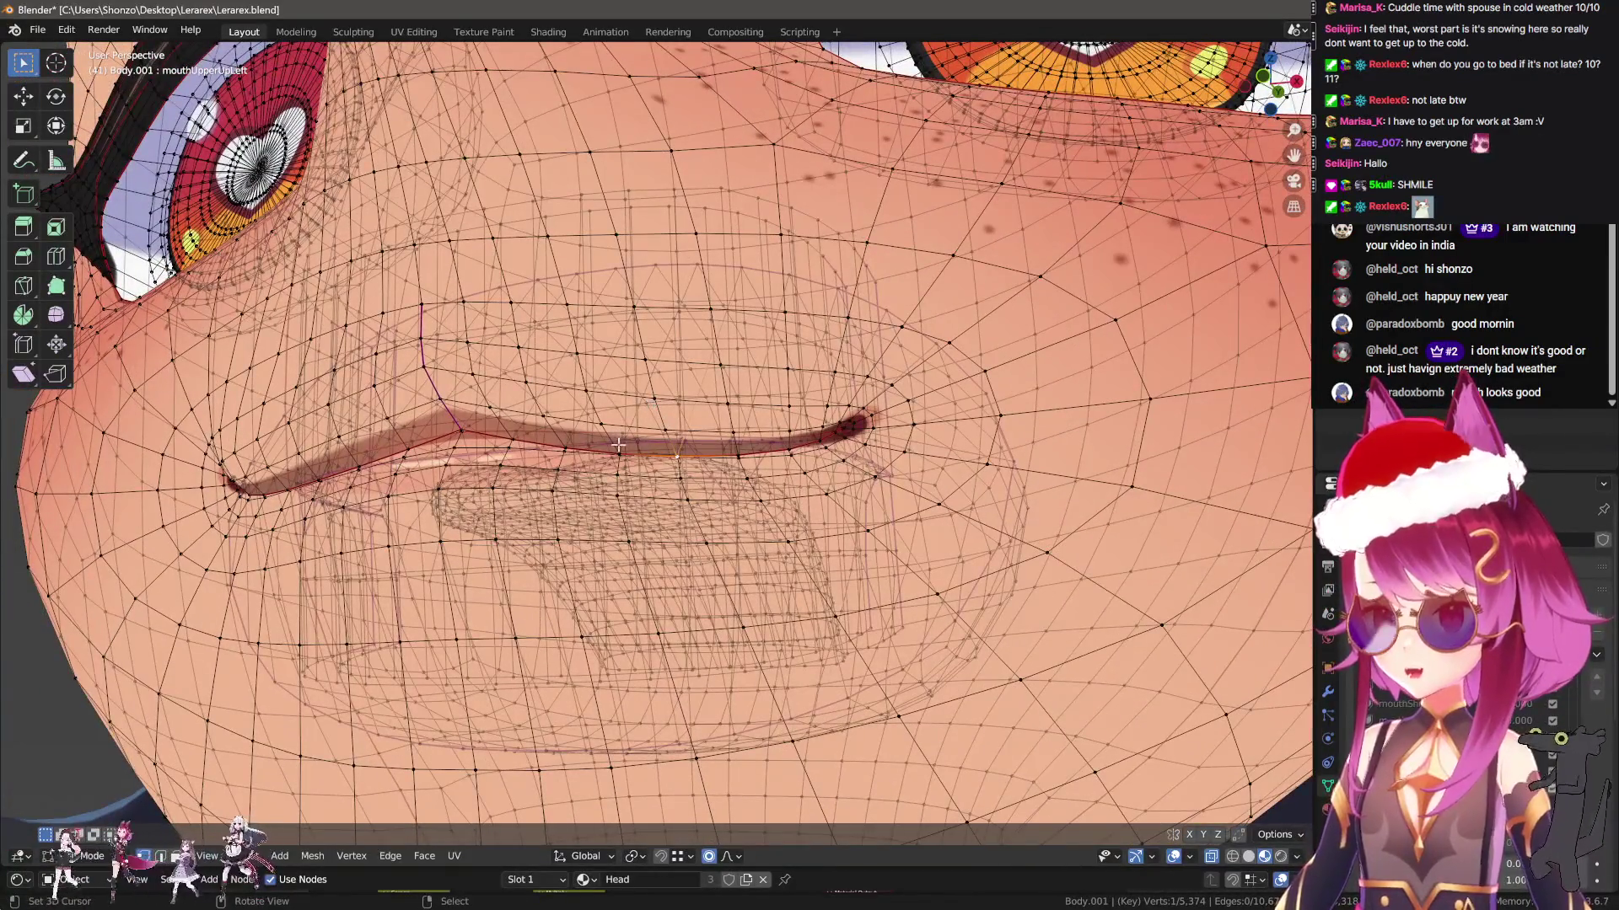
Select a path of upper lip vertices and lift them with wide proportional falloff
left_click(660, 399, "ctrl")
middle_click_drag(661, 400, 596, 462)
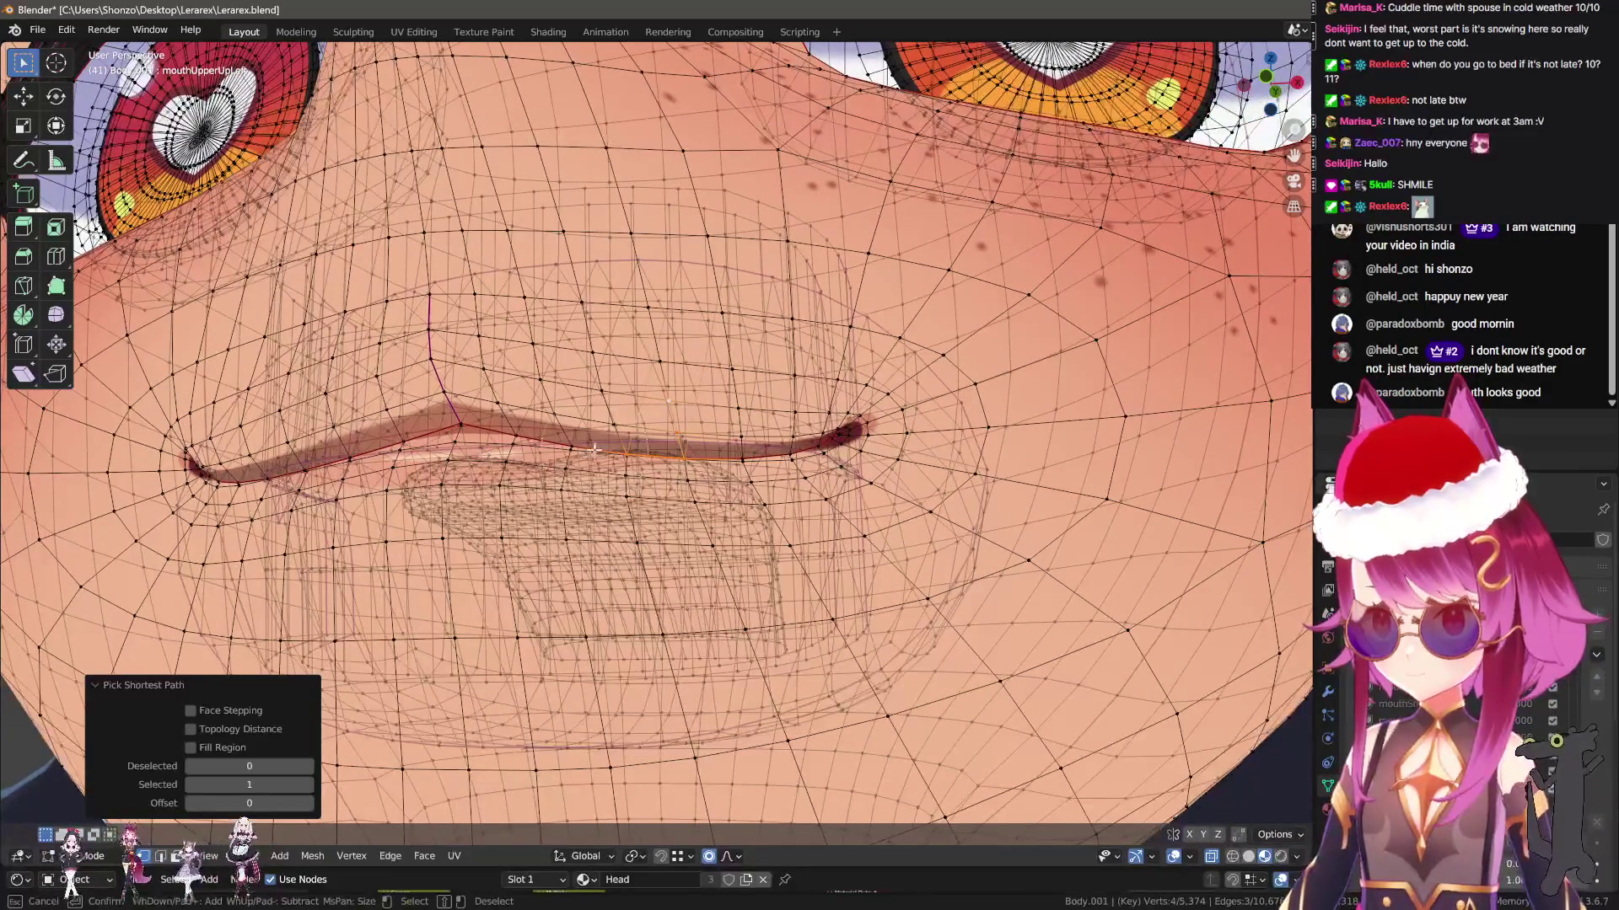
key("g")
scroll(683, 409, "up", 4)
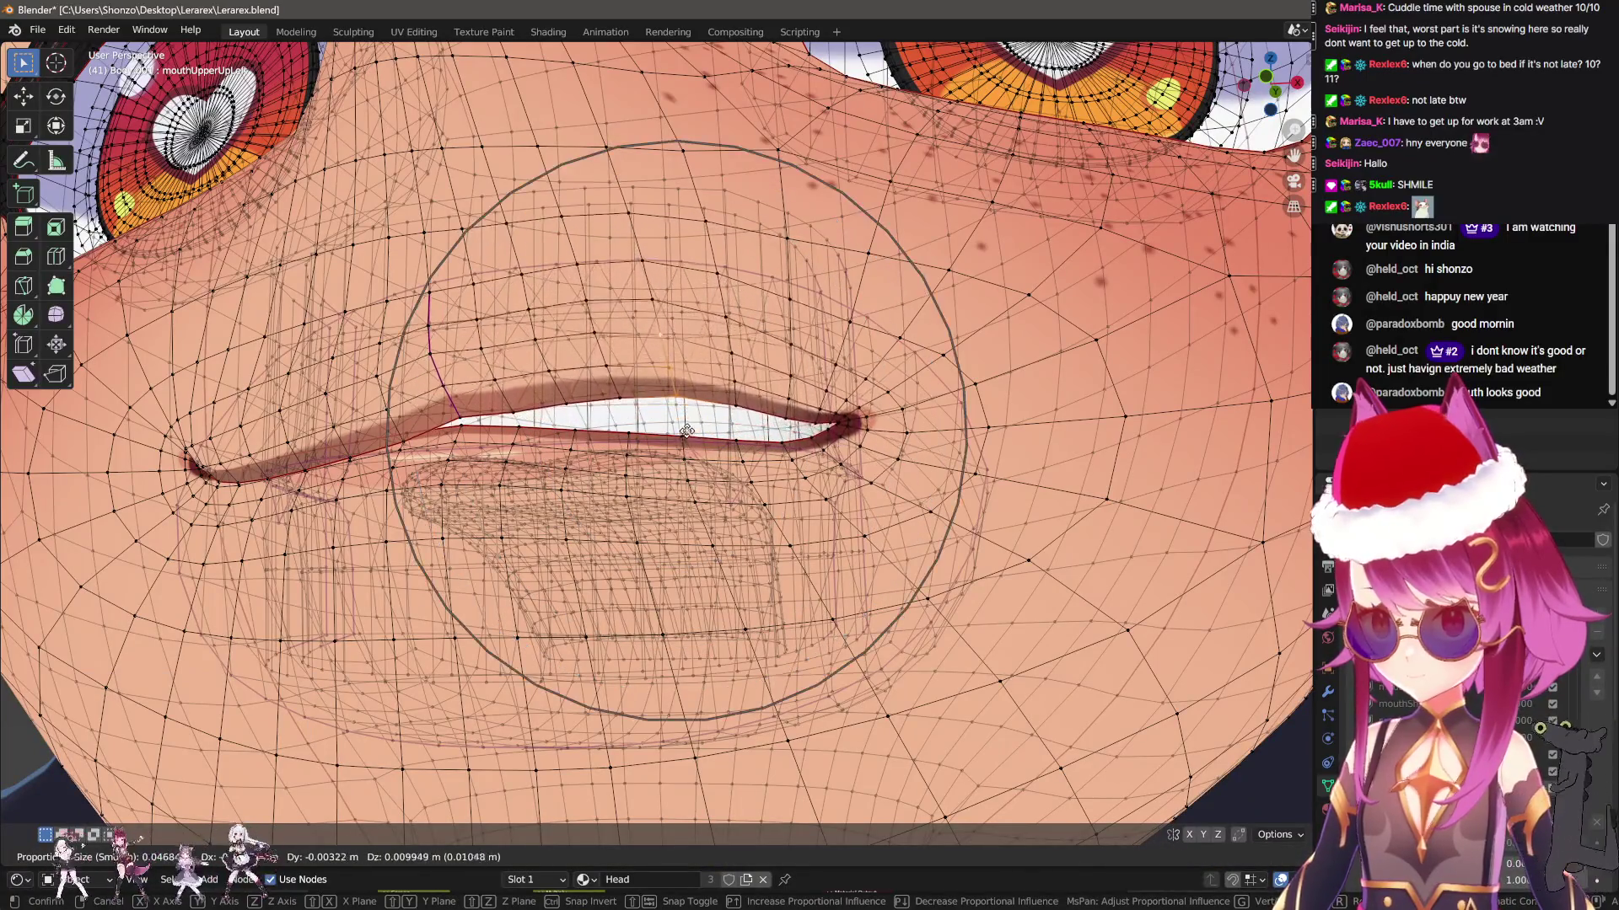
scroll(683, 398, "up", 1)
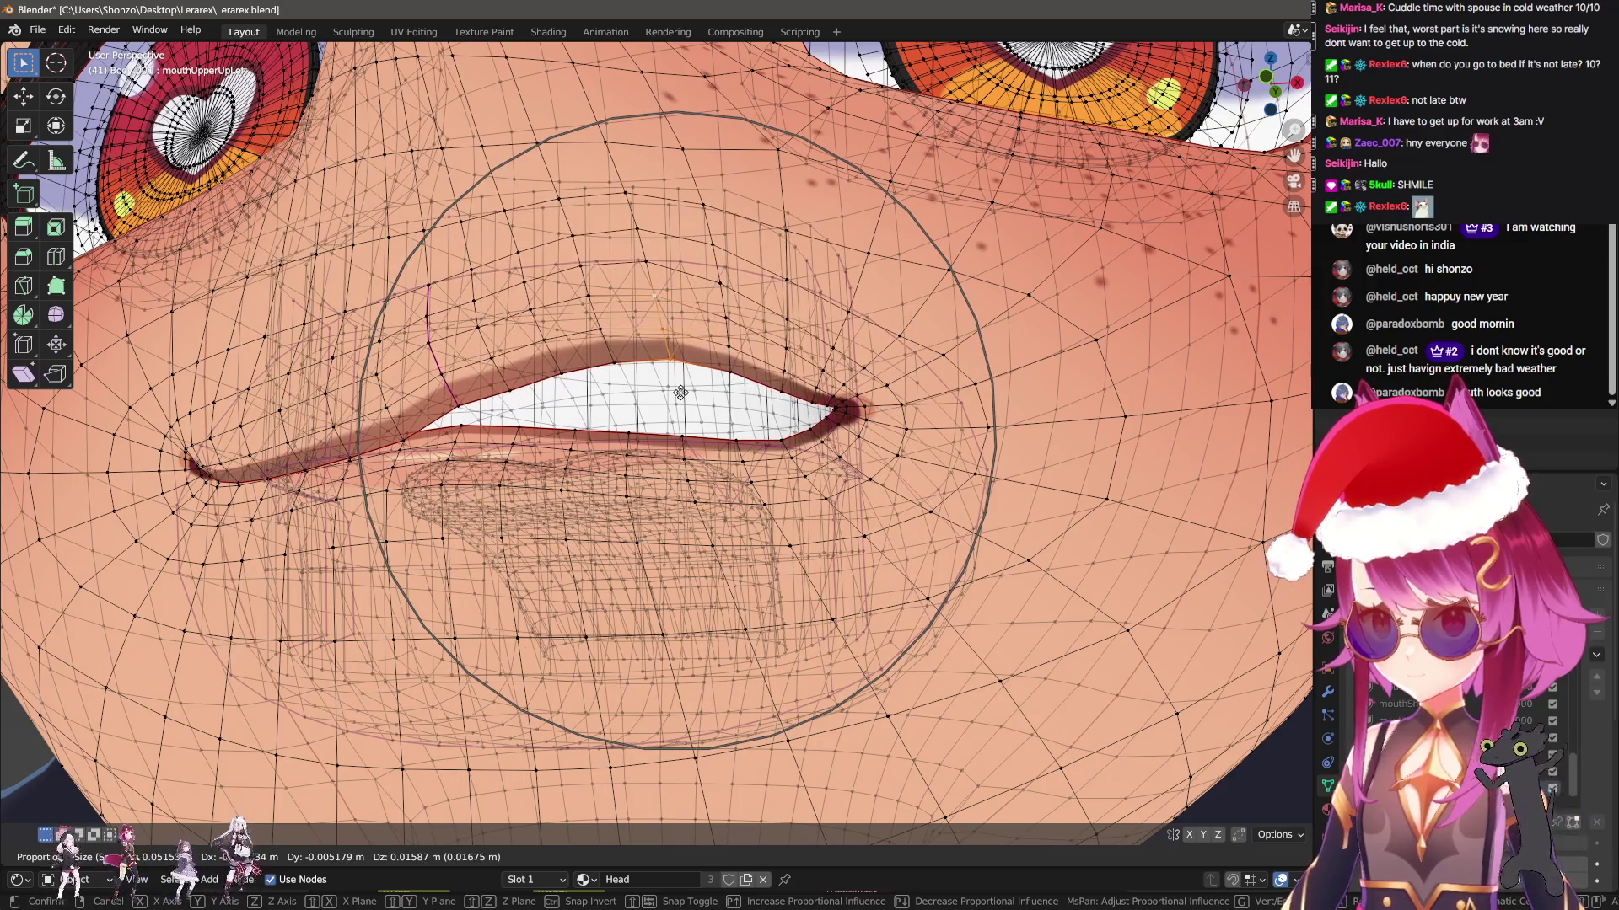
scroll(680, 389, "up", 1)
left_click(680, 381)
Select upper lip vertices near the mouth corner and raise them with soft falloff
middle_click_drag(679, 382, 539, 376)
left_click(534, 375)
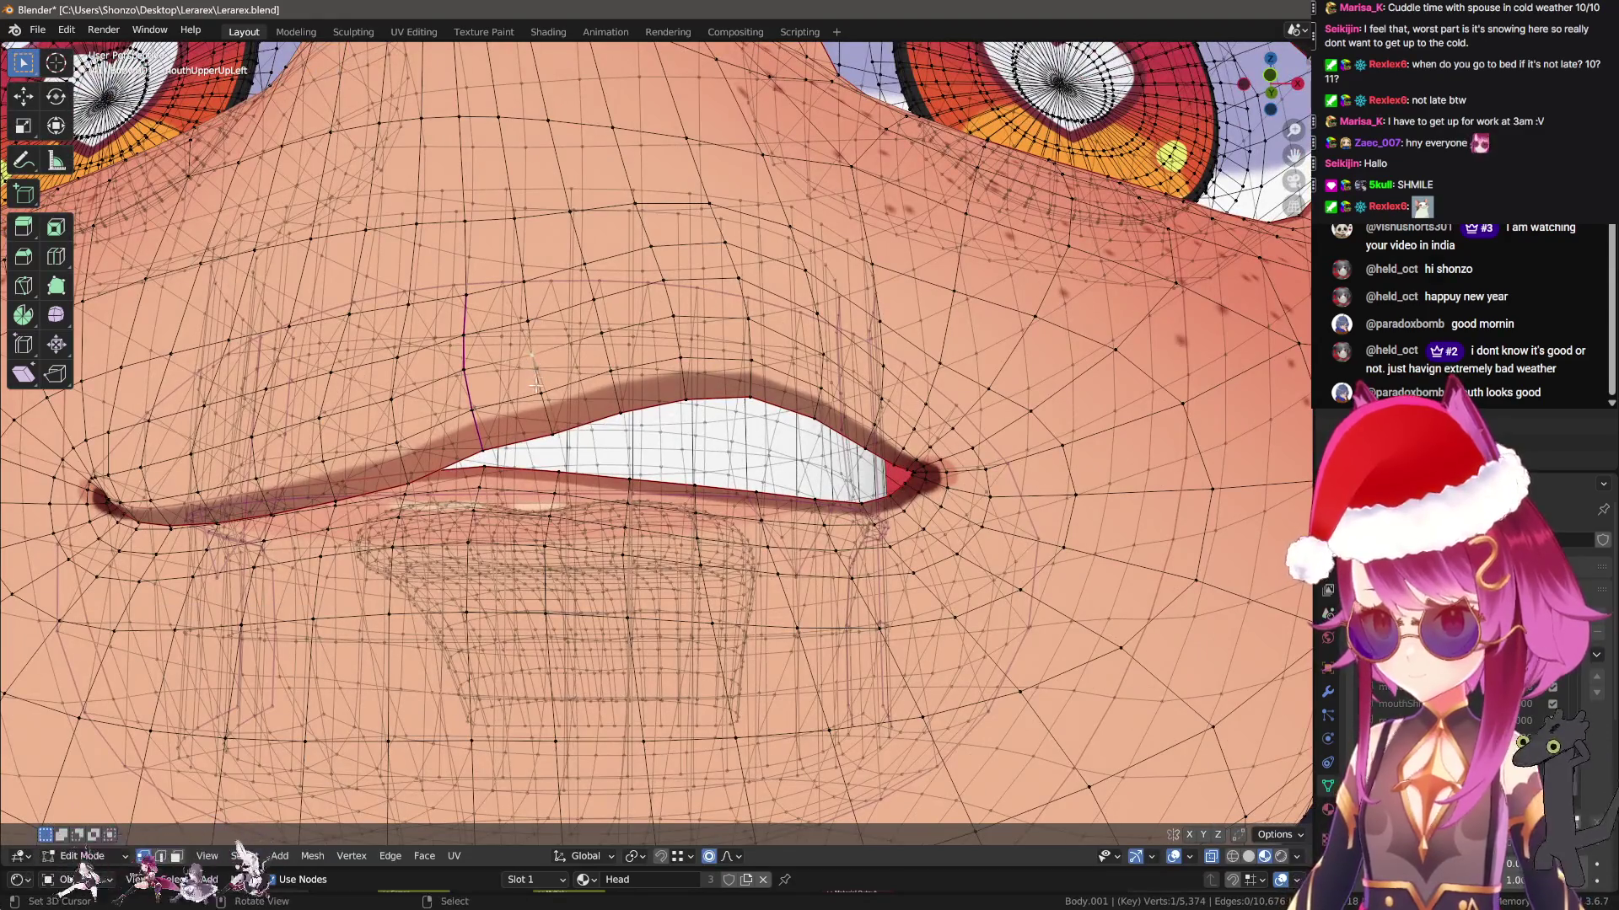
left_click(555, 431, "ctrl")
key("g")
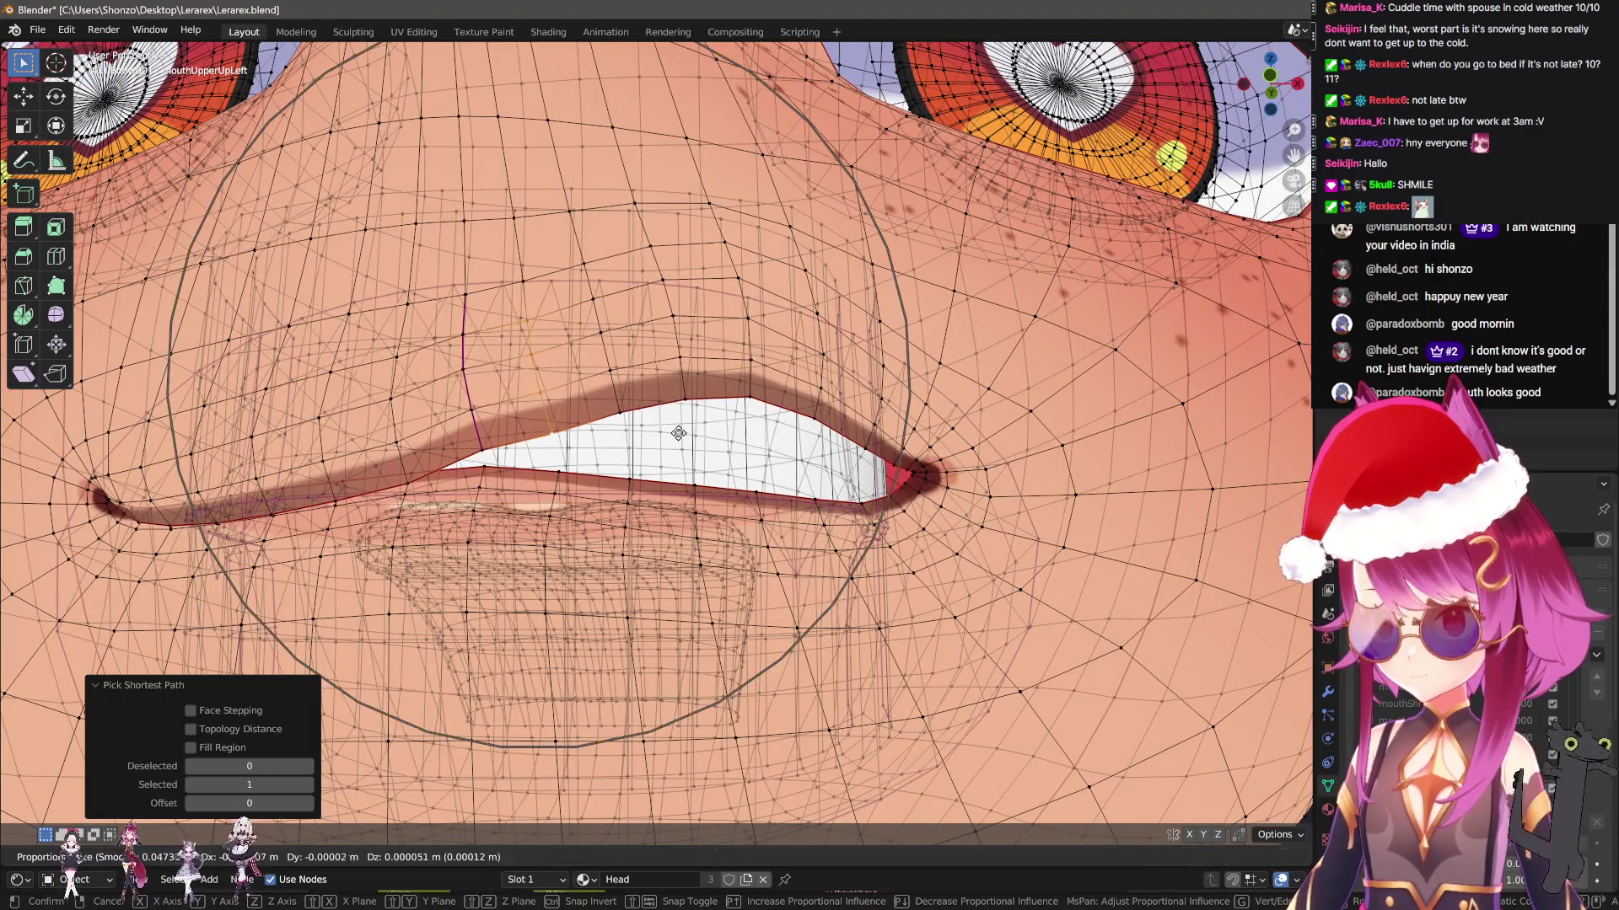
scroll(679, 431, "up", 6)
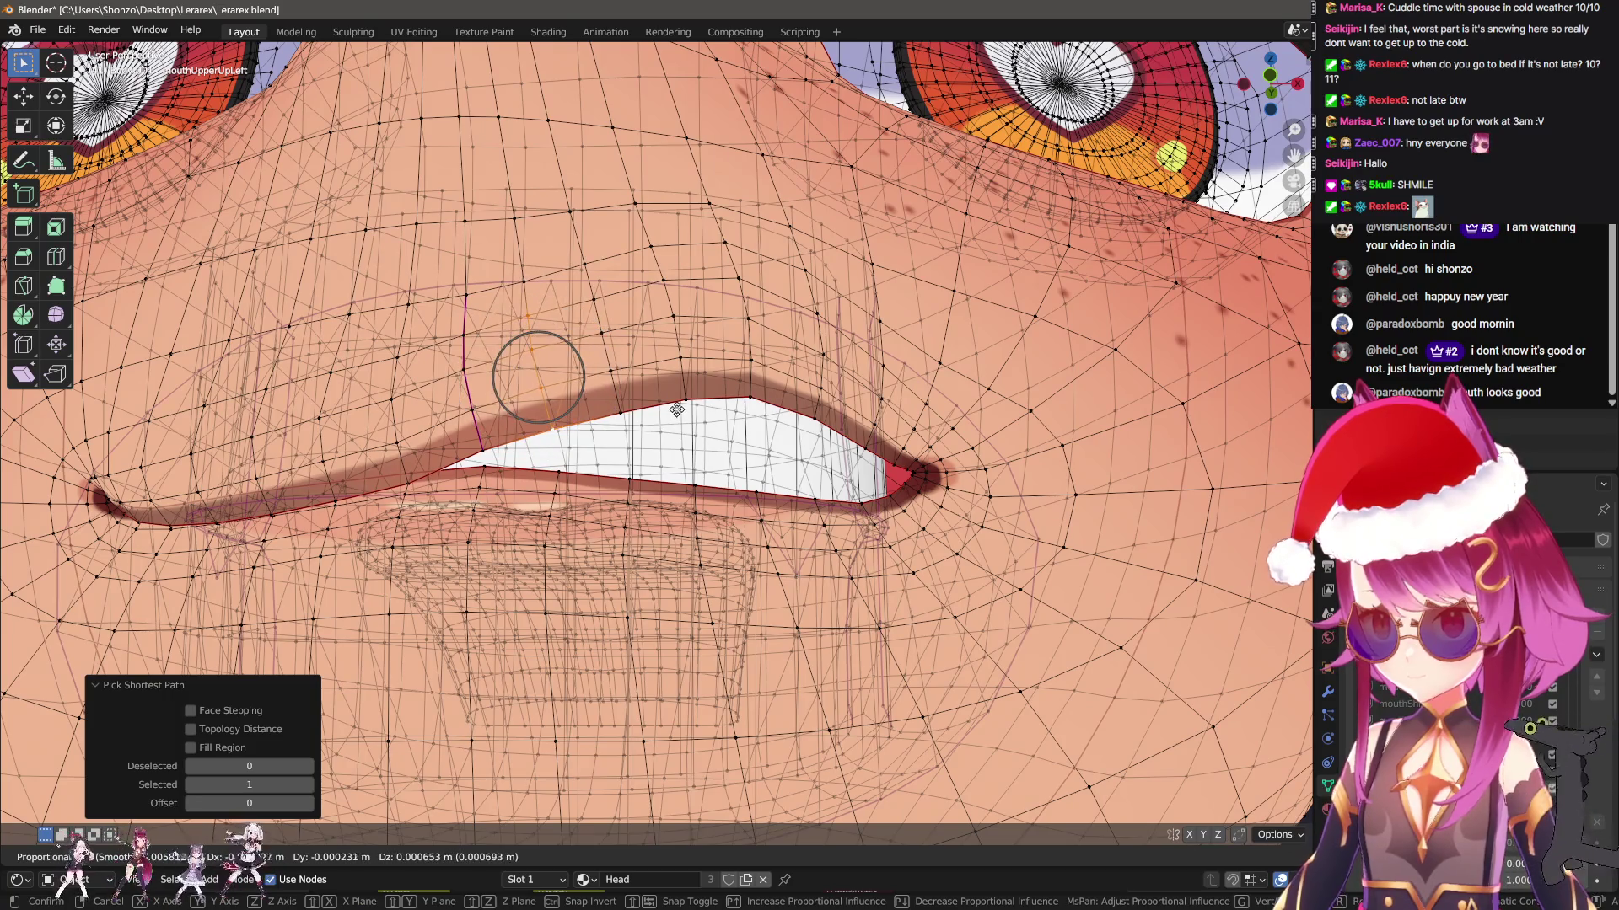
left_click(677, 410)
Make two final soft lifts along the upper lip, then return to Object Mode
left_click(620, 414)
left_click(589, 263, "ctrl")
key("g")
scroll(769, 384, "down", 8)
left_click(770, 384)
middle_click_drag(770, 384, 780, 392)
key("g")
scroll(784, 394, "down", 3)
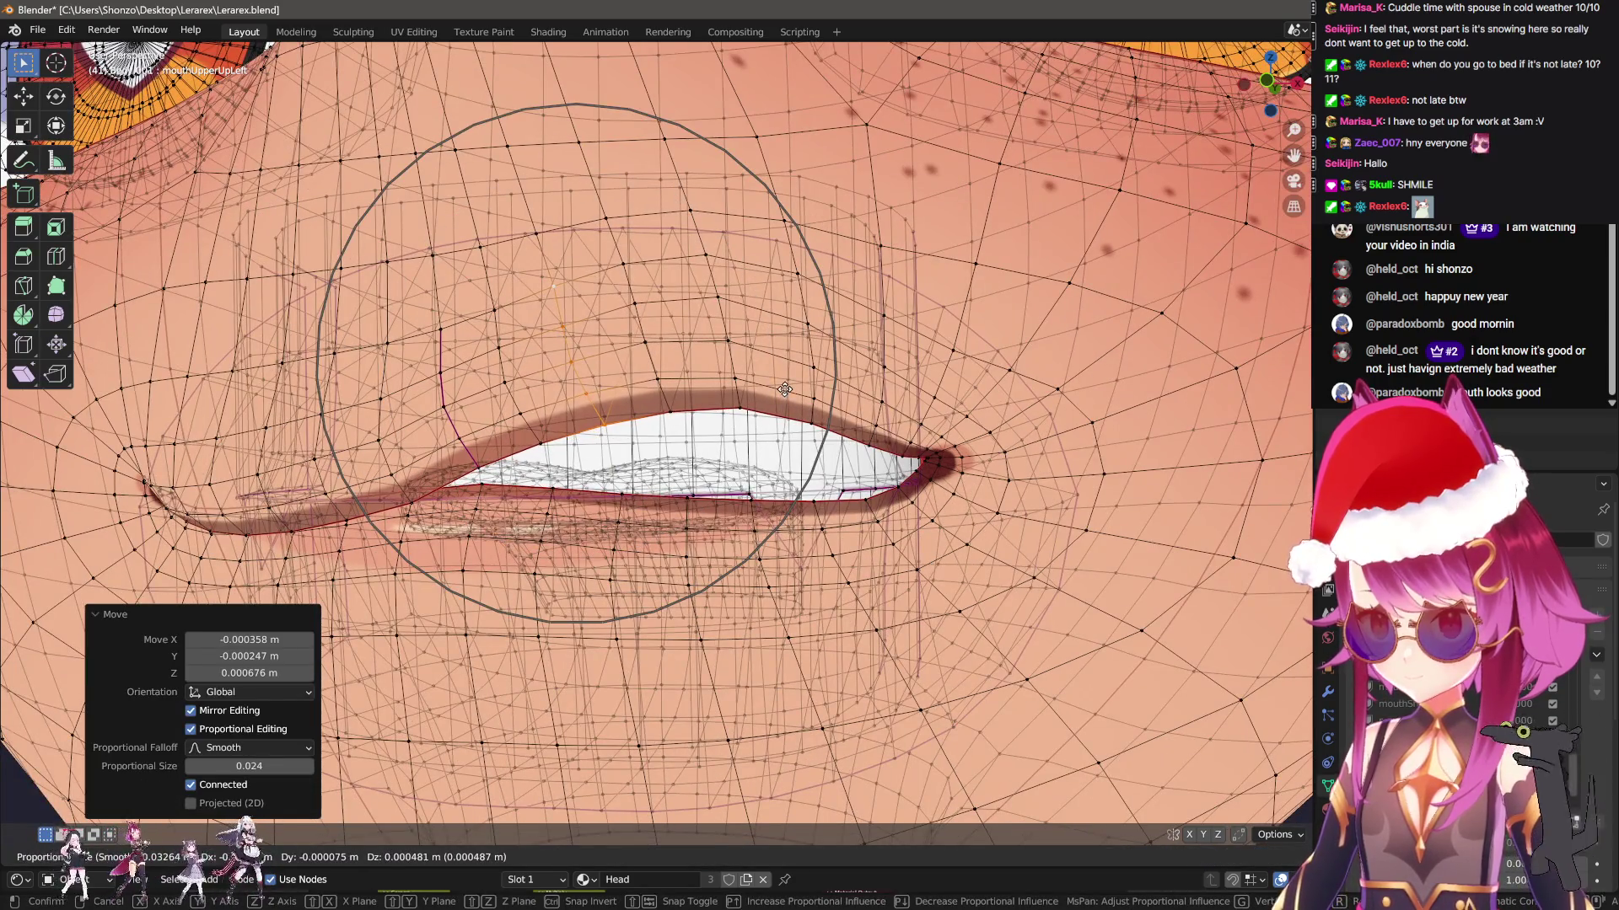
left_click(784, 389)
key("Tab")
scroll(784, 389, "down", 5)
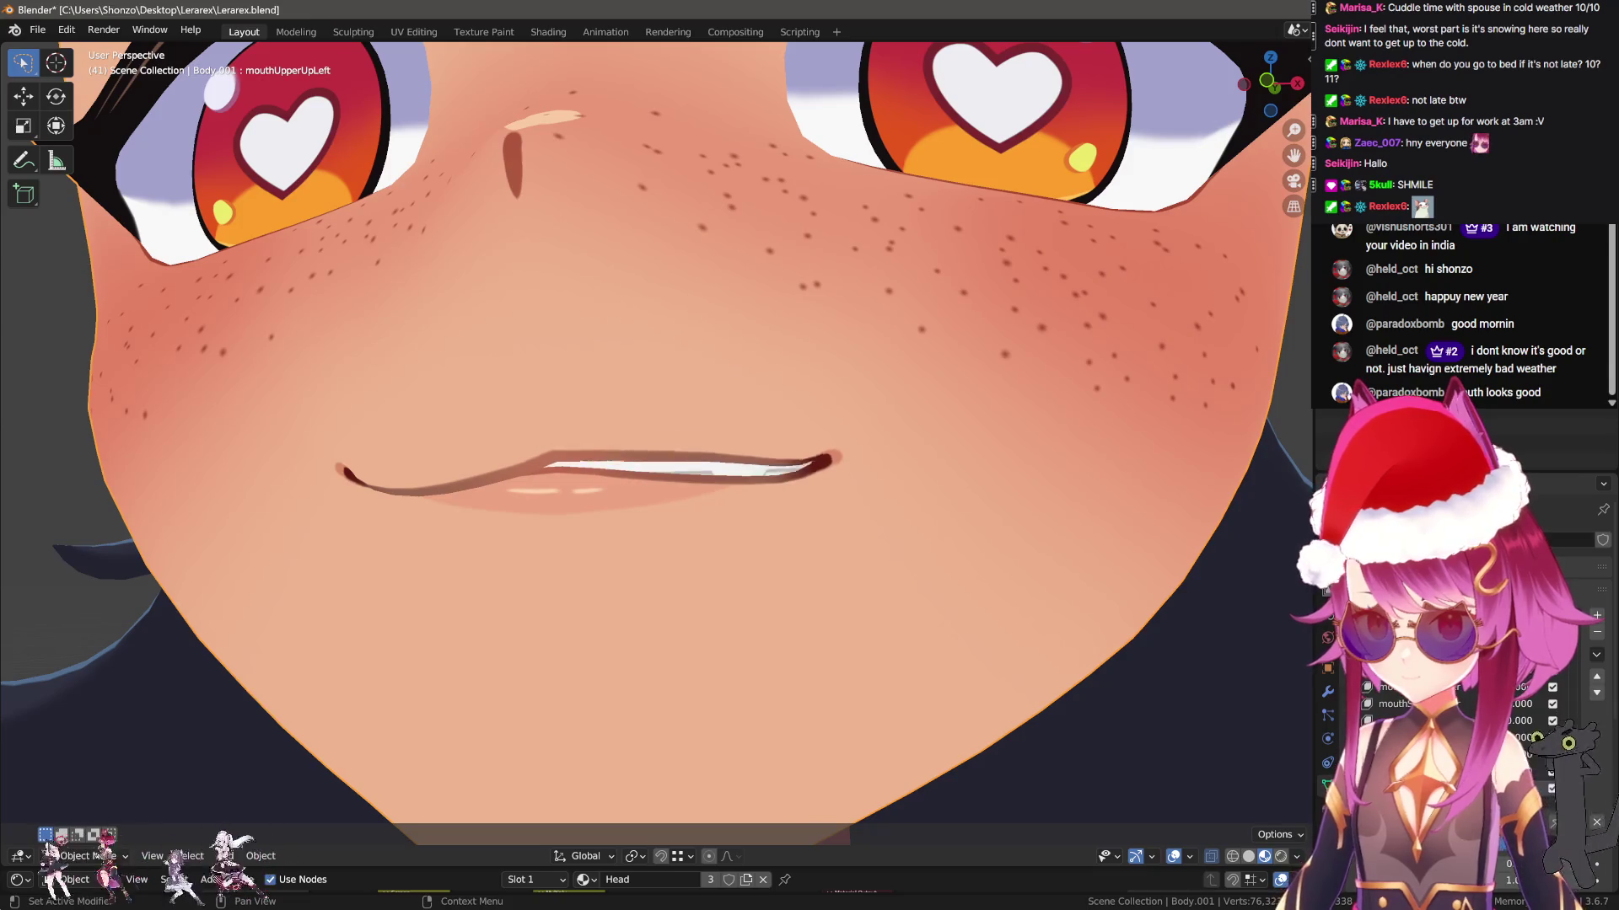
Preview mouthUpperUpLeft, then add Key 46 as its mirrored copy for the right side
left_click_drag(1518, 703, 1551, 704)
middle_click_drag(1025, 589, 1043, 561)
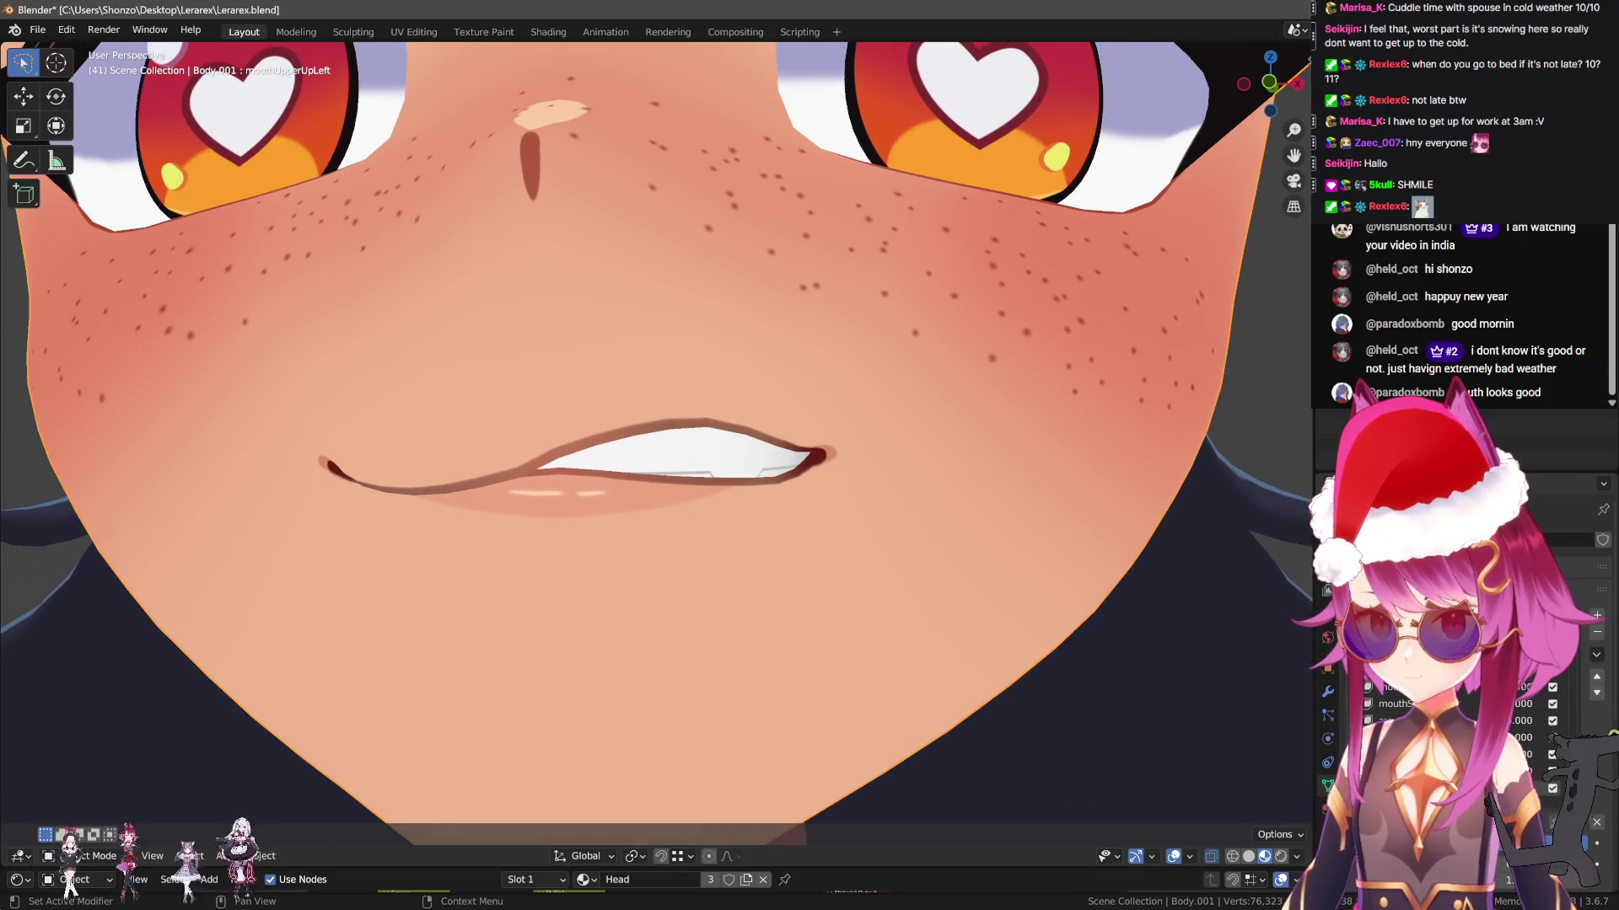
left_click(1596, 658)
left_click(1561, 671)
left_click(1596, 654)
left_click(1520, 717)
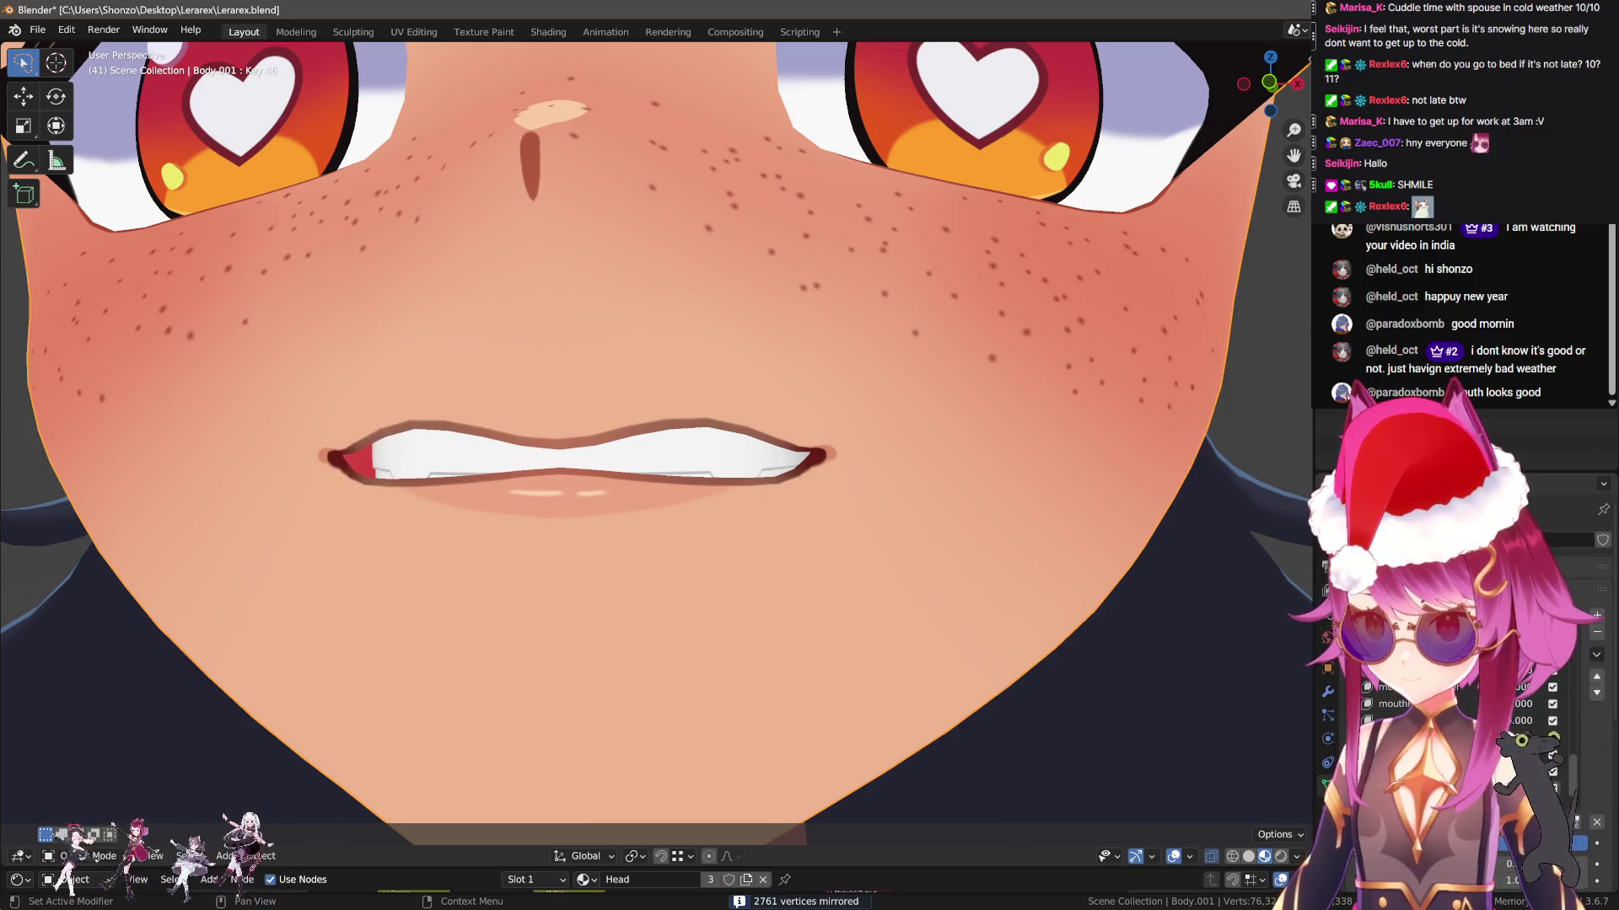
scroll(919, 589, "down", 4)
scroll(977, 621, "up", 3)
Clear all shape key values and select a path of upper-lip vertices on mouthUpperUpLeft in Edit Mode
mouse_move(976, 621)
middle_mouse_down()
mouse_move(824, 614)
mouse_move(944, 621)
middle_mouse_up()
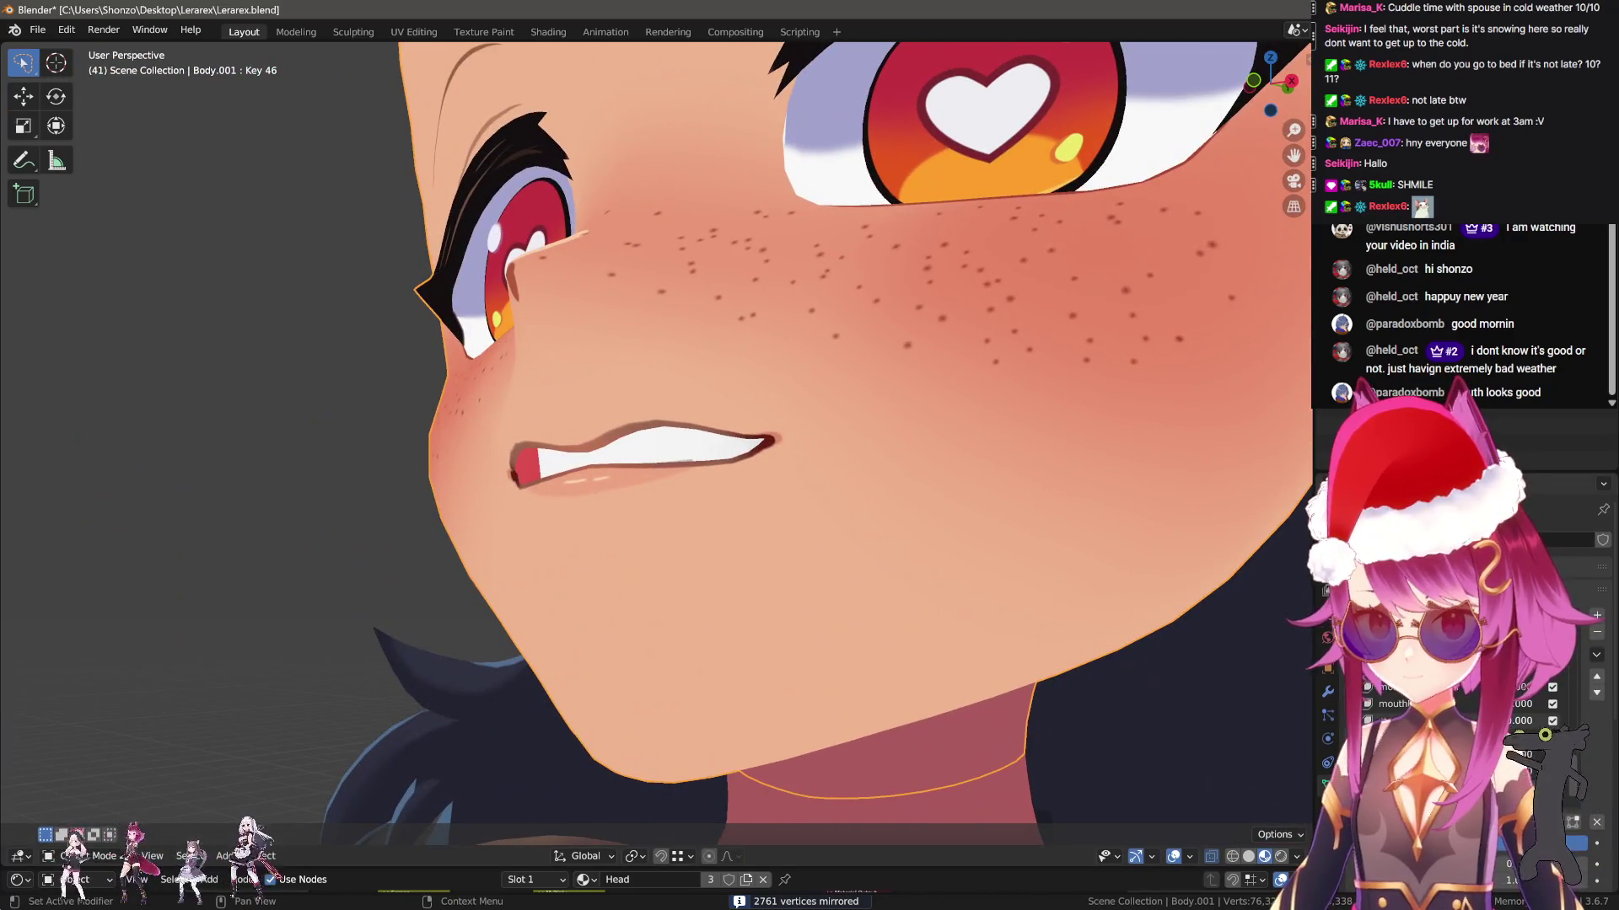
left_click(1596, 822)
middle_click_drag(759, 433, 831, 433)
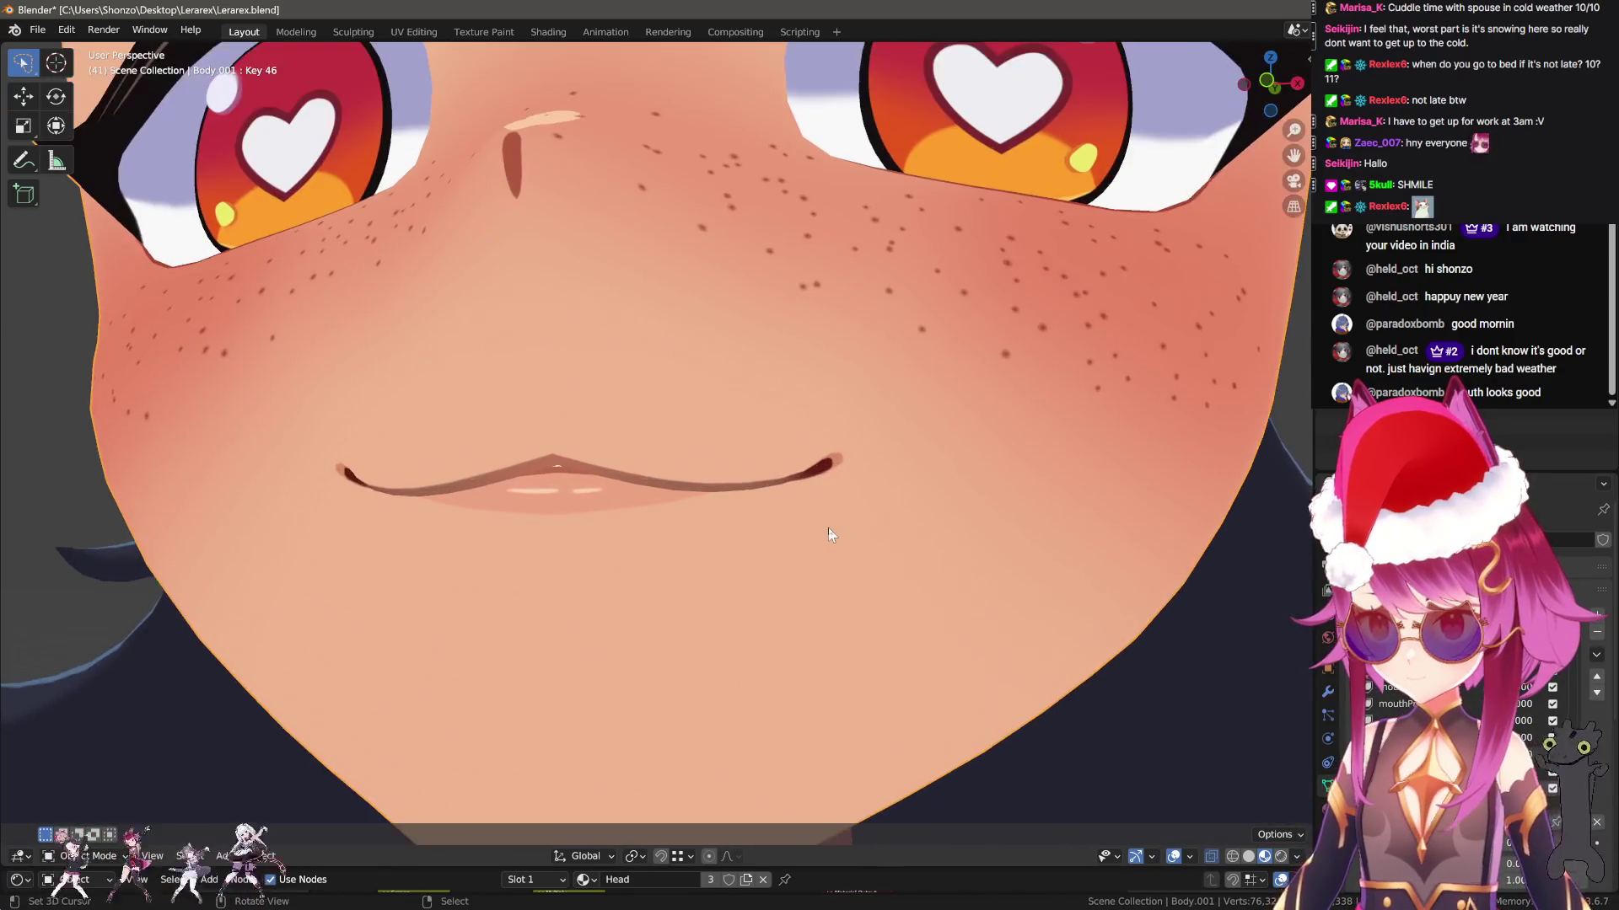
key("Tab")
left_click(1433, 721)
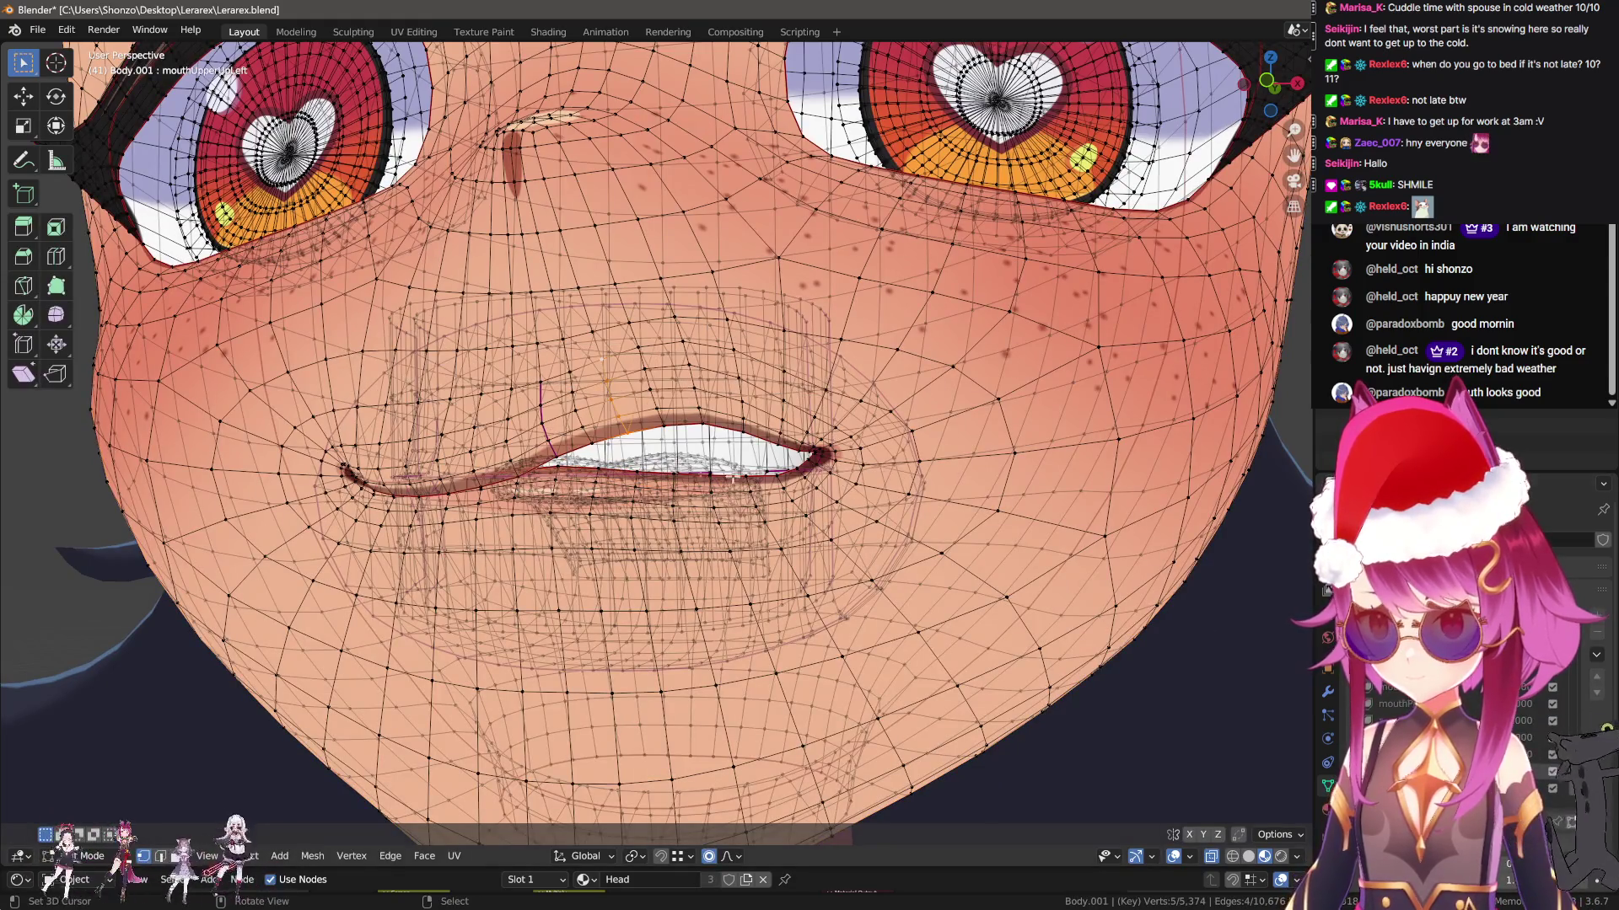
left_click(590, 416)
left_click(570, 377, "ctrl")
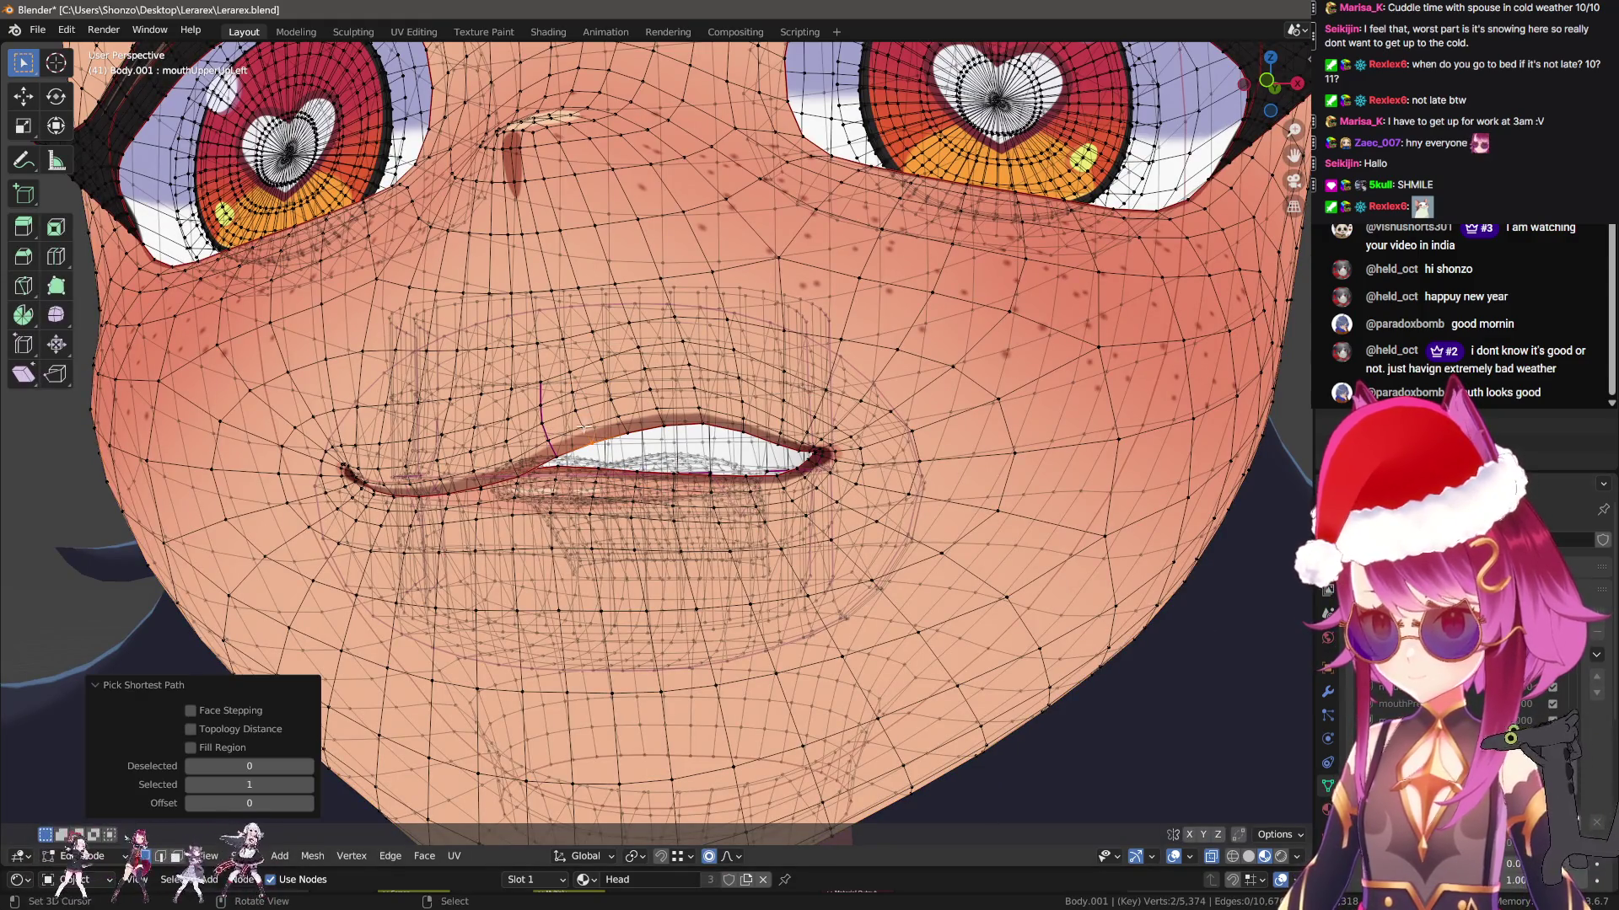
Move the upper-lip vertices with proportional falloff, redoing the move with the lips closed
key("g")
scroll(631, 470, "down", 5)
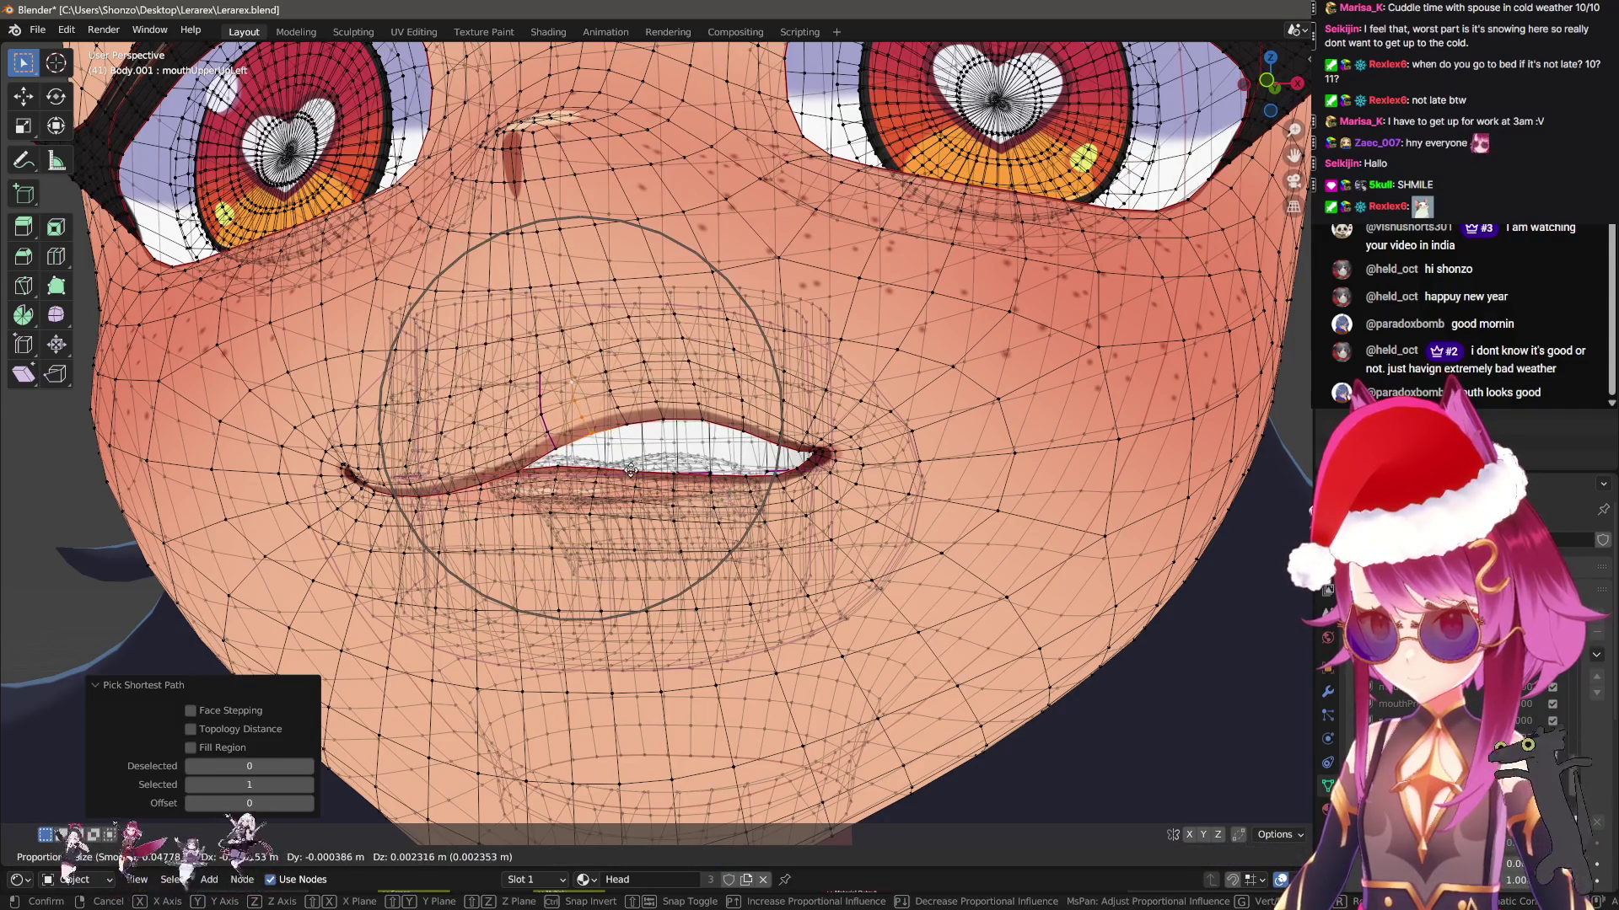
left_click(631, 471)
key("ctrl+z")
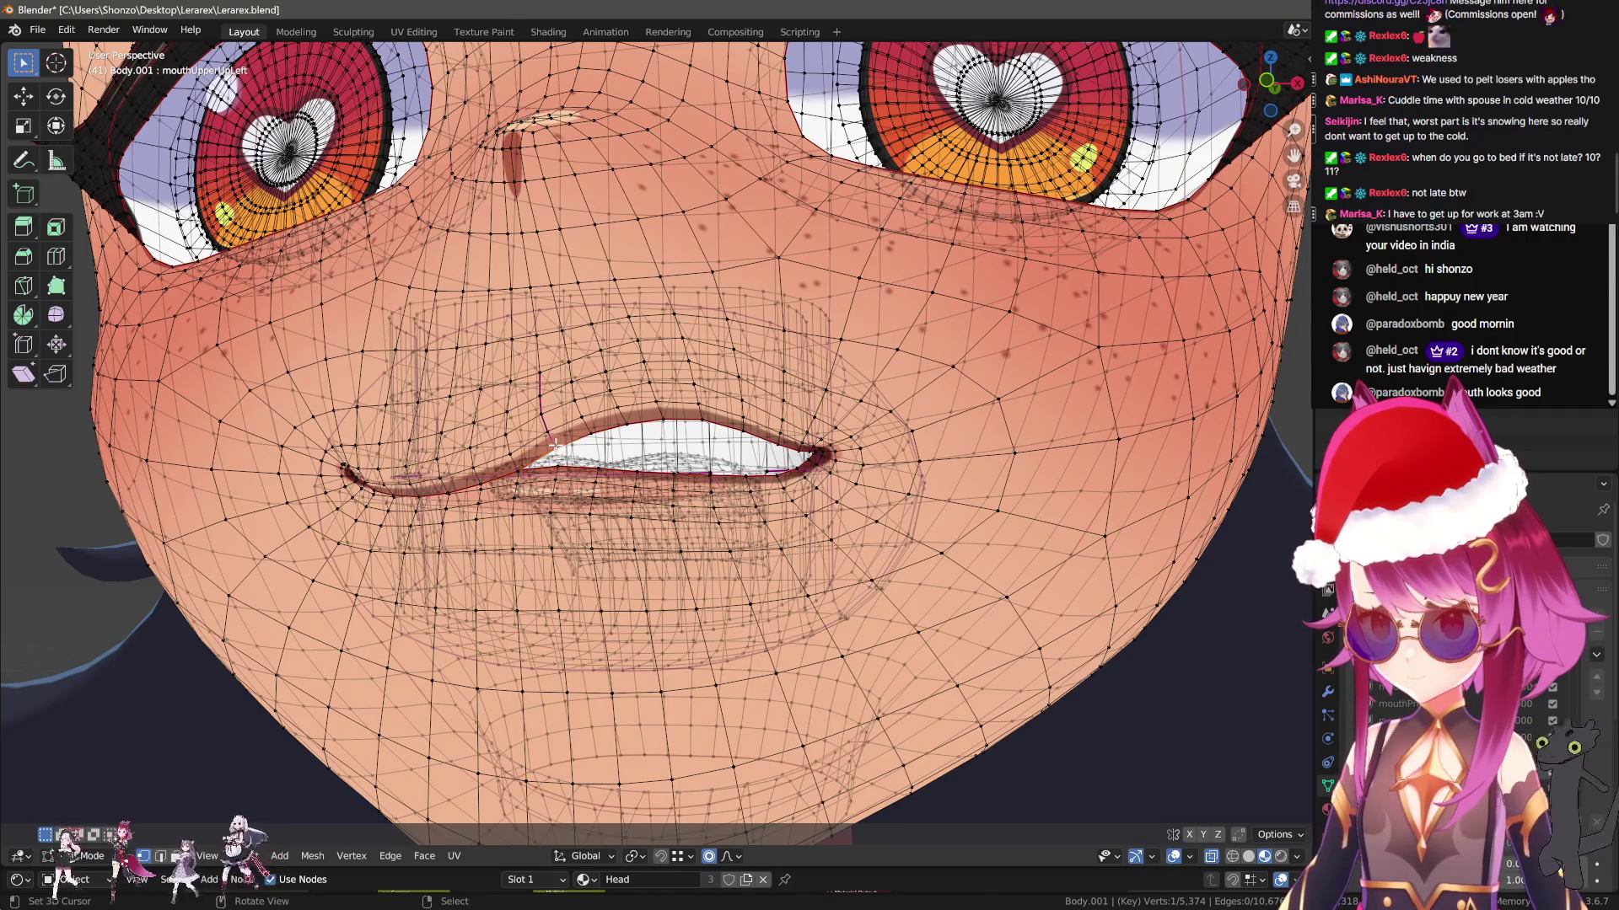
key("g")
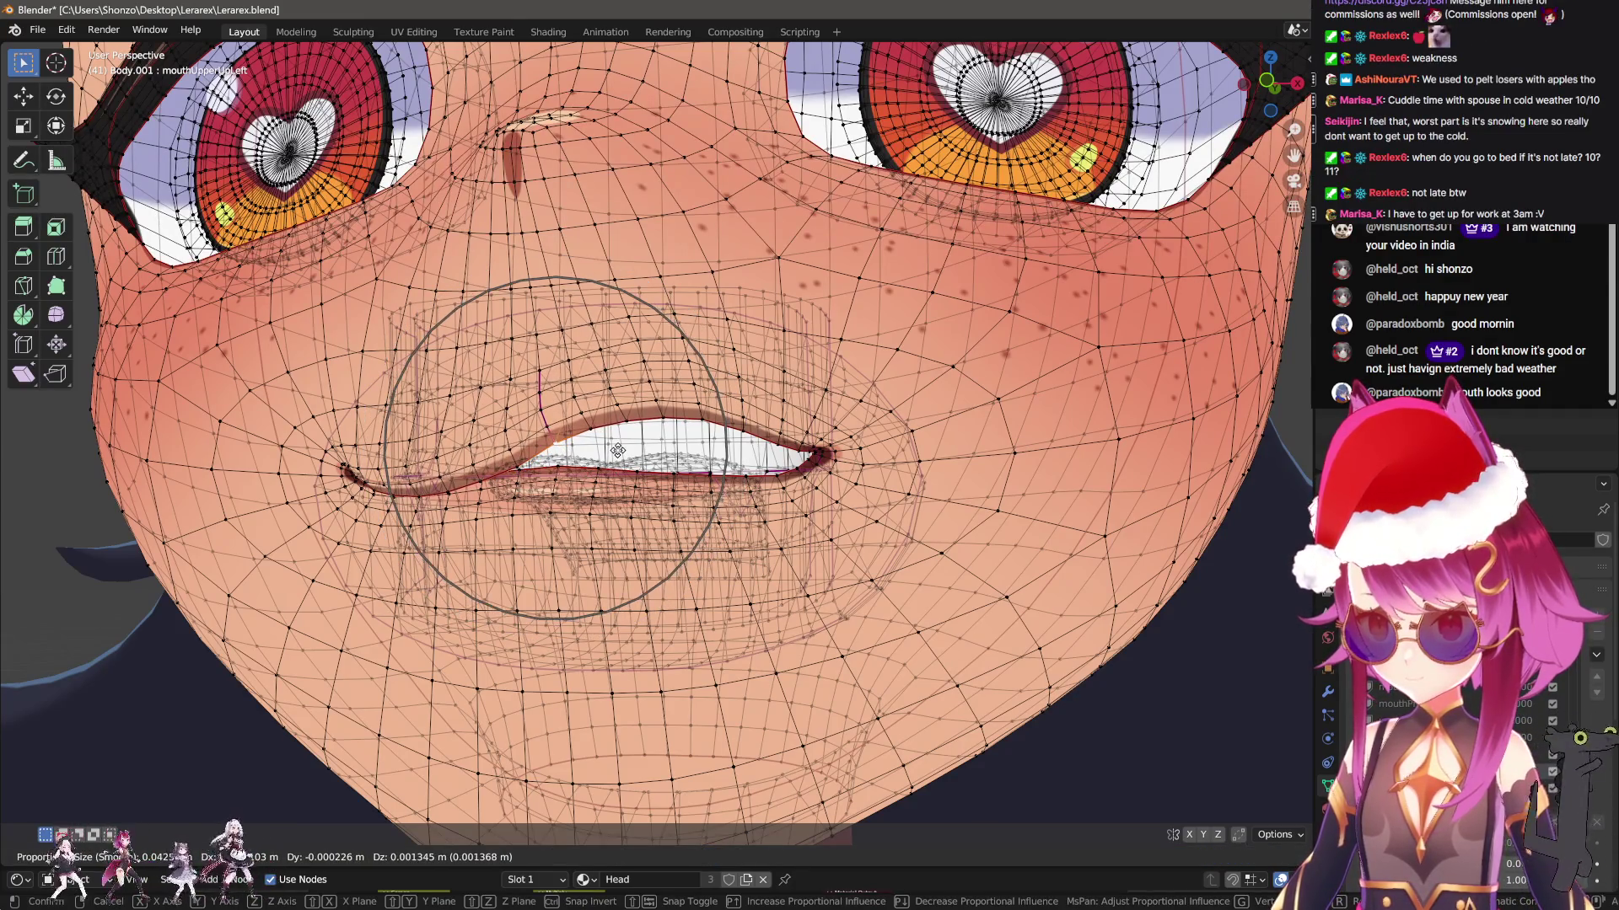
left_click(843, 499)
Back in Object Mode, preview the adjusted lip-lift shape key and reset its value to zero
key("Tab")
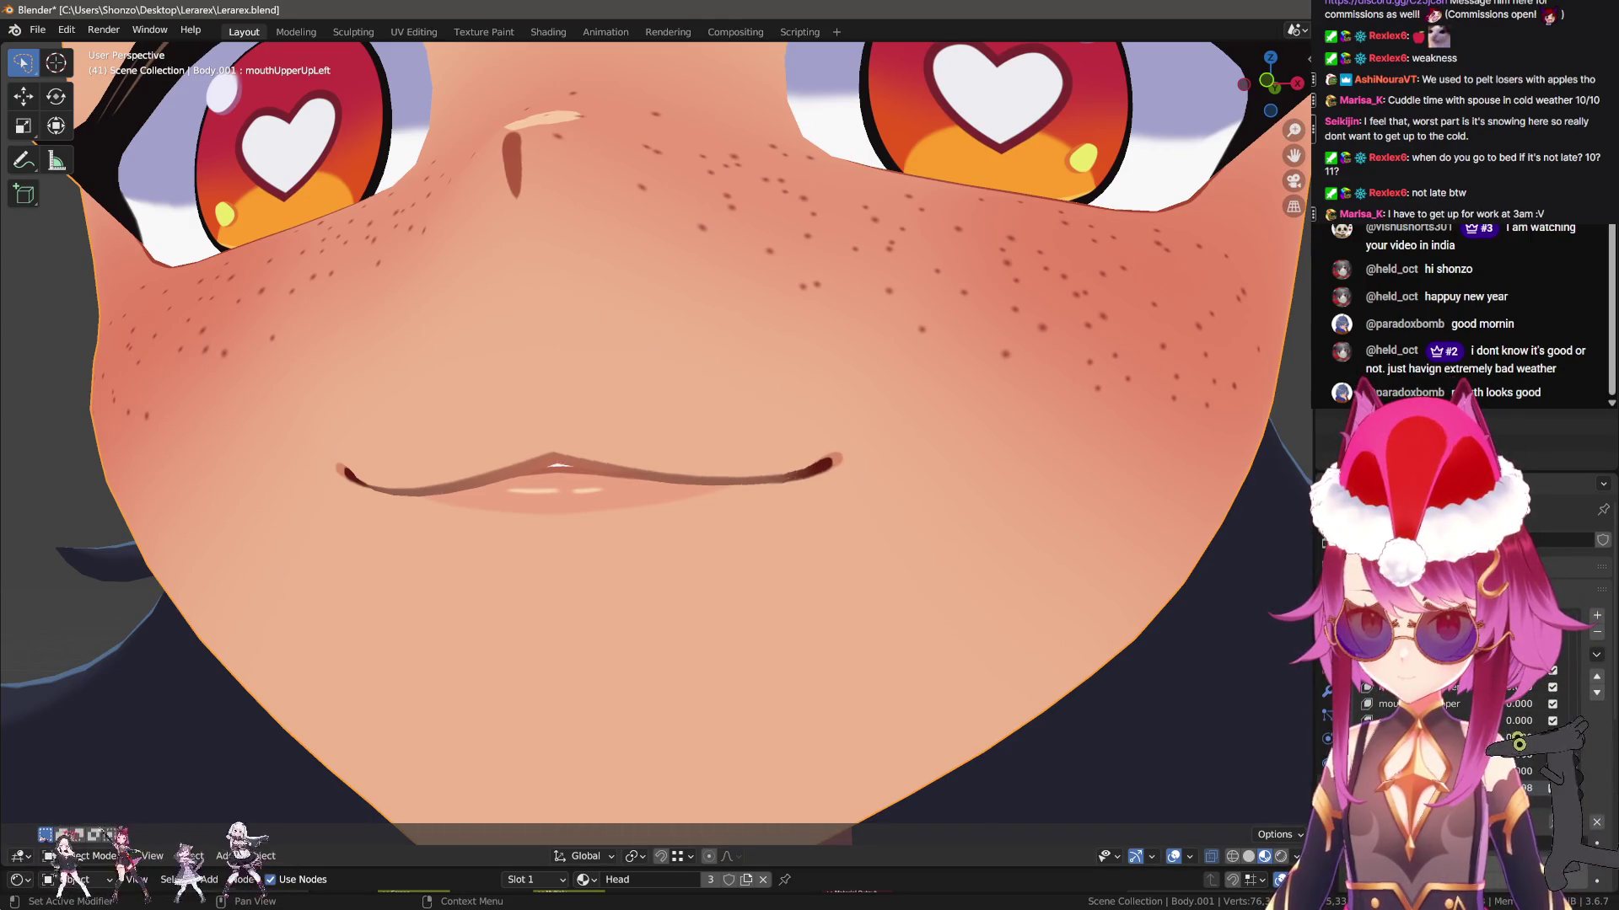
left_click_drag(1534, 843, 1568, 843)
middle_click_drag(866, 531, 835, 531)
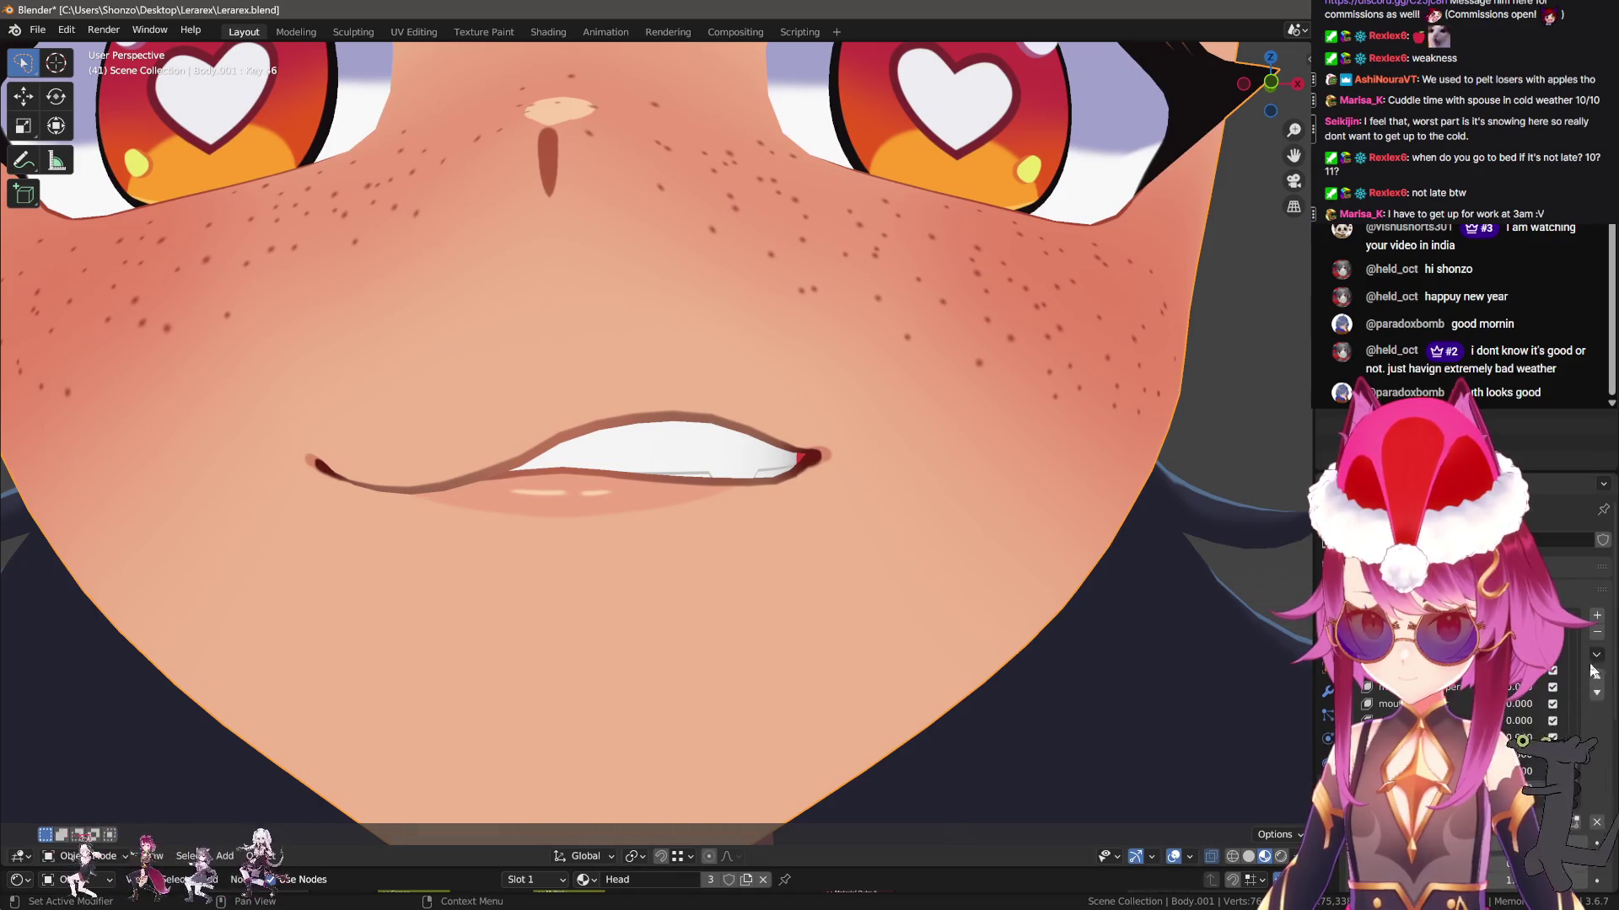
scroll(946, 564, "down", 6)
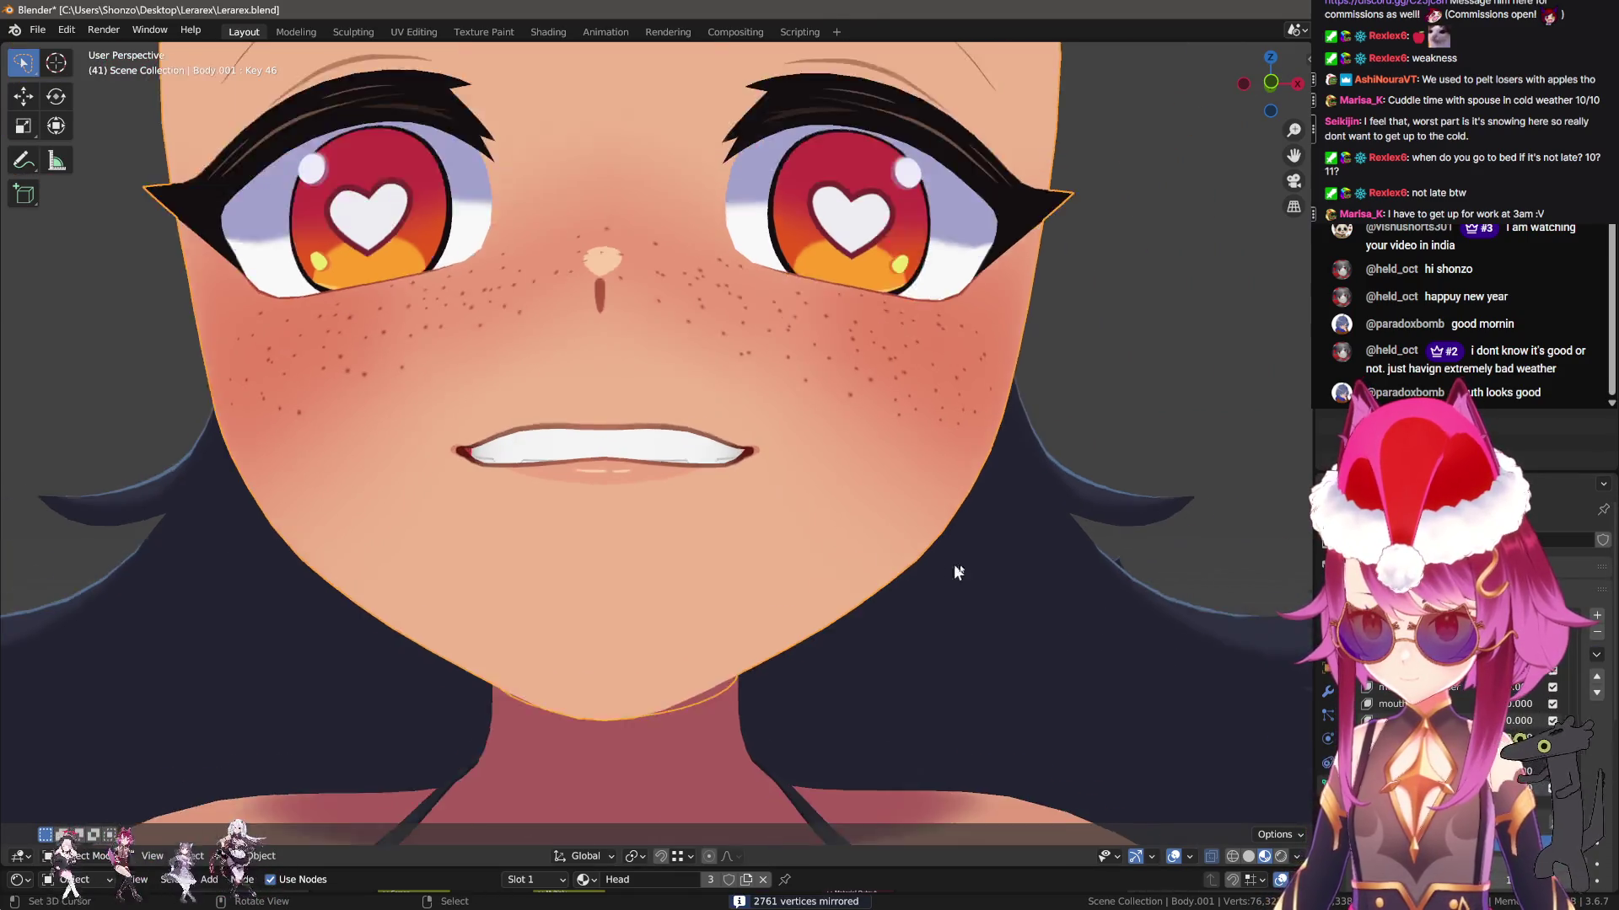
left_click_drag(1583, 834, 1543, 835)
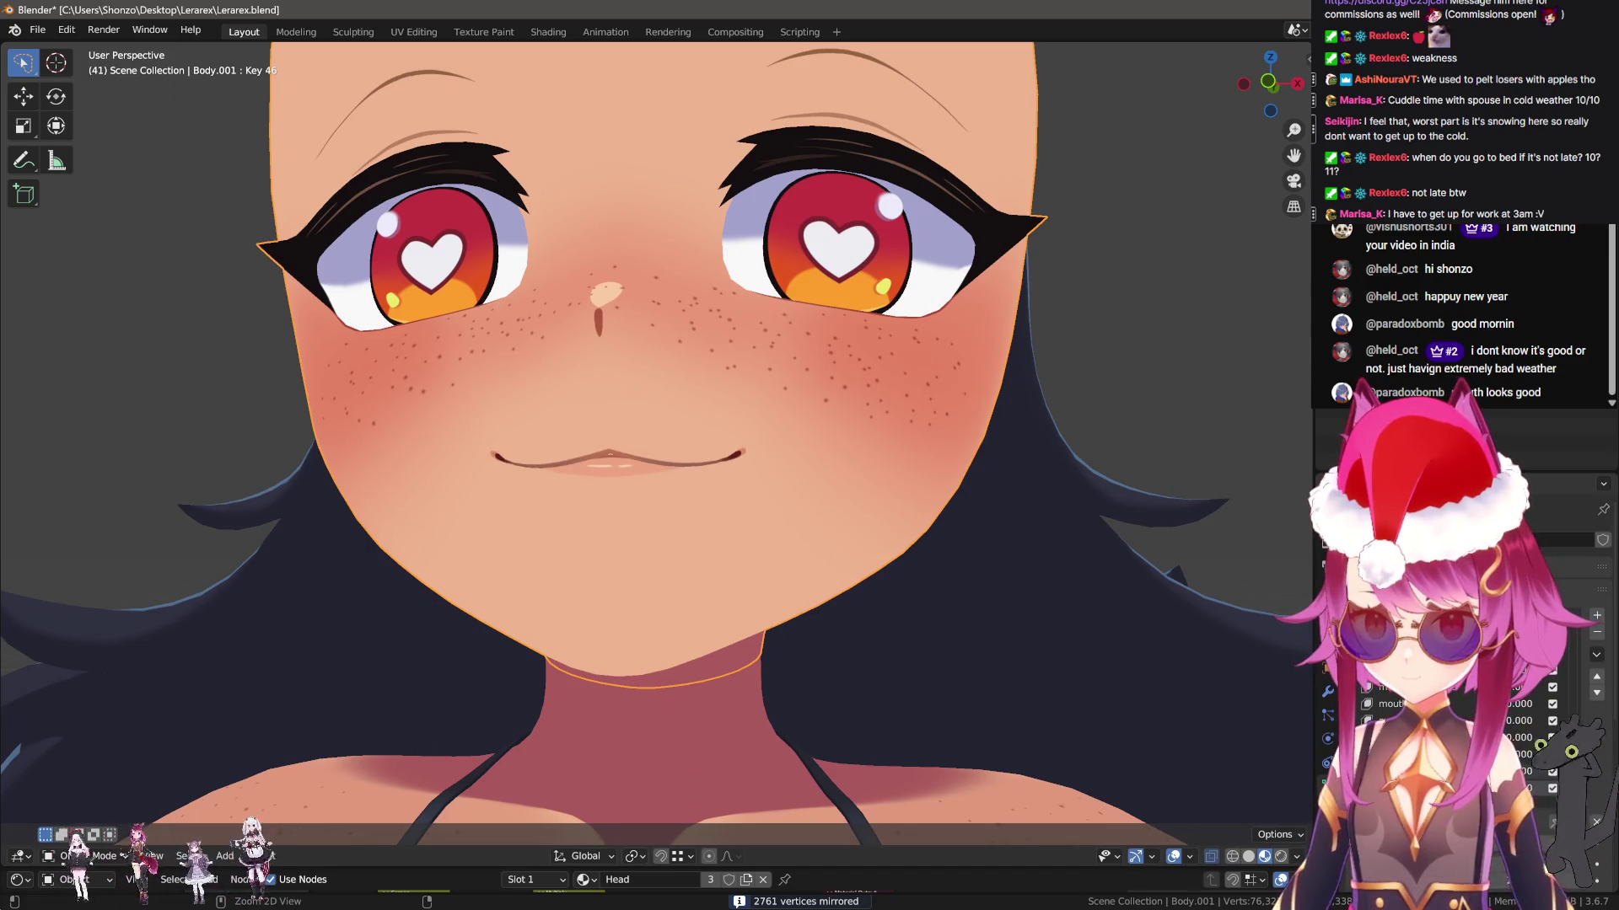
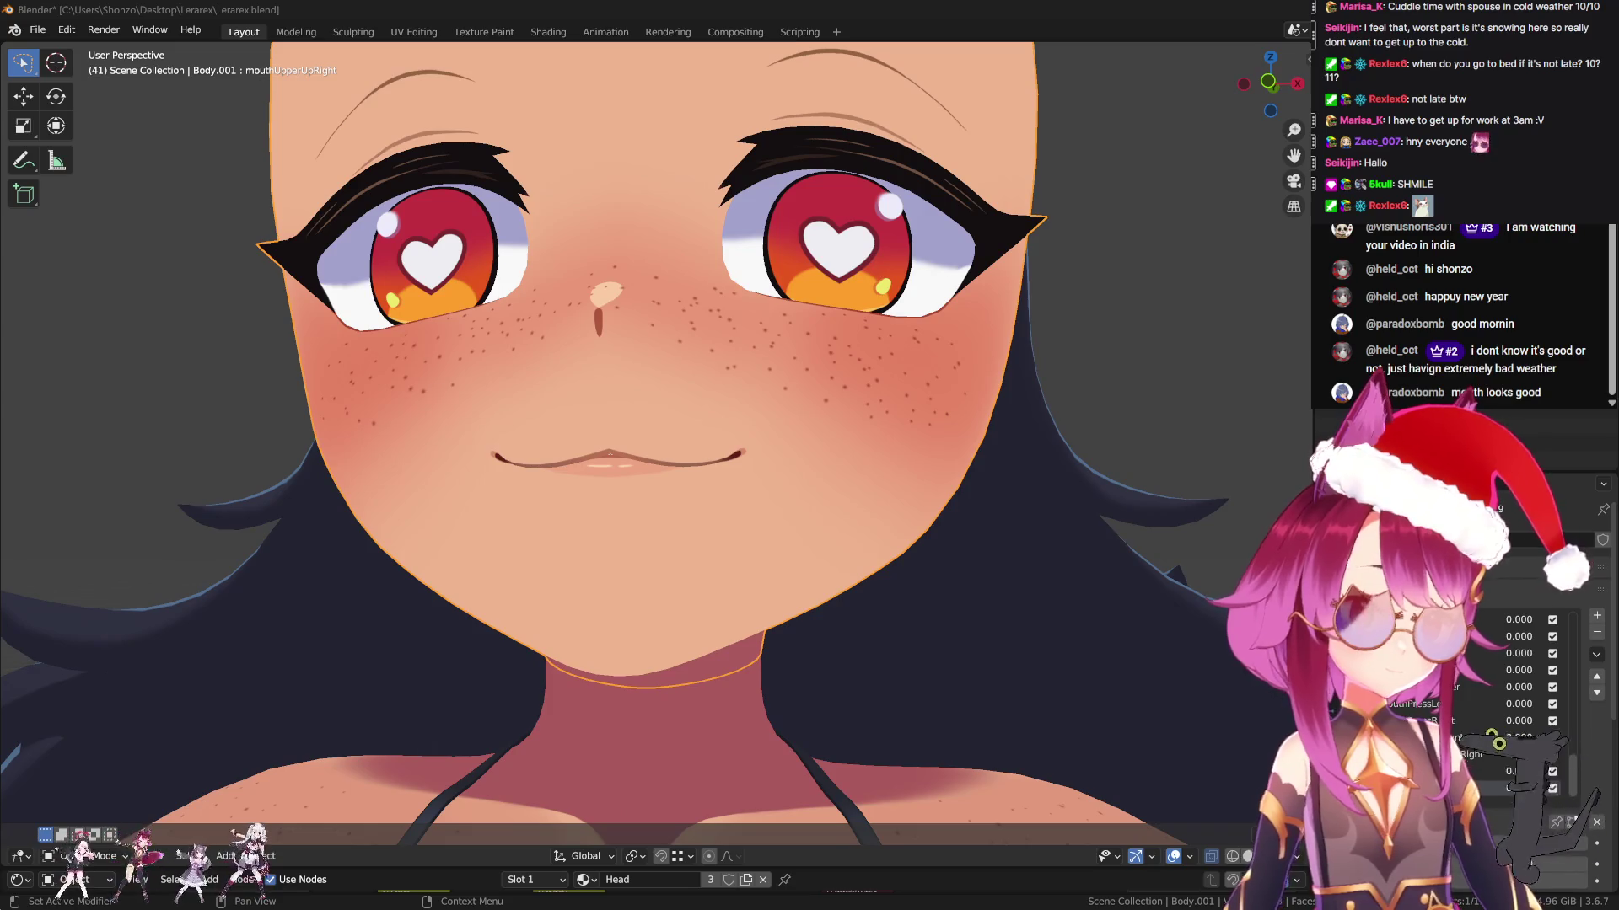
Enable the Wireframe overlay from Quick Favorites, put the head in Sculpt Mode, and toggle the eyes
scroll(706, 297, "down", 5)
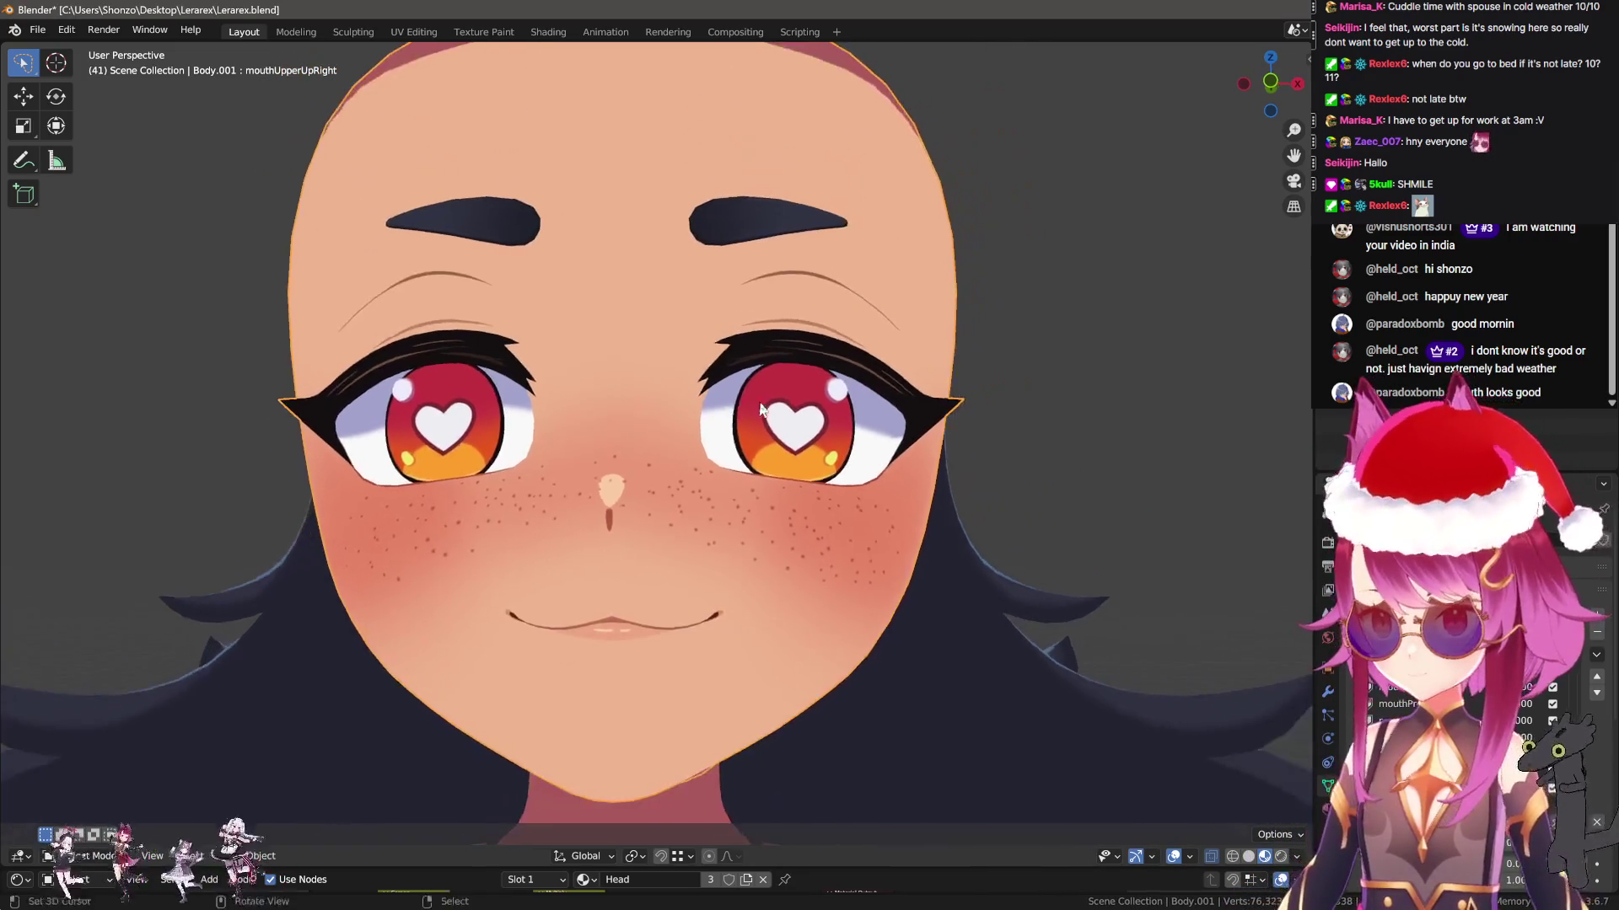
key("q")
left_click(725, 580)
key("q")
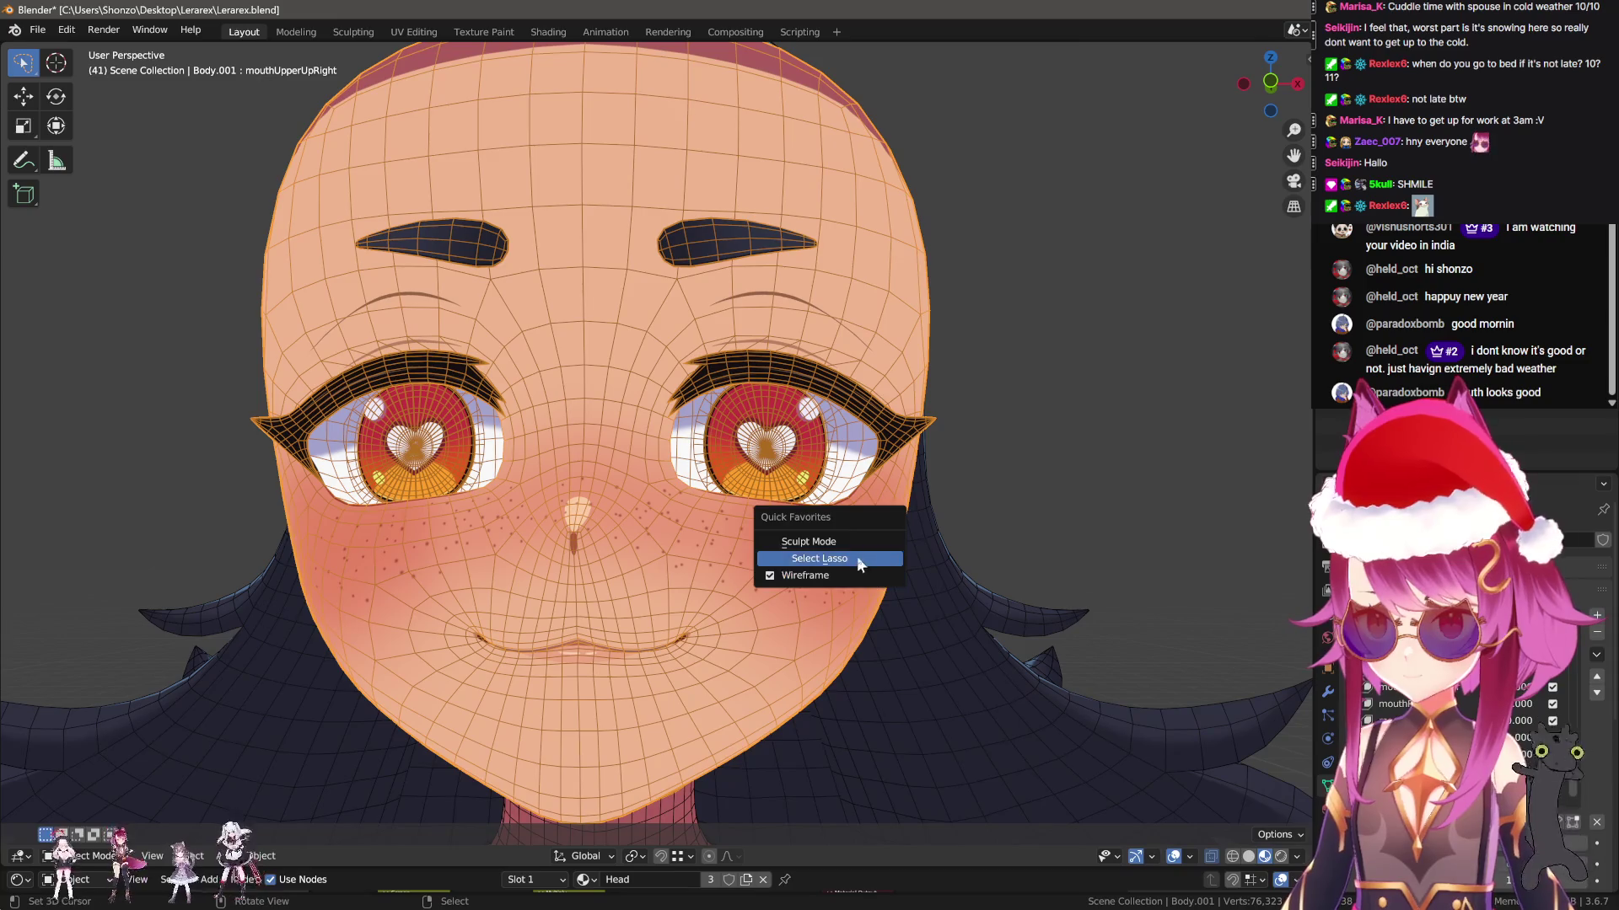
left_click(837, 544)
key("h")
key("h")
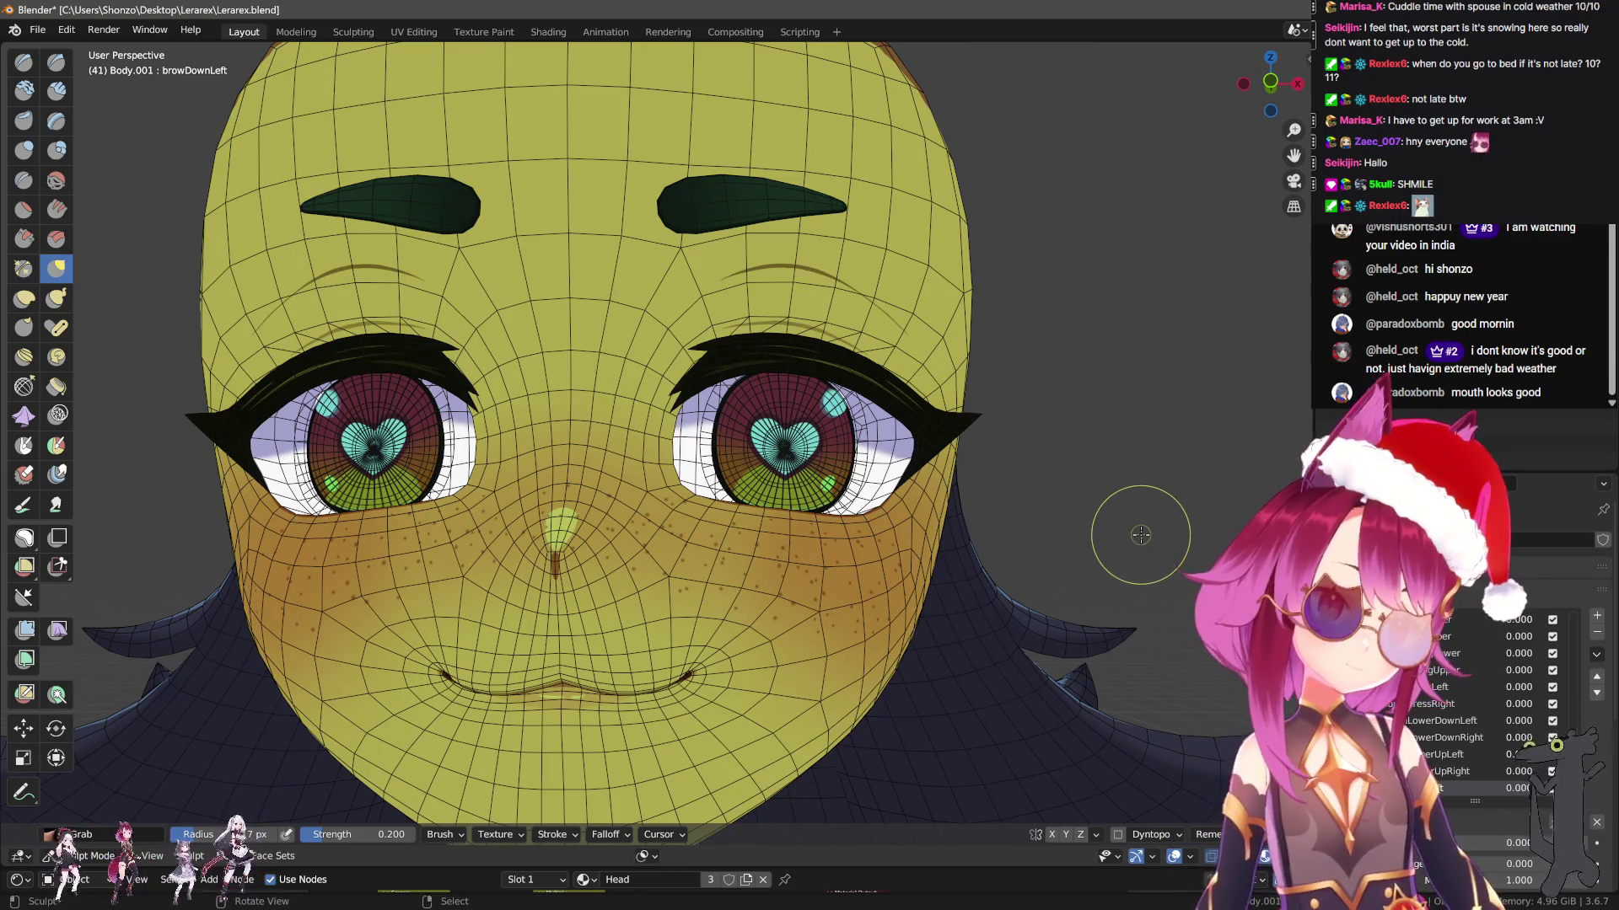
Hide the eye face sets, show the face set colours, and bring up the Grab brush settings
mouse_move(977, 403)
middle_mouse_down()
mouse_move(983, 452)
mouse_move(775, 472)
middle_mouse_up()
key("q")
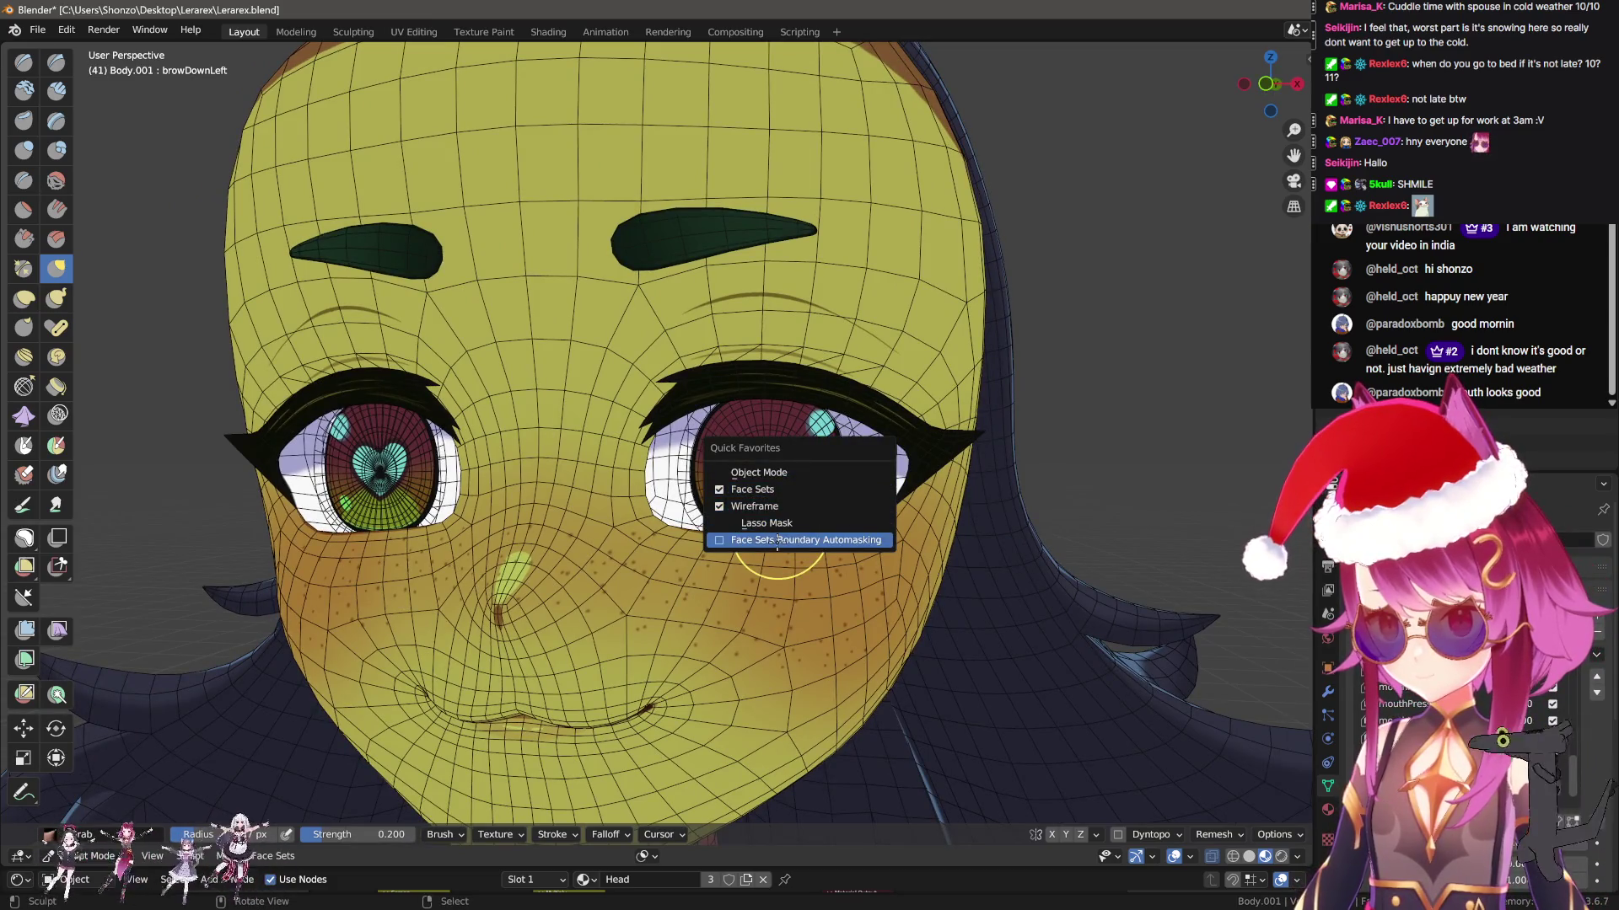
key("h")
key("f")
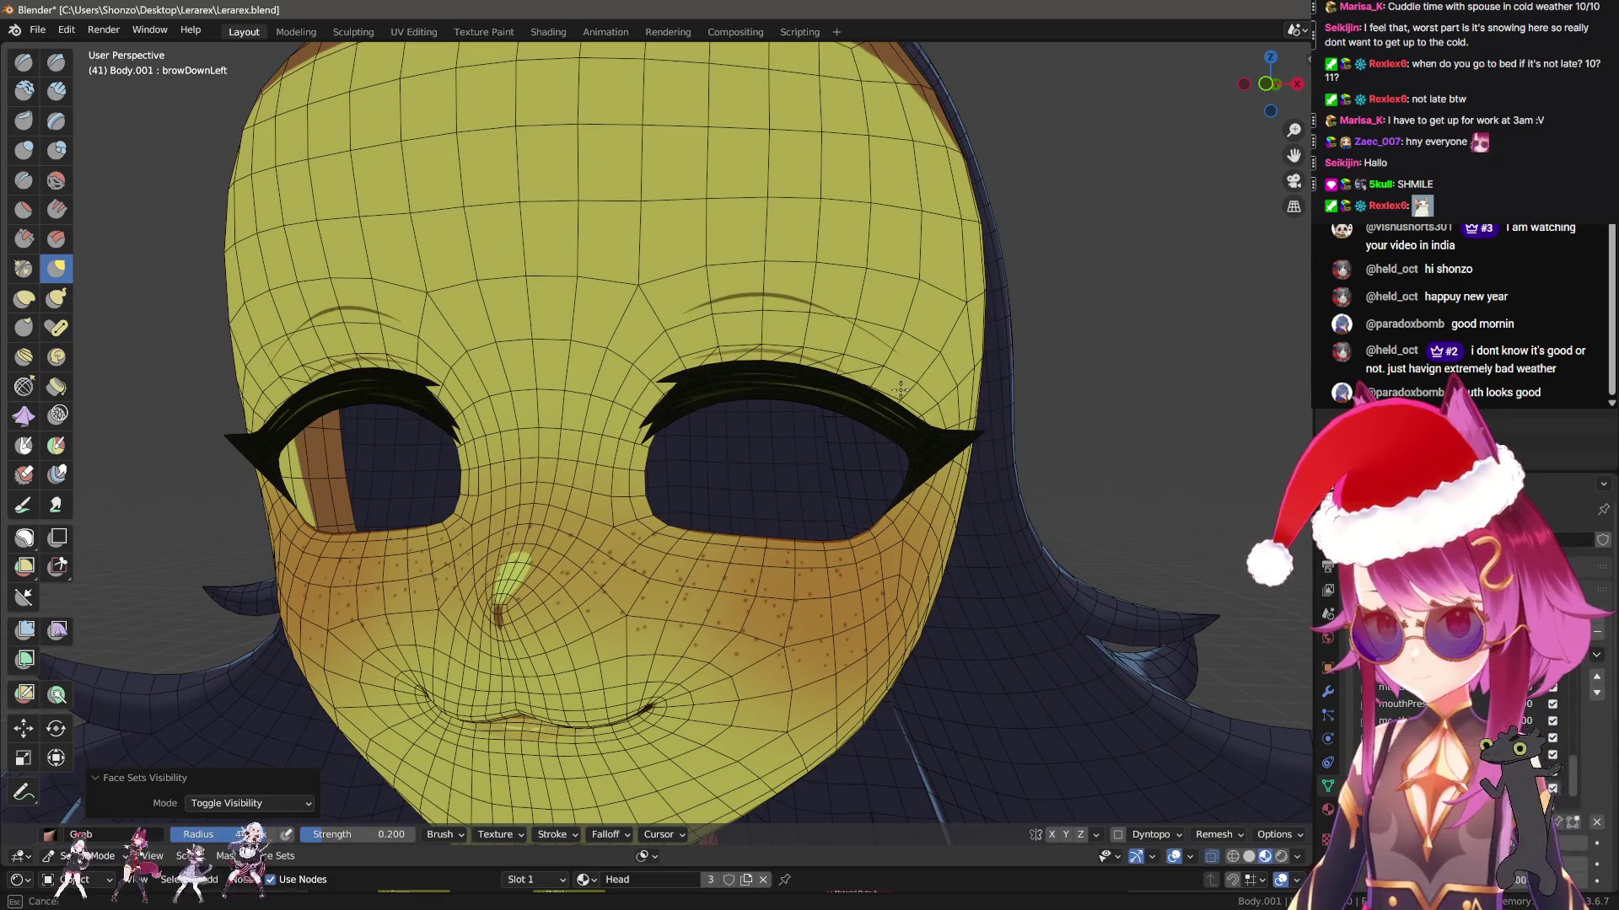
left_click(1060, 477)
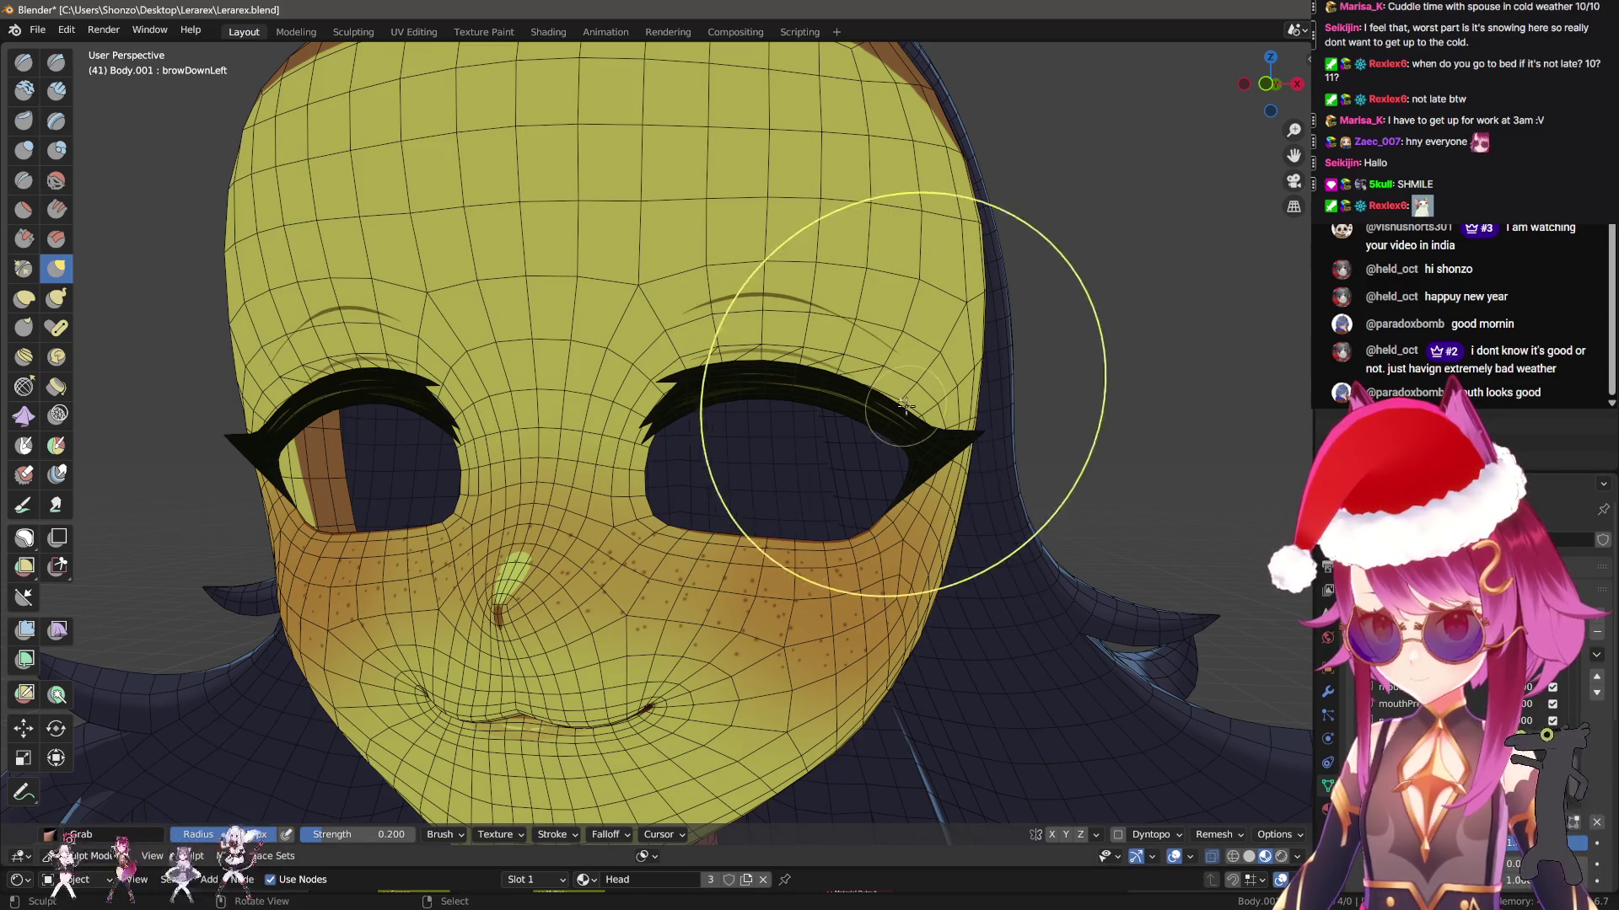
key("q")
left_click(868, 478)
key("shift+z")
key("shift+z")
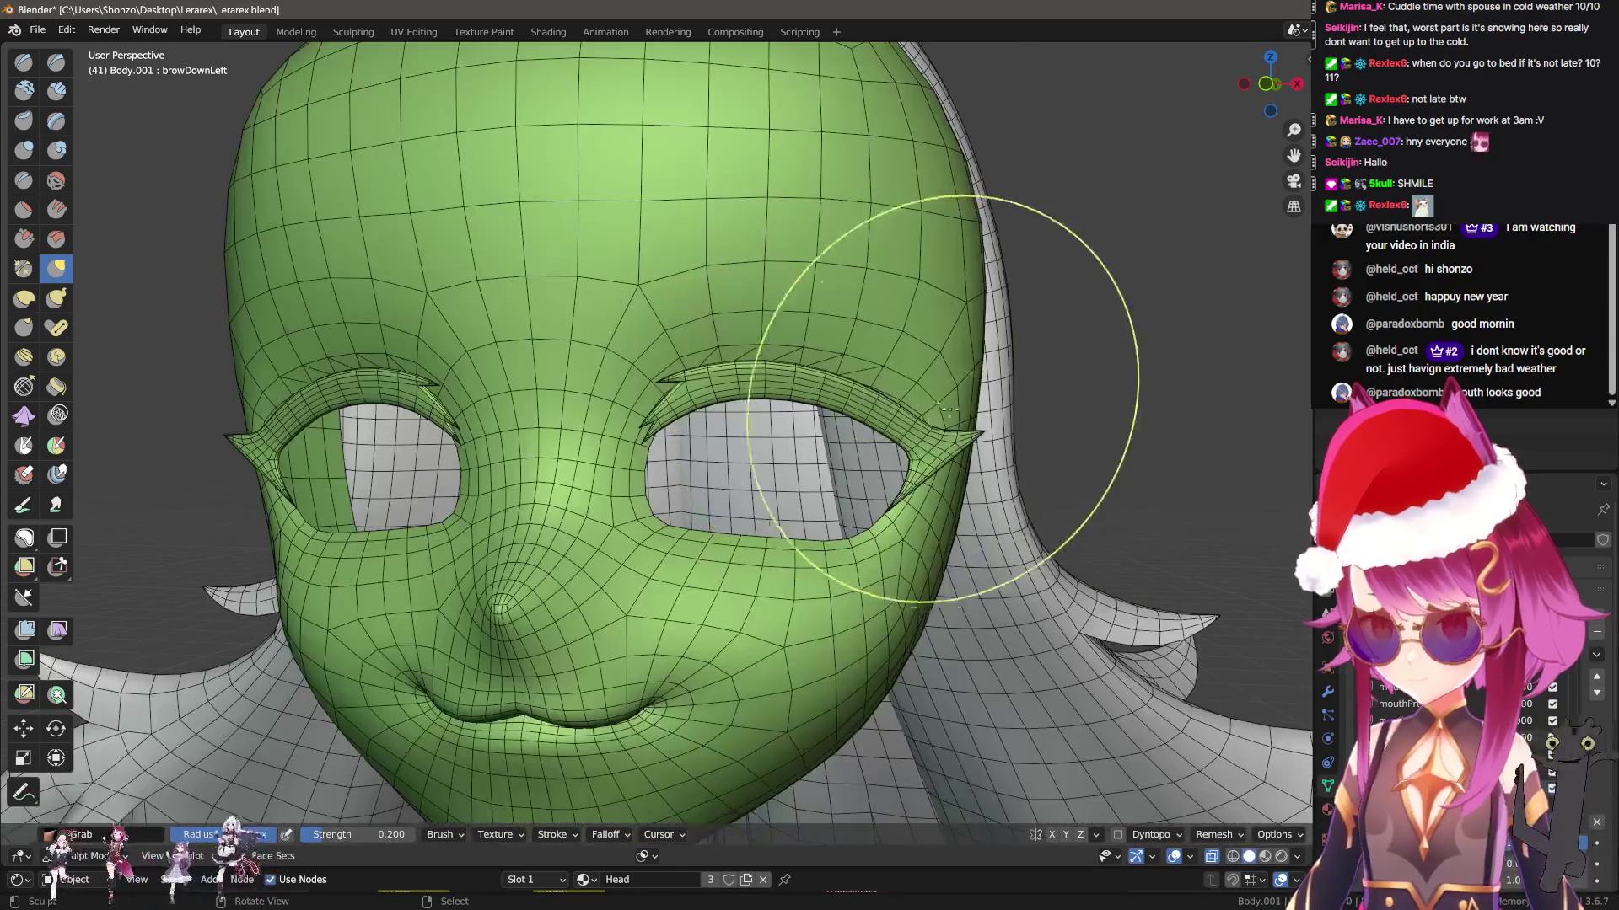
key("n")
key("n")
Set the Grab brush radius to 450 px and drag both brows and upper eyelids downward
key("f")
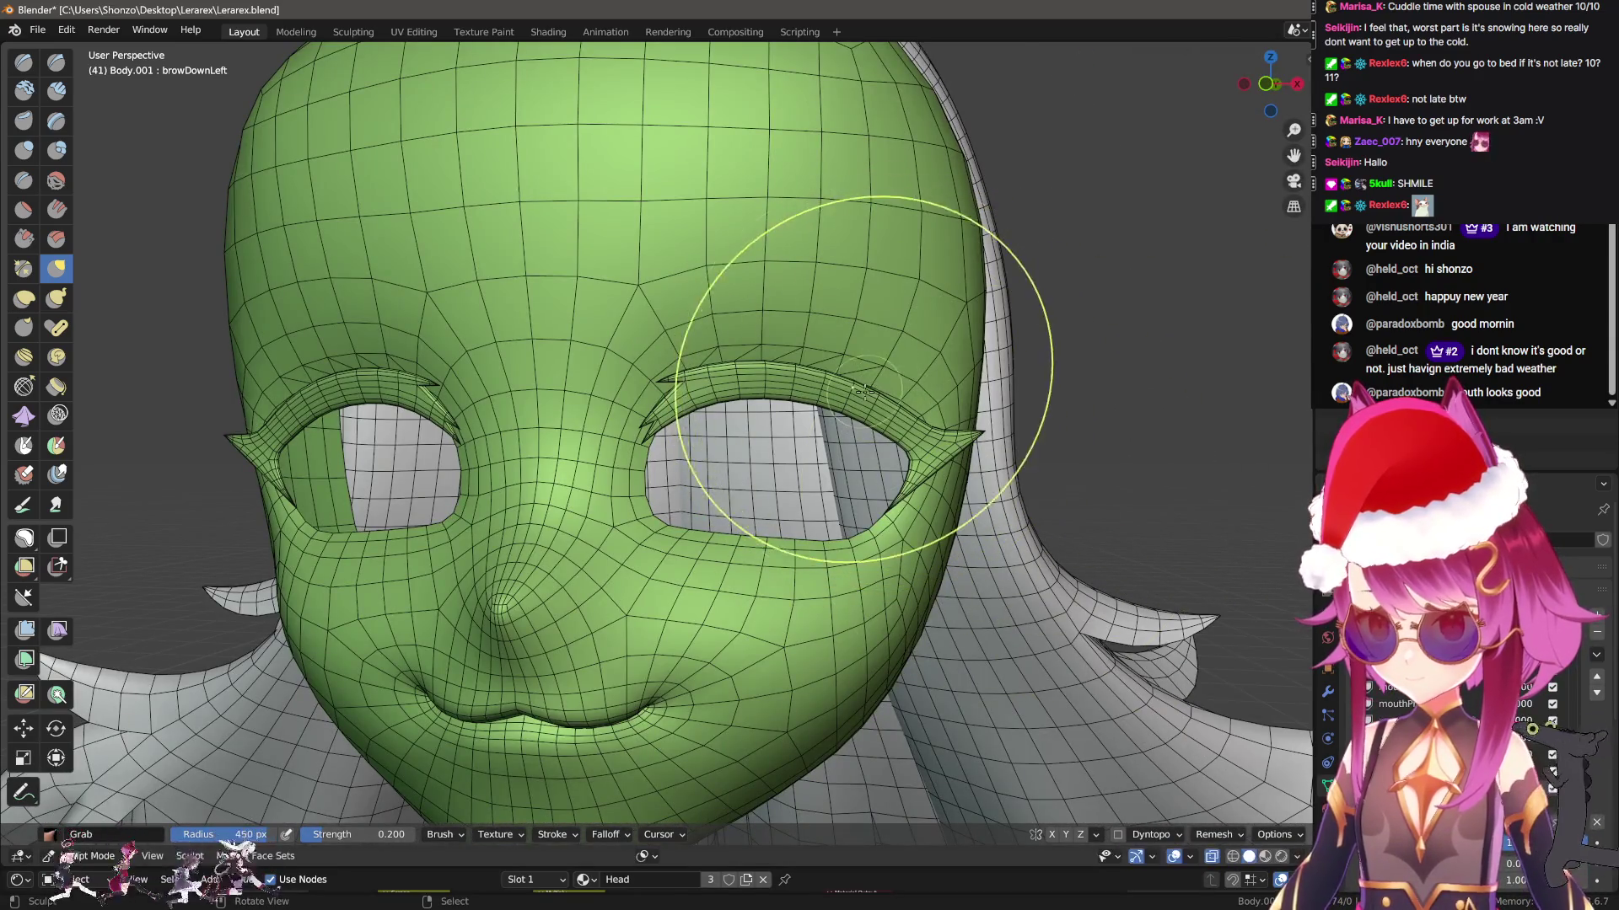
left_click(930, 424)
left_click_drag(907, 397, 909, 412)
left_click(721, 360)
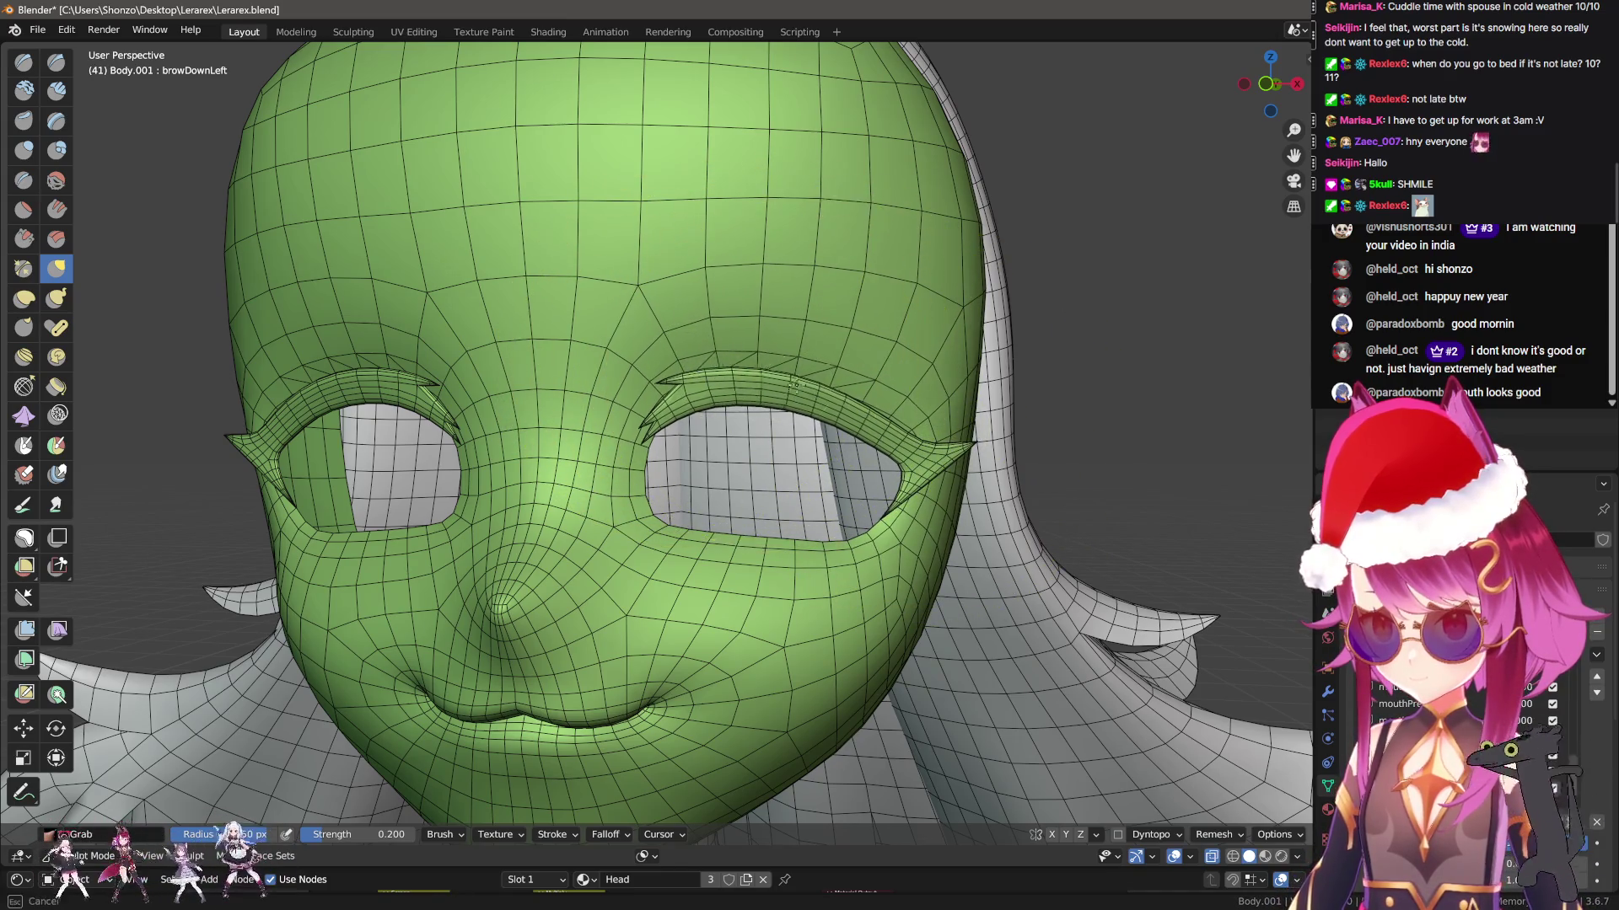
left_click_drag(930, 462, 908, 446)
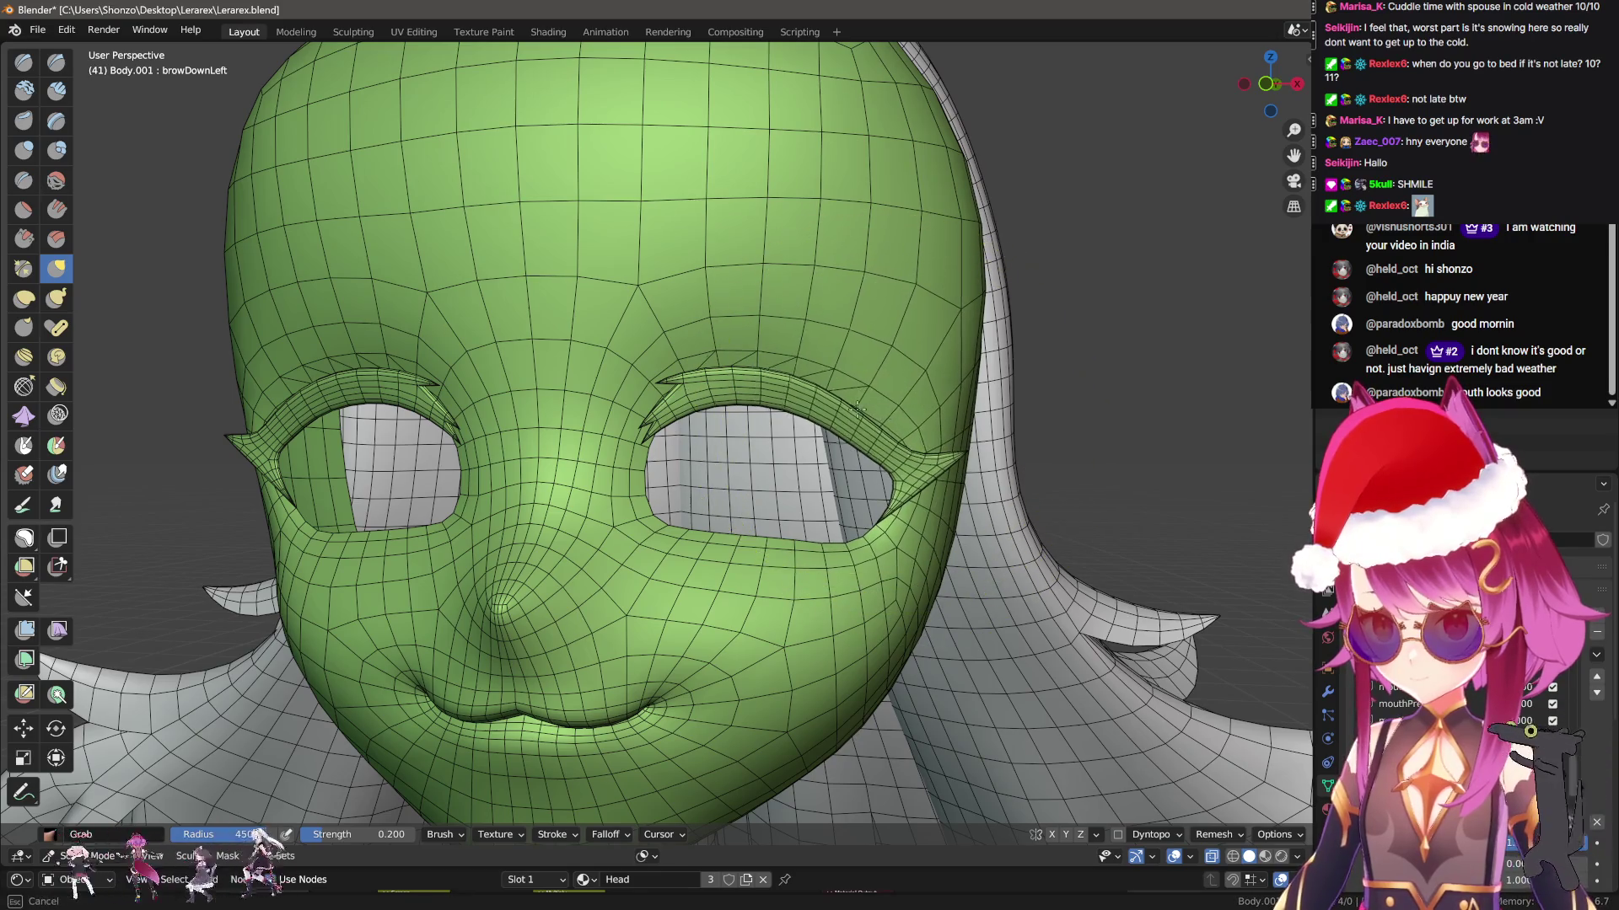
left_click_drag(845, 405, 847, 403)
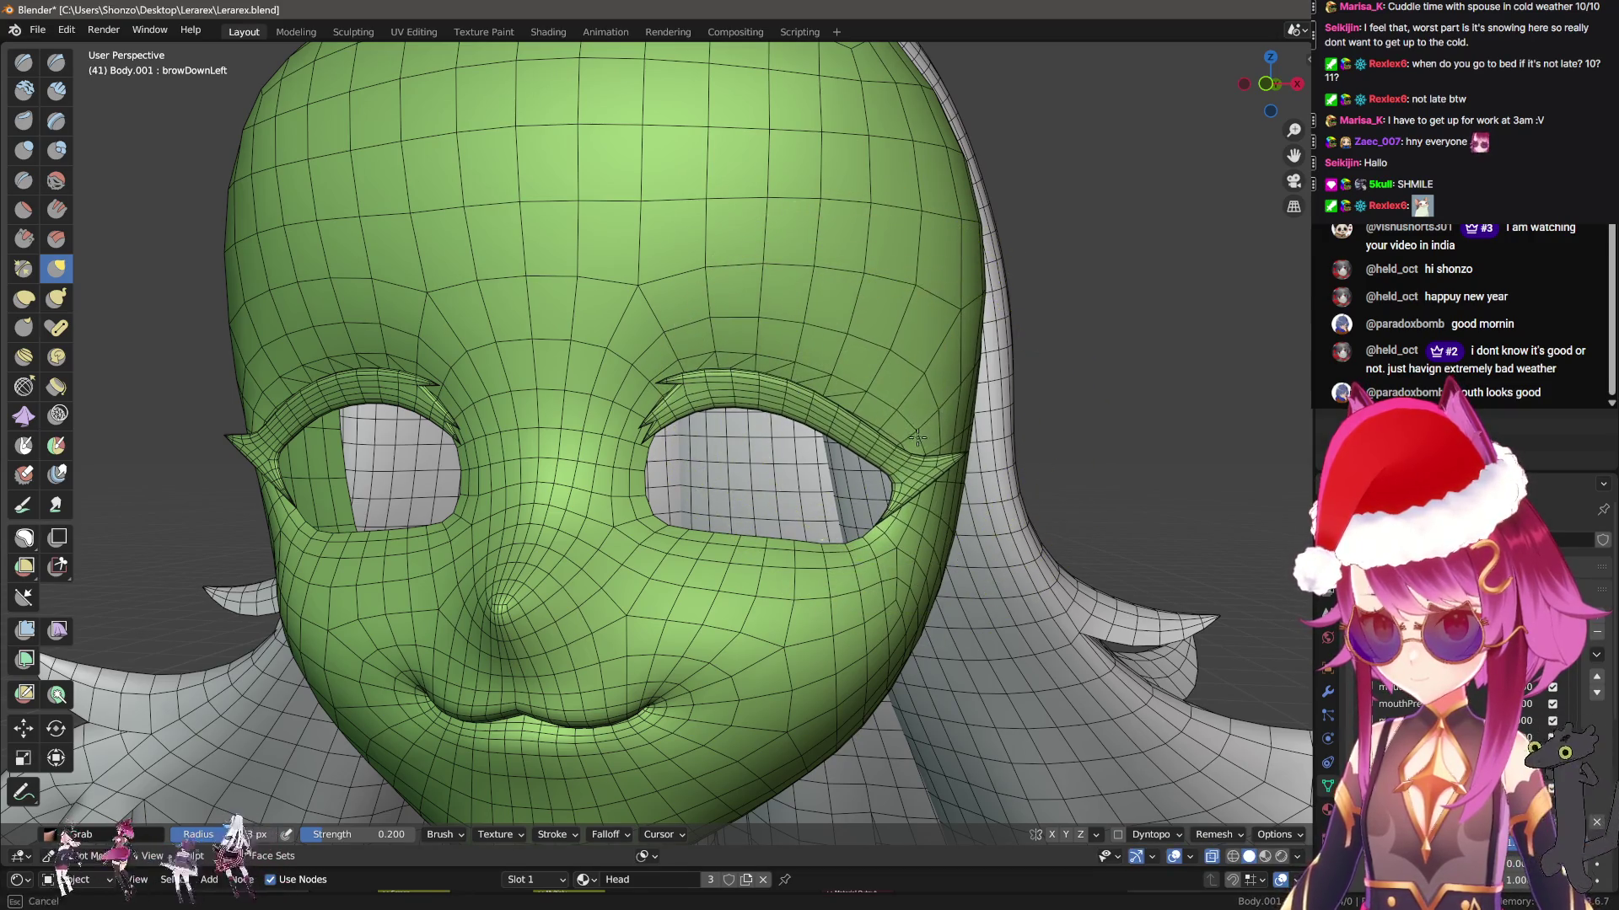
left_click_drag(941, 461, 912, 472)
In Edit Mode, nudge the brow along Y, select the eyebrow mesh, and rotate it to -0.646°
key("Tab")
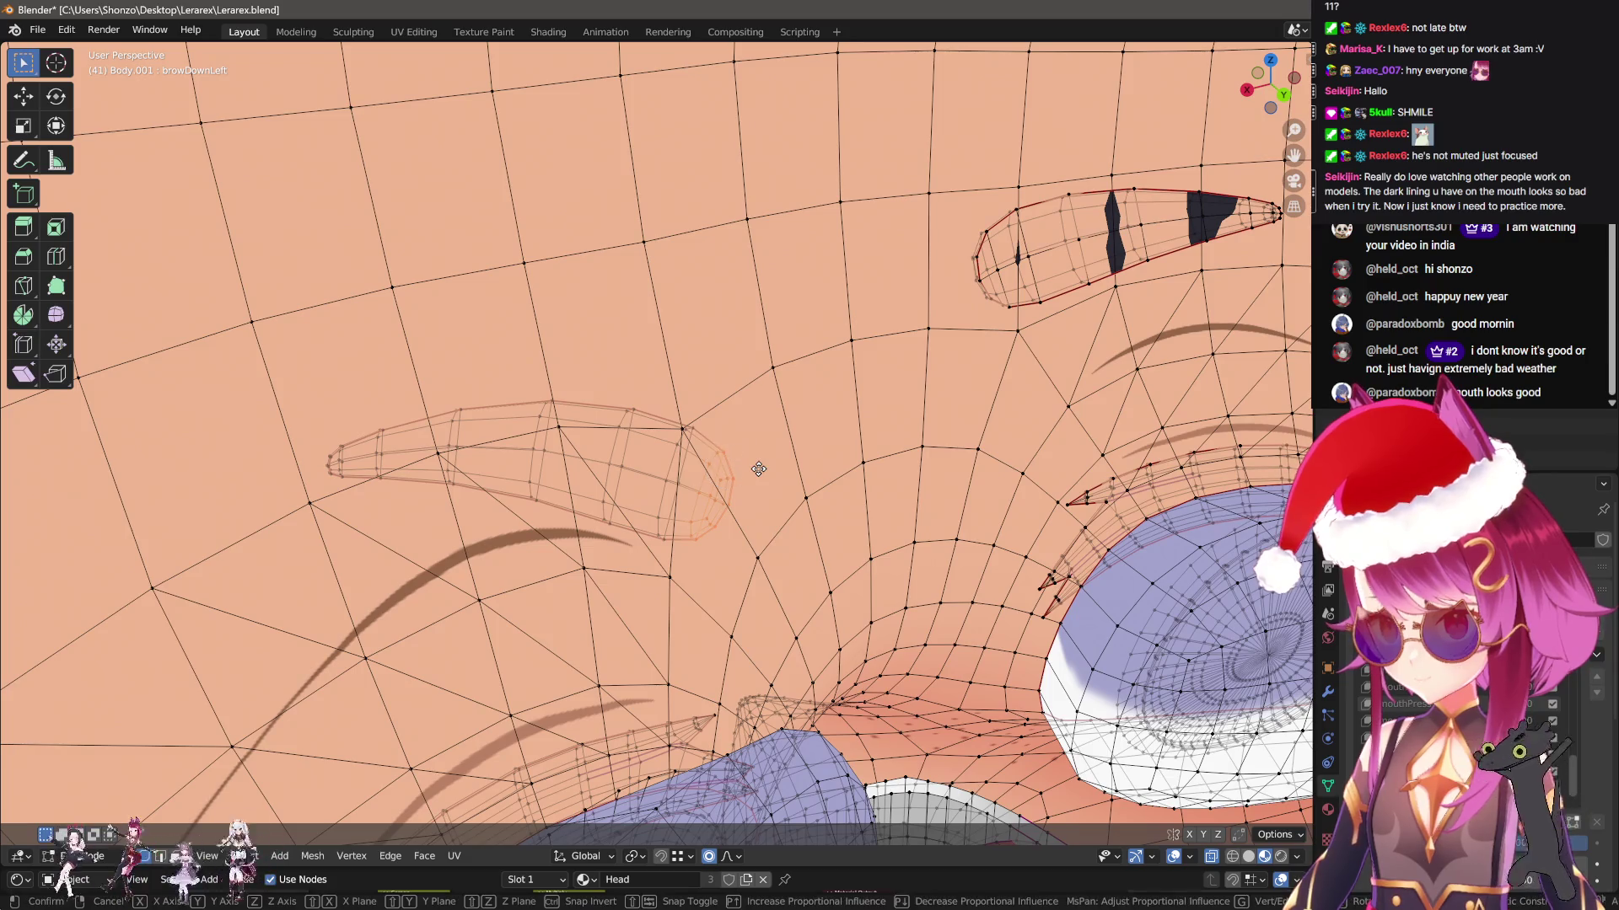
key("g")
key("y")
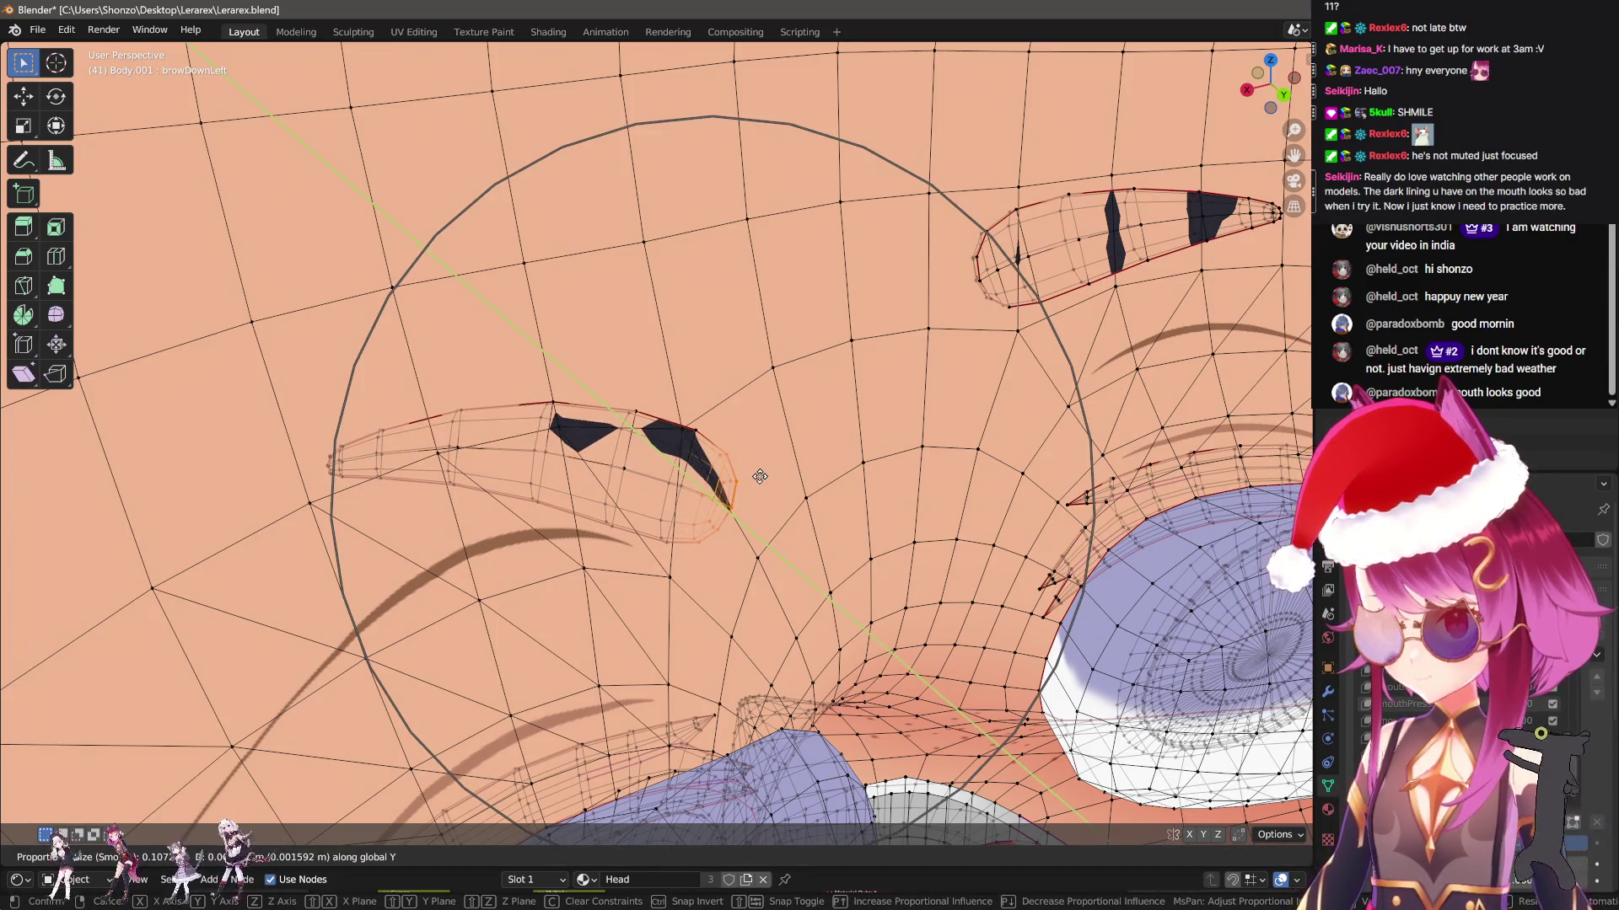
left_click(759, 477)
mouse_move(759, 477)
middle_mouse_down()
mouse_move(641, 455)
mouse_move(714, 422)
mouse_move(846, 452)
mouse_move(841, 426)
middle_mouse_up()
key("l")
key("r")
left_click(845, 453)
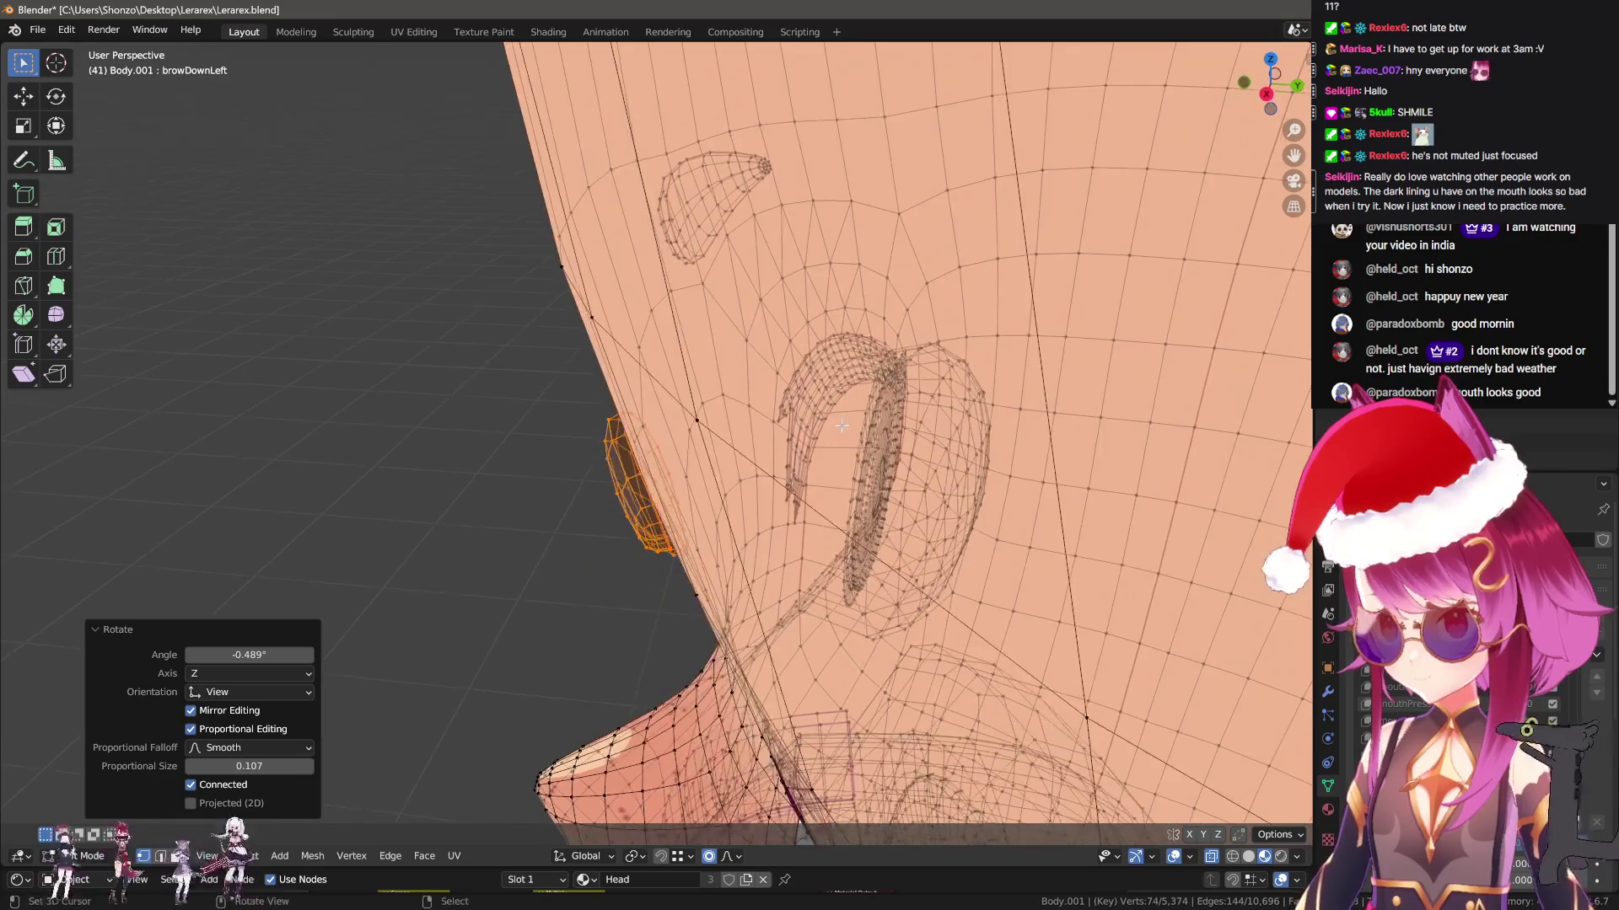
key("r")
left_click(840, 429)
scroll(758, 419, "up", 5)
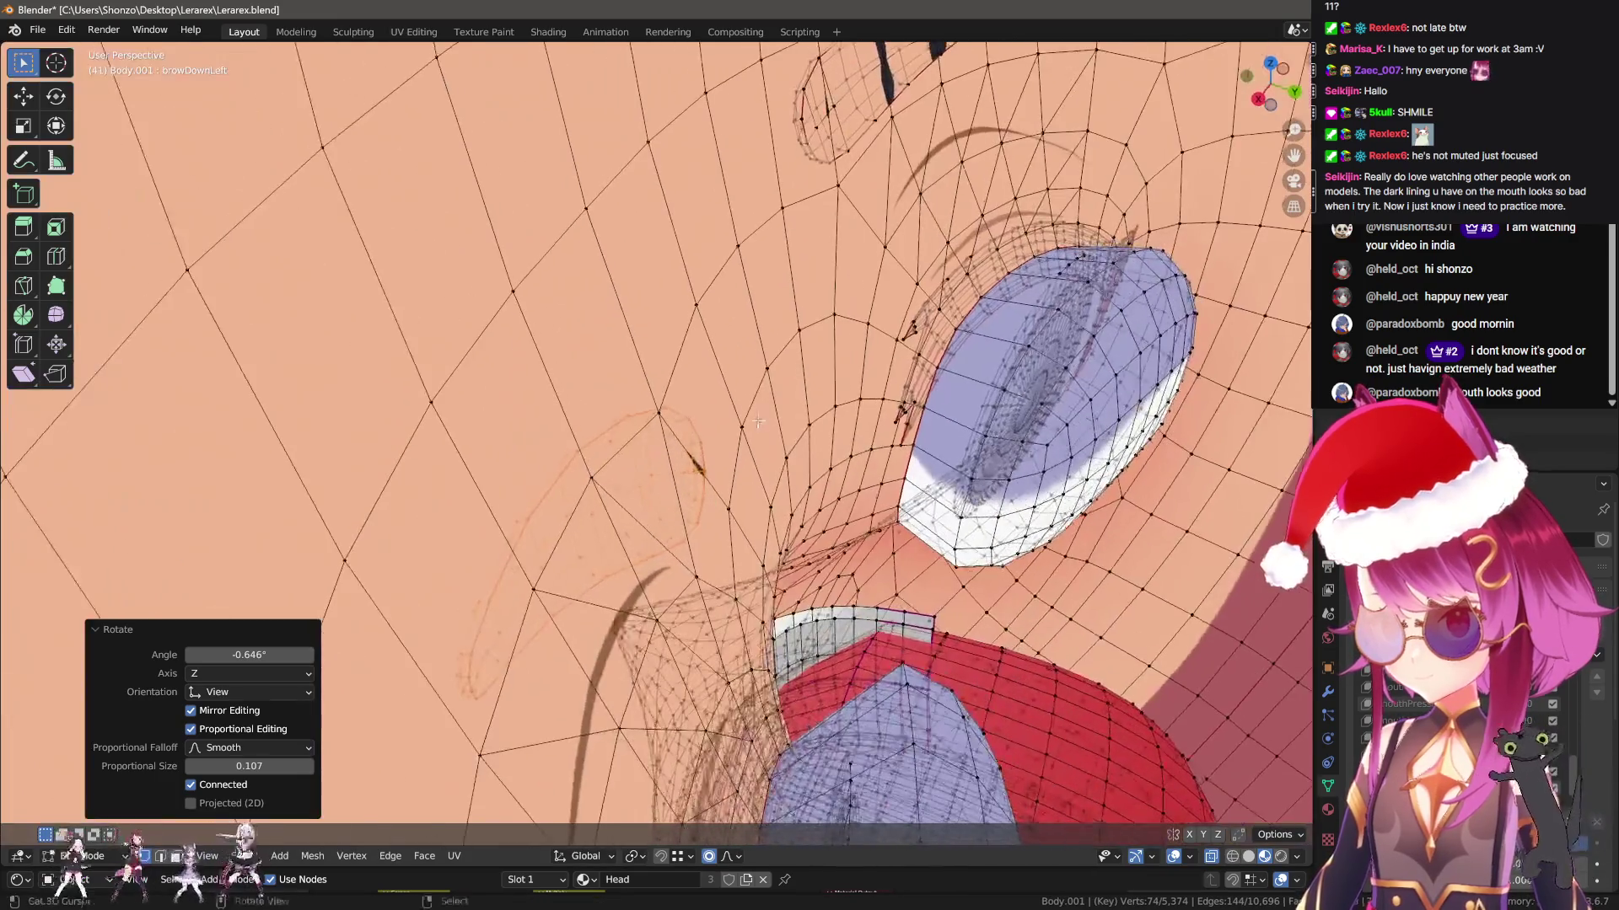
scroll(758, 420, "up", 1)
Lower the eyebrow along Y again and rotate it 0.437° about Z with proportional editing
key("g")
key("y")
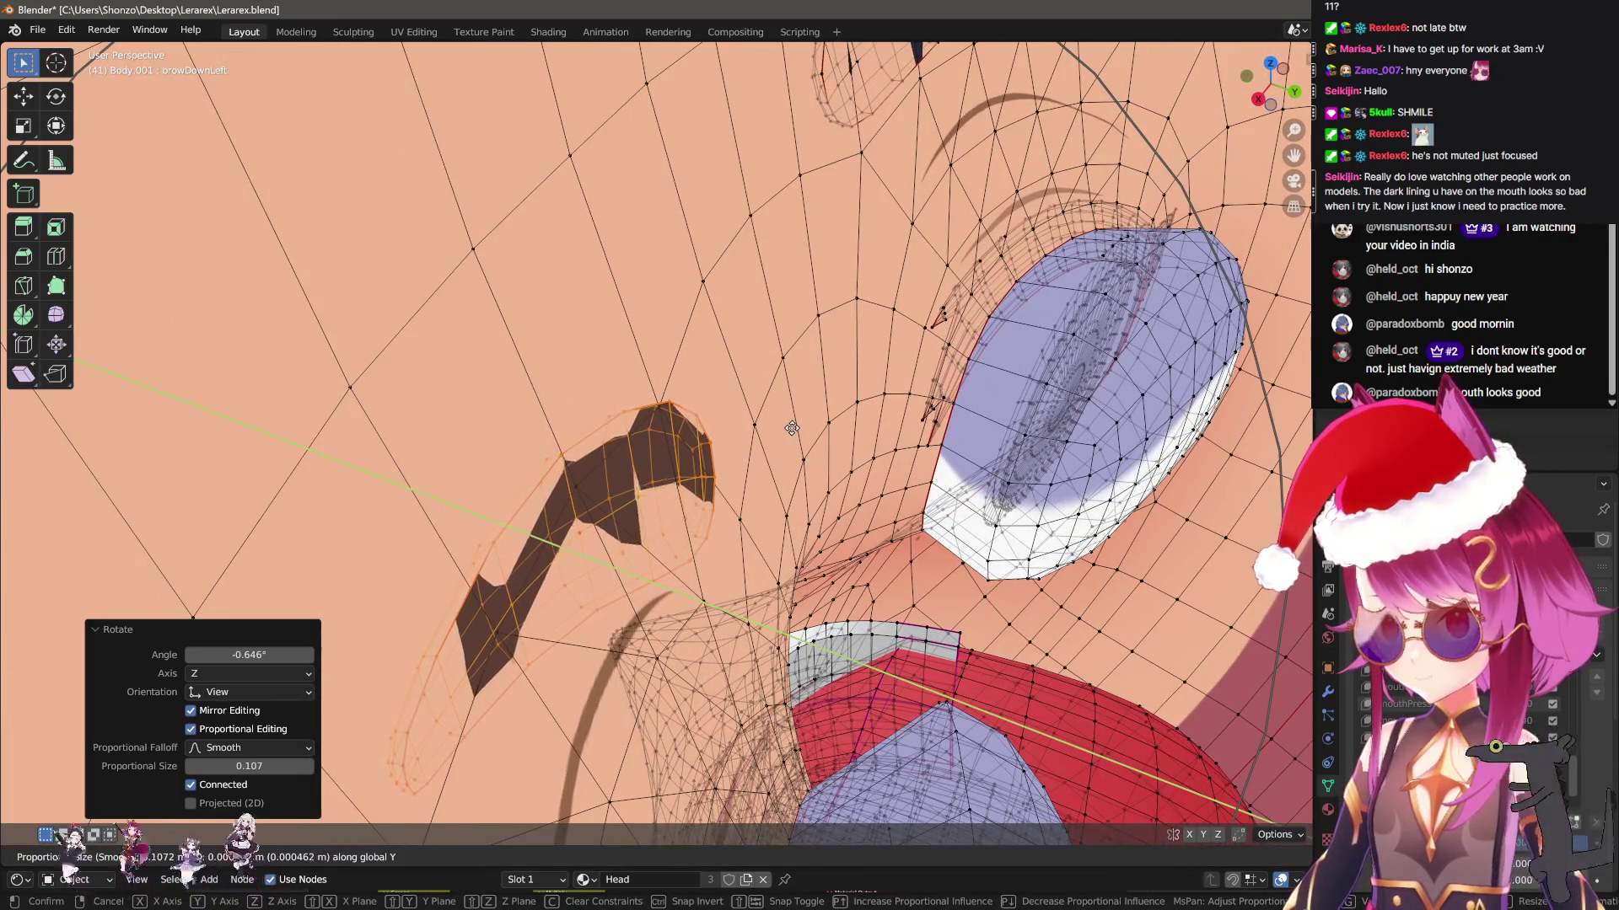
left_click(783, 421)
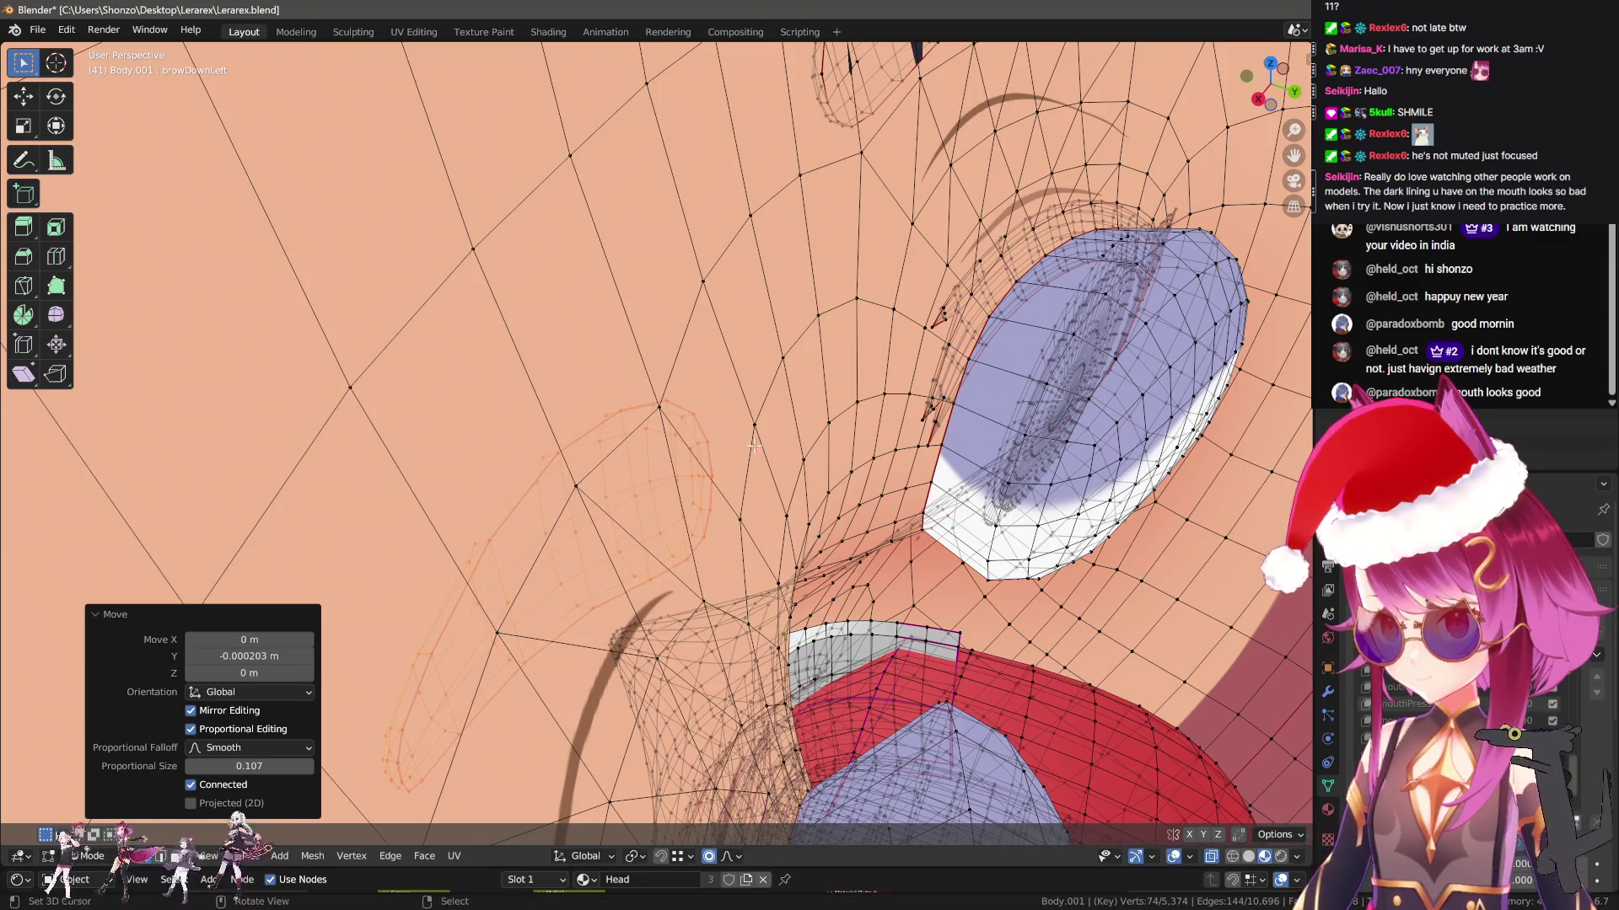
scroll(783, 422, "down", 5)
mouse_move(783, 421)
middle_mouse_down()
mouse_move(835, 447)
mouse_move(830, 394)
mouse_move(800, 385)
mouse_move(940, 384)
middle_mouse_up()
key("r")
key("z")
left_click(840, 397)
scroll(840, 396, "up", 3)
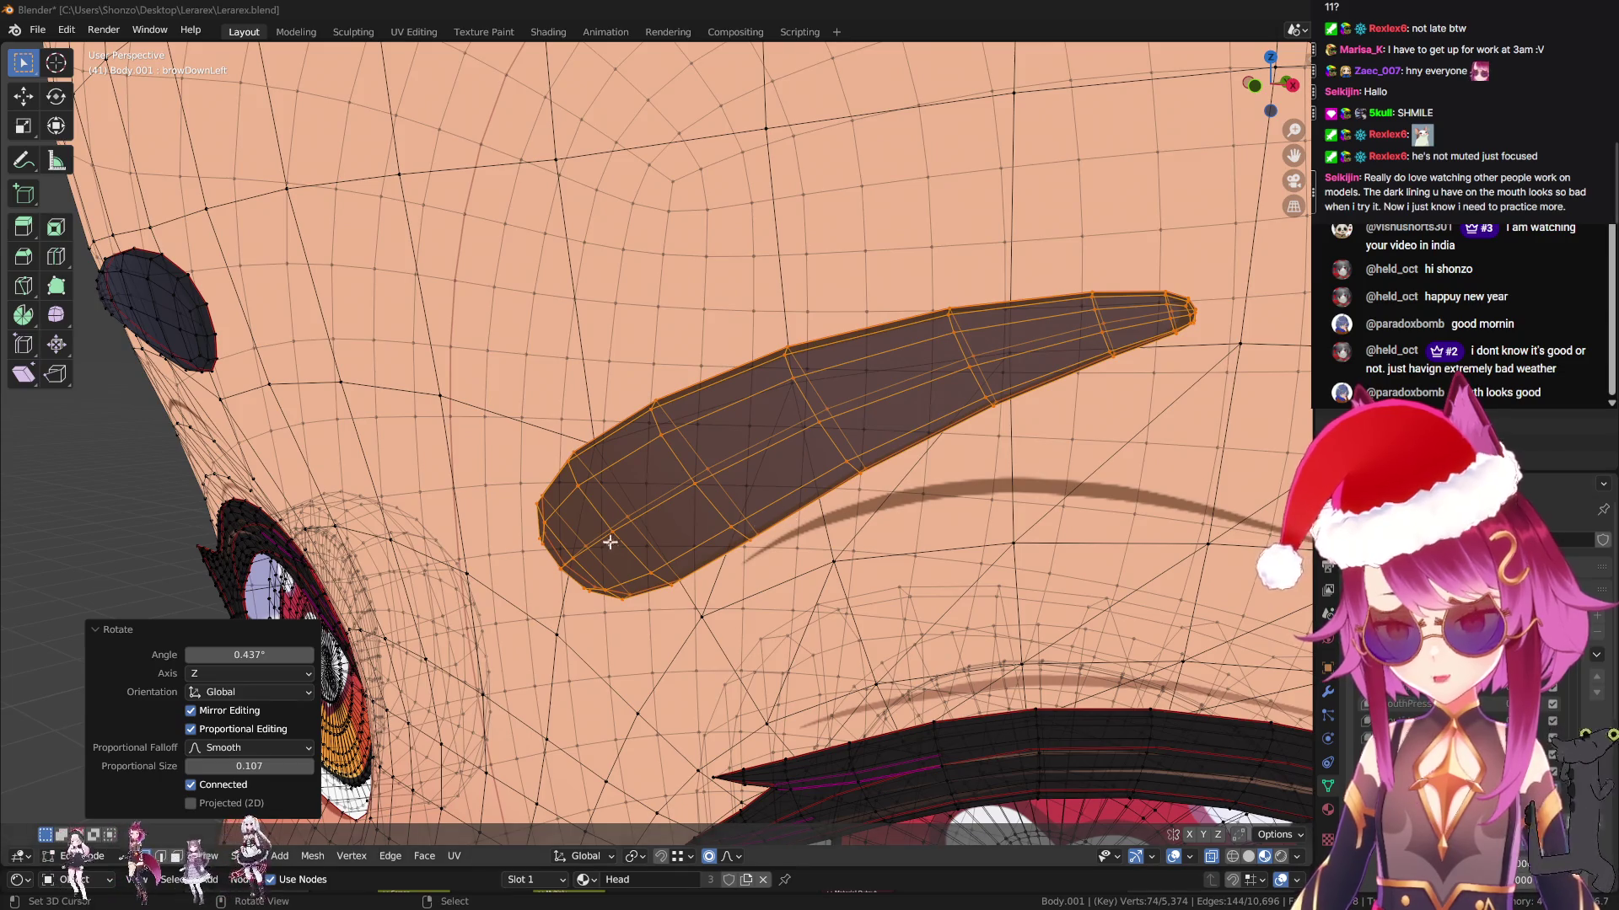
scroll(616, 541, "down", 3)
middle_click_drag(615, 540, 539, 438, "shift")
scroll(572, 469, "up", 5)
scroll(751, 390, "down", 3)
scroll(787, 476, "up", 3)
Return to Object Mode and set jawOpen to 1 to preview the open mouth
scroll(786, 476, "up", 2)
key("ctrl+Tab")
left_click(578, 467)
scroll(791, 529, "down", 3)
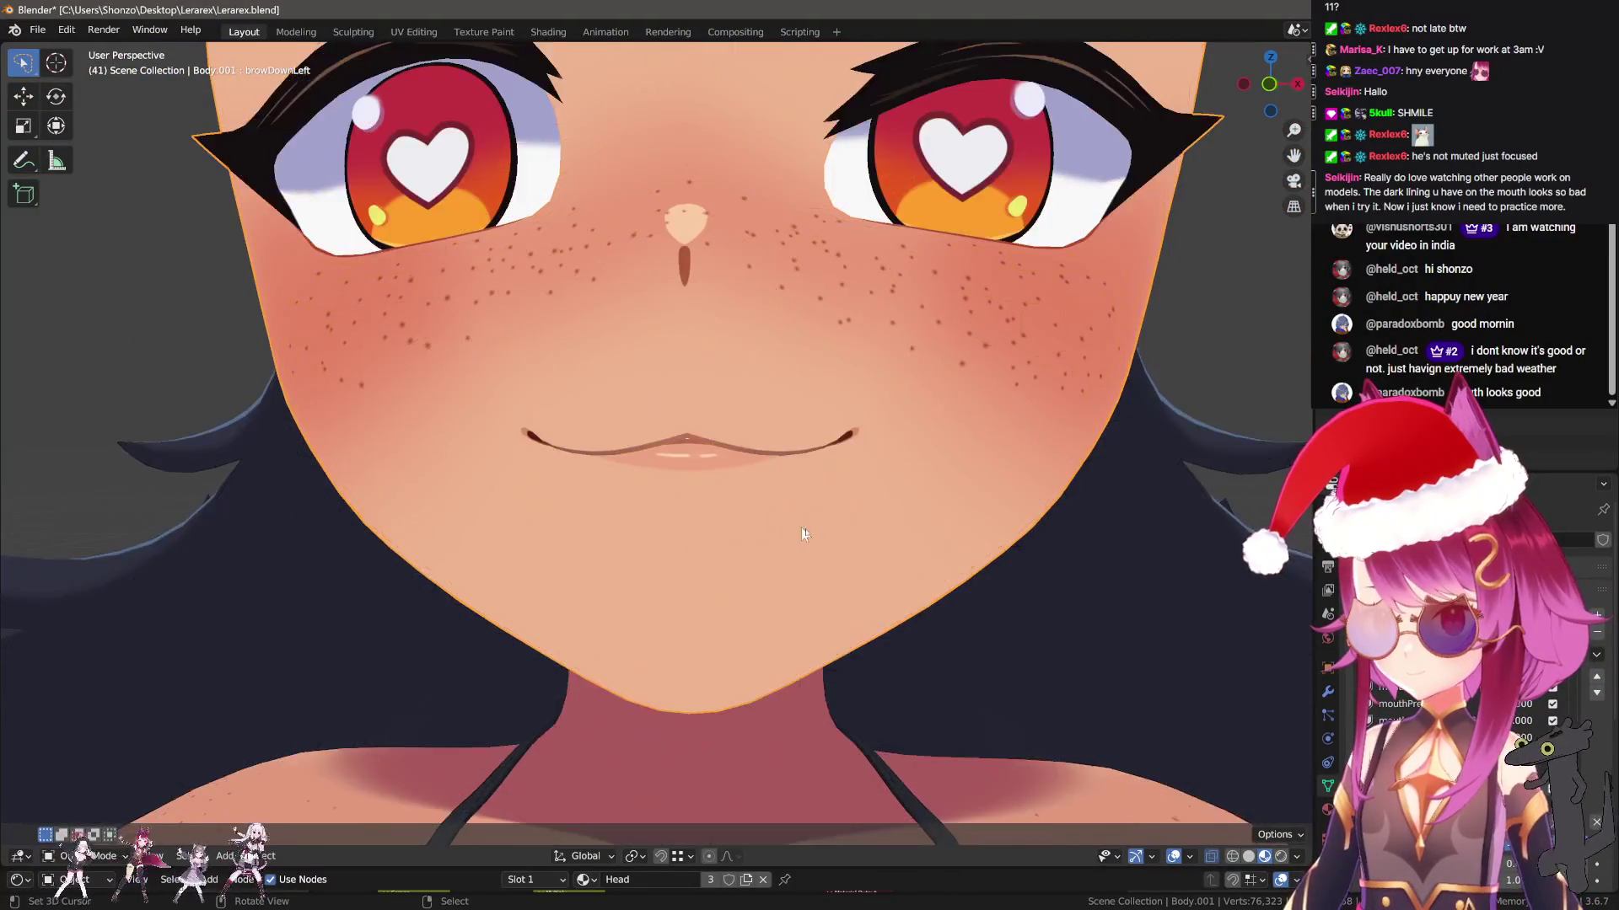
scroll(790, 530, "down", 3)
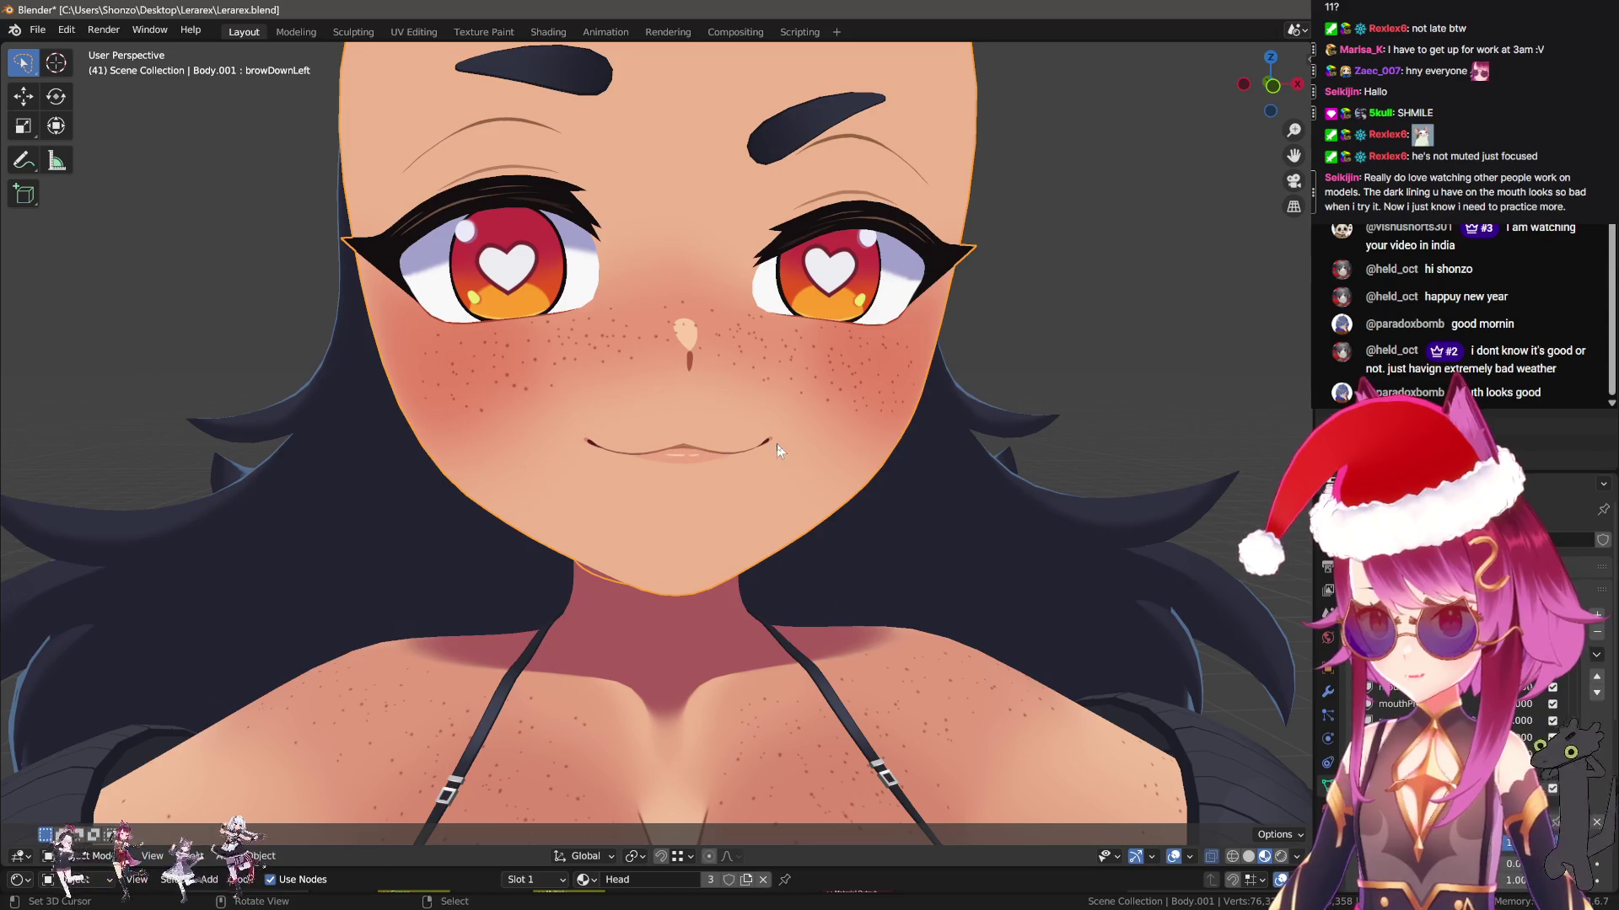
scroll(685, 472, "up", 3)
scroll(676, 459, "down", 3)
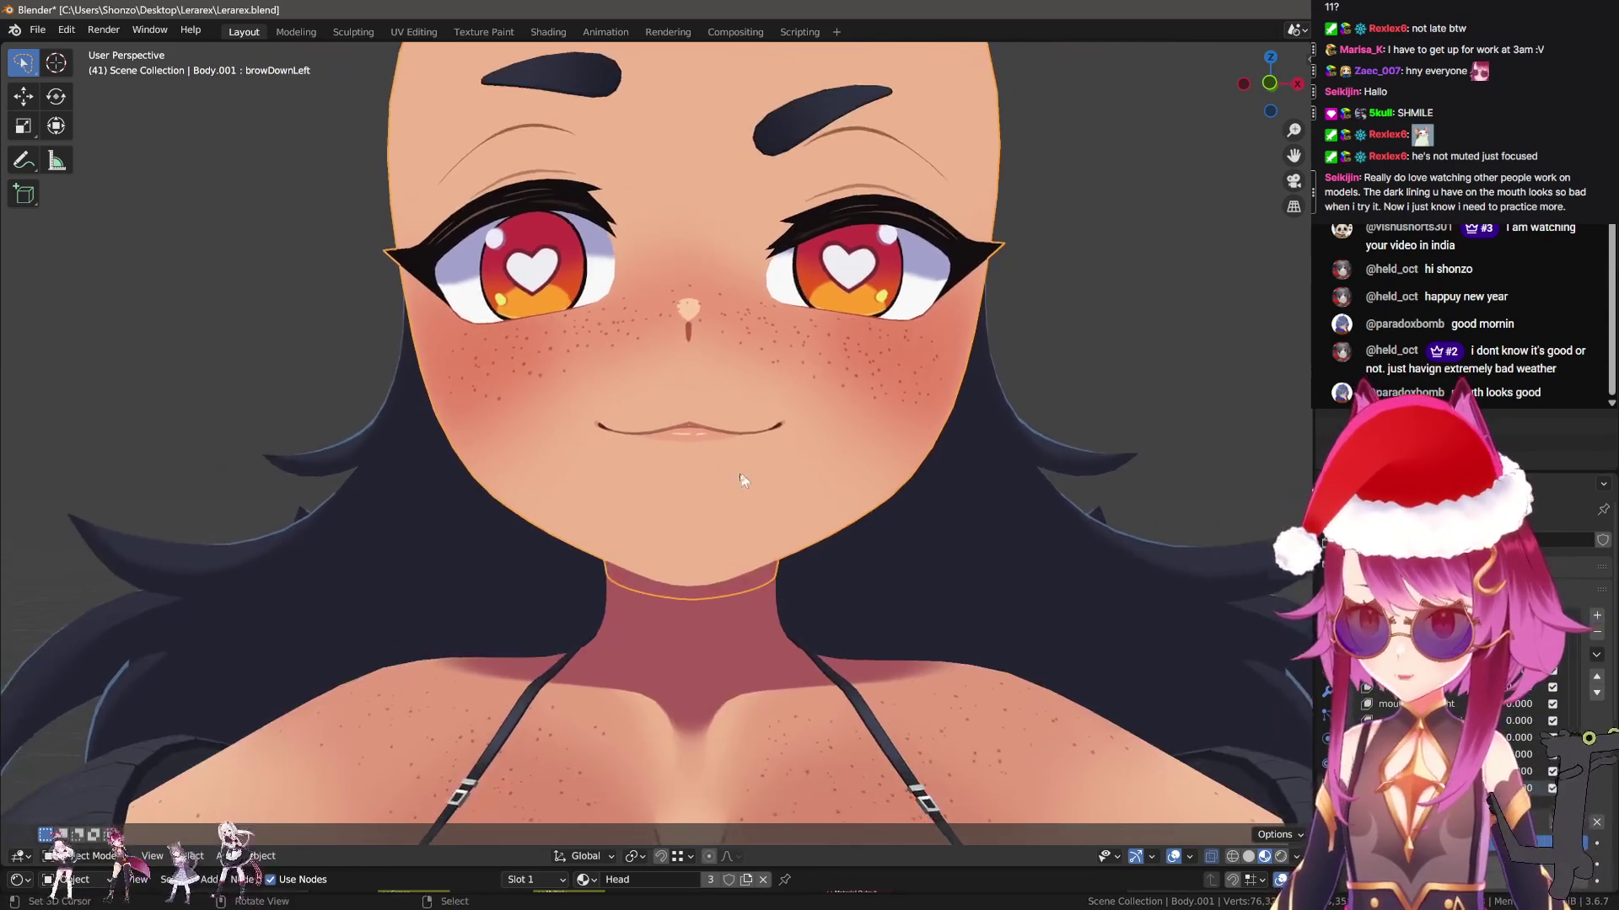
scroll(746, 480, "up", 5)
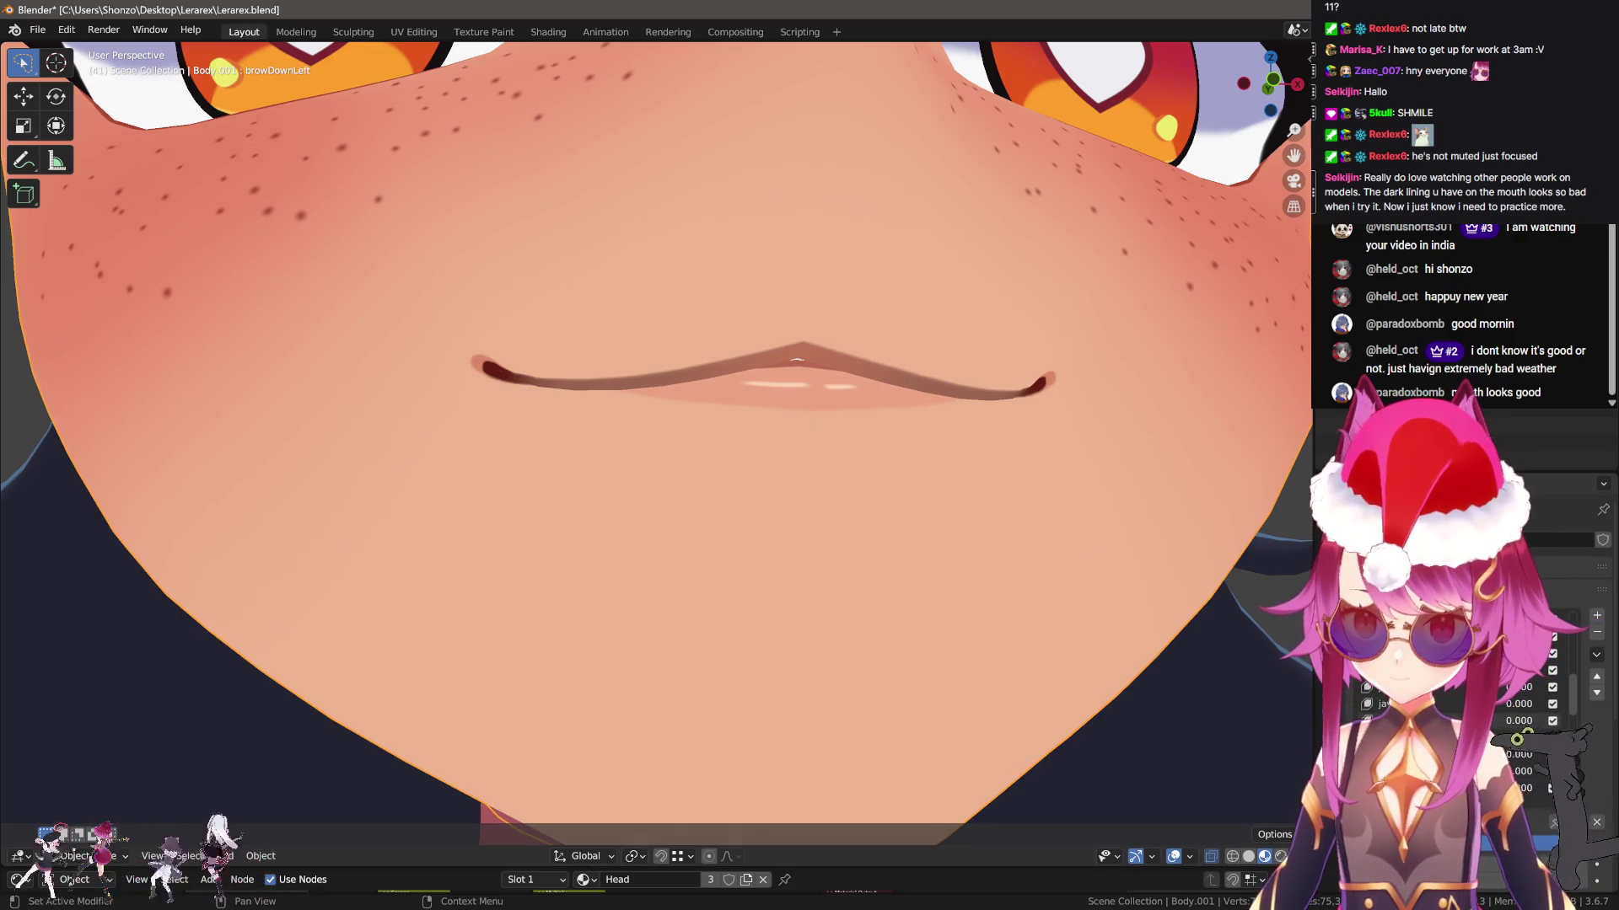
scroll(746, 481, "down", 5)
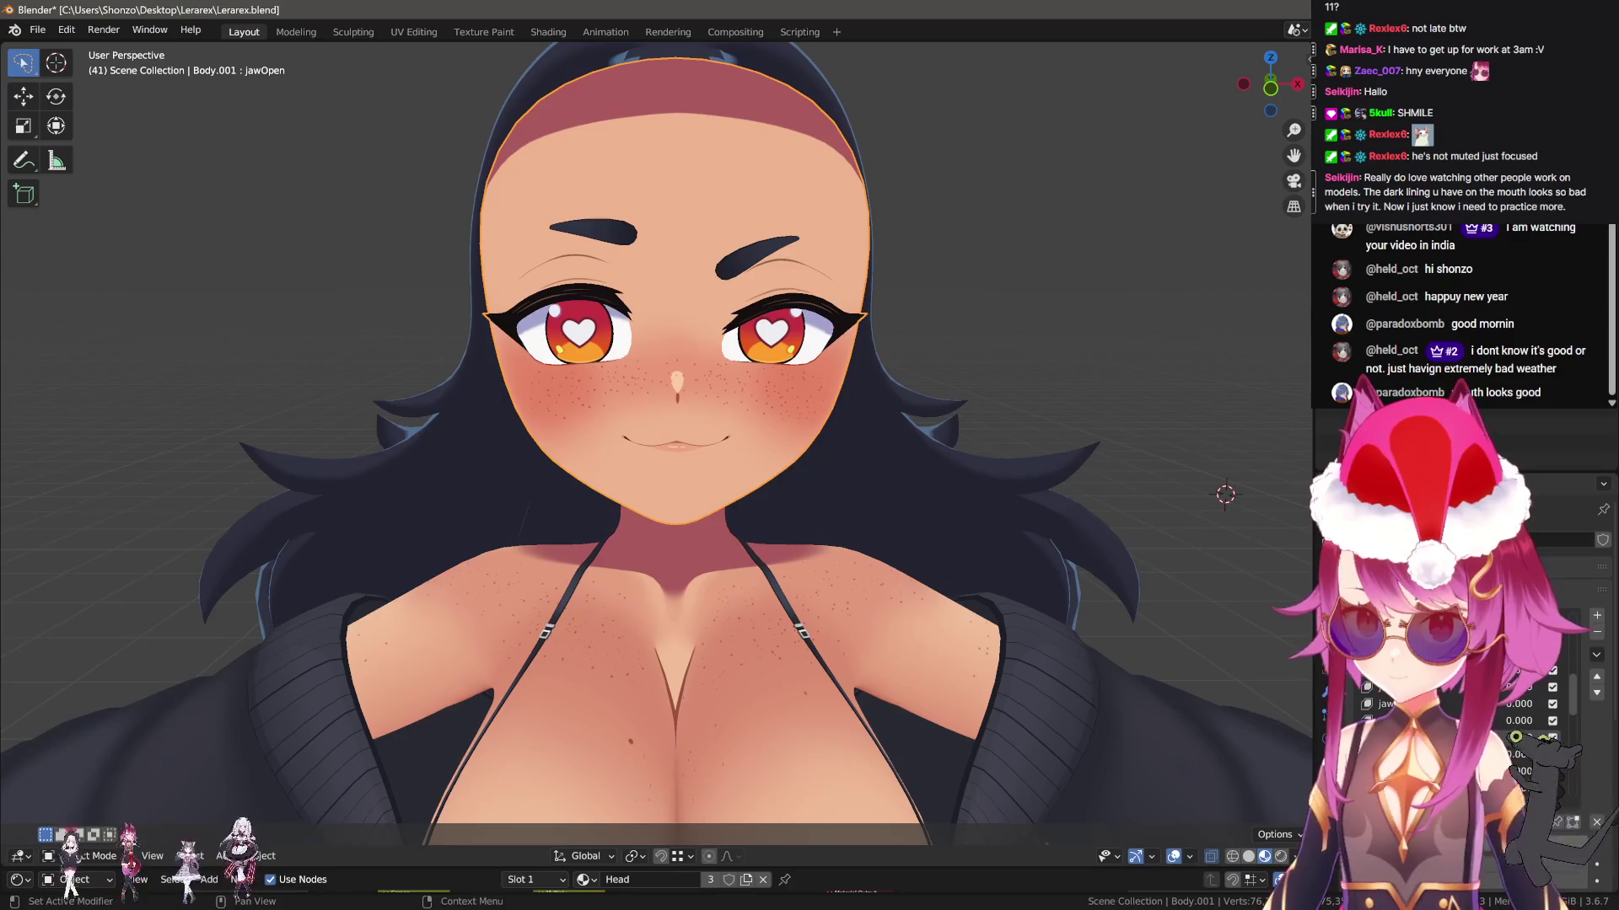
scroll(802, 427, "up", 4)
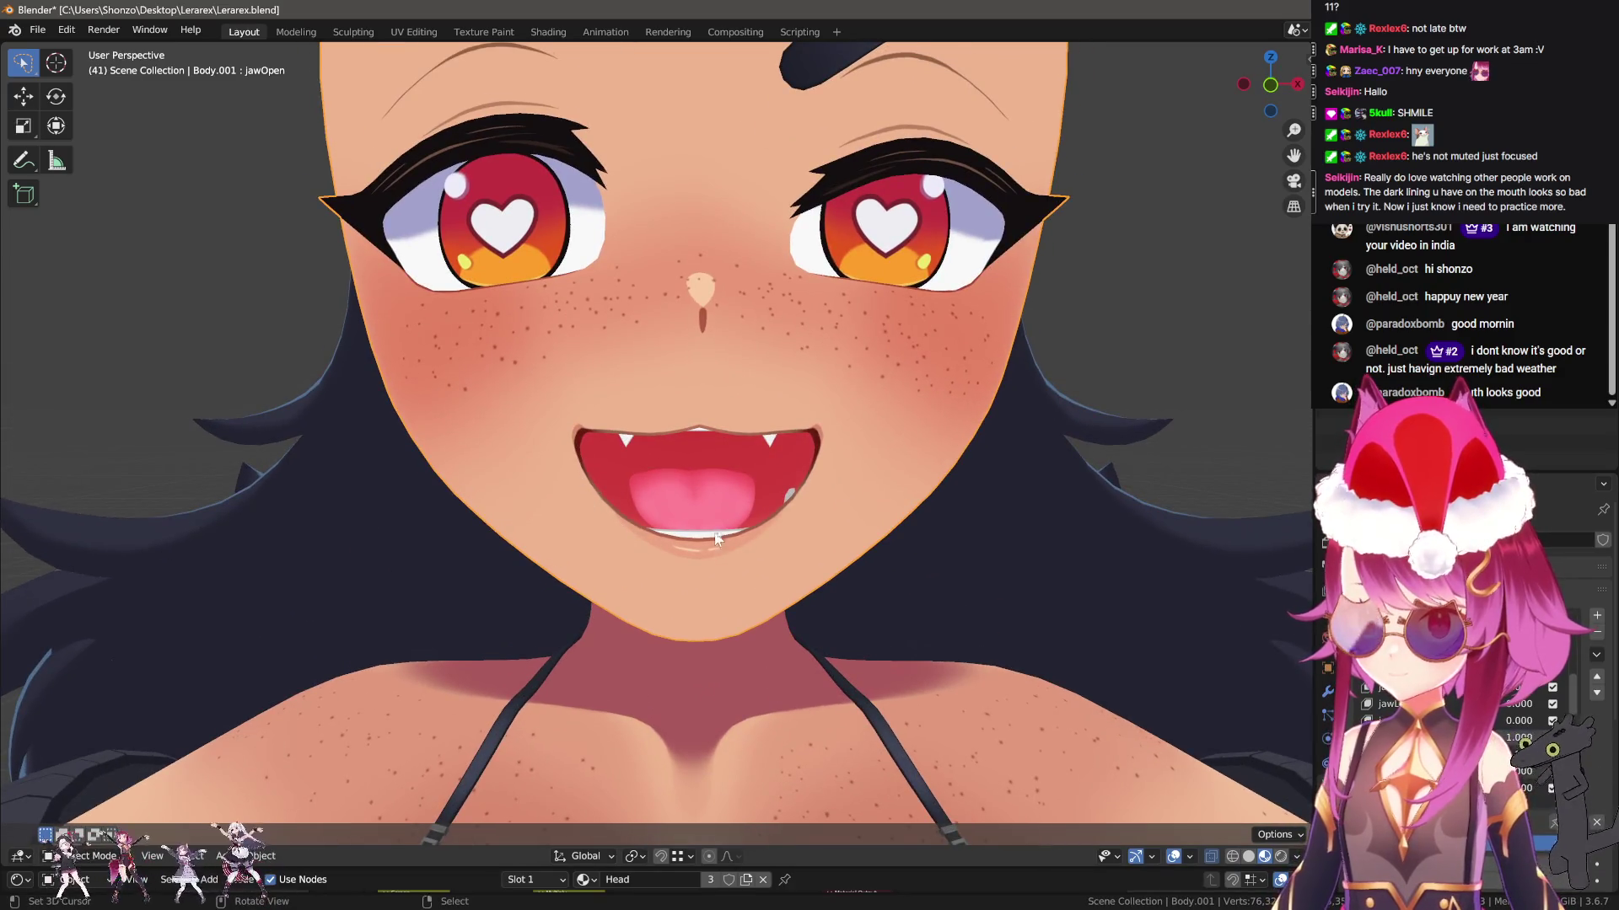
Mark lines along the upper and lower lips, then reset jawOpen to 0 to close the mouth
left_click_drag(685, 431, 631, 430)
left_click_drag(593, 481, 688, 549)
scroll(1005, 583, "down", 4)
mouse_move(1004, 583)
middle_mouse_down()
mouse_move(801, 574)
mouse_move(990, 574)
middle_mouse_up()
scroll(990, 575, "up", 4)
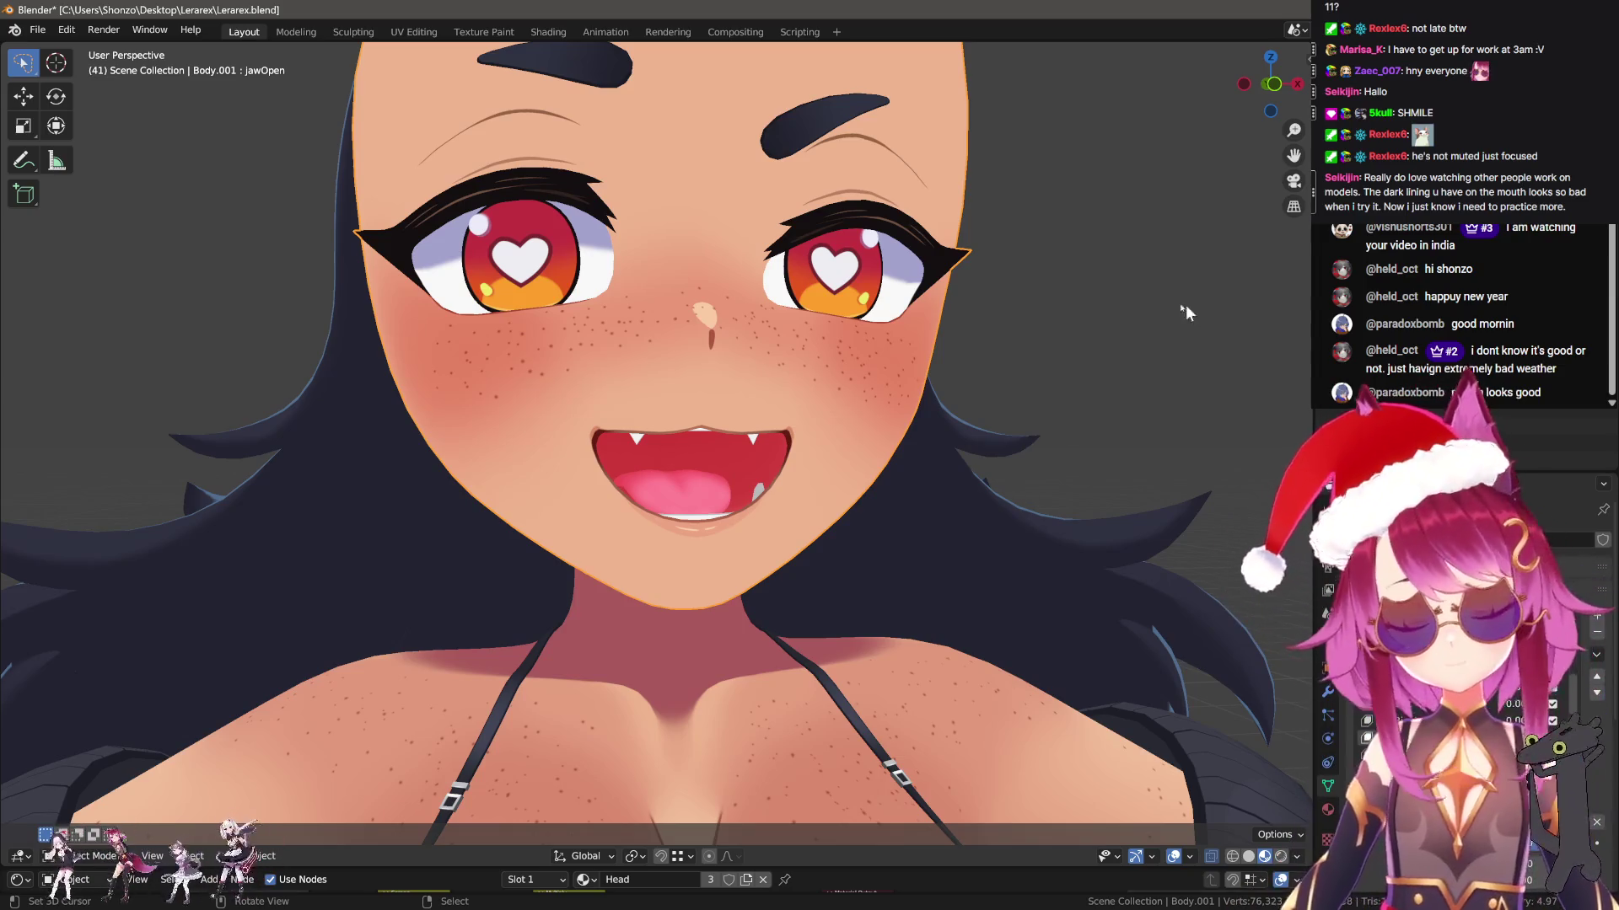
right_click(895, 337)
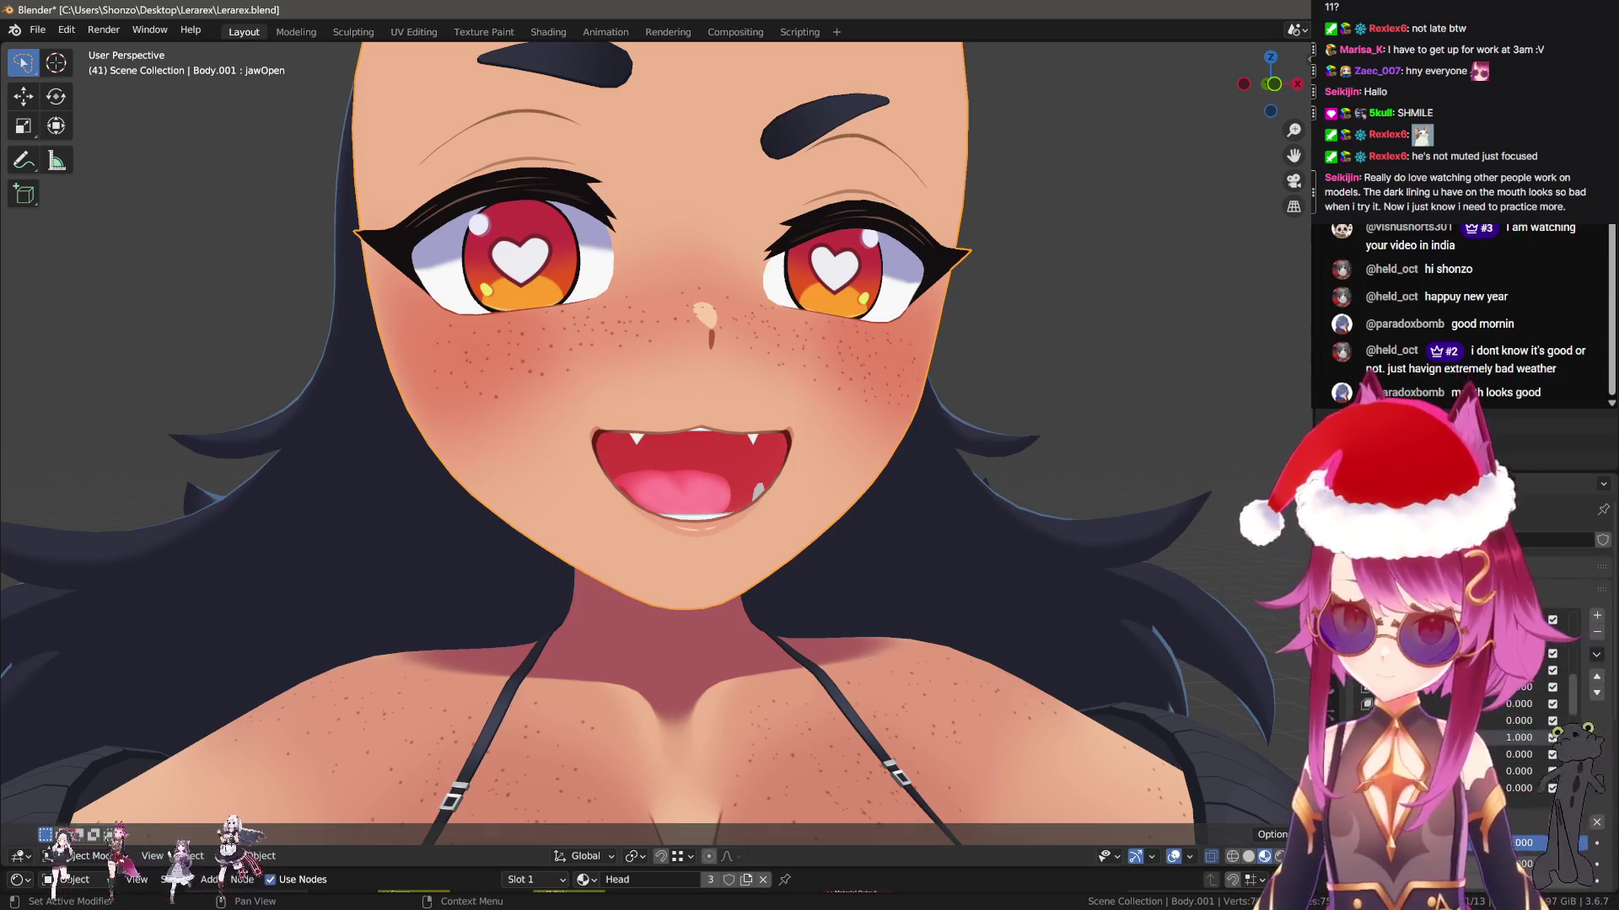
key("BackSpace")
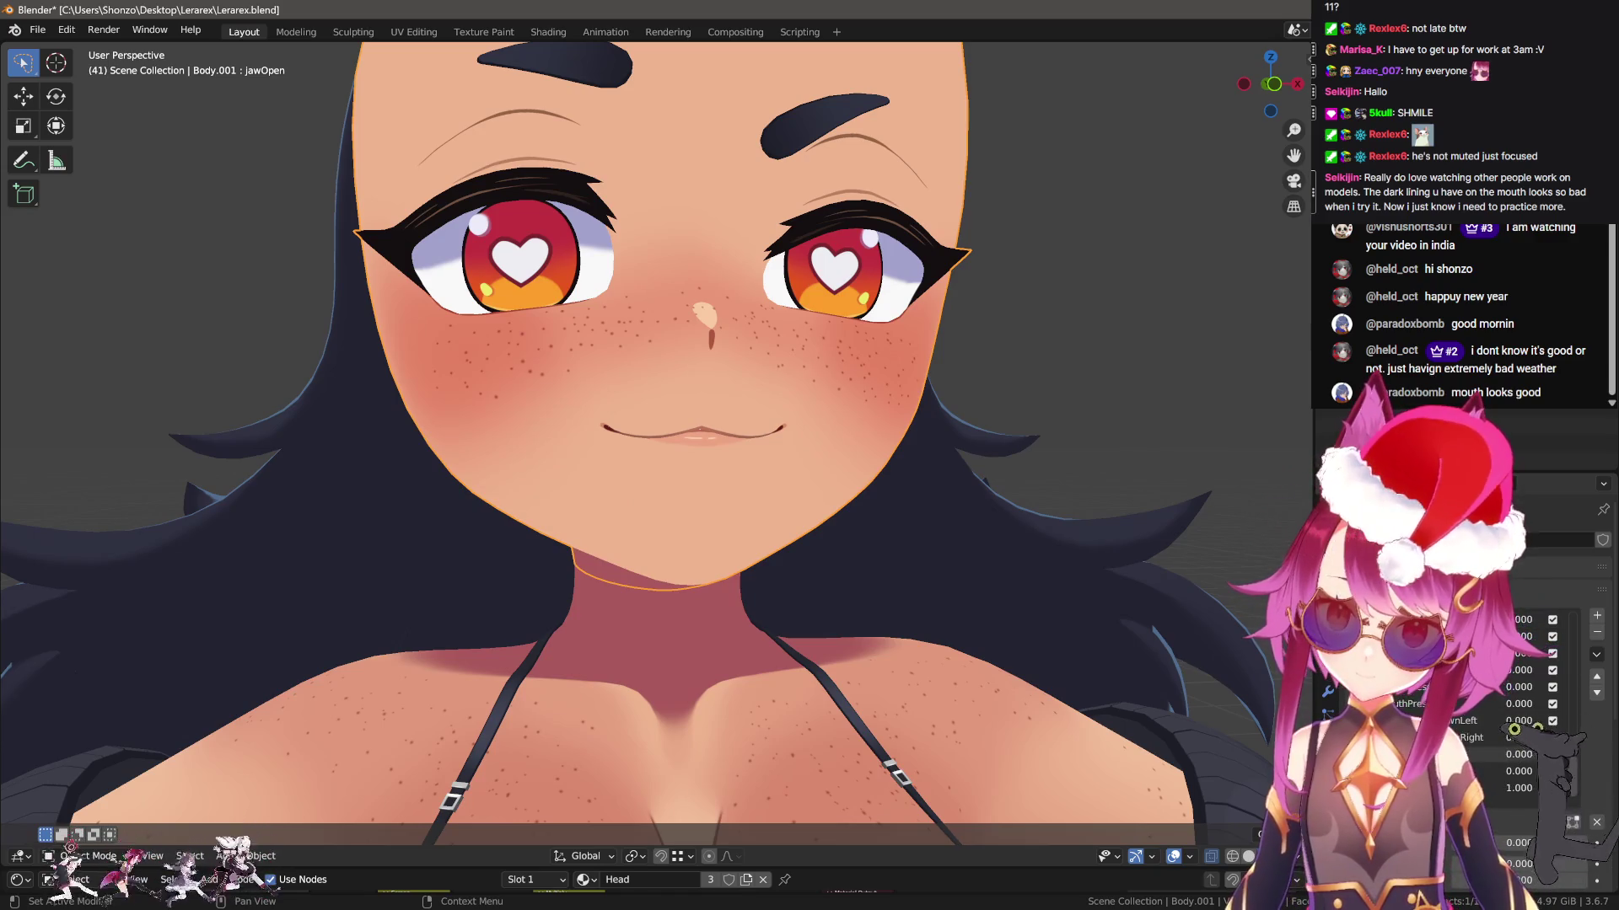
scroll(771, 704, "down", 3)
mouse_move(776, 574)
middle_mouse_down()
mouse_move(907, 494)
mouse_move(906, 510)
middle_mouse_up()
Create browDownRight with New Shape from Mix and Mirror Shape Key, toggle it to compare, then add another key
left_click(1575, 671)
left_click(1556, 696)
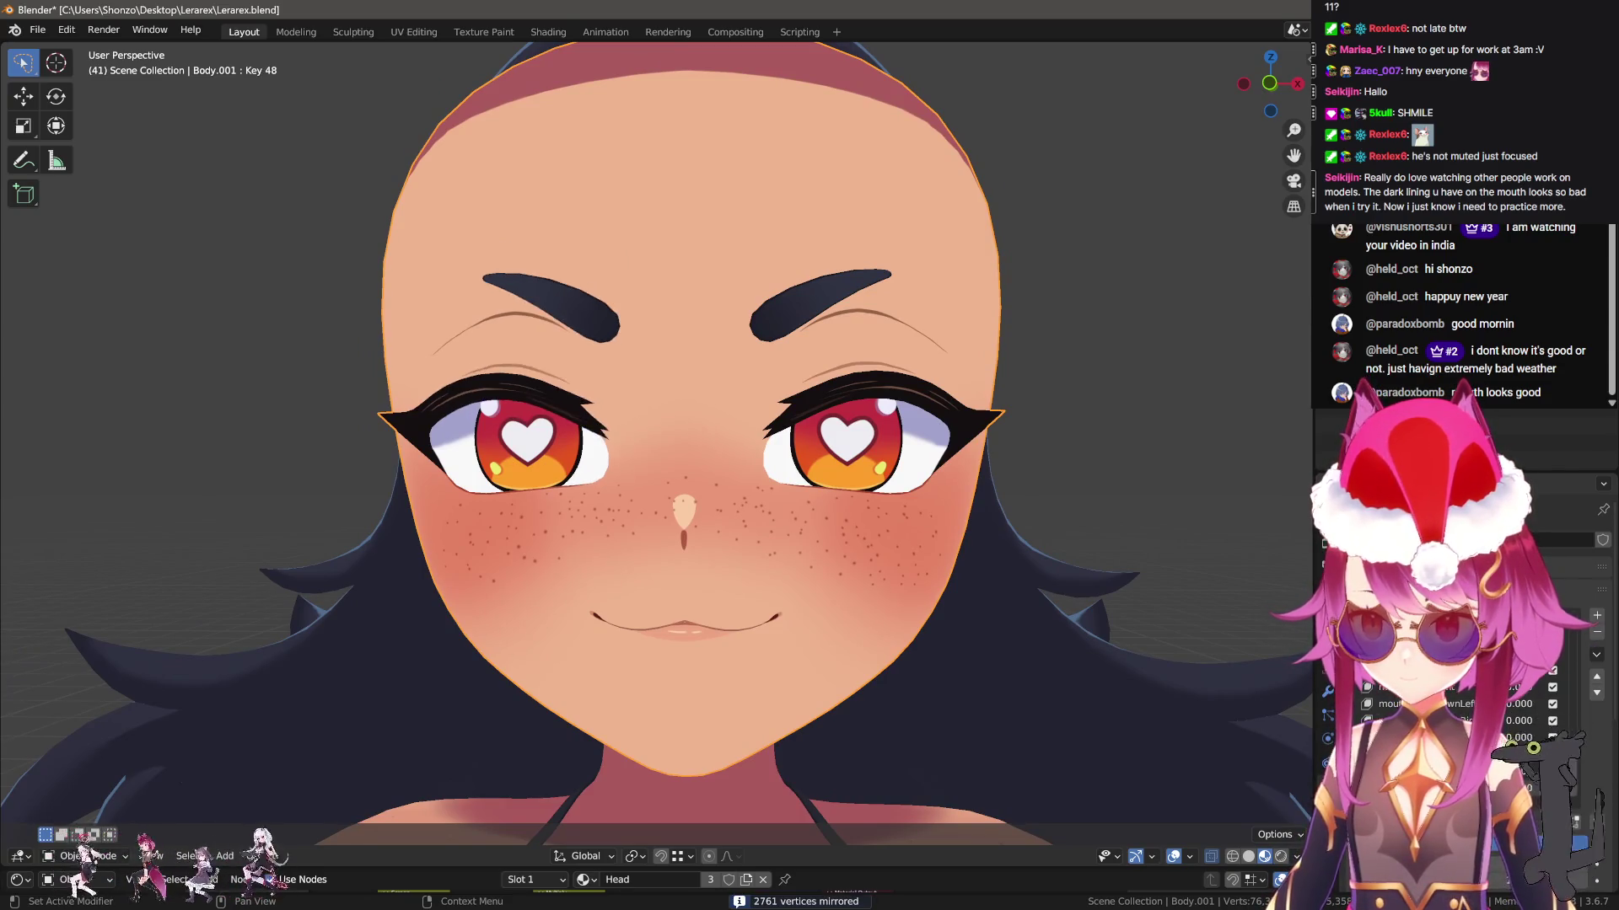
scroll(990, 629, "down", 3)
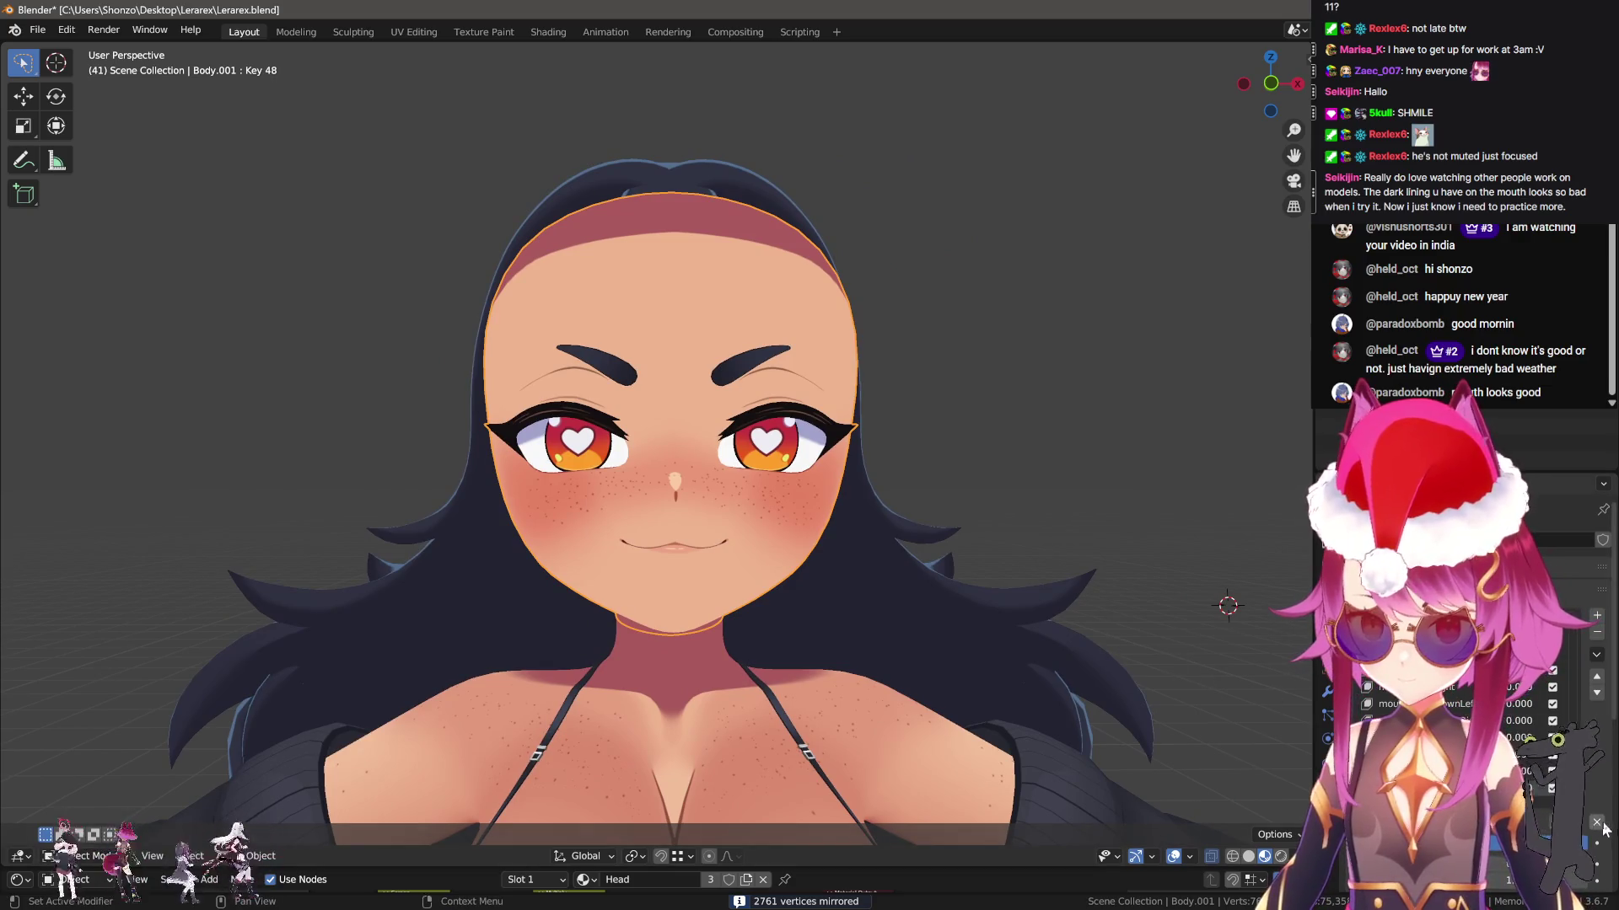
left_click(1552, 687)
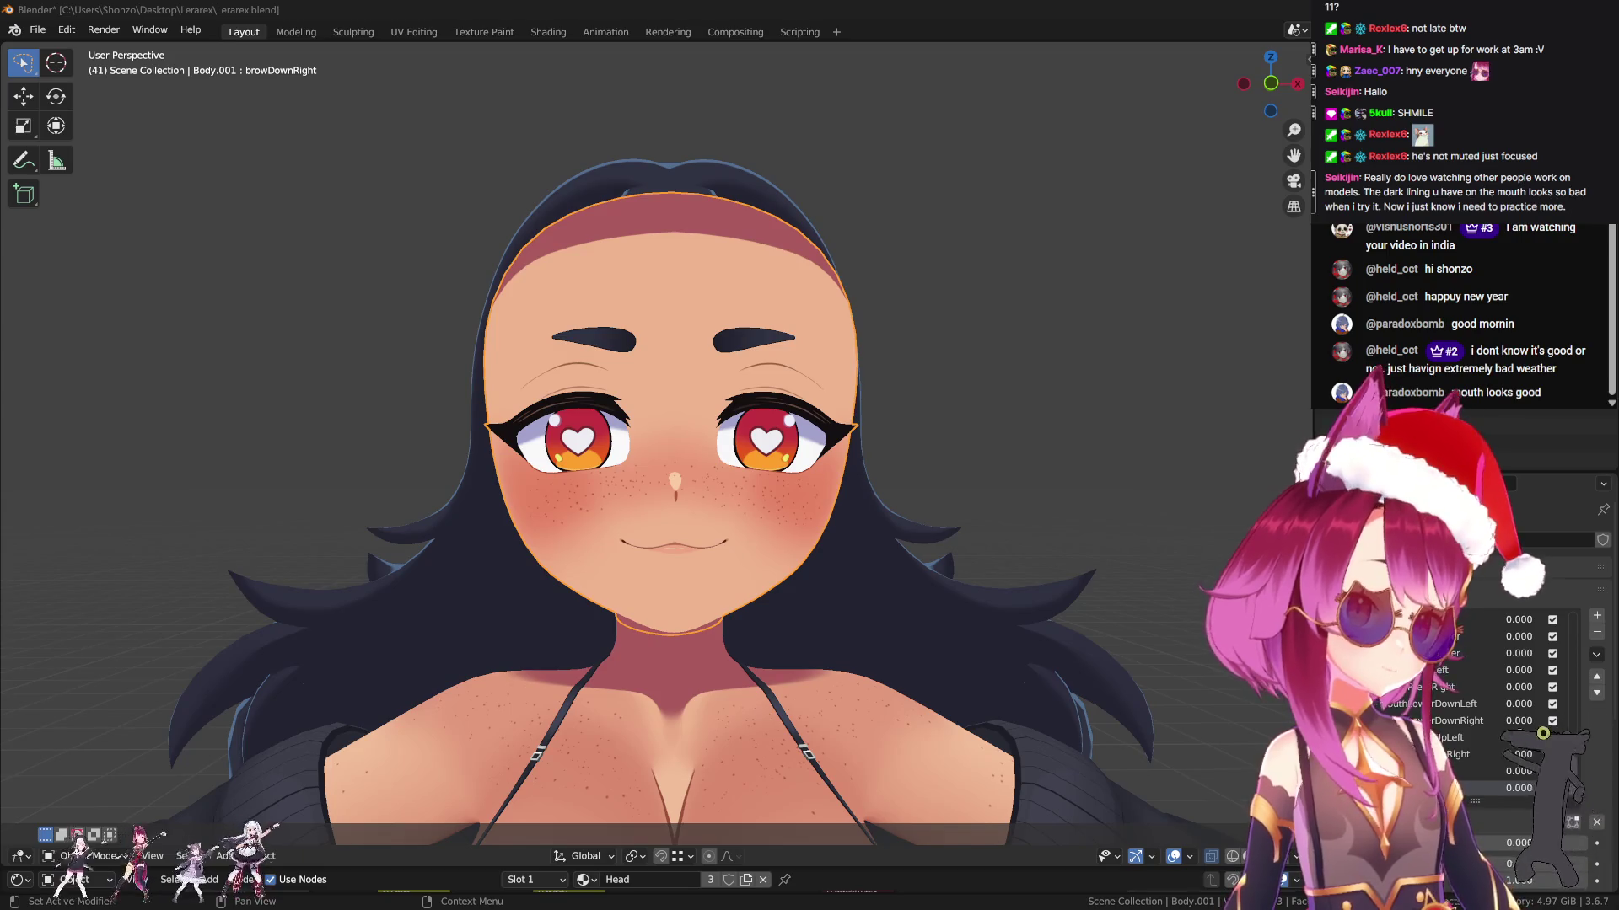
left_click(1596, 616)
Pick the browInnerUp key, enter Edit Mode, and circle-select the inner eyebrow tip vertices
left_click(1596, 632)
key("Tab")
scroll(693, 414, "up", 5)
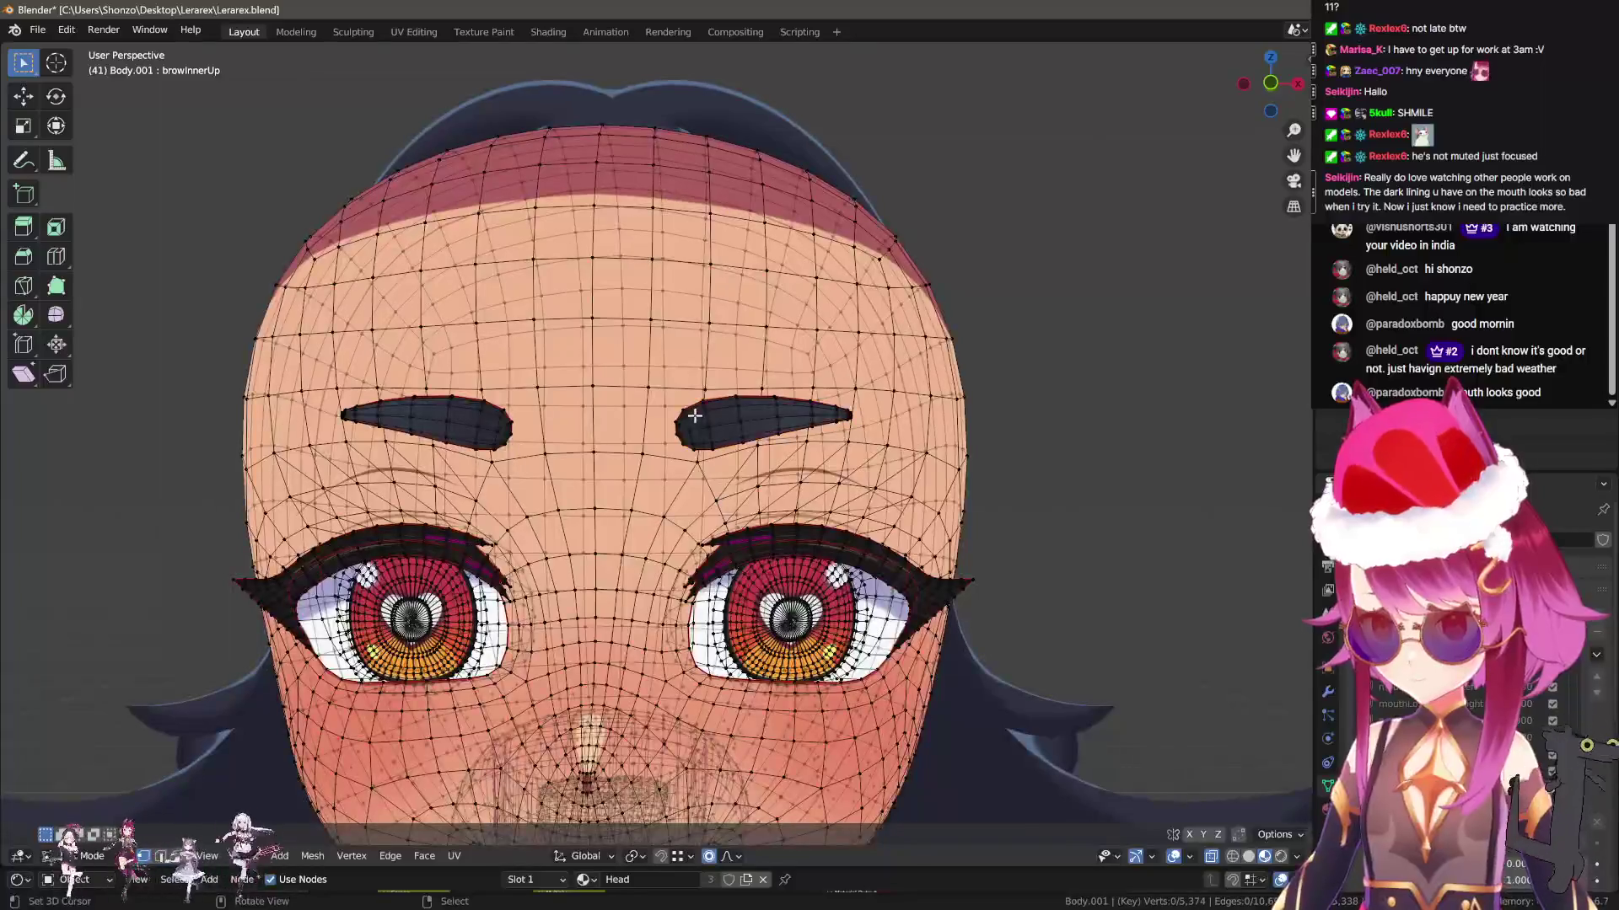
scroll(694, 414, "up", 2)
key("c")
middle_click_drag(691, 450, 503, 452)
left_click(591, 411)
right_click(591, 410)
mouse_move(591, 410)
middle_mouse_down()
mouse_move(542, 445)
mouse_move(768, 486)
mouse_move(807, 407)
middle_mouse_up()
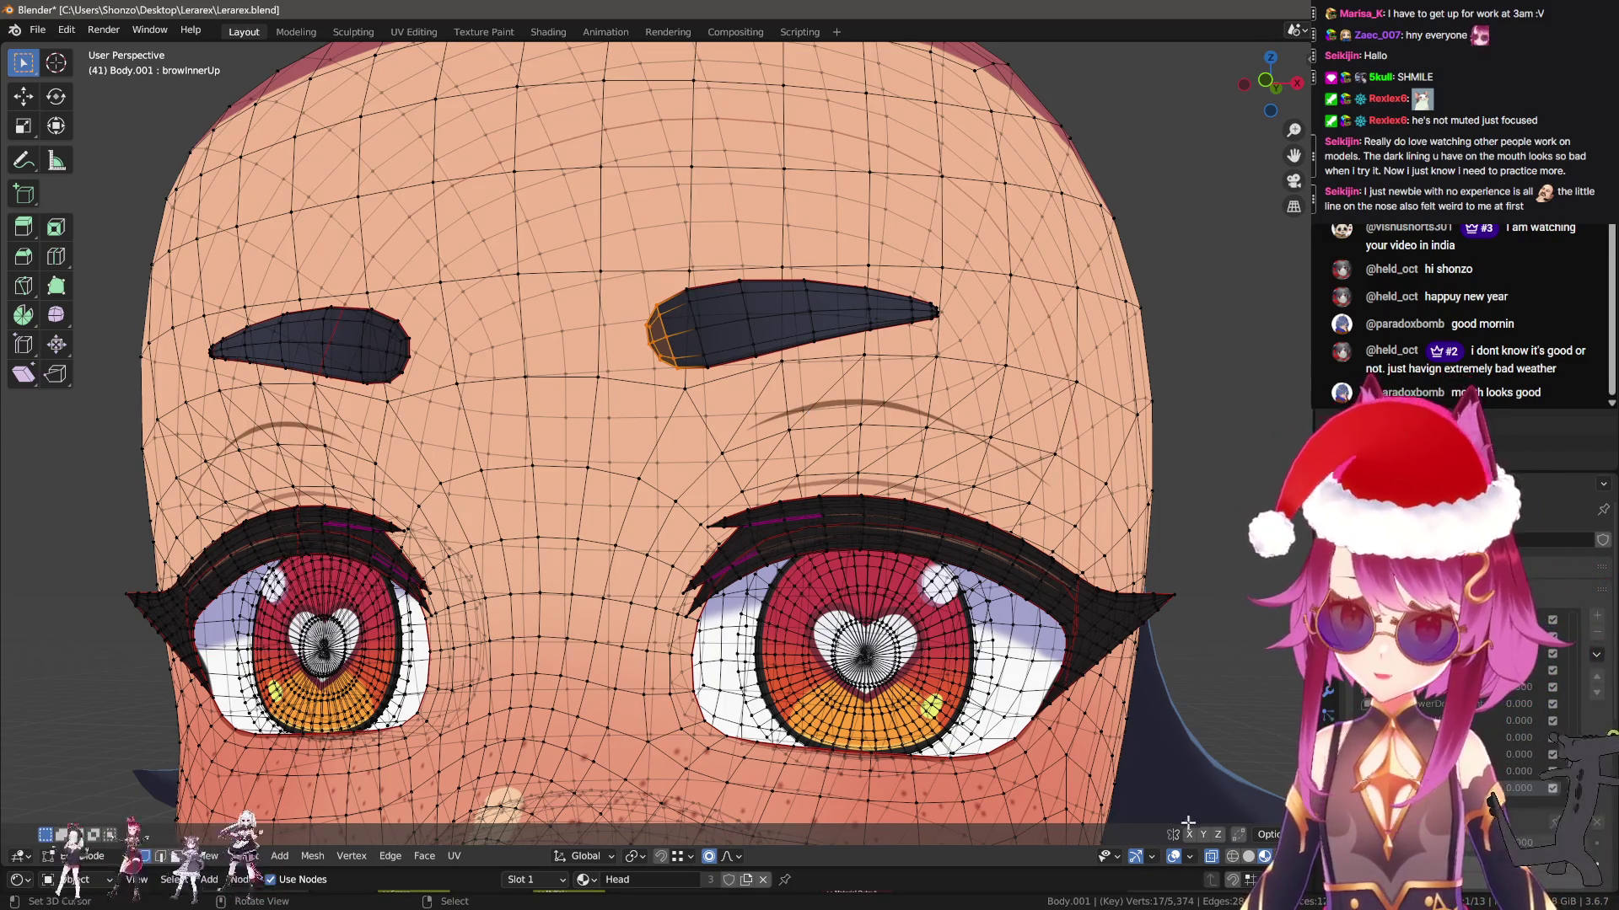
scroll(791, 516, "up", 3)
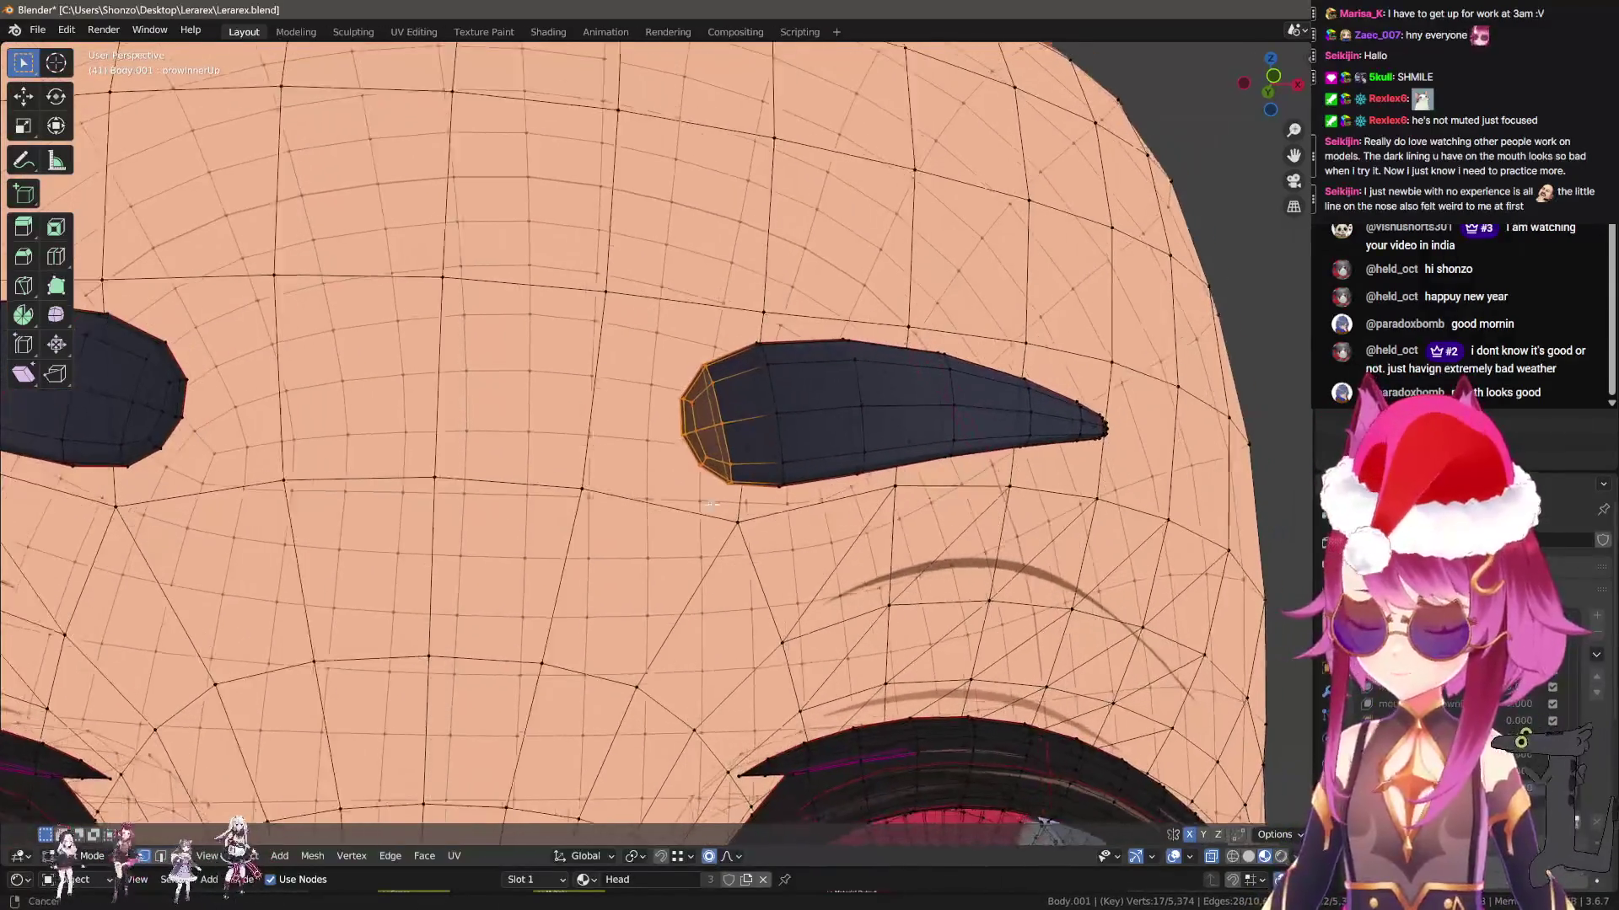
scroll(790, 517, "down", 1)
scroll(791, 517, "down", 2)
Raise the inner eyebrow tips along Z and rotate them slightly
key("g")
key("z")
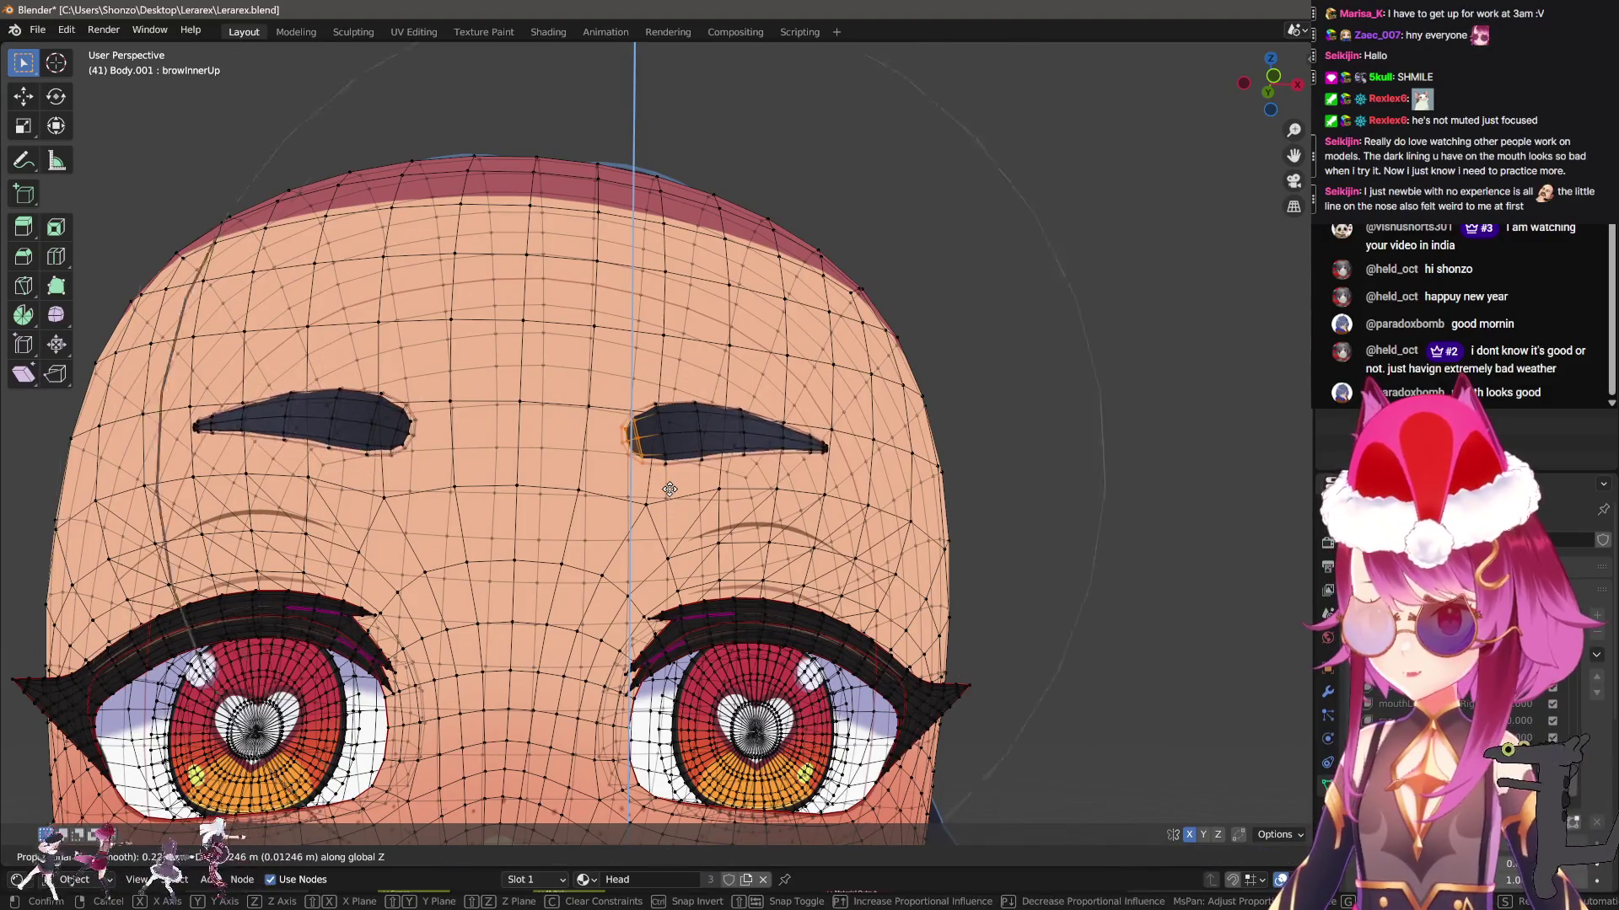
scroll(669, 460, "up", 3)
scroll(674, 464, "down", 4)
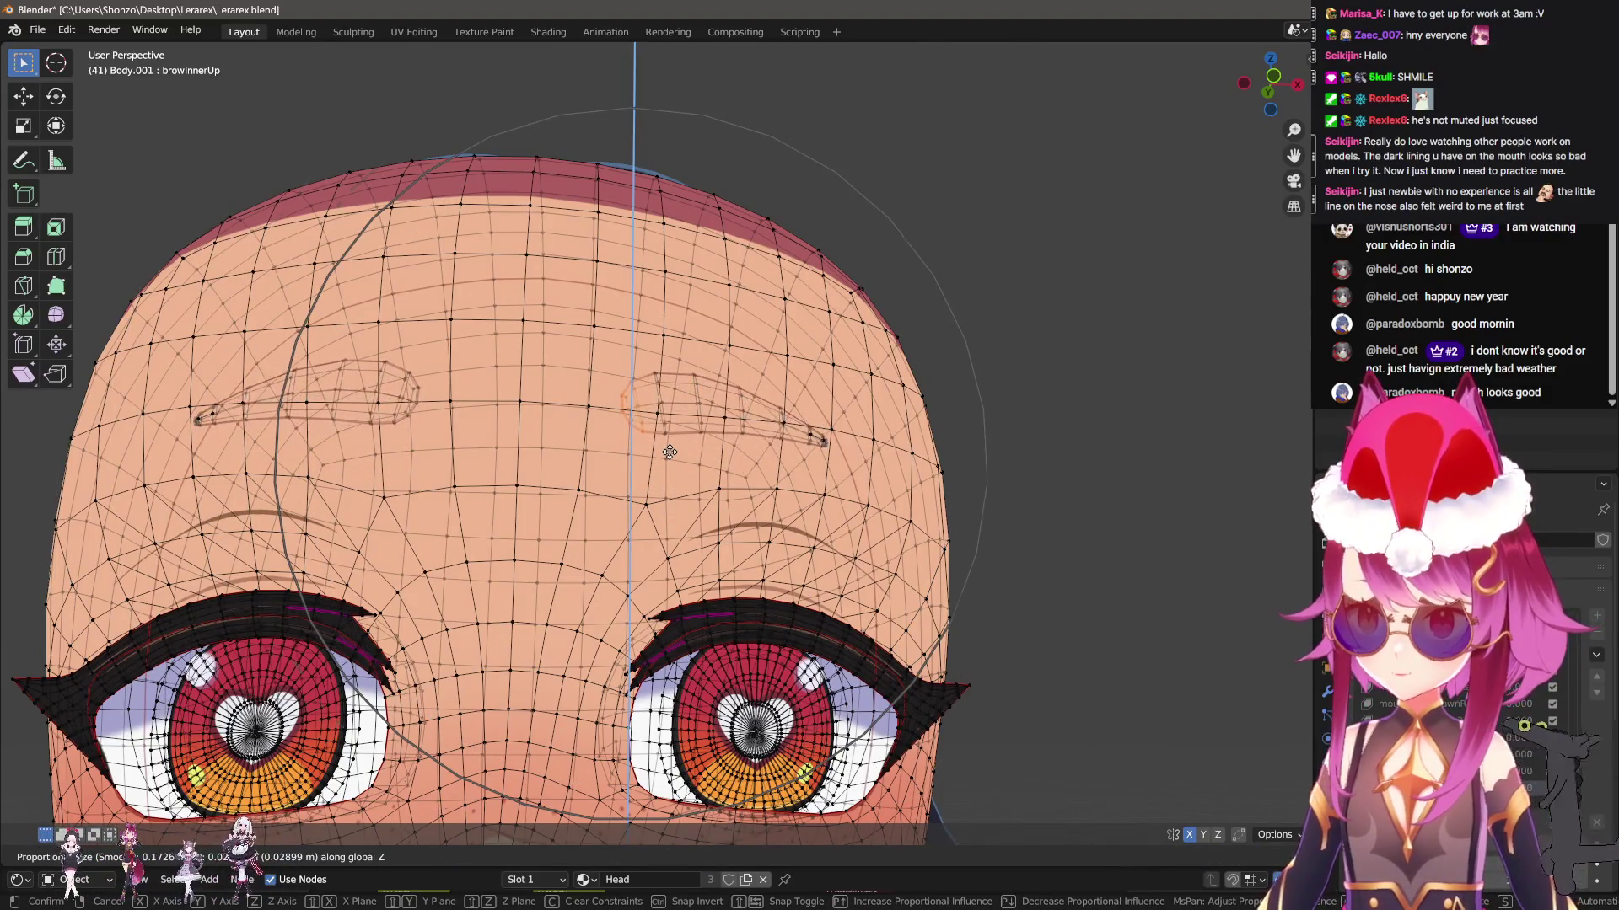
left_click(687, 473)
mouse_move(687, 472)
middle_mouse_down()
mouse_move(695, 491)
mouse_move(777, 499)
middle_mouse_up()
key("r")
scroll(791, 462, "up", 3)
scroll(794, 451, "up", 4)
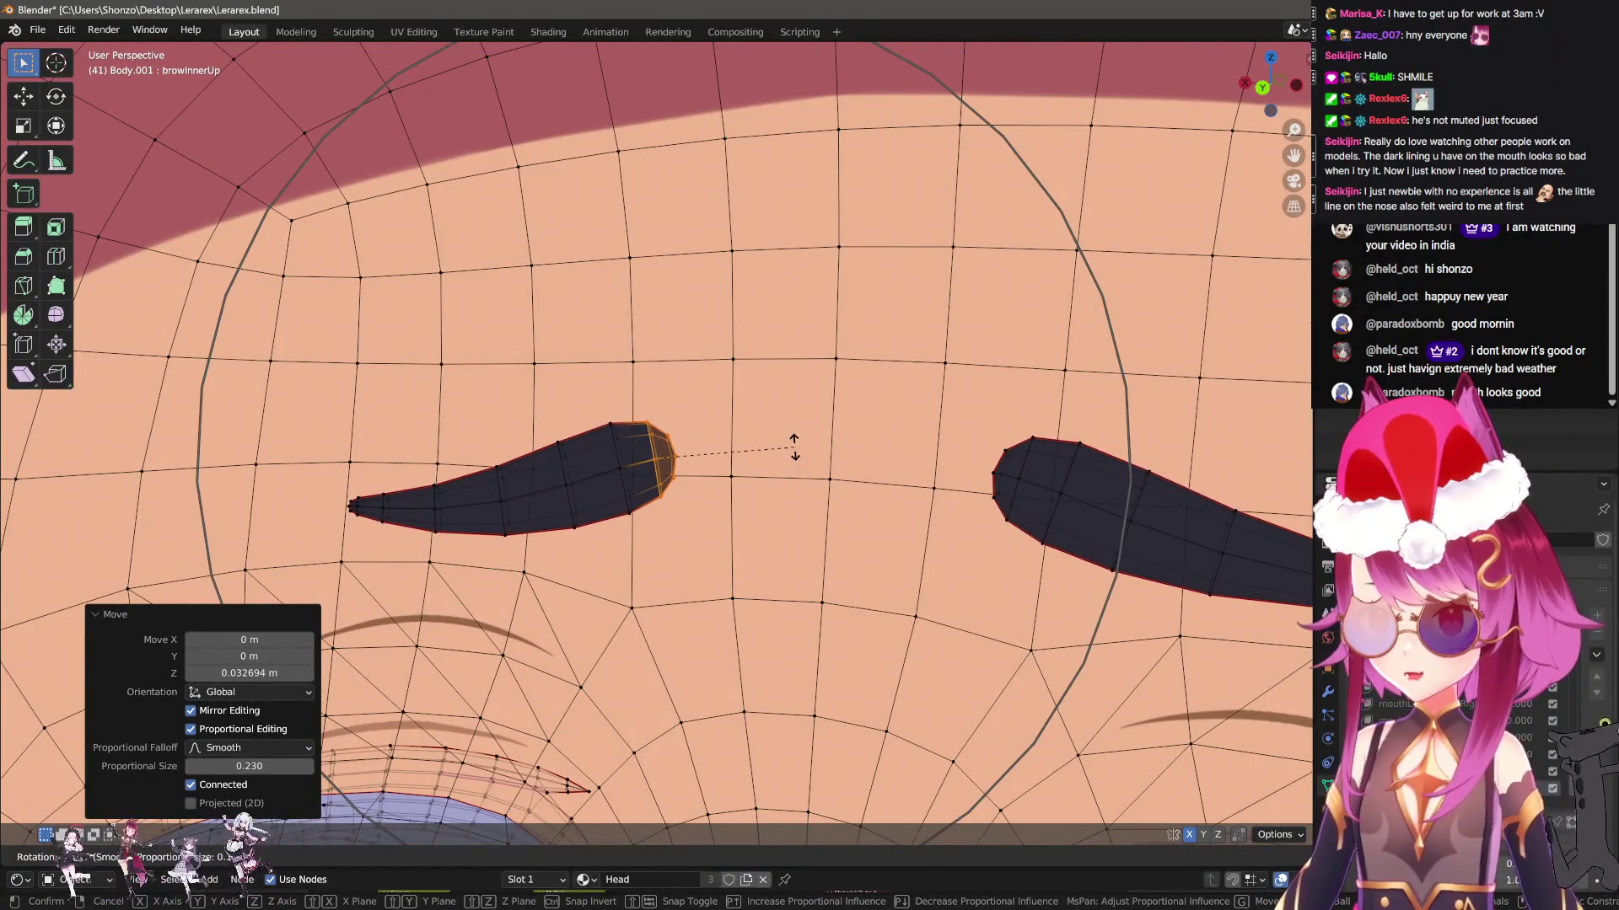
left_click(795, 448)
Push the inner brow tips back along Y, tilt them, and return to Object Mode
mouse_move(795, 448)
middle_mouse_down()
mouse_move(813, 473)
mouse_move(775, 451)
middle_mouse_up()
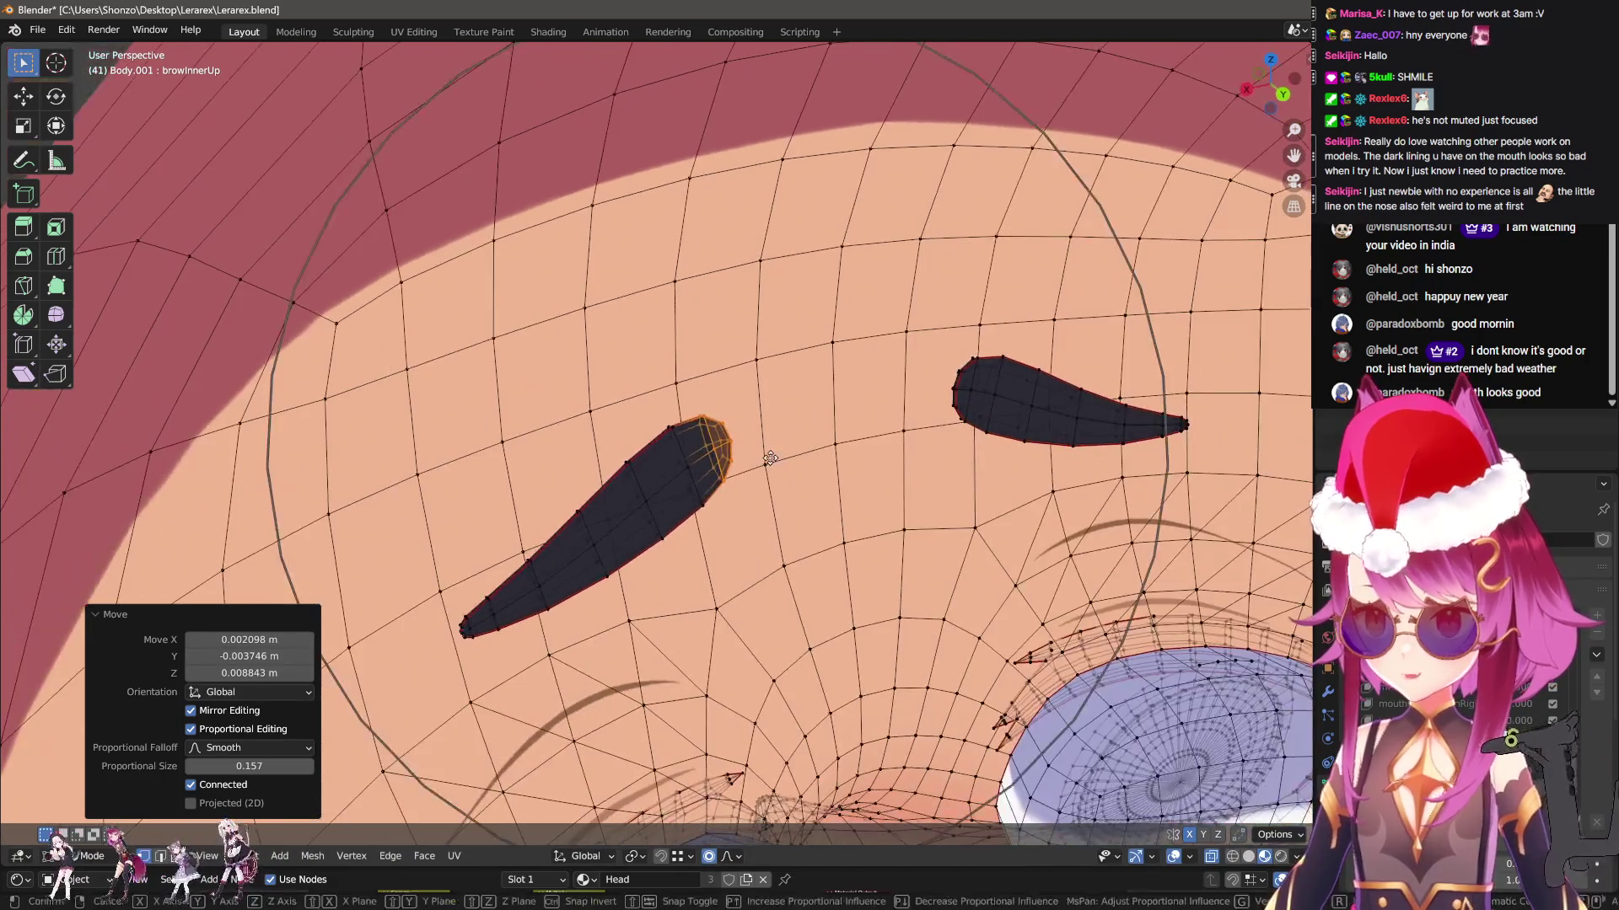
key("g")
key("y")
left_click(758, 446)
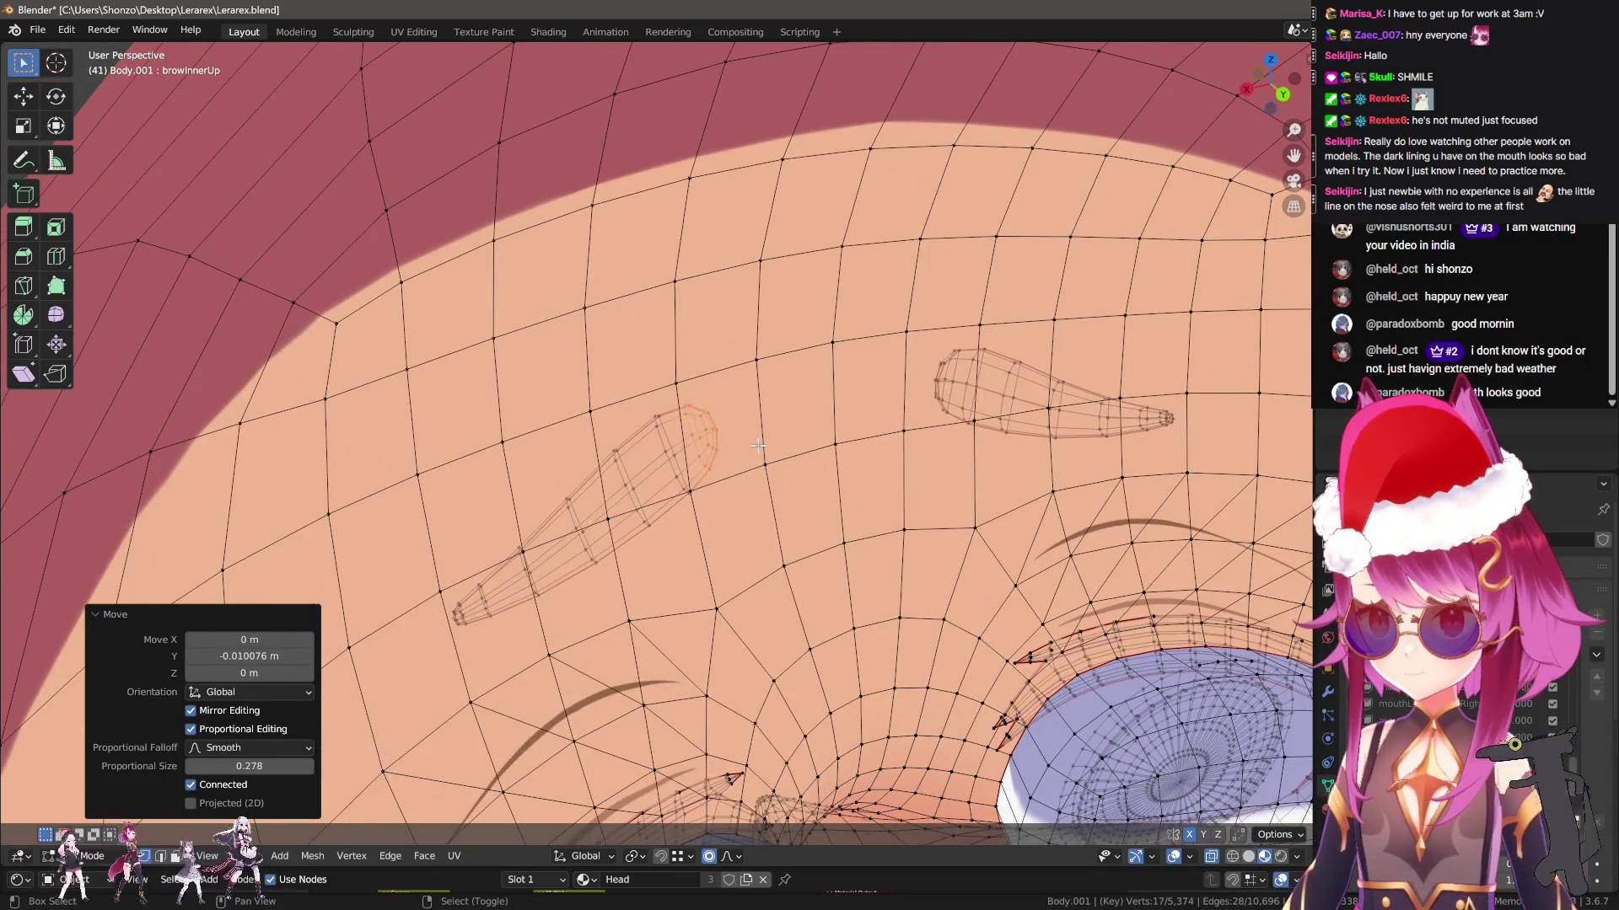
scroll(801, 445, "up", 5)
key("r")
scroll(847, 438, "up", 3)
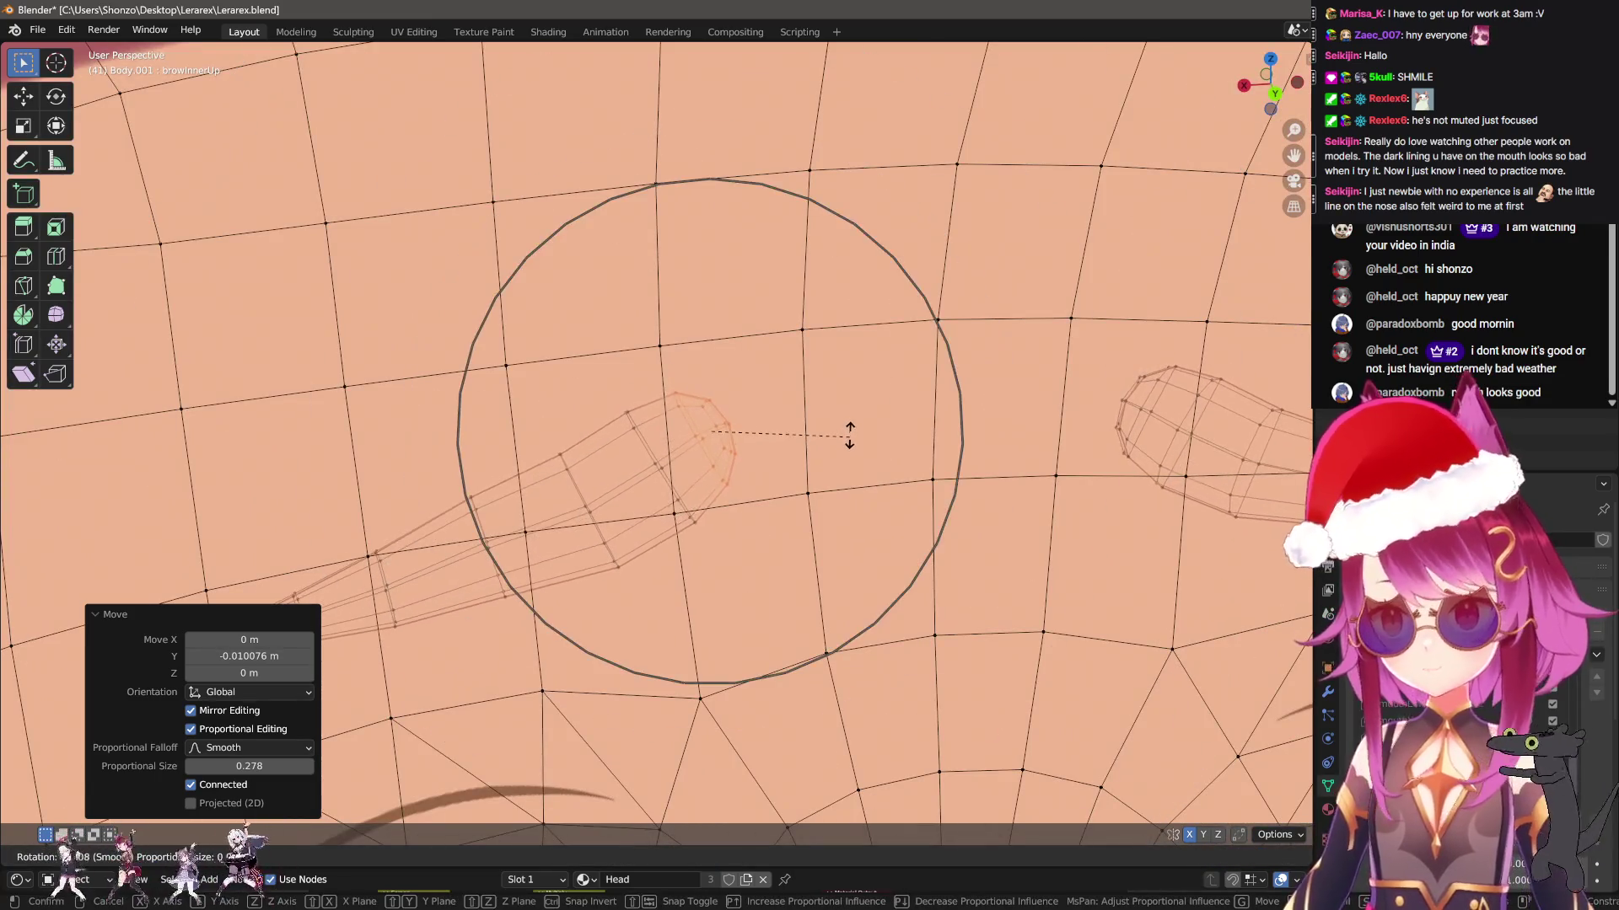
scroll(868, 455, "down", 2)
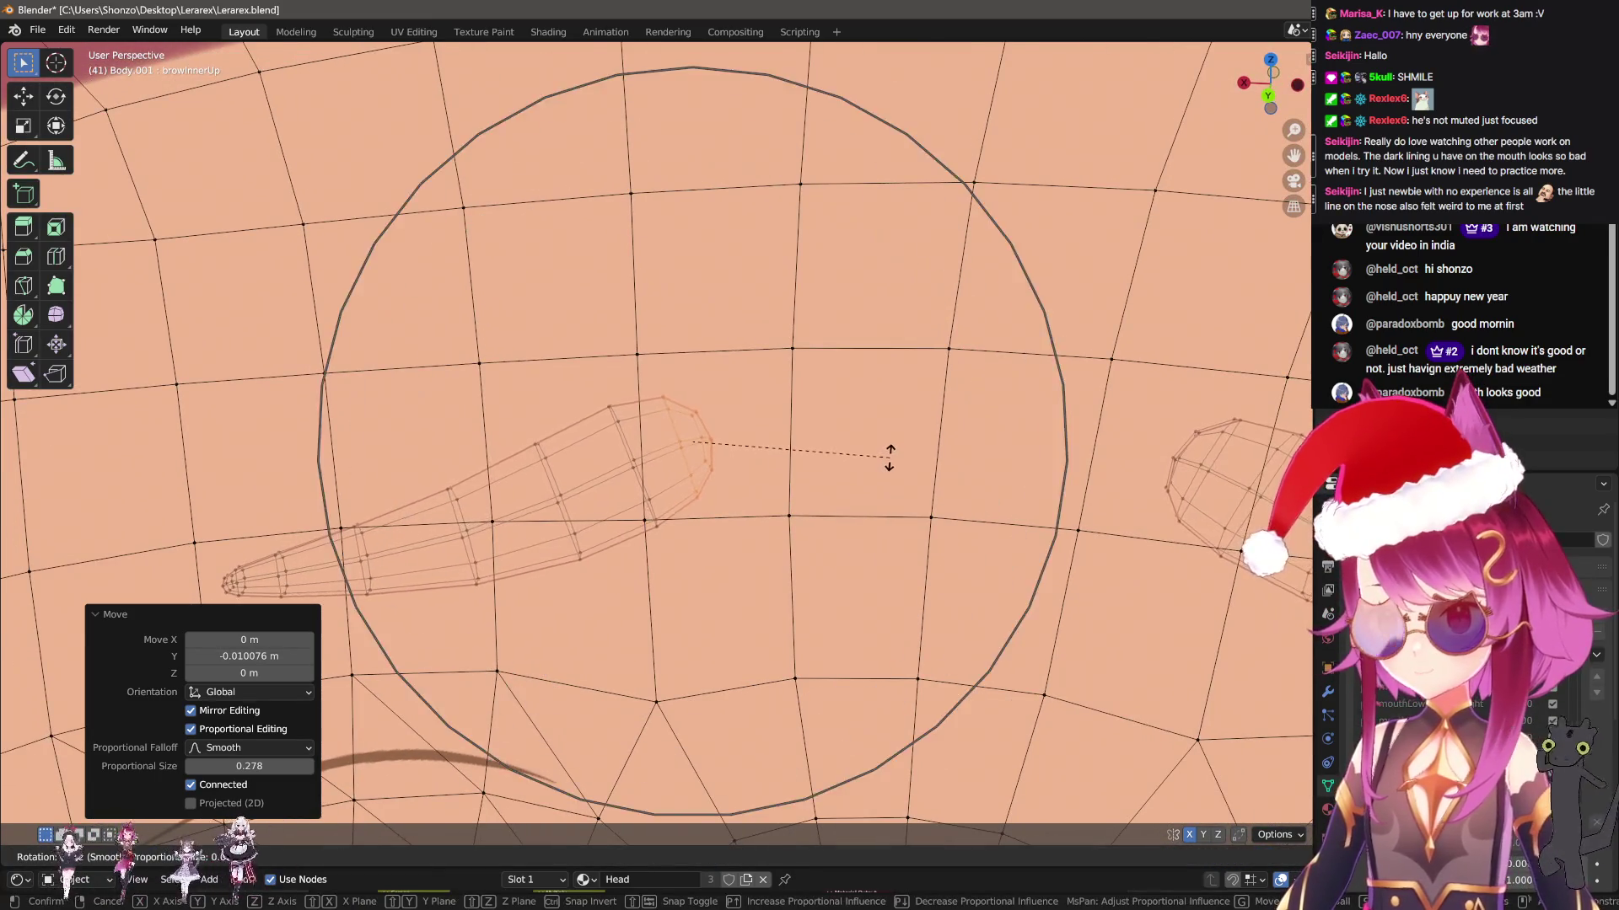
left_click(887, 463)
scroll(1096, 590, "down", 5)
key("Tab")
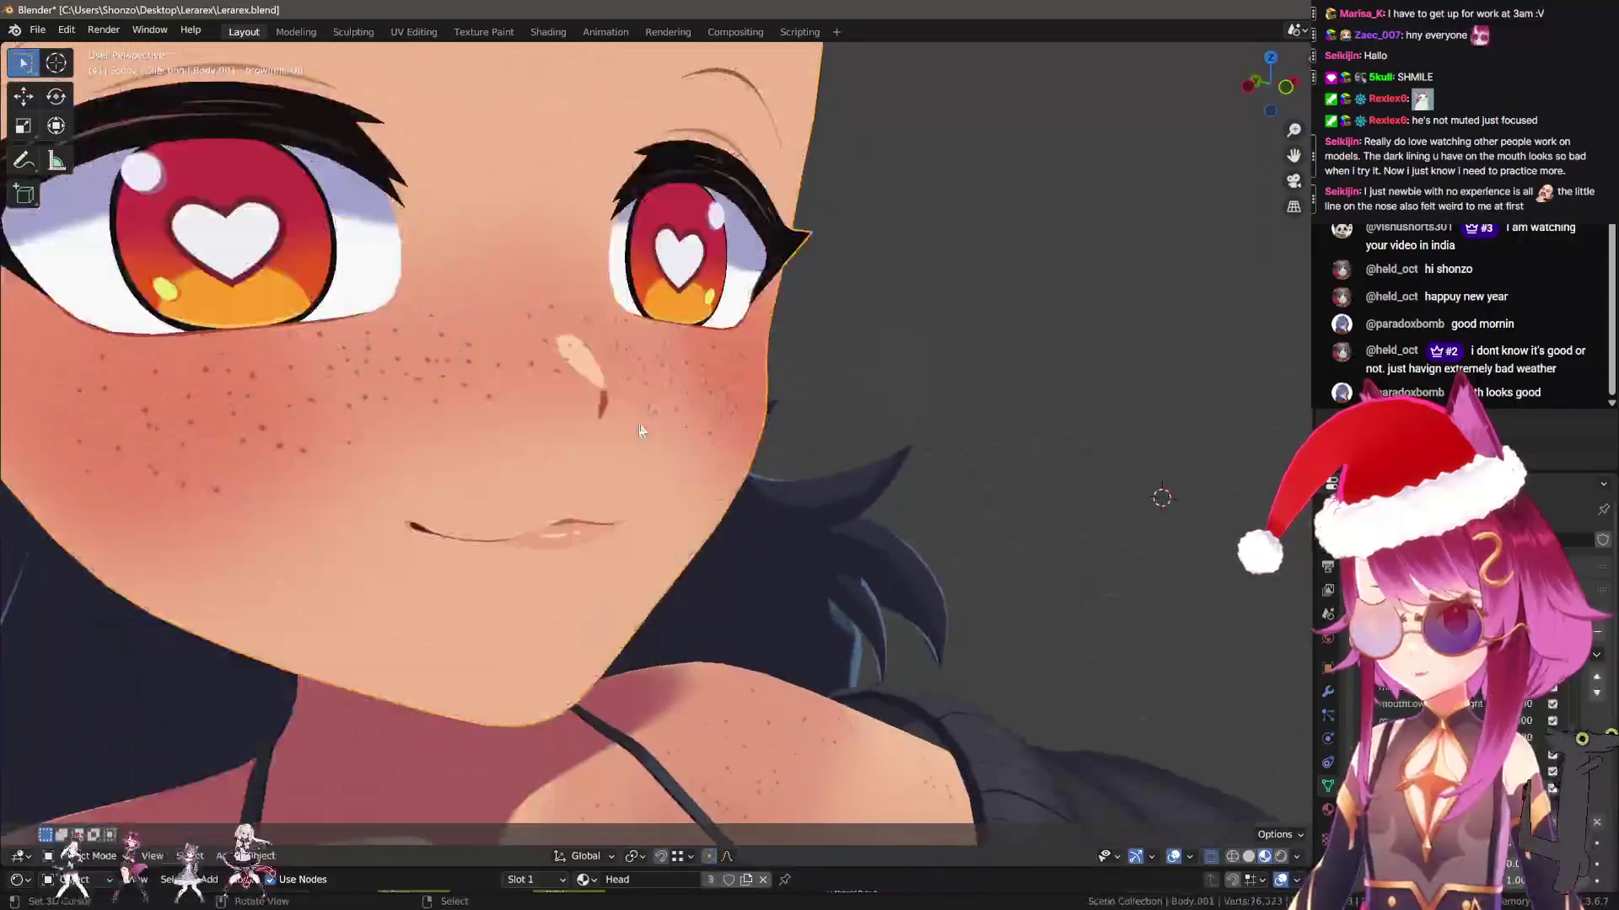
From the right side view, draw two annotation circles below the nose tip marking the nostrils
key("KP_1")
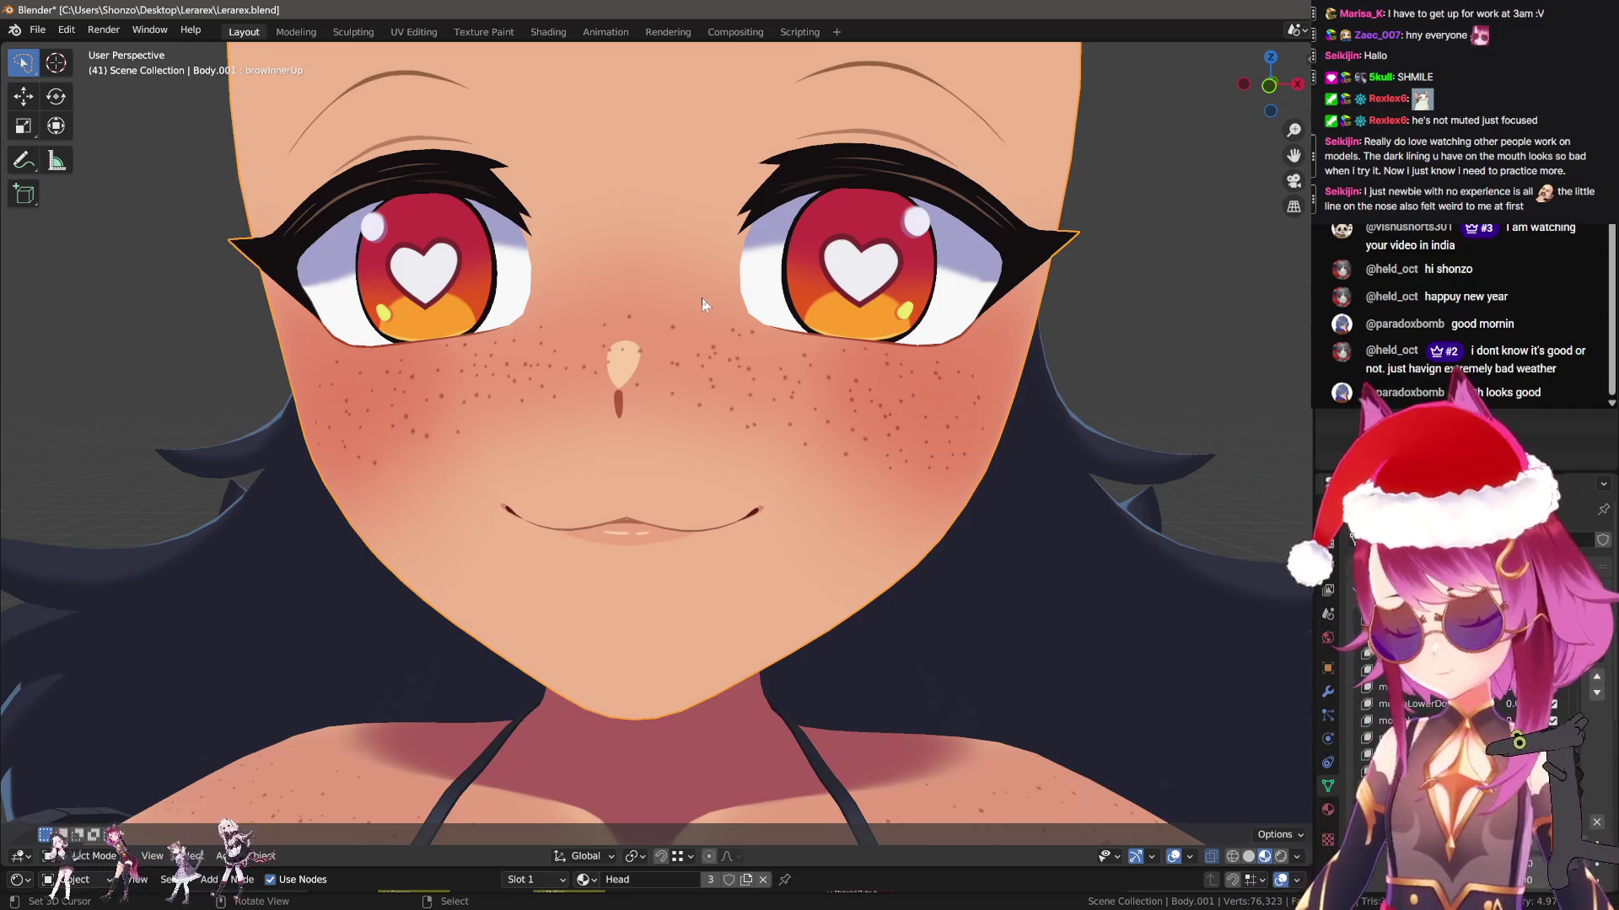
key("KP_3")
scroll(670, 404, "up", 4)
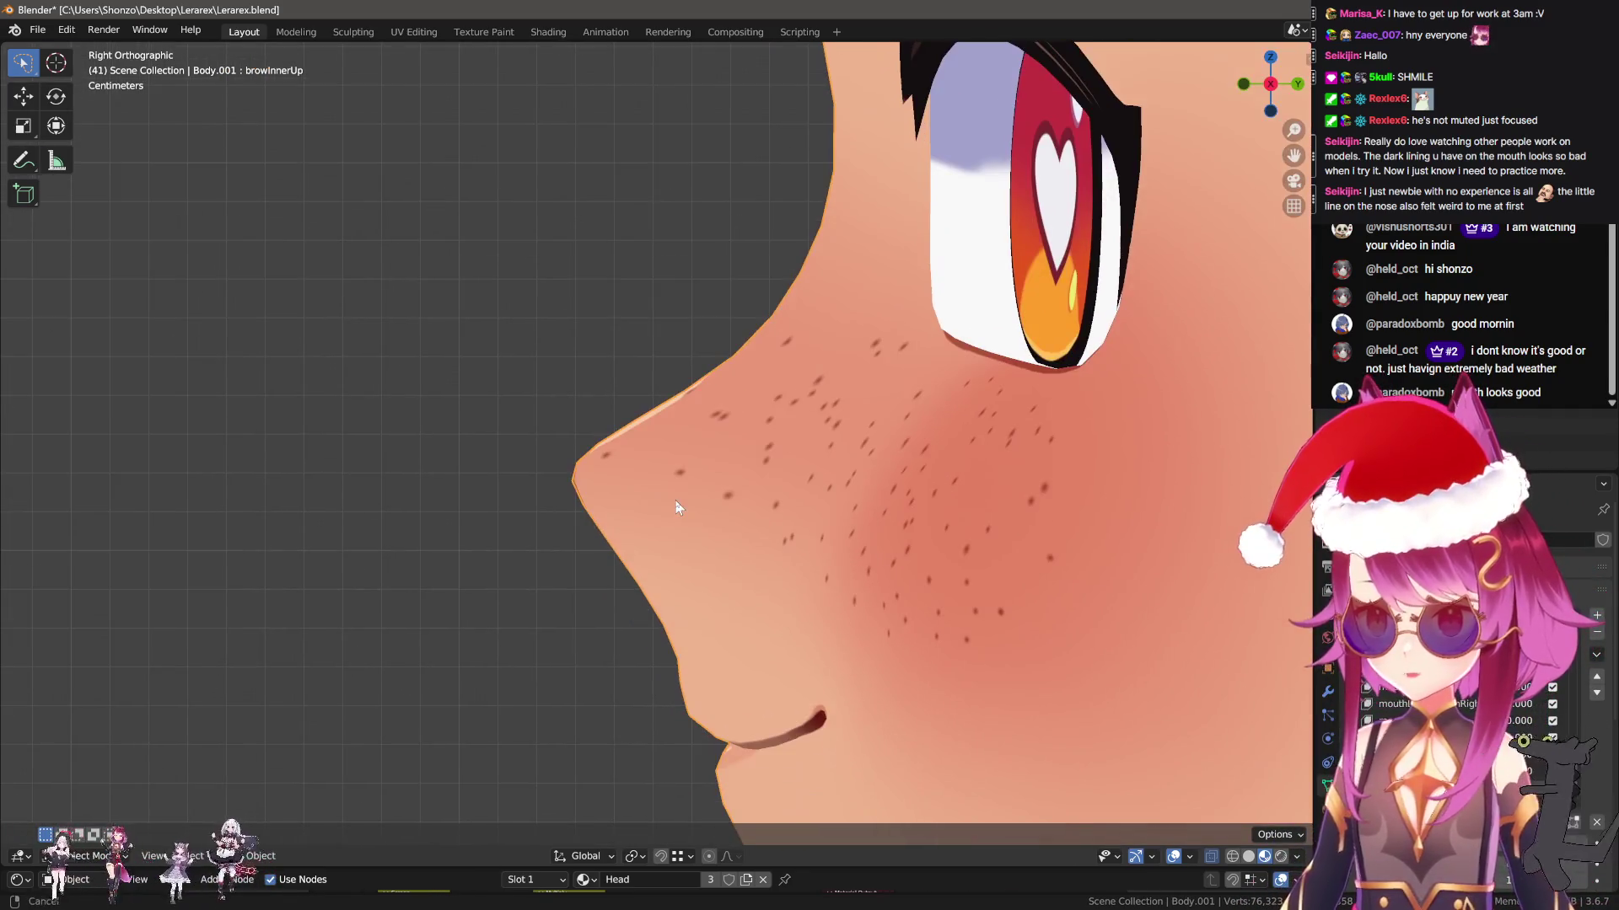
mouse_move(677, 499)
middle_mouse_down("shift")
mouse_move(653, 464)
mouse_move(691, 462)
mouse_move(645, 447)
middle_mouse_up("shift")
mouse_move(662, 420)
left_mouse_down()
mouse_move(634, 440)
mouse_move(664, 410)
left_mouse_up()
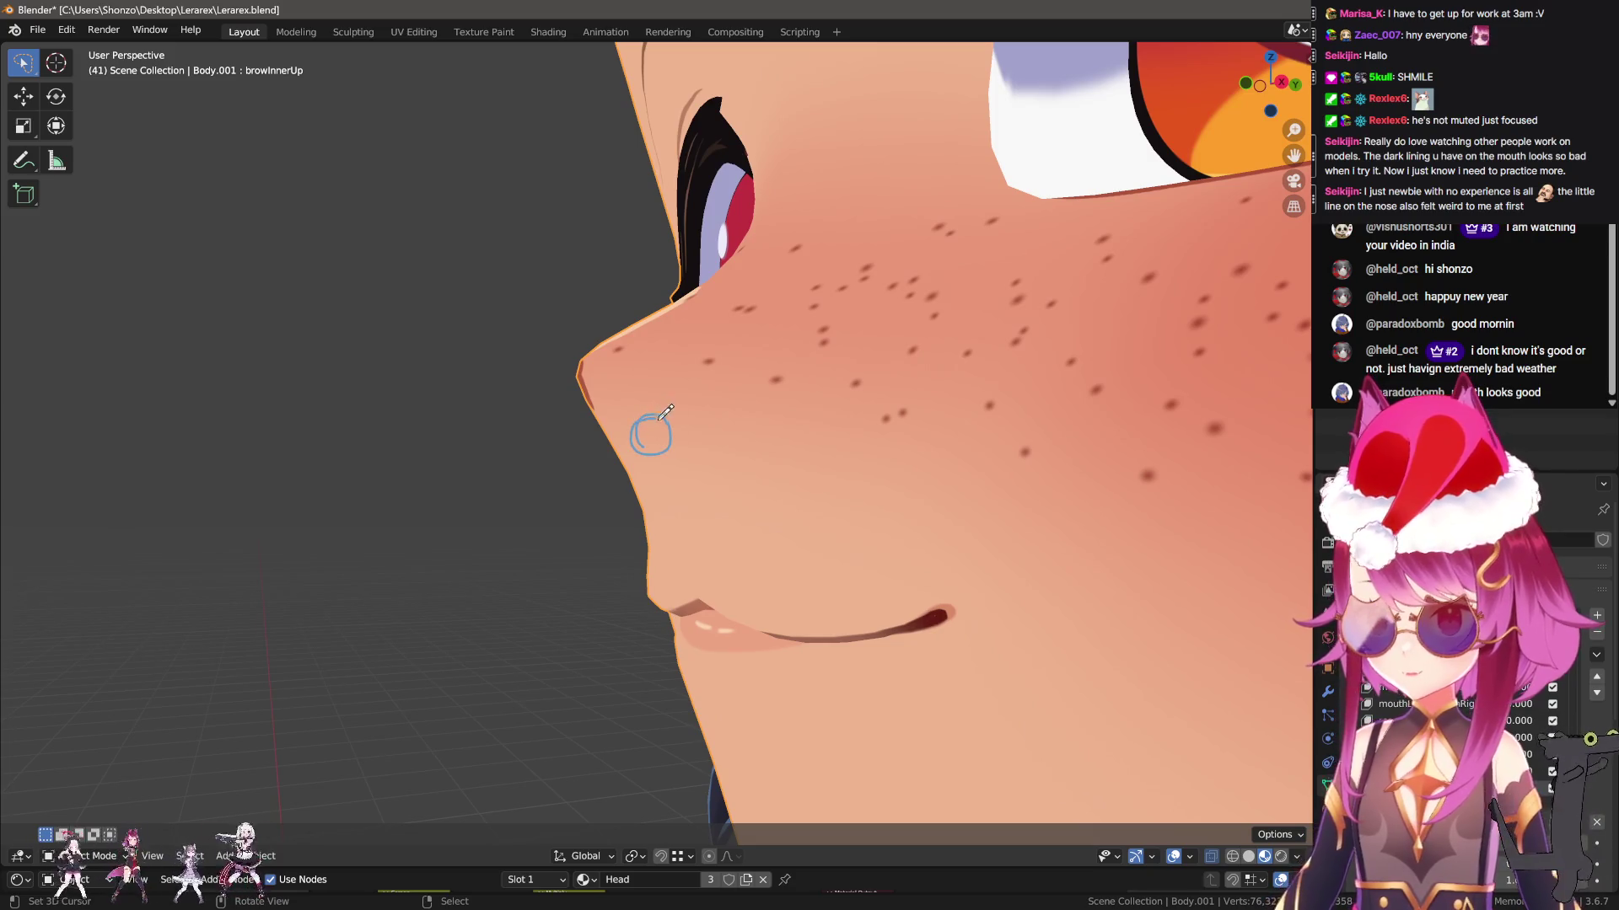
middle_click_drag(665, 410, 581, 413)
mouse_move(553, 419)
left_mouse_down()
mouse_move(530, 440)
mouse_move(564, 411)
mouse_move(548, 454)
mouse_move(543, 419)
mouse_move(563, 447)
mouse_move(619, 413)
mouse_move(612, 434)
mouse_move(640, 445)
left_mouse_up()
mouse_move(640, 445)
middle_mouse_down()
mouse_move(640, 464)
mouse_move(558, 457)
mouse_move(684, 510)
mouse_move(666, 543)
mouse_move(625, 527)
middle_mouse_up()
Sketch the nose bridge, sides and nostril loops as annotations, then undo those strokes
mouse_move(604, 515)
left_mouse_down()
mouse_move(681, 510)
mouse_move(713, 304)
left_mouse_up()
mouse_move(571, 403)
left_mouse_down()
mouse_move(682, 287)
mouse_move(699, 278)
mouse_move(710, 319)
left_mouse_up()
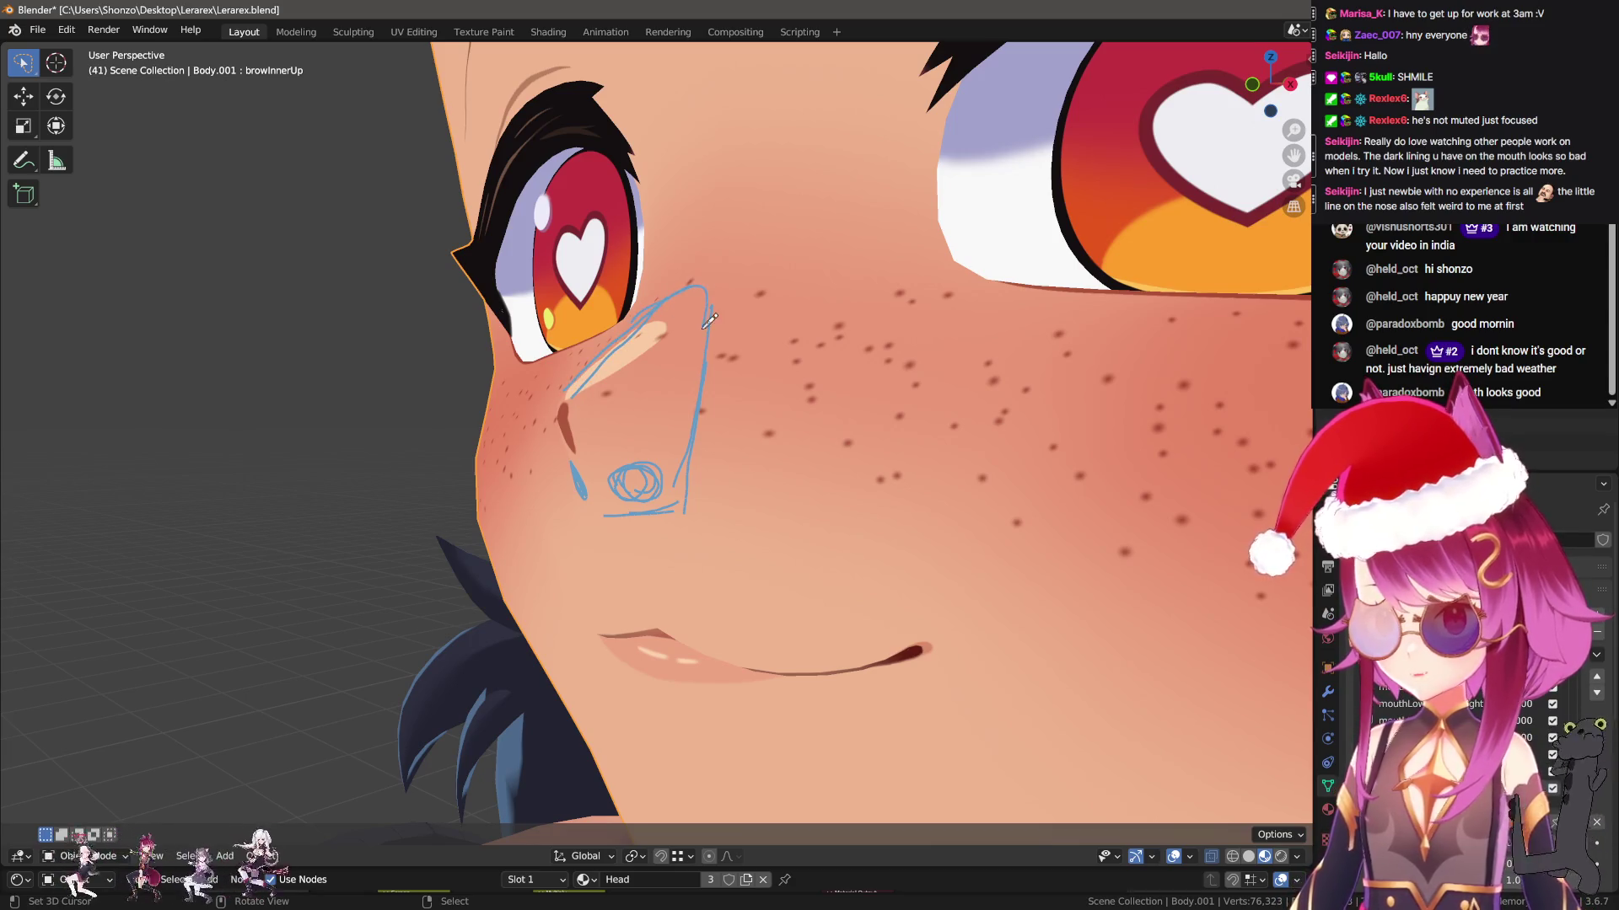
left_click_drag(572, 403, 607, 504)
mouse_move(573, 393)
left_mouse_down()
mouse_move(661, 436)
mouse_move(685, 510)
mouse_move(674, 425)
left_mouse_up()
mouse_move(675, 426)
left_mouse_down()
mouse_move(692, 501)
mouse_move(628, 501)
mouse_move(634, 464)
left_mouse_up()
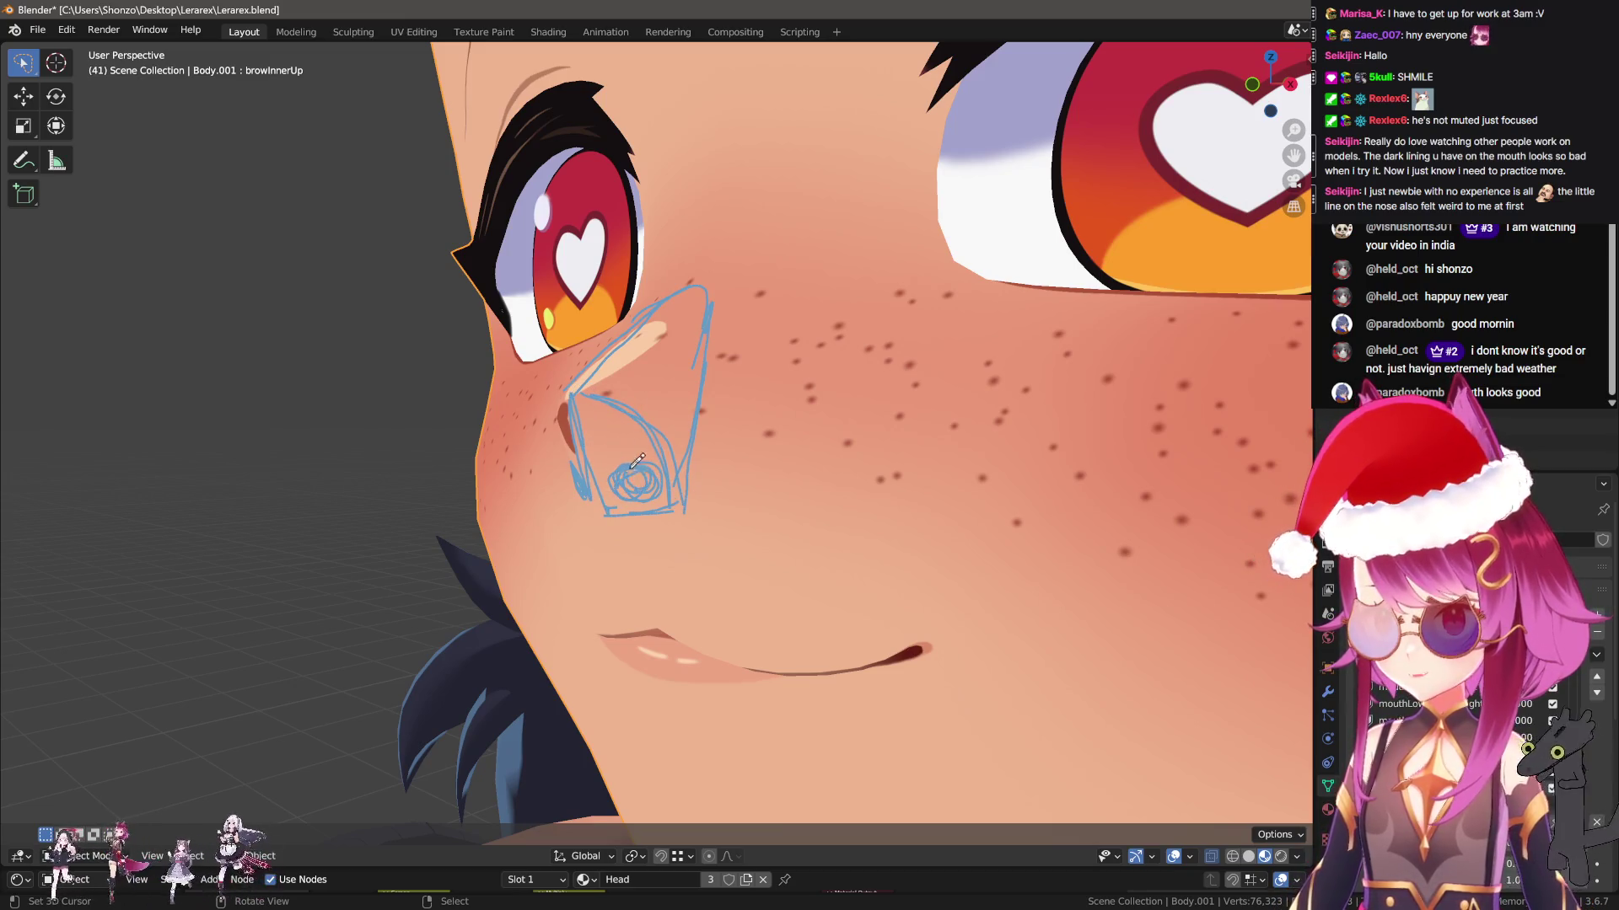
middle_click_drag(641, 486, 534, 518)
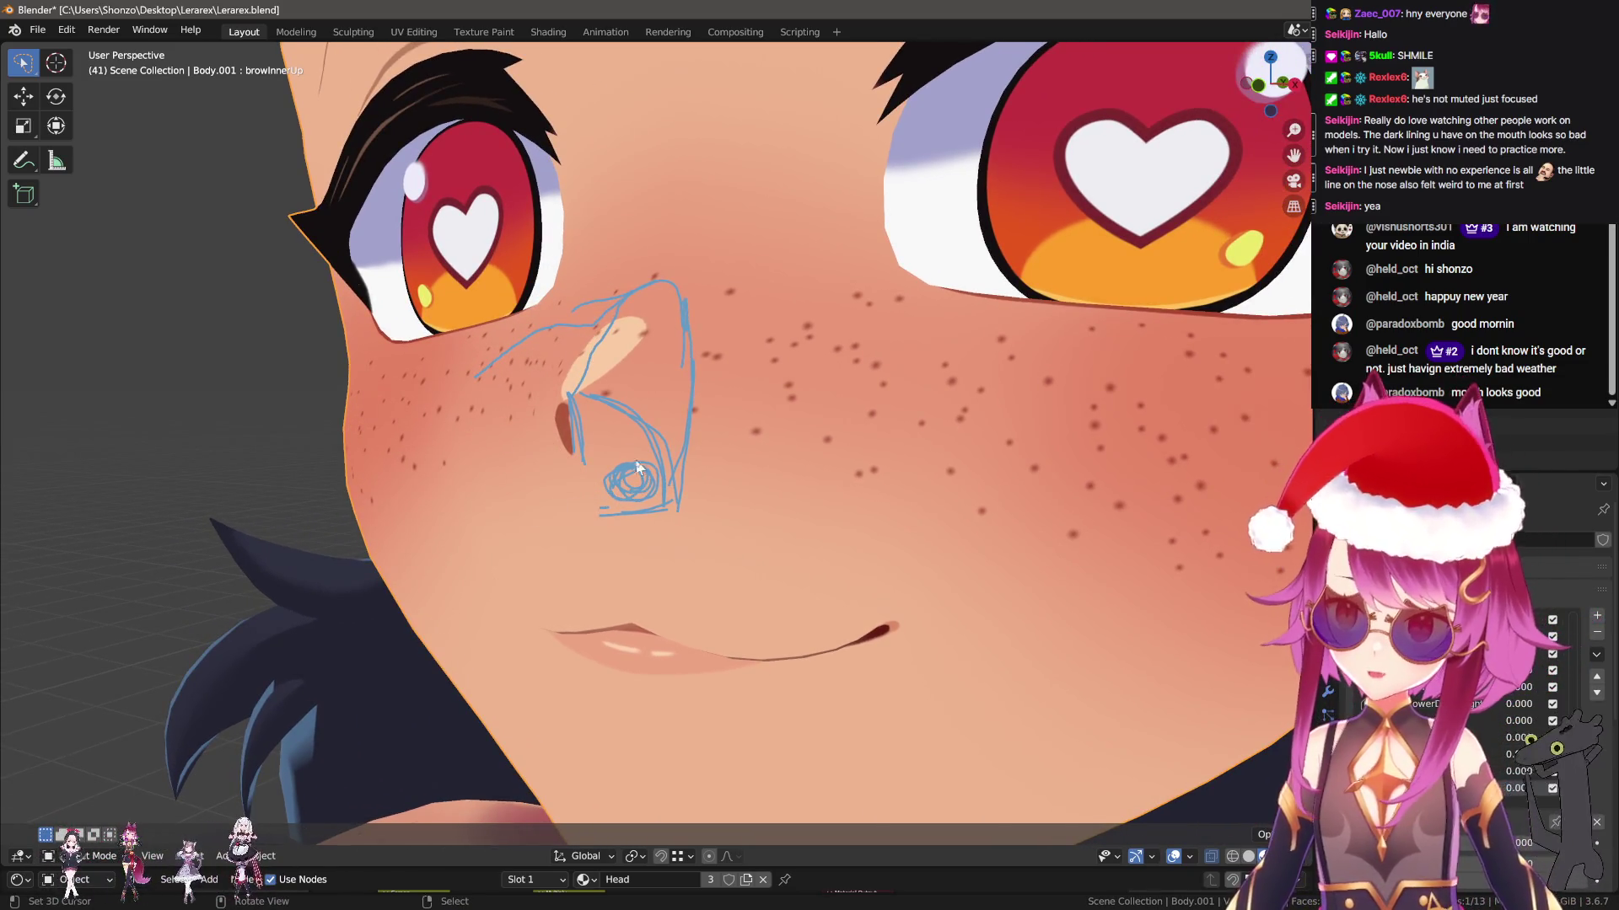
key("ctrl+z")
key("ctrl+z")
key("ctrl+z")
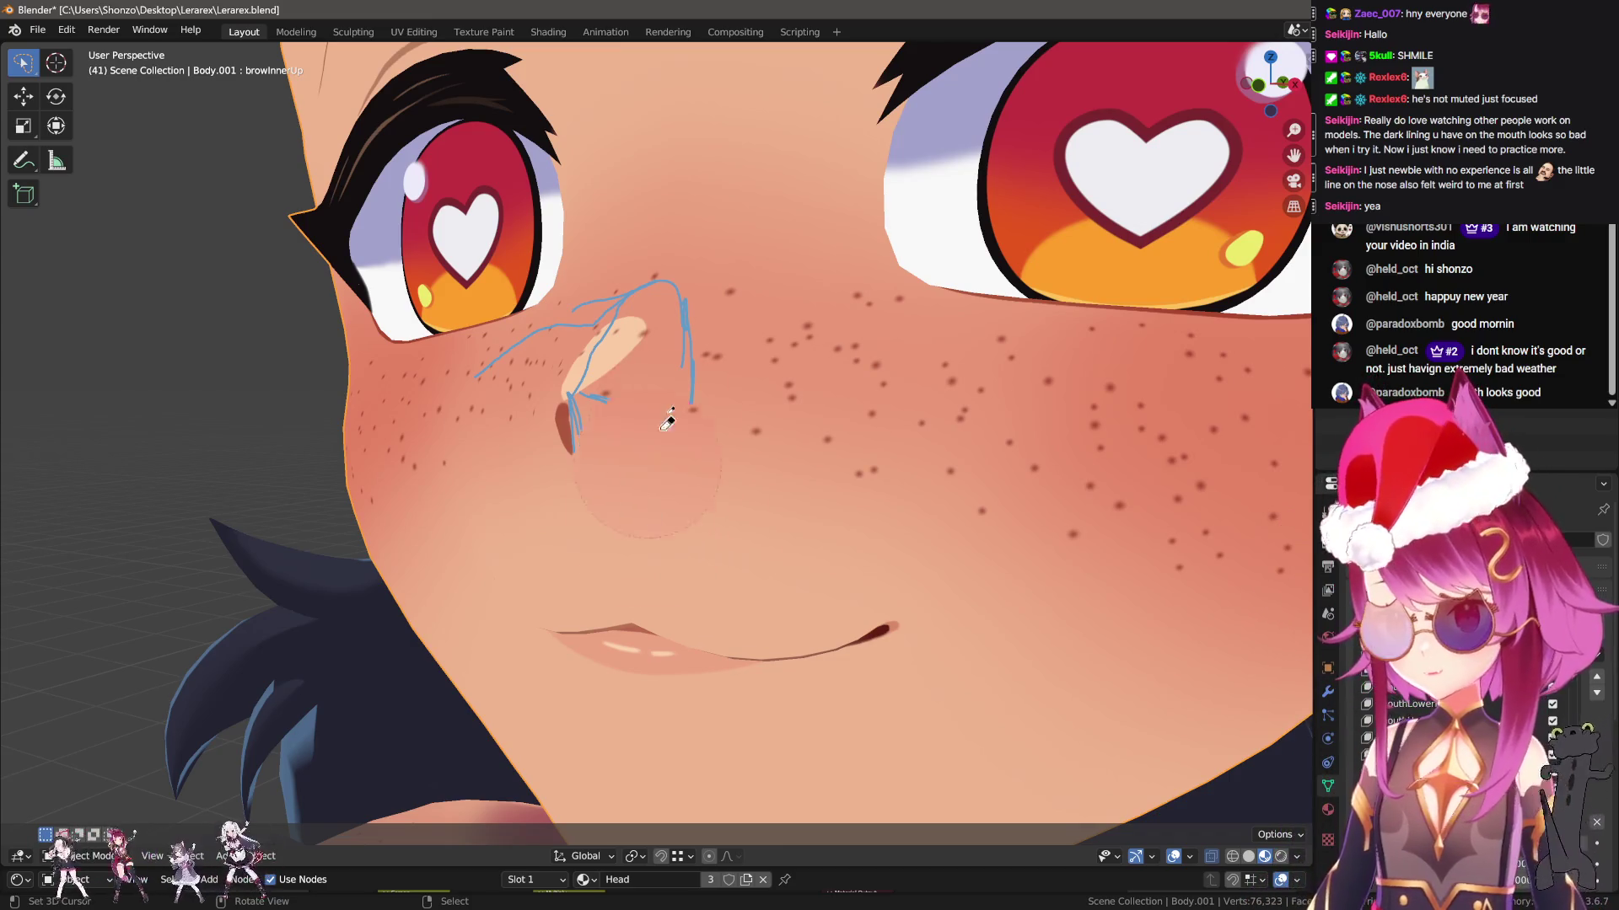
Draw two small nostril arcs below the nose and check them from the right view
middle_click_drag(656, 487, 635, 479)
scroll(634, 478, "up", 1)
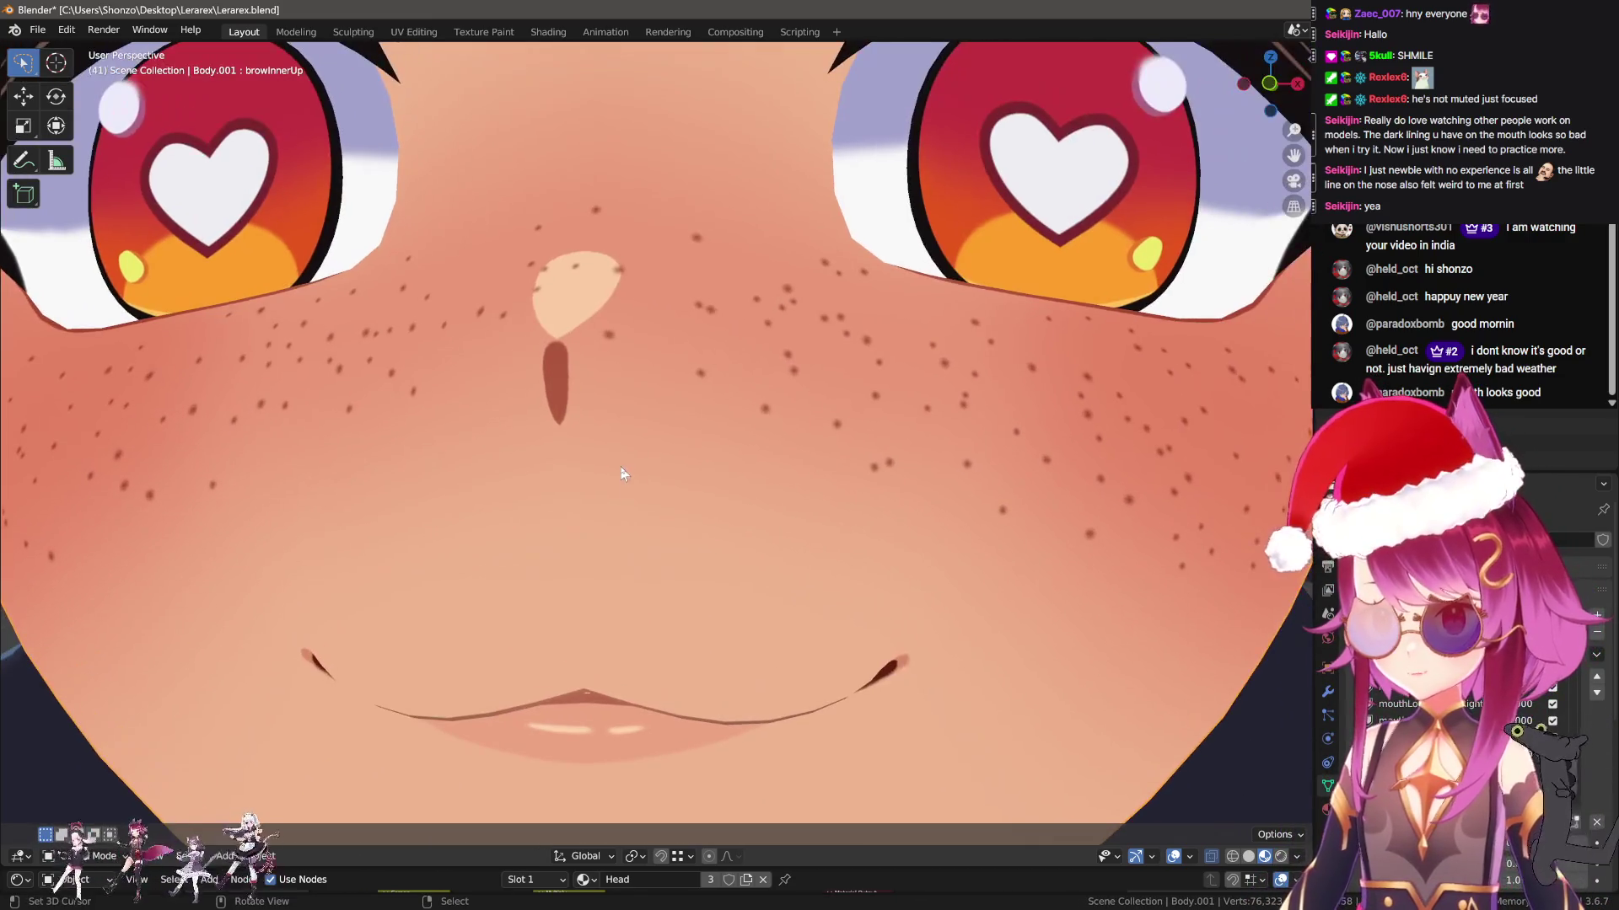
mouse_move(609, 482)
left_mouse_down()
mouse_move(628, 464)
mouse_move(662, 475)
left_mouse_up()
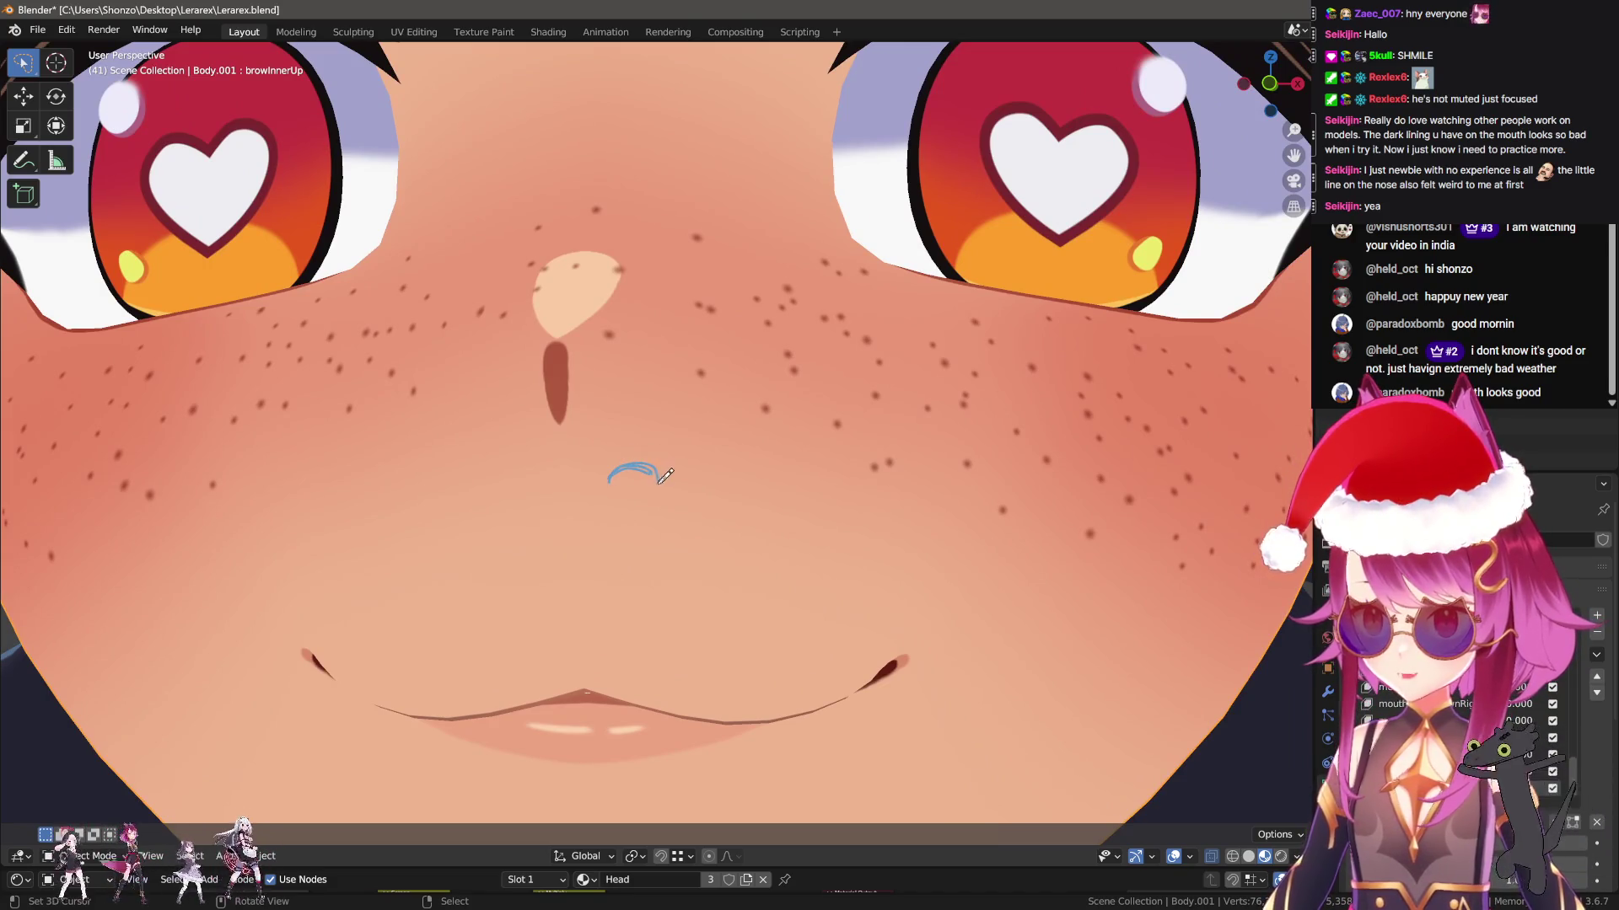
left_click_drag(510, 476, 544, 464)
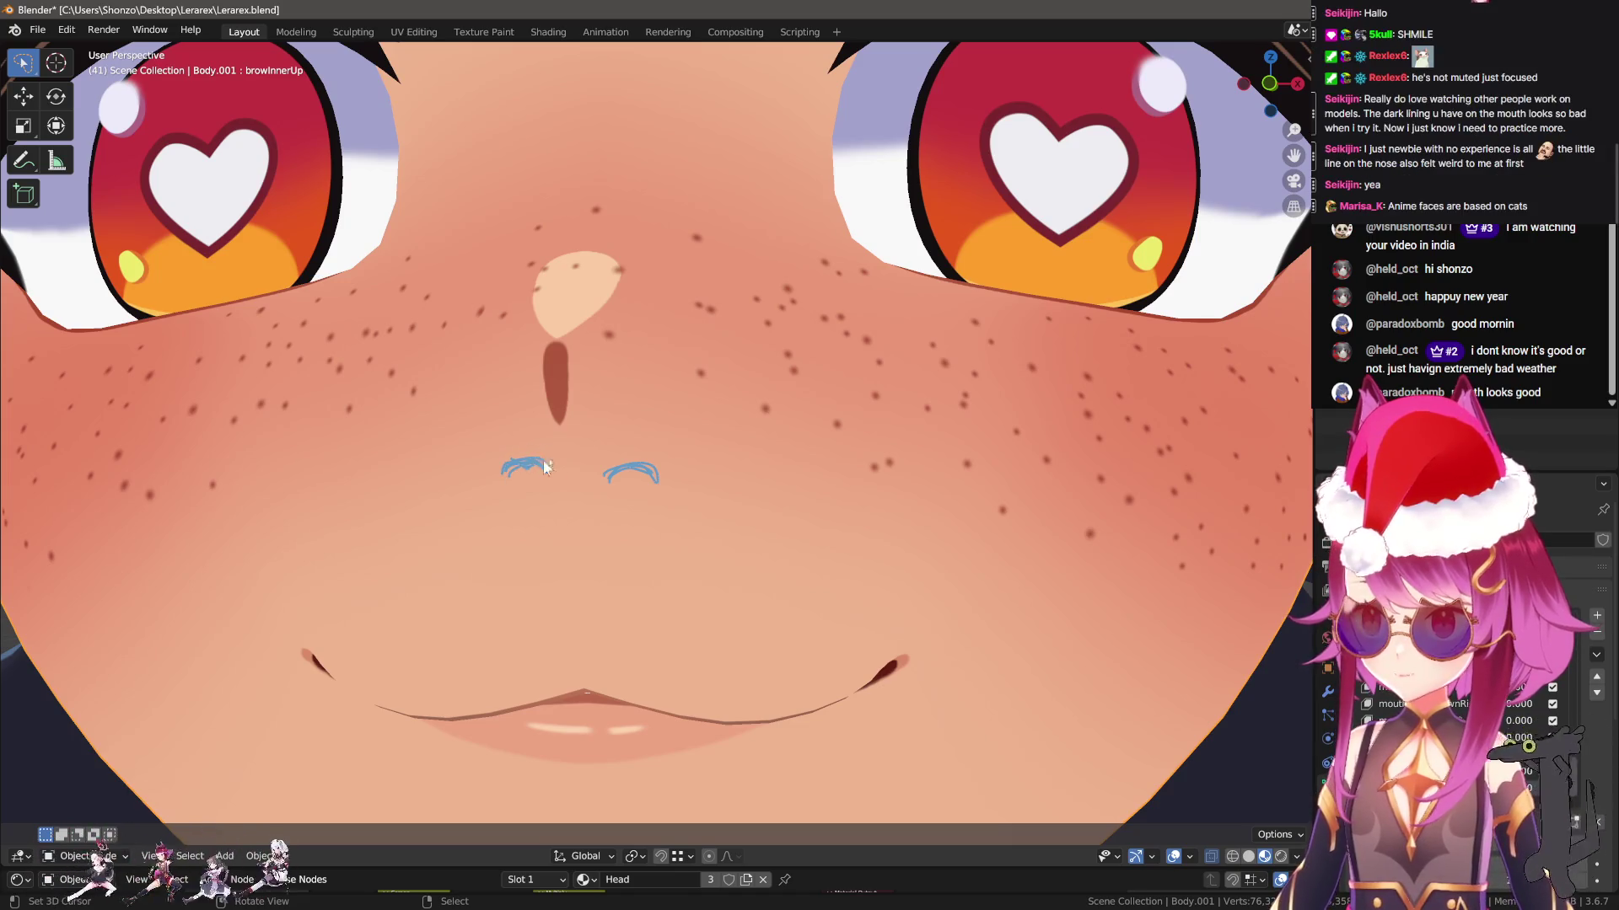
scroll(531, 459, "down", 4)
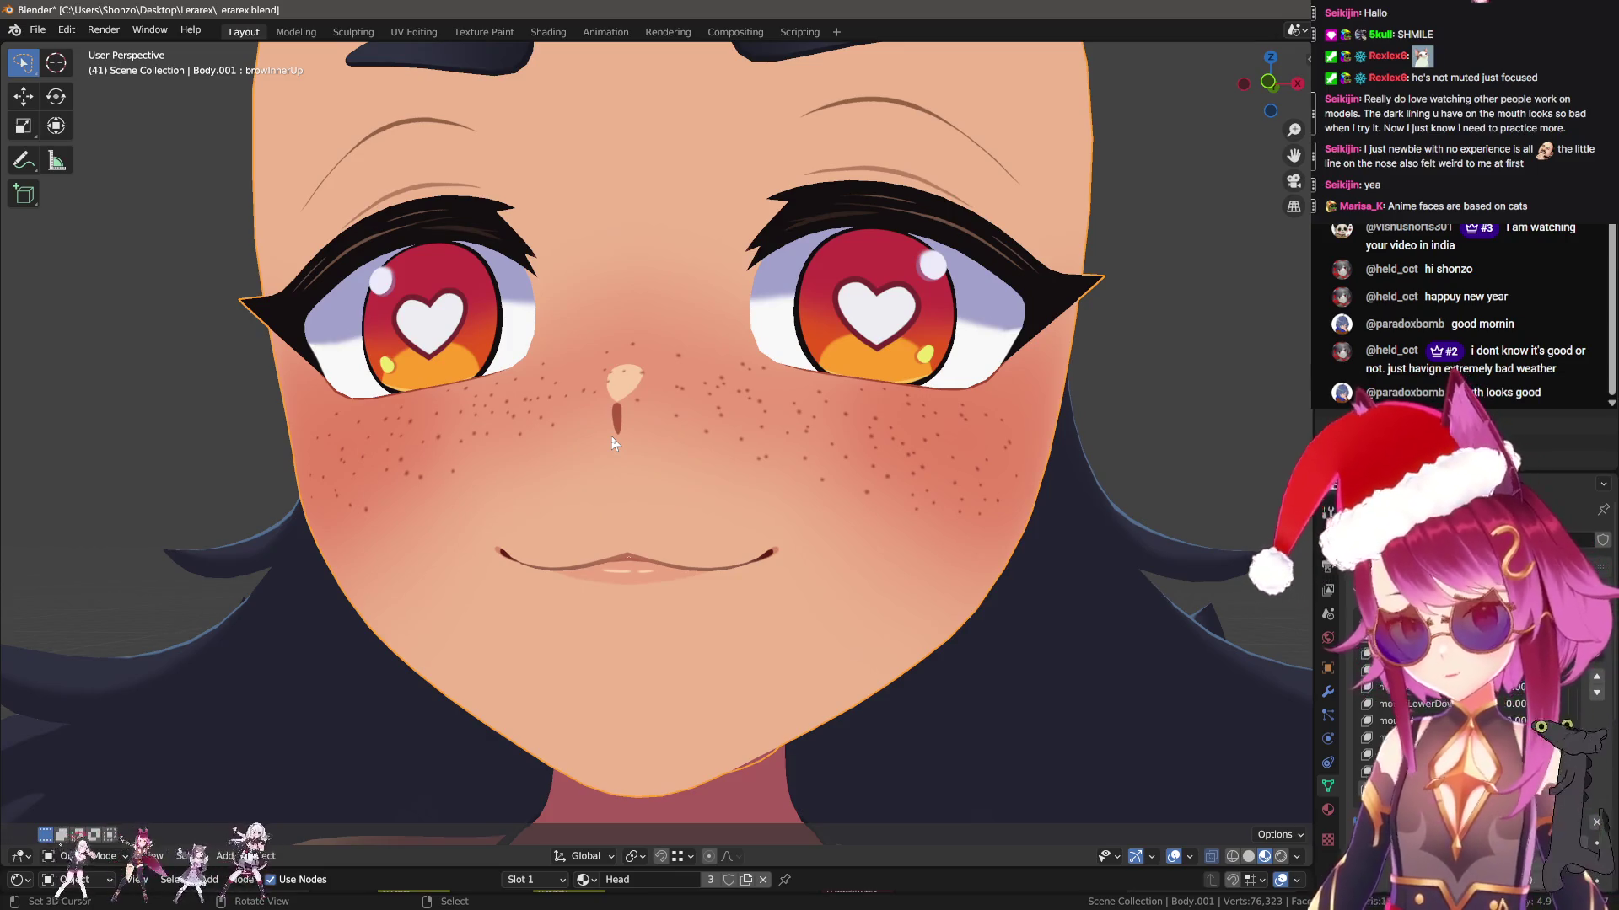
key("KP_3")
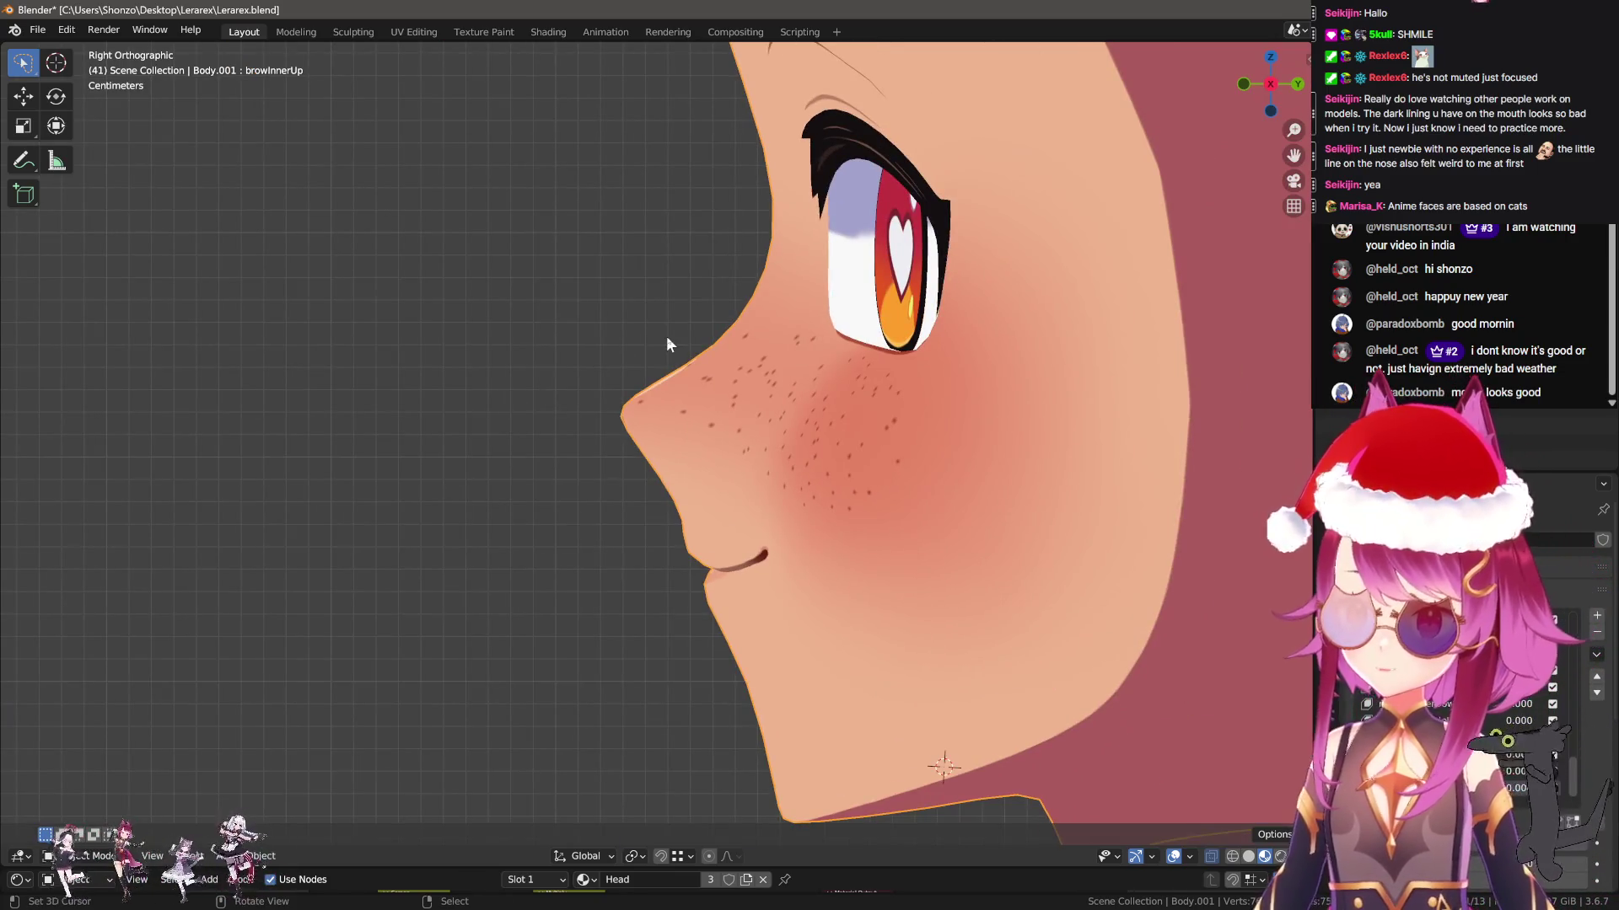
scroll(543, 357, "down", 3)
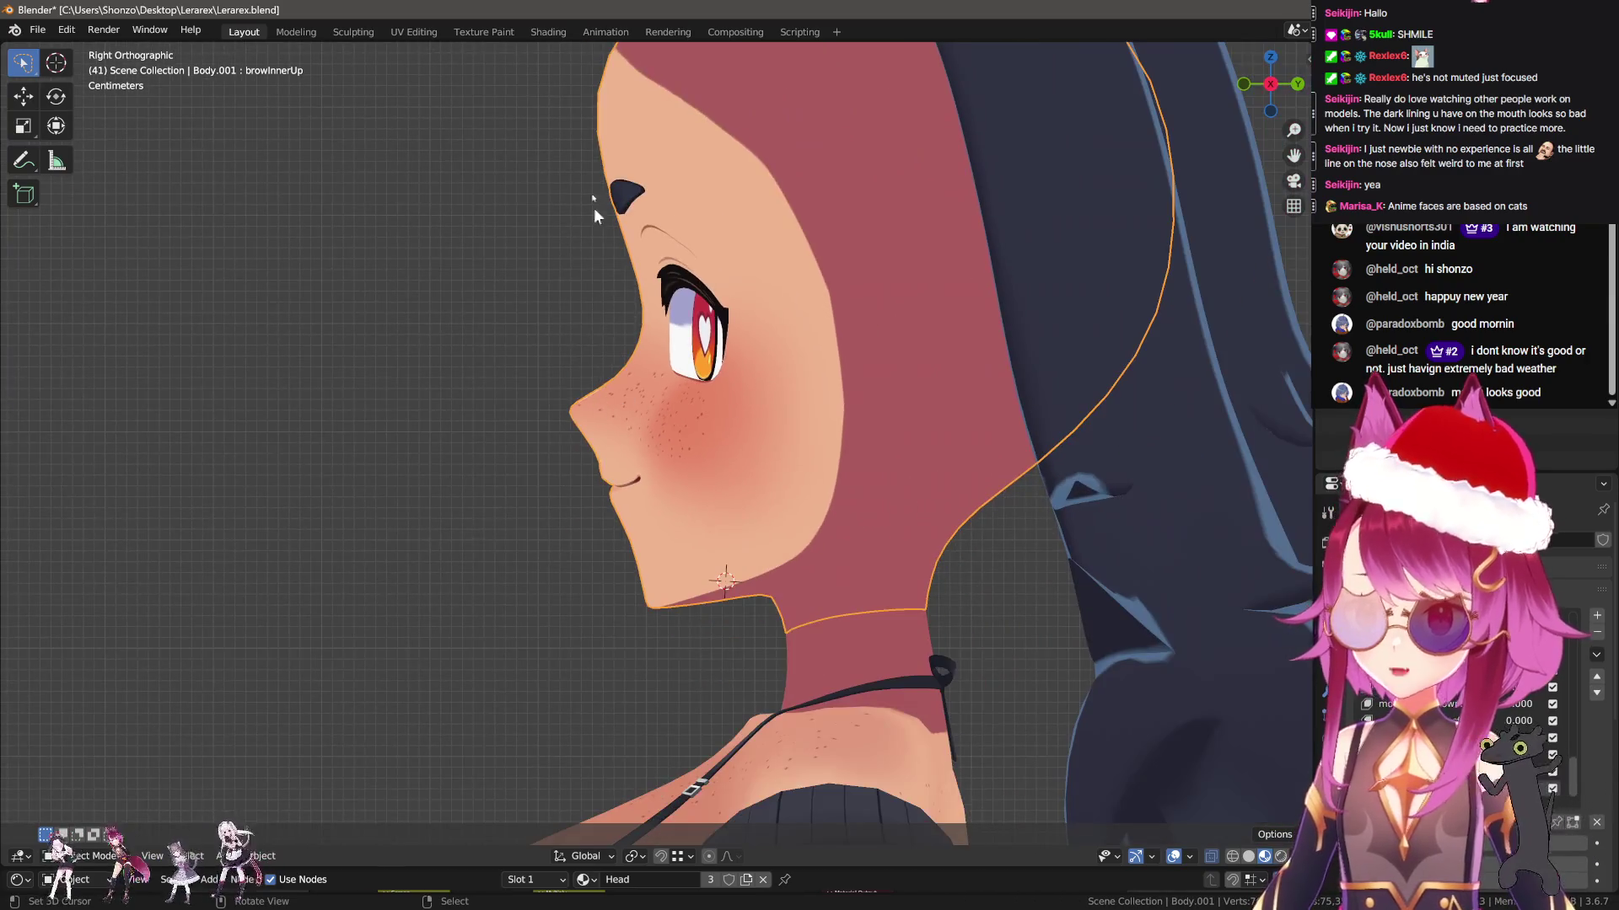
middle_click_drag(520, 527, 733, 553)
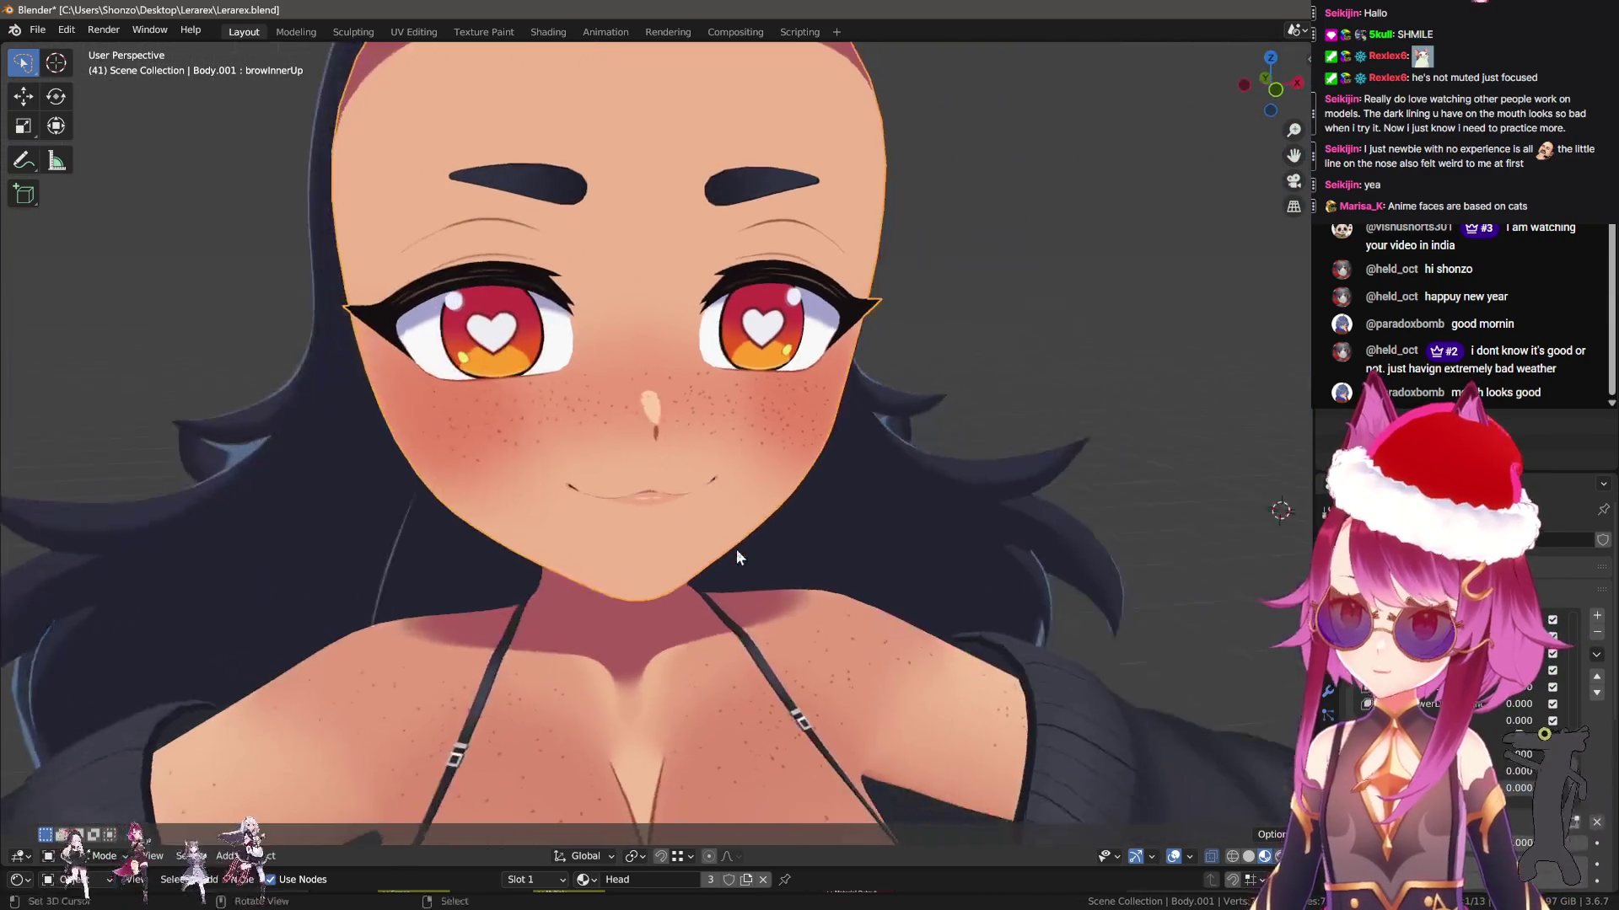
Check the cat-versus-anime profile reference in Chrome, then return to Blender with the wireframe overlay on
scroll(733, 553, "up", 4)
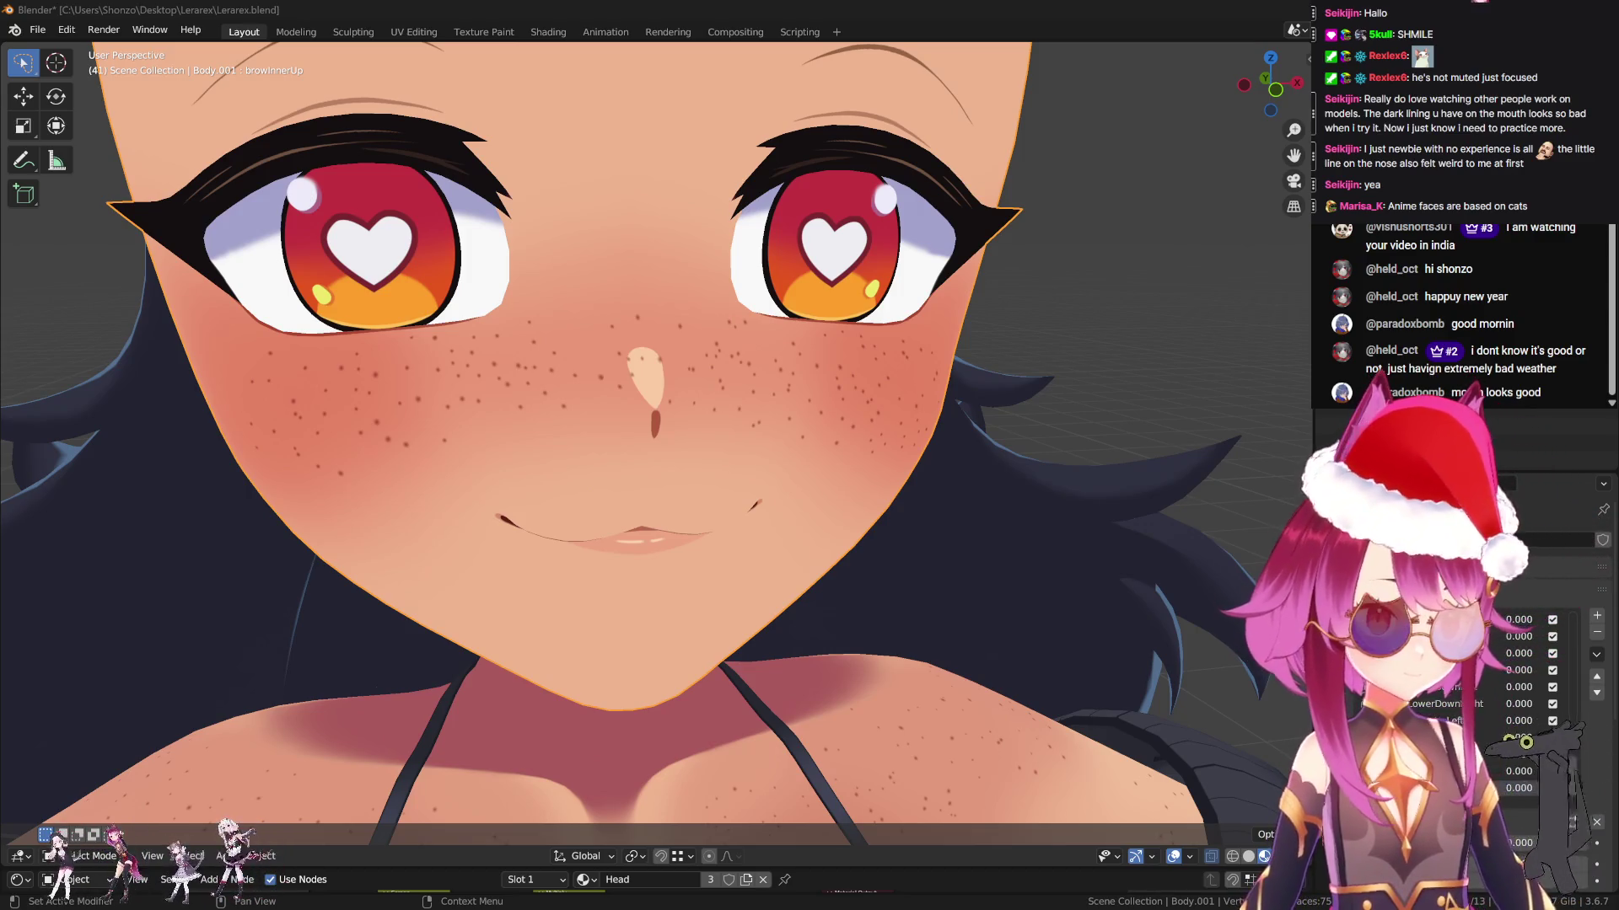
key("alt+Tab")
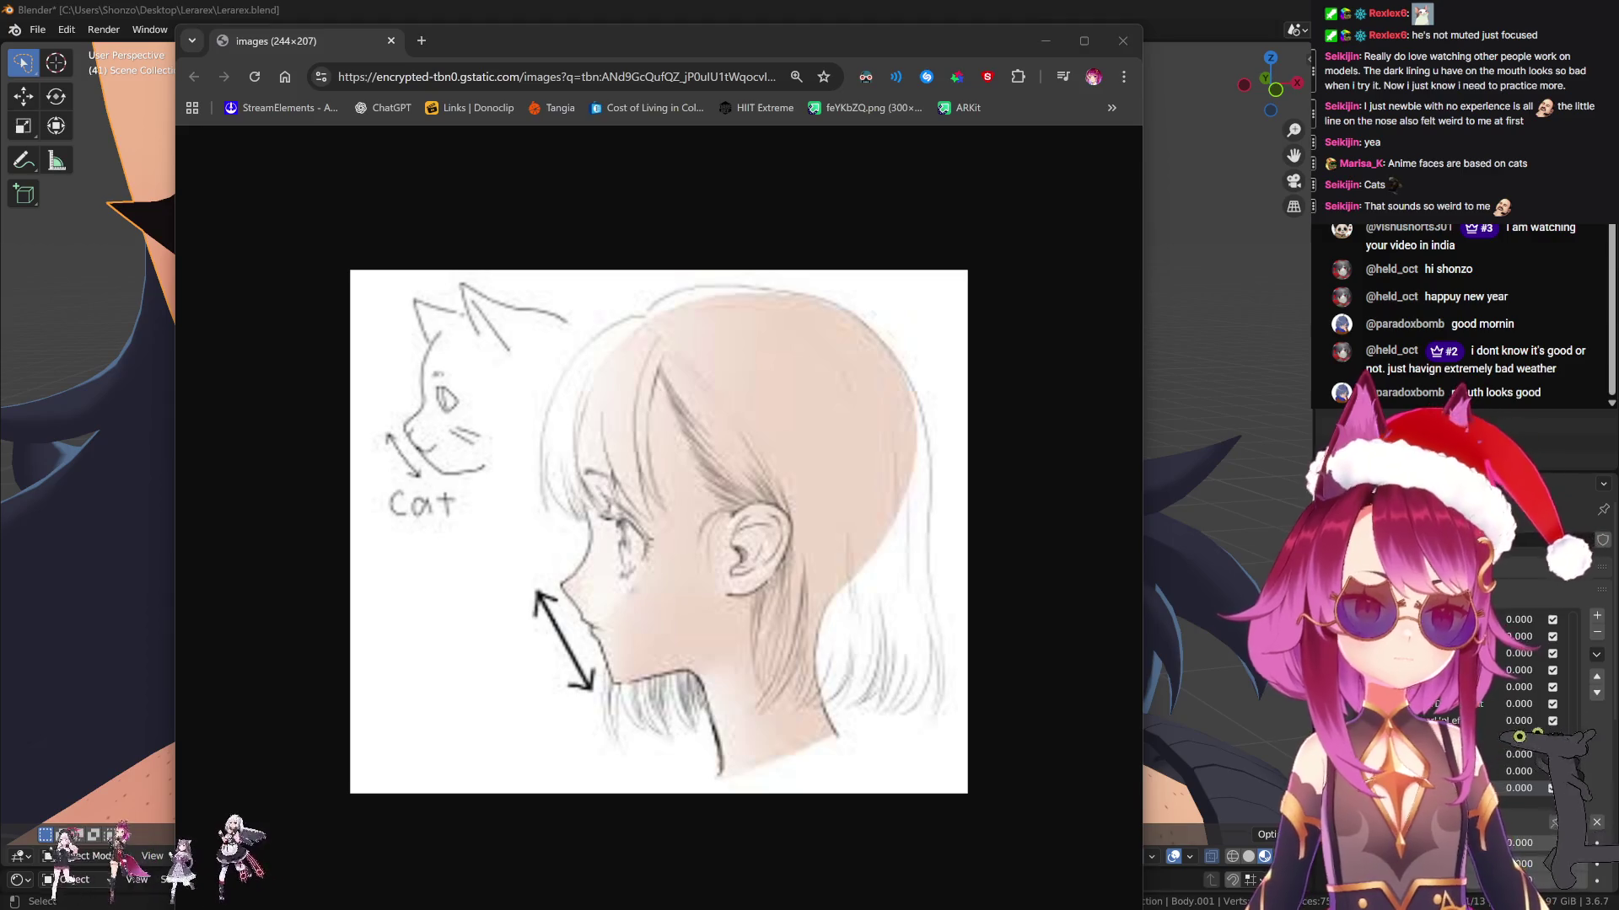
left_click(1152, 40)
mouse_move(786, 438)
middle_mouse_down()
mouse_move(853, 463)
mouse_move(827, 564)
mouse_move(750, 578)
middle_mouse_up()
key("q")
left_click(757, 548)
In Edit Mode, select the eyebrow piece and move both eyebrows upward
key("q")
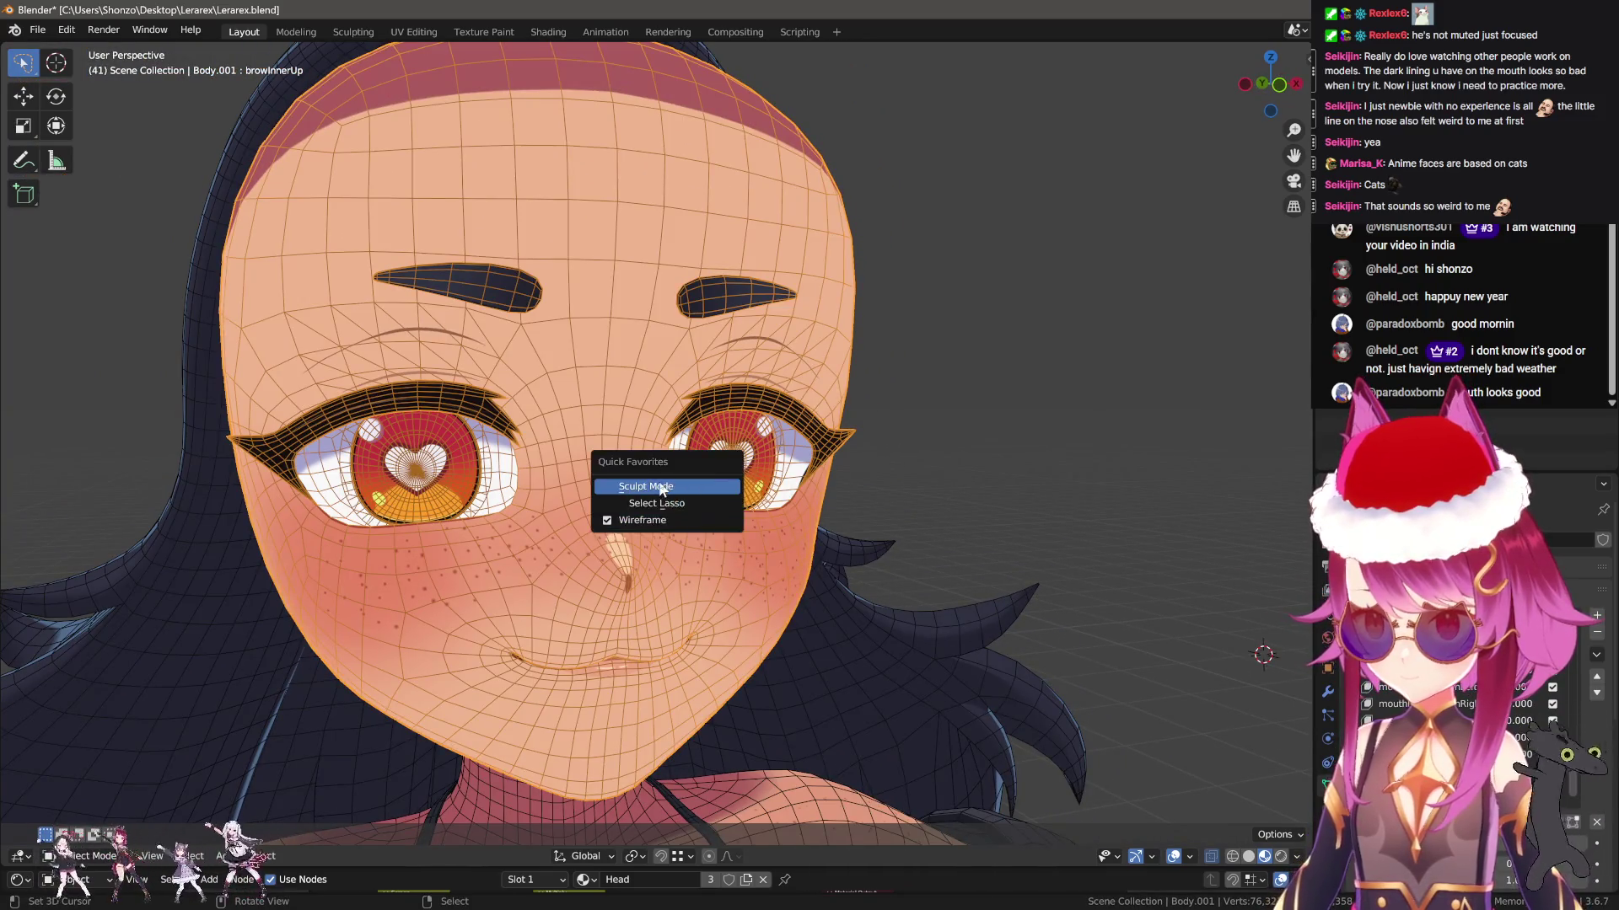
left_click(662, 489)
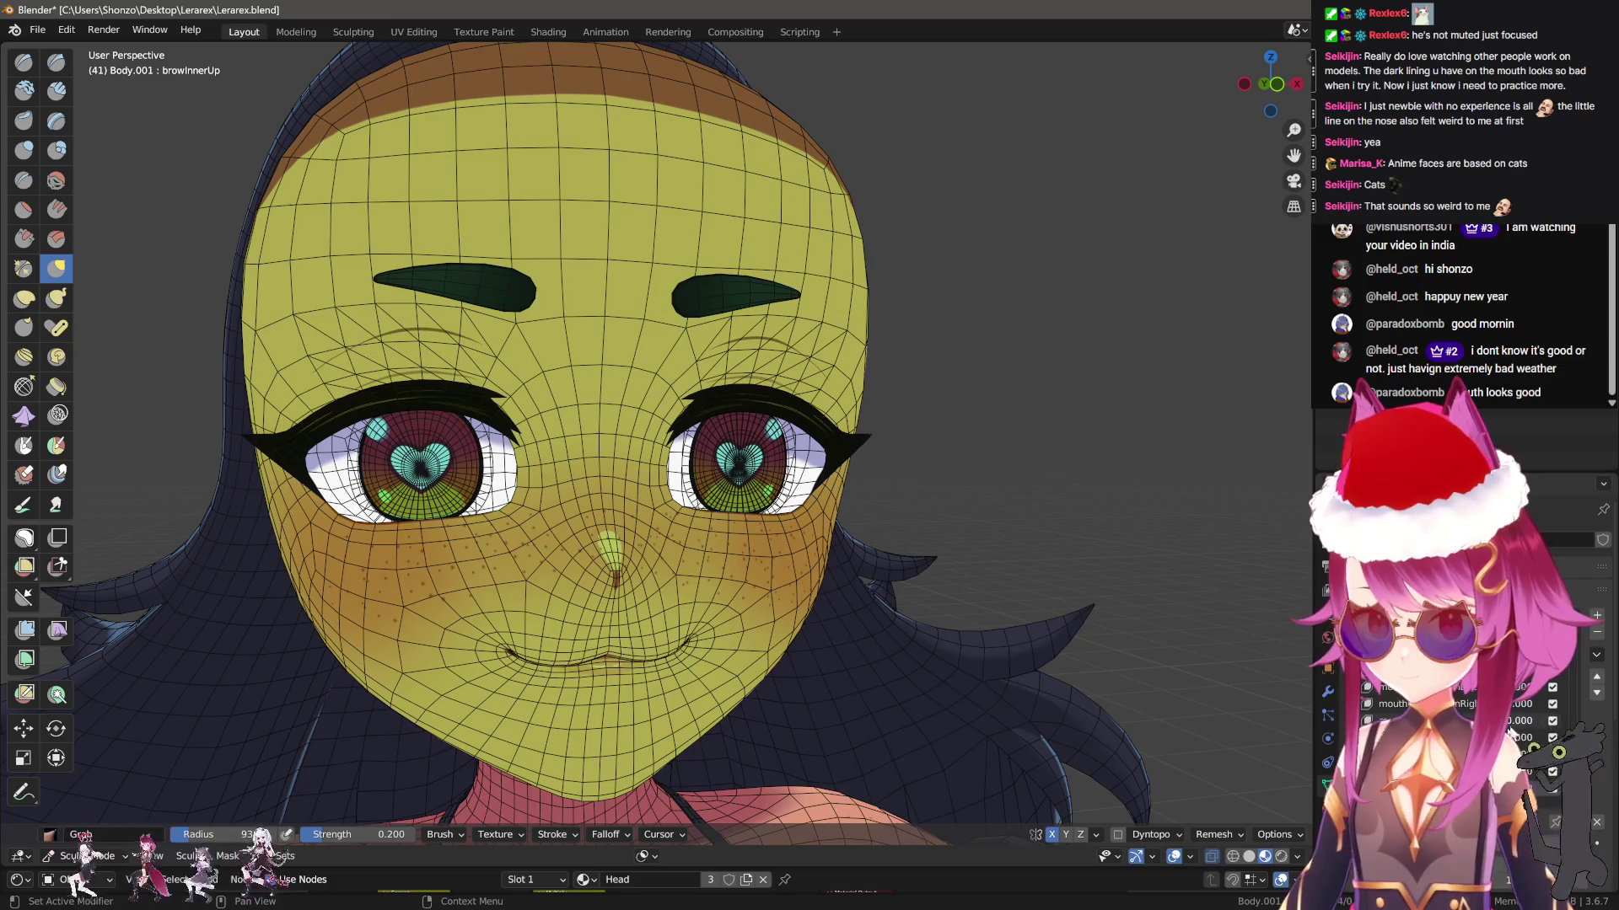
scroll(759, 489, "up", 5)
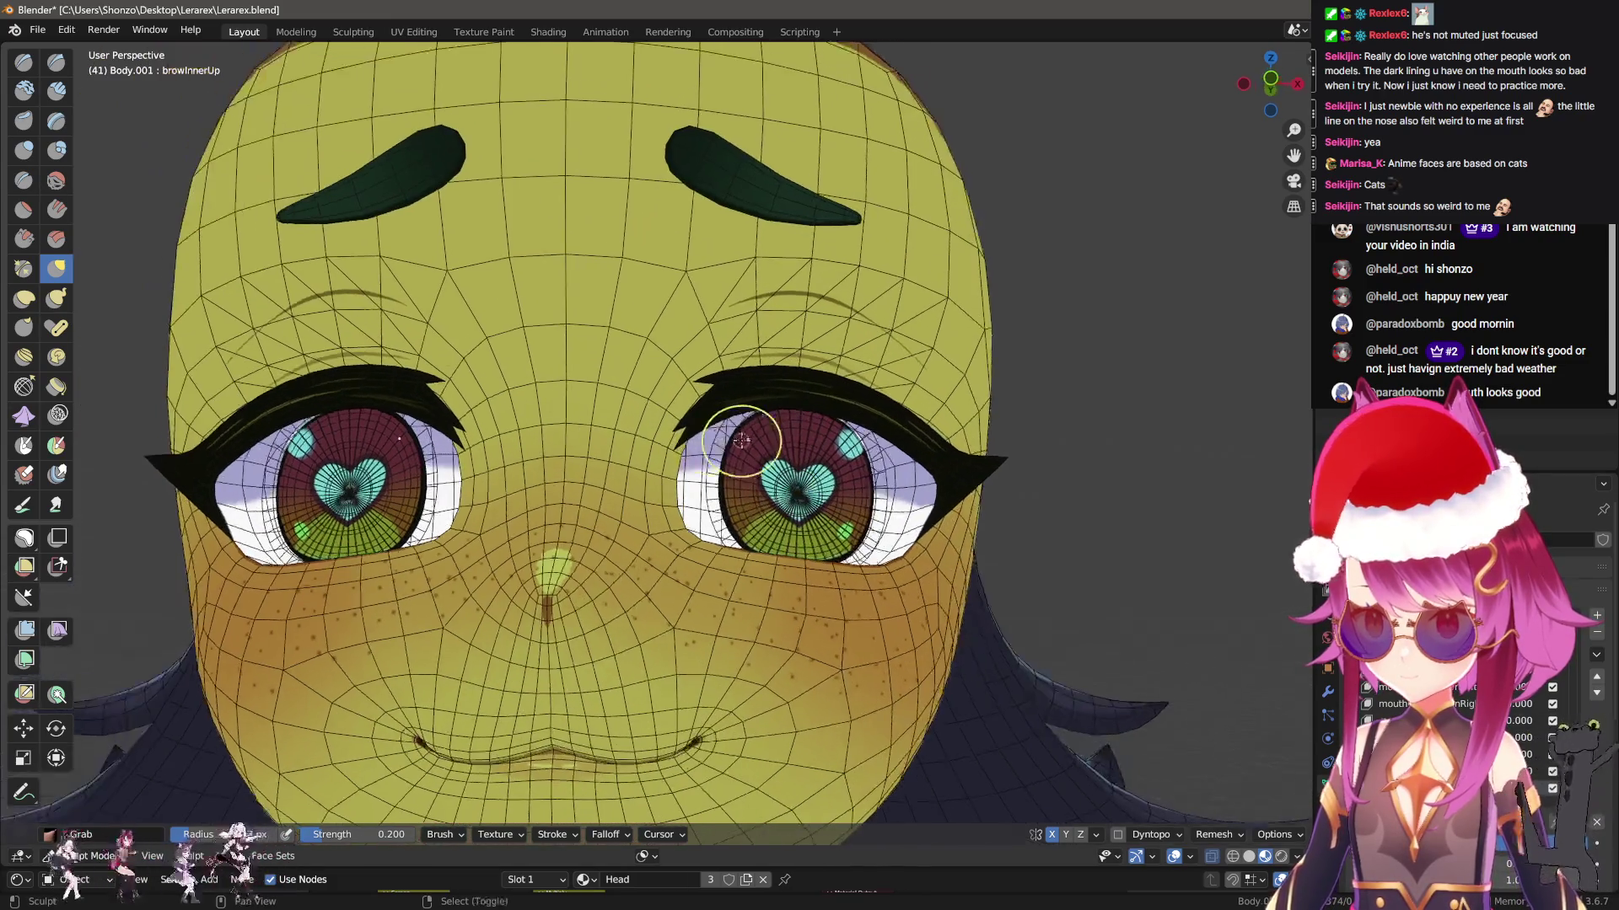
key("q")
left_click(666, 419)
scroll(709, 320, "down", 5)
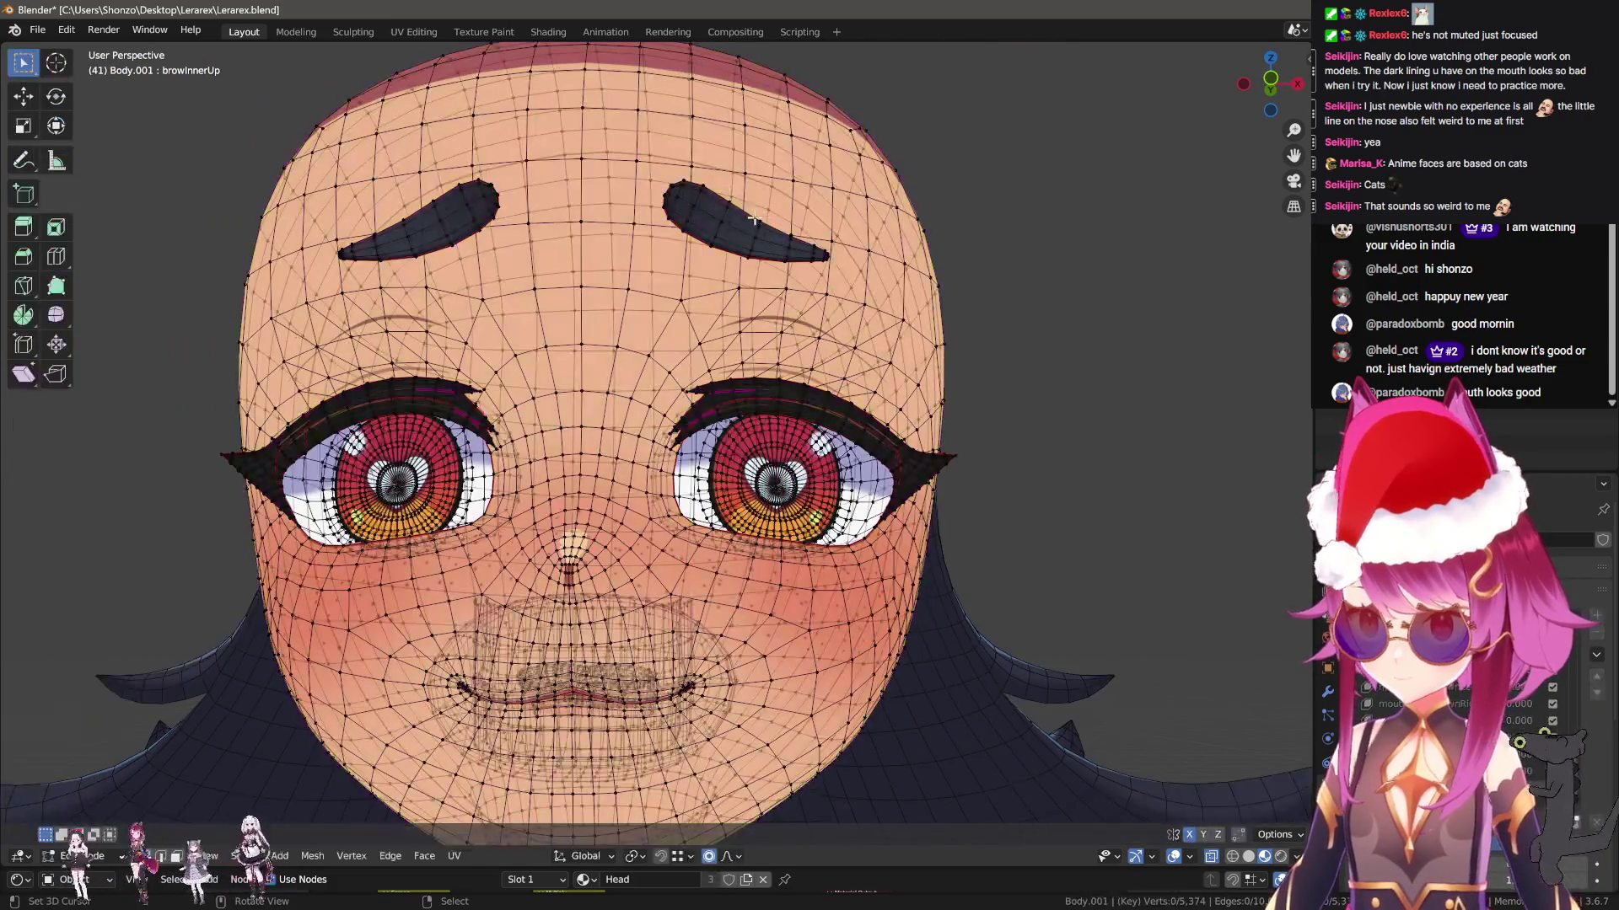
key("l")
key("g")
left_click(739, 193)
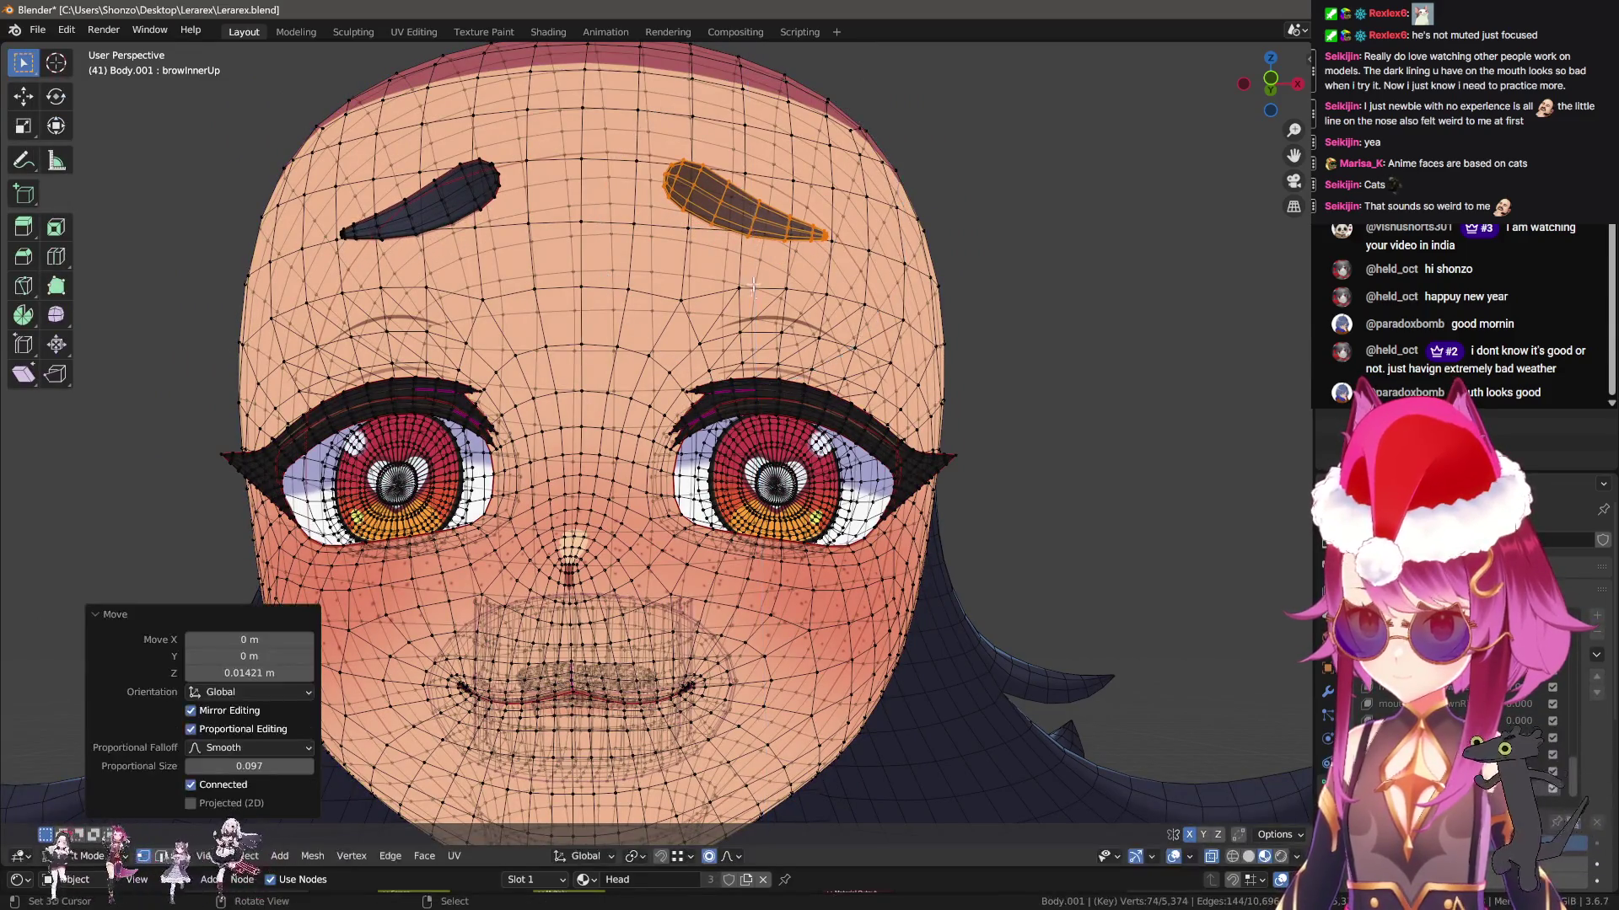
In Sculpt Mode, hide the eyes and Grab-brush both eyelashes upward with a larger brush
key("ctrl+Tab")
left_click(741, 405)
key("ctrl+Tab")
key("Escape")
key("ctrl+Tab")
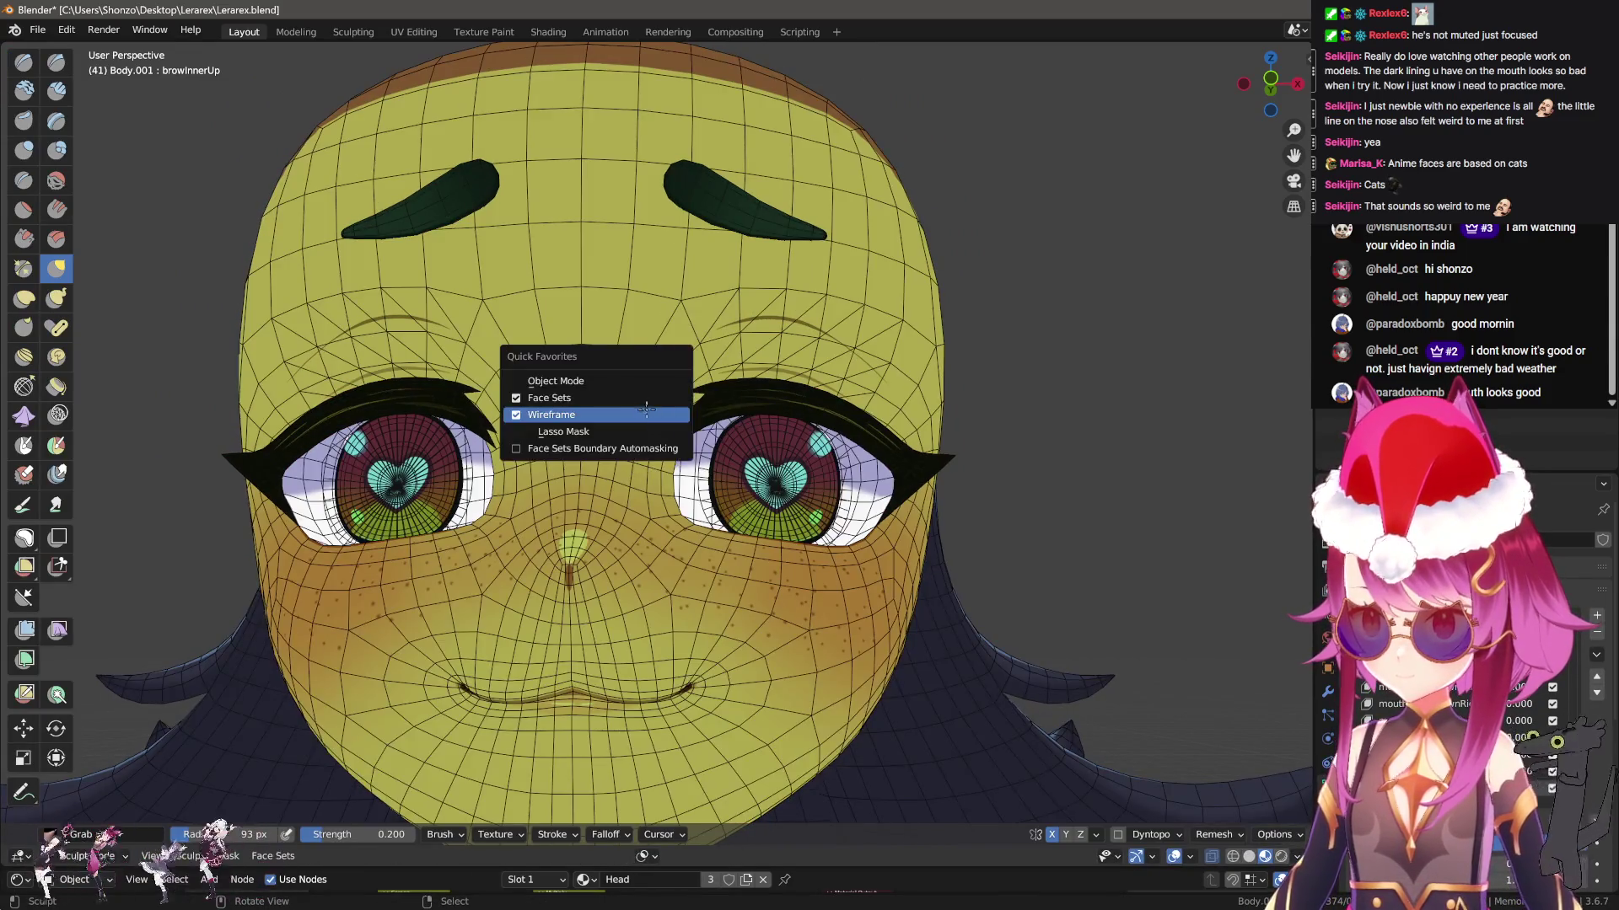
left_click(635, 389)
key("ctrl+Tab")
left_click(663, 374)
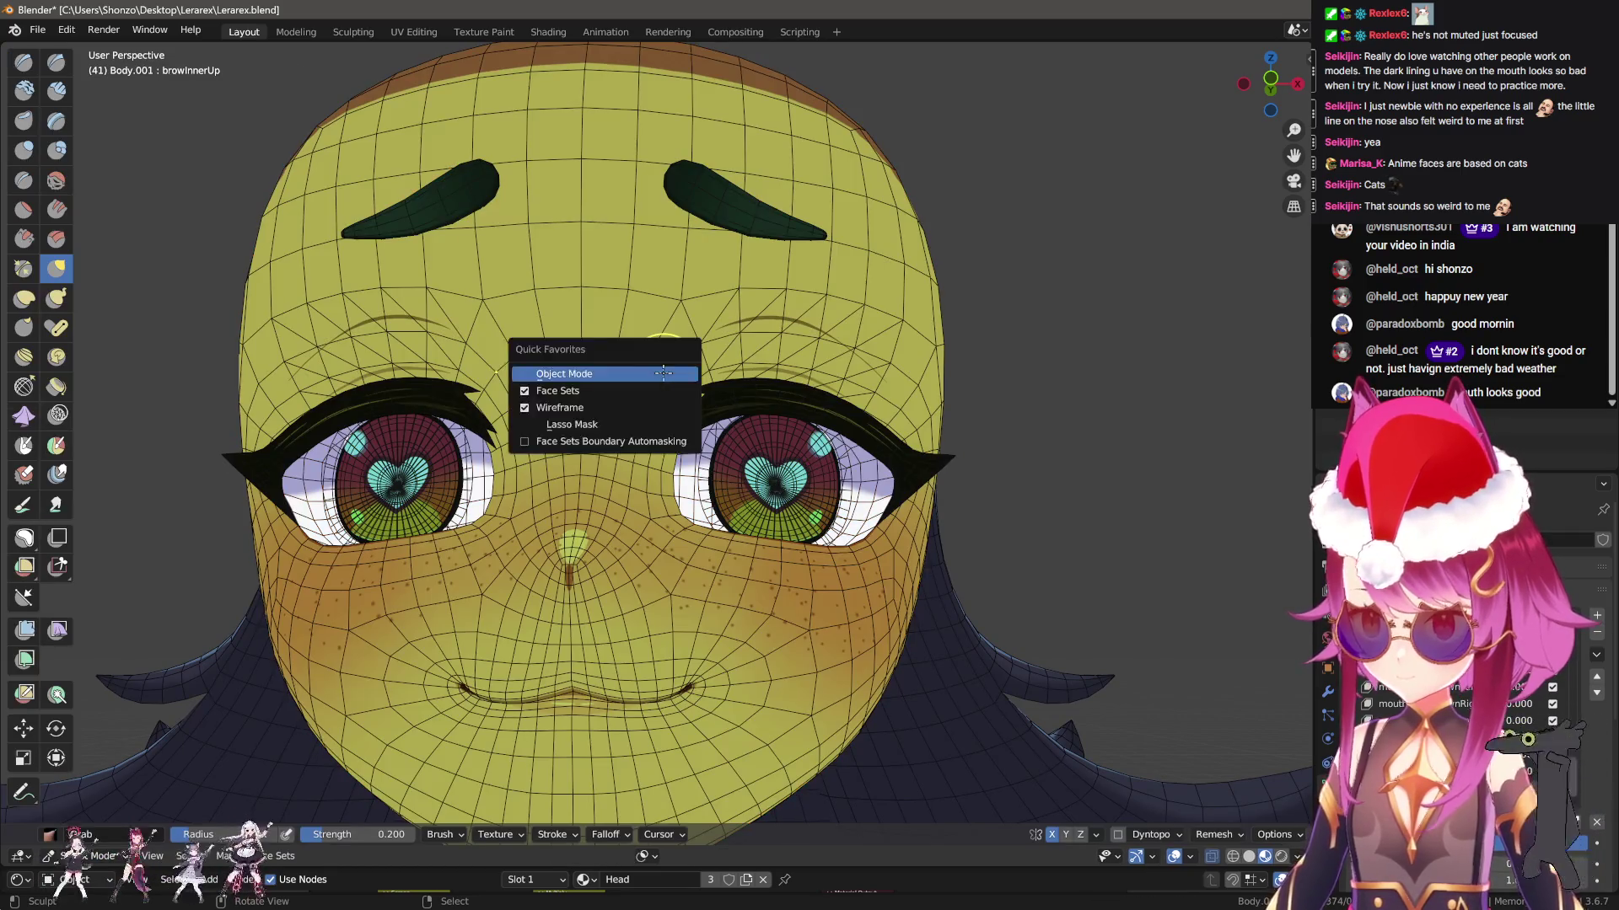
key("shift+h")
key("f")
left_click(722, 397)
mouse_move(839, 425)
left_mouse_down()
mouse_move(809, 318)
mouse_move(669, 318)
mouse_move(786, 361)
mouse_move(812, 289)
mouse_move(867, 379)
left_mouse_up()
Unhide the eyes and resize the connected iris geometry in Edit Mode
key("KP_Divide")
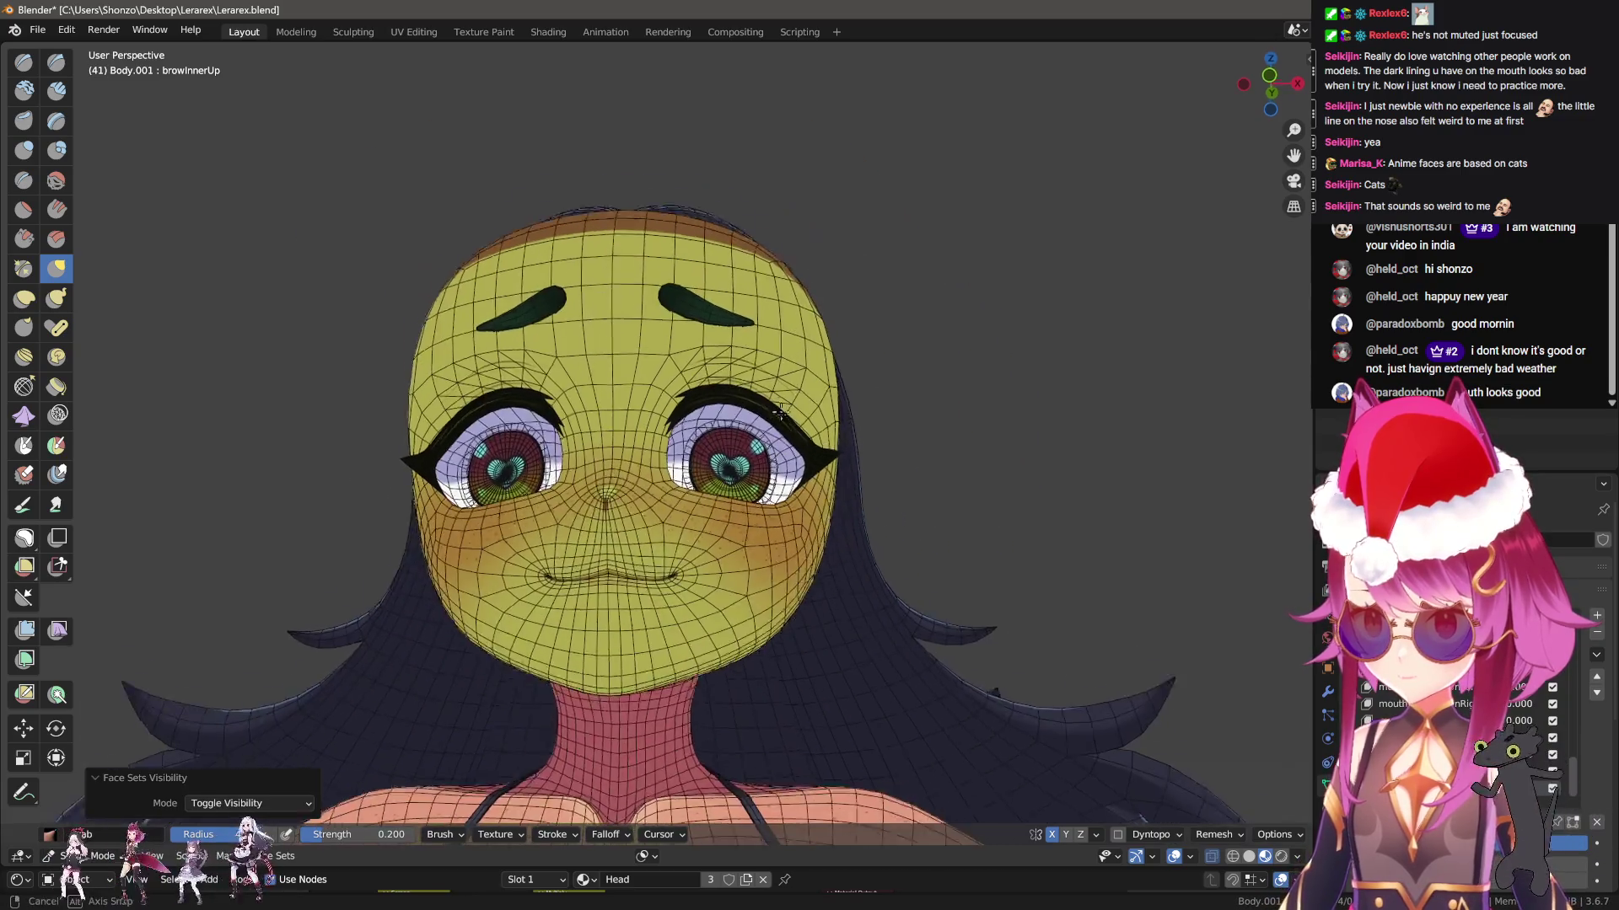
key("Tab")
key("alt+a")
key("l")
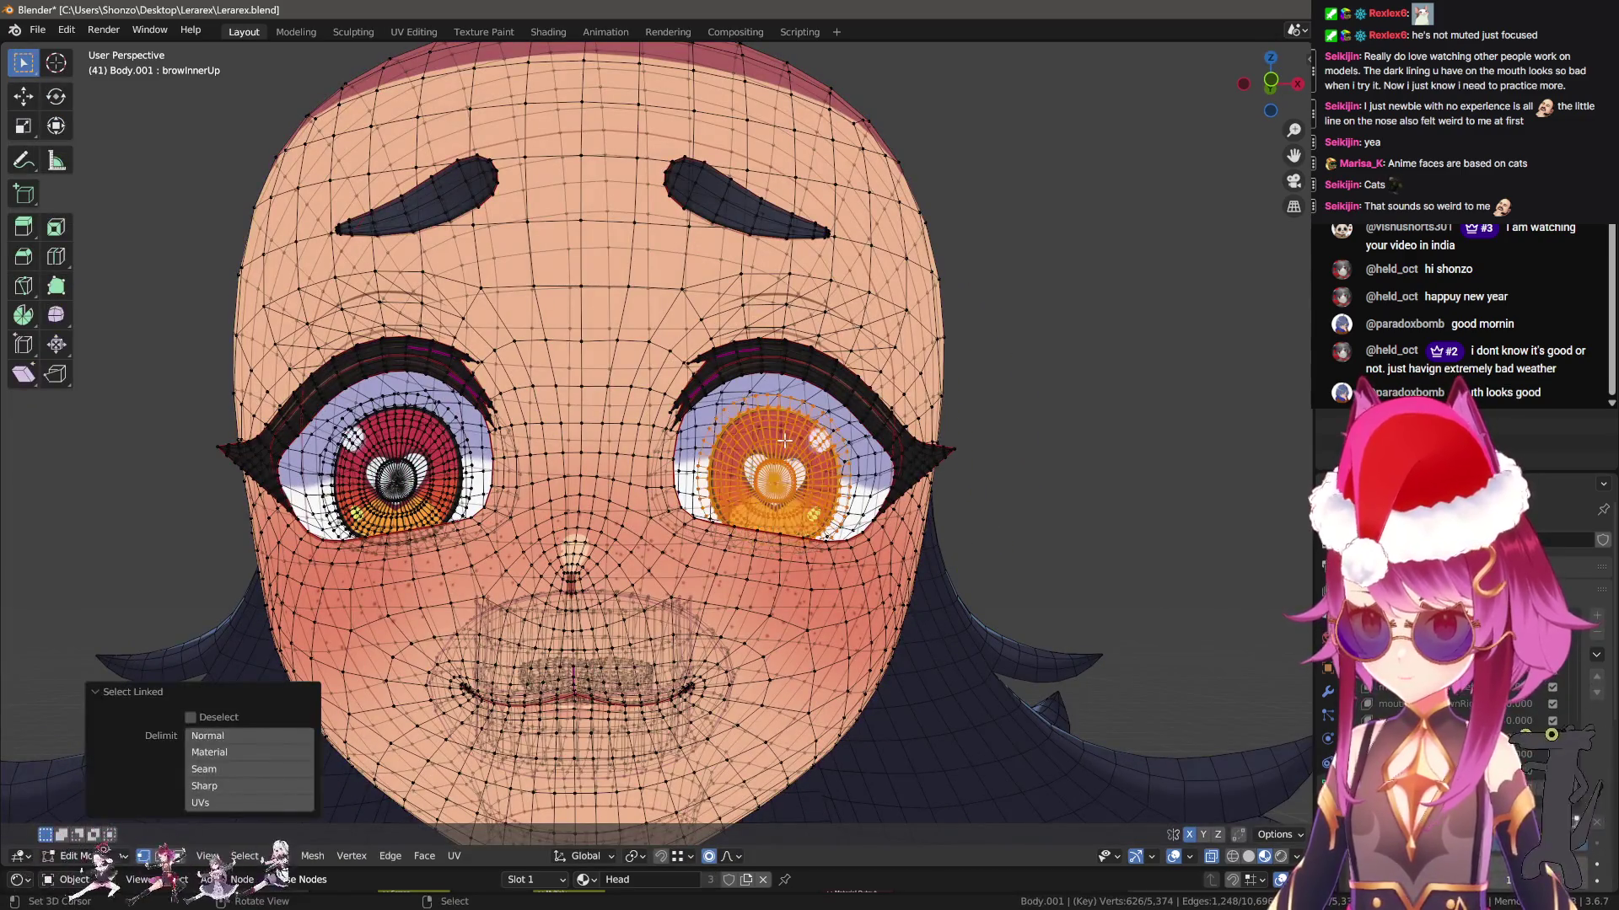
key("s")
left_click(853, 470)
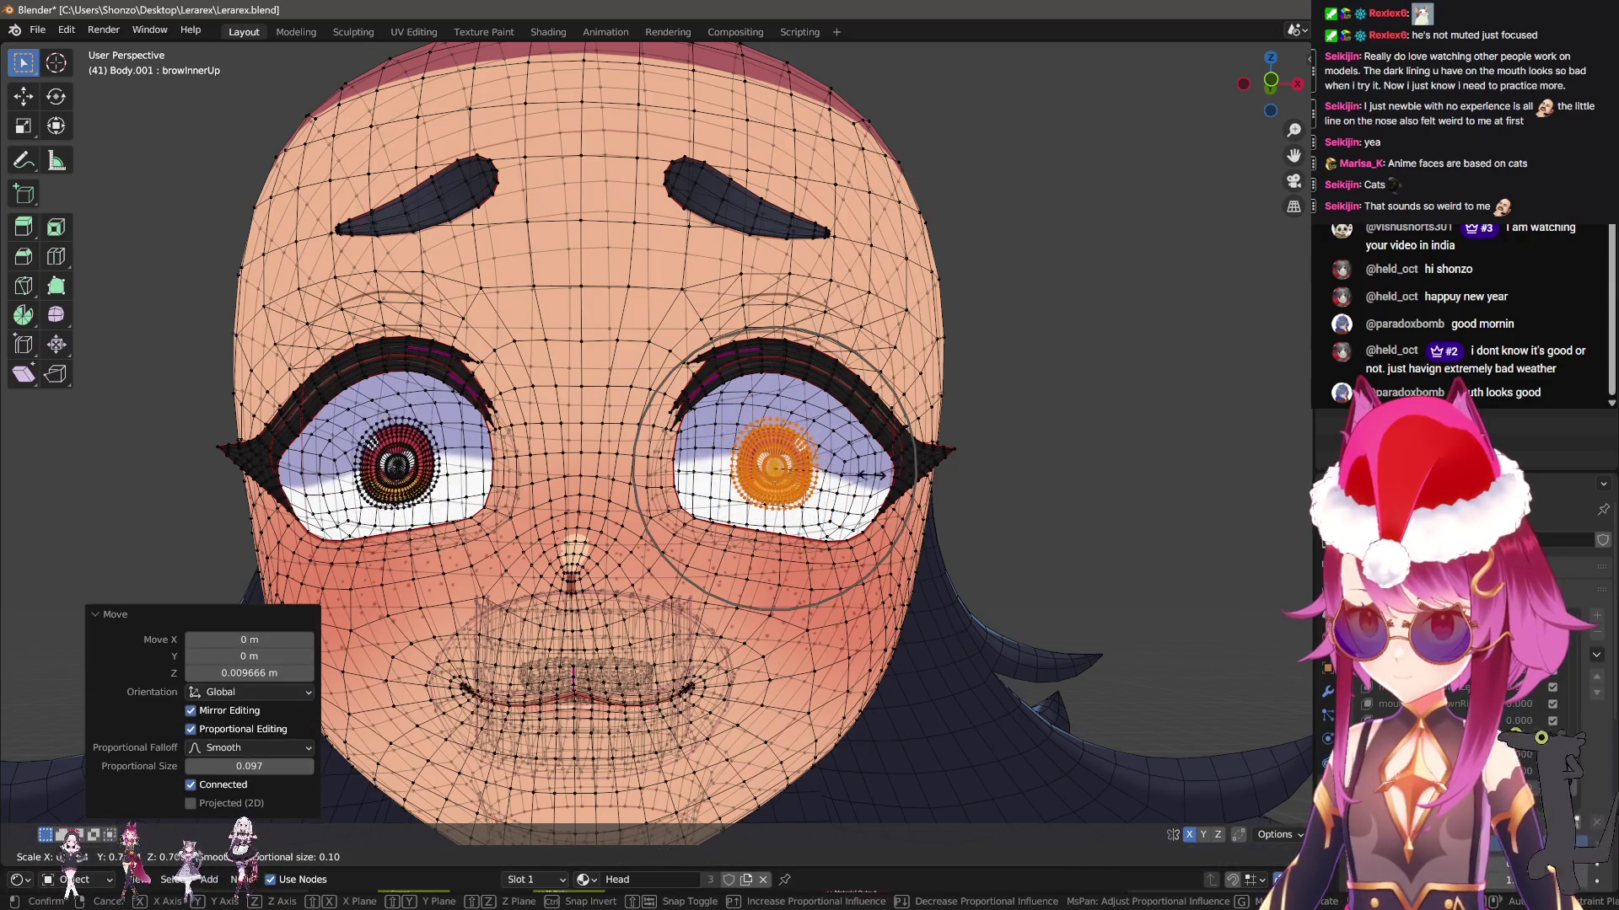
Return to Object Mode and reset all shape key values to rest
key("Tab")
scroll(853, 469, "down", 4)
key("ctrl+Tab")
left_click(872, 554)
scroll(904, 544, "up", 2)
key("ctrl+Tab")
key("Escape")
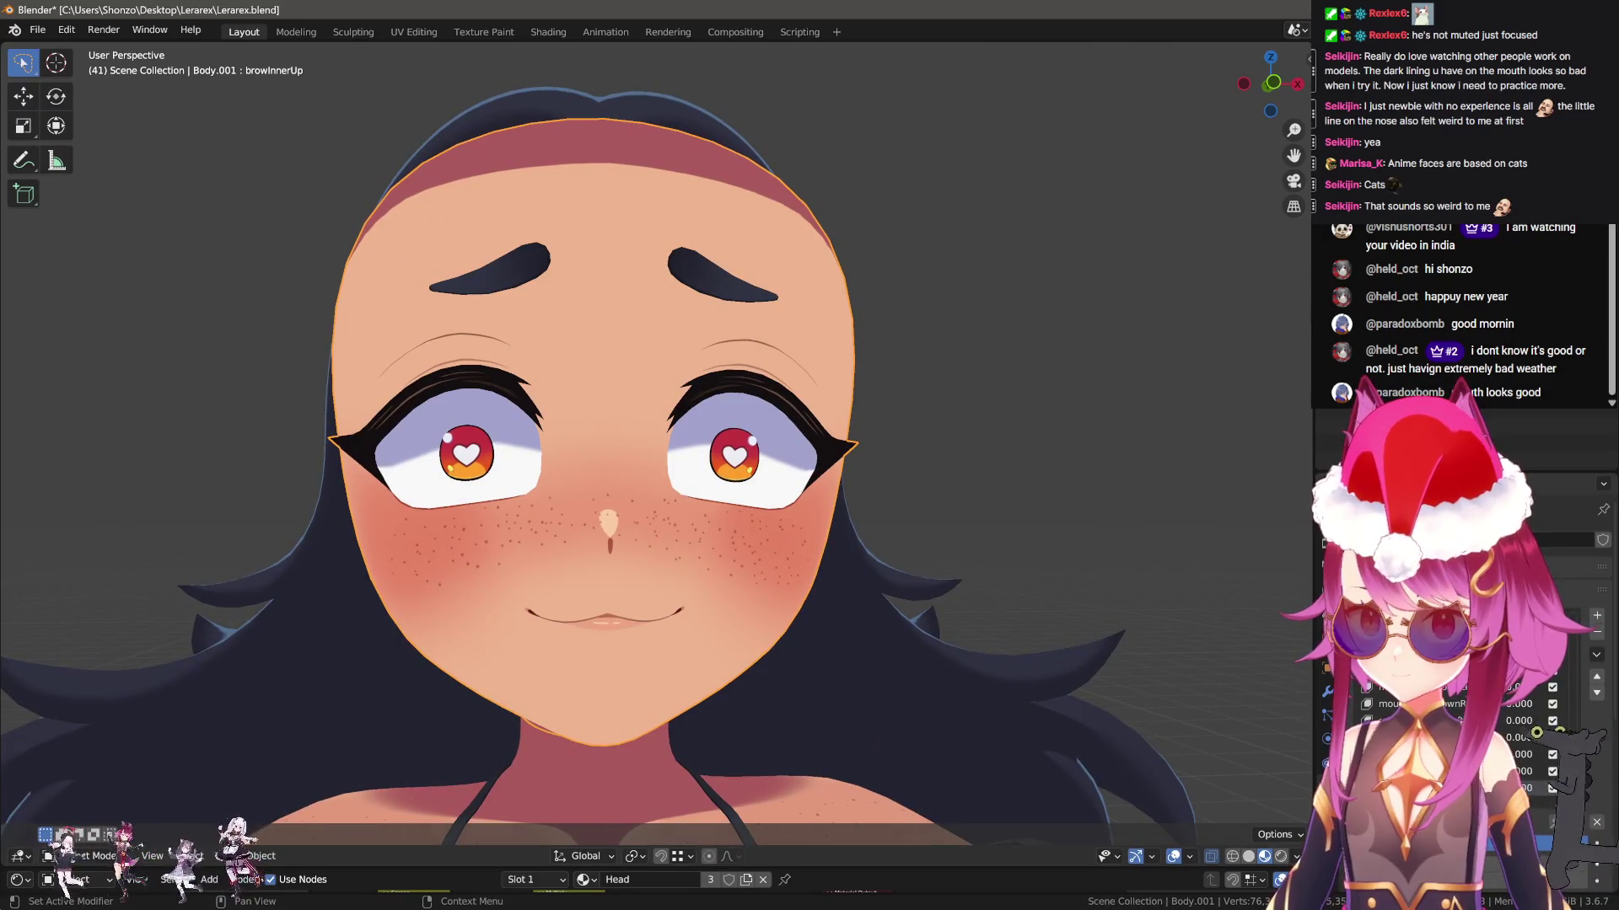
left_click(1591, 824)
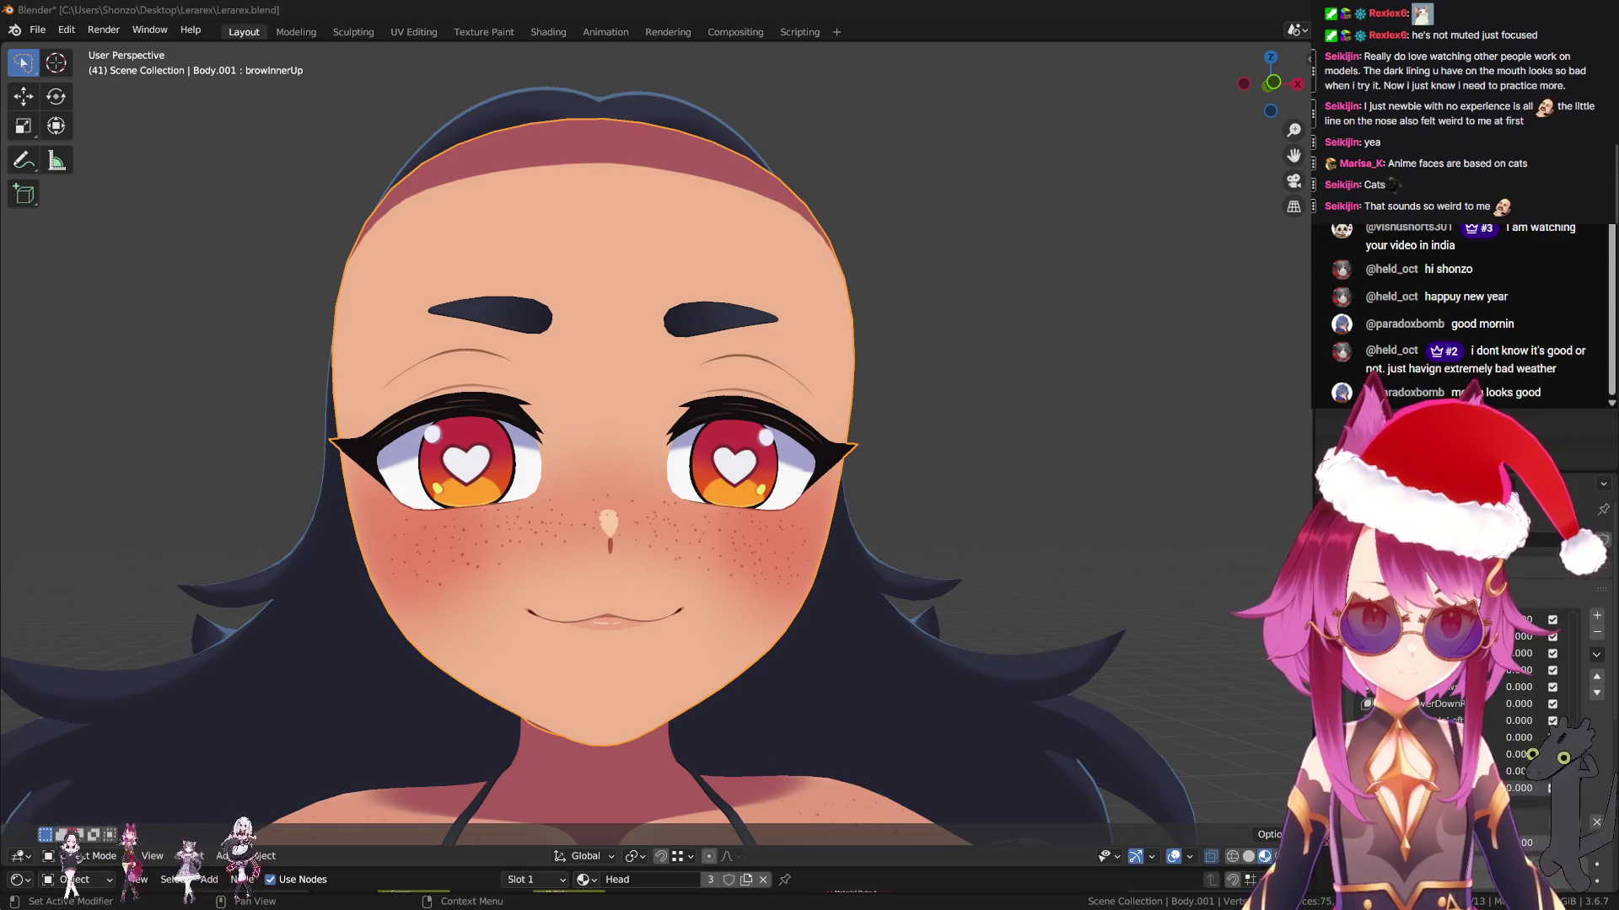
In Sculpt Mode, hide the eyes and brows and pull the left eye socket's outer edge
scroll(1005, 440, "up", 3)
middle_click_drag(903, 444, 1212, 626)
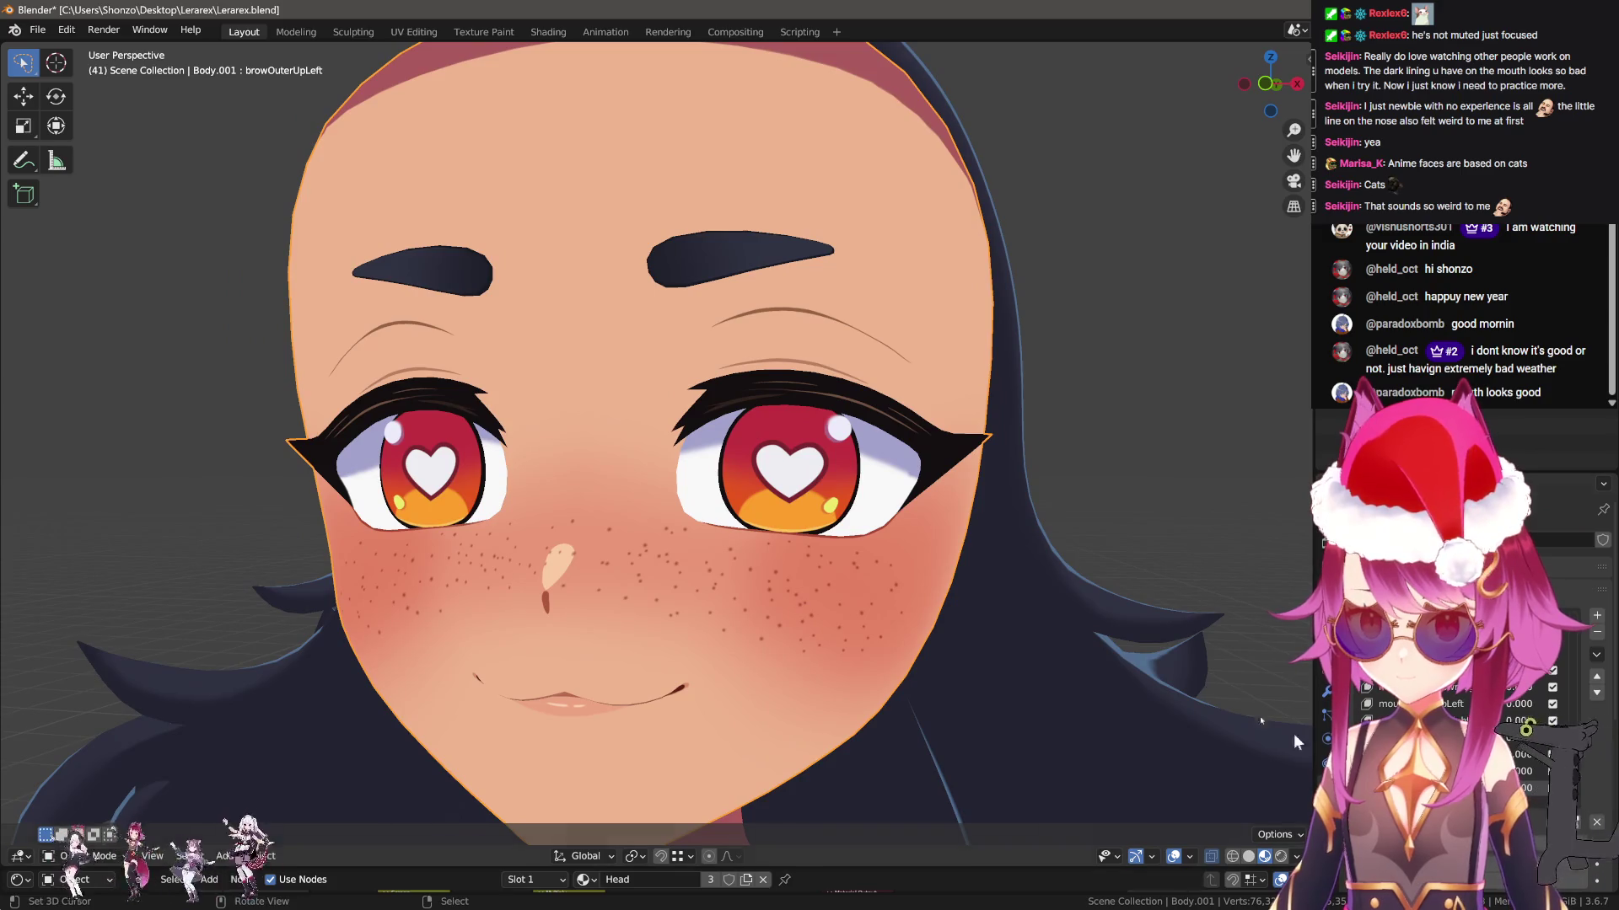
key("q")
left_click(843, 374)
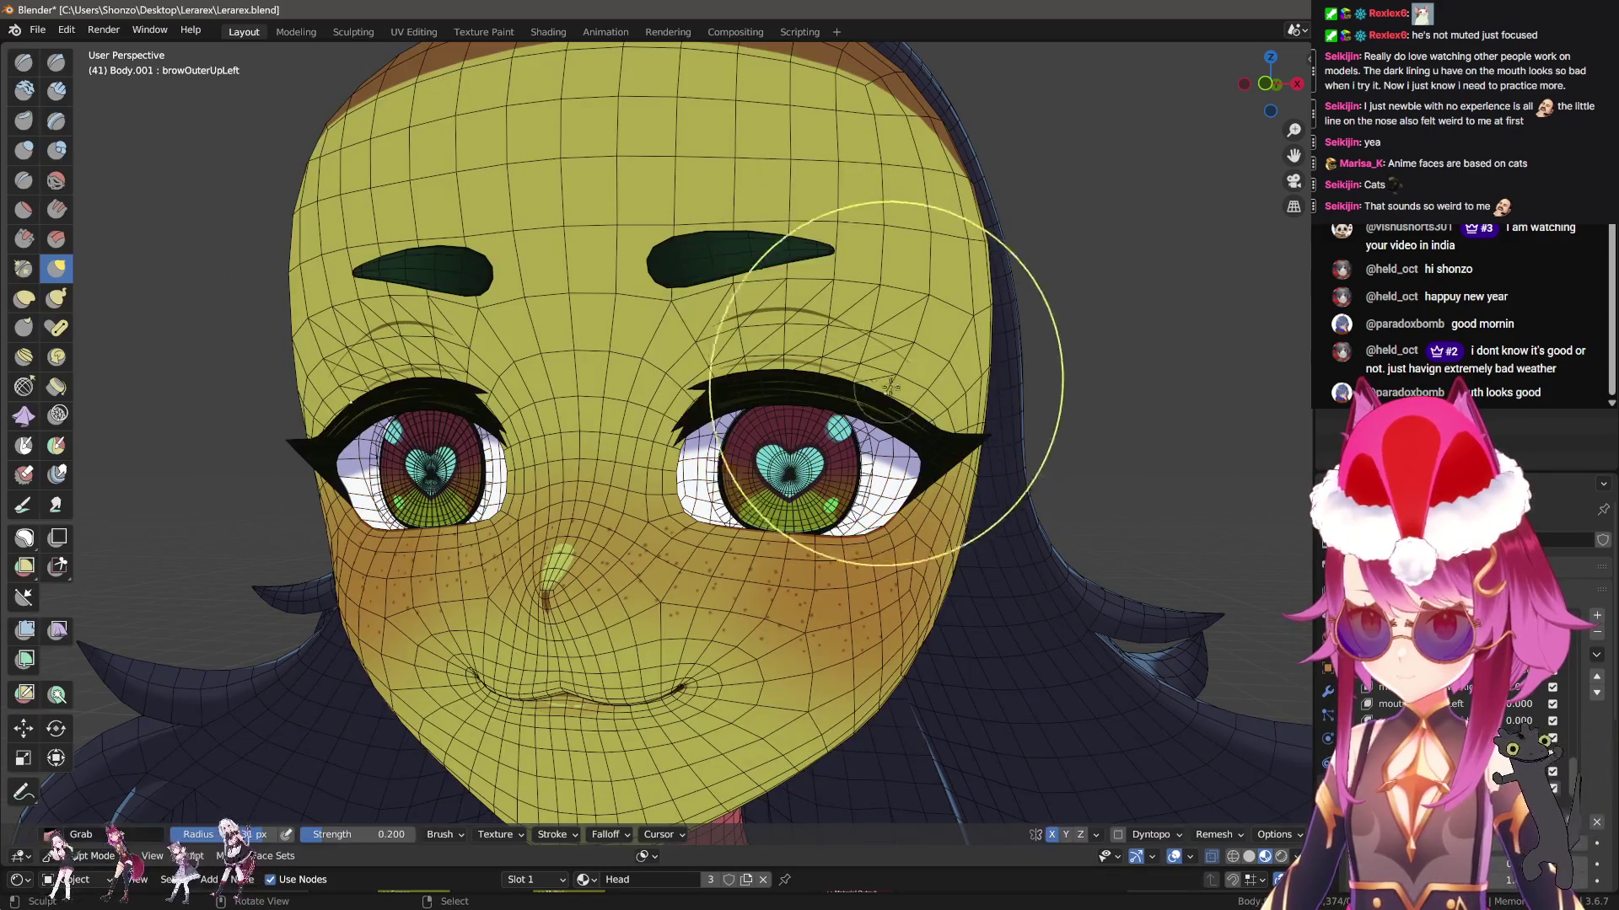
middle_click_drag(949, 396, 918, 370)
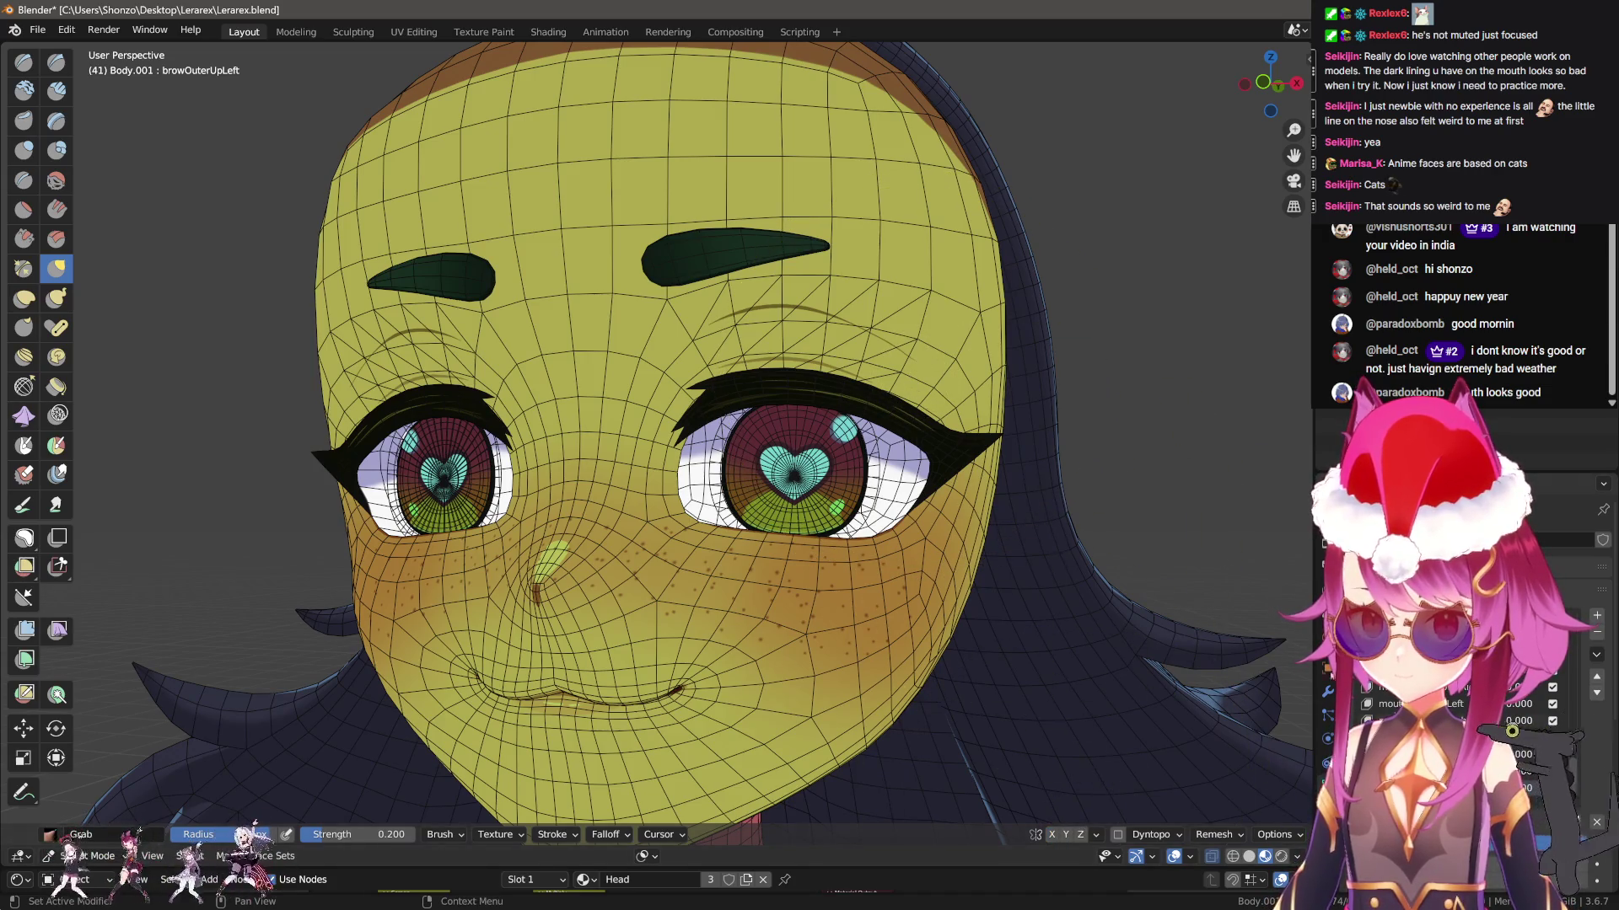
key("h")
left_click_drag(889, 311, 941, 356)
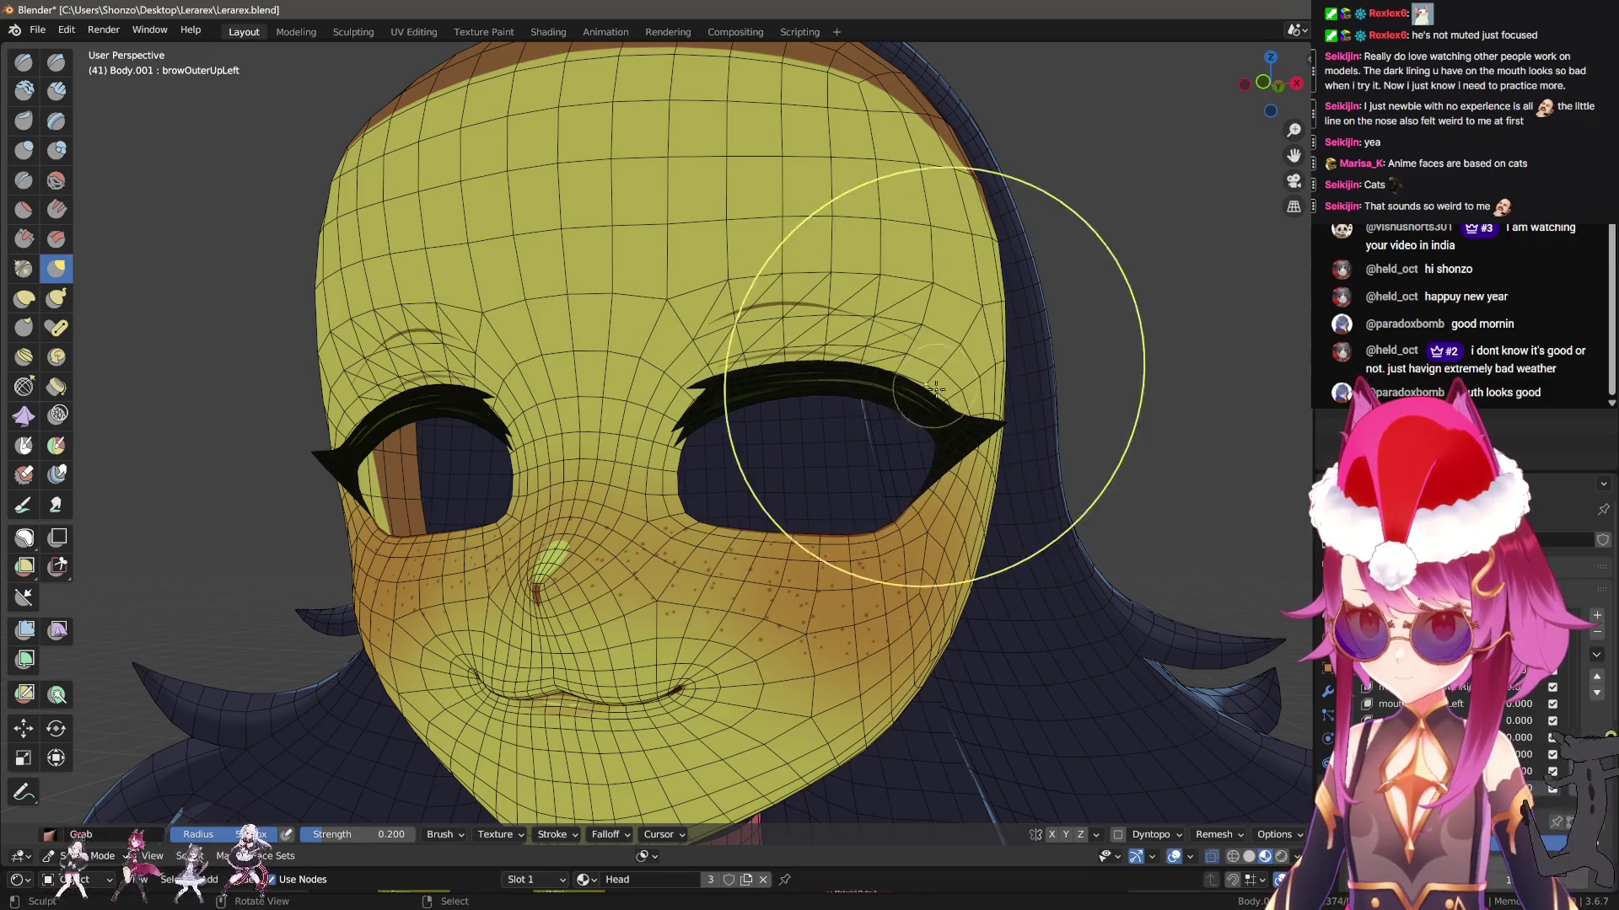
left_click_drag(965, 412, 967, 411)
Show the eyes and brows again, return to Object Mode and preview the browOuterUpLeft strength
middle_click_drag(838, 371, 838, 379)
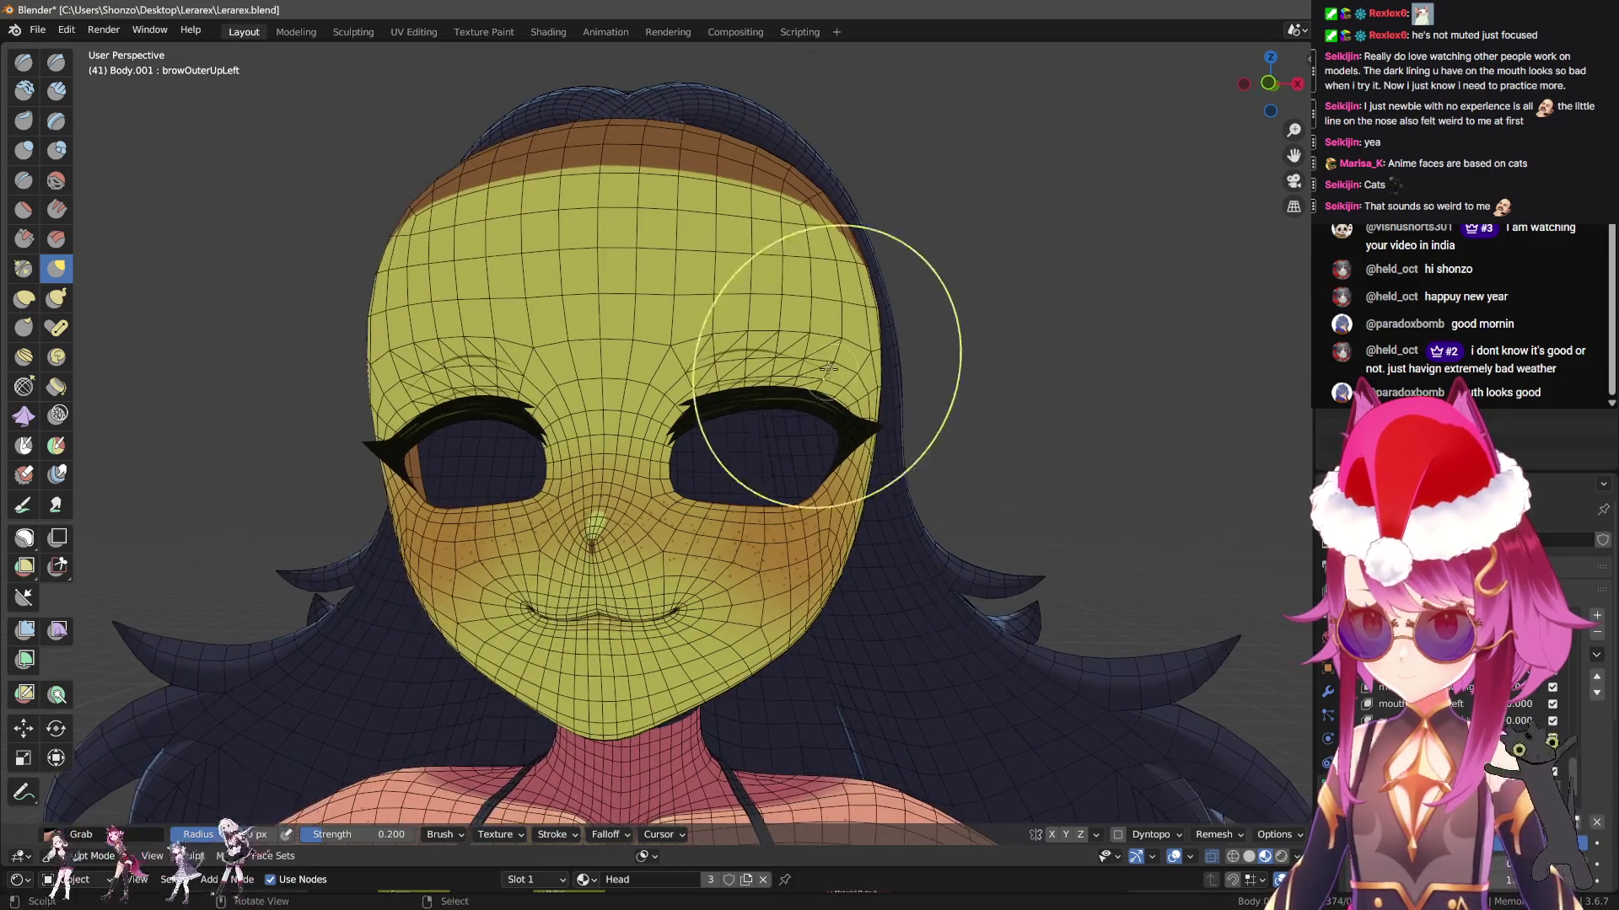
key("h")
scroll(848, 379, "up", 1)
key("ctrl+Tab")
left_click(843, 326)
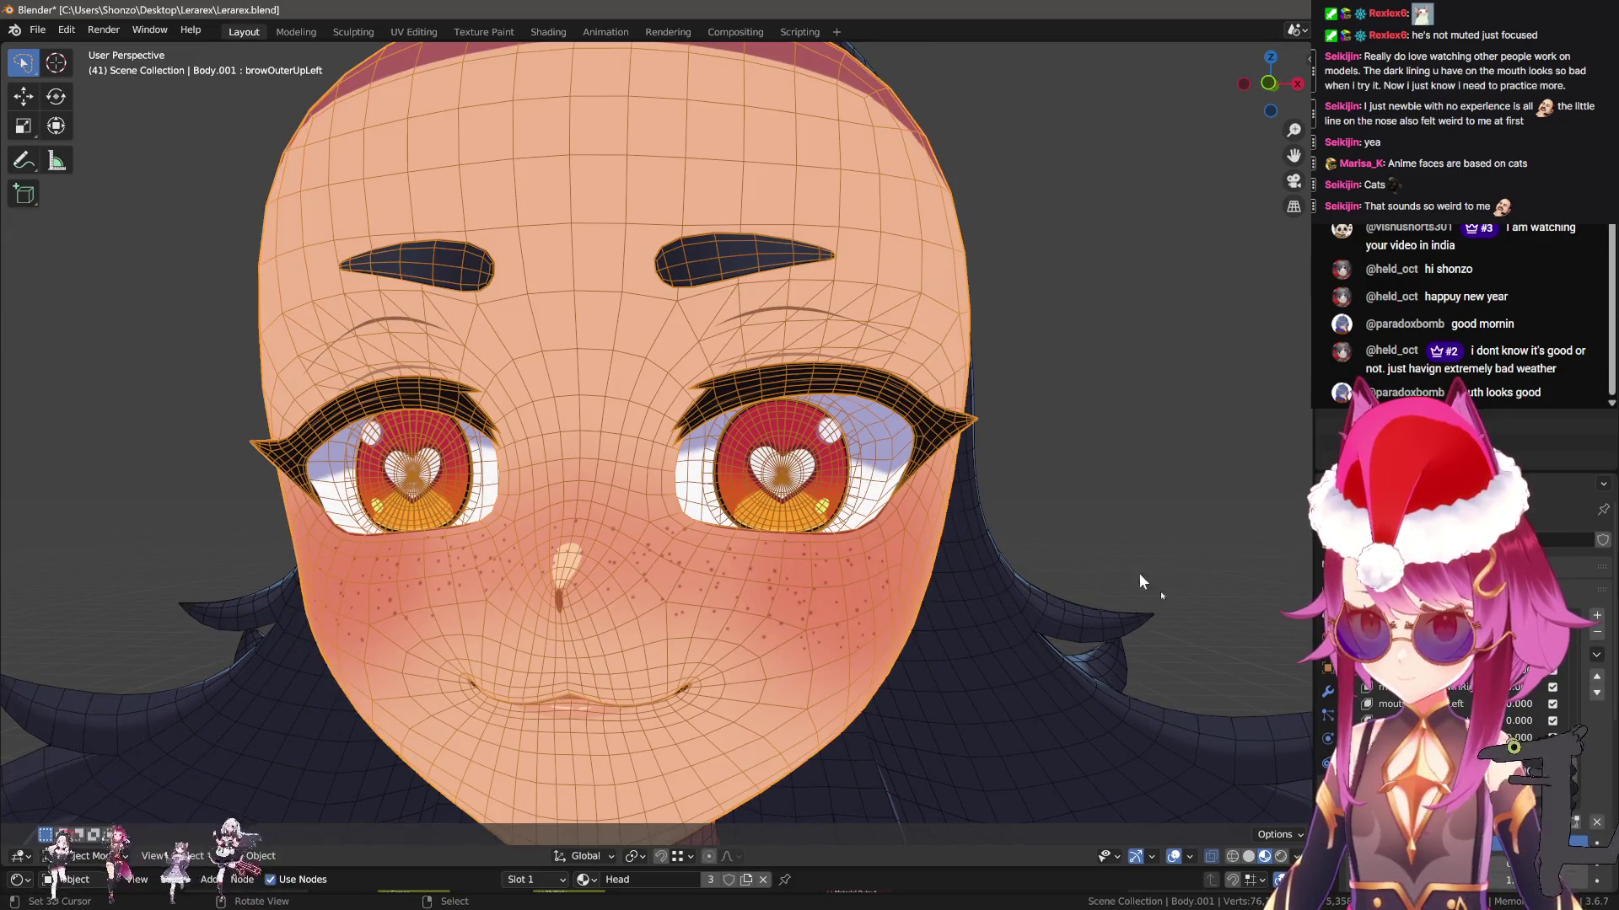
left_click_drag(1517, 789, 1500, 788)
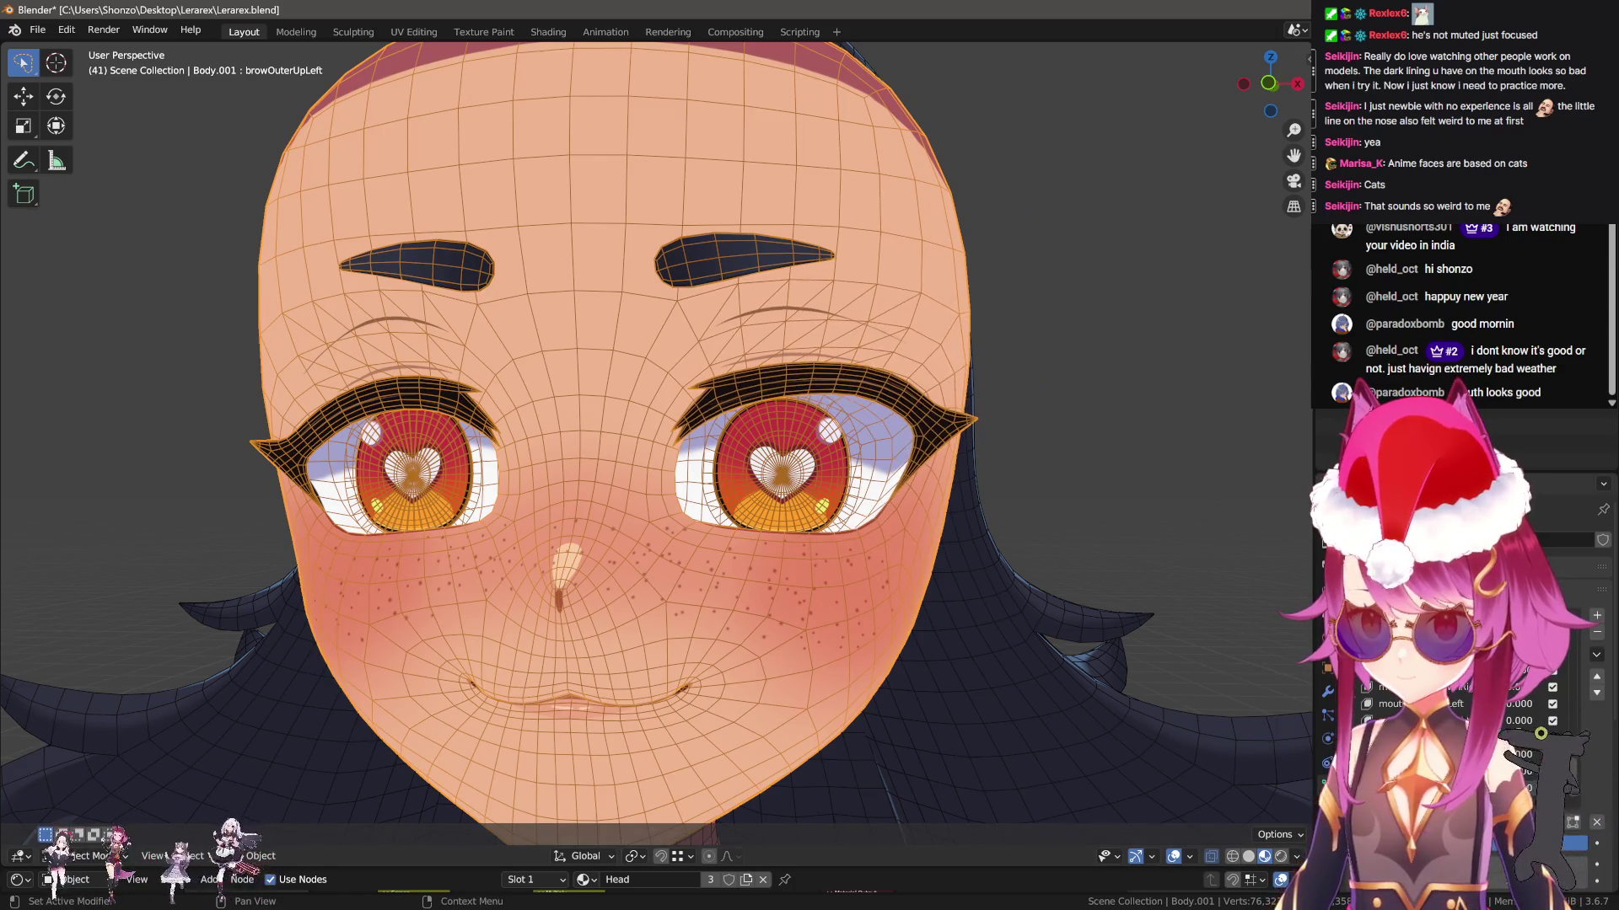
Create a new shape key from the mix and mirror it to the right side
left_click(1597, 655)
left_click(1558, 676)
left_click(1593, 656)
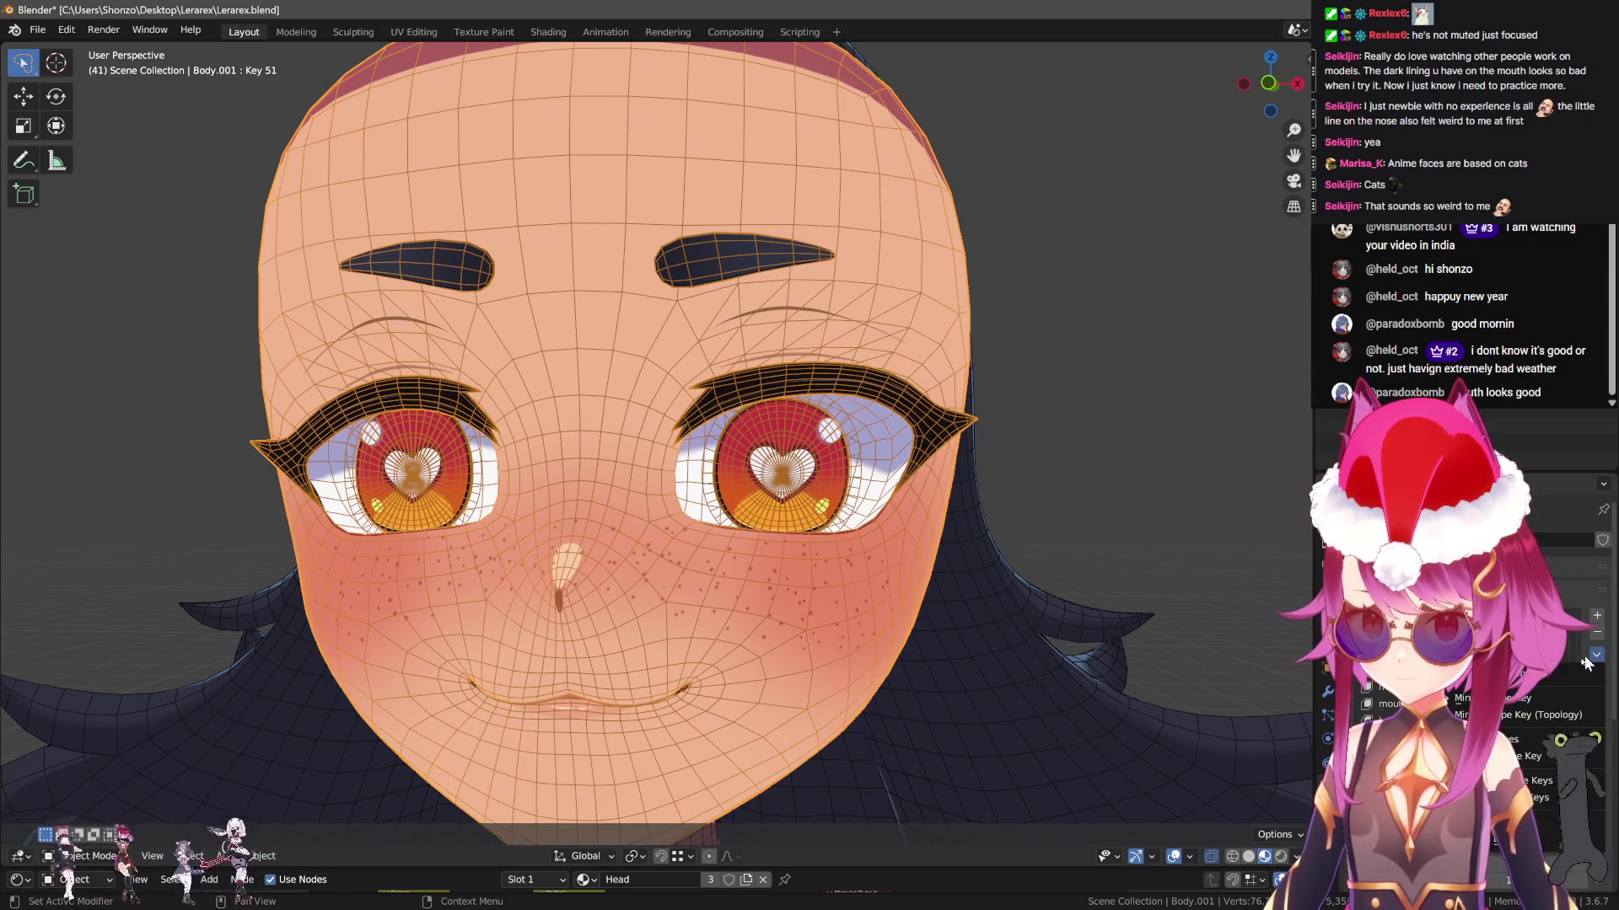
left_click(1522, 698)
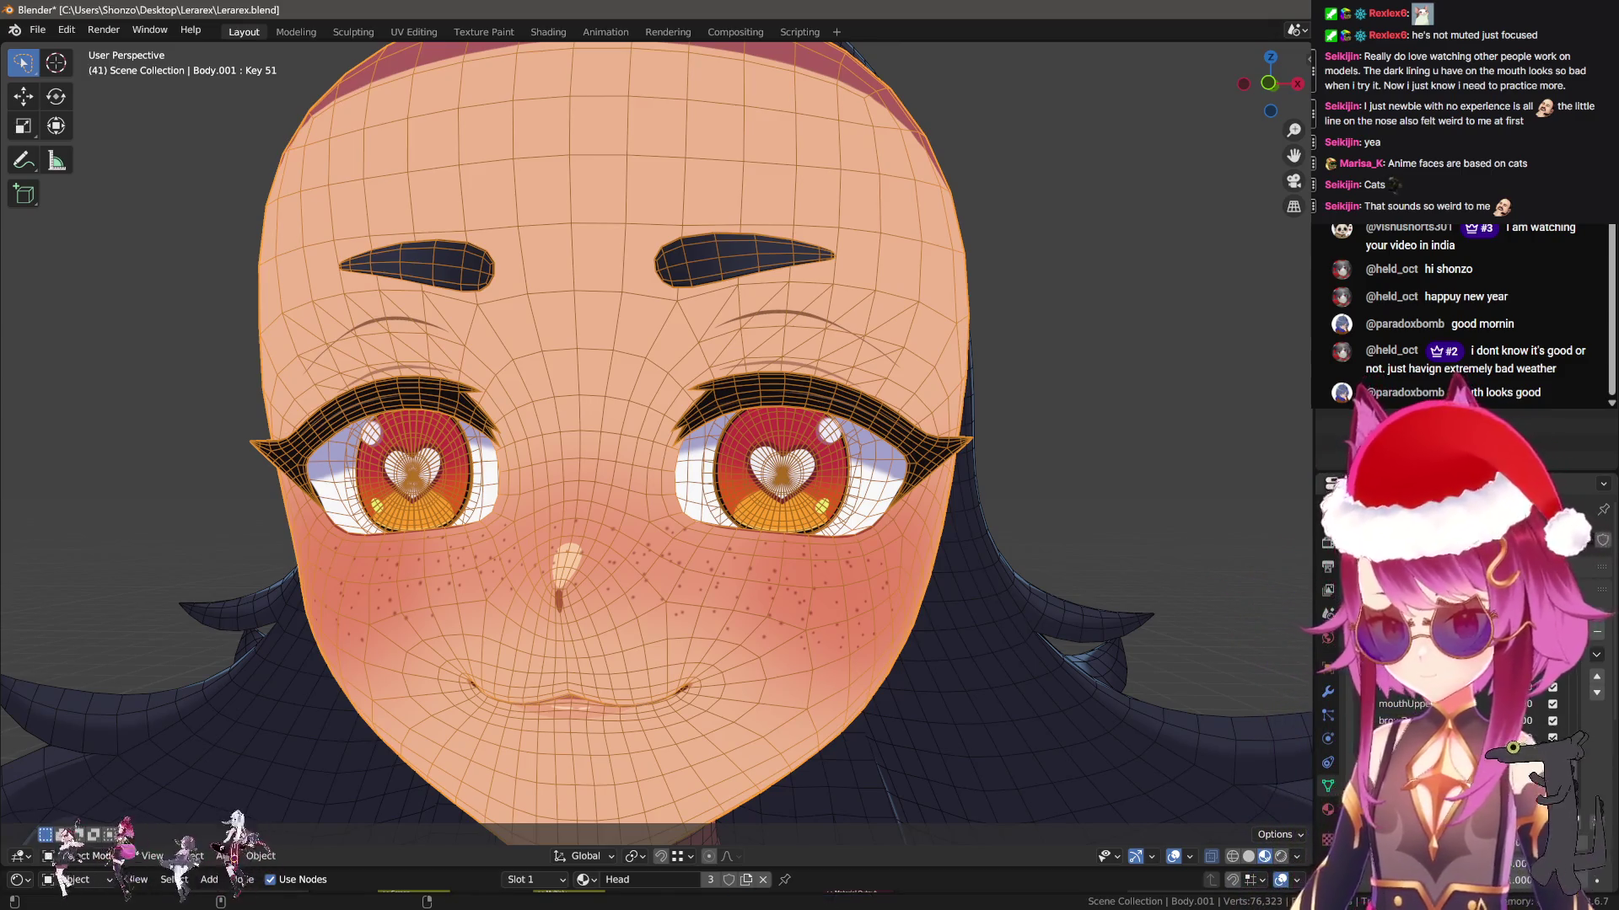
With browOuterUpRight active, add a new empty cheekPuff shape key
left_click(1433, 788)
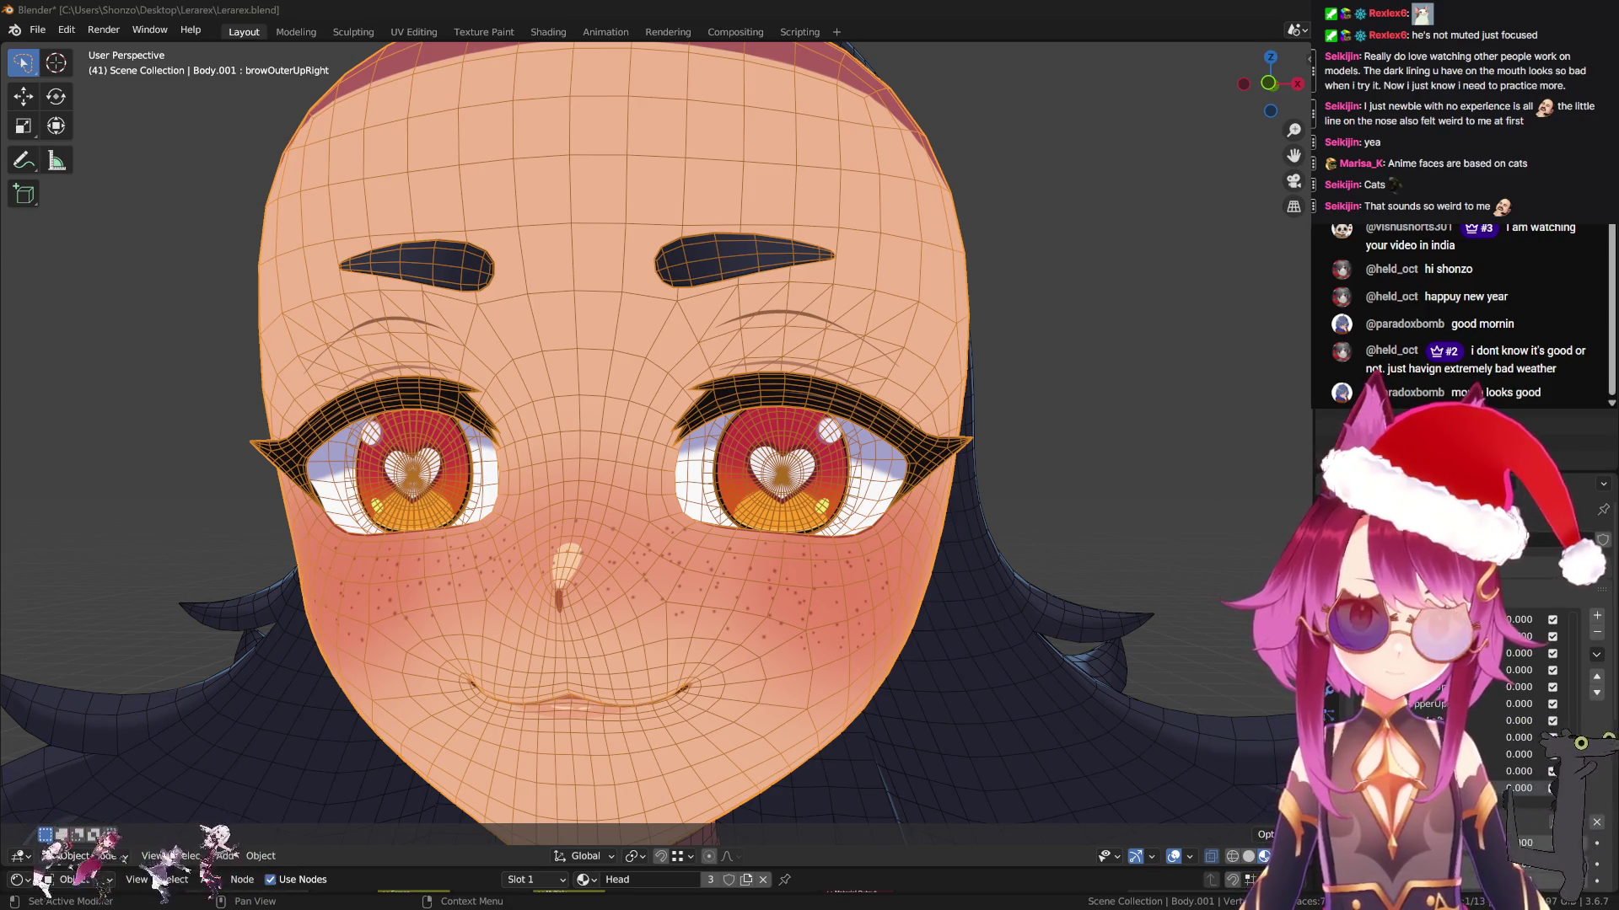
left_click(1433, 772)
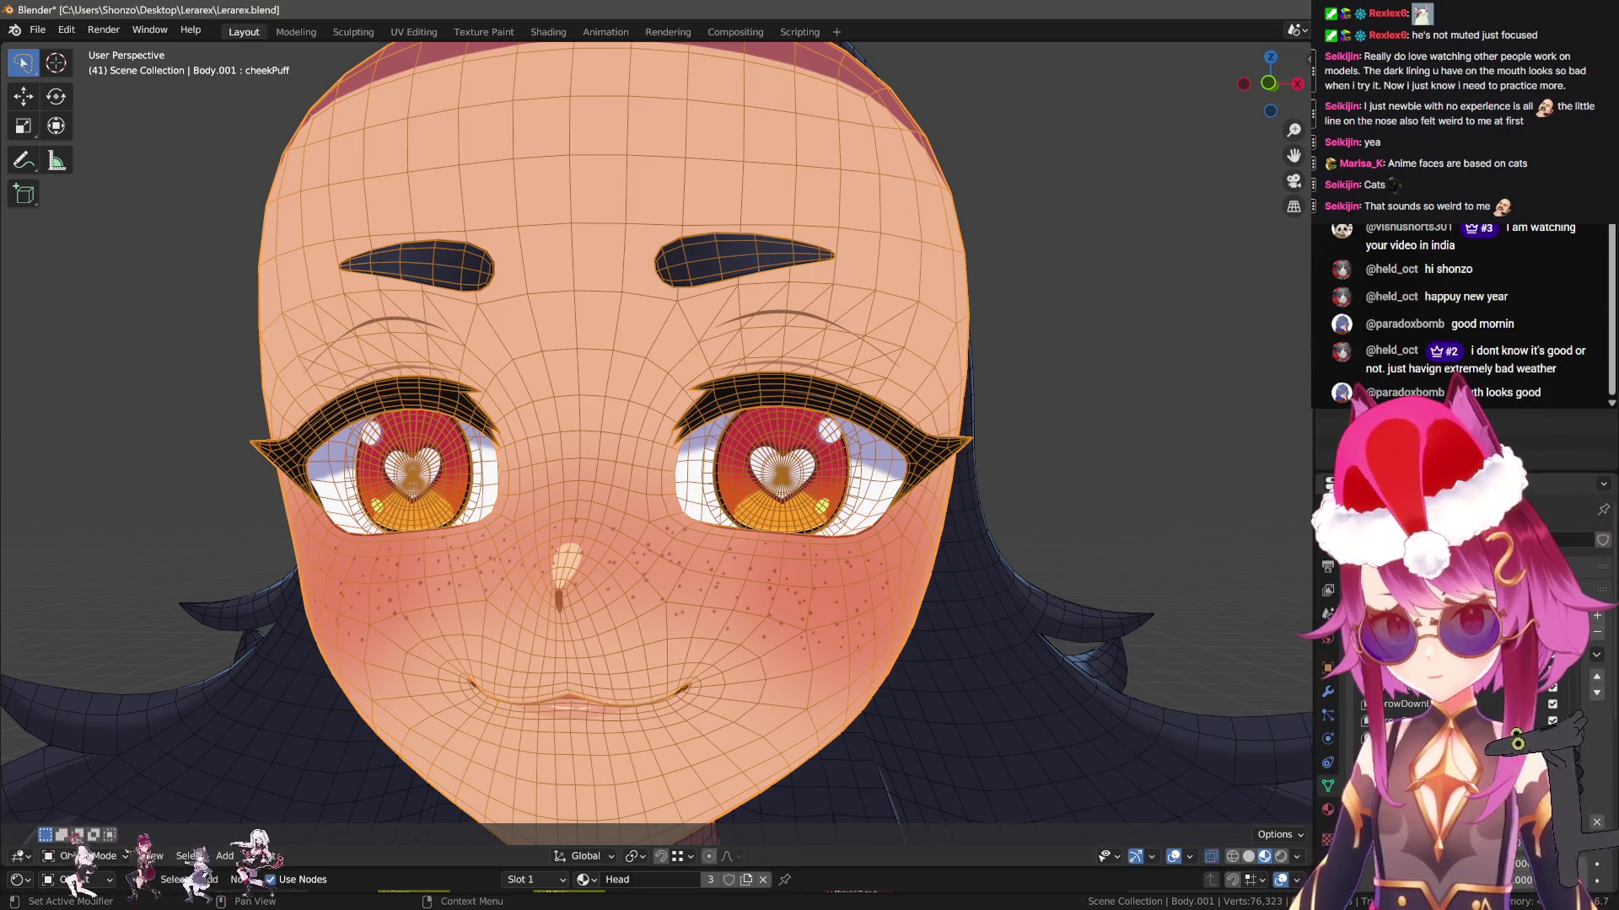
mouse_move(561, 672)
middle_mouse_down()
mouse_move(664, 649)
mouse_move(655, 523)
middle_mouse_up()
scroll(654, 528, "up", 3)
Toggle the wireframe display and enter Sculpt Mode with a low close view of the mouth
key("q")
left_click(604, 579)
key("q")
left_click(603, 578)
left_click(536, 545)
mouse_move(542, 650)
middle_mouse_down()
mouse_move(843, 624)
mouse_move(1210, 643)
middle_mouse_up()
Blend the mouthPucker shape into the whole mesh using Blend from Shape
key("Tab")
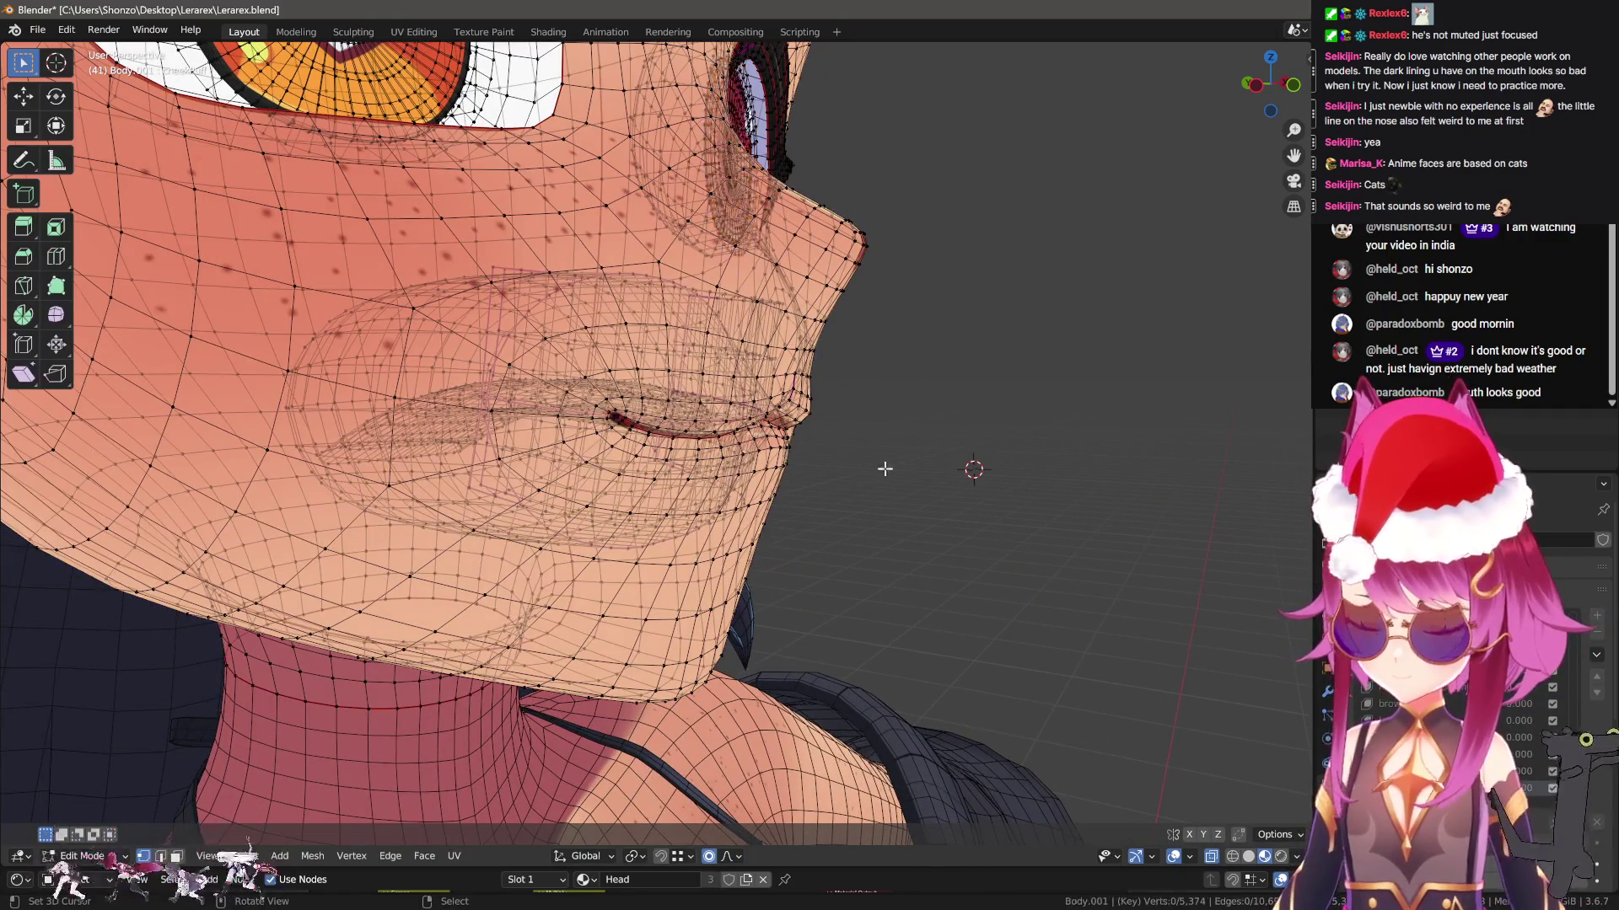
key("a")
key("F3")
key("Return")
left_click(259, 766)
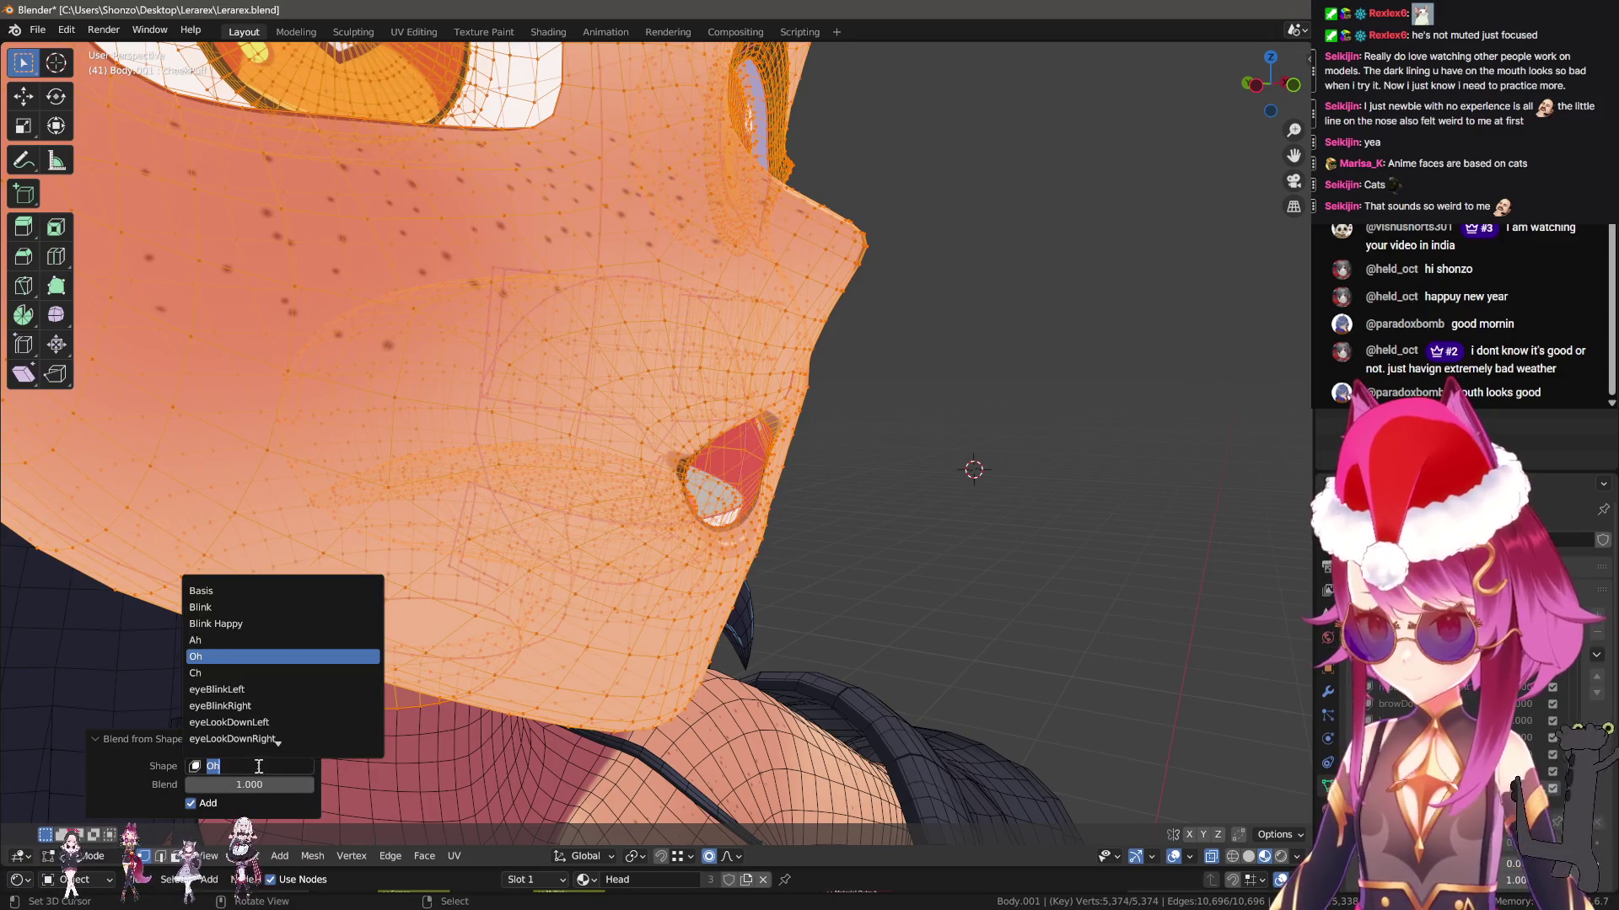
type("puc")
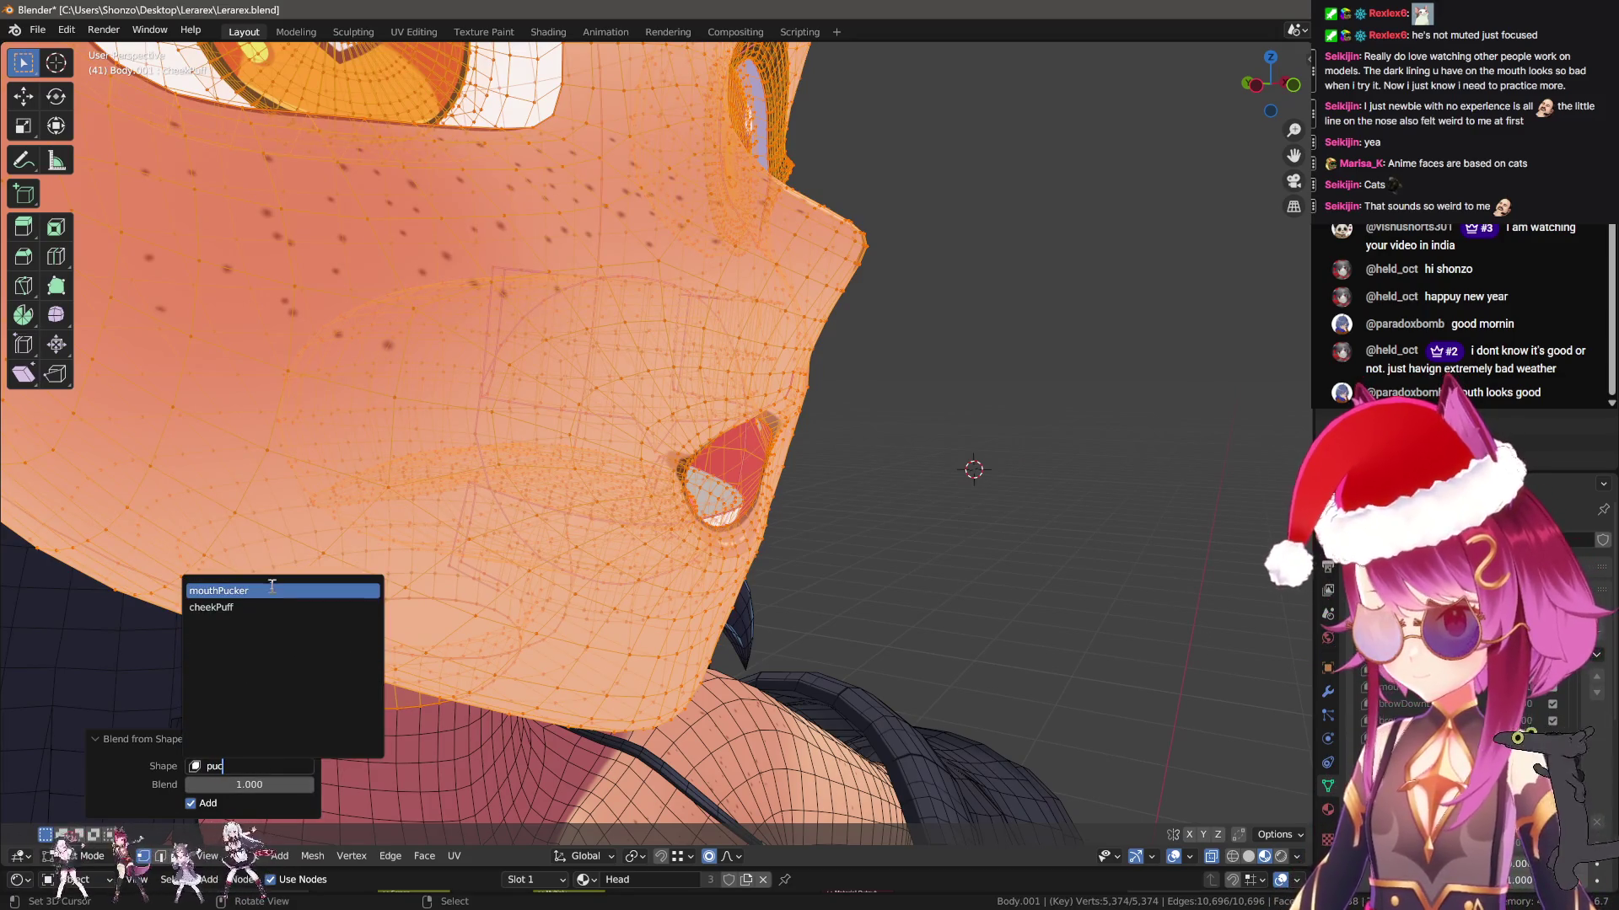
left_click(268, 587)
middle_click_drag(390, 588, 674, 561)
key("Tab")
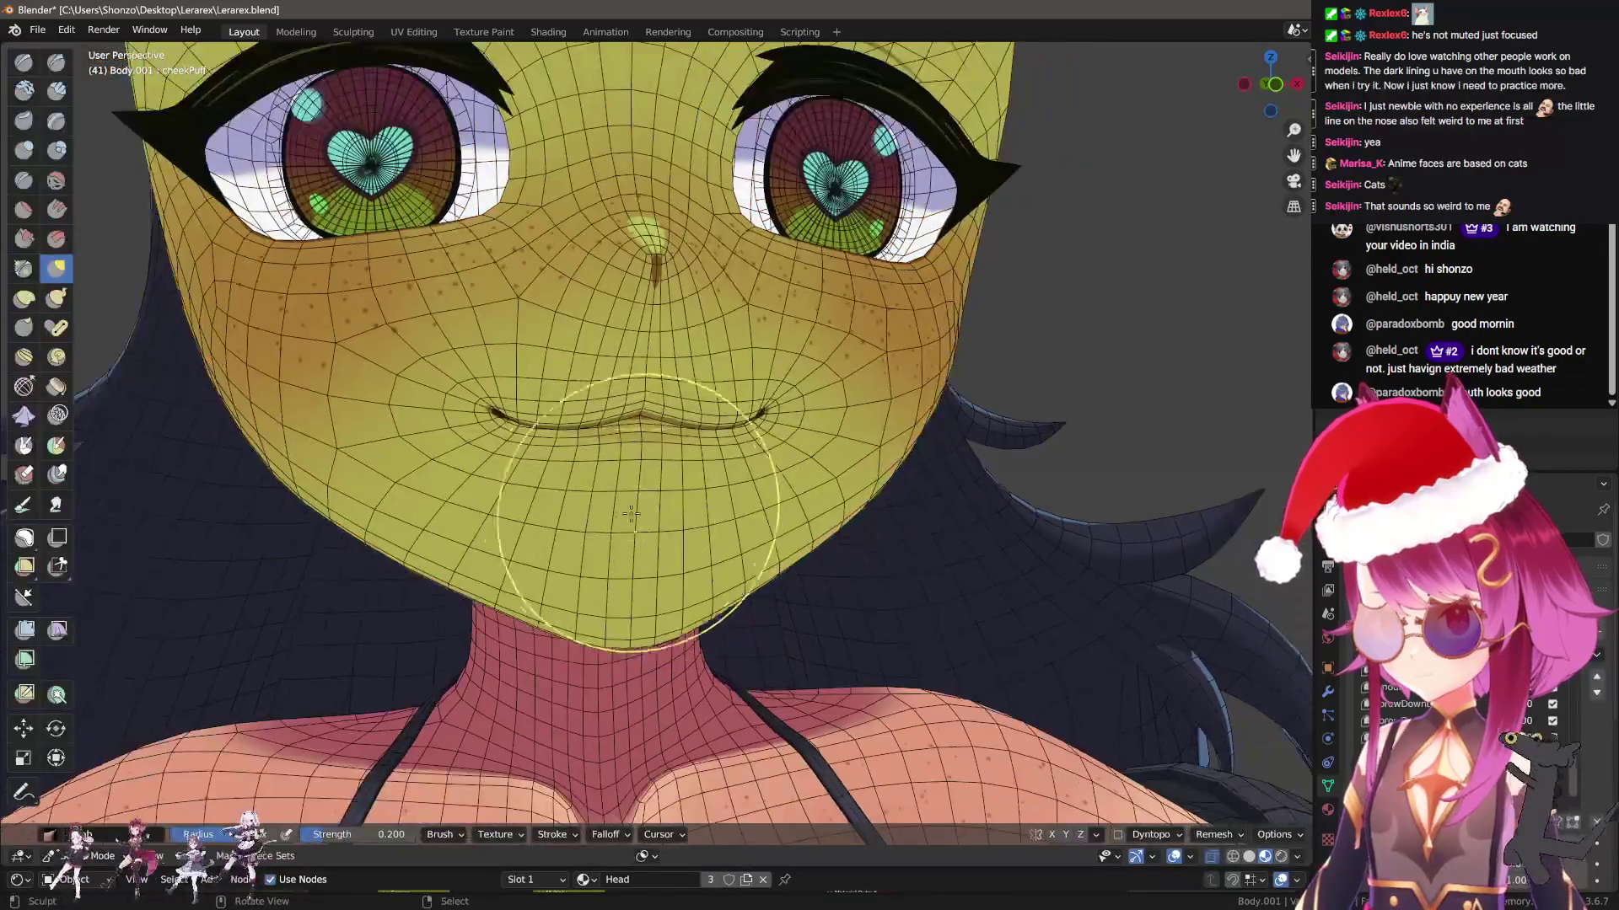
Shrink the sculpt brush radius for working near the mouth corner
mouse_move(740, 447)
middle_mouse_down()
mouse_move(712, 432)
mouse_move(665, 466)
mouse_move(677, 496)
mouse_move(771, 322)
mouse_move(678, 469)
mouse_move(712, 504)
mouse_move(596, 405)
middle_mouse_up()
key("n")
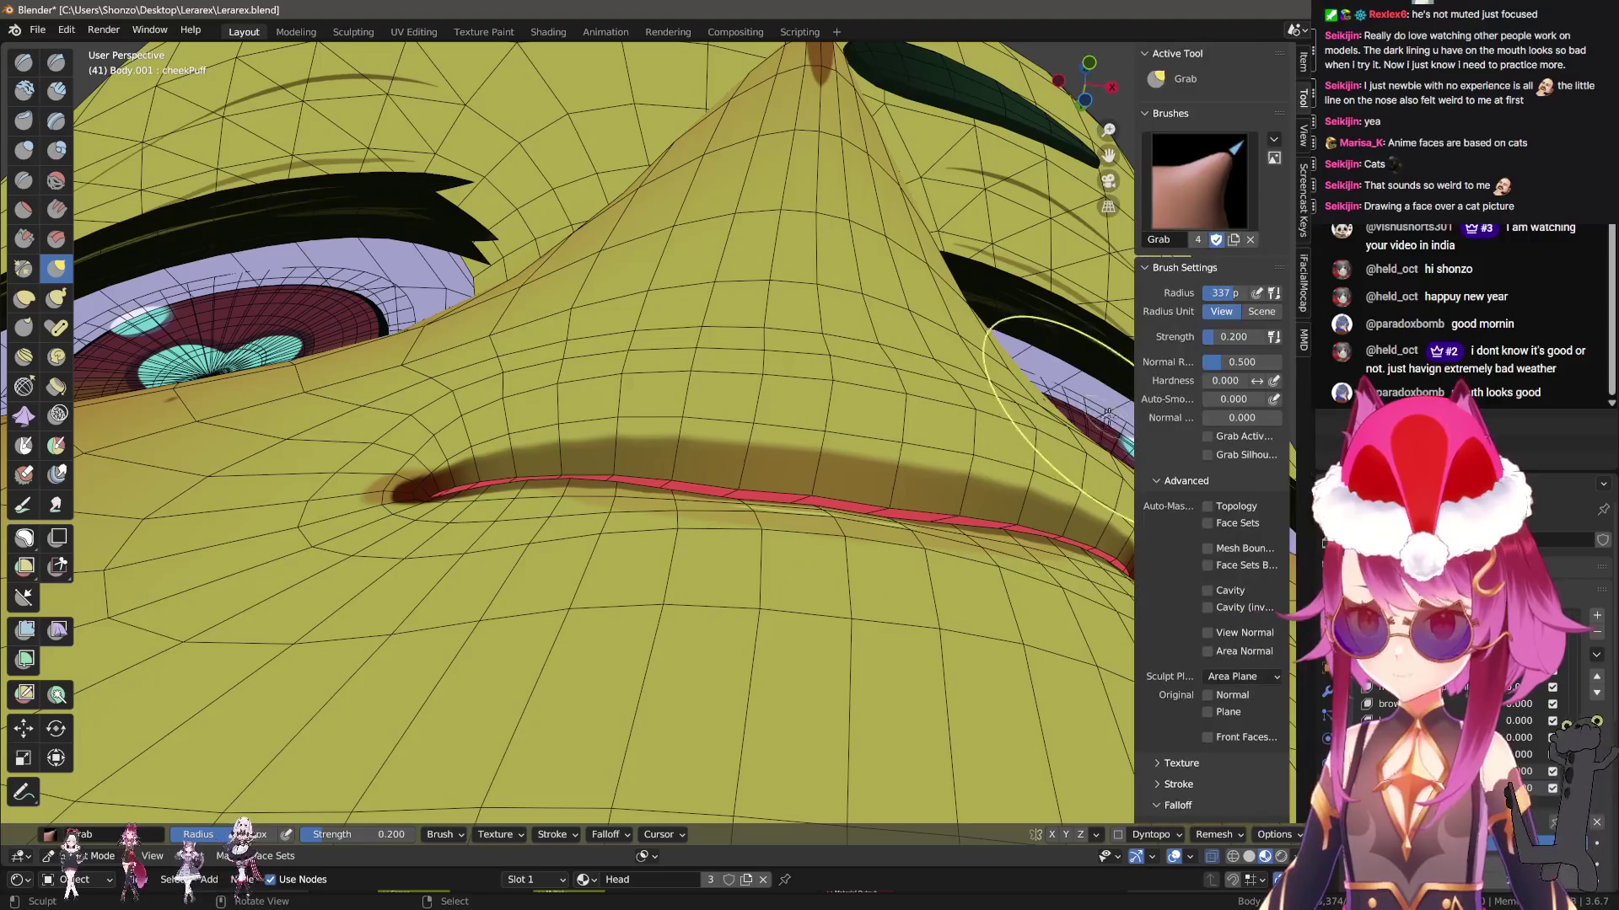
key("n")
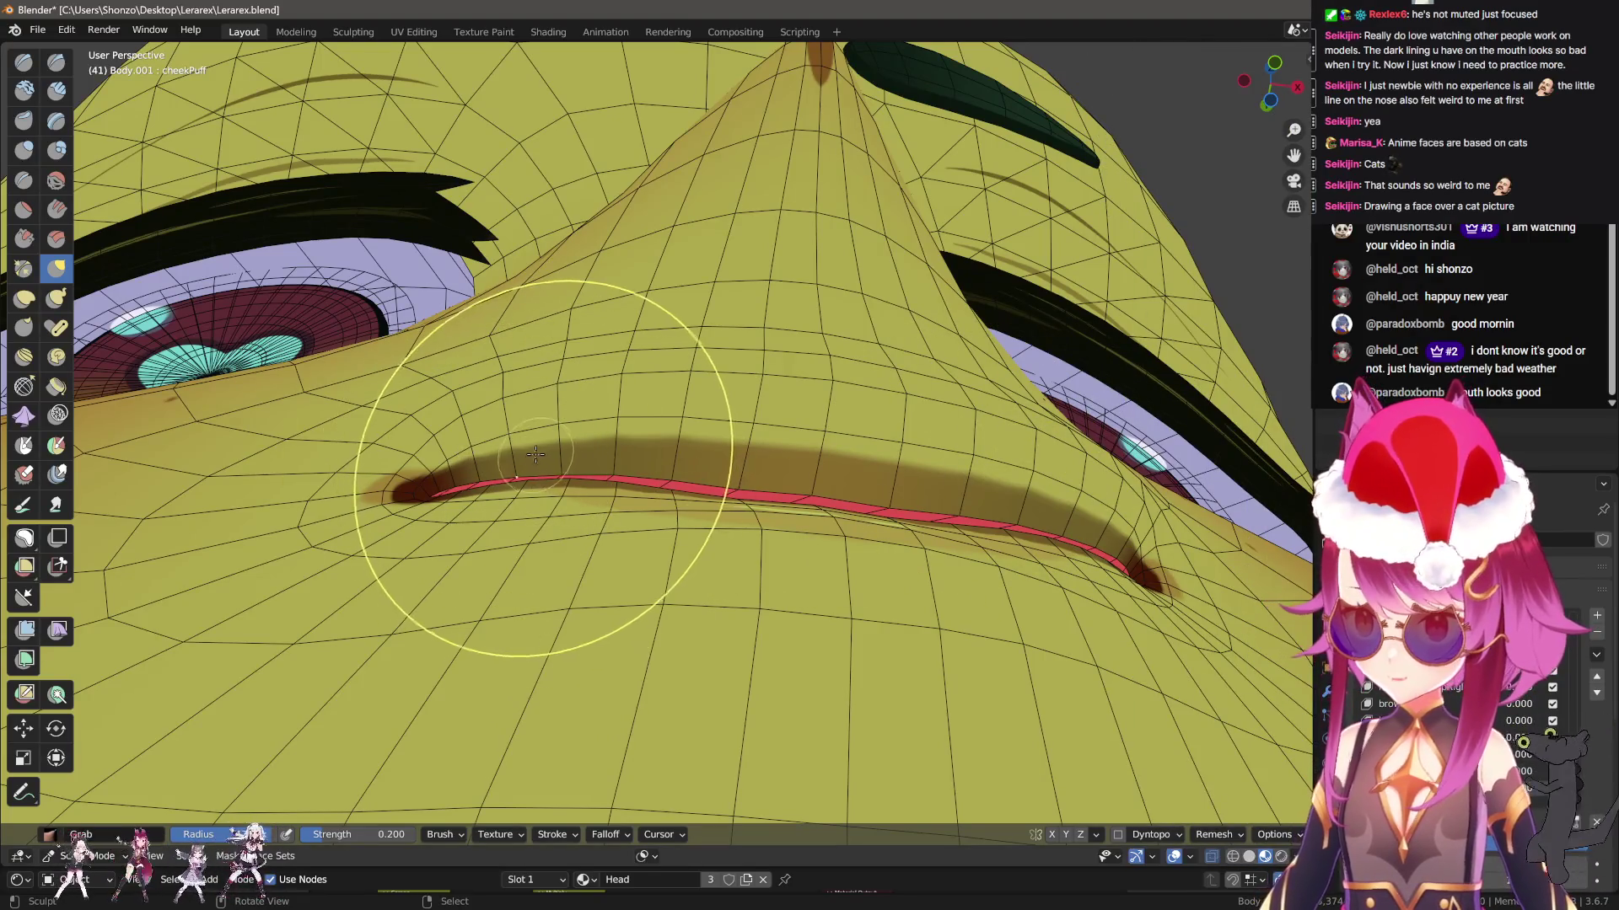
key("f")
left_click(487, 432)
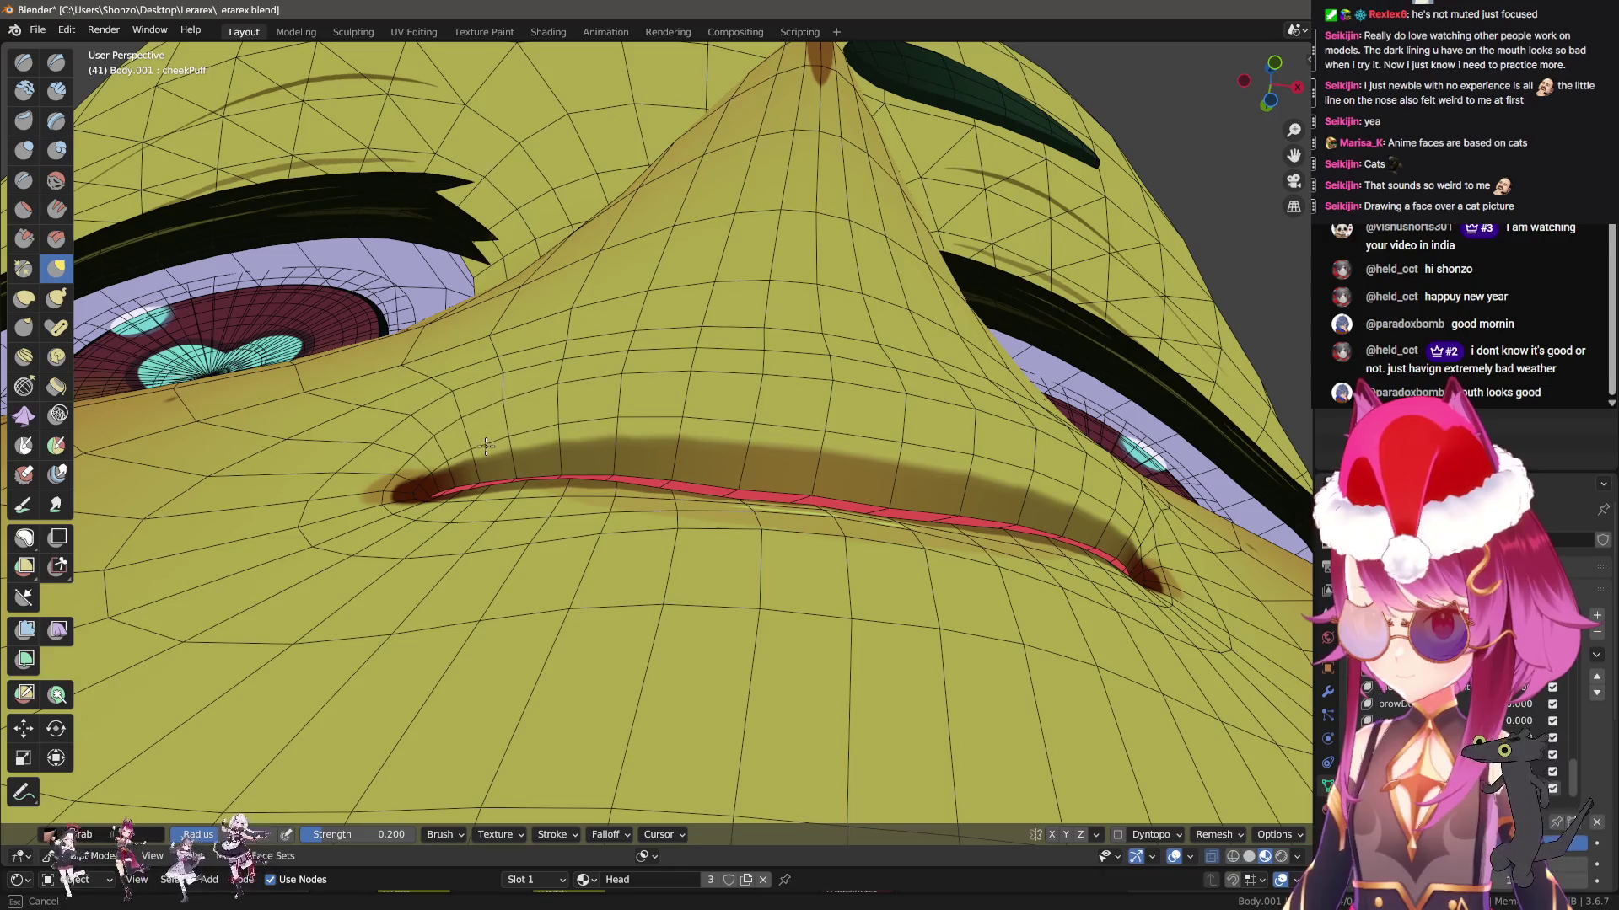
mouse_move(464, 466)
middle_mouse_down()
mouse_move(643, 441)
mouse_move(253, 750)
mouse_move(753, 505)
mouse_move(686, 480)
mouse_move(674, 379)
mouse_move(703, 441)
middle_mouse_up()
In Edit Mode, select a path of lip vertices, then clear the selection
key("Tab")
left_click(666, 371, "ctrl")
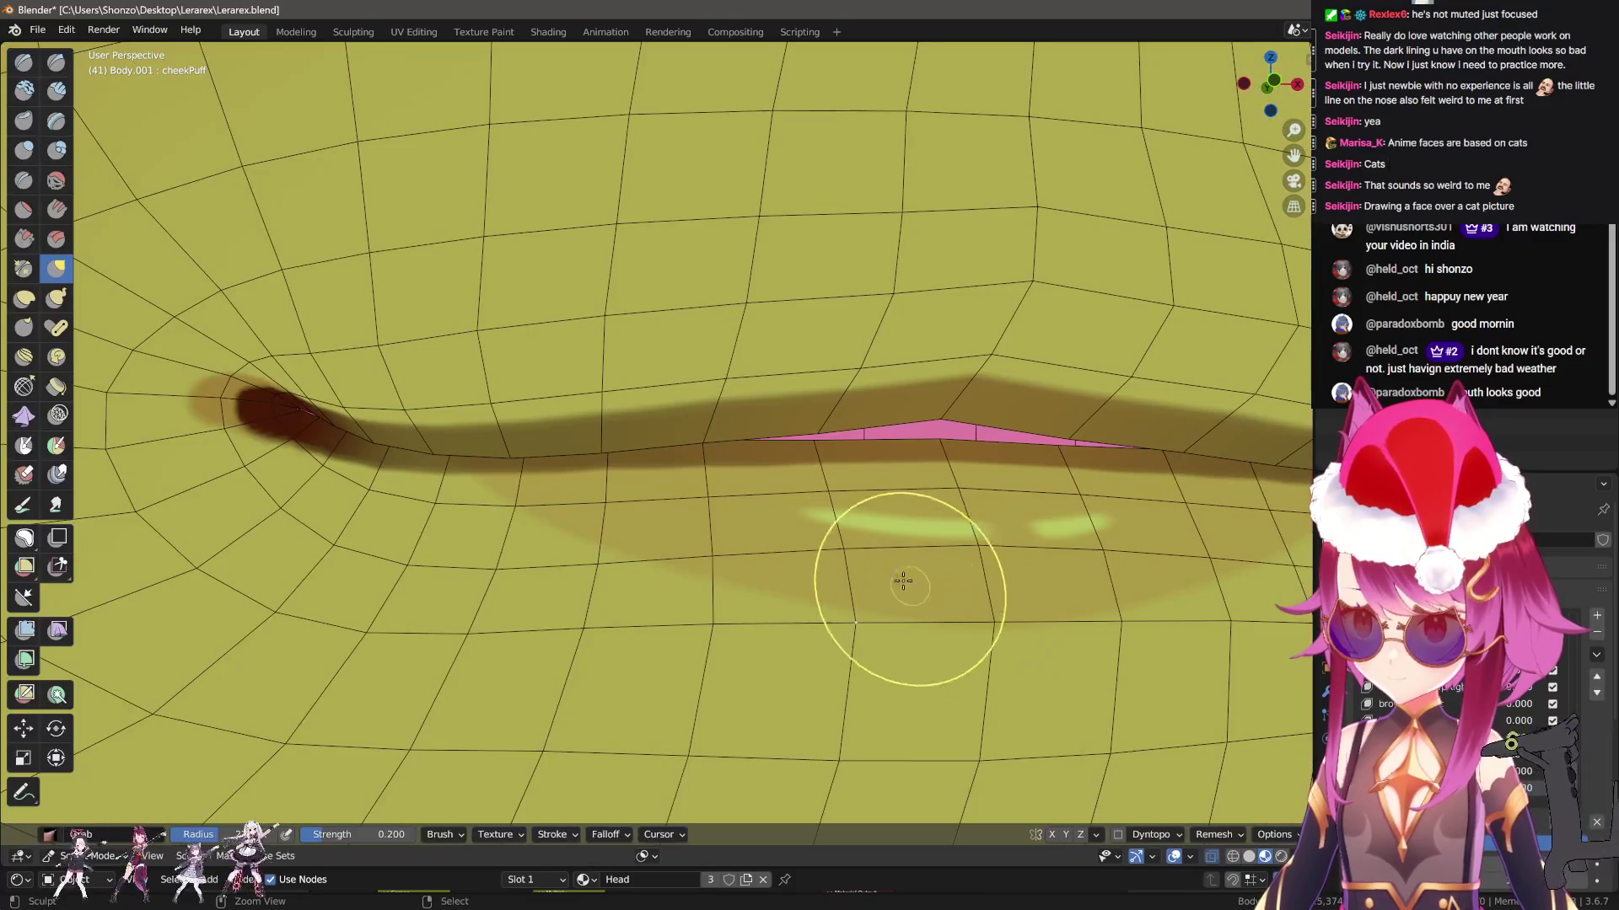
key("a")
middle_click_drag(834, 558, 959, 607)
scroll(813, 474, "up", 2)
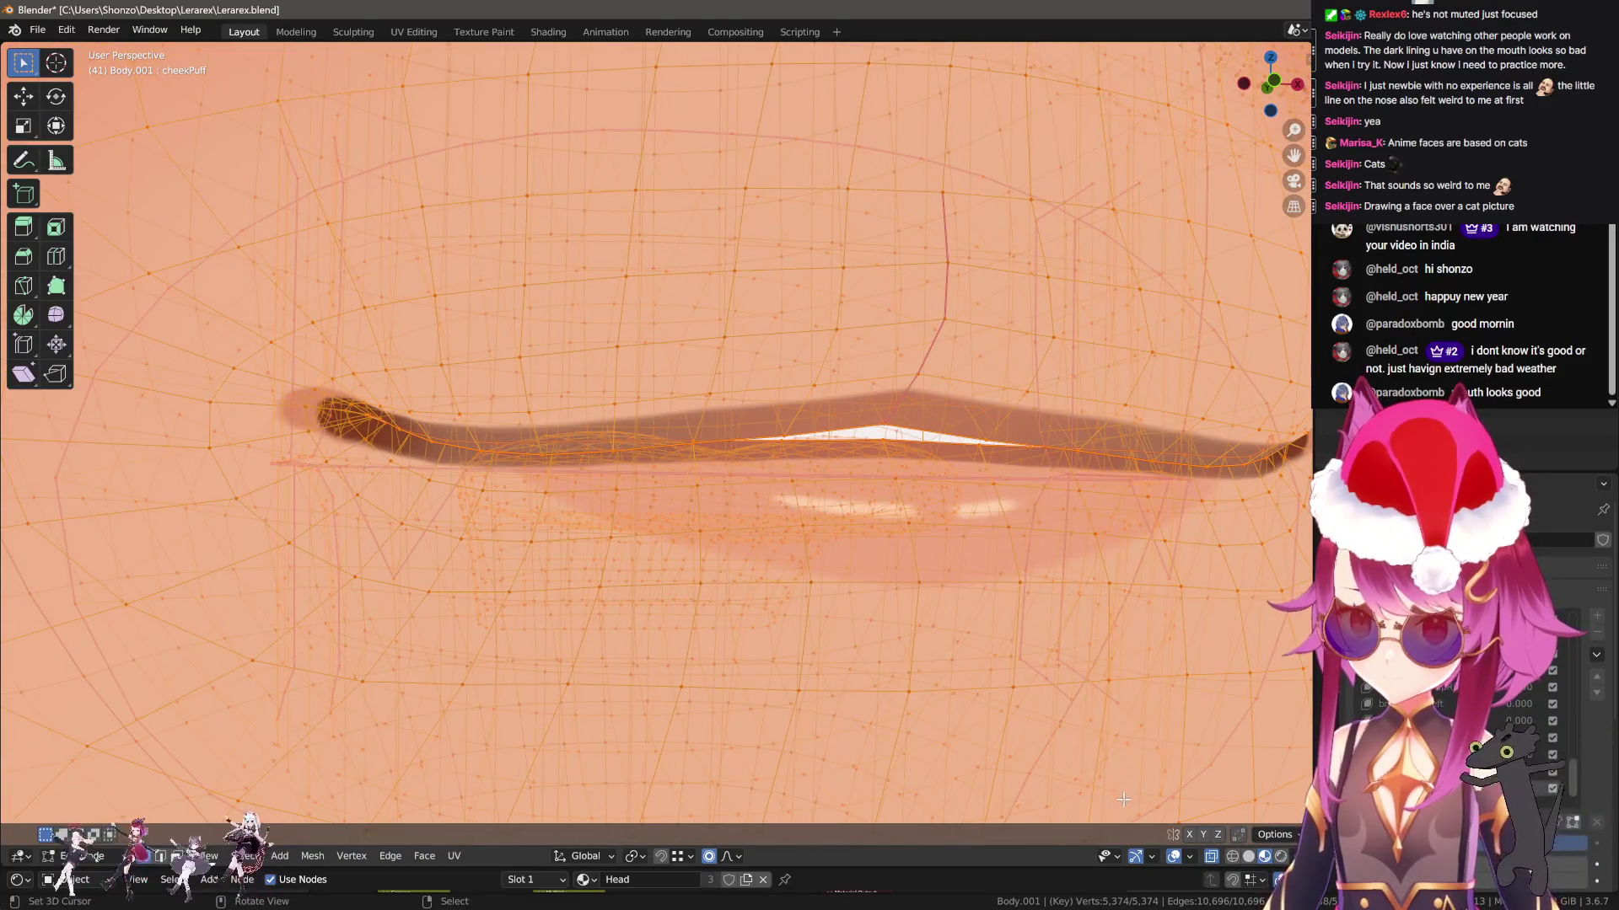
scroll(1103, 744, "down", 5)
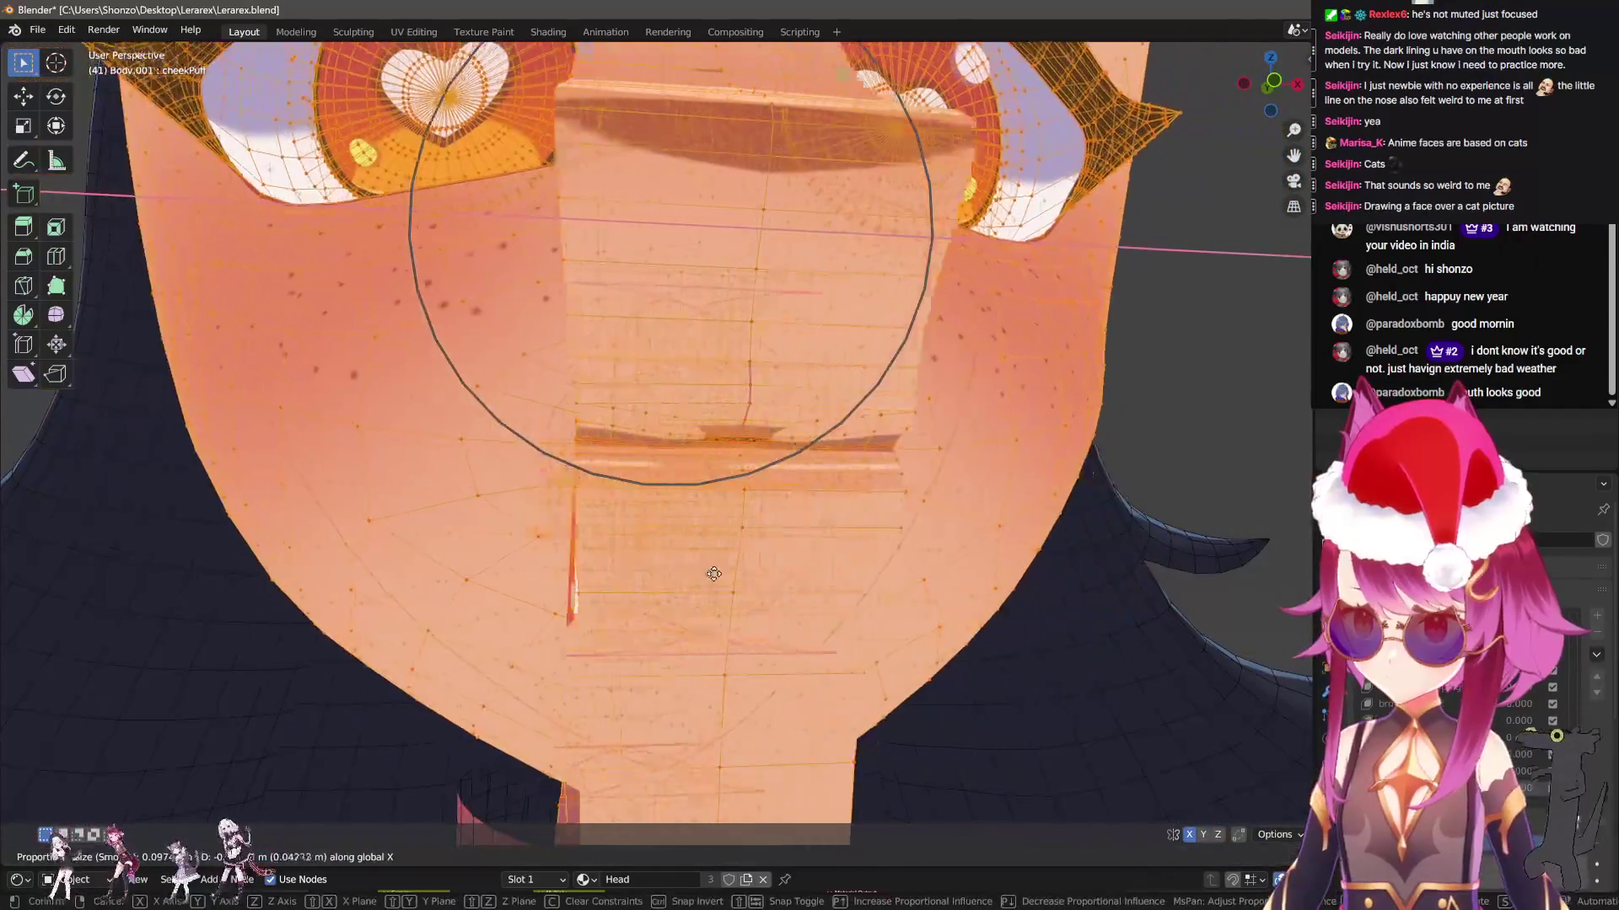
scroll(871, 541, "up", 4)
key("alt+a")
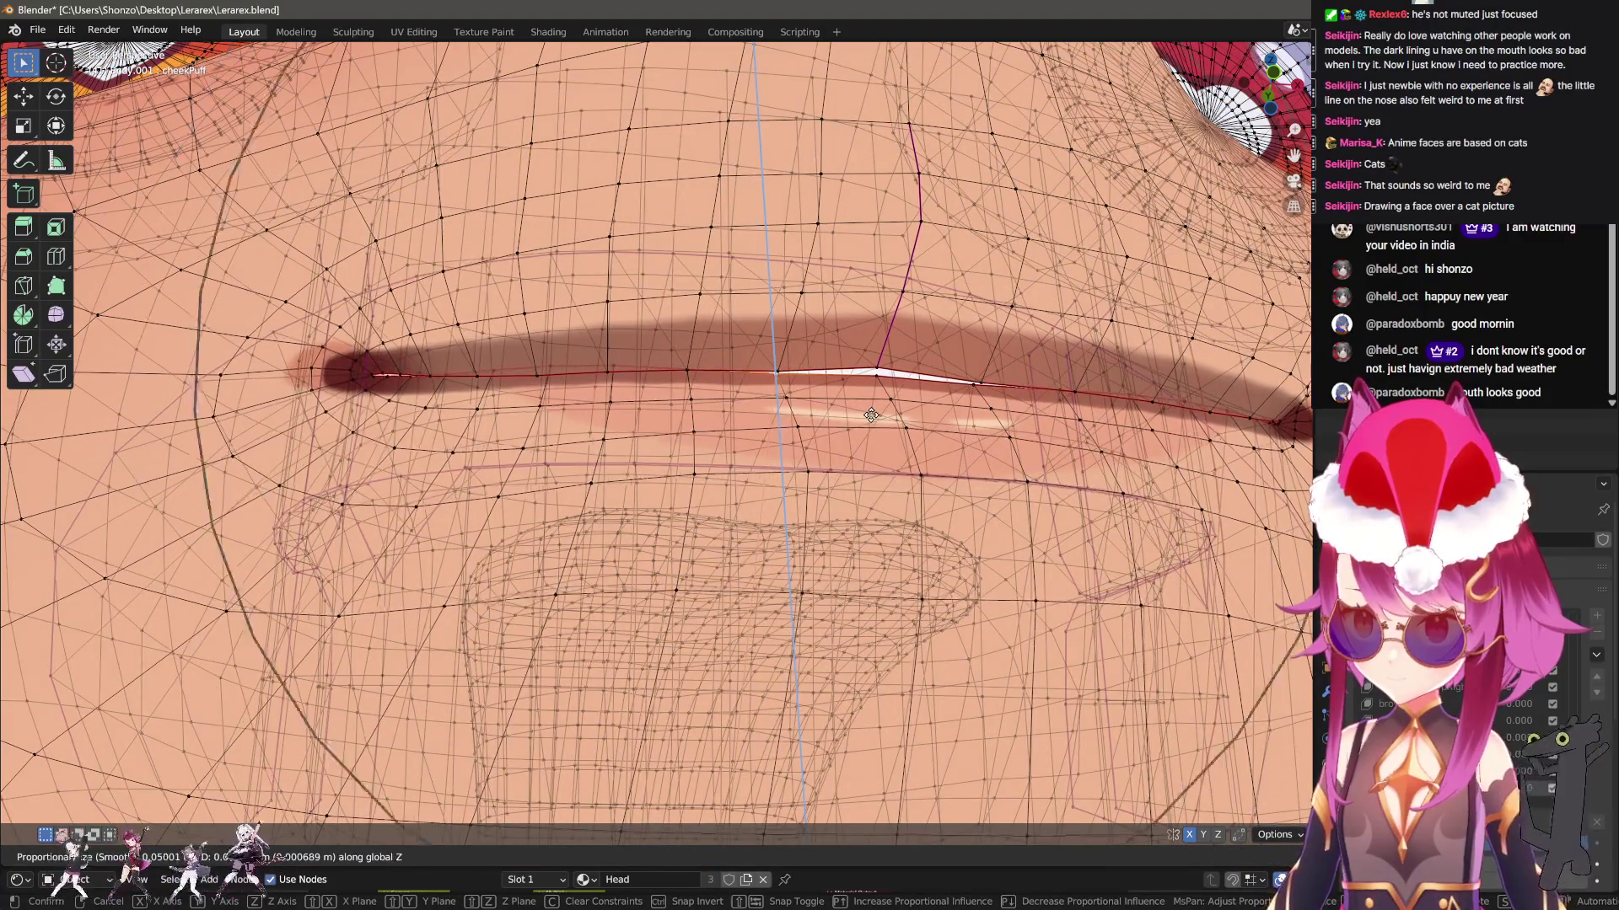
mouse_move(872, 422)
middle_mouse_down()
mouse_move(907, 413)
mouse_move(843, 425)
middle_mouse_up()
Nudge the lip vertex along the Y axis in several small proportional moves
key("g")
key("y")
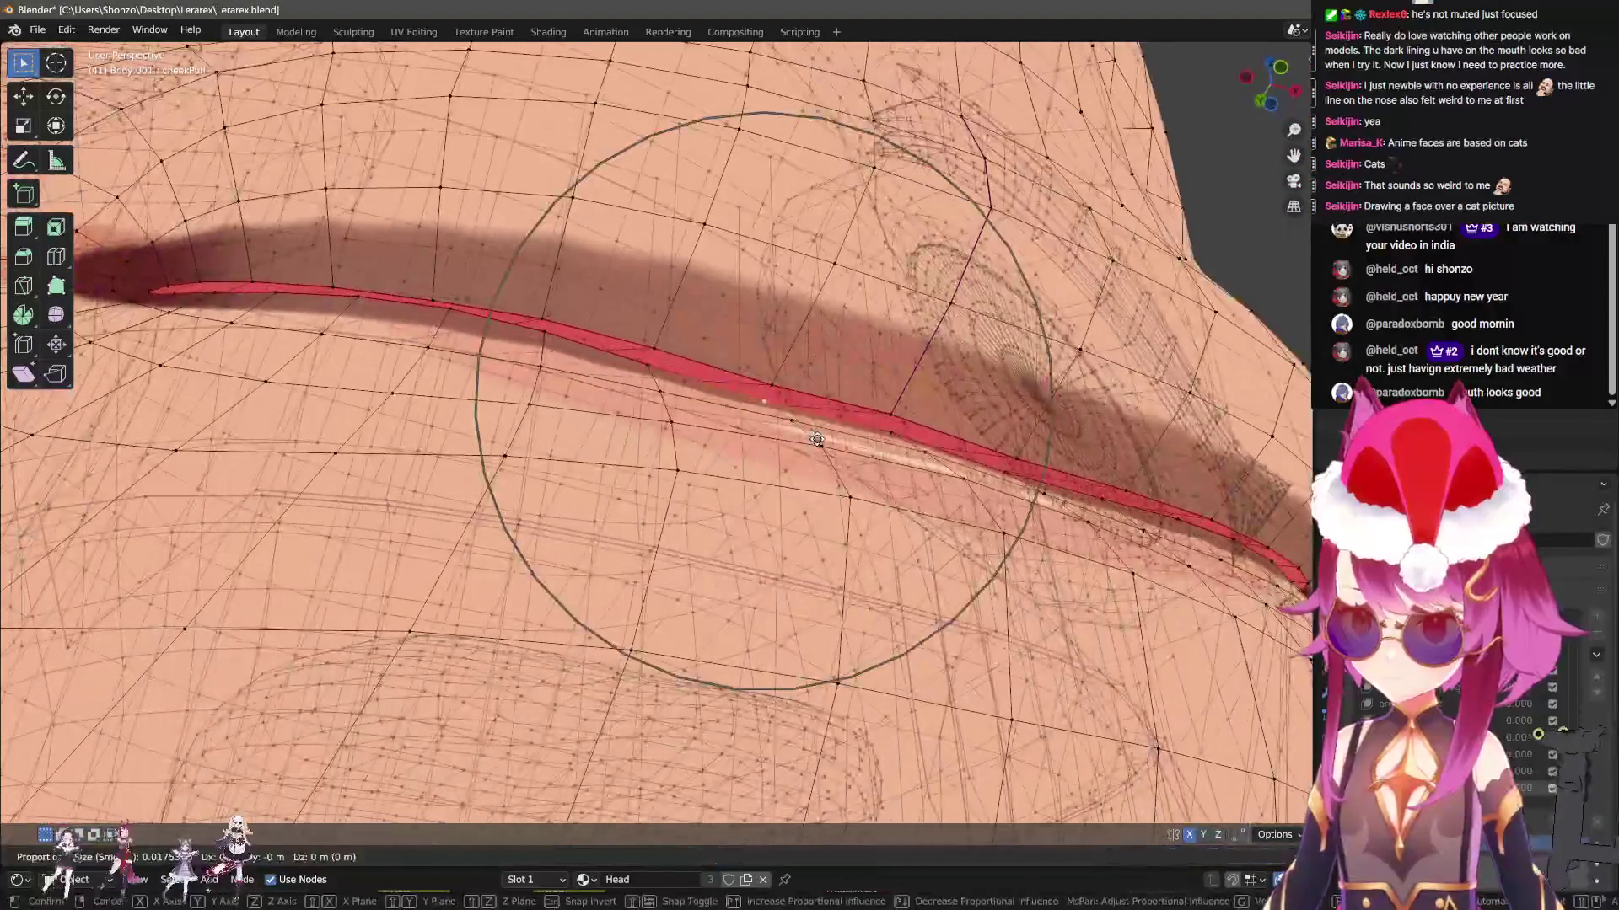
scroll(822, 430, "up", 3)
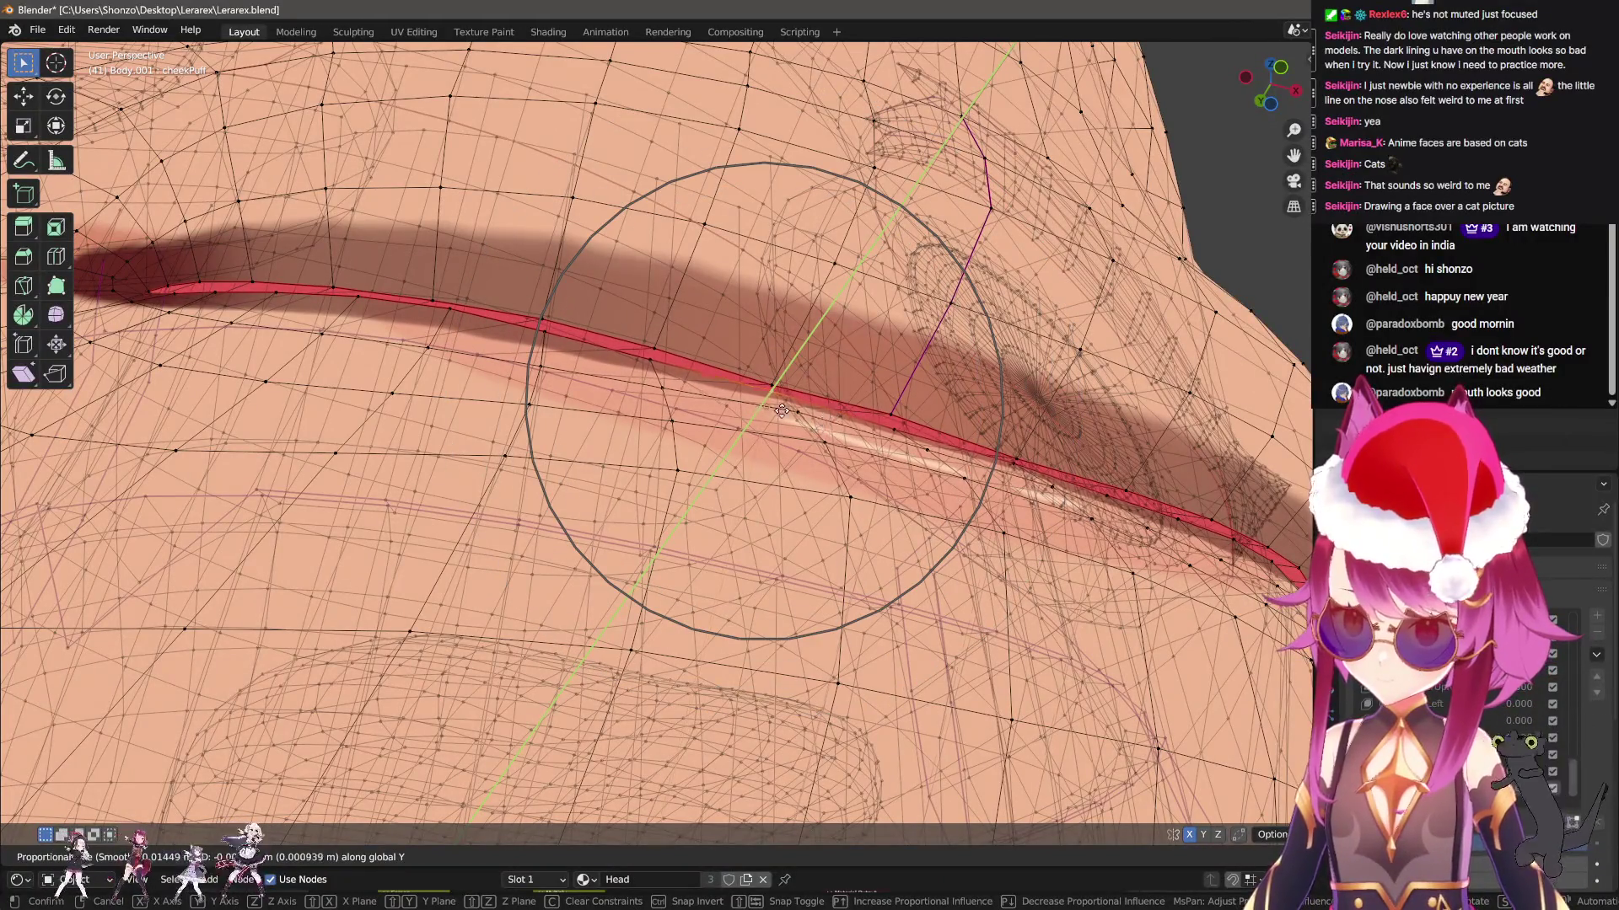
left_click(847, 317)
key("g")
key("y")
left_click(742, 338)
middle_click_drag(742, 337, 704, 371)
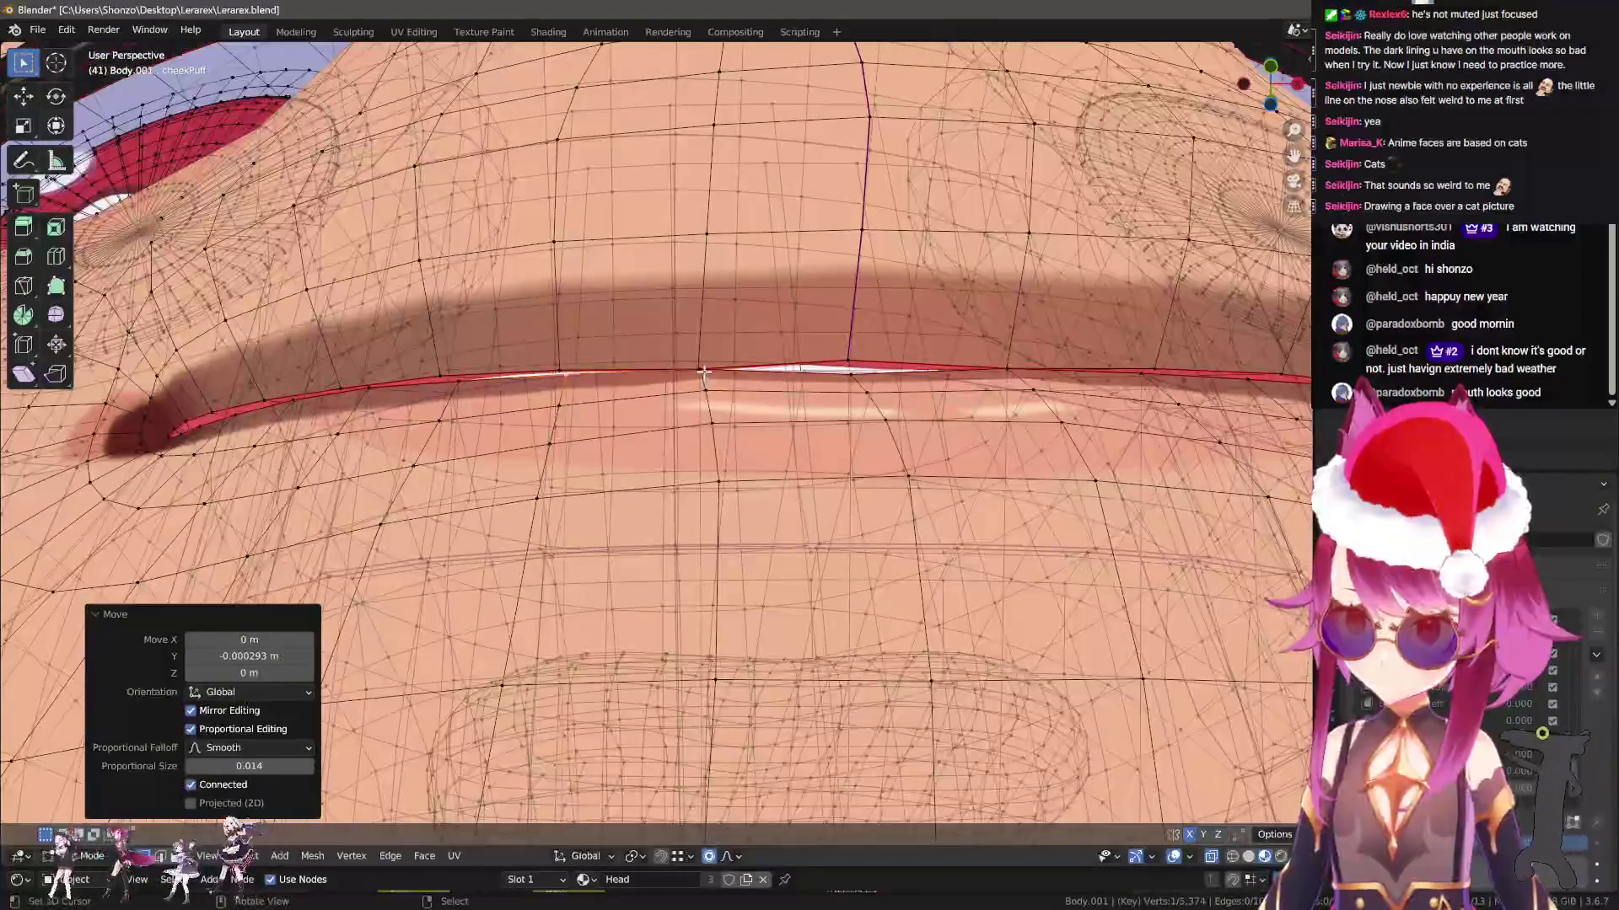
key("g")
left_click(845, 353)
key("g")
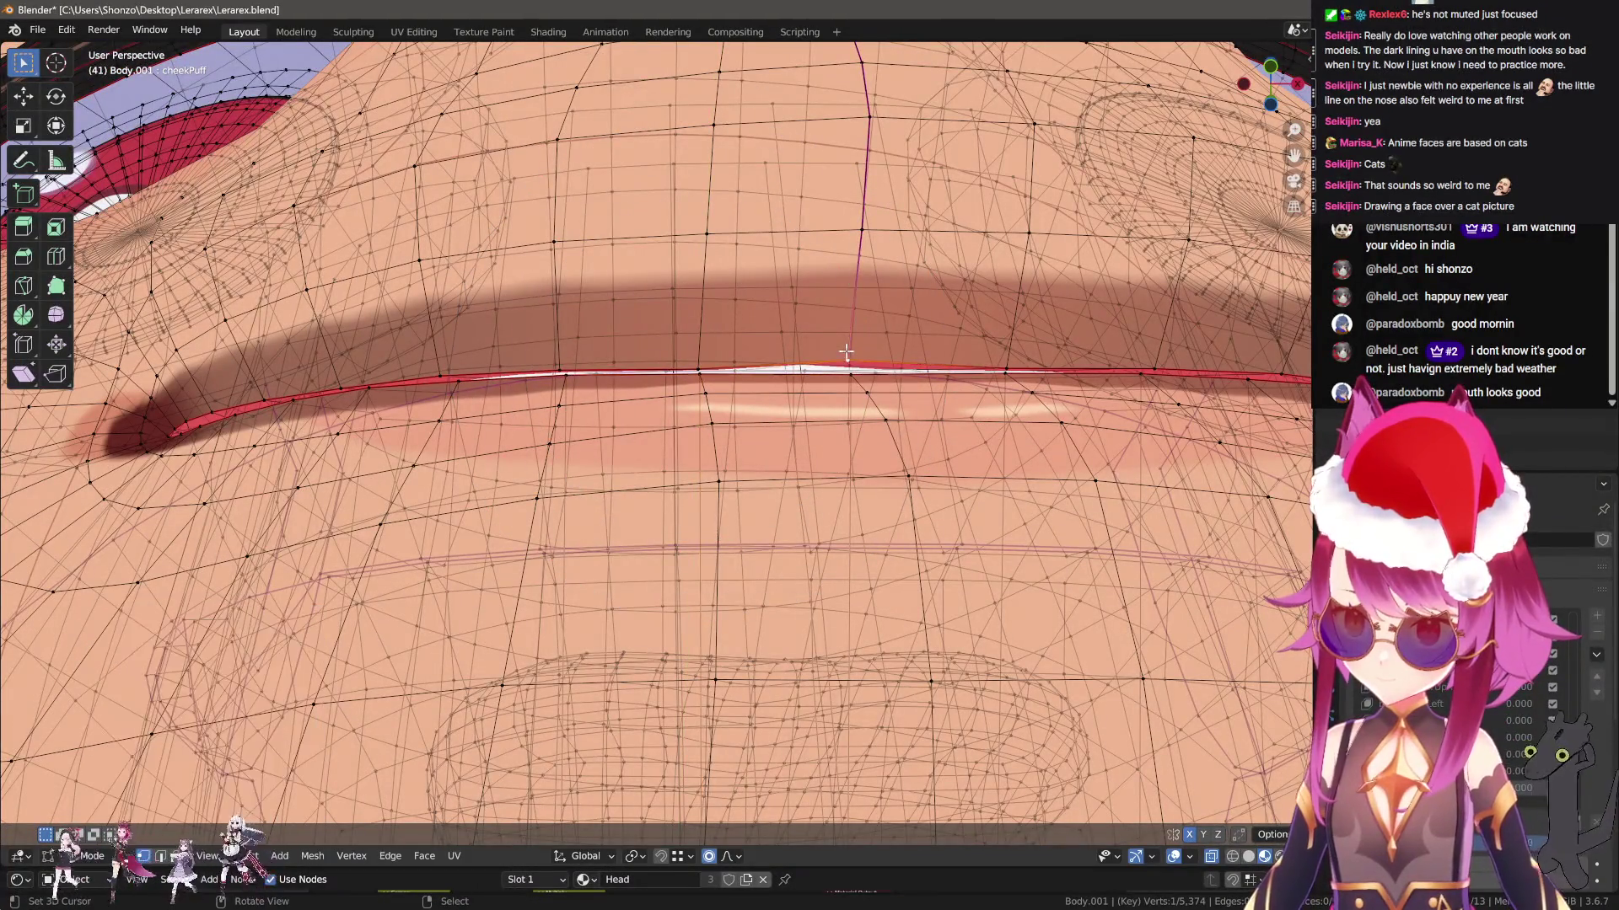
key("g")
key("y")
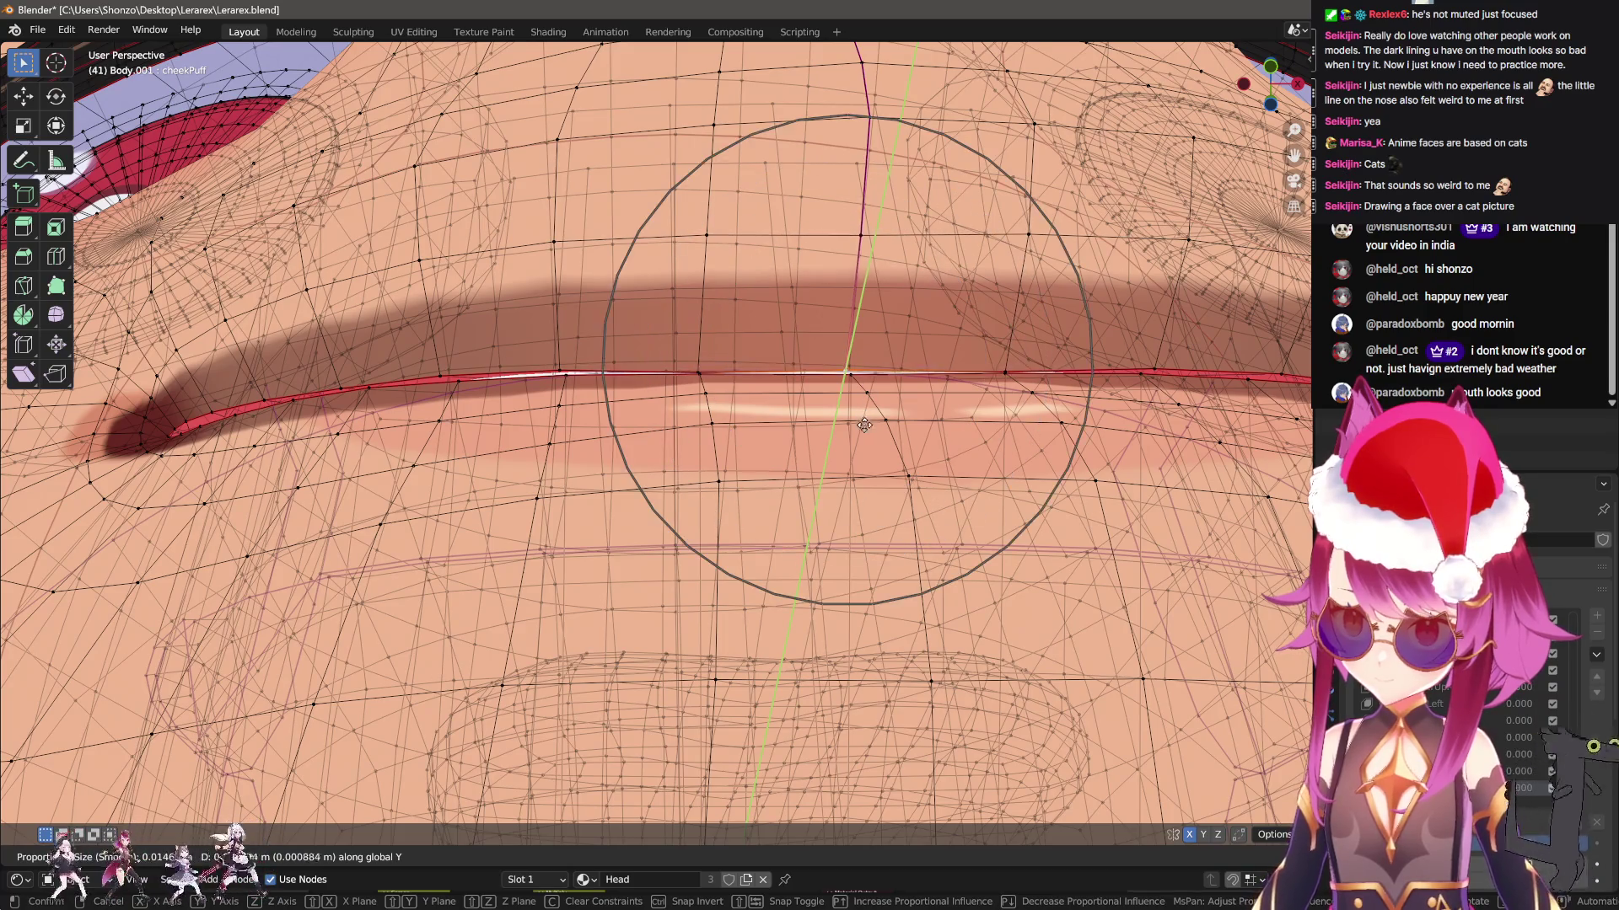
left_click(864, 416)
Move a lip-line vertex along Y and adjust the mouth corner vertex
left_click(435, 376)
key("g")
key("y")
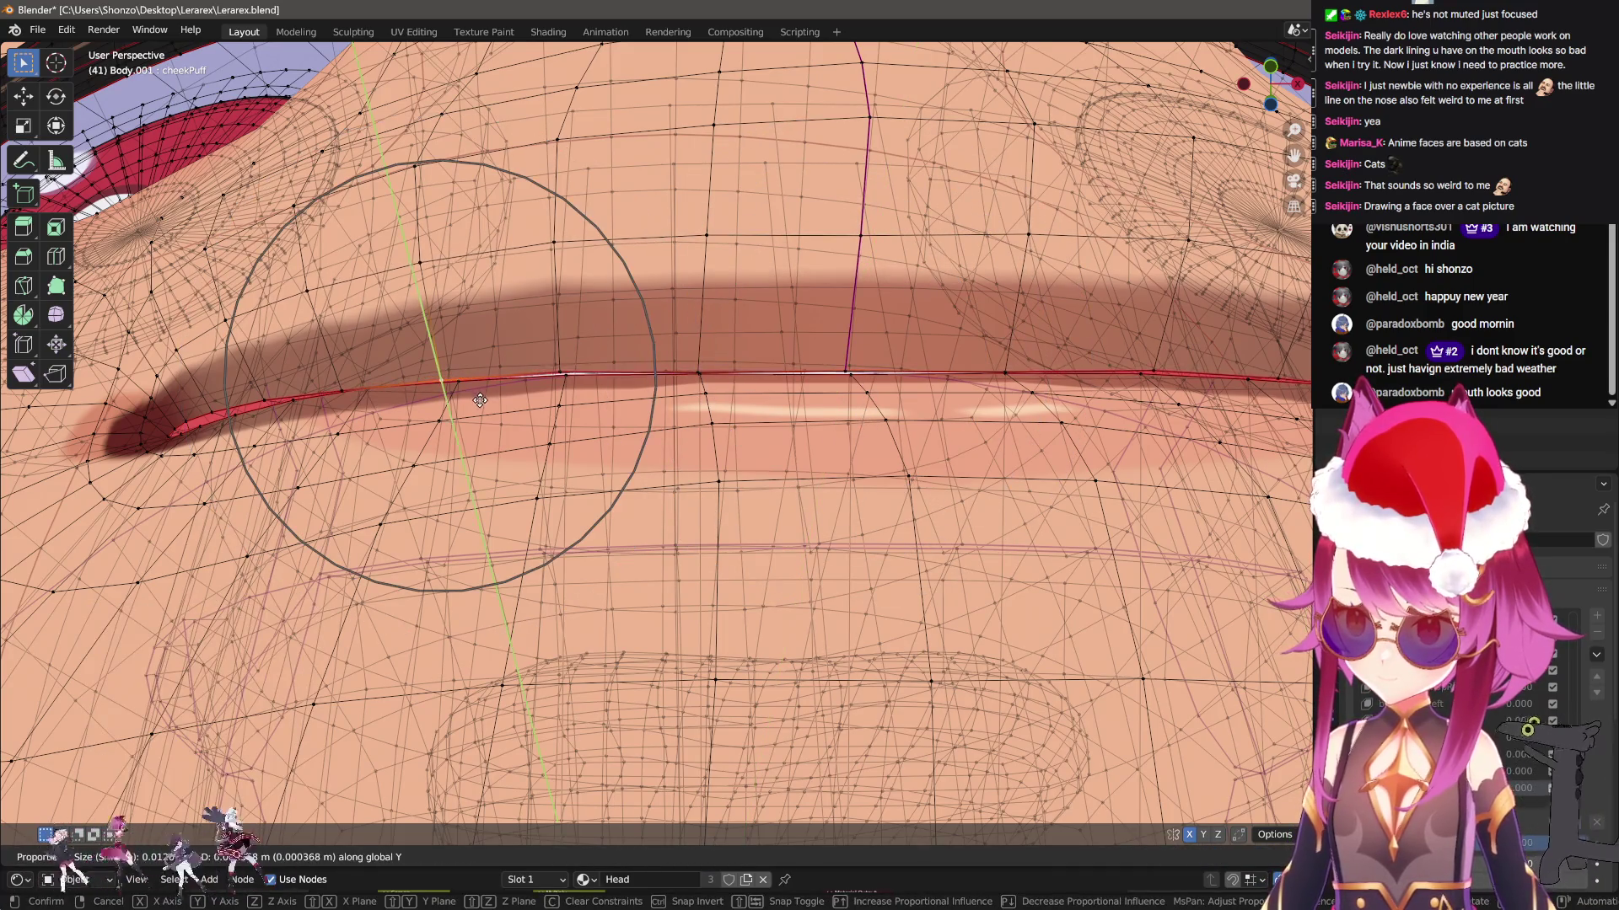
left_click(480, 417)
scroll(479, 417, "down", 3)
scroll(590, 404, "up", 4)
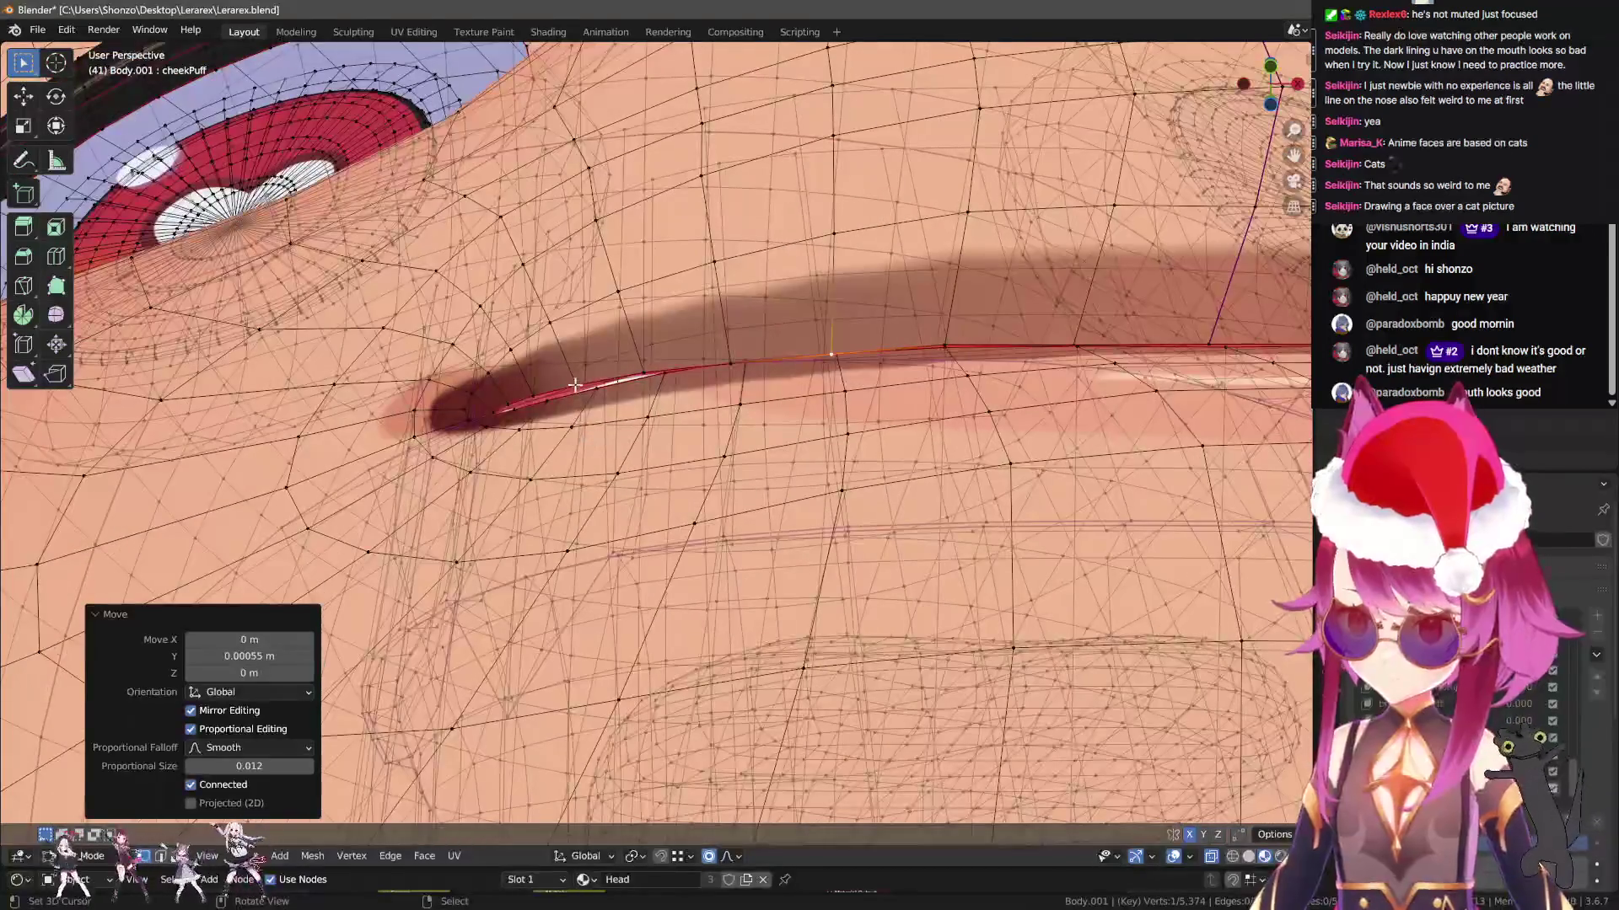
left_click(598, 404)
key("g")
left_click(602, 451)
scroll(602, 451, "down", 4)
scroll(602, 451, "up", 3)
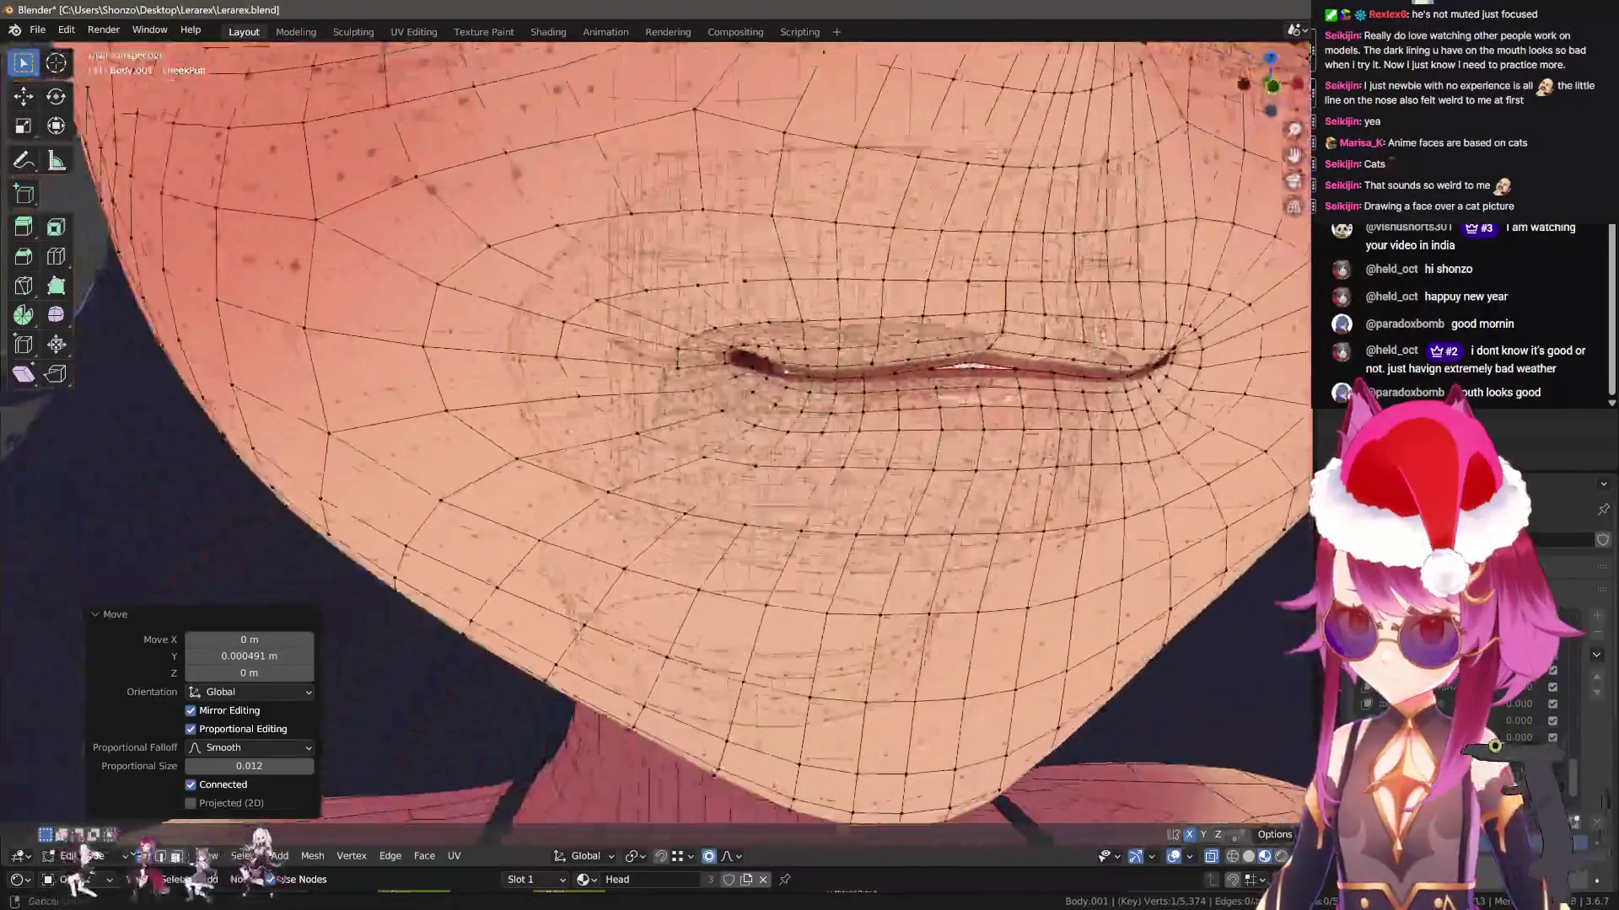
Lower the selected lip vertices along Z, then switch to Sculpt Mode
key("ctrl+Tab")
scroll(717, 474, "up", 4)
middle_click_drag(717, 474, 680, 669)
key("ctrl+Tab")
scroll(704, 490, "up", 3)
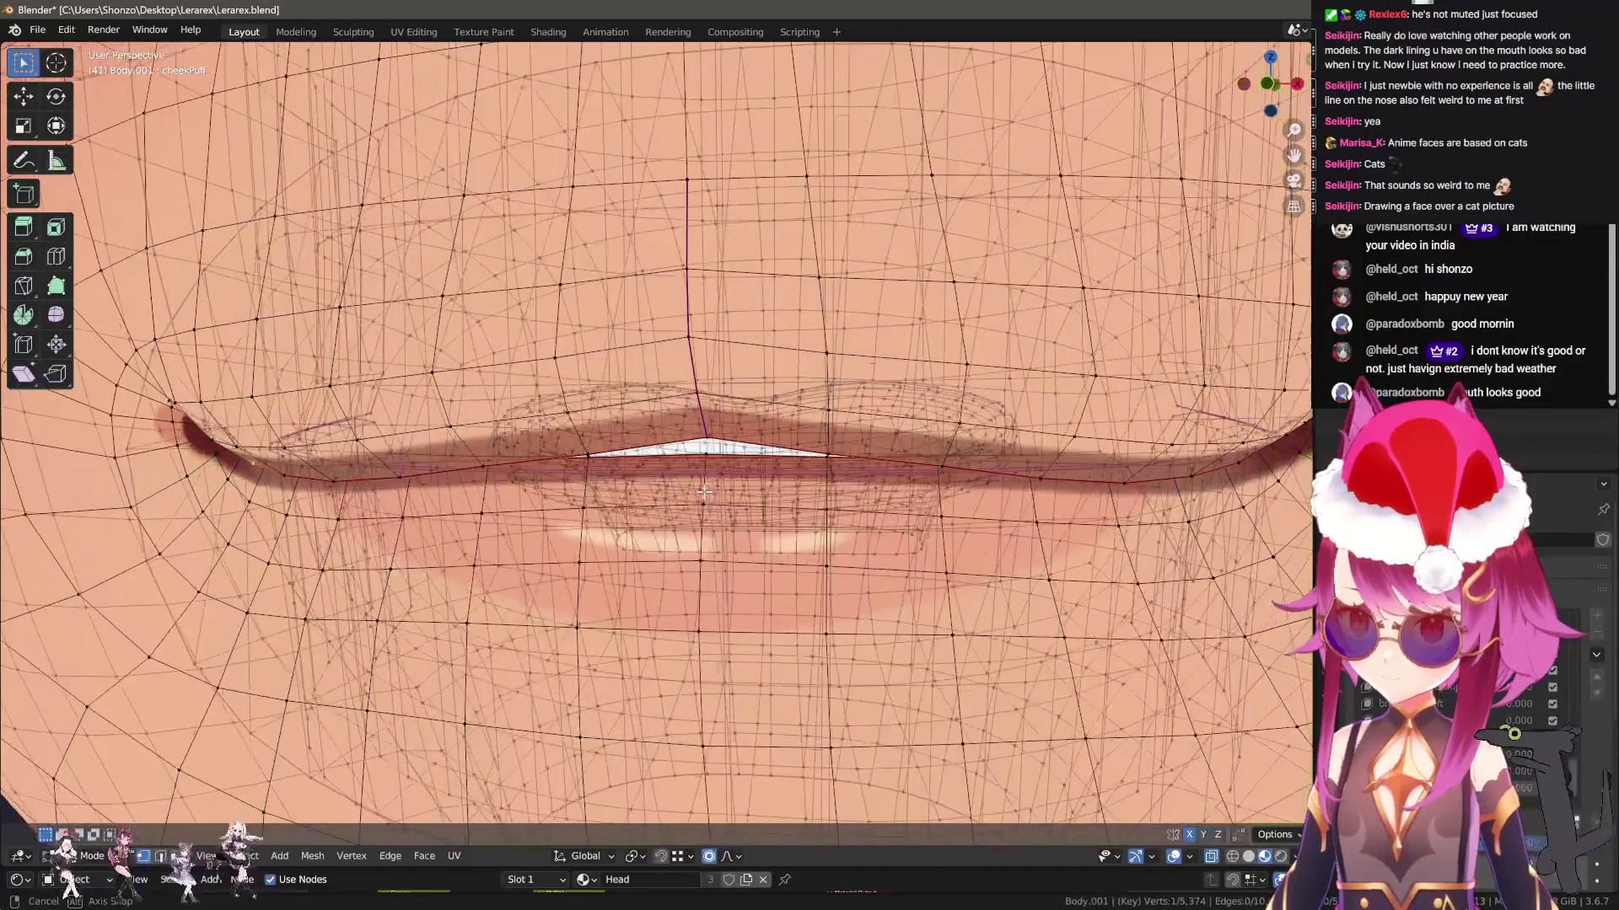
key("g")
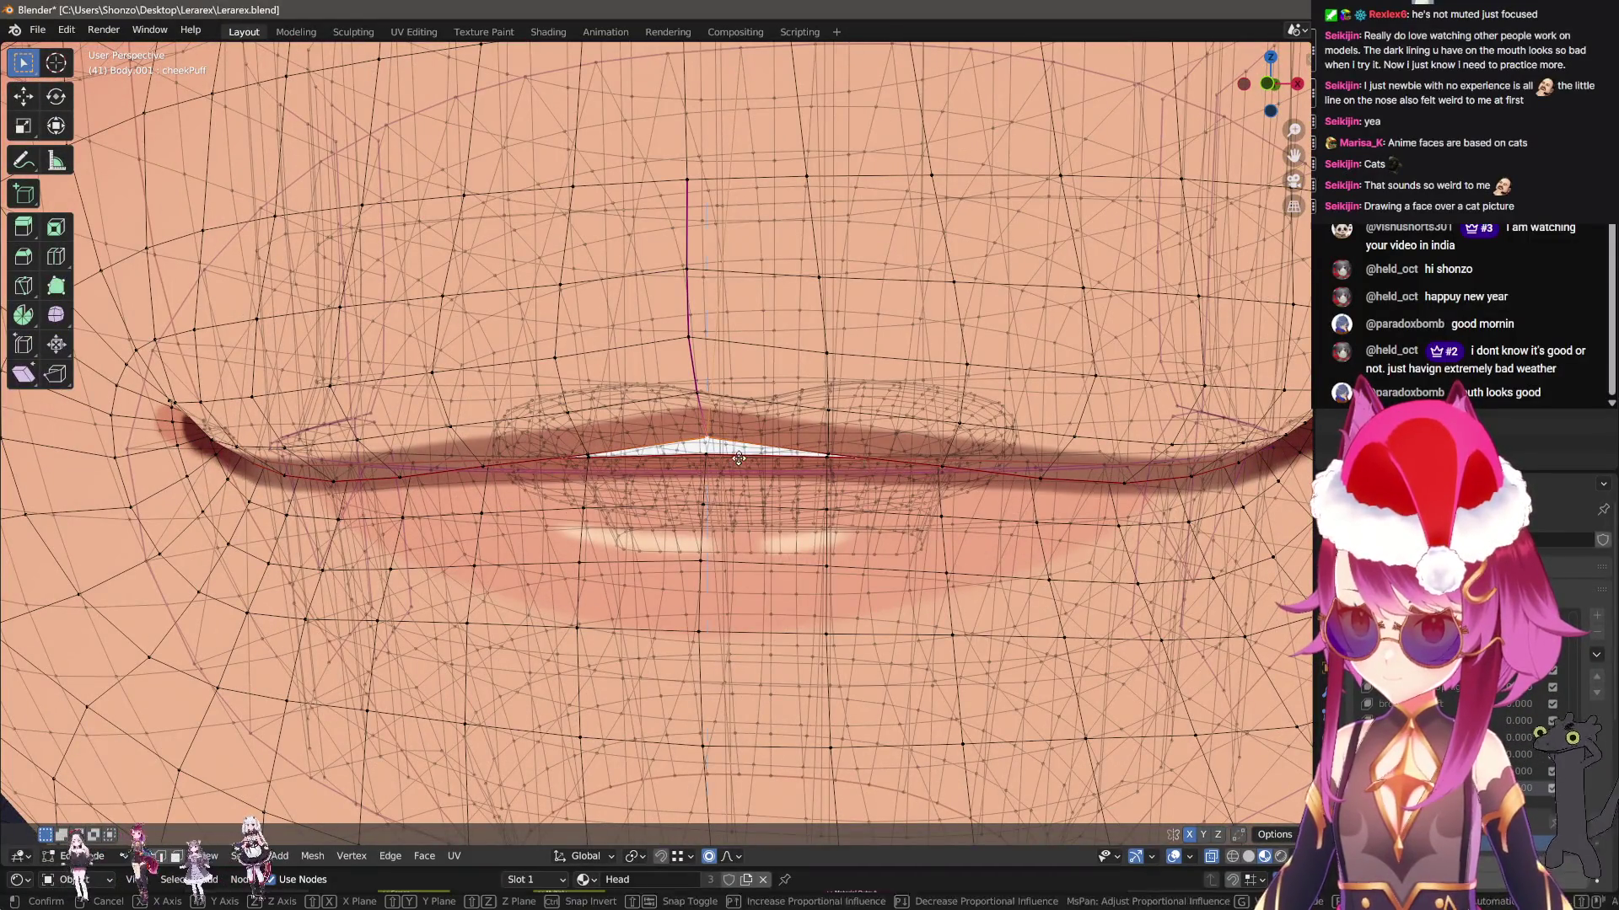
key("z")
left_click(725, 574)
scroll(725, 574, "down", 3)
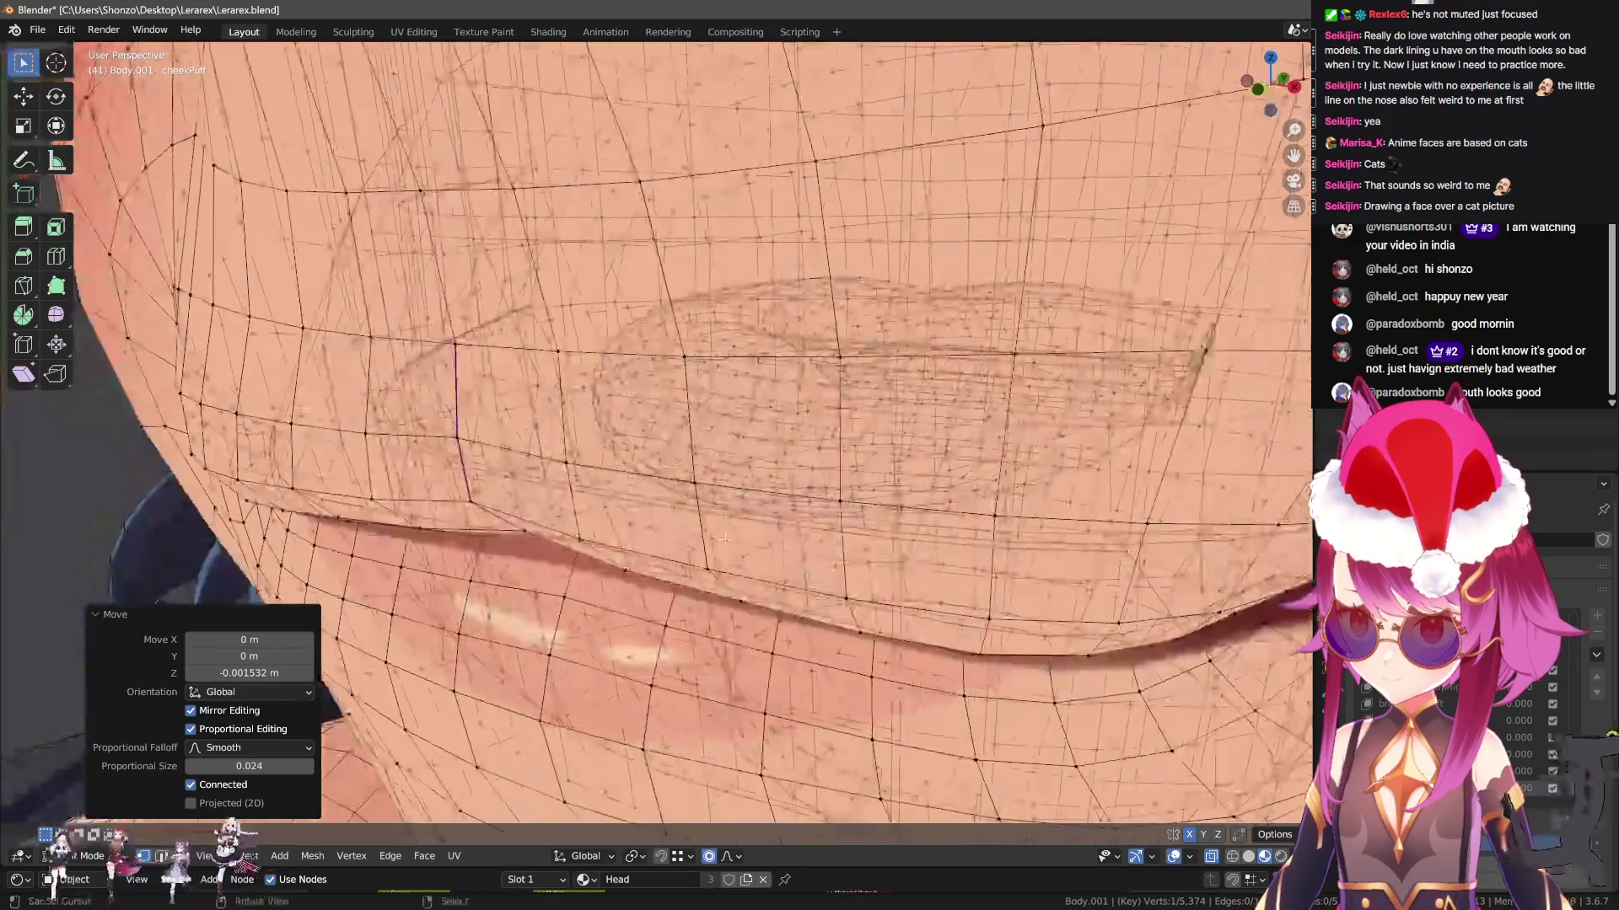
key("ctrl+Tab")
scroll(690, 518, "down", 2)
scroll(690, 519, "down", 2)
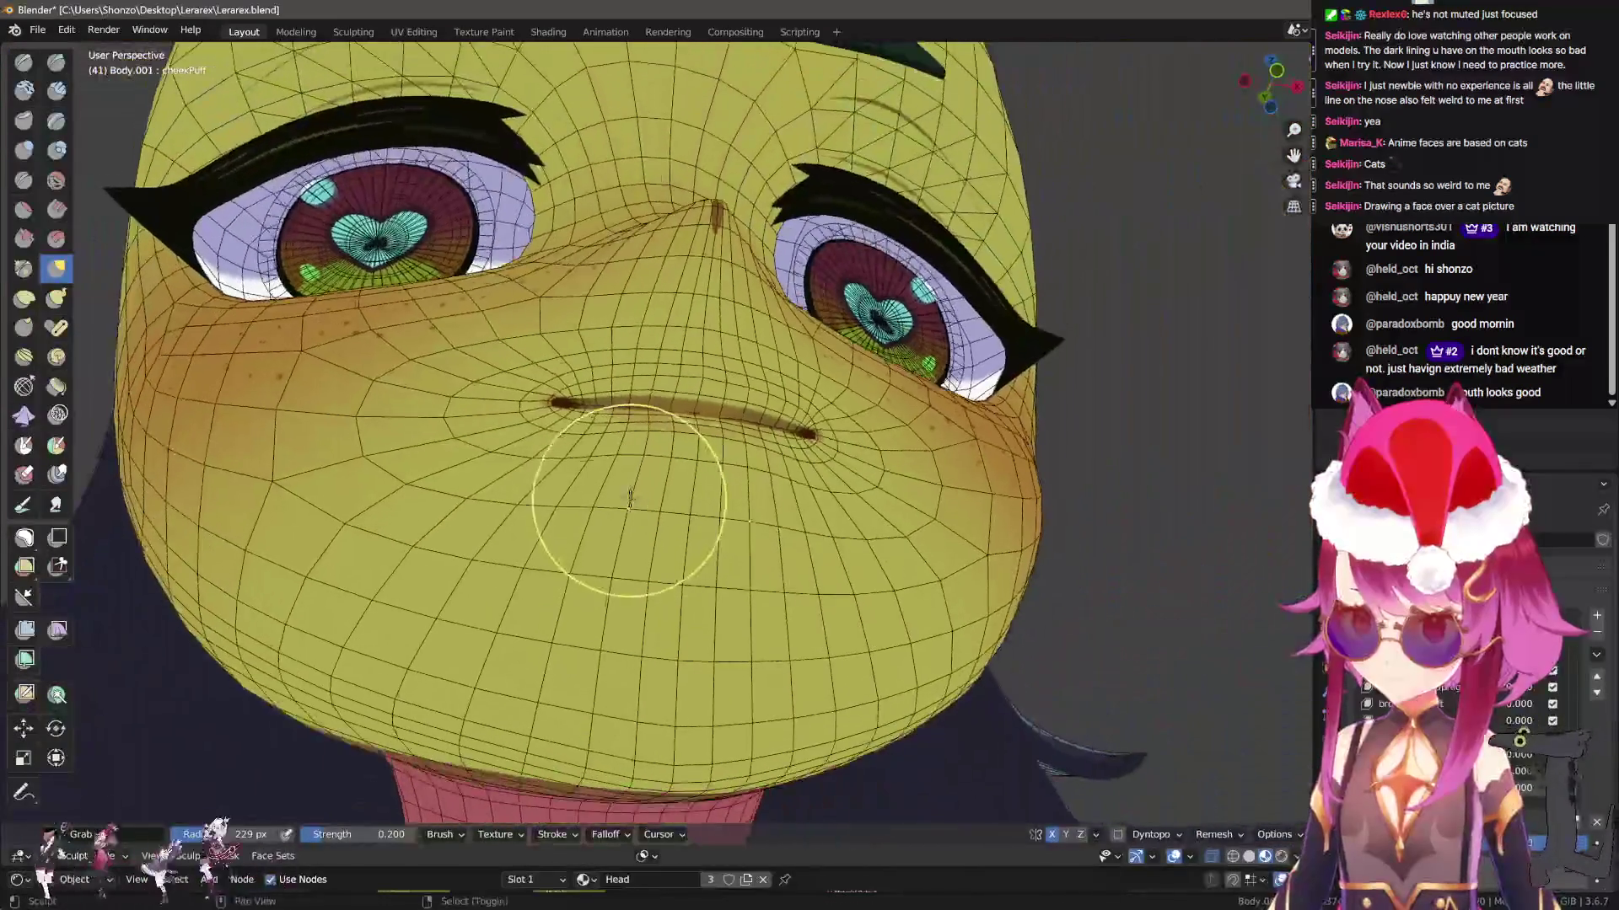
Nudge the lip vertices along the Y axis with proportional soft-falloff moves
key("ctrl+Tab")
scroll(830, 481, "up", 5)
key("g")
key("y")
scroll(831, 478, "up", 5)
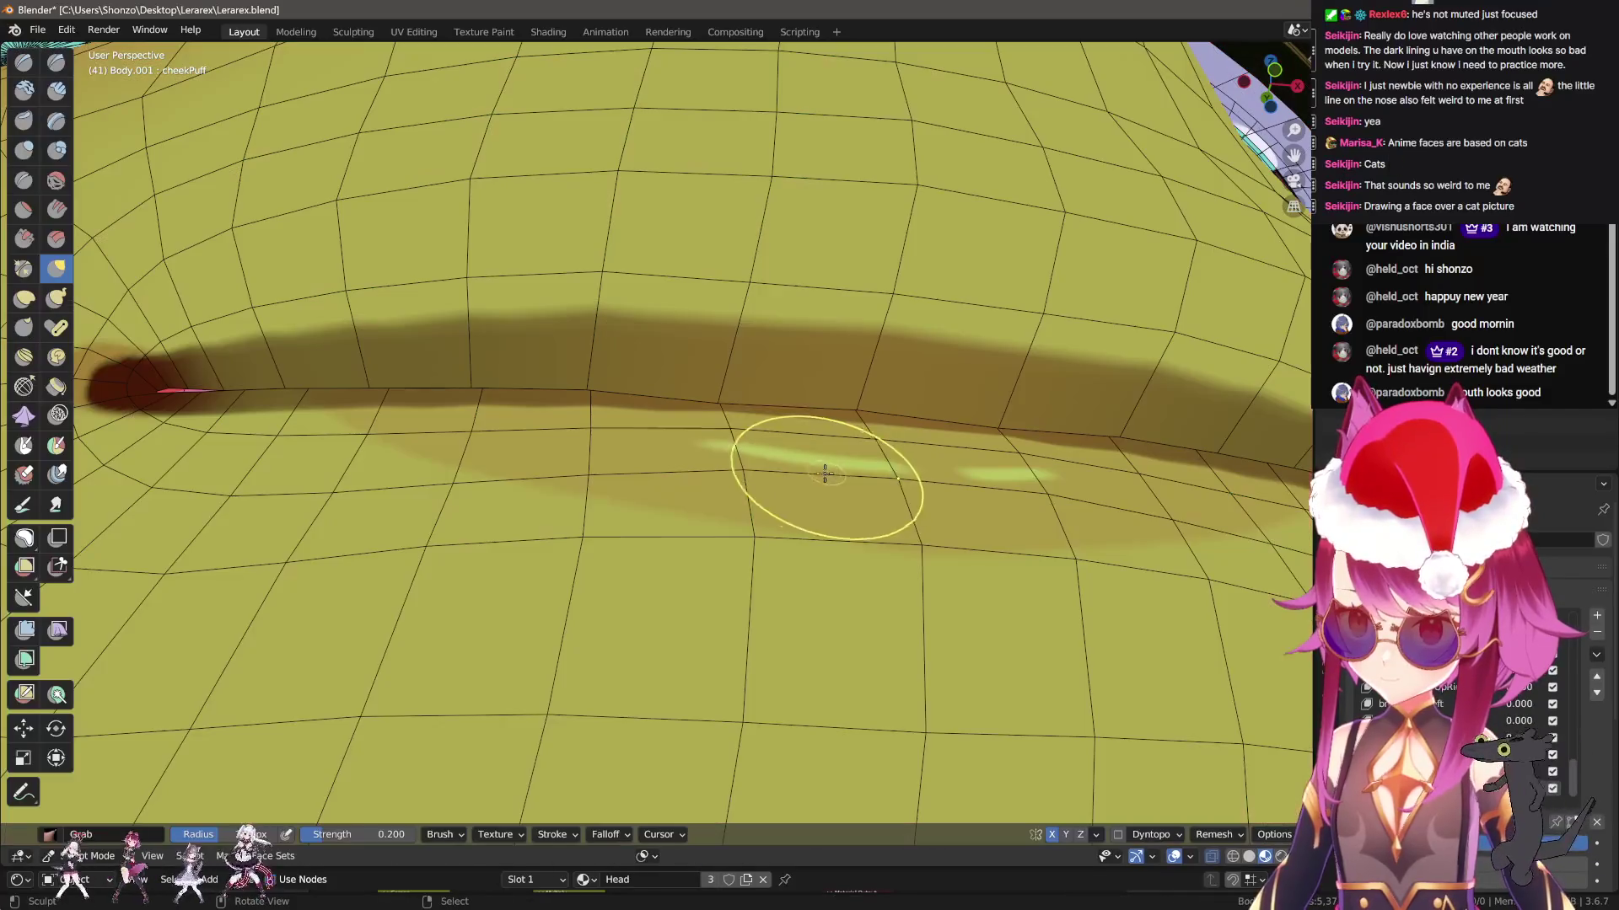
left_click(834, 444)
mouse_move(718, 404)
middle_mouse_down()
mouse_move(784, 531)
mouse_move(768, 523)
mouse_move(800, 532)
mouse_move(777, 676)
mouse_move(541, 515)
middle_mouse_up()
key("g")
left_click(783, 528)
In Sculpt Mode, hide the eyes and set the brush strength to 0.400
key("ctrl+Tab")
mouse_move(735, 613)
middle_mouse_down()
mouse_move(674, 363)
mouse_move(704, 524)
middle_mouse_up()
key("q")
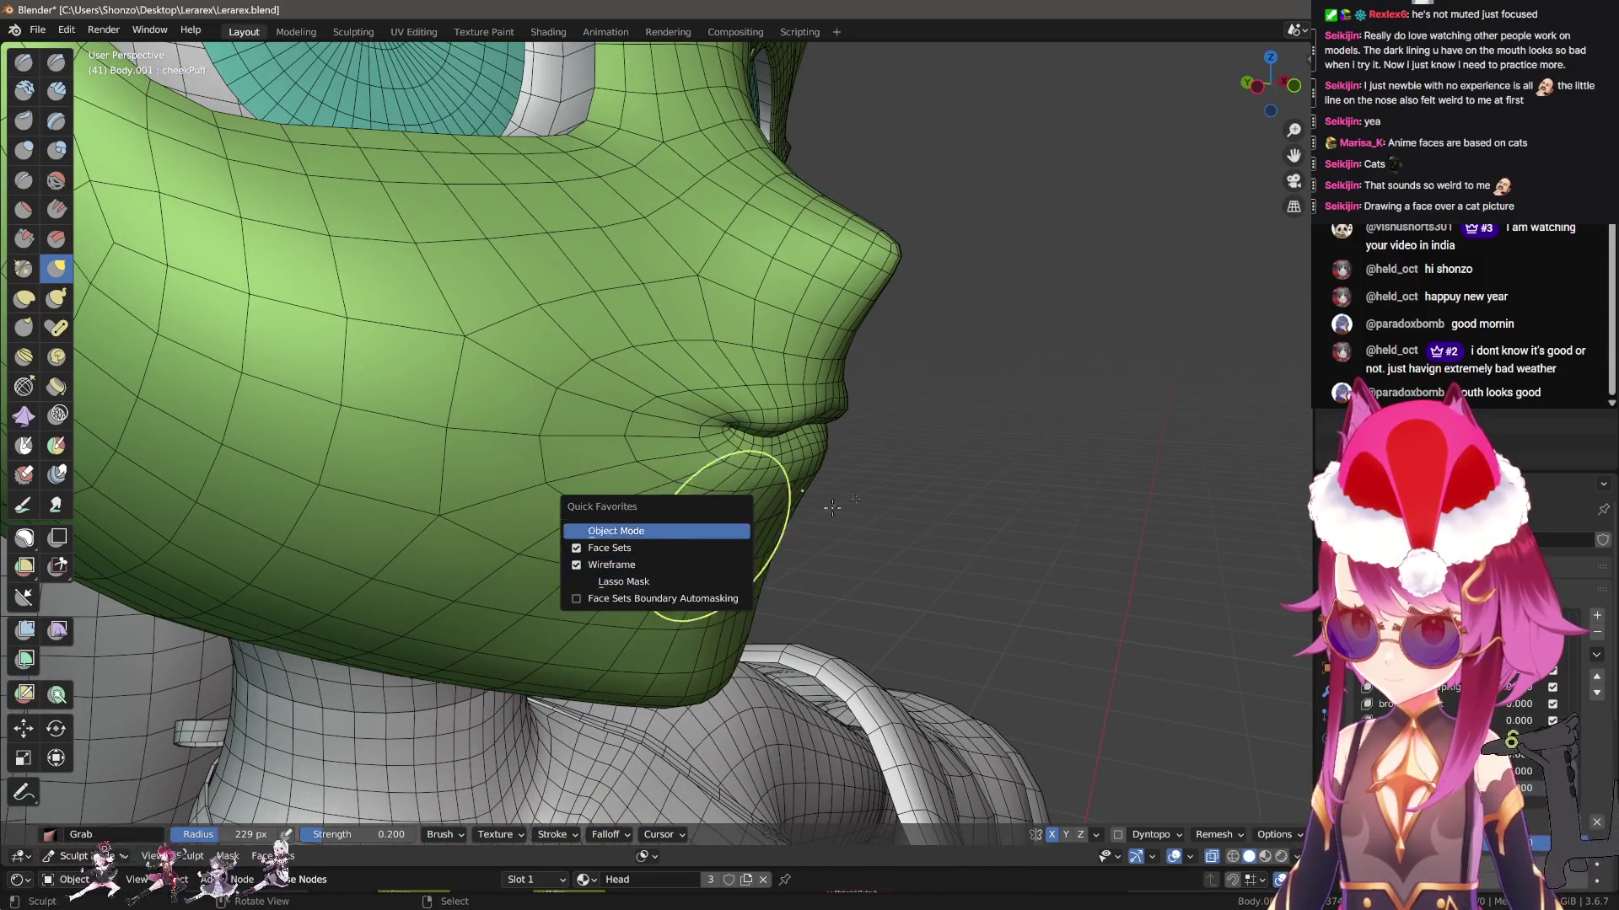
middle_click_drag(892, 461, 805, 528)
key("h")
mouse_move(674, 488)
middle_mouse_down()
mouse_move(640, 472)
mouse_move(668, 493)
middle_mouse_up()
key("c")
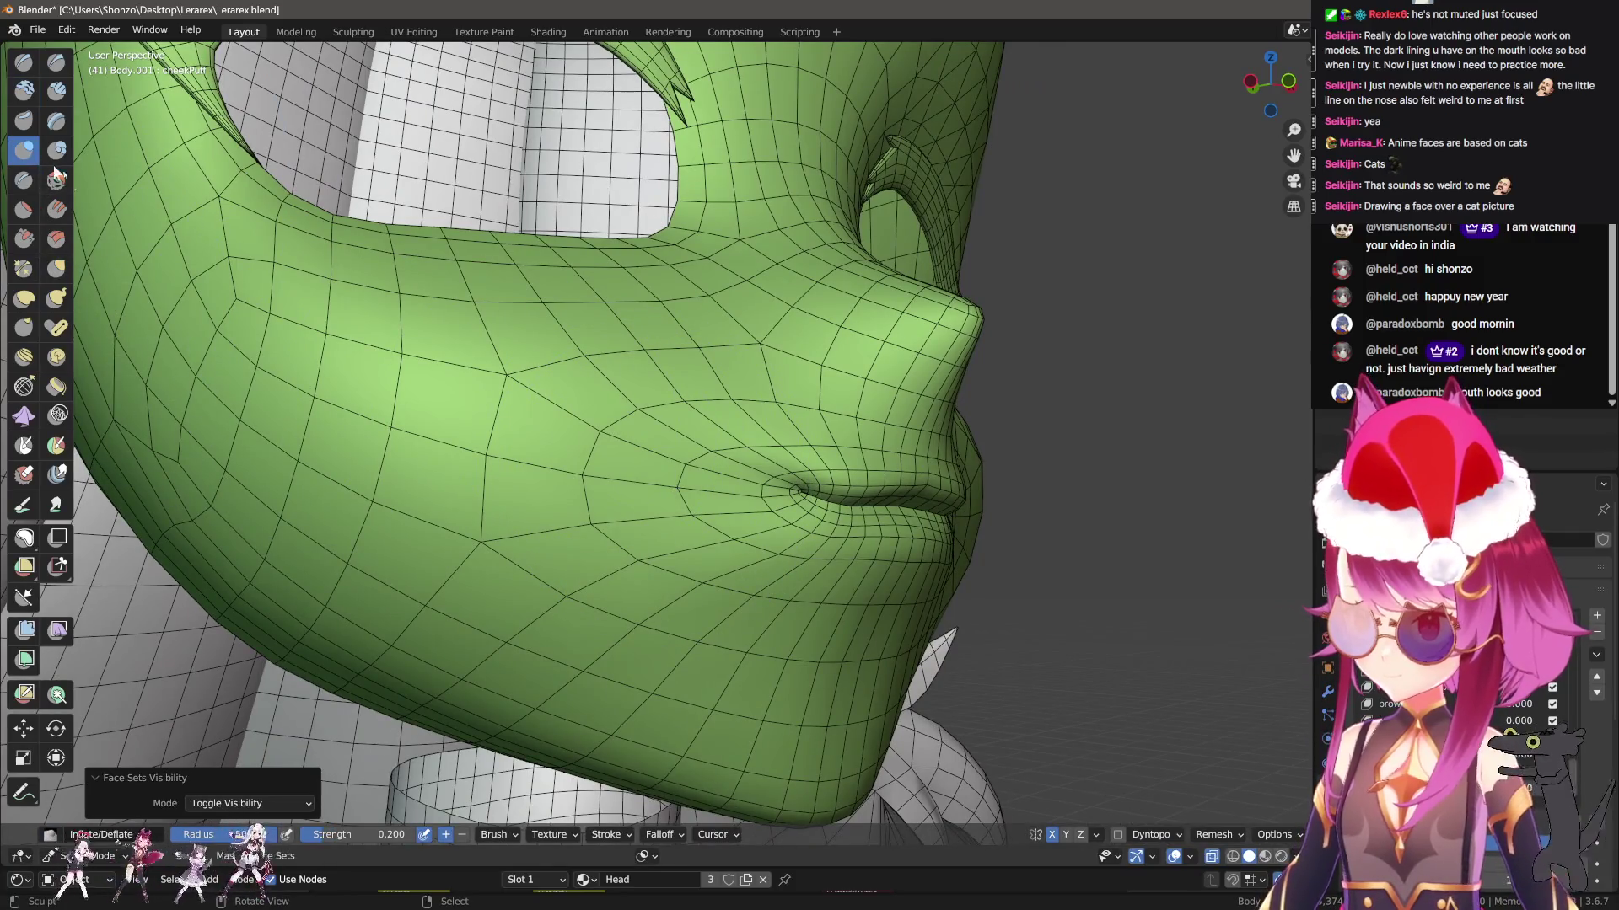
key("q")
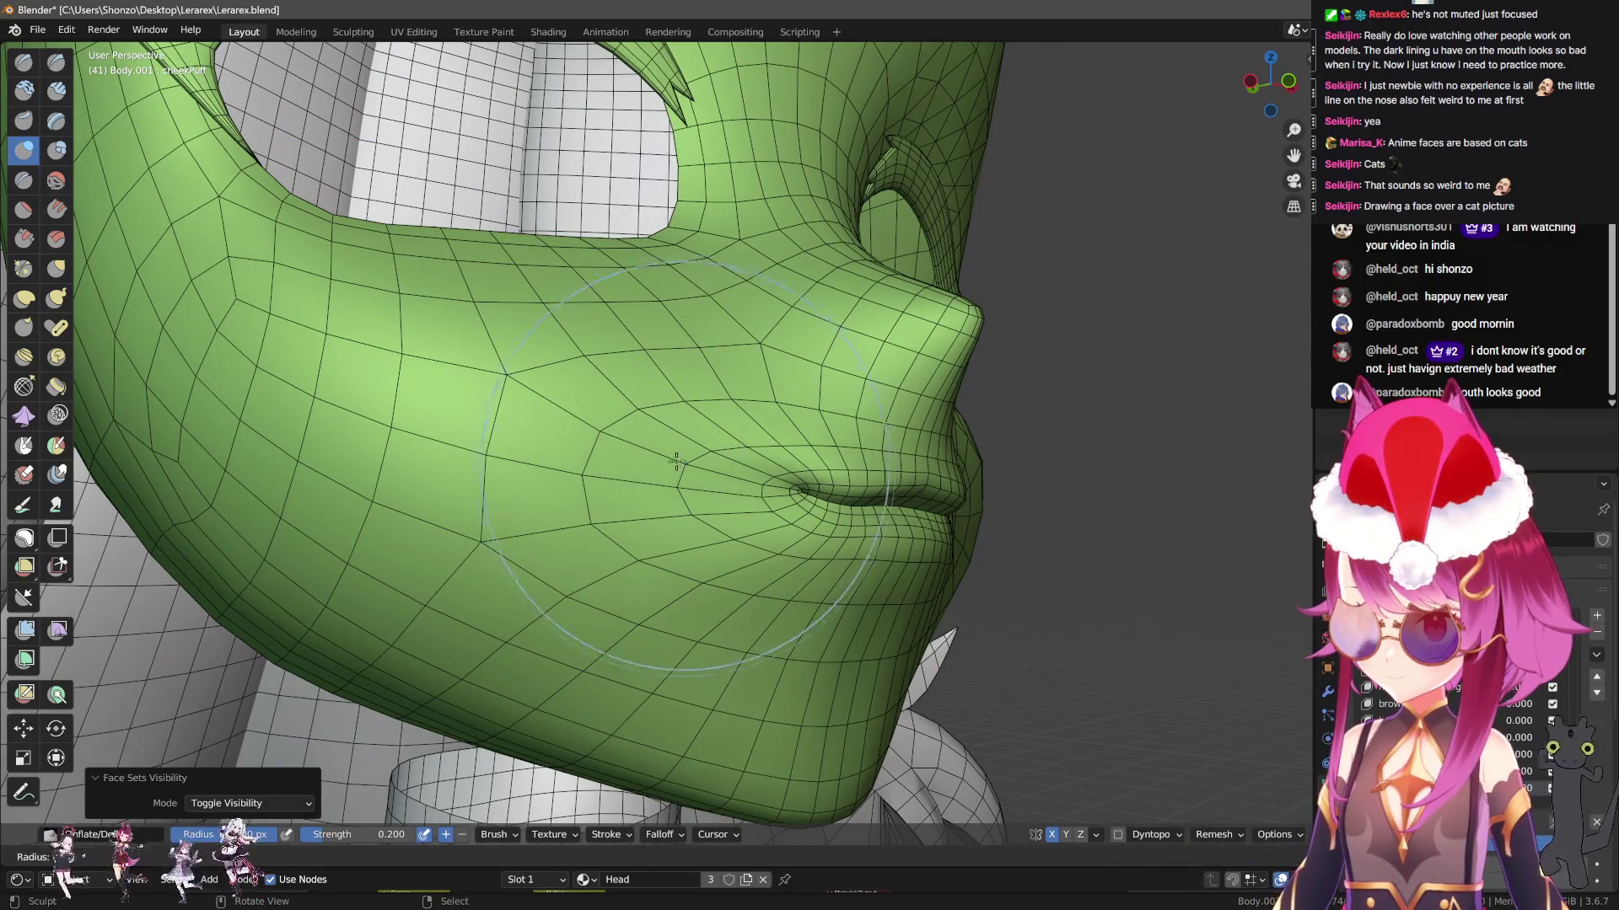
key("f")
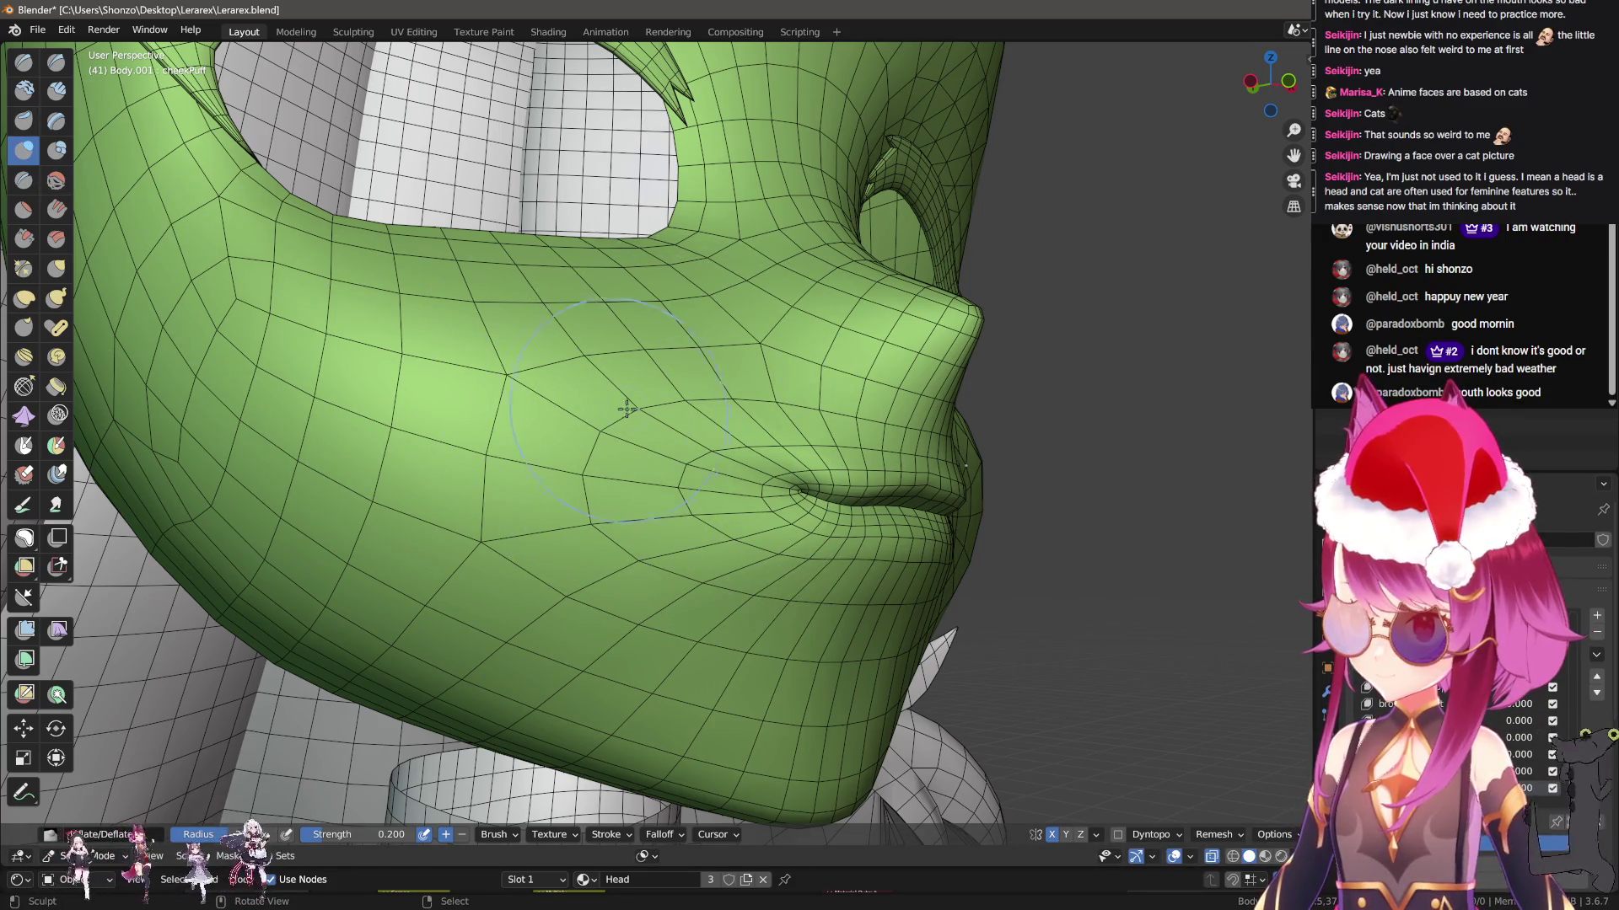
key("shift+f")
left_click(666, 444)
Inflate the cheek and jaw outward into a rounded puff beside the mouth
mouse_move(683, 397)
left_mouse_down()
mouse_move(404, 354)
mouse_move(354, 607)
mouse_move(700, 682)
mouse_move(723, 642)
left_mouse_up()
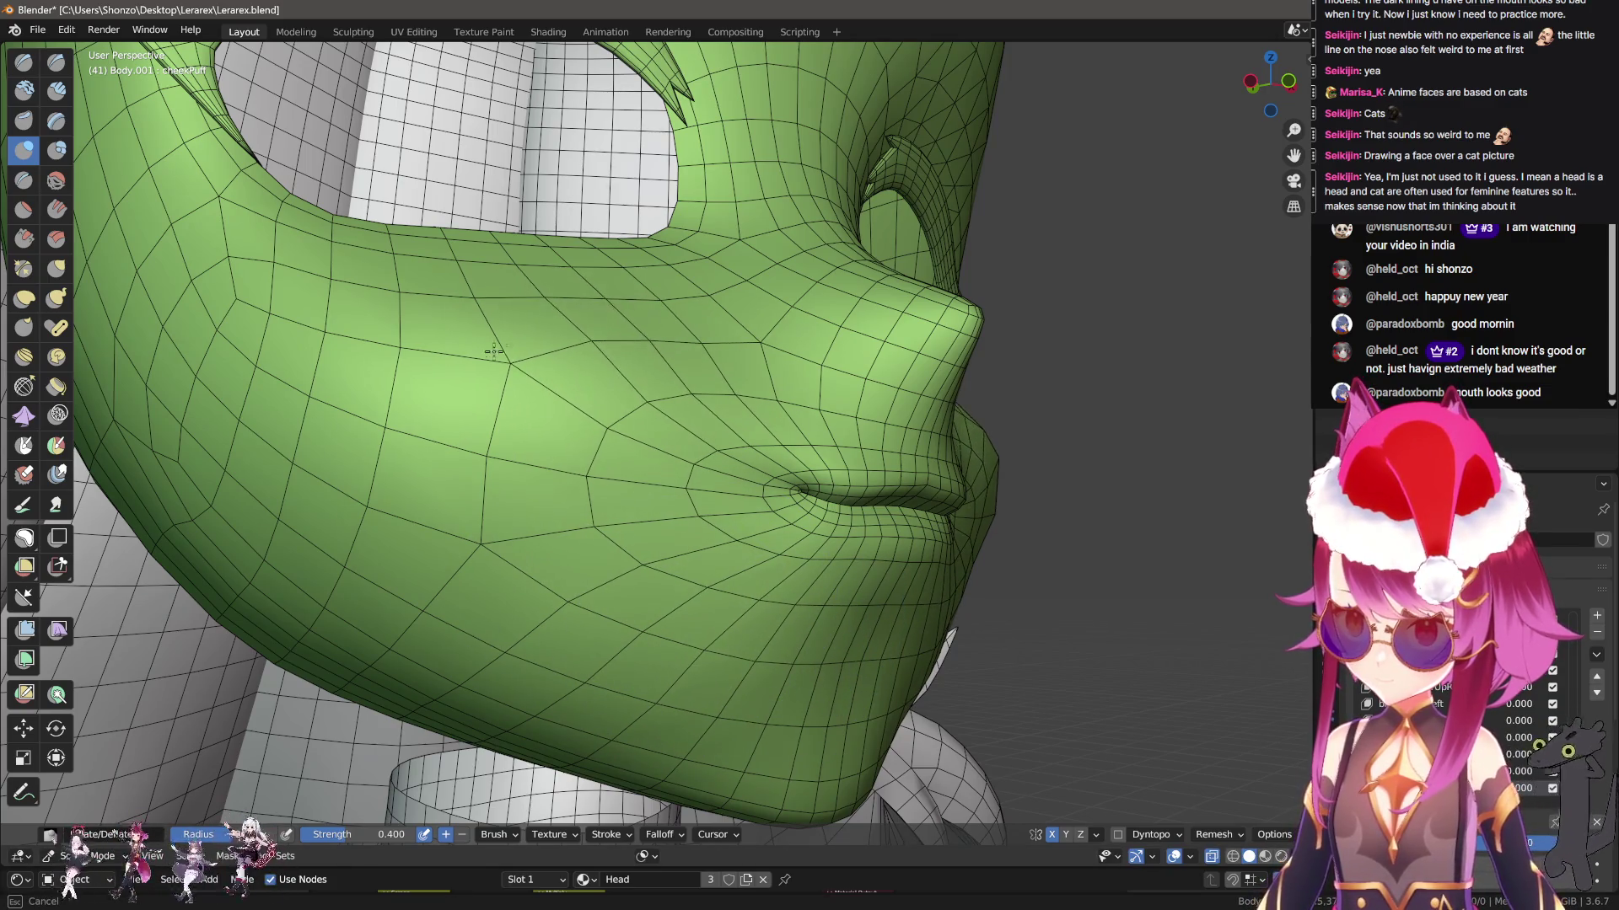
left_click_drag(232, 438, 320, 469)
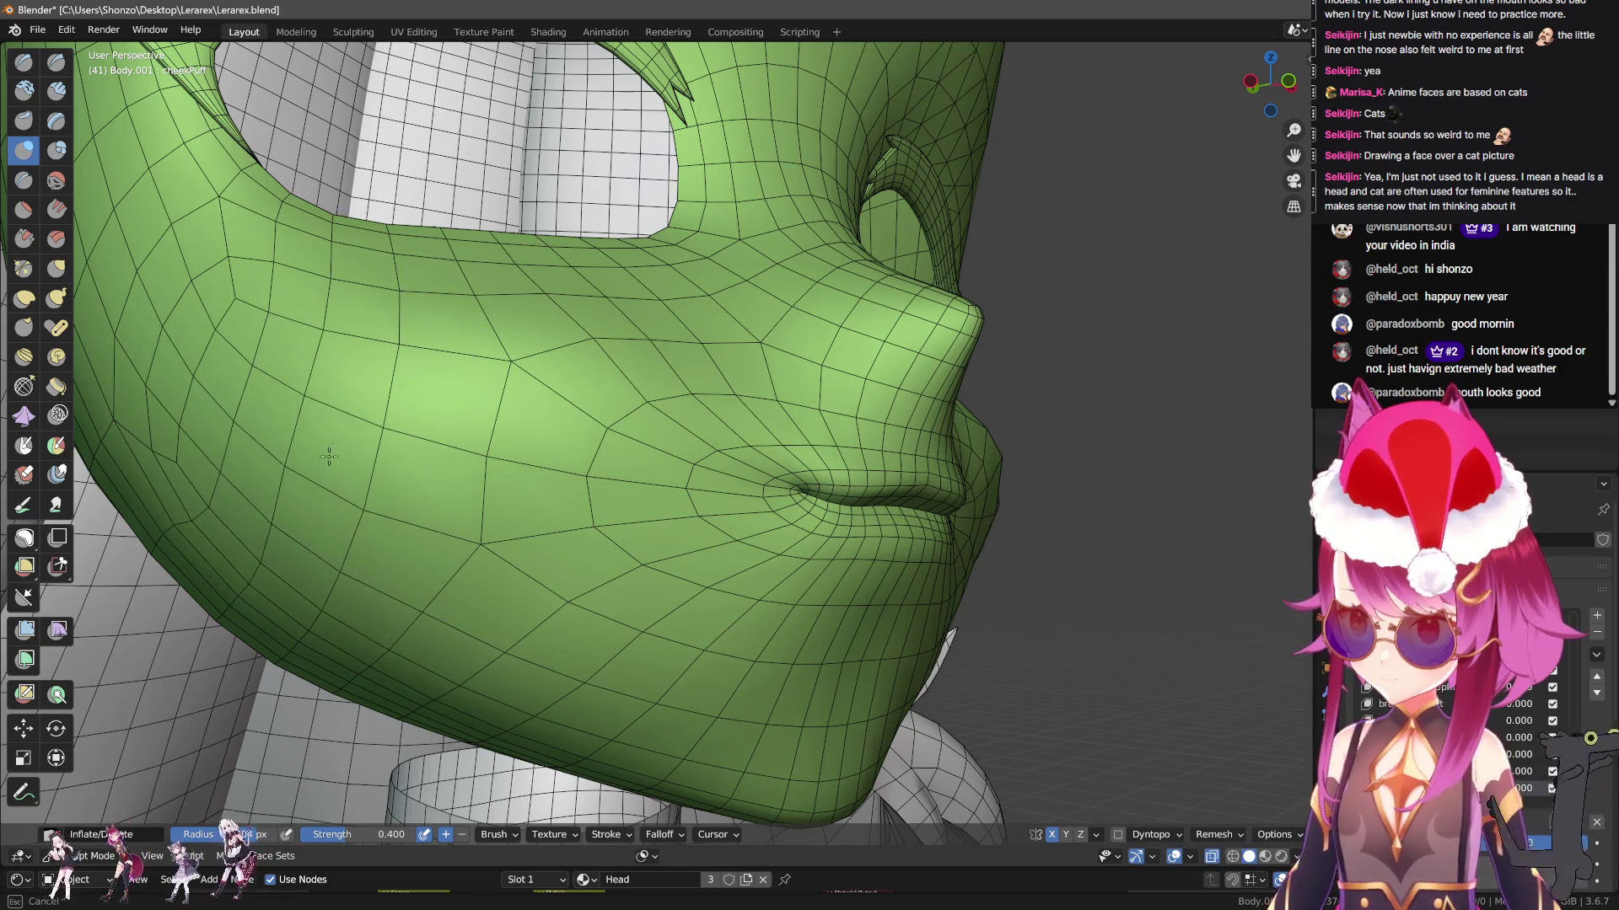
left_click_drag(698, 573, 636, 715)
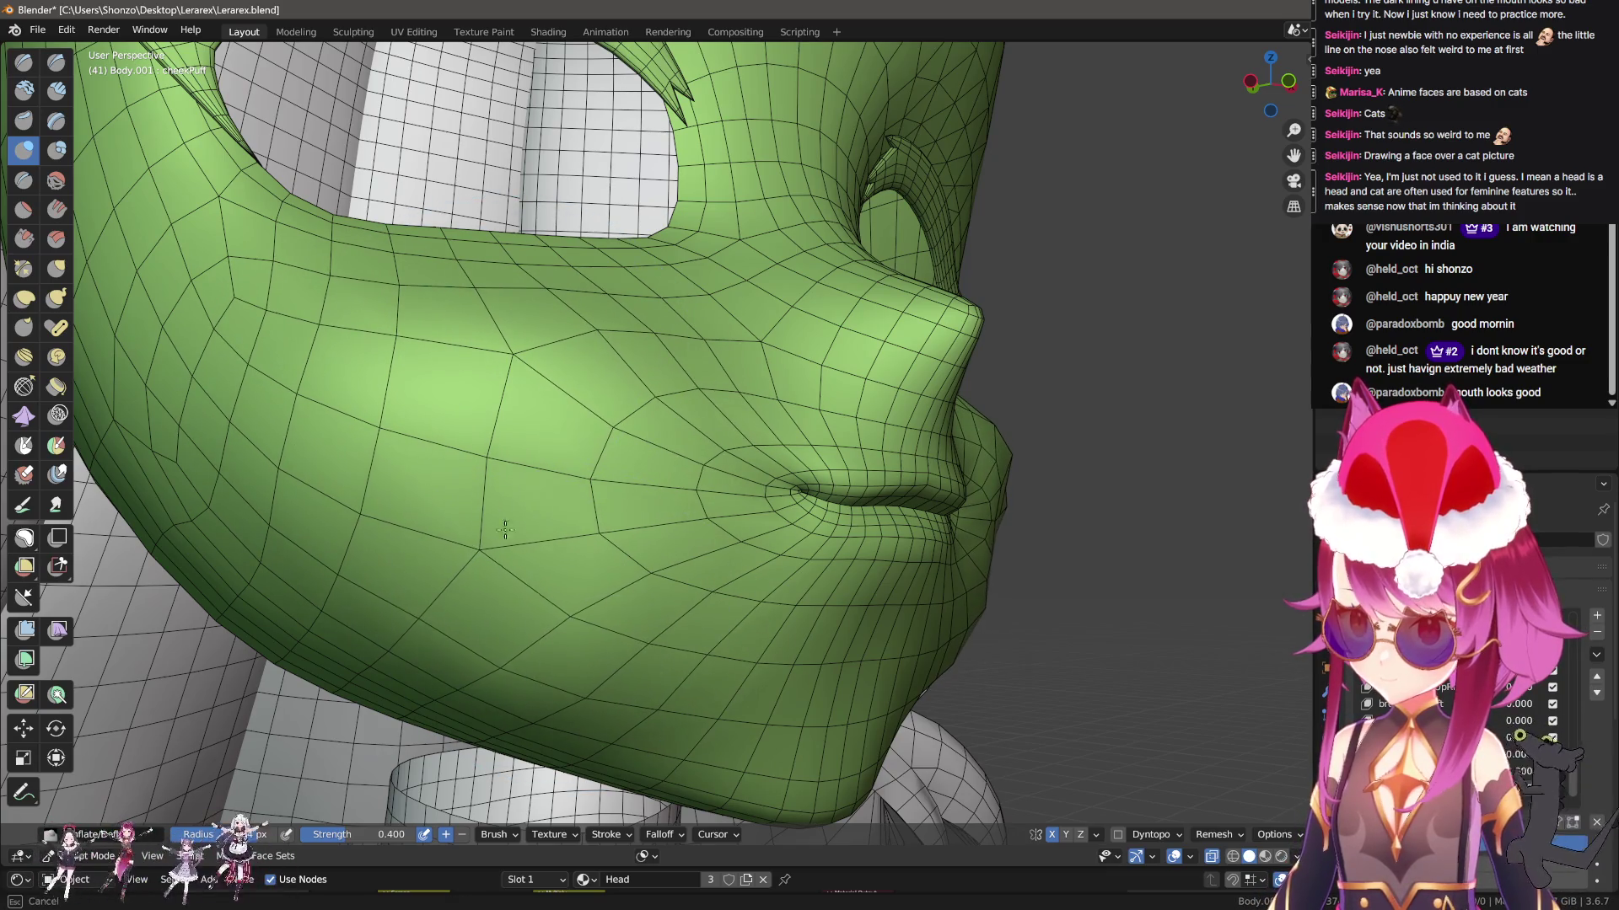
mouse_move(469, 704)
middle_mouse_down()
mouse_move(539, 657)
mouse_move(506, 700)
mouse_move(570, 596)
middle_mouse_up()
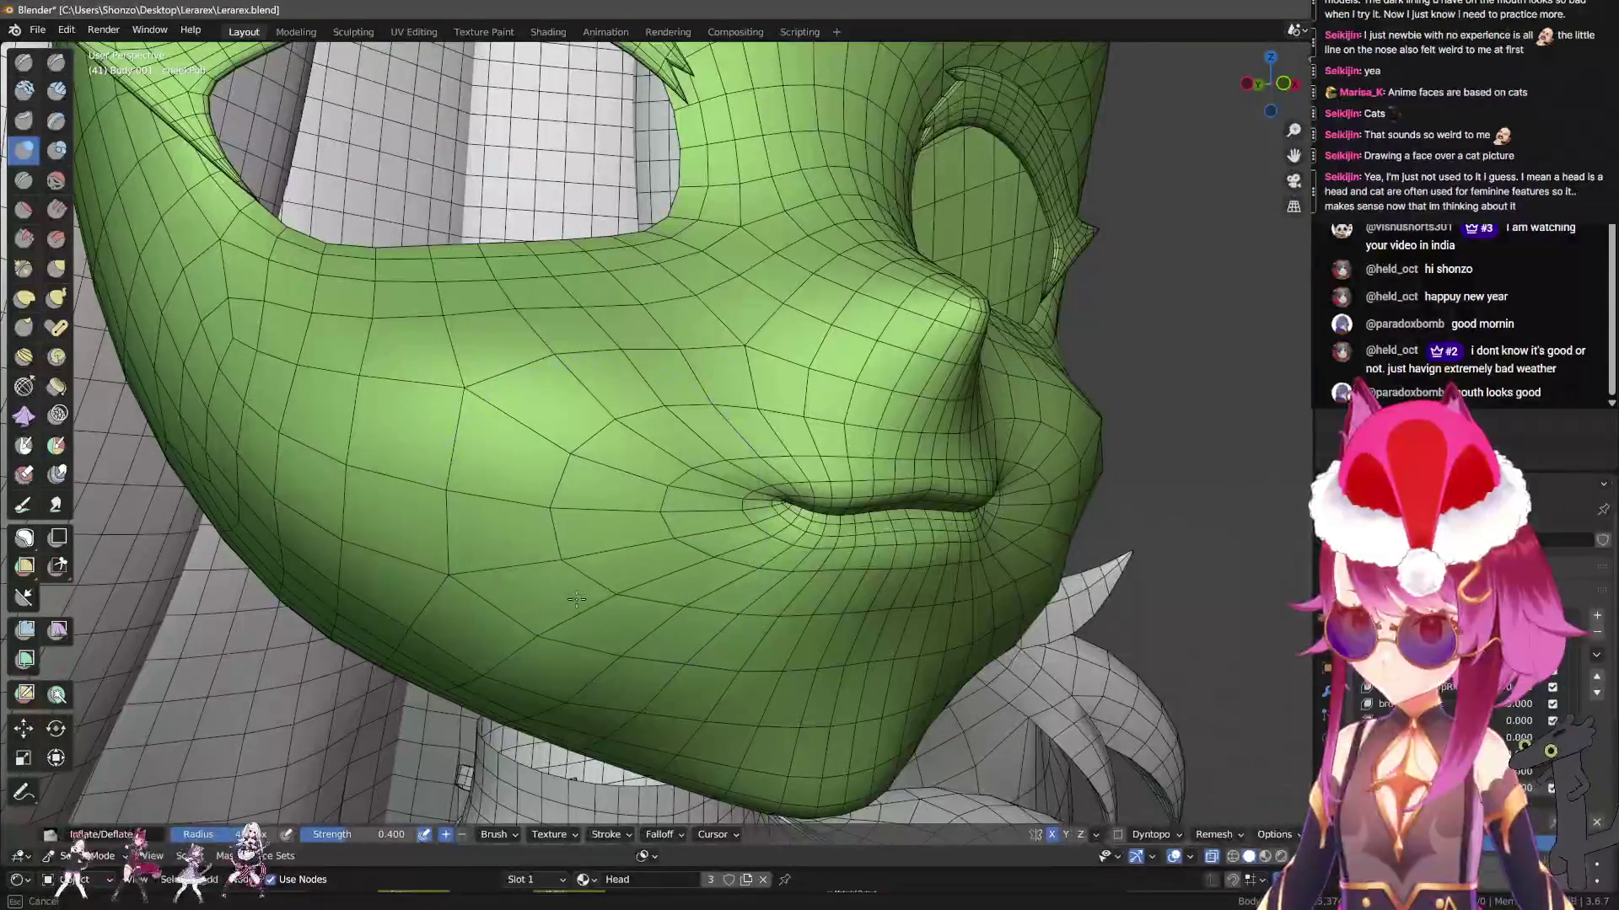
mouse_move(588, 436)
left_mouse_down()
mouse_move(548, 354)
mouse_move(291, 379)
left_mouse_up()
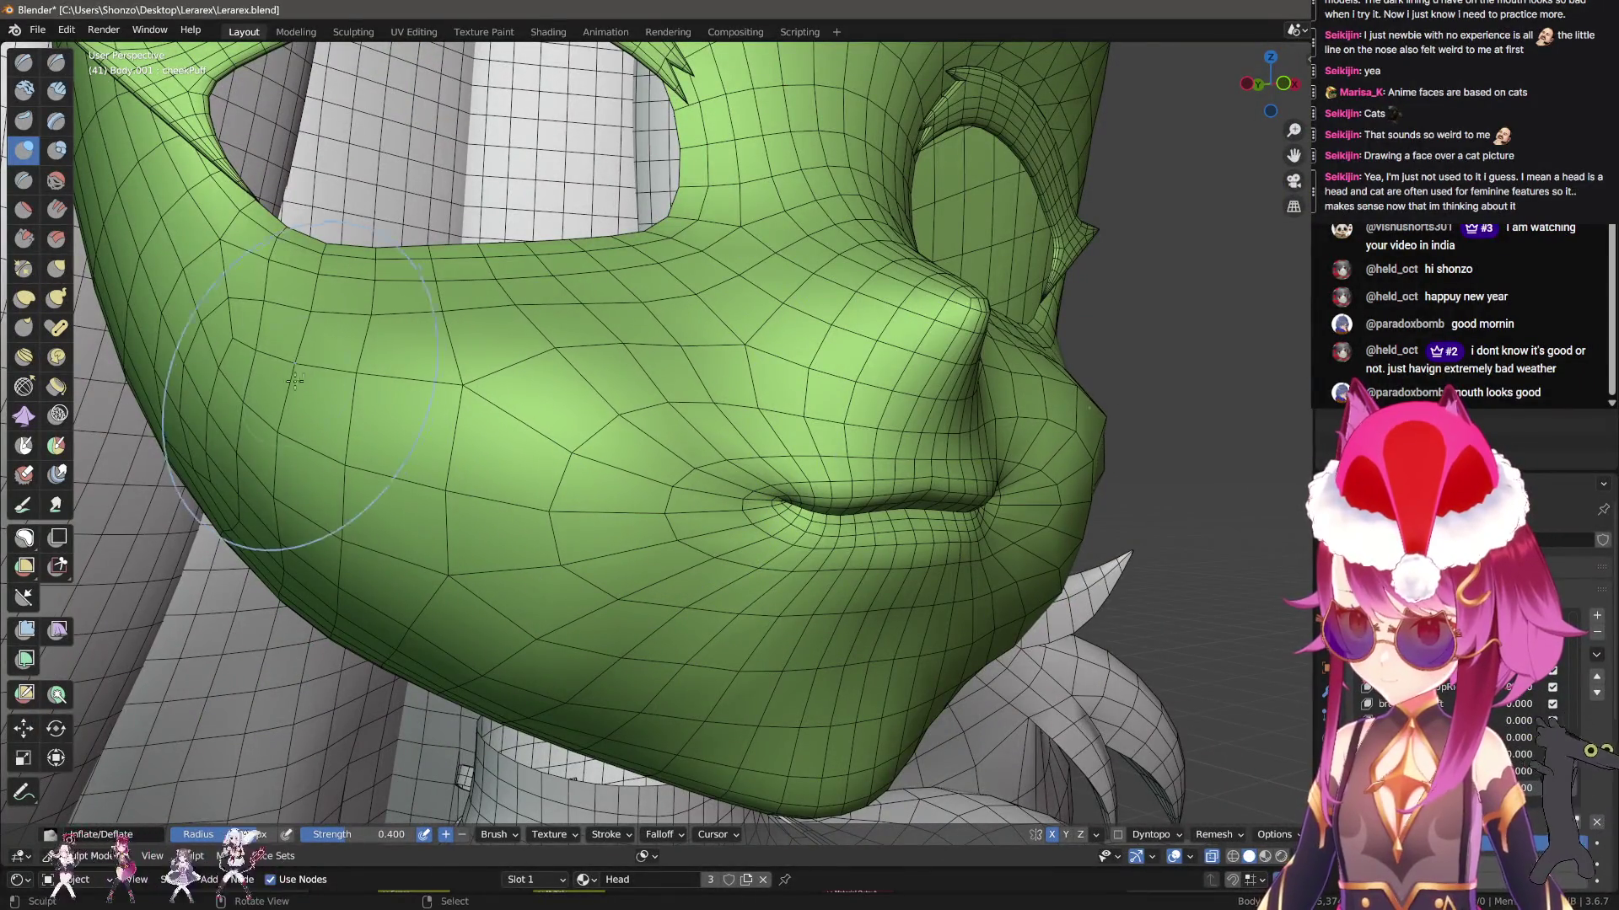
middle_click_drag(680, 624, 621, 498)
key("g")
key("ctrl+q")
left_click(638, 421)
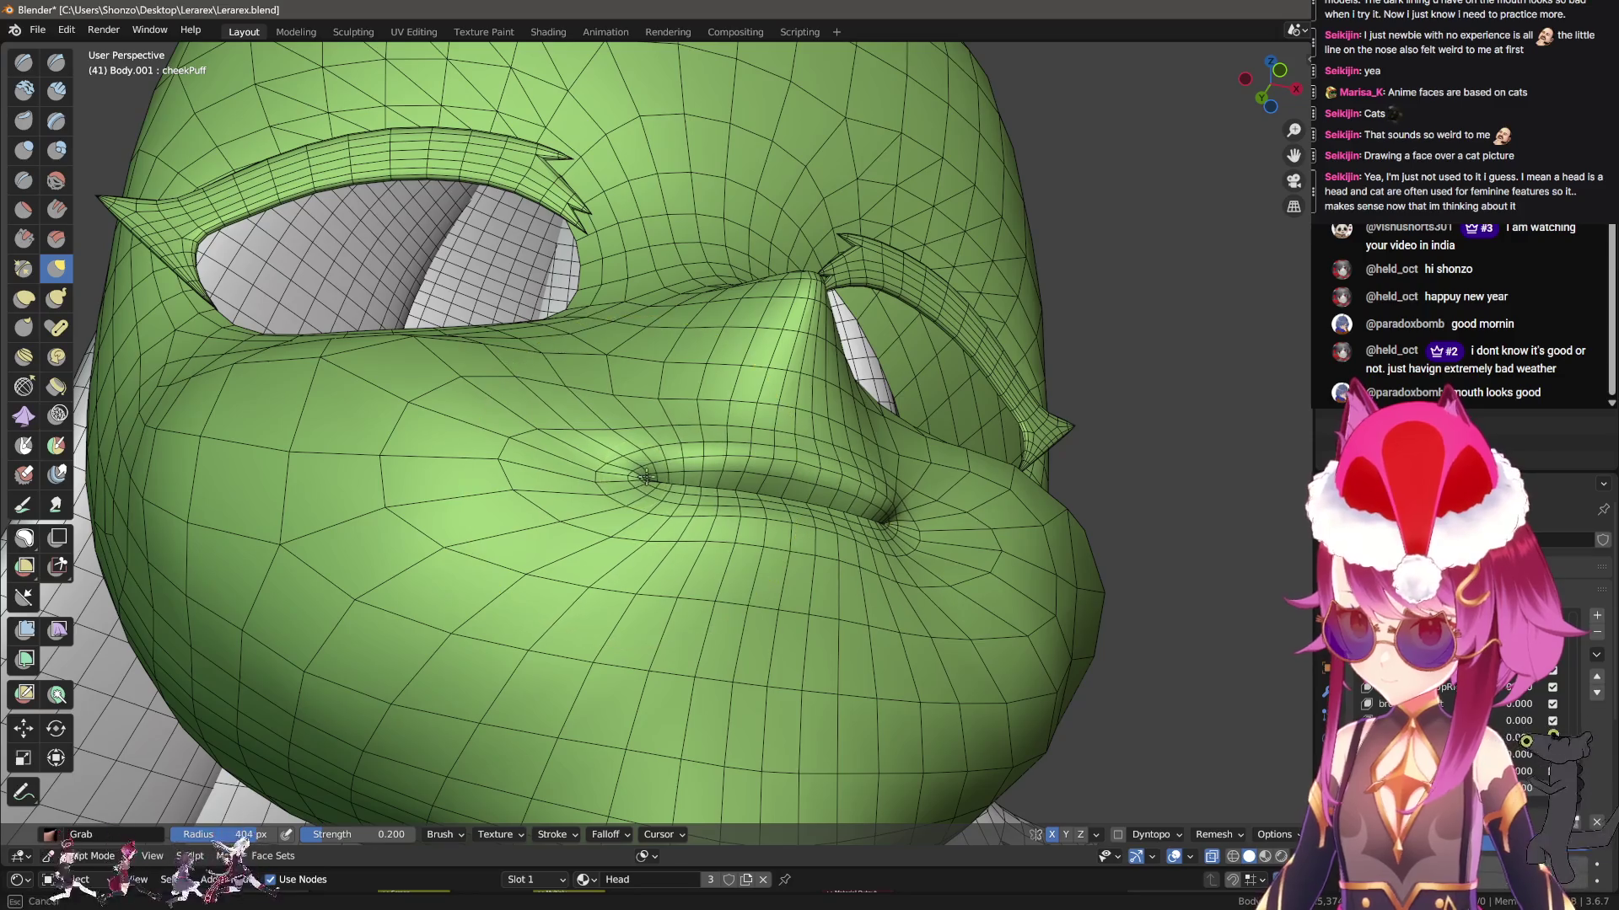
Smooth the puffed cheek with the Smooth brush at 0.100 strength
middle_click_drag(558, 481, 632, 479)
key("c")
scroll(707, 476, "up", 3)
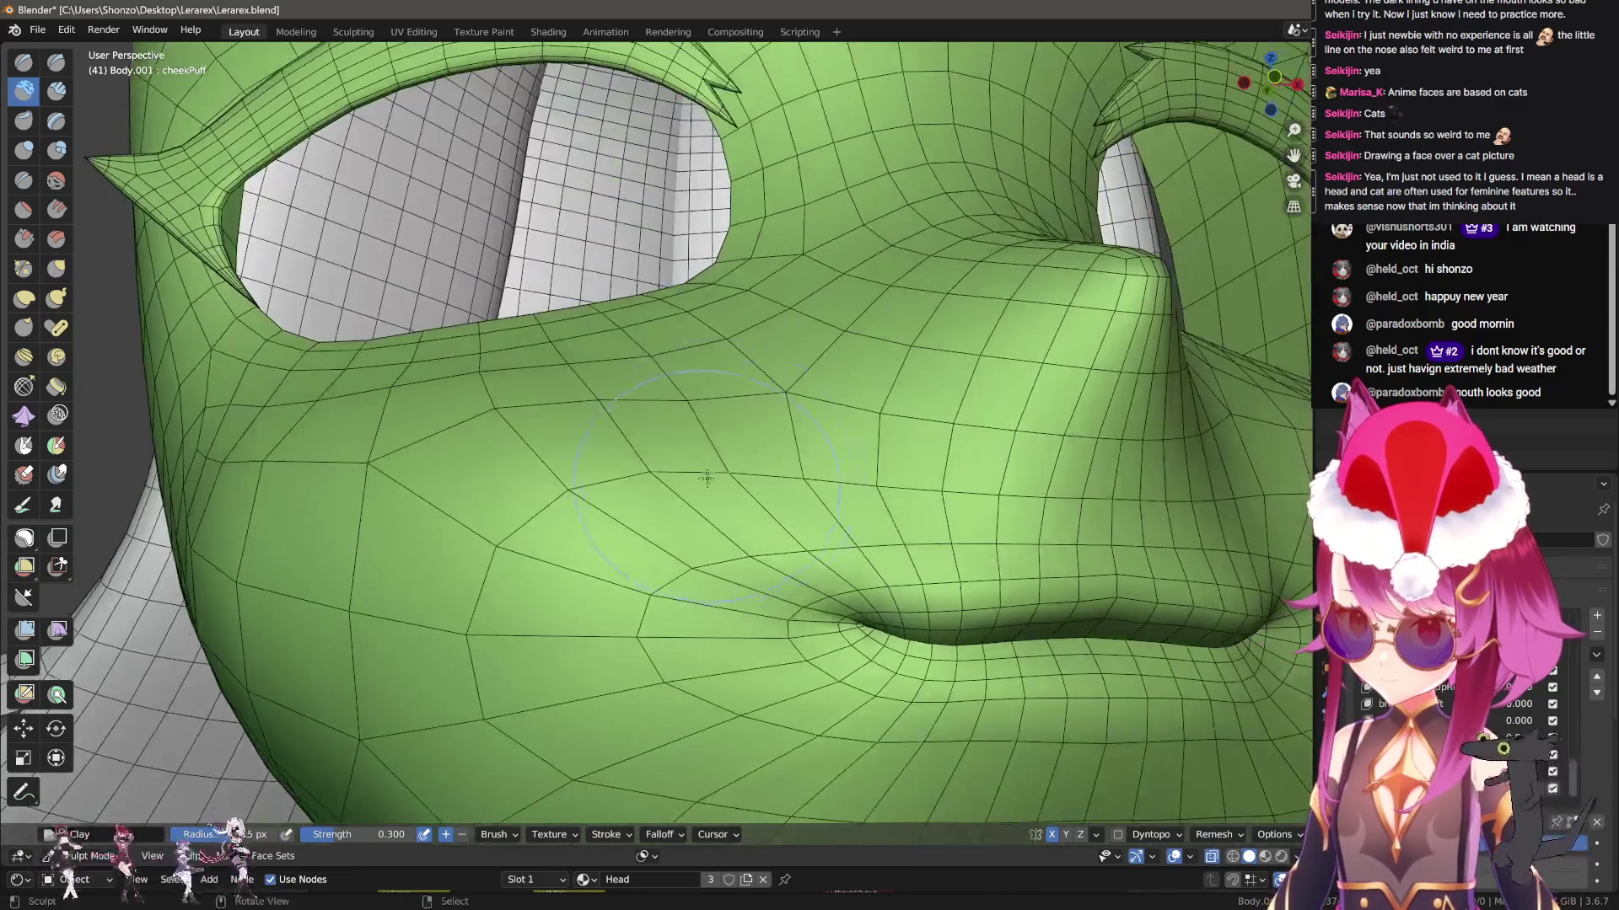
mouse_move(529, 372)
middle_mouse_down()
mouse_move(396, 377)
mouse_move(253, 354)
mouse_move(462, 358)
middle_mouse_up()
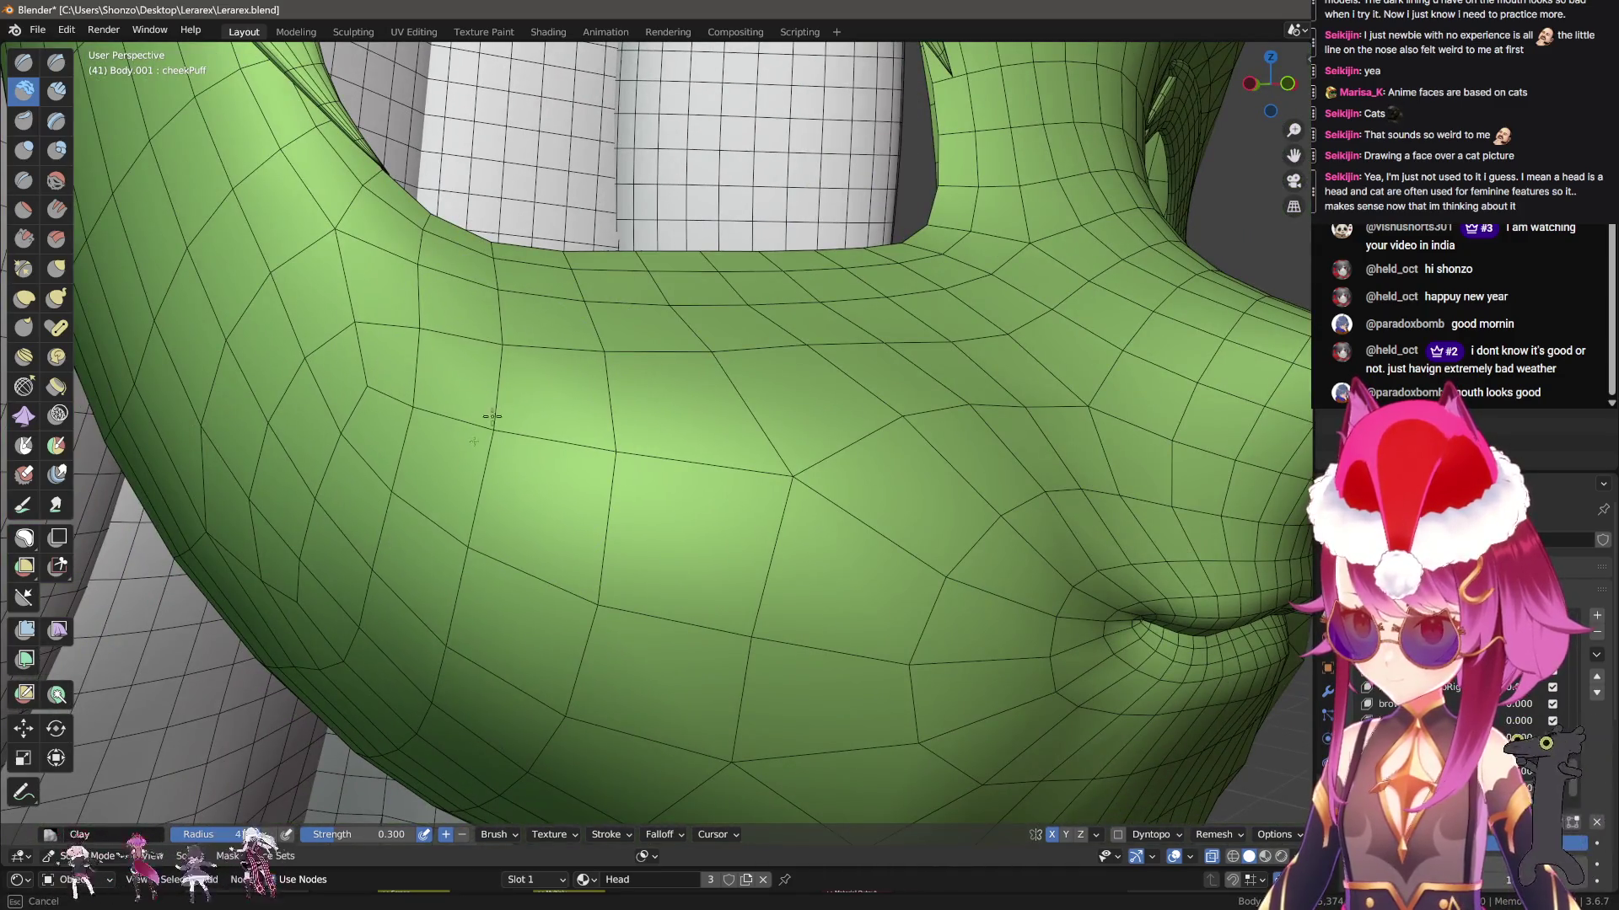
middle_click_drag(662, 705, 632, 524)
middle_click_drag(795, 628, 675, 521)
key("shift+s")
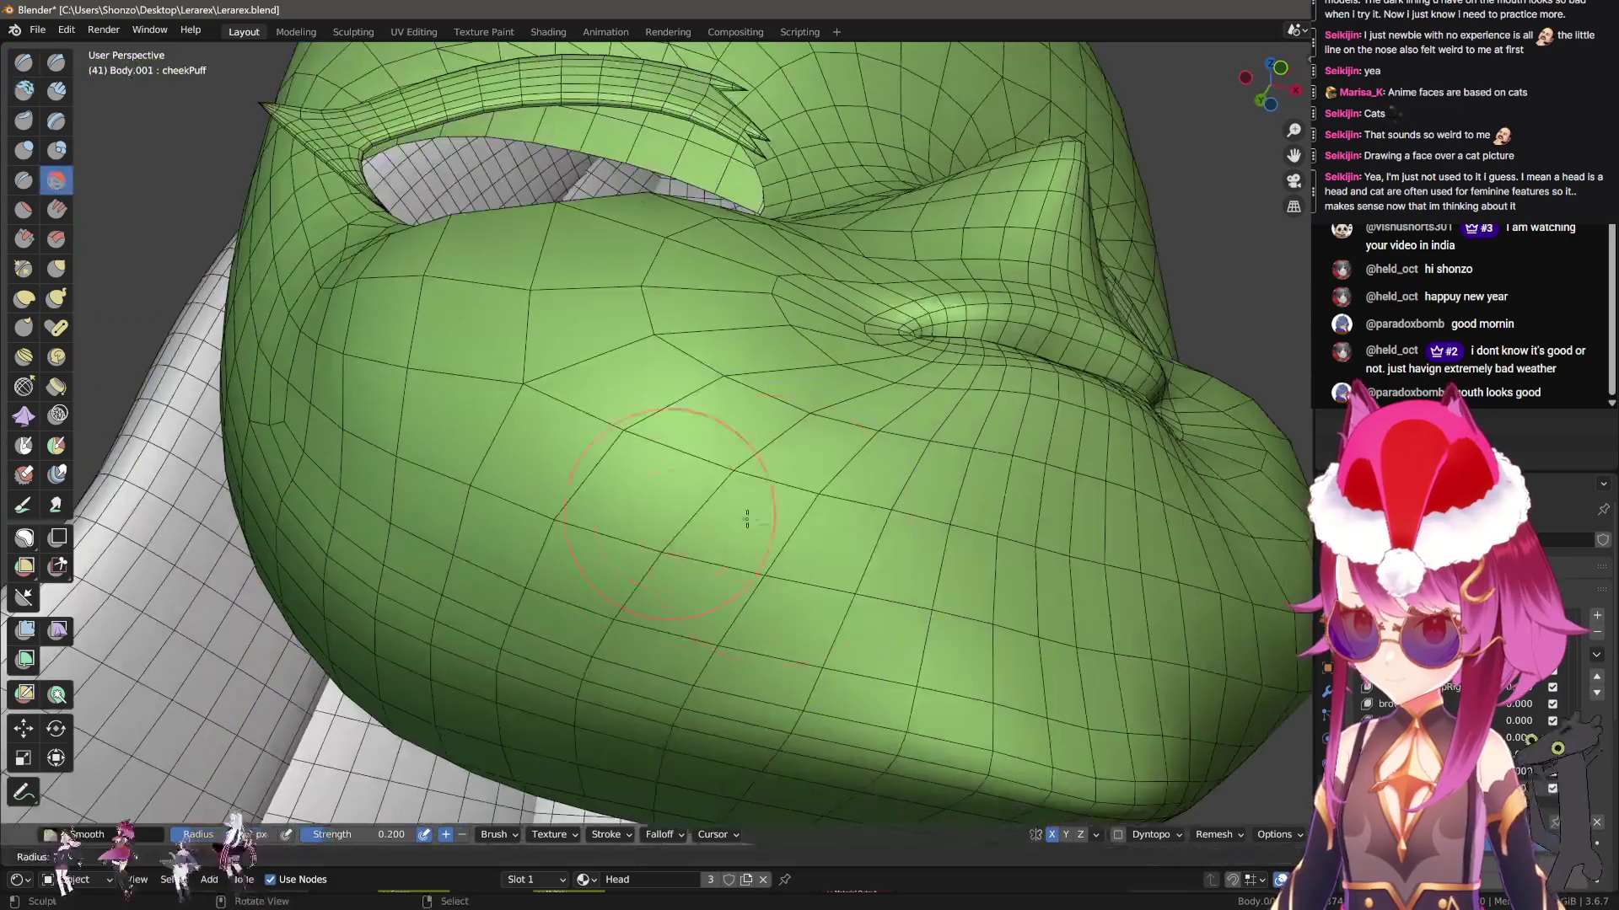
key("shift+f")
left_click(607, 497)
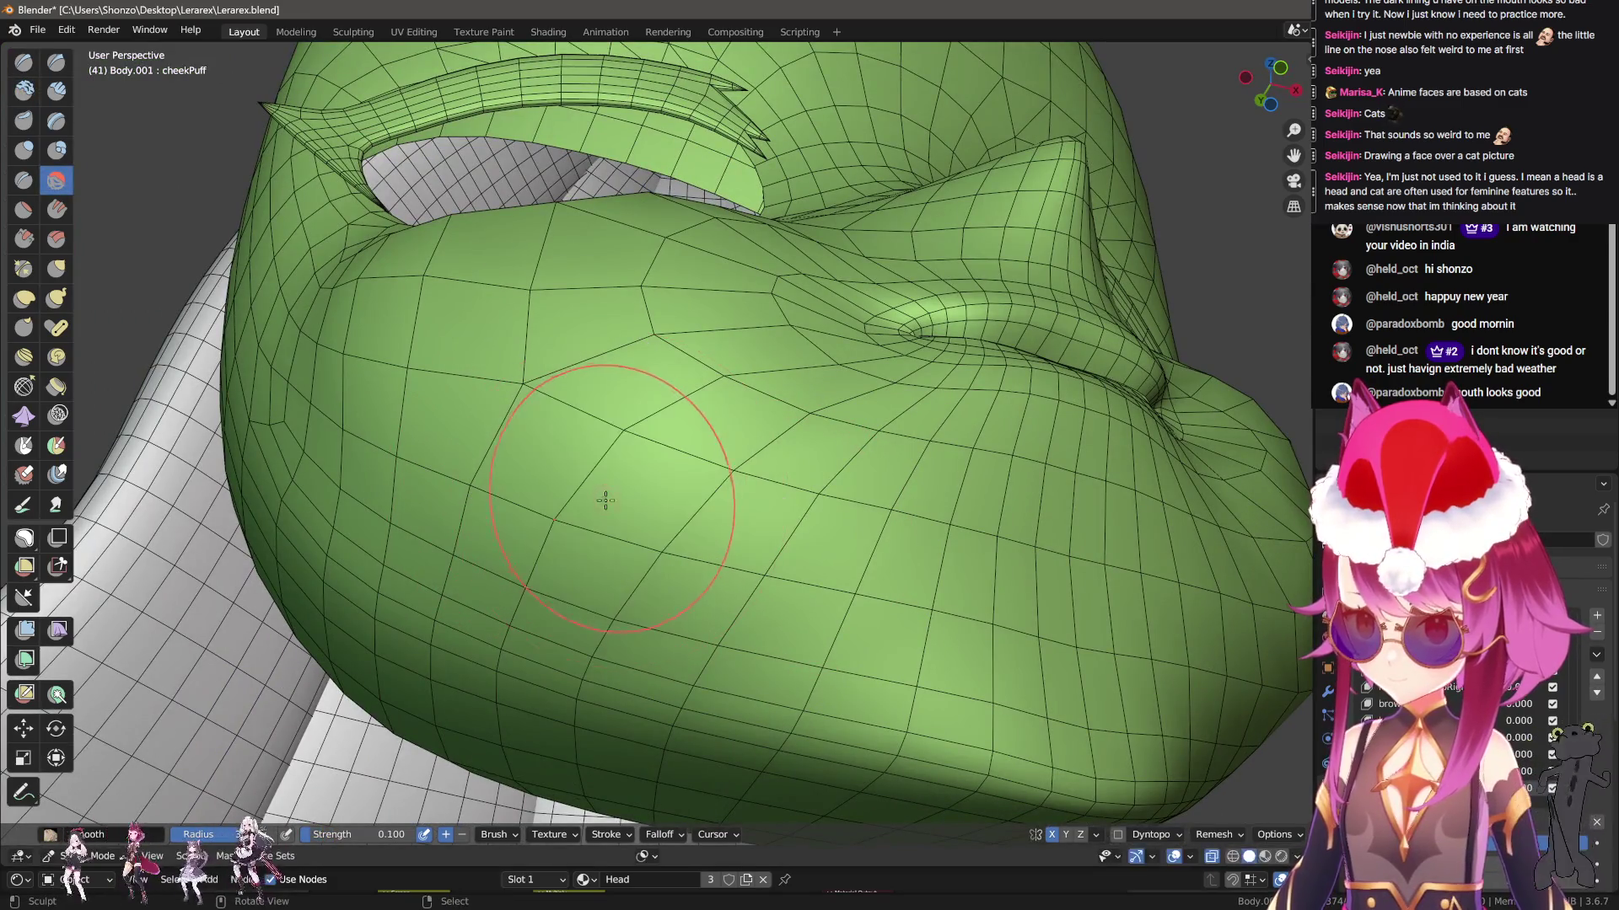
middle_click_drag(644, 287, 679, 248)
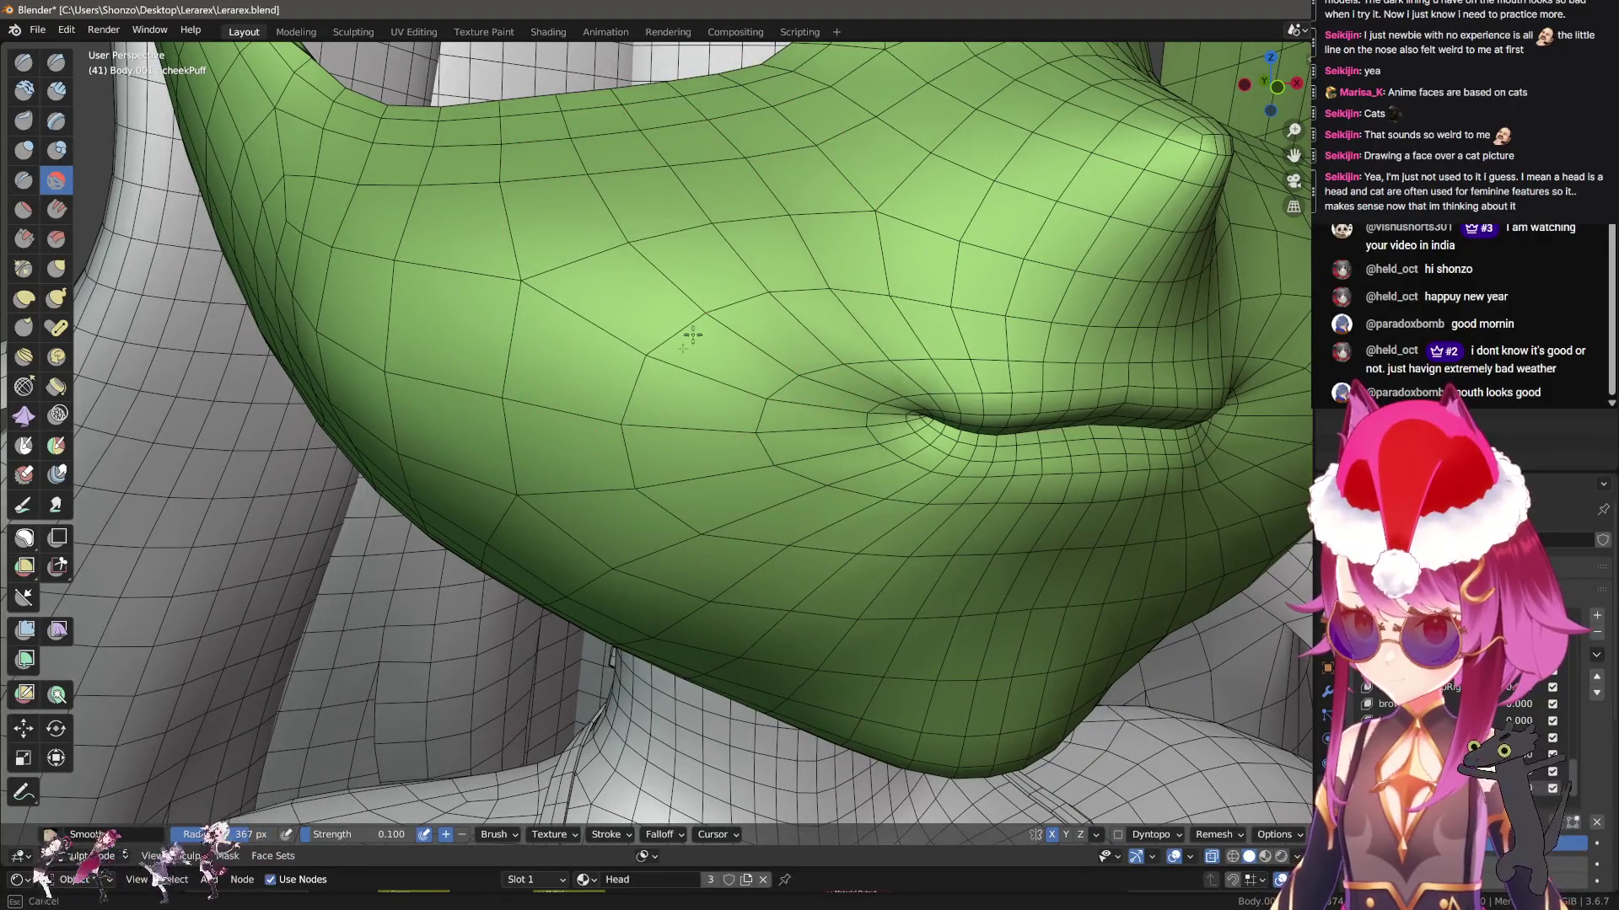
mouse_move(628, 548)
middle_mouse_down()
mouse_move(887, 519)
mouse_move(640, 515)
mouse_move(612, 317)
middle_mouse_up()
Review the cheek from wide, low and profile angles, then return to Object Mode
key("c")
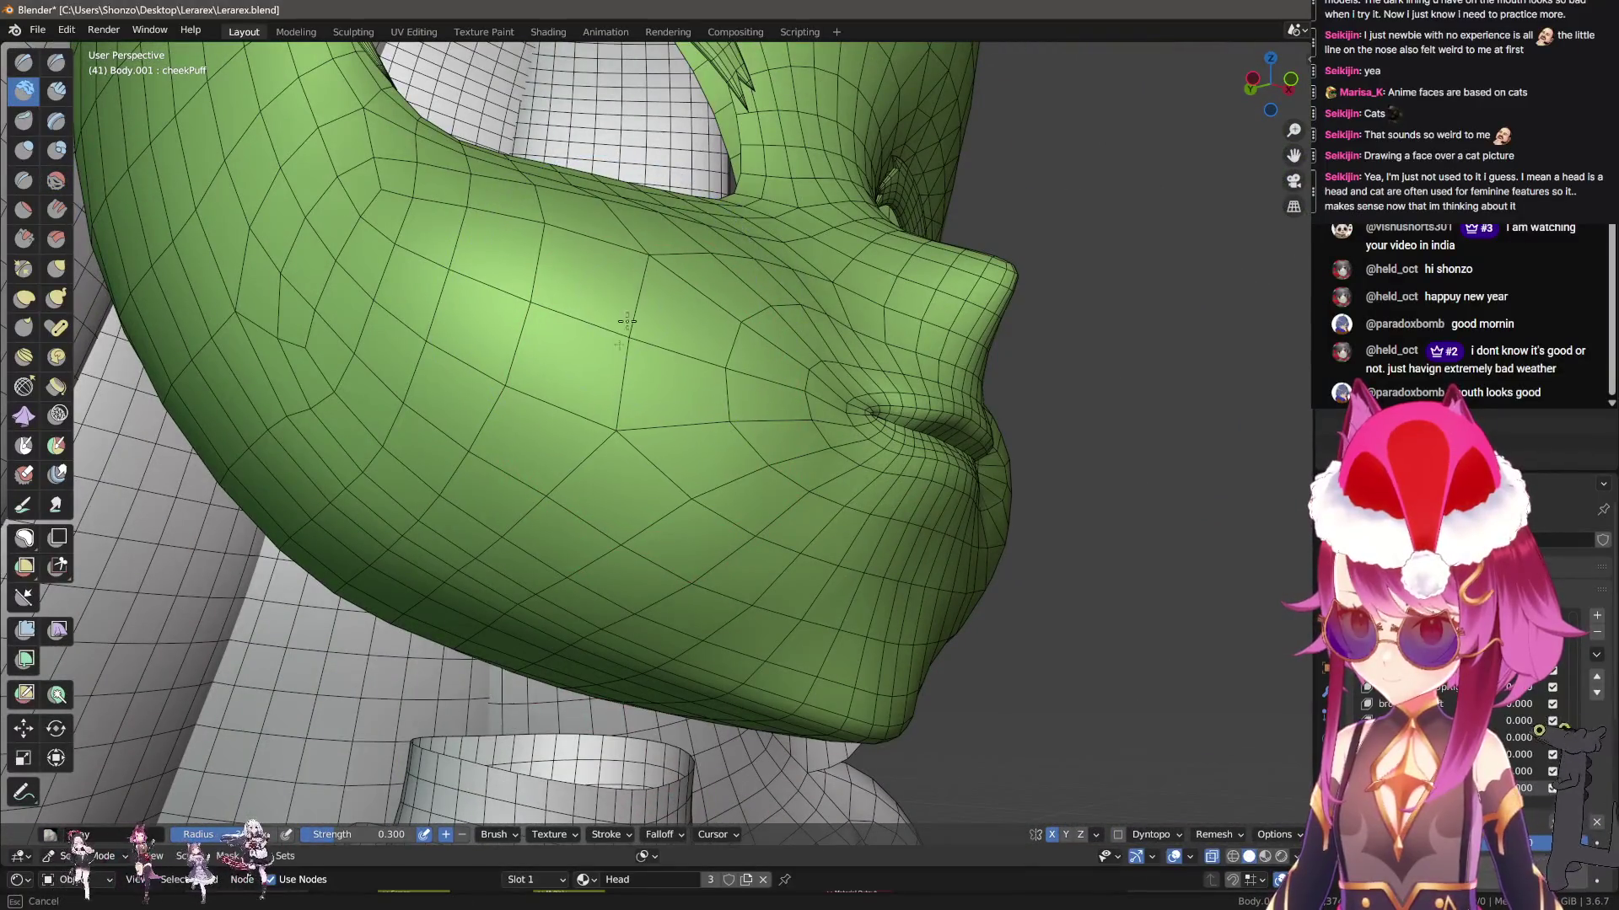
mouse_move(666, 265)
middle_mouse_down()
mouse_move(1048, 578)
mouse_move(1096, 662)
middle_mouse_up()
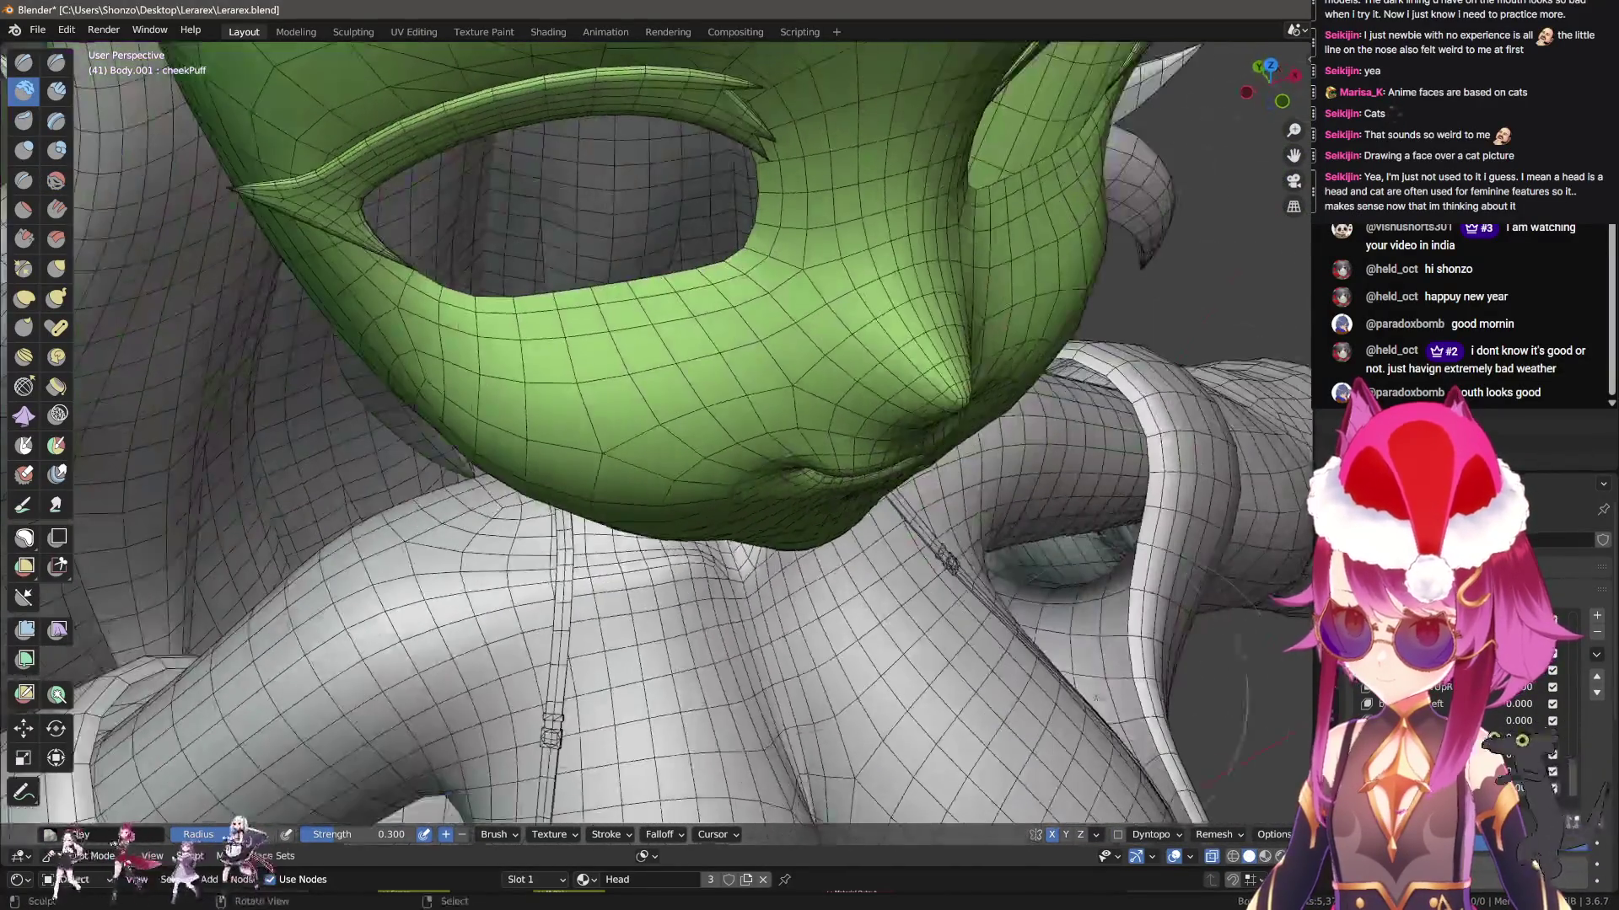
middle_click_drag(792, 521, 506, 438)
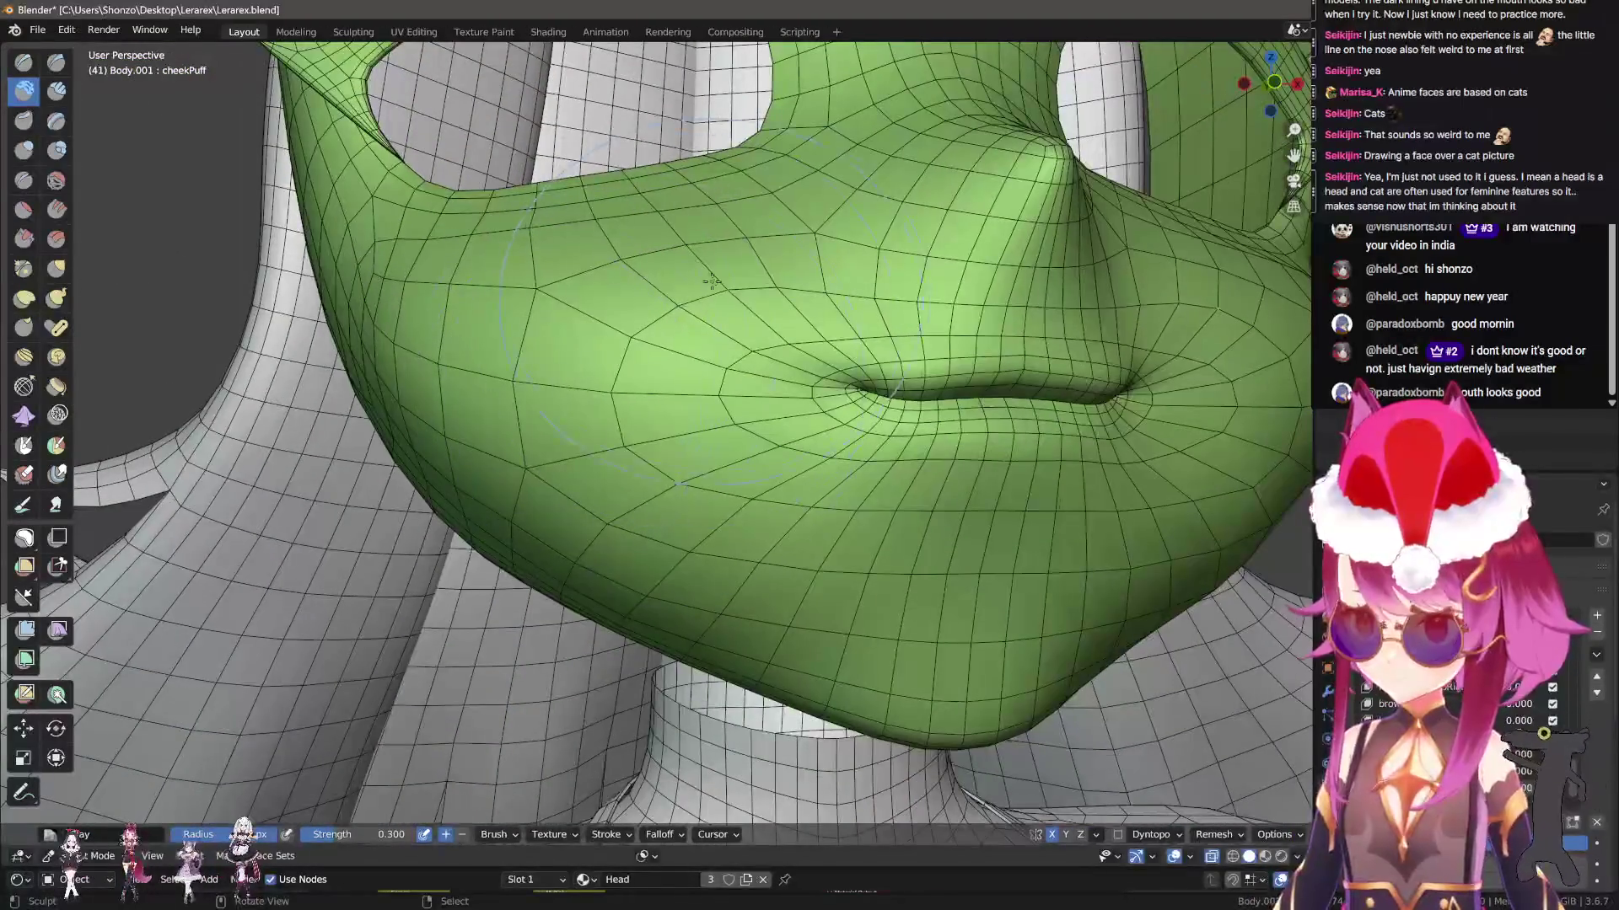
mouse_move(718, 516)
middle_mouse_down()
mouse_move(795, 416)
mouse_move(758, 505)
middle_mouse_up()
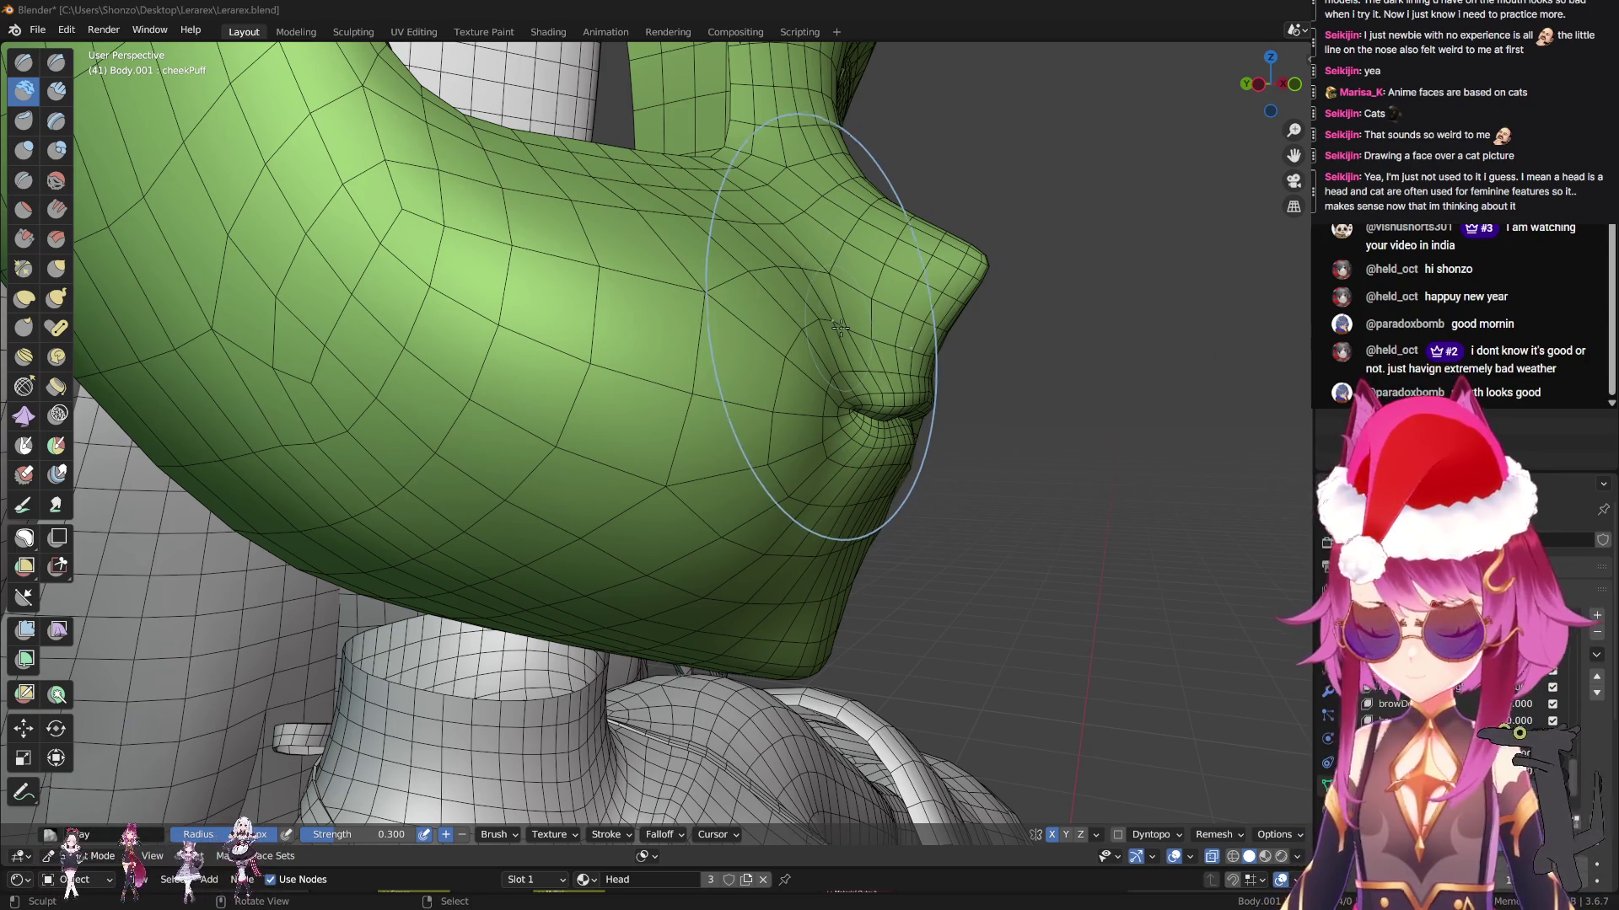
middle_click_drag(795, 328, 794, 285)
key("q")
left_click(794, 280)
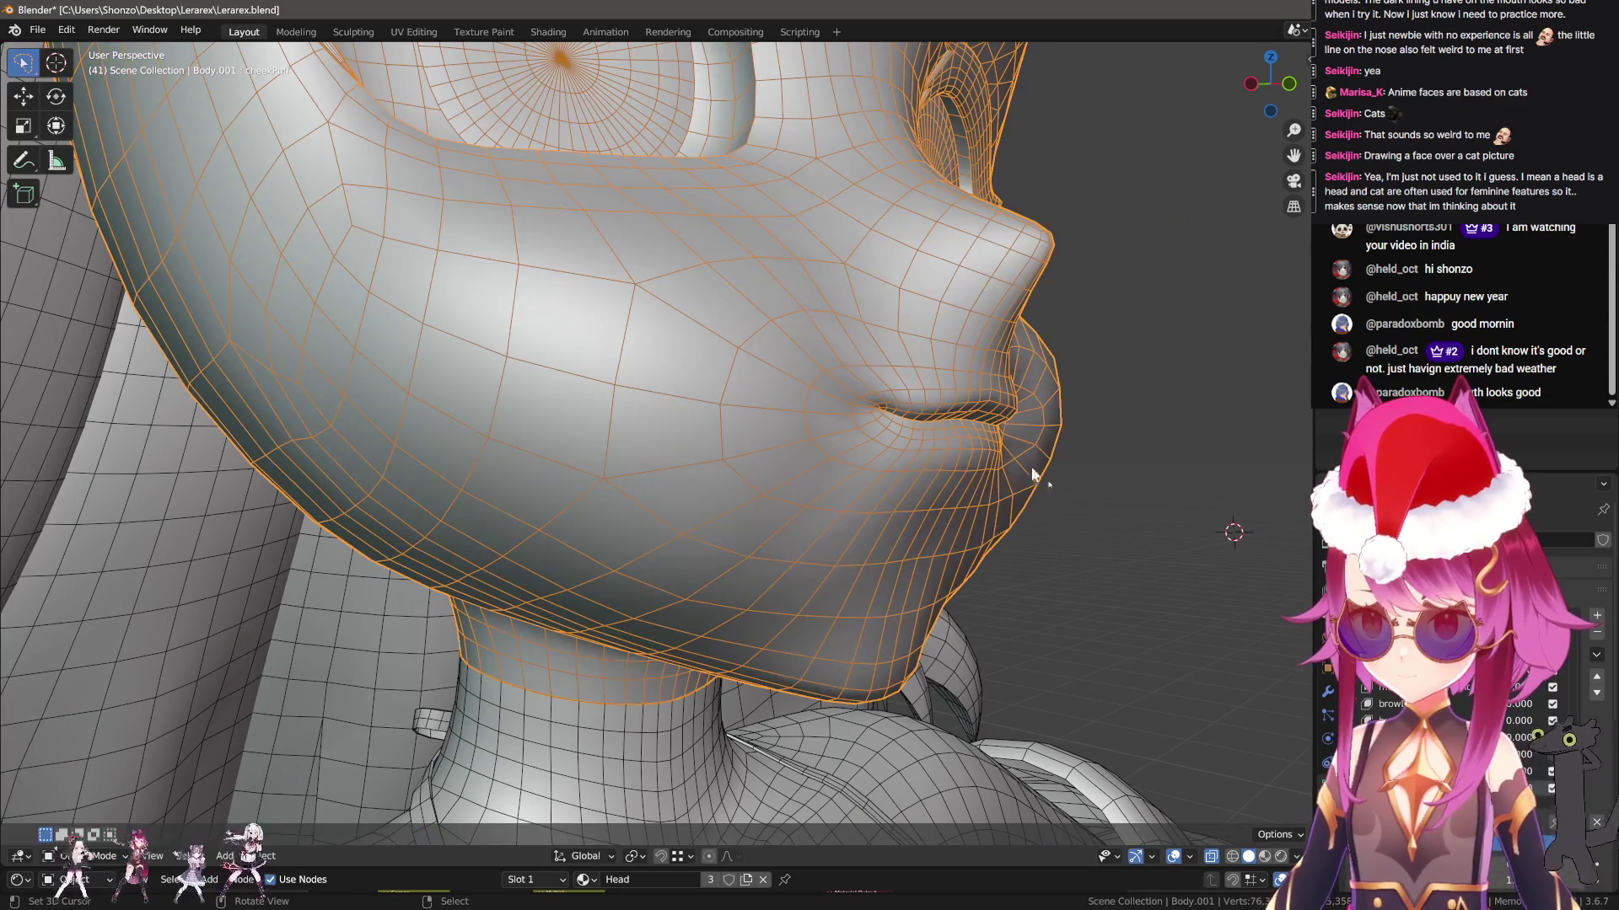
Re-enter Sculpt Mode on the head and switch from Clay to the Grab brush
mouse_move(1225, 691)
middle_mouse_down()
mouse_move(914, 477)
mouse_move(903, 603)
mouse_move(817, 603)
mouse_move(802, 514)
mouse_move(746, 570)
middle_mouse_up()
mouse_move(767, 437)
middle_mouse_down()
mouse_move(852, 343)
mouse_move(722, 467)
mouse_move(694, 396)
middle_mouse_up()
key("ctrl+Tab")
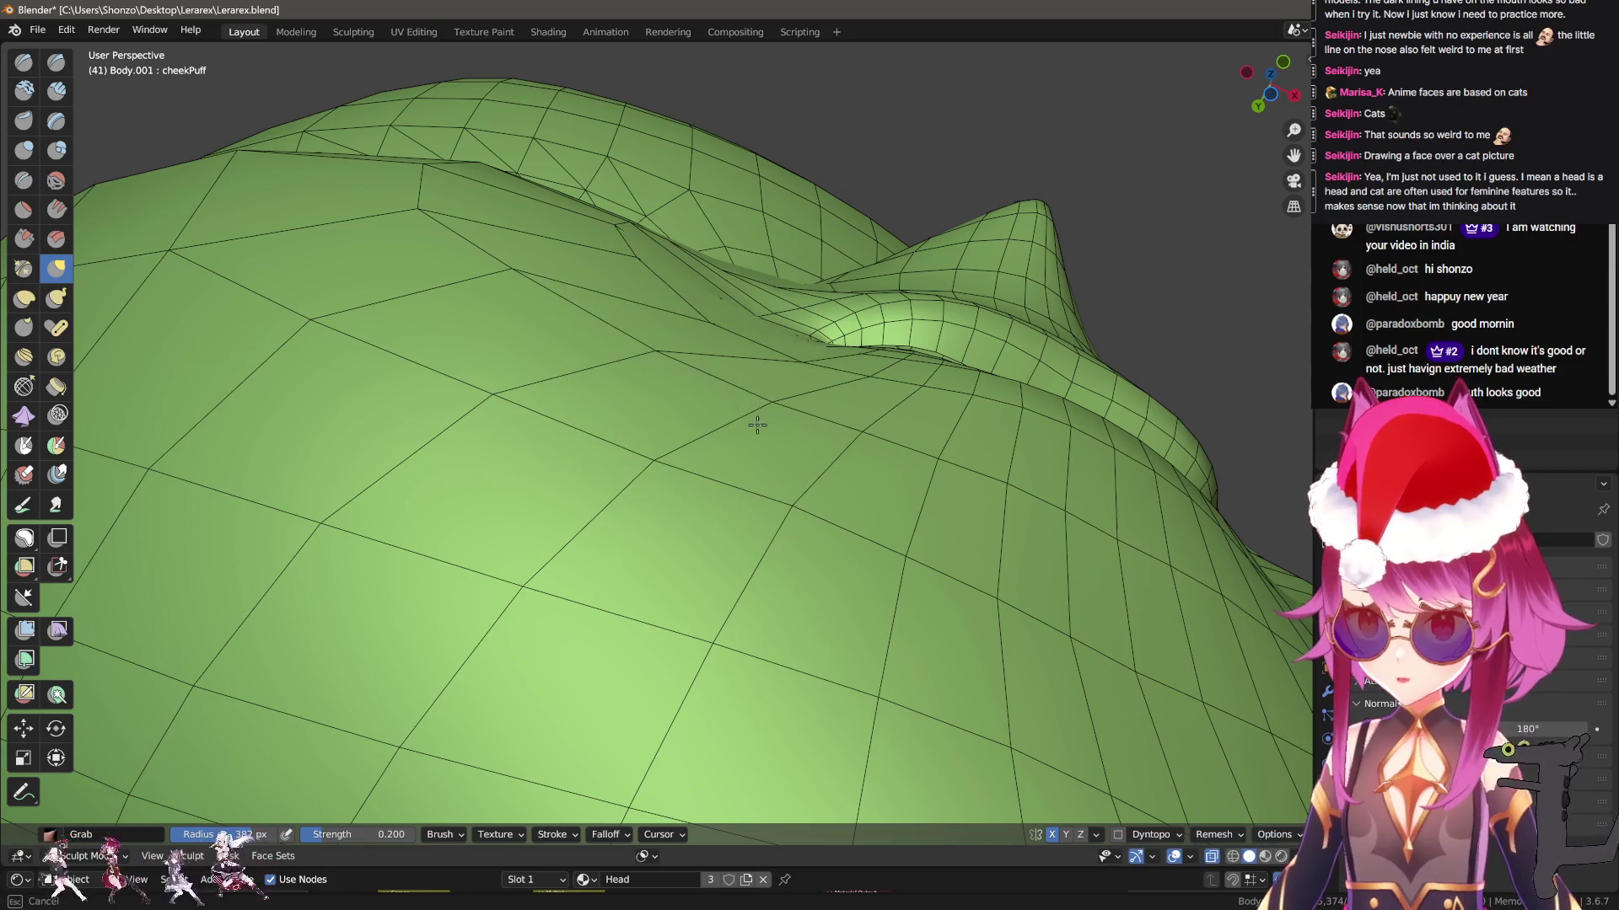
middle_click_drag(776, 495, 766, 488)
key("c")
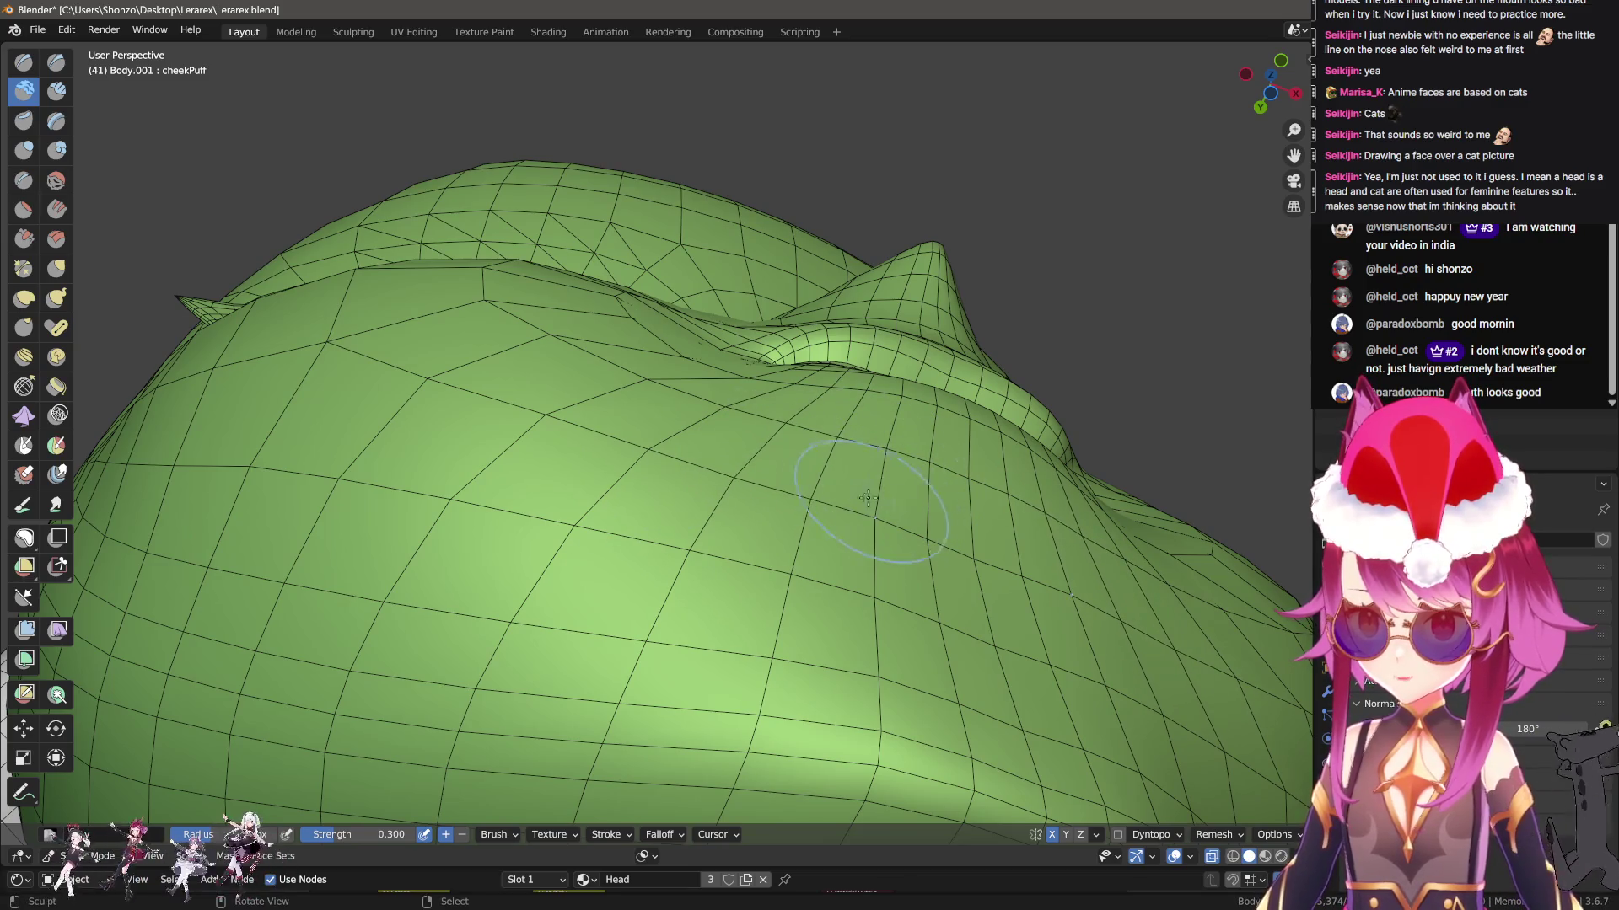
middle_click_drag(875, 497, 632, 433)
key("g")
mouse_move(601, 354)
middle_mouse_down()
mouse_move(560, 506)
mouse_move(582, 474)
middle_mouse_up()
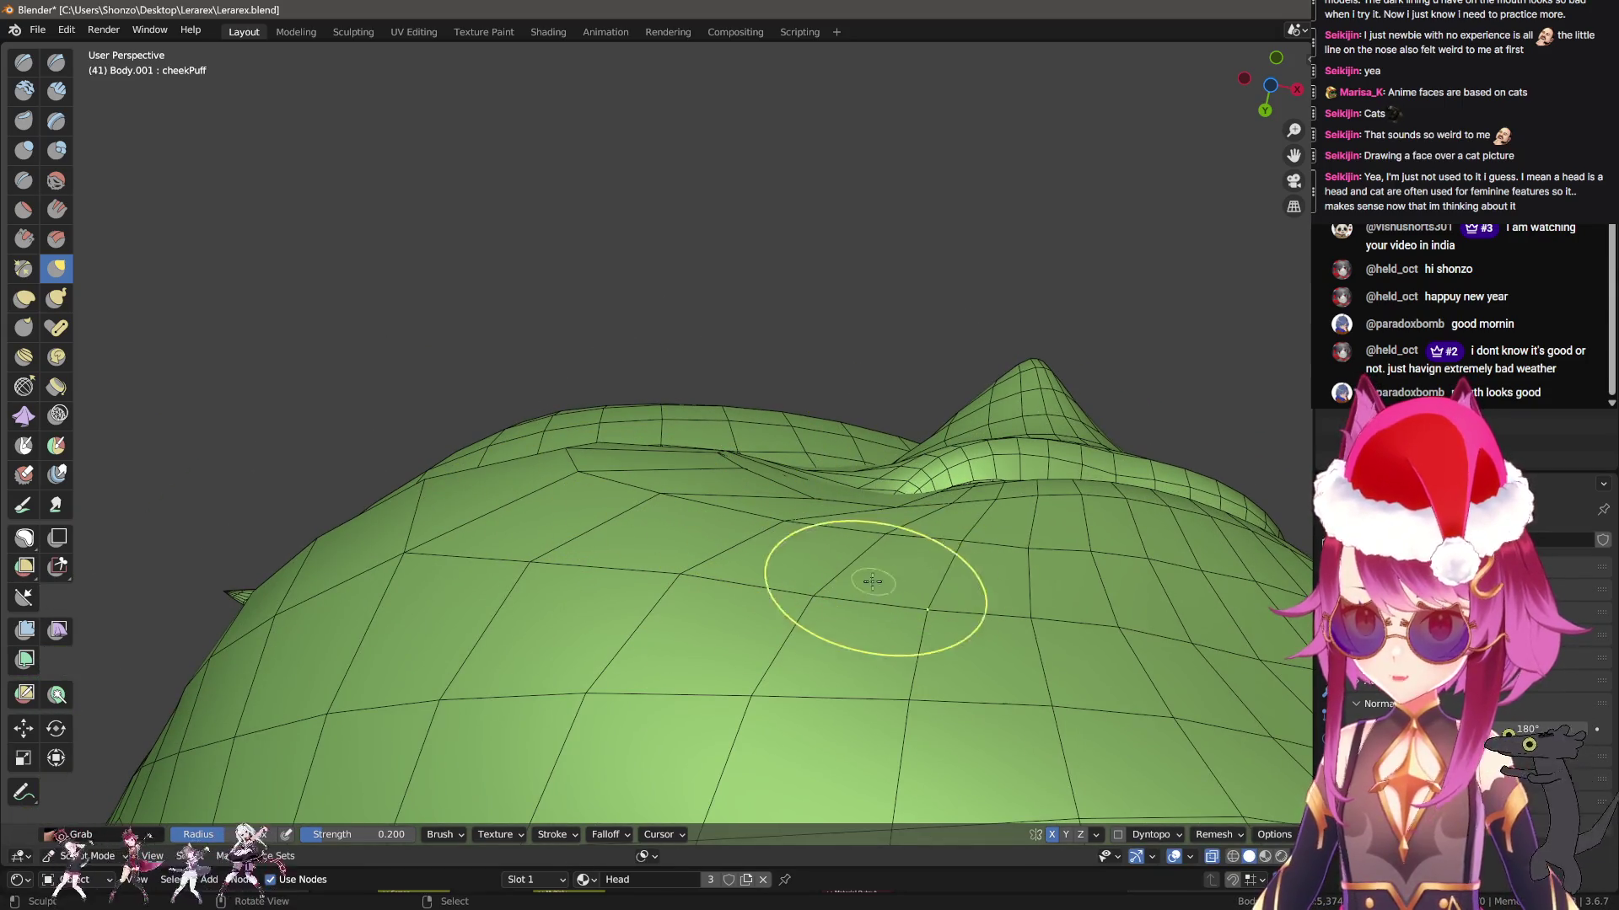
Pull the cheek surface beside the nose and mouth outward with Grab
mouse_move(687, 571)
middle_mouse_down()
mouse_move(741, 596)
mouse_move(812, 687)
mouse_move(686, 427)
mouse_move(813, 416)
middle_mouse_up()
key("c")
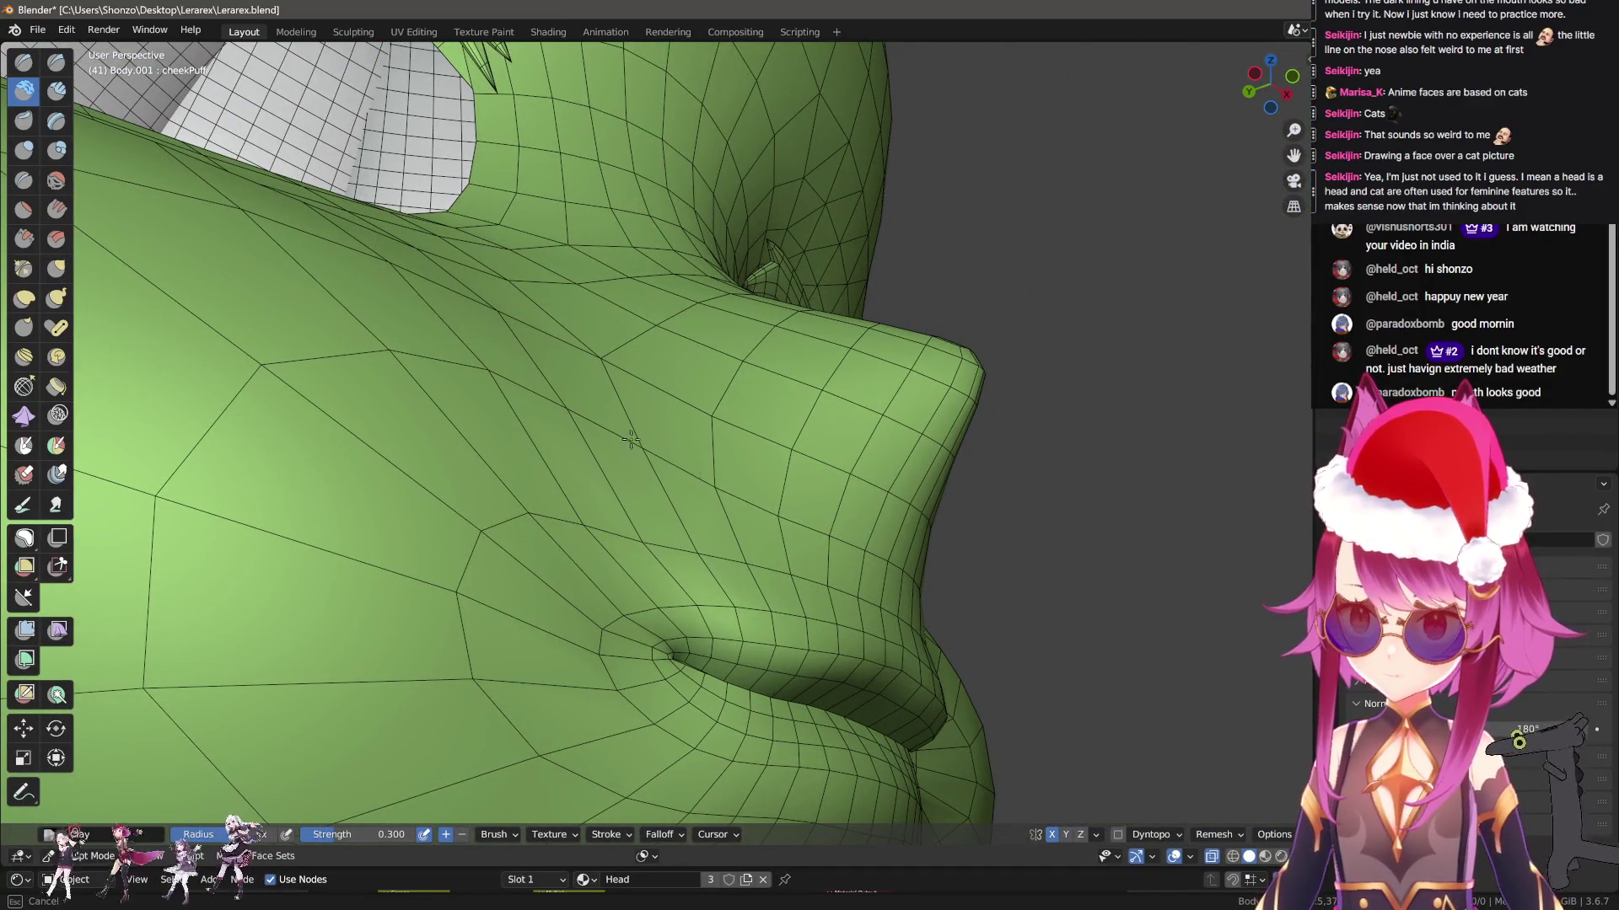
mouse_move(621, 430)
middle_mouse_down()
mouse_move(621, 505)
mouse_move(675, 481)
middle_mouse_up()
key("g")
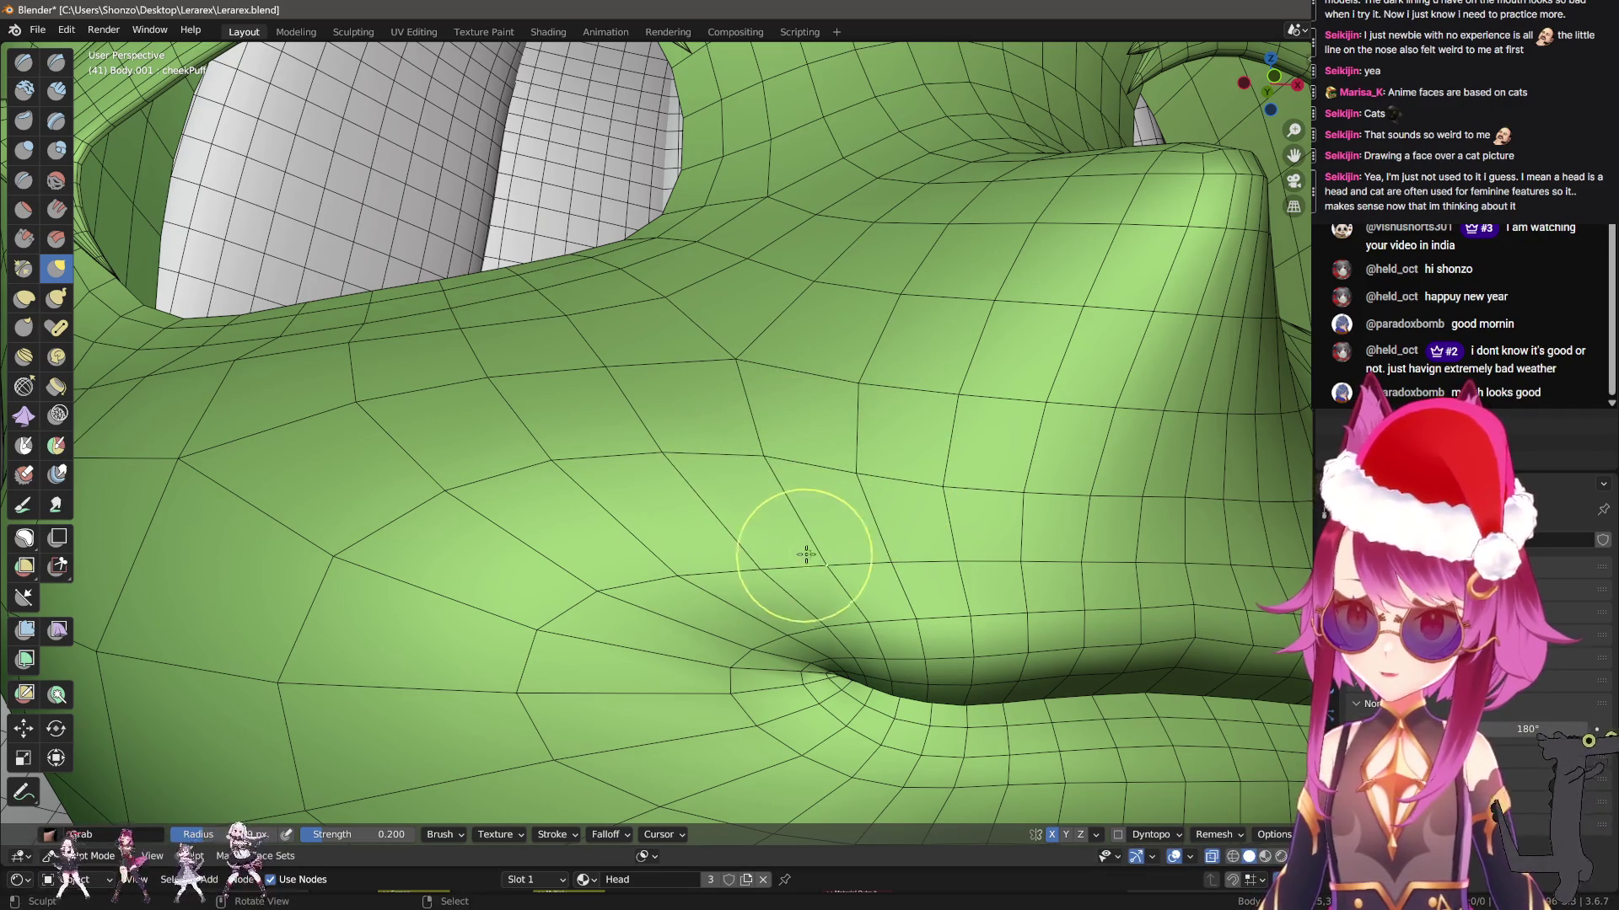
left_click_drag(741, 553, 633, 542)
middle_click_drag(614, 553, 739, 579)
key("ctrl+Tab")
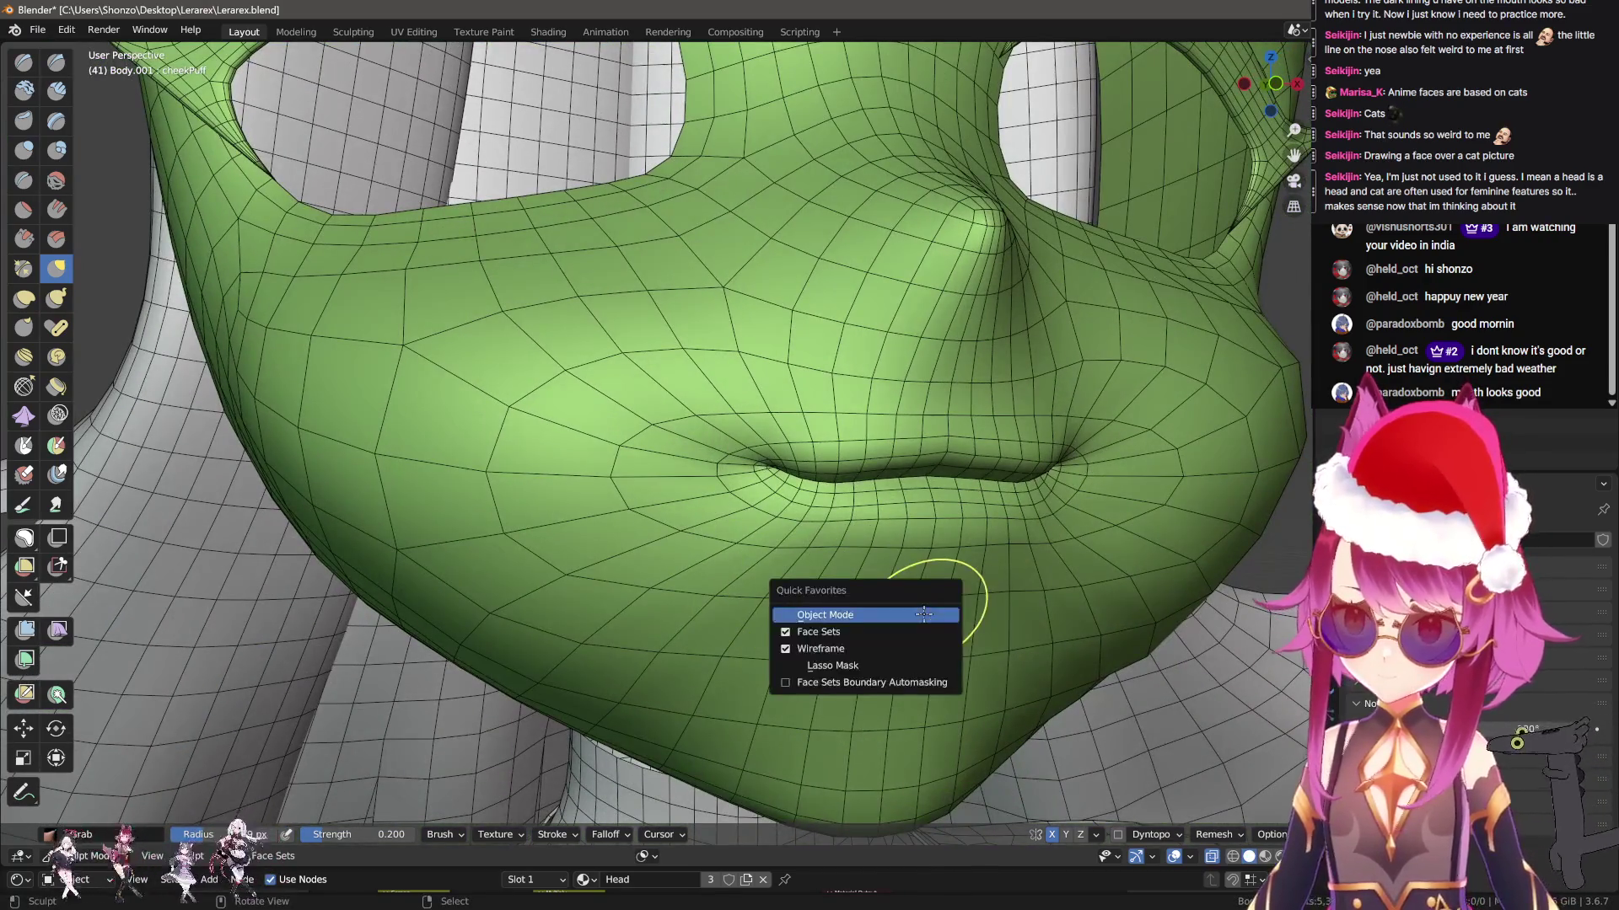
Back in Object Mode, unhide the hair, select Circle.004 and enter Sculpt Mode
left_click(835, 616)
middle_click_drag(815, 634, 831, 609)
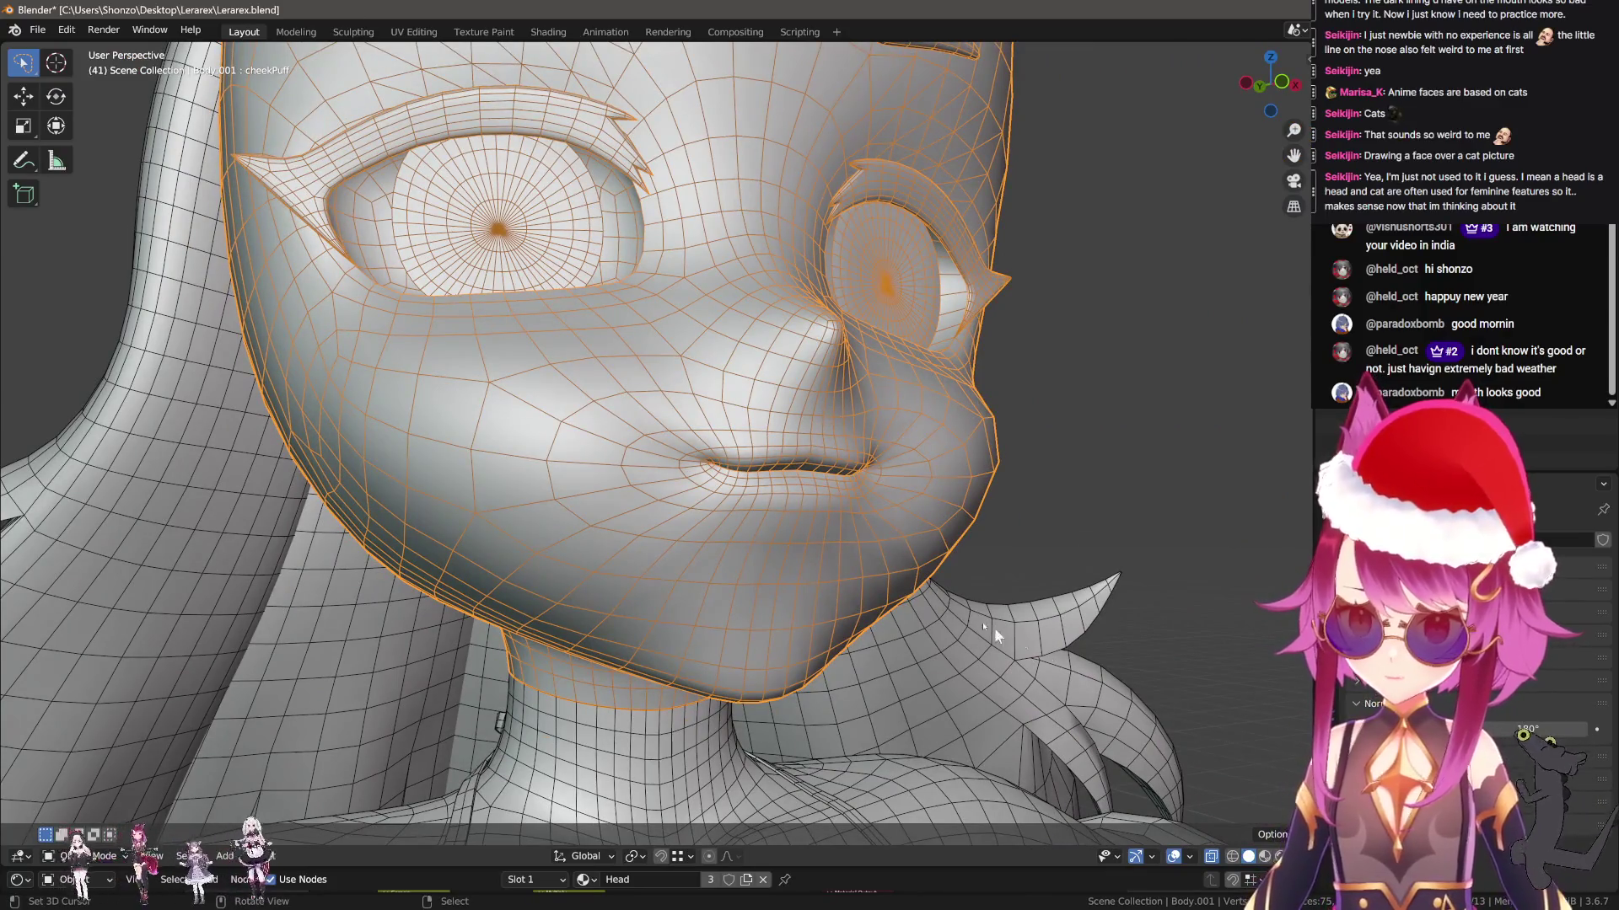
key("alt+h")
mouse_move(1183, 694)
middle_mouse_down()
mouse_move(730, 596)
mouse_move(897, 584)
mouse_move(511, 538)
mouse_move(765, 596)
middle_mouse_up()
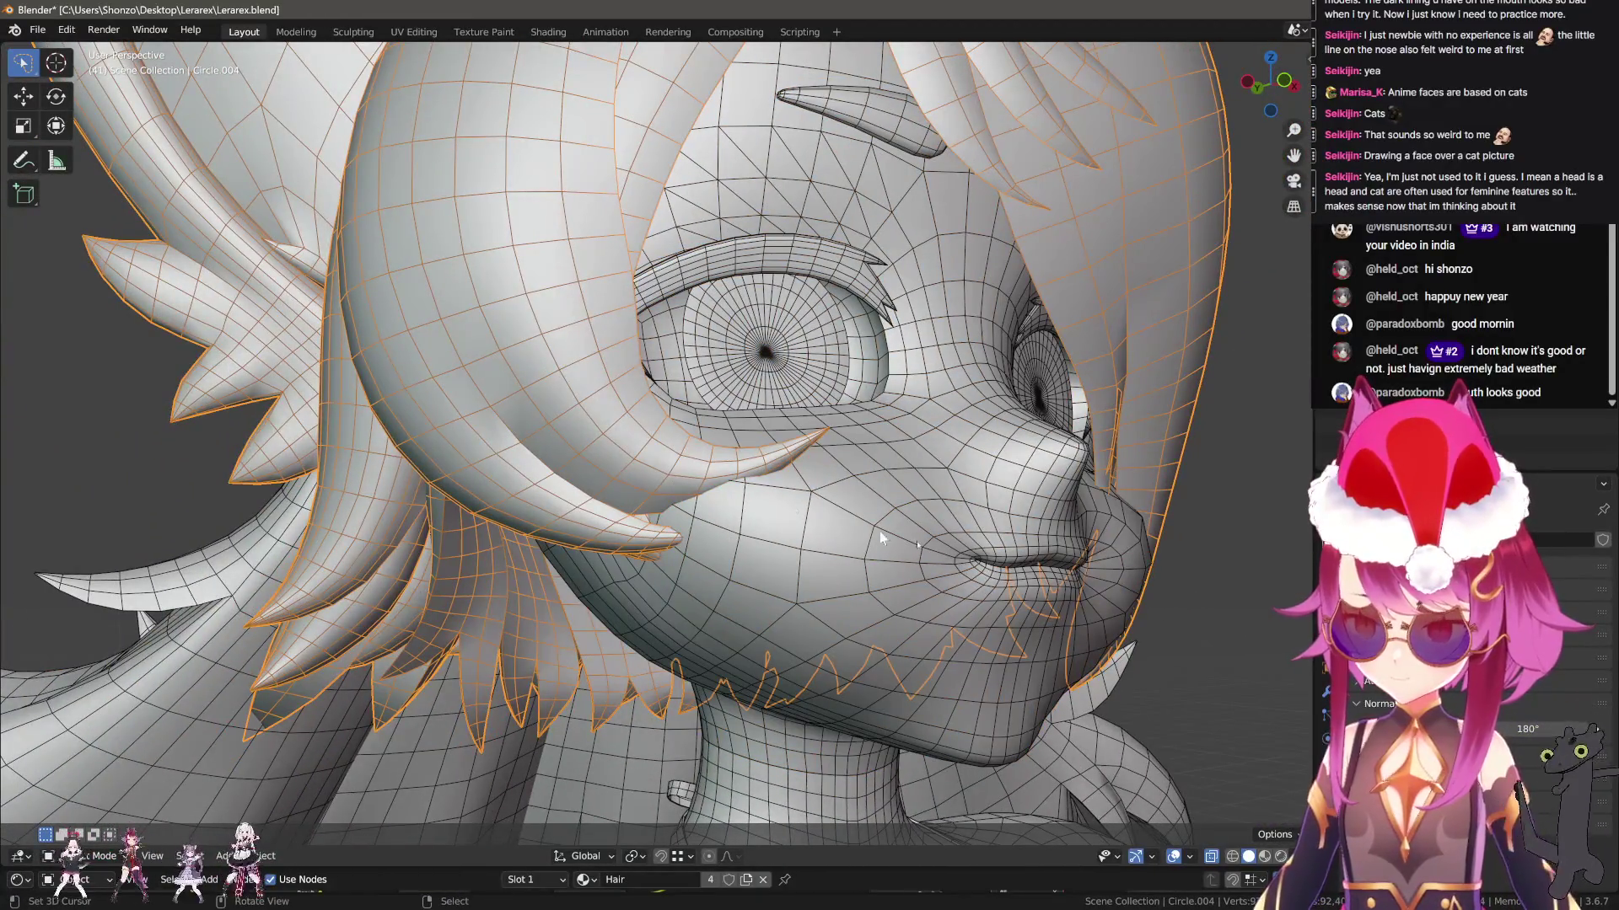
left_click(1064, 646)
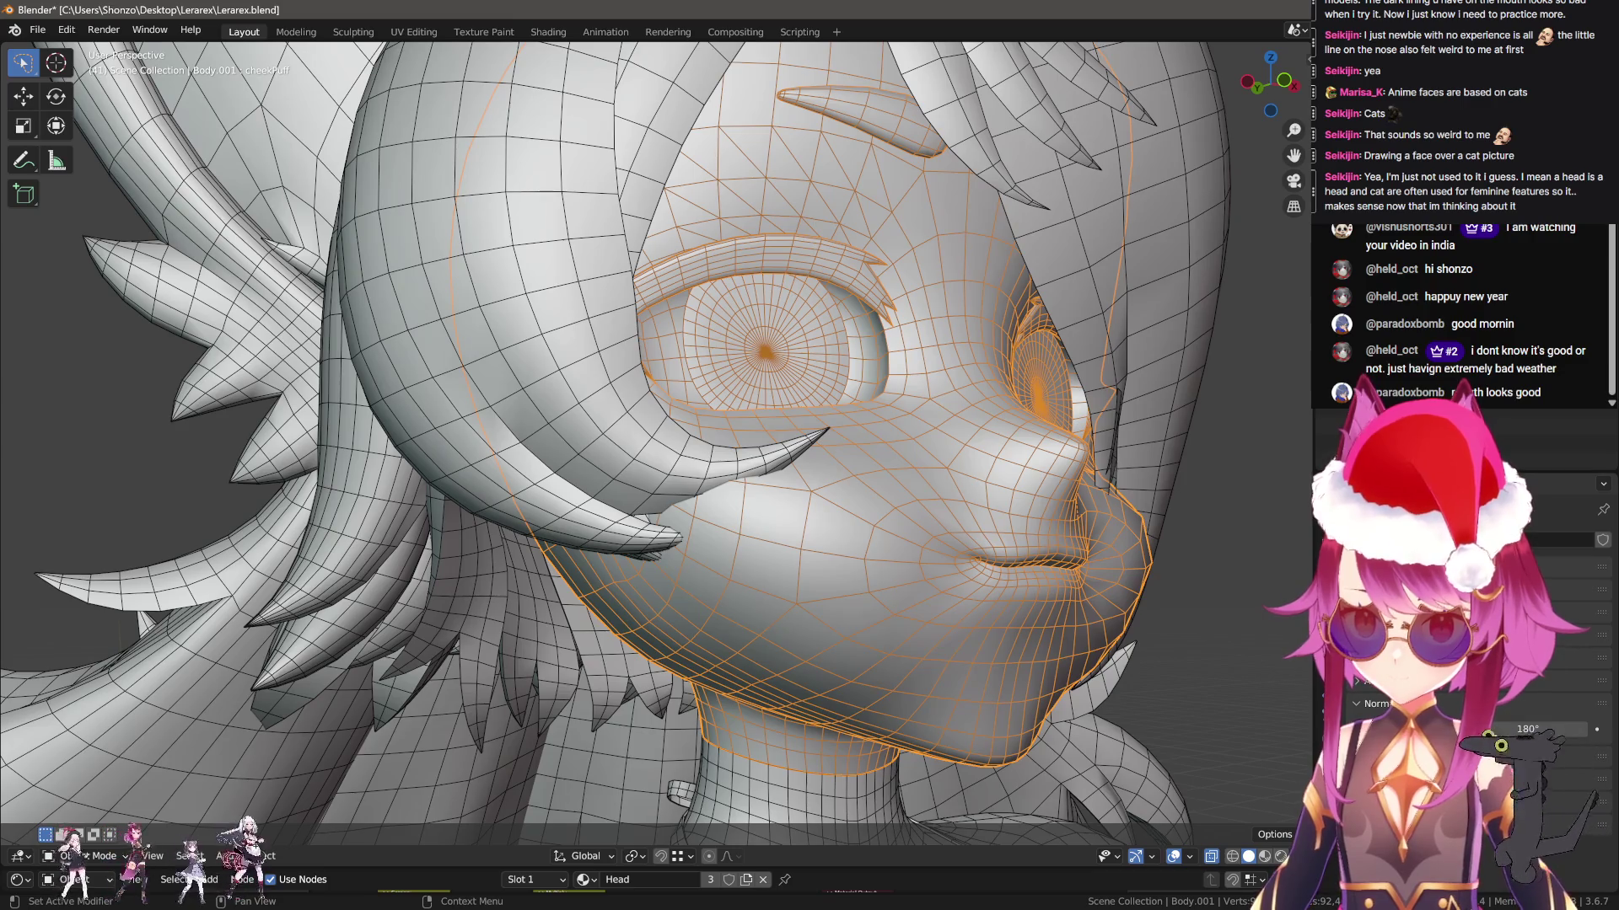
scroll(1467, 716, "up", 5)
left_click(506, 522)
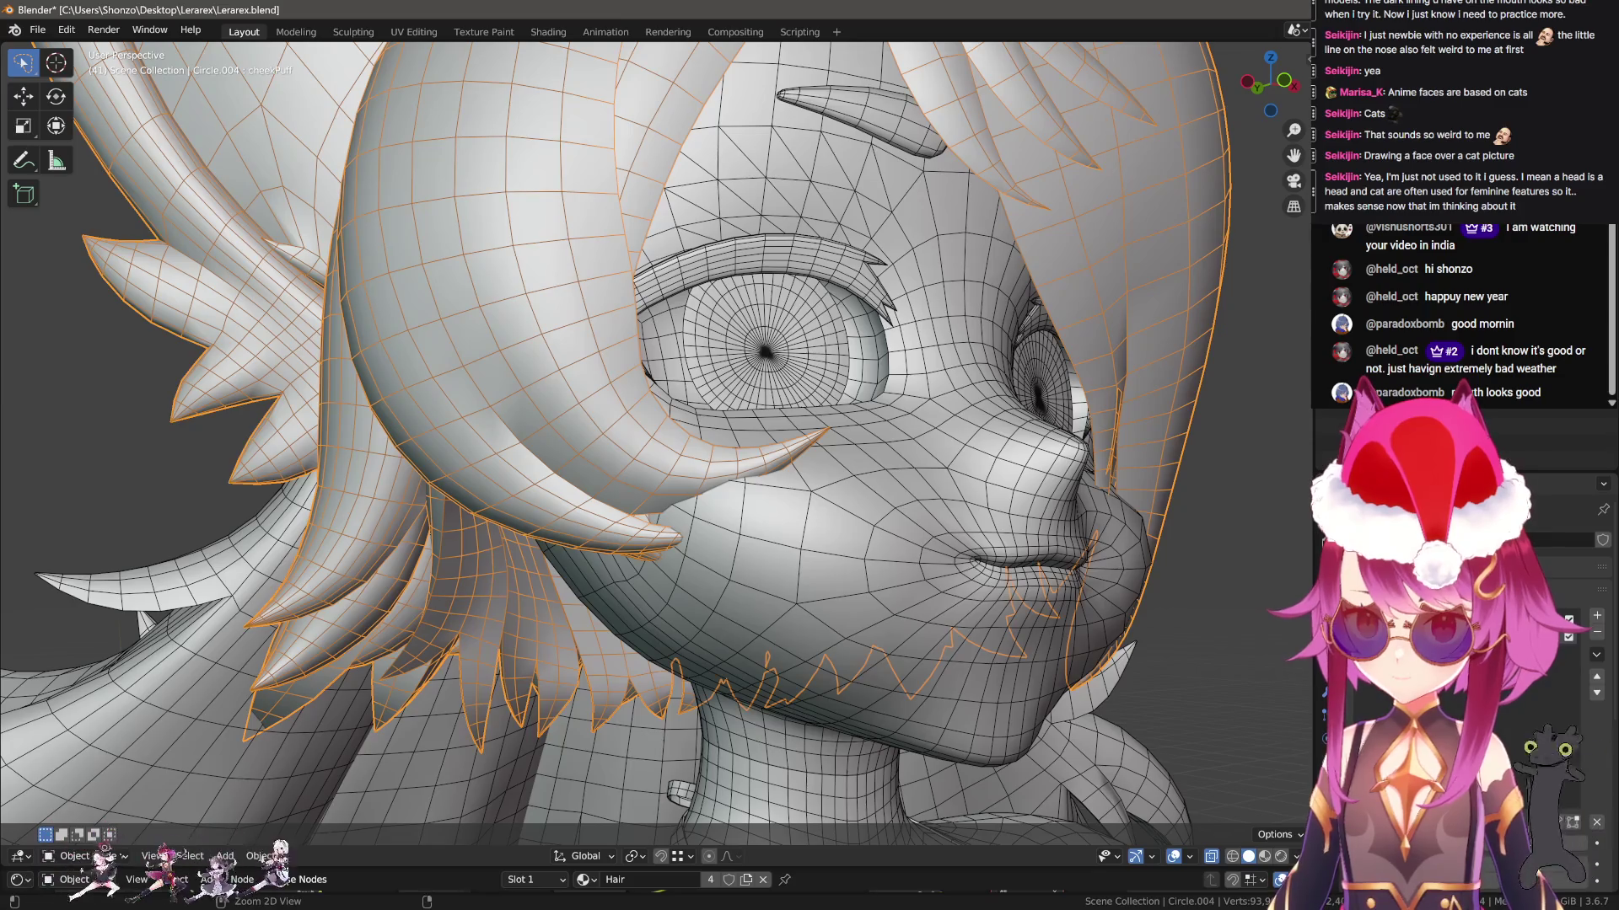
key("ctrl+Tab")
left_click(642, 462)
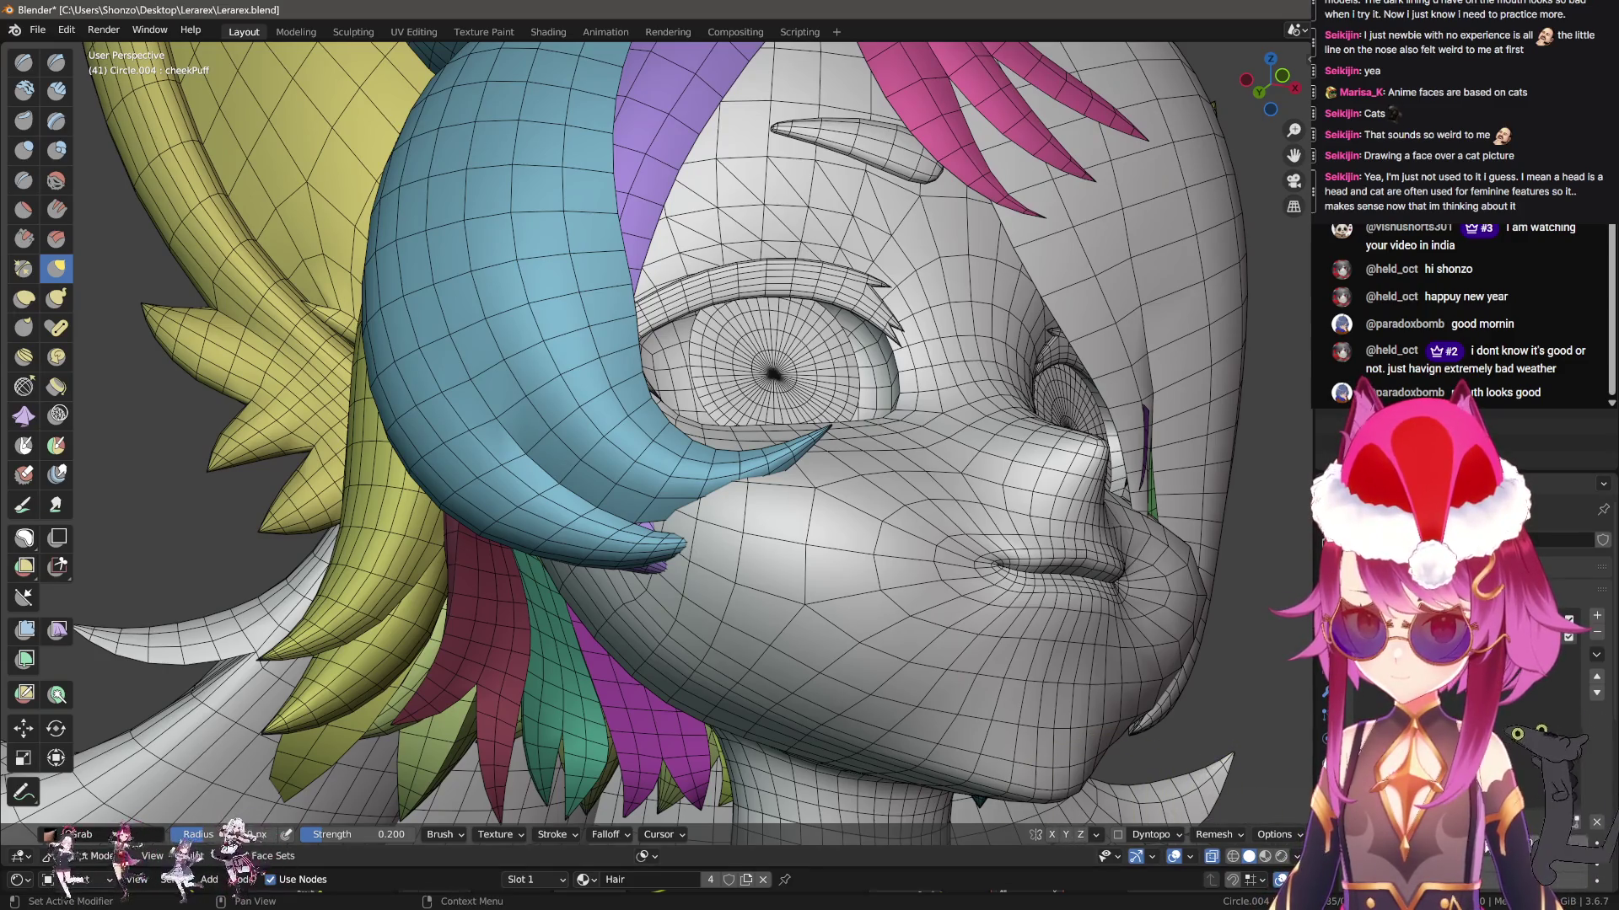
Hide face-set colours and grab the hair strand and tip outward over the cheek
middle_click_drag(816, 601, 444, 270)
key("q")
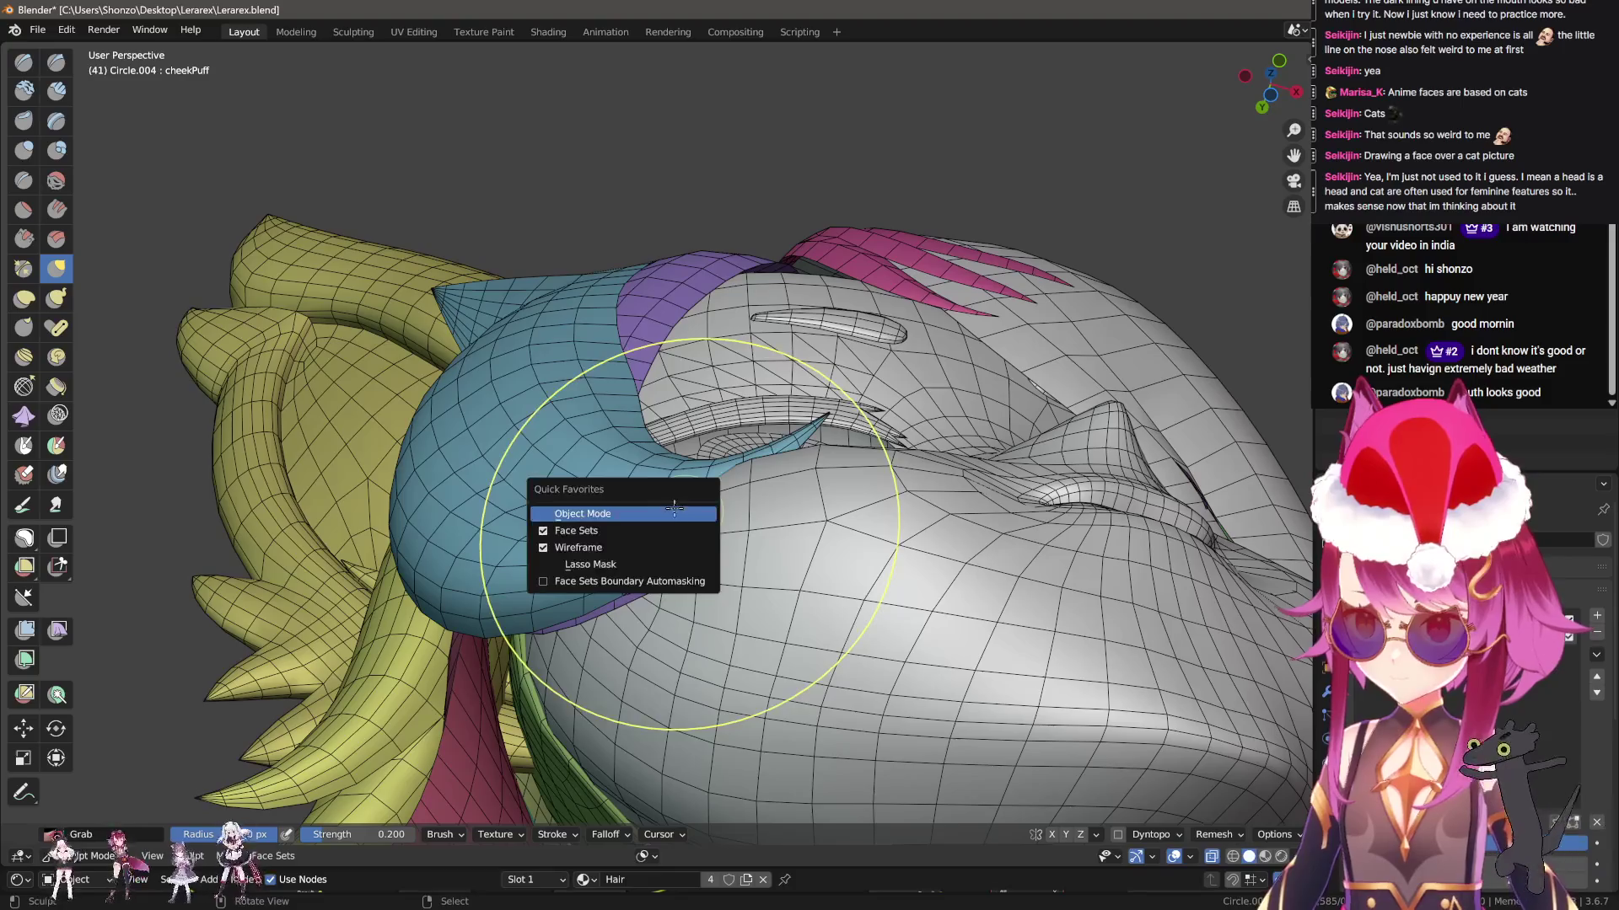
left_click(644, 528)
scroll(813, 578, "up", 10)
key("n")
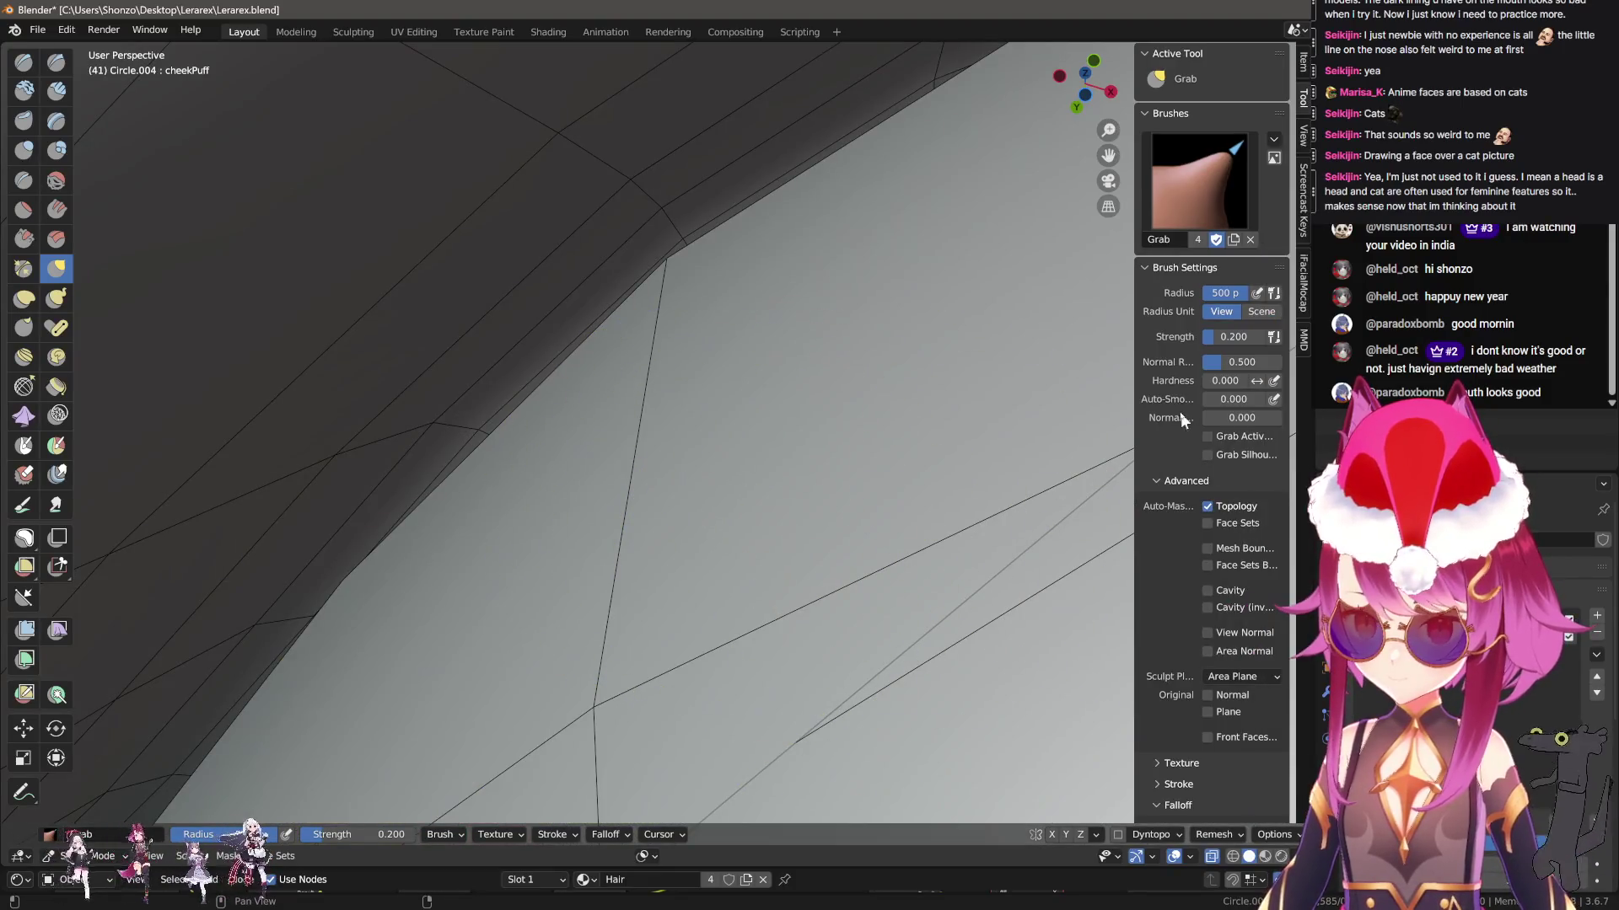
key("n")
scroll(661, 455, "down", 8)
mouse_move(660, 416)
left_mouse_down()
mouse_move(645, 491)
mouse_move(615, 506)
left_mouse_up()
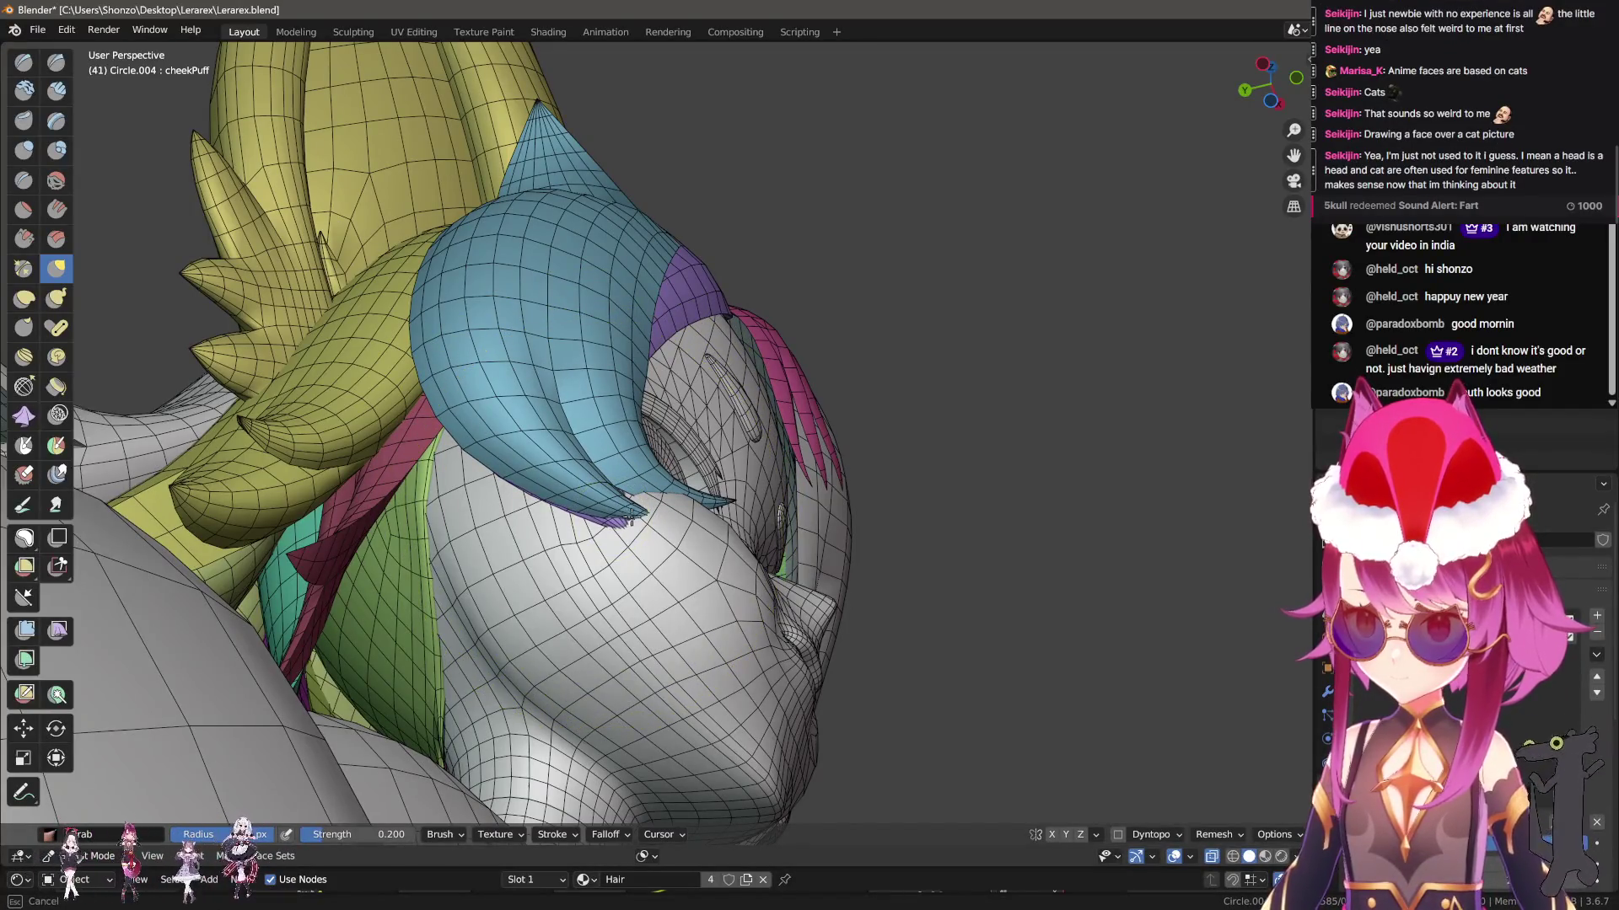
key("q")
left_click(625, 550)
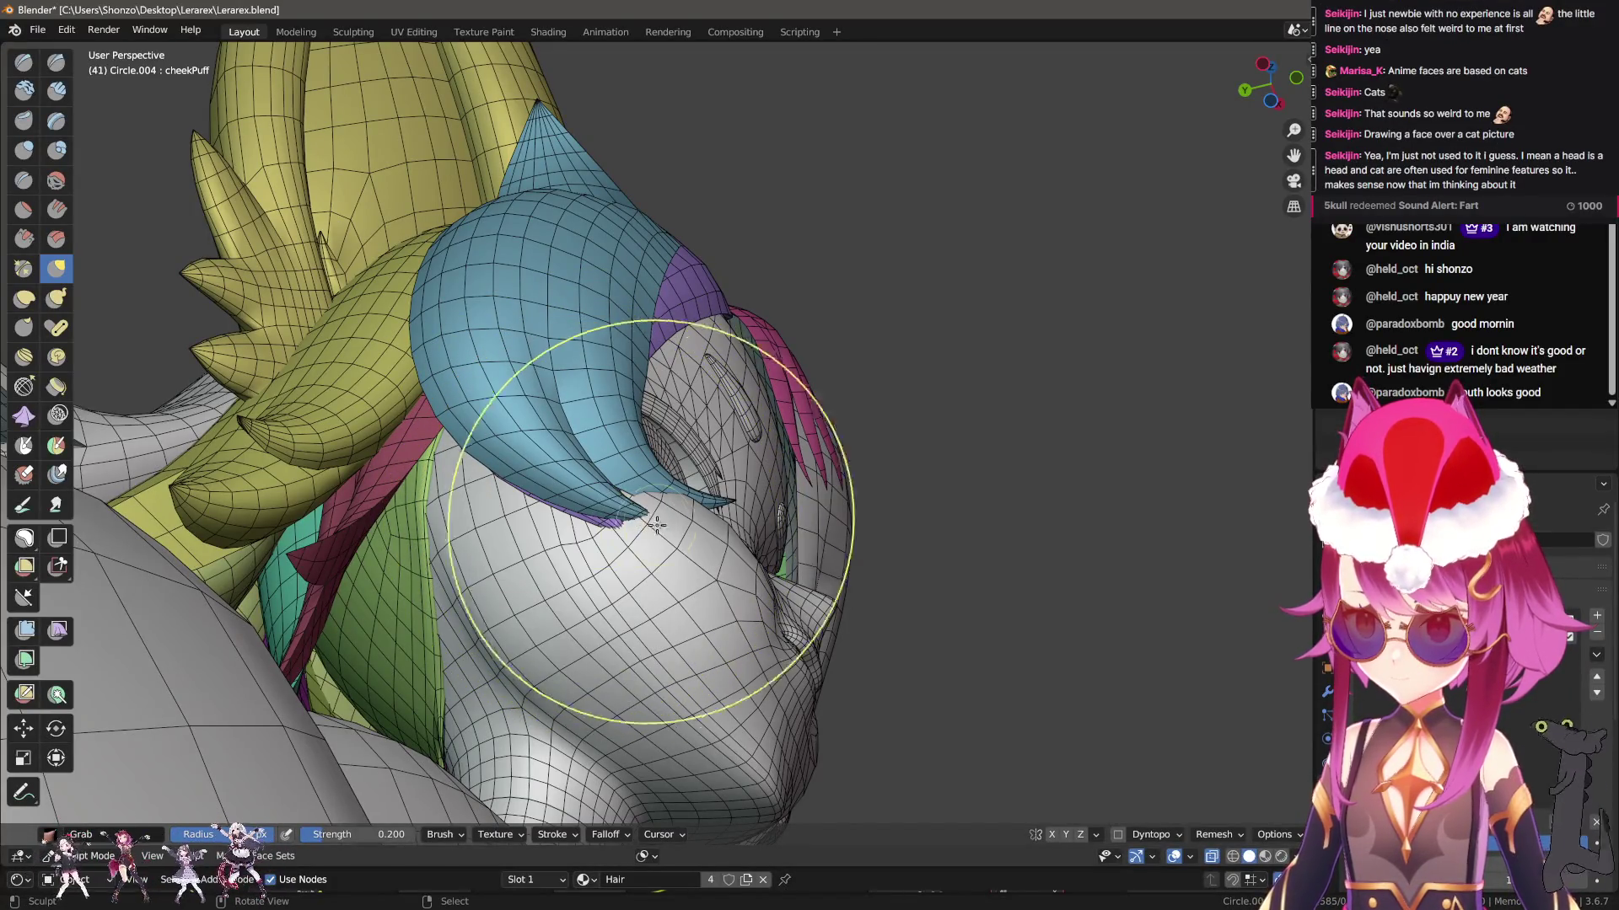
mouse_move(621, 518)
left_mouse_down()
mouse_move(706, 497)
mouse_move(776, 531)
left_mouse_up()
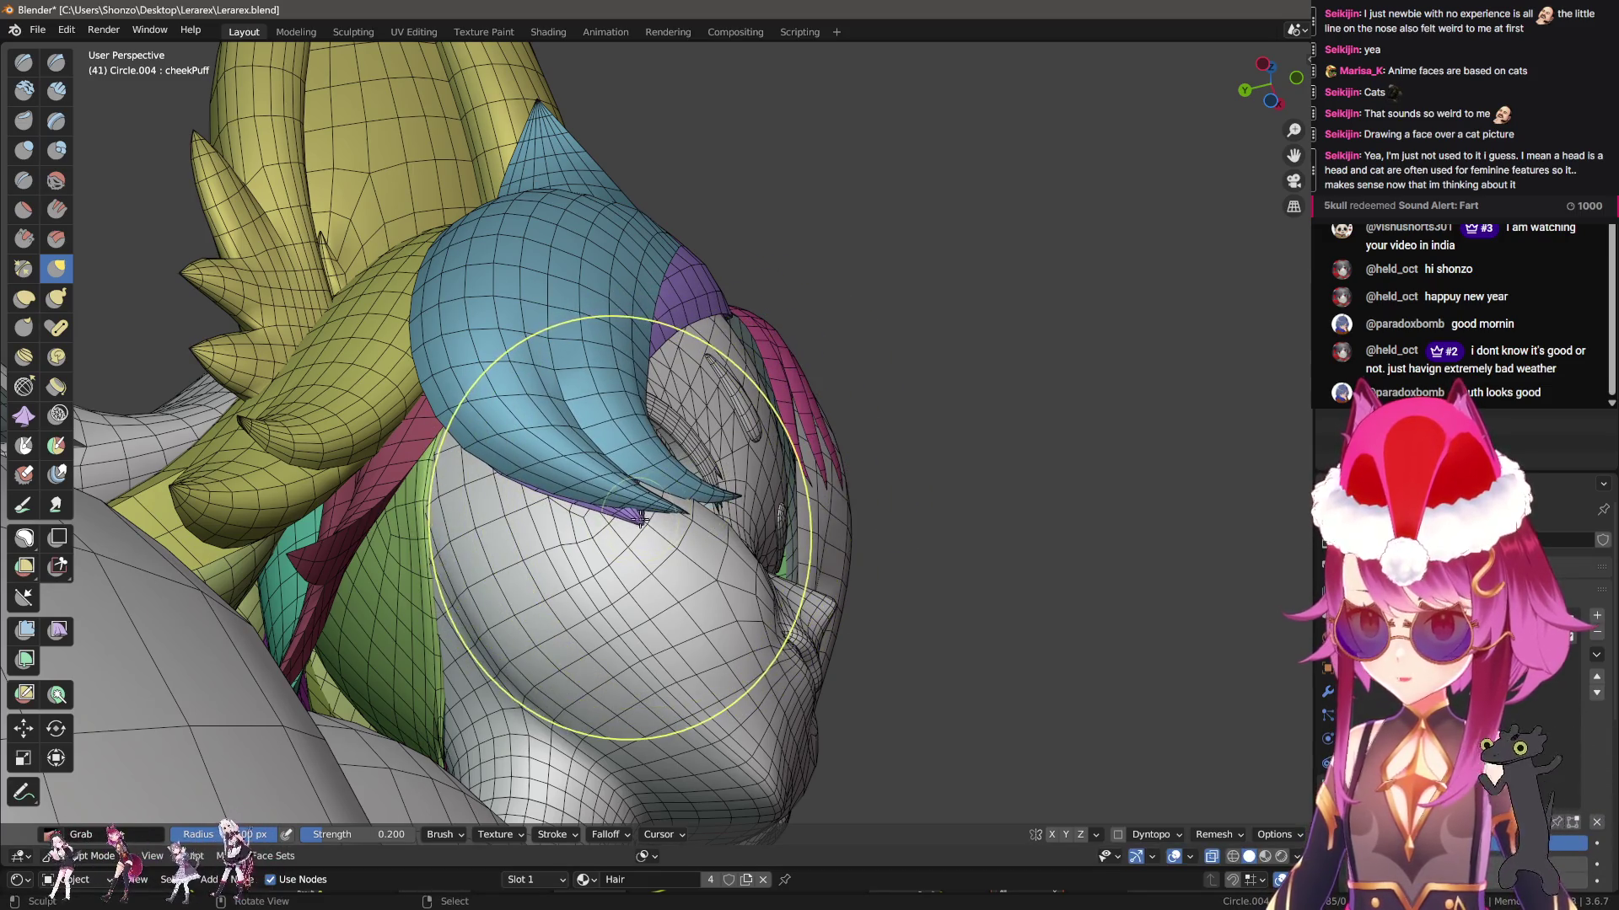
Reshape the hair strands beside the cheek, checking from side and front views
mouse_move(664, 498)
middle_mouse_down()
mouse_move(616, 531)
mouse_move(674, 472)
mouse_move(717, 476)
mouse_move(690, 463)
middle_mouse_up()
scroll(776, 484, "up", 3)
scroll(739, 487, "down", 5)
left_click_drag(696, 462, 711, 455)
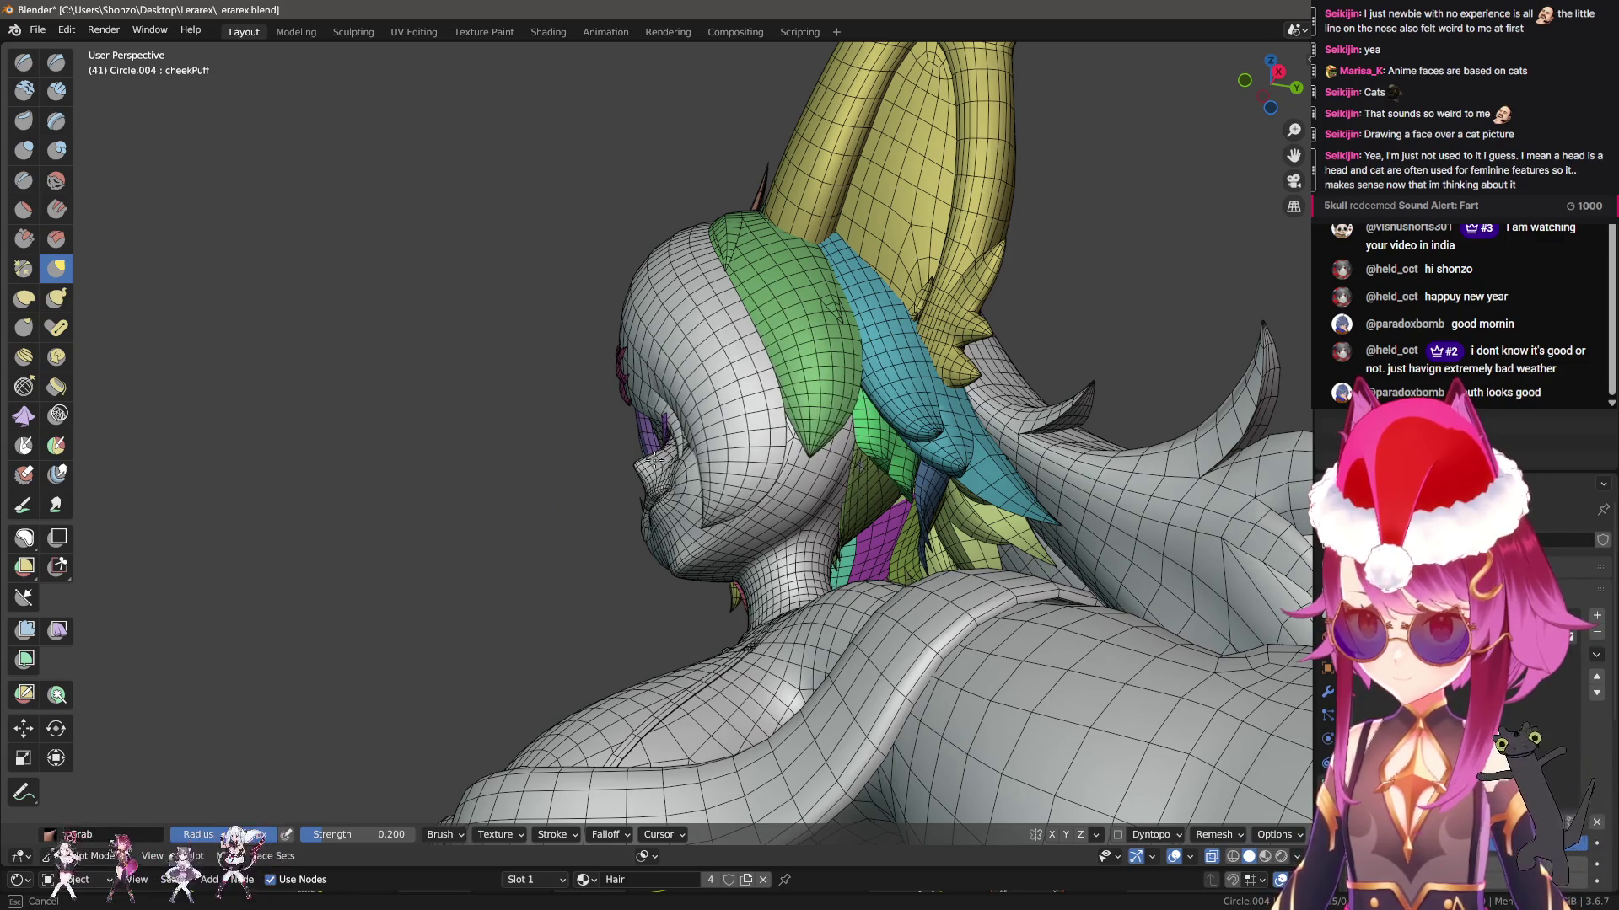
middle_click_drag(689, 464, 794, 516)
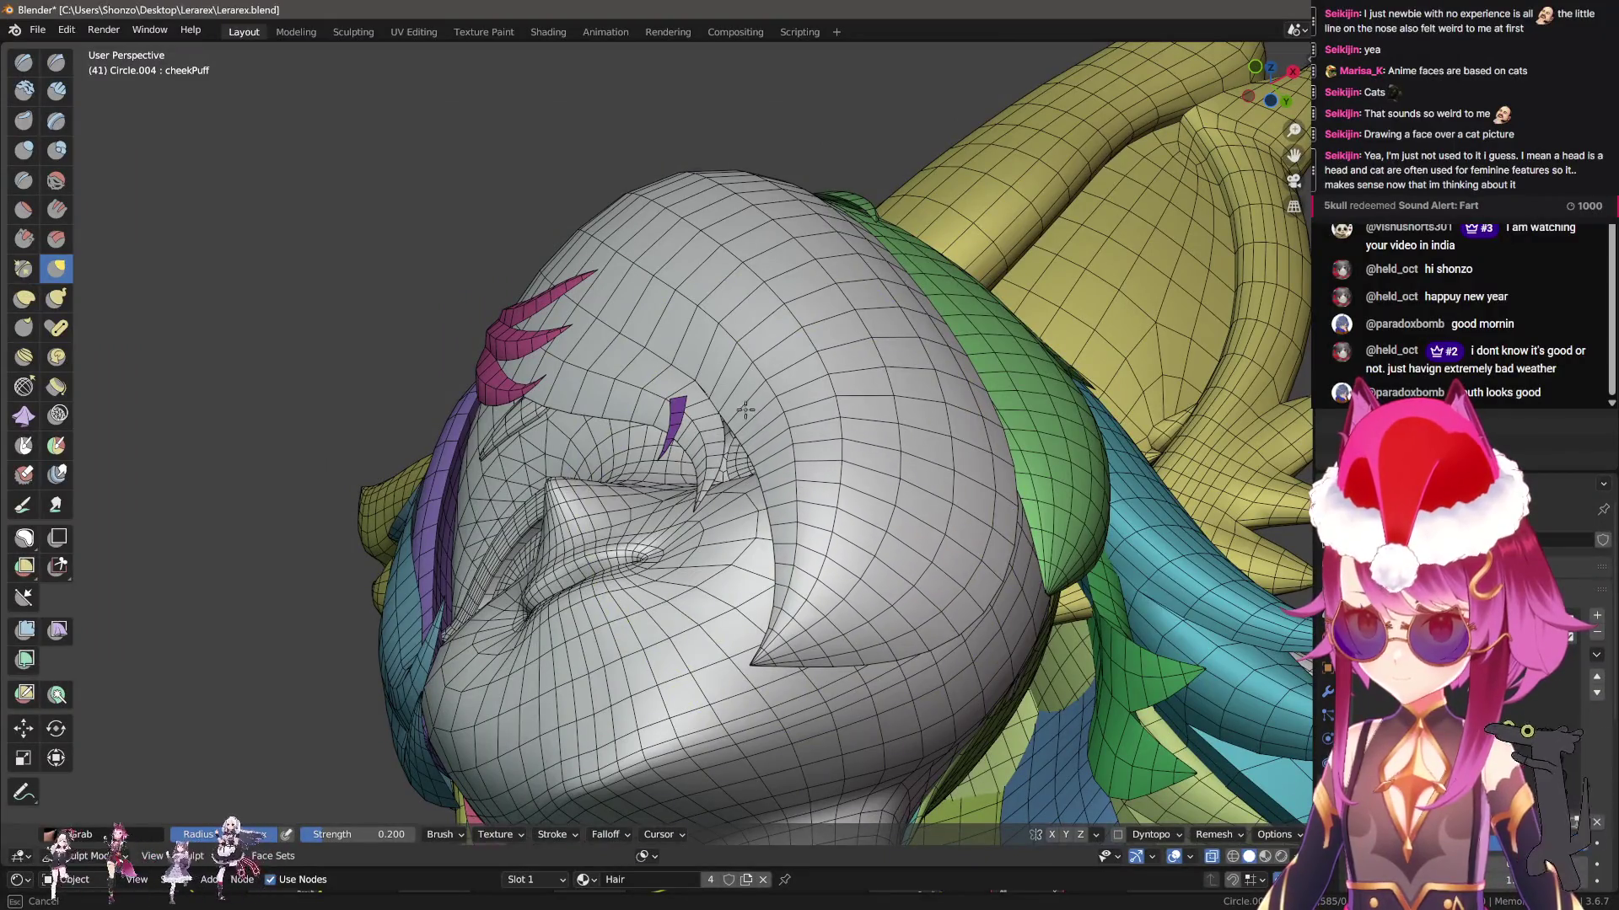
middle_click_drag(743, 406, 746, 472)
scroll(746, 472, "up", 3)
scroll(755, 578, "down", 2)
mouse_move(756, 578)
middle_mouse_down()
mouse_move(693, 523)
mouse_move(586, 343)
mouse_move(687, 369)
mouse_move(623, 409)
mouse_move(733, 556)
middle_mouse_up()
left_click_drag(733, 557, 712, 560)
middle_click_drag(700, 558, 742, 666)
In Object Mode, compare the hair's reshaped and original forms, then hide the hair
key("q")
left_click(756, 529)
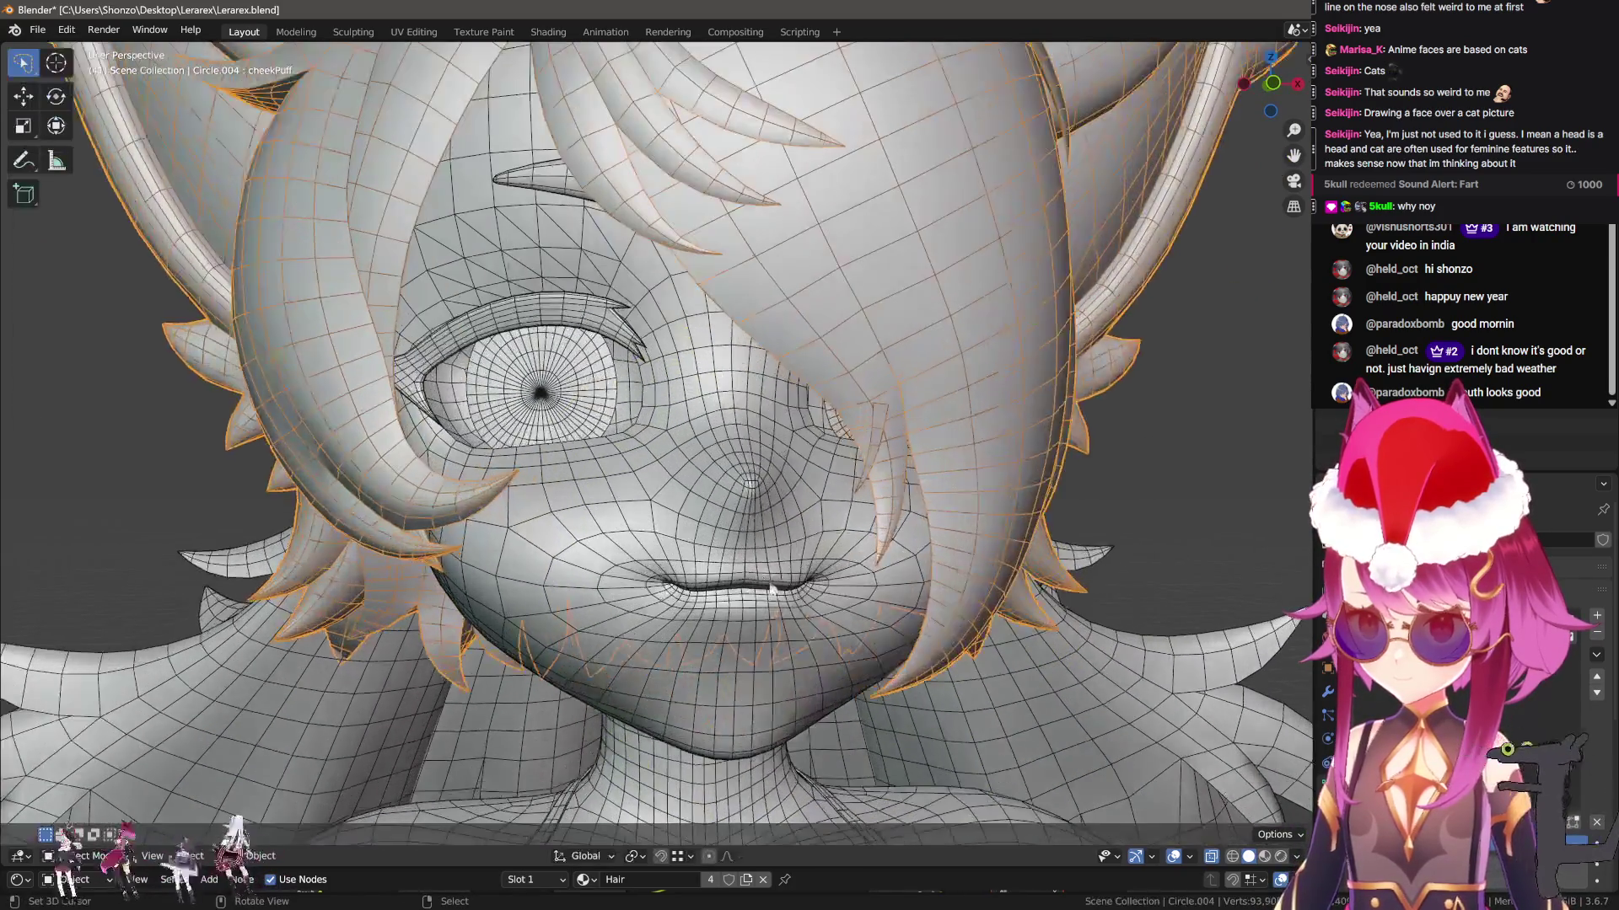
left_click(1189, 669)
scroll(1189, 669, "up", 3)
left_click(1039, 537)
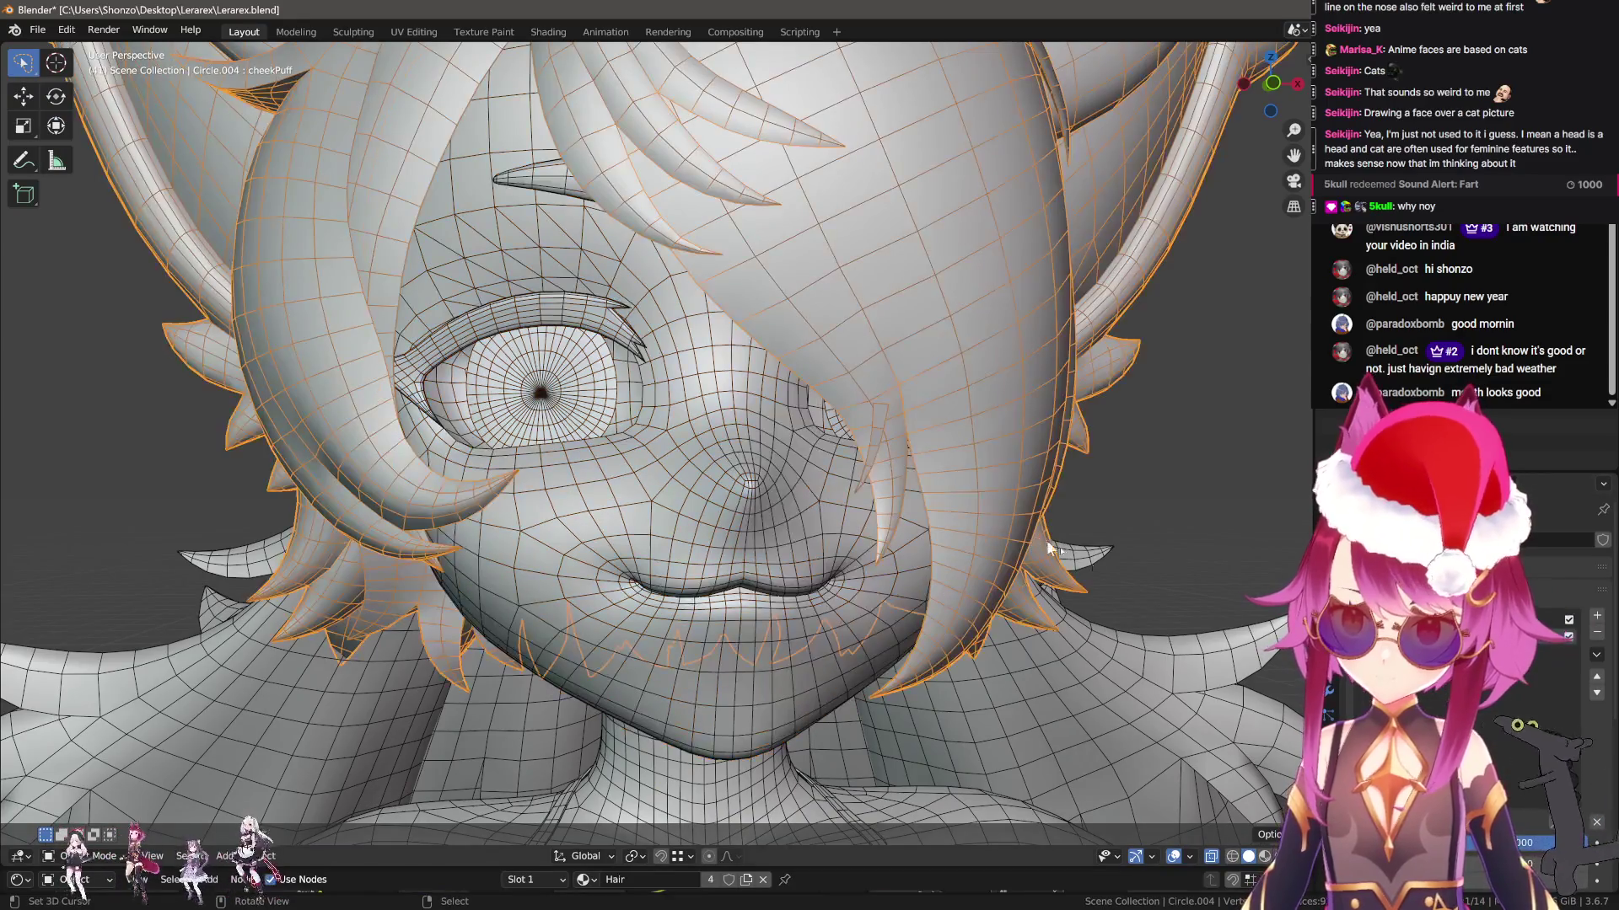
left_click(1598, 825)
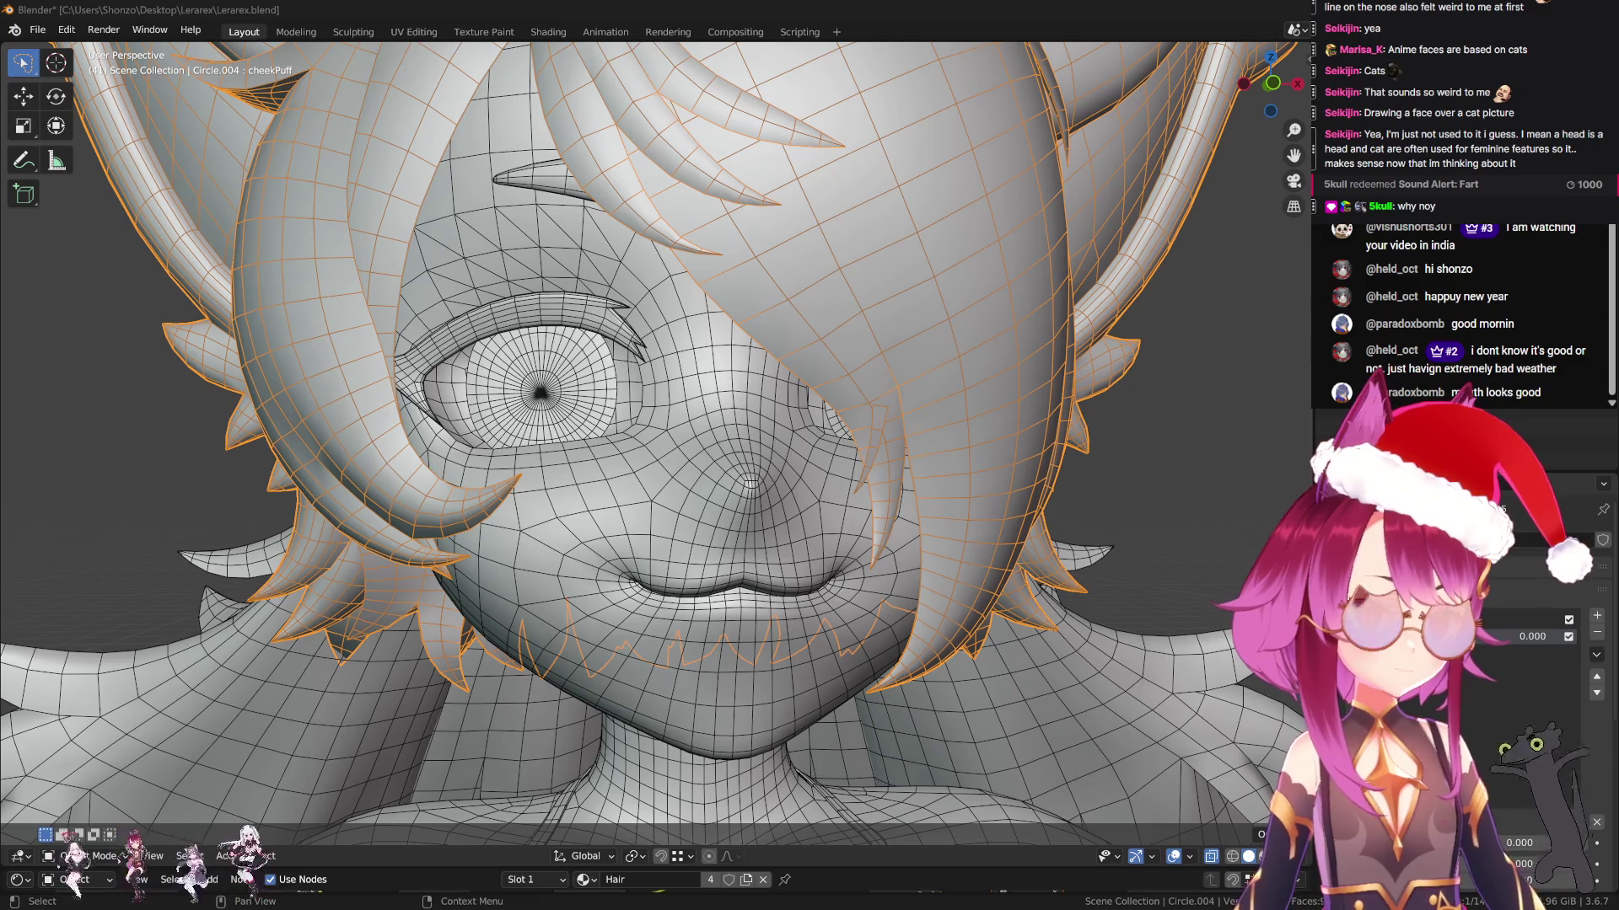
key("h")
Select the Body.001 head, make cheekSquintLeft active, and enter Sculpt Mode
left_click(919, 481)
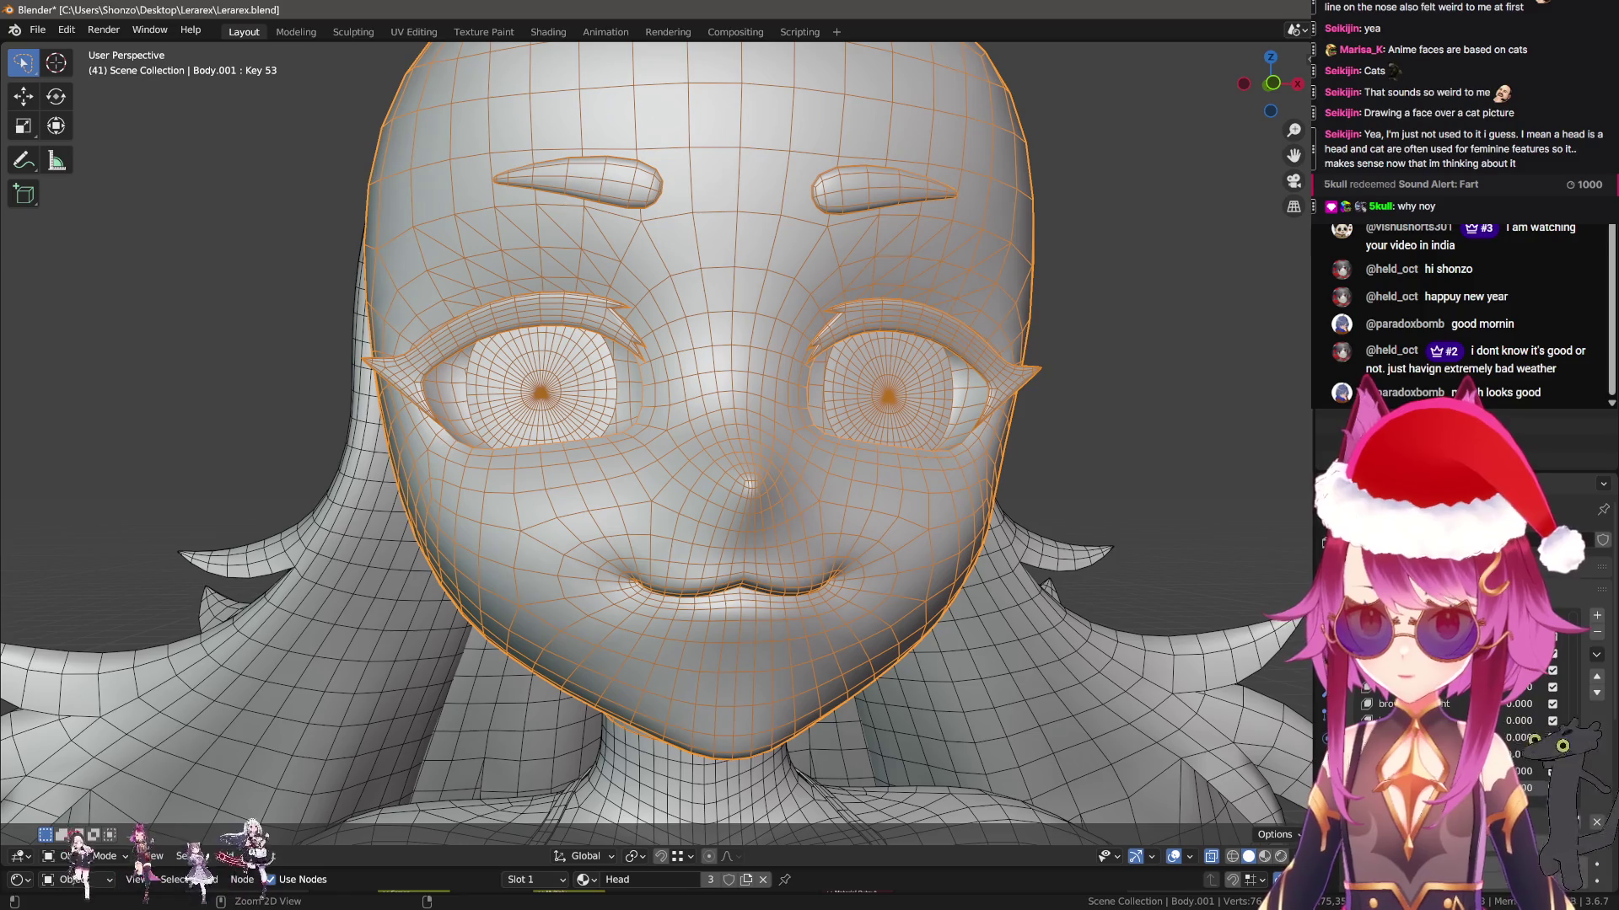
left_click(1433, 737)
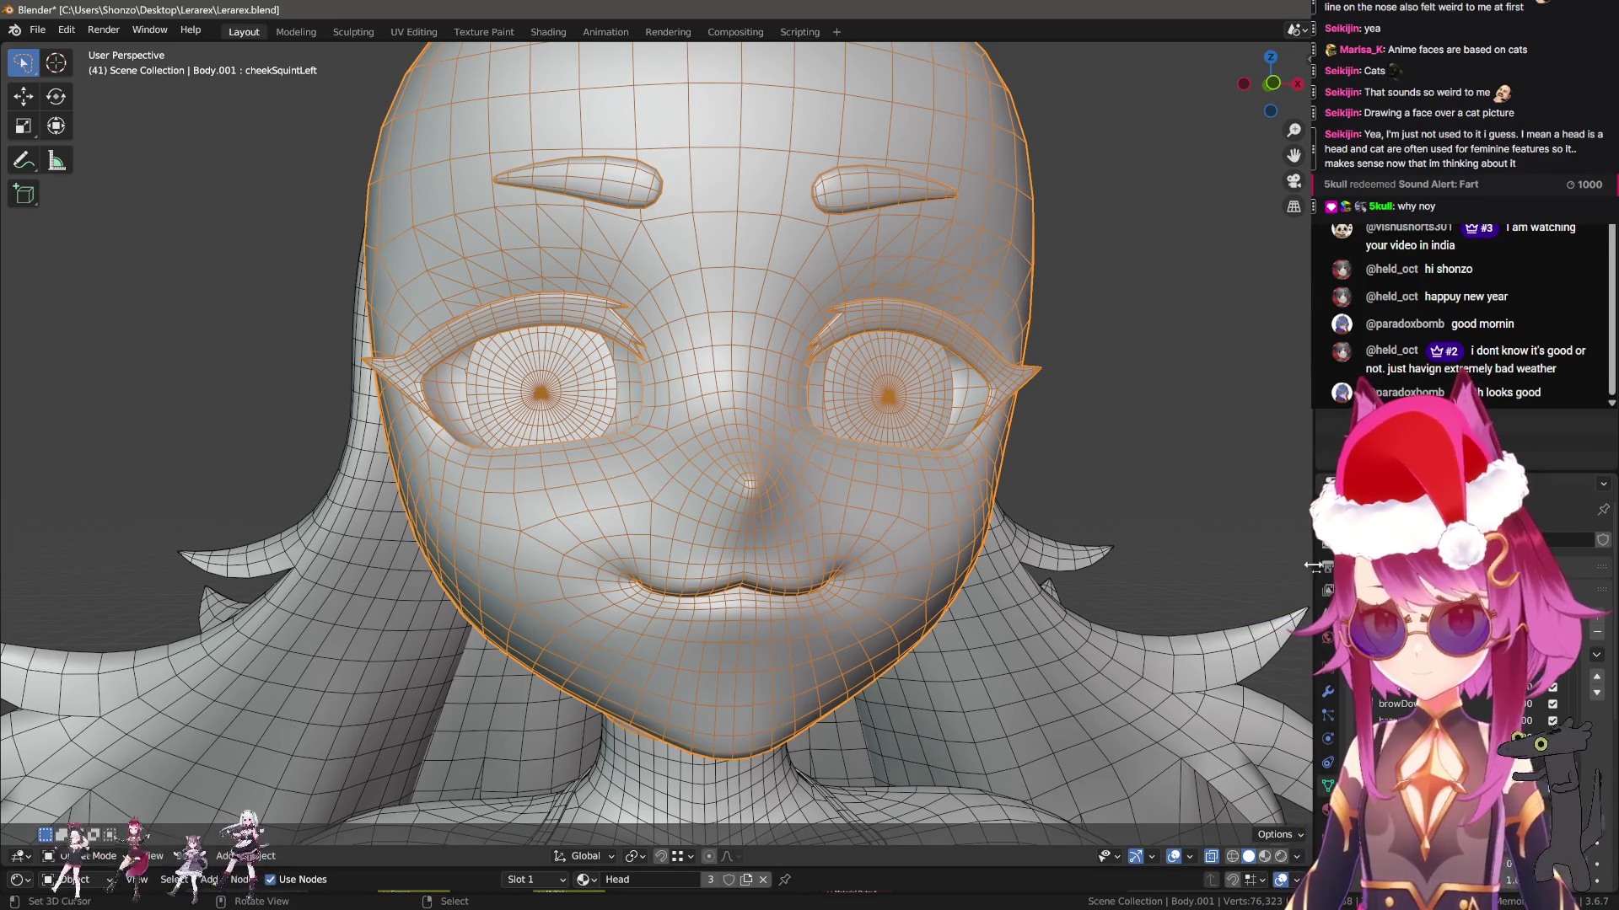
scroll(1030, 561, "up", 4)
key("ctrl+Tab")
left_click(912, 511)
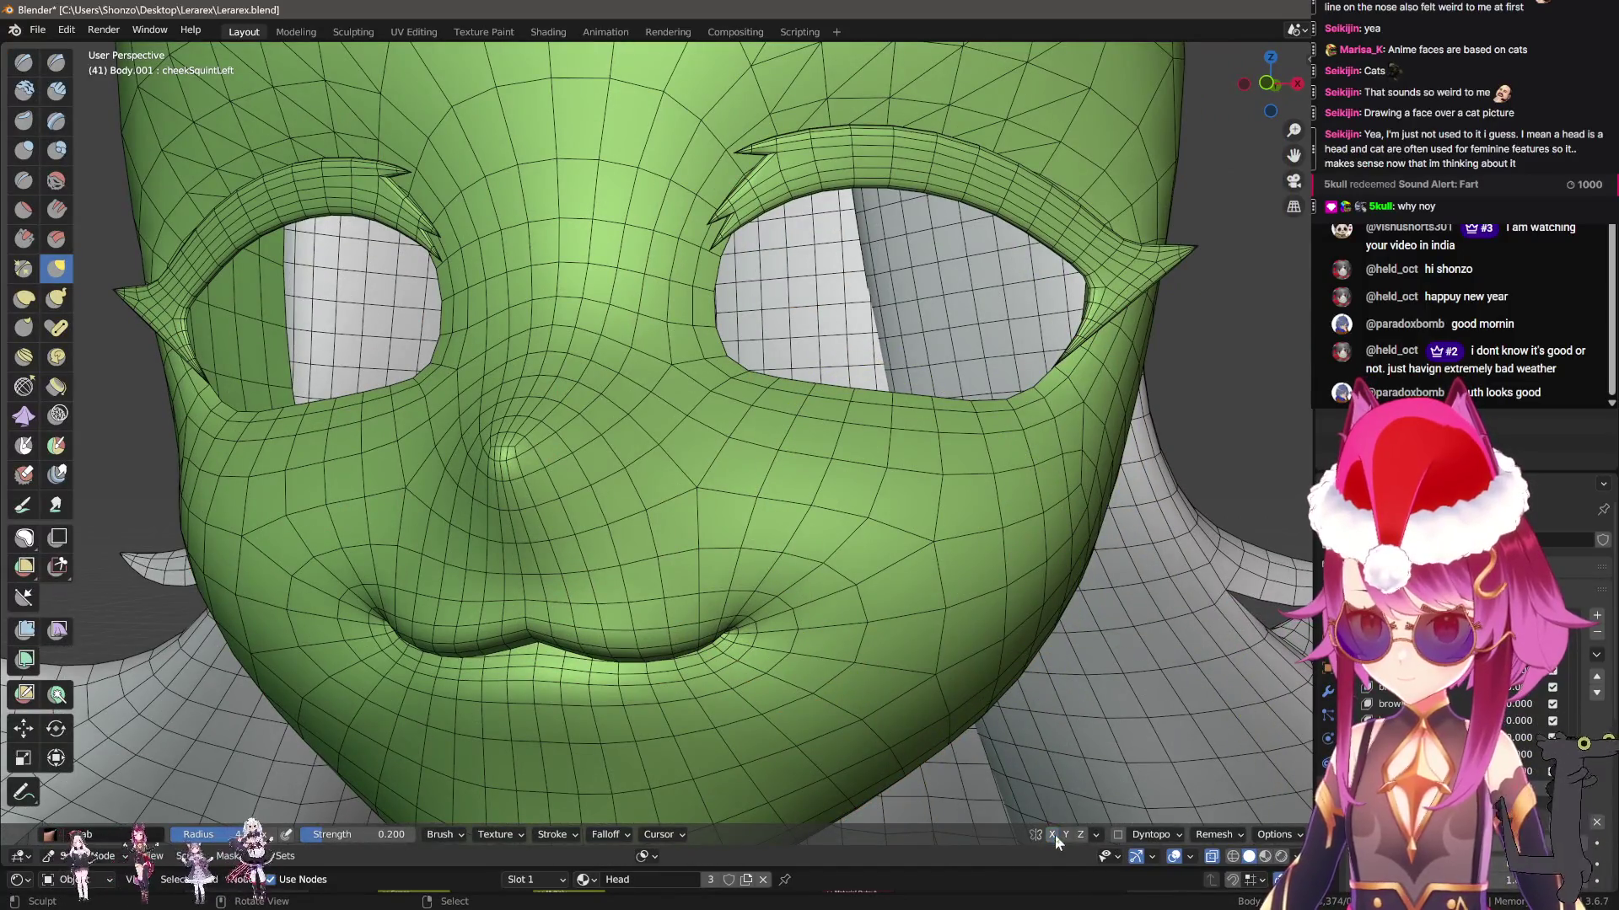
Lift the left cheek with Grab, then mirror a new mix shape into cheekSquintRight
left_click_drag(903, 585, 913, 542)
key("f")
left_click(881, 563)
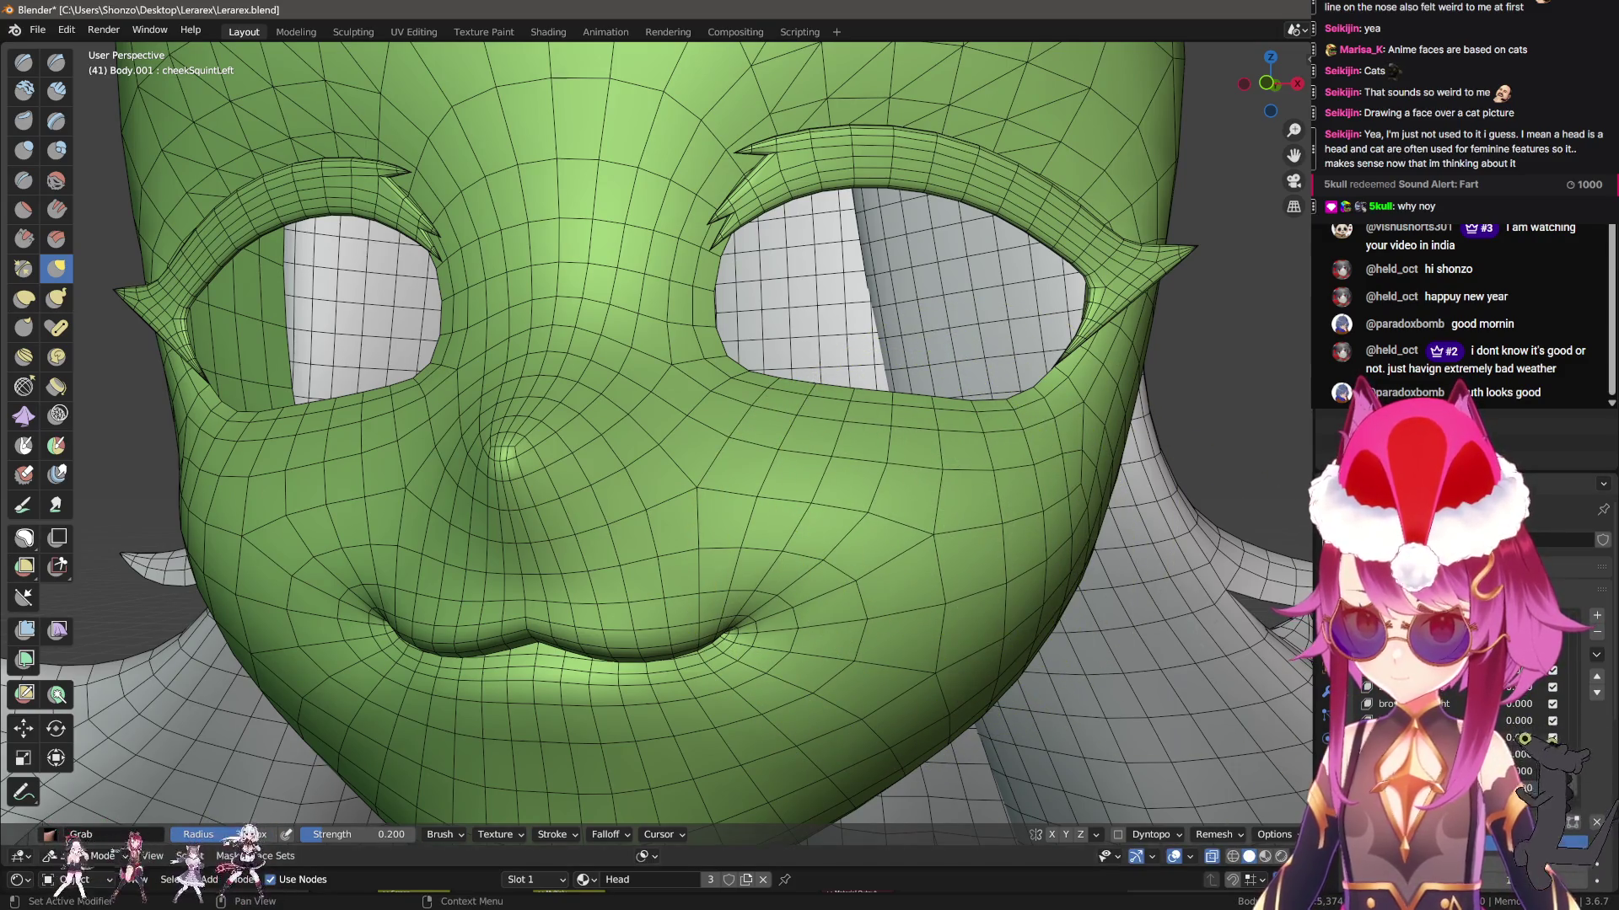
left_click(1596, 655)
left_click(1517, 679)
left_click(1596, 655)
left_click(1517, 704)
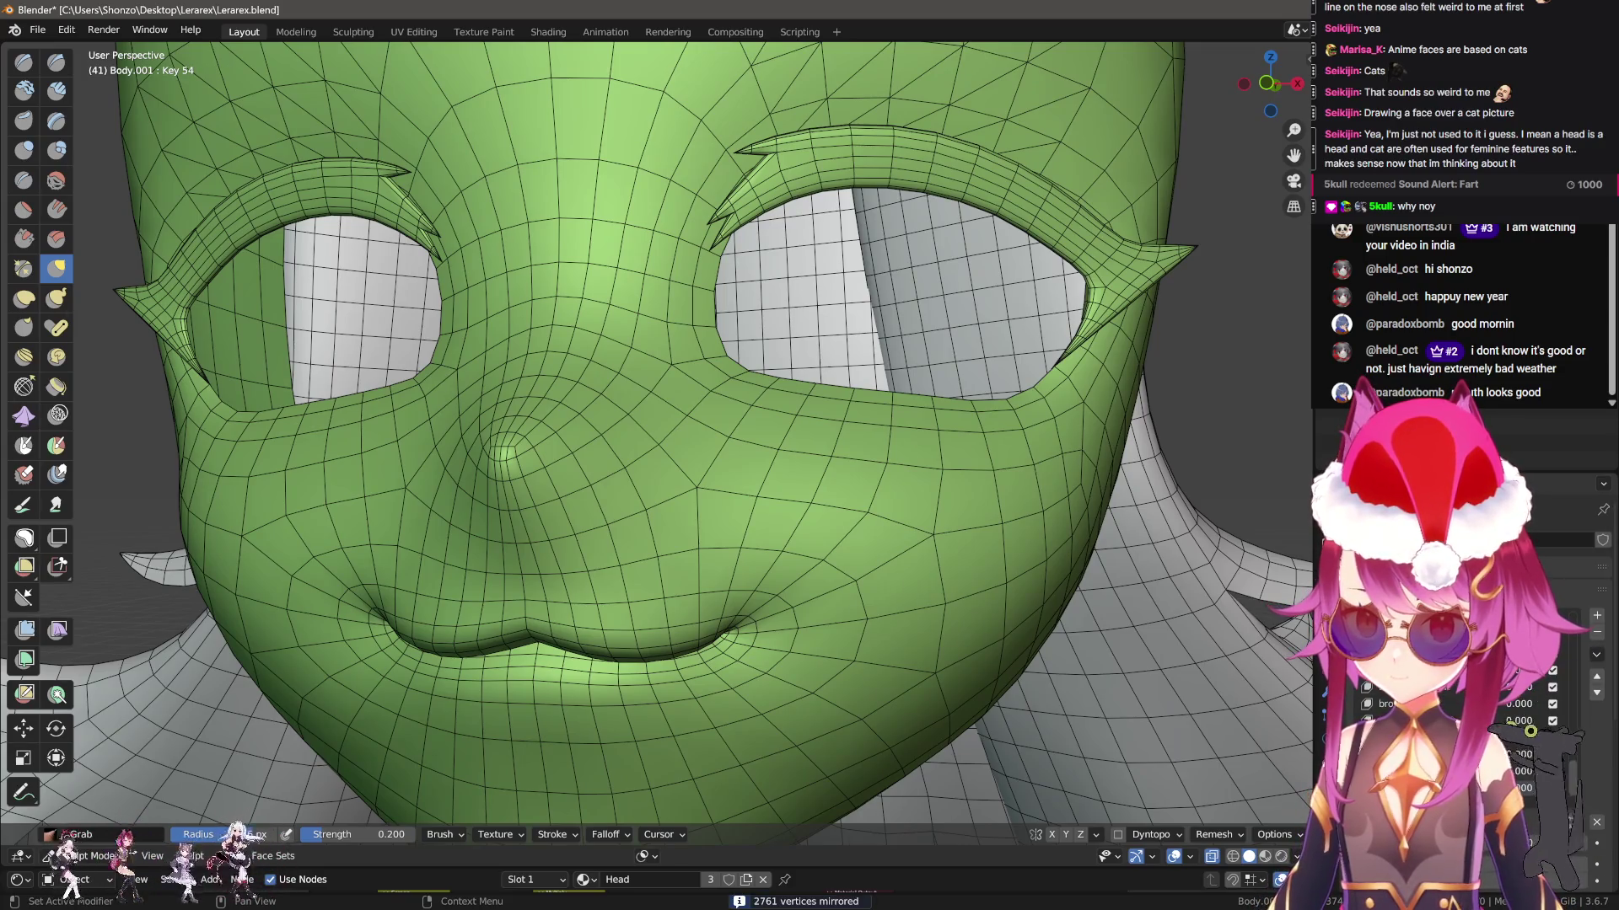
left_click(1596, 822)
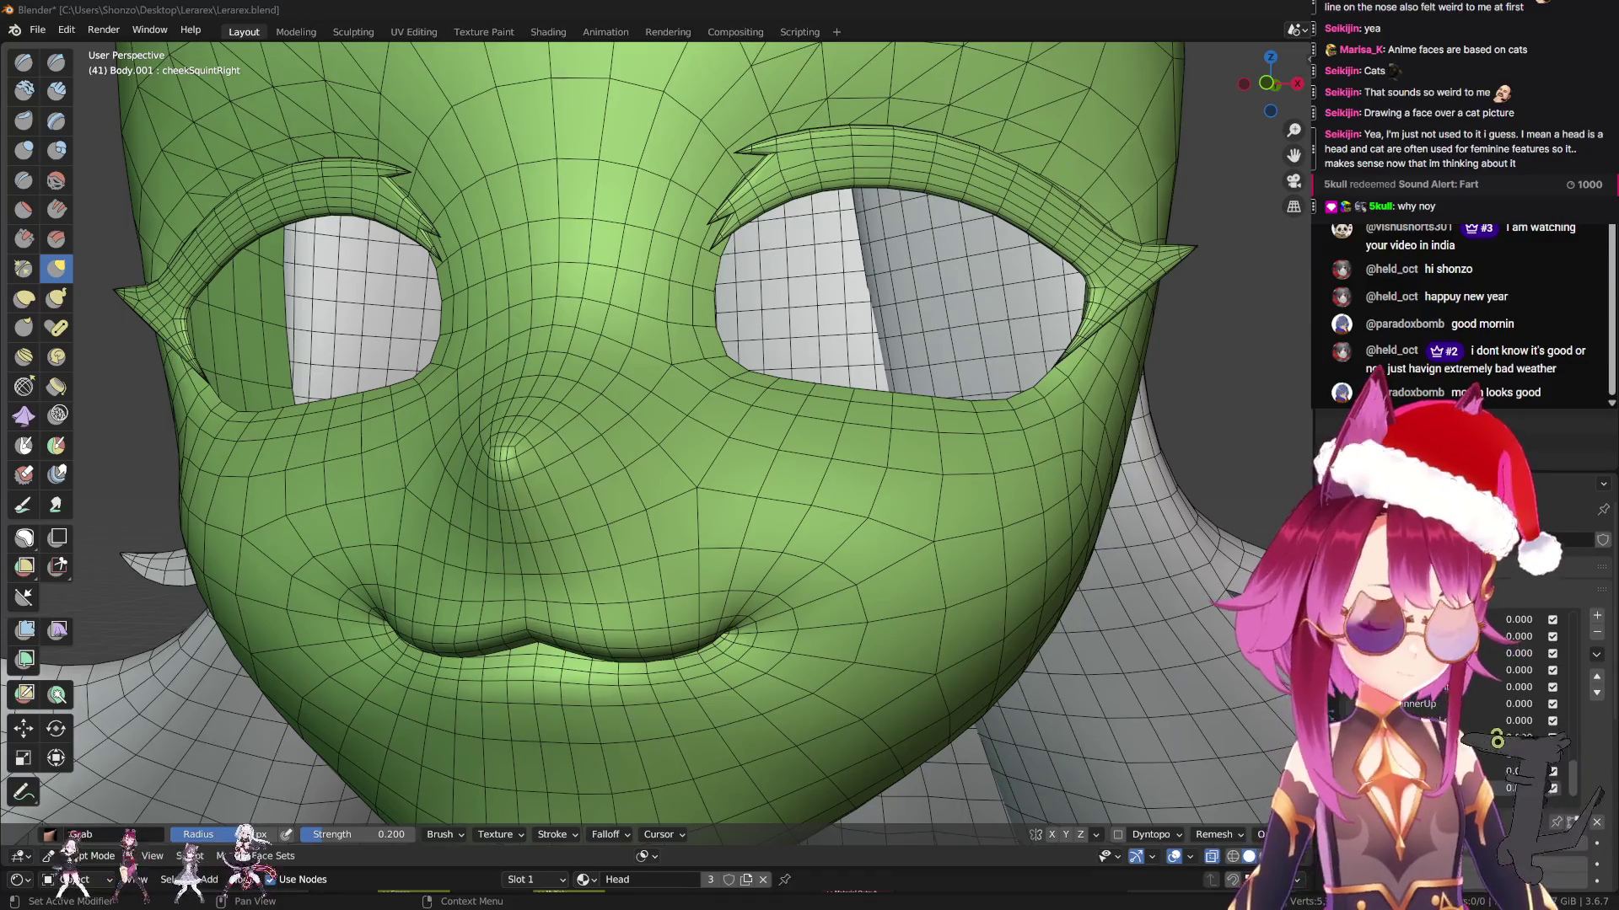
scroll(650, 521, "up", 3)
key("KP_1")
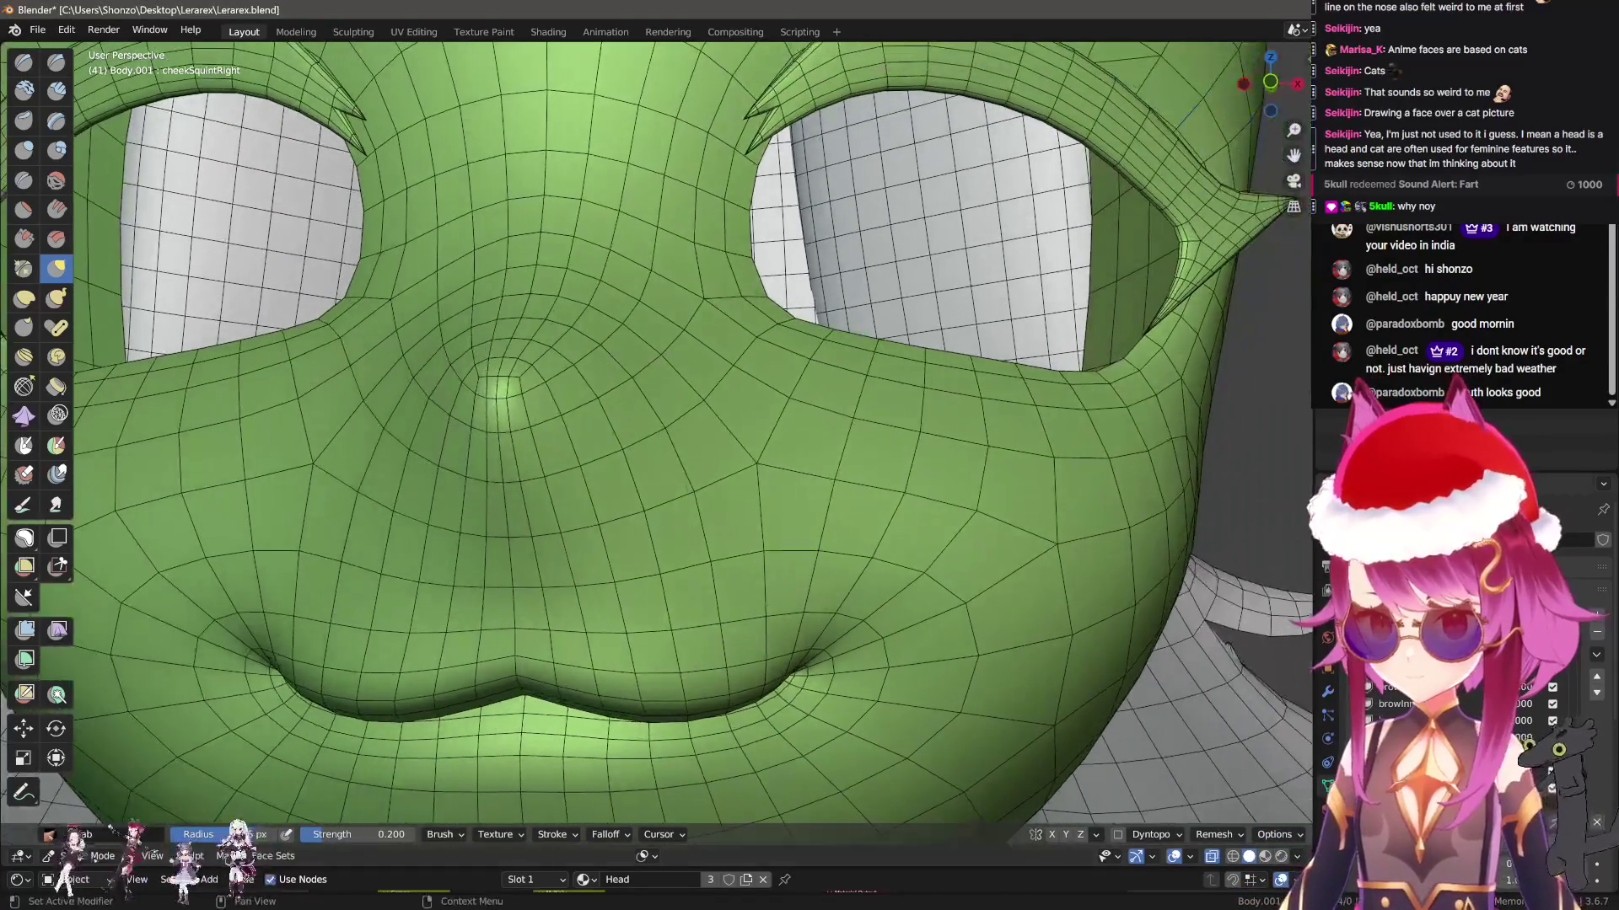
Create noseSneerRight via New Shape from Mix and Mirror Shape Key, then exit to Object Mode
left_click(1433, 688)
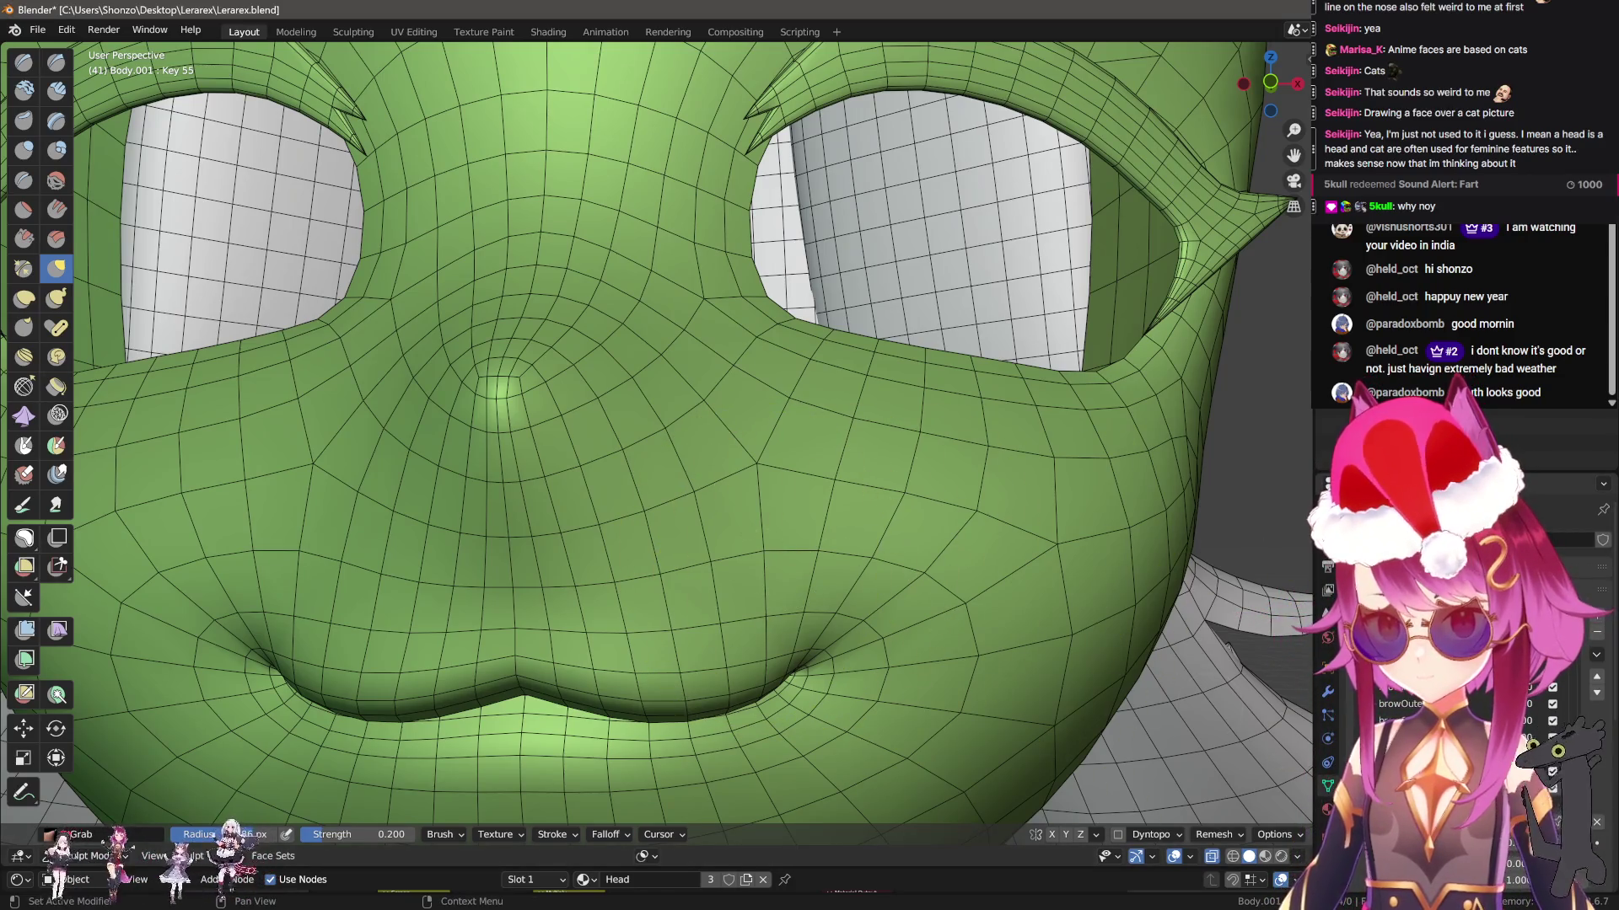
key("Up")
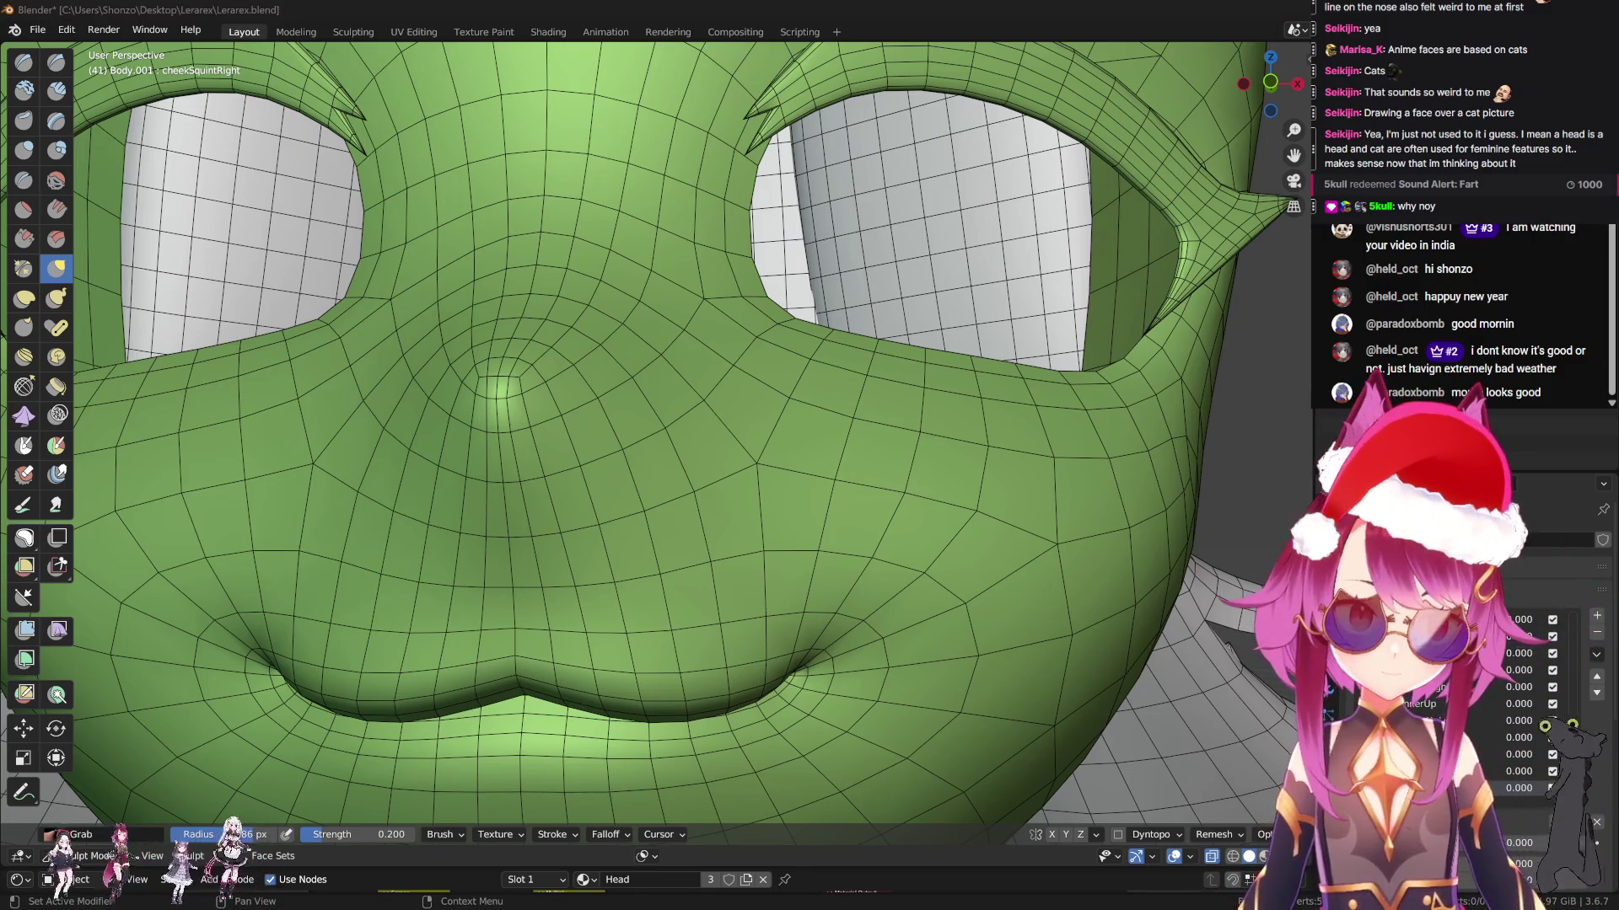
left_click(1597, 615)
type("noseSneerLeft")
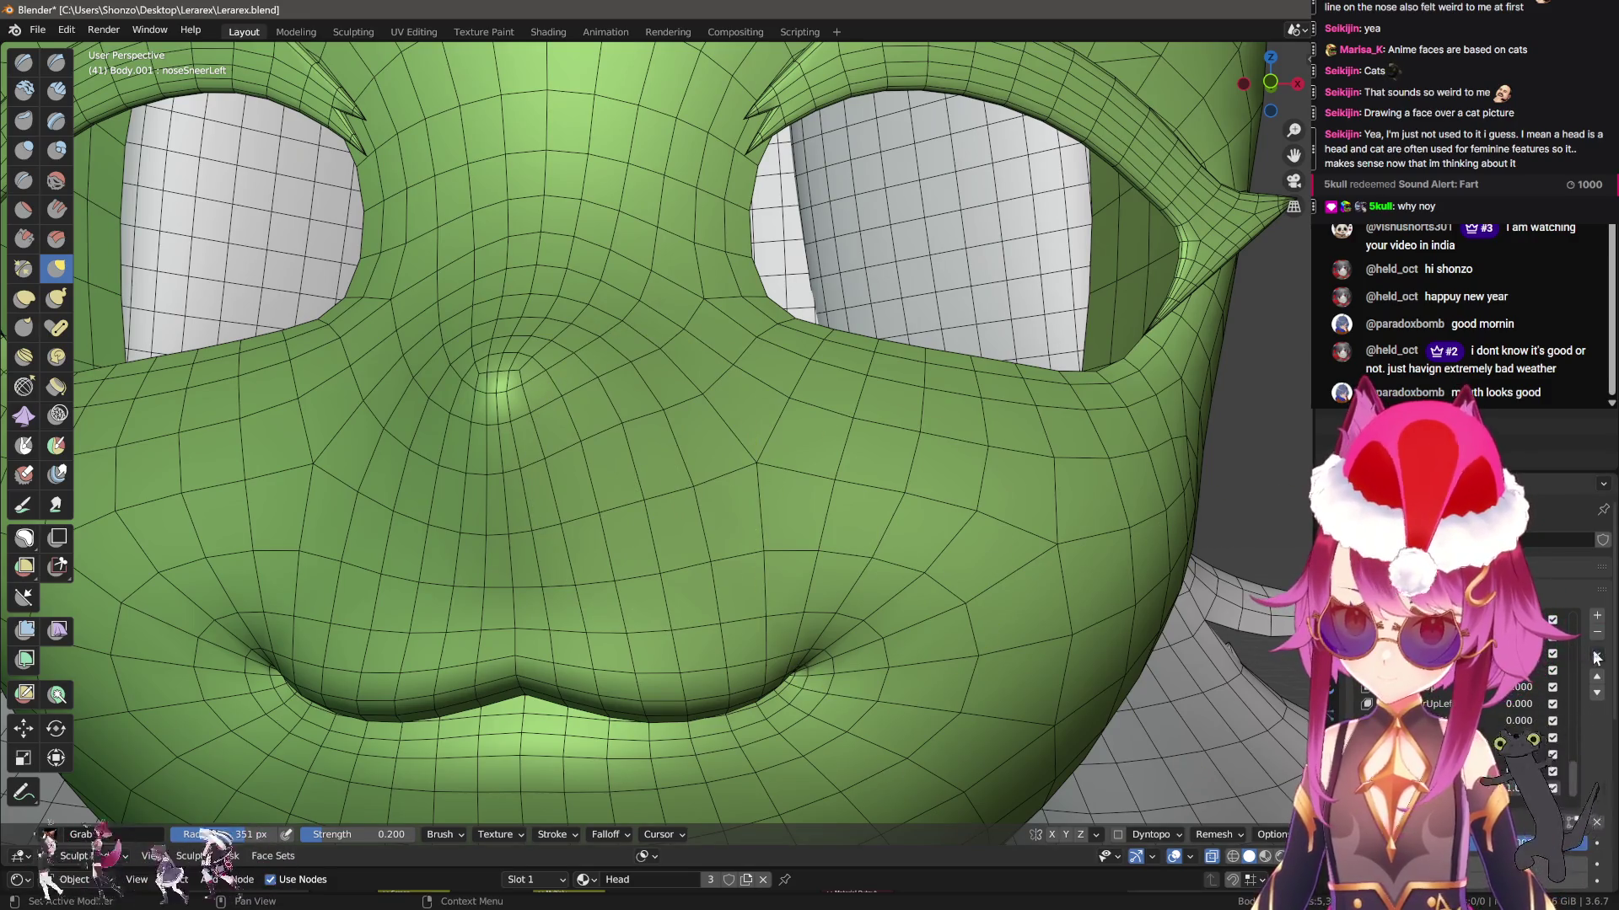
left_click(1597, 615)
left_click(1597, 655)
left_click(1546, 699)
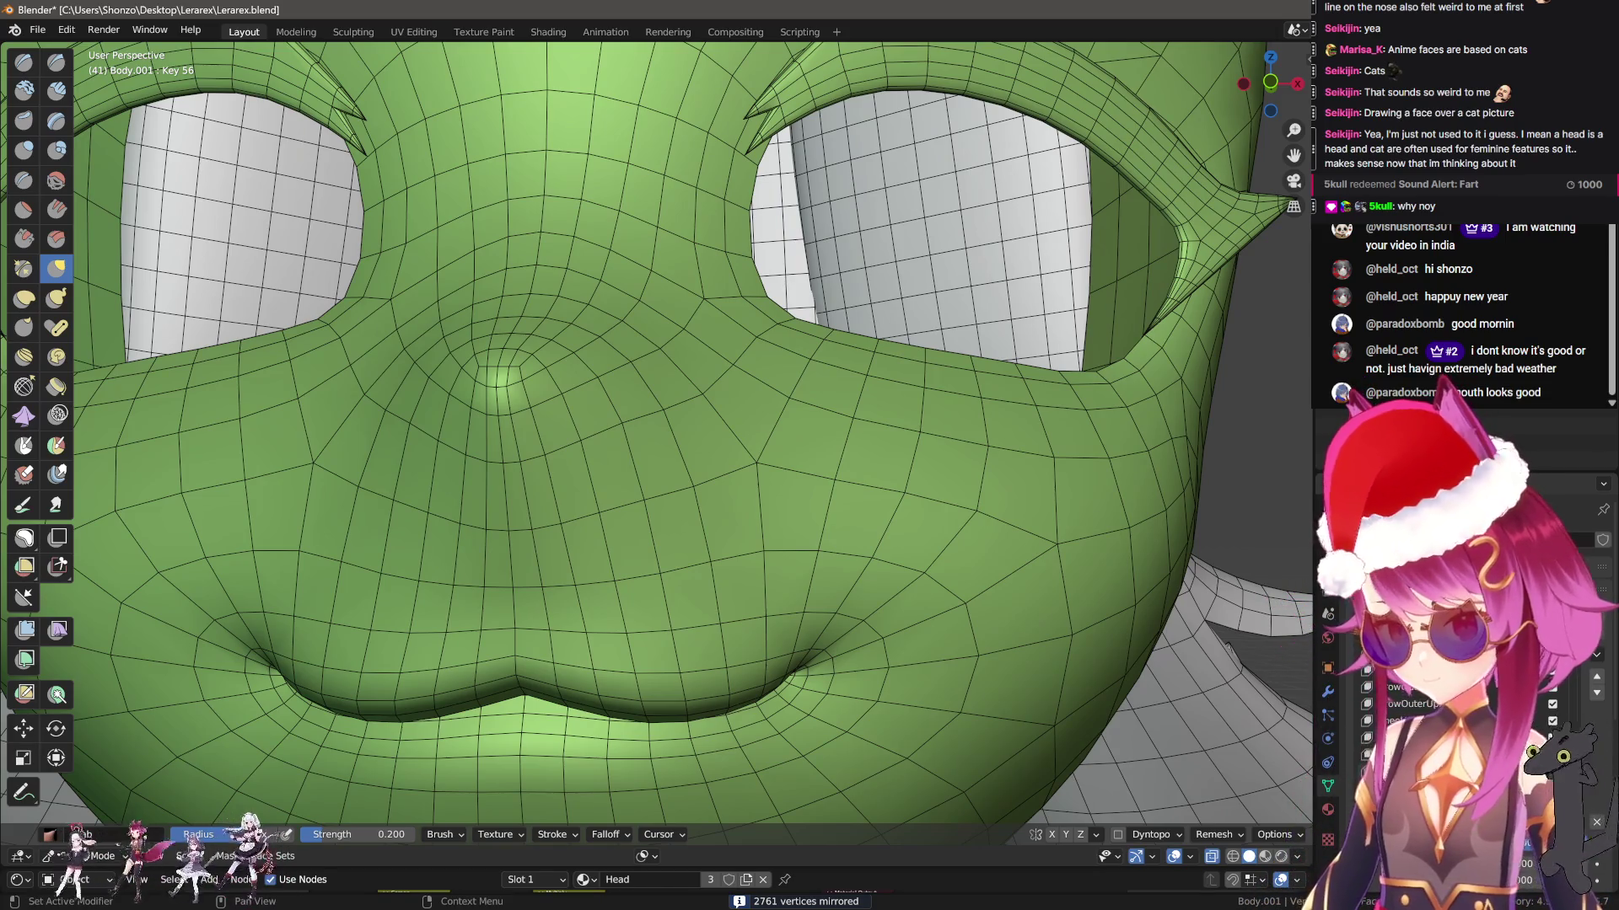
left_click(1594, 826)
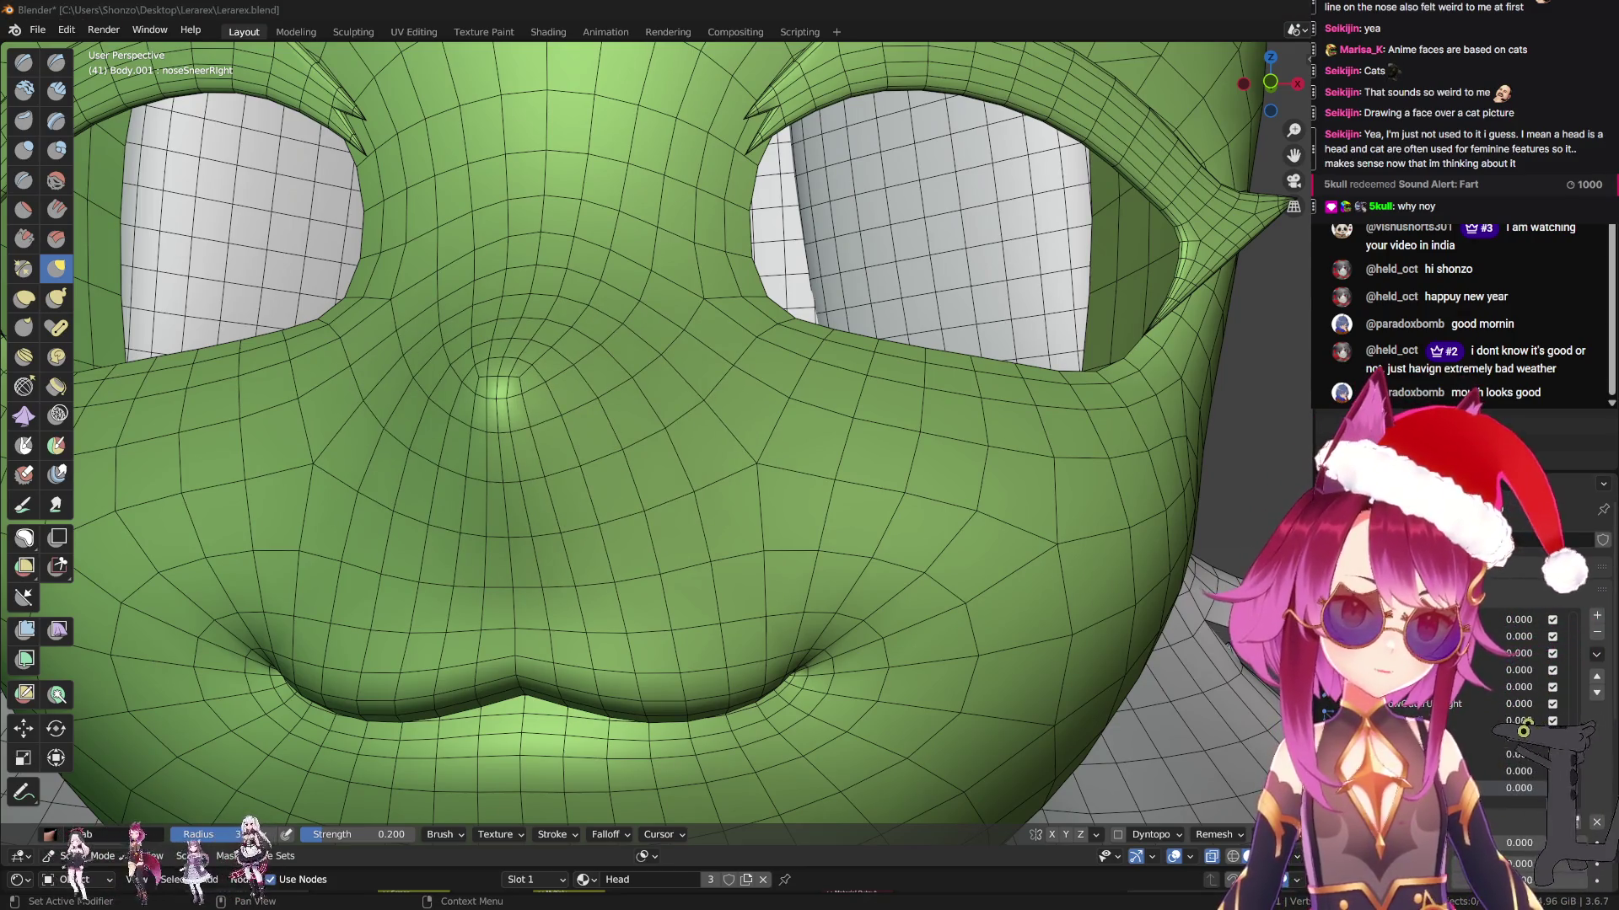
scroll(753, 498, "down", 5)
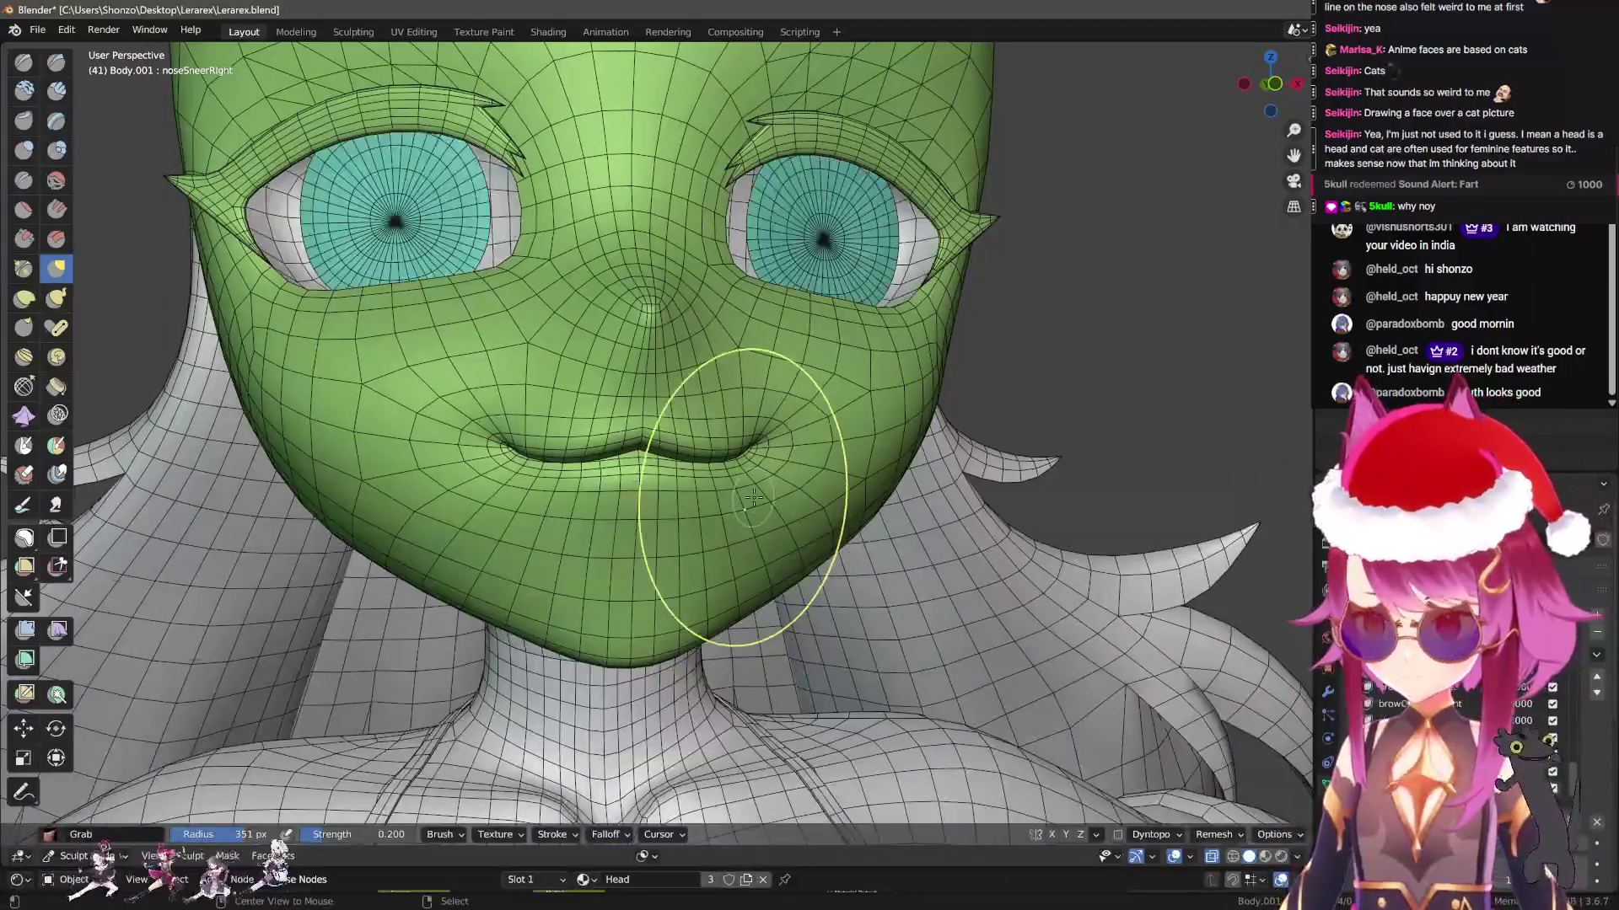
key("ctrl+Tab")
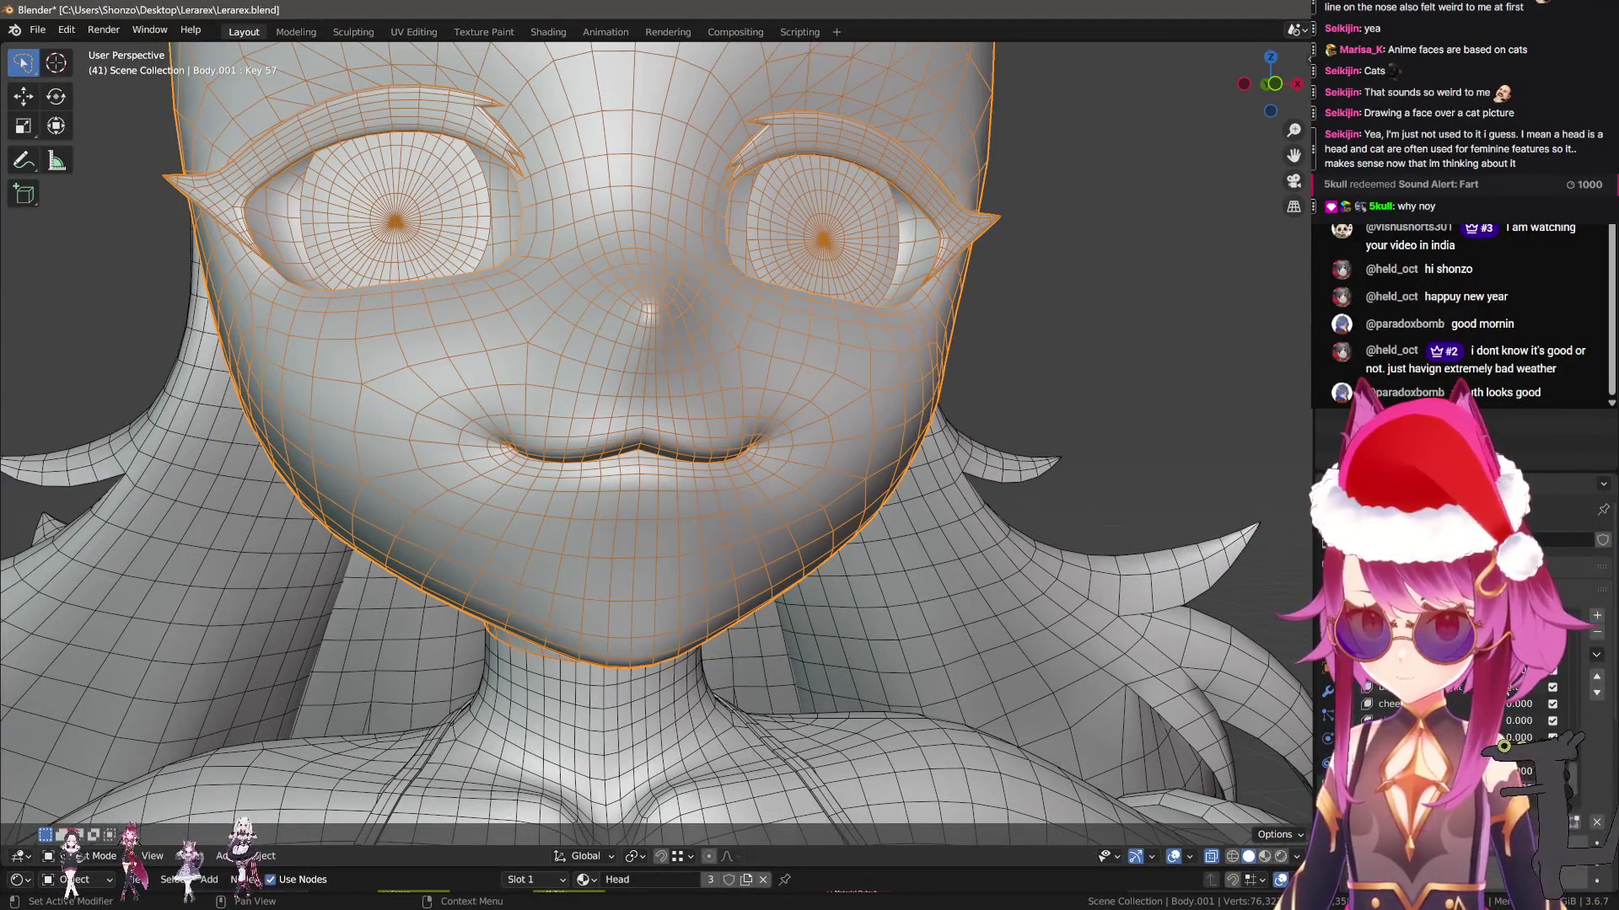
Switch to material preview and select the tongue vertices around the mouth, viewed from the side
key("z")
mouse_move(843, 560)
middle_mouse_down()
mouse_move(663, 518)
mouse_move(811, 491)
mouse_move(573, 493)
middle_mouse_up()
key("Tab")
scroll(664, 517, "up", 10)
left_click(535, 494, "ctrl")
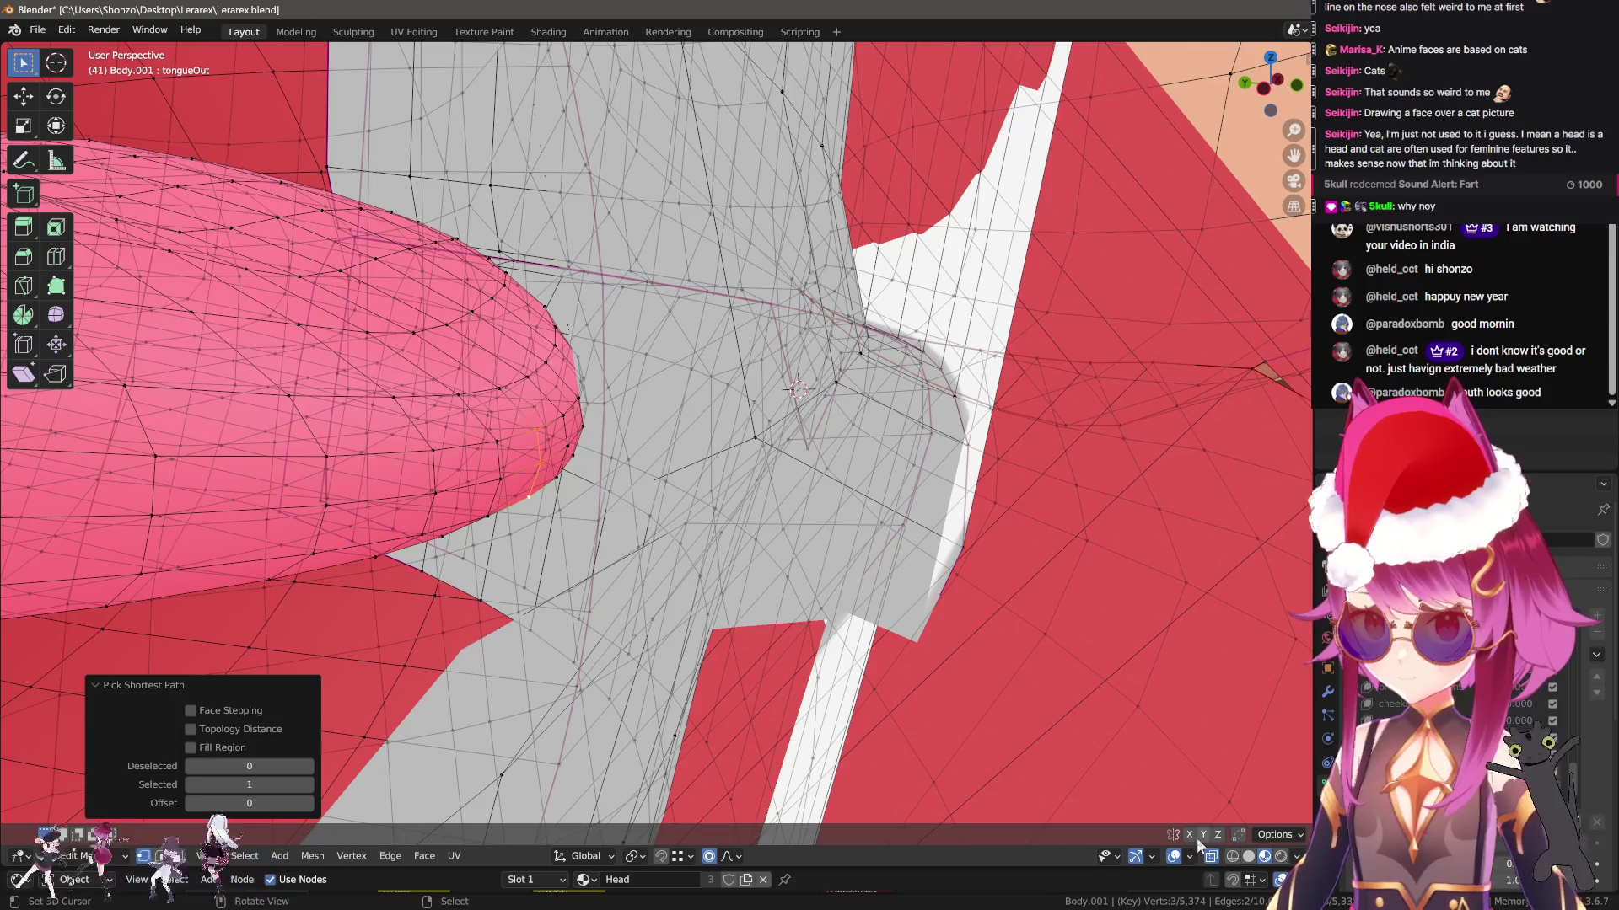
mouse_move(1157, 798)
middle_mouse_down("alt")
mouse_move(1120, 603)
mouse_move(980, 606)
middle_mouse_up("alt")
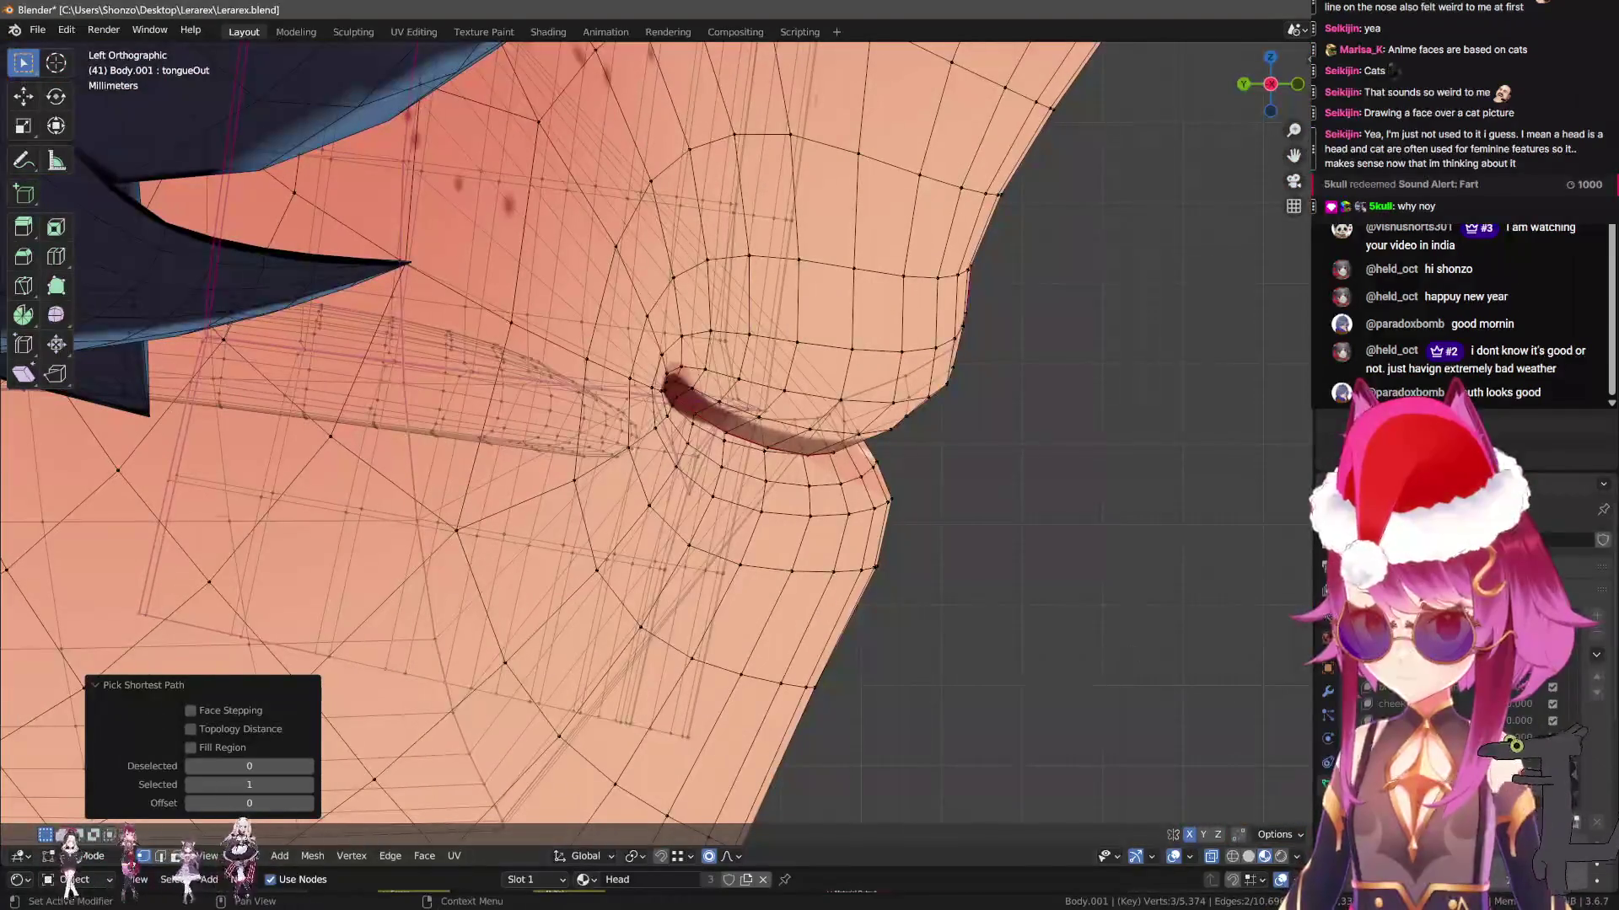
middle_click_drag(897, 677, 741, 506, "shift")
Push the tongue out past the lips, tilt it downward and lower it with proportional falloff
key("g")
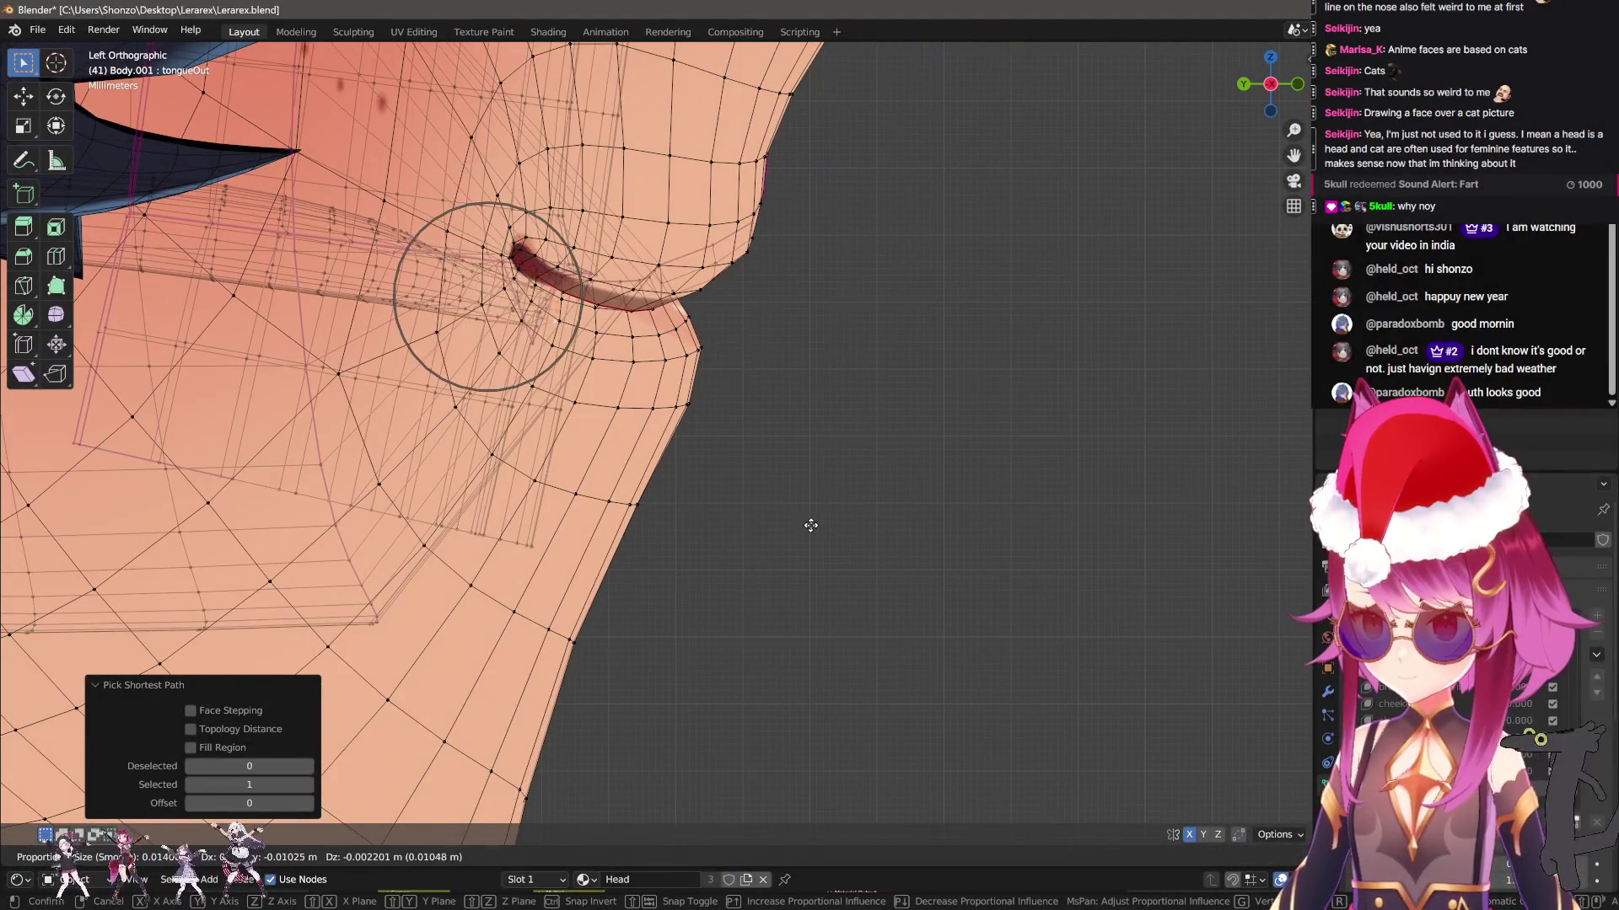
left_click(1136, 575)
scroll(1096, 557, "down", 4)
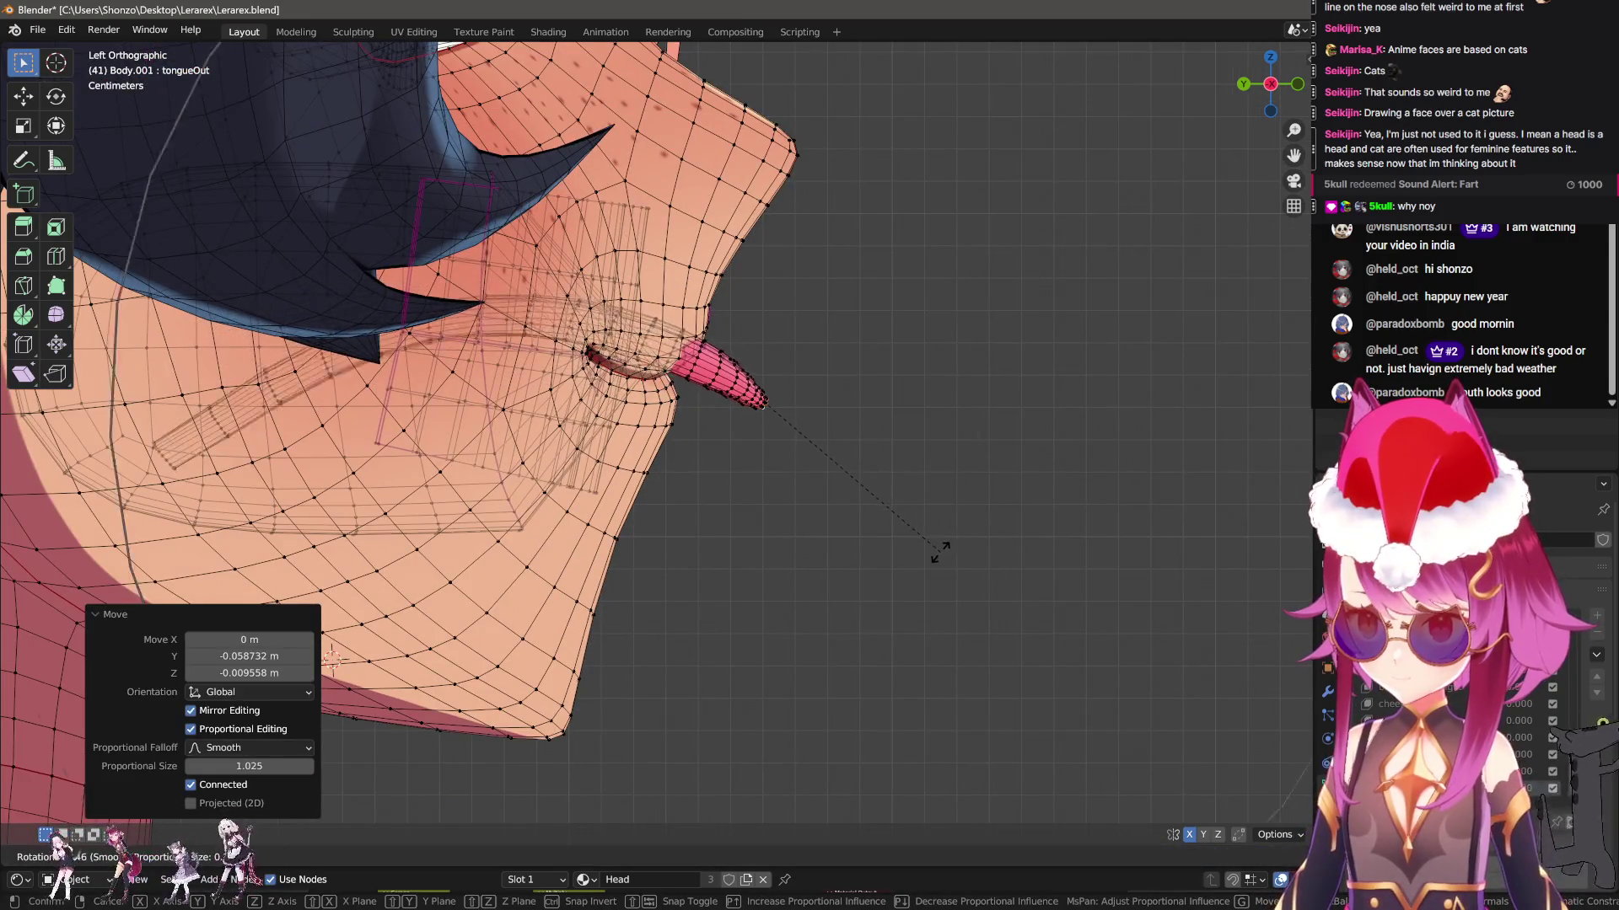
key("r")
left_click(883, 591)
key("g")
scroll(969, 632, "down", 10)
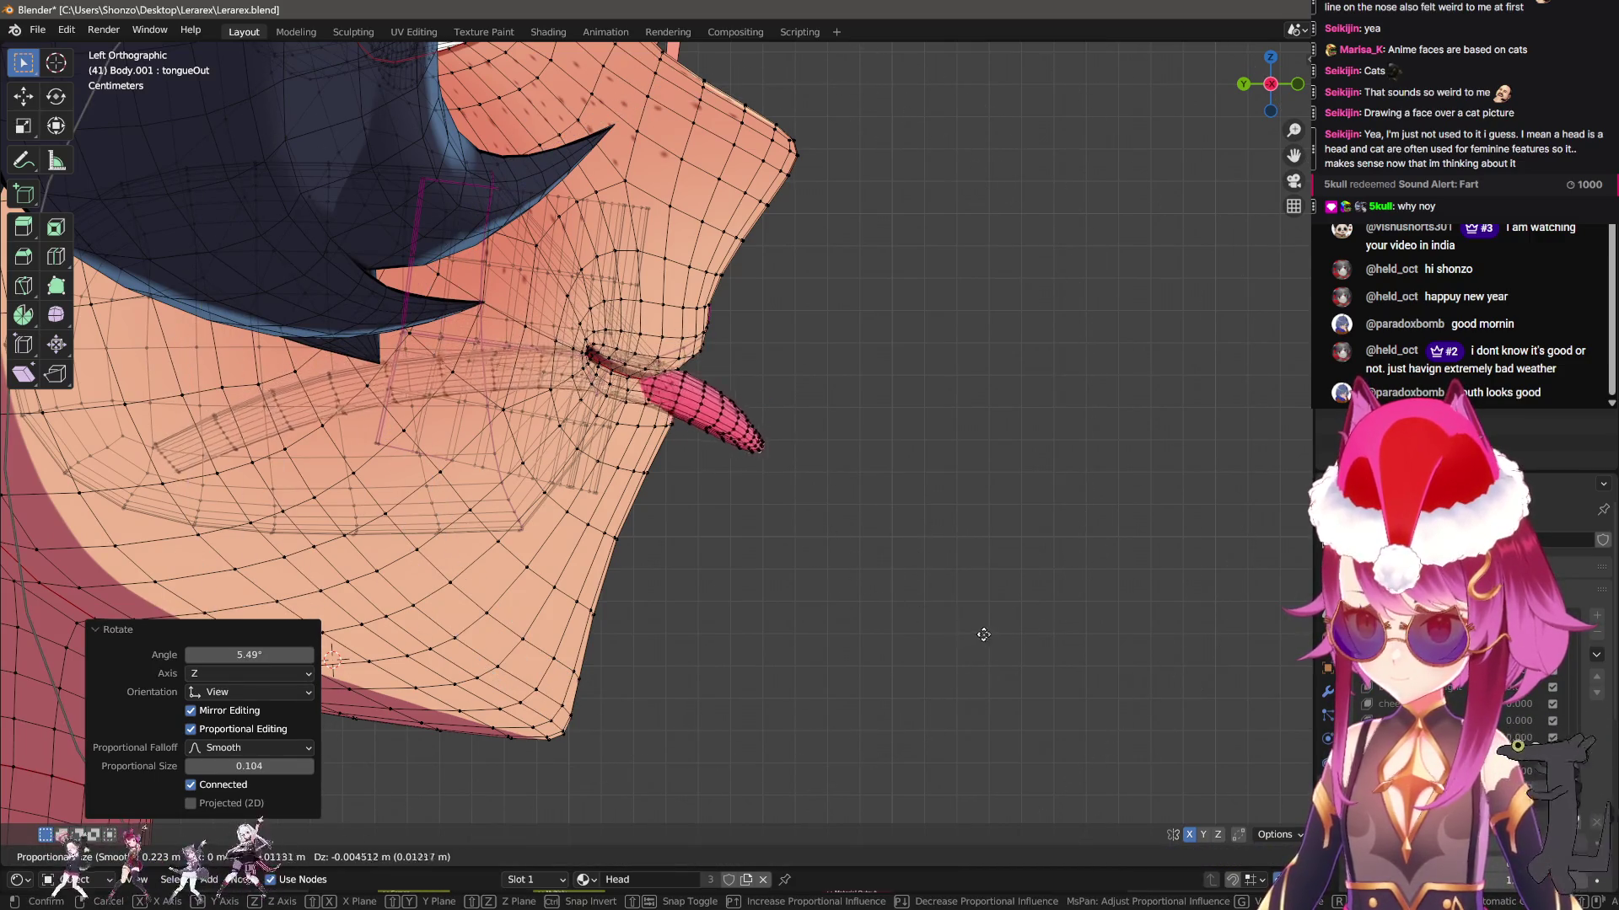
left_click(991, 643)
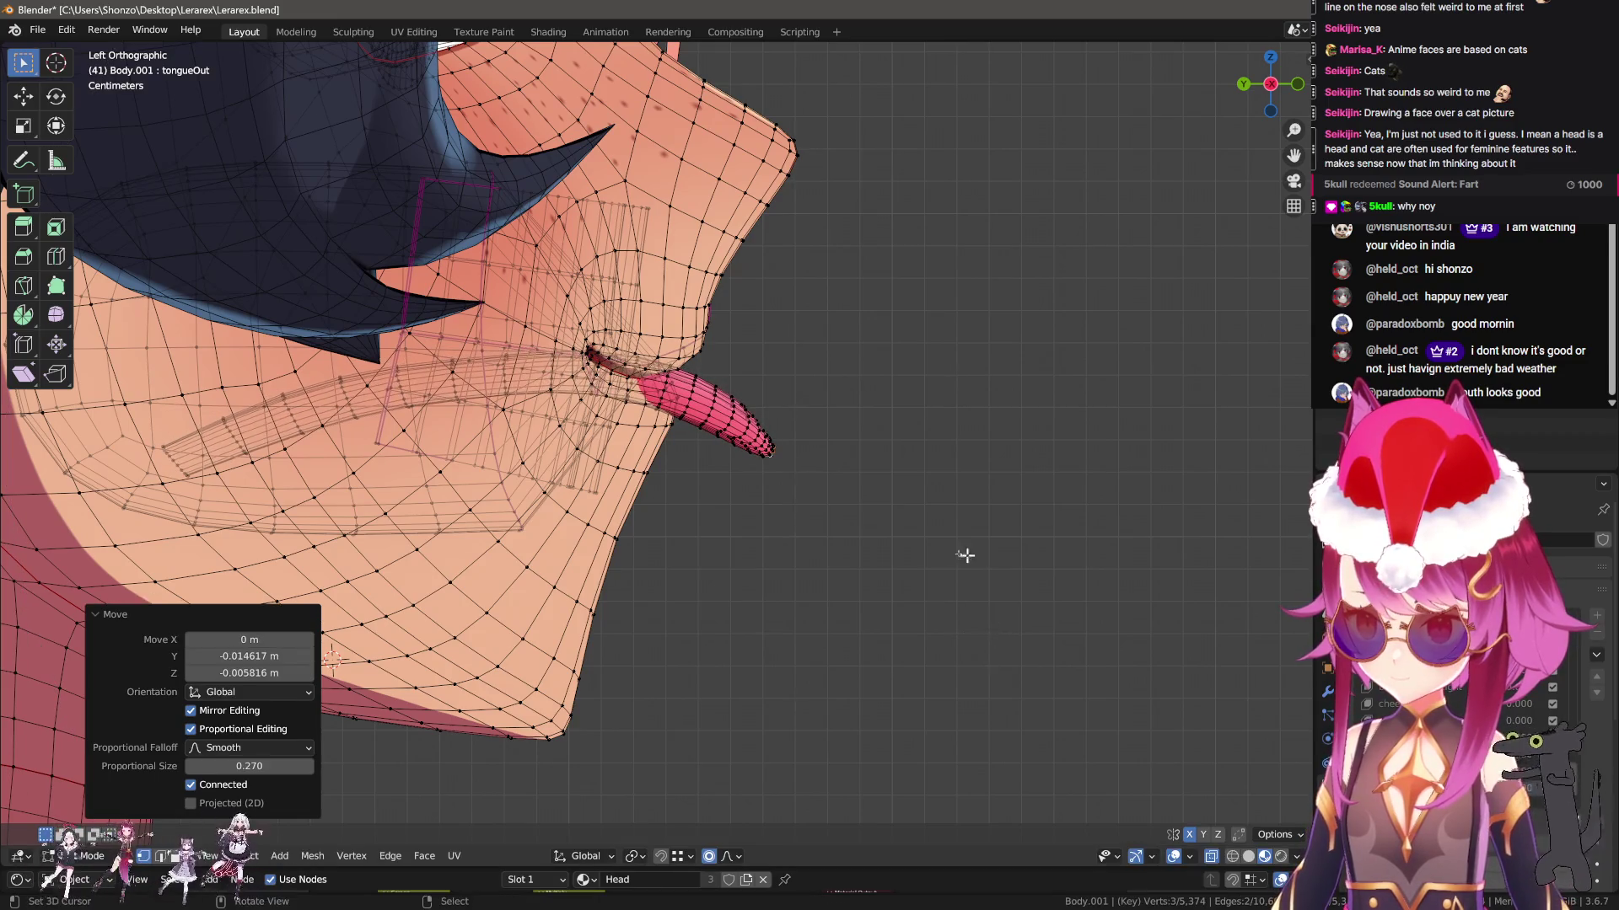
Check the tongue from the front, nudge it slightly from the side, and preview in Object Mode
middle_click_drag(967, 557, 739, 560)
key("ctrl+KP_3")
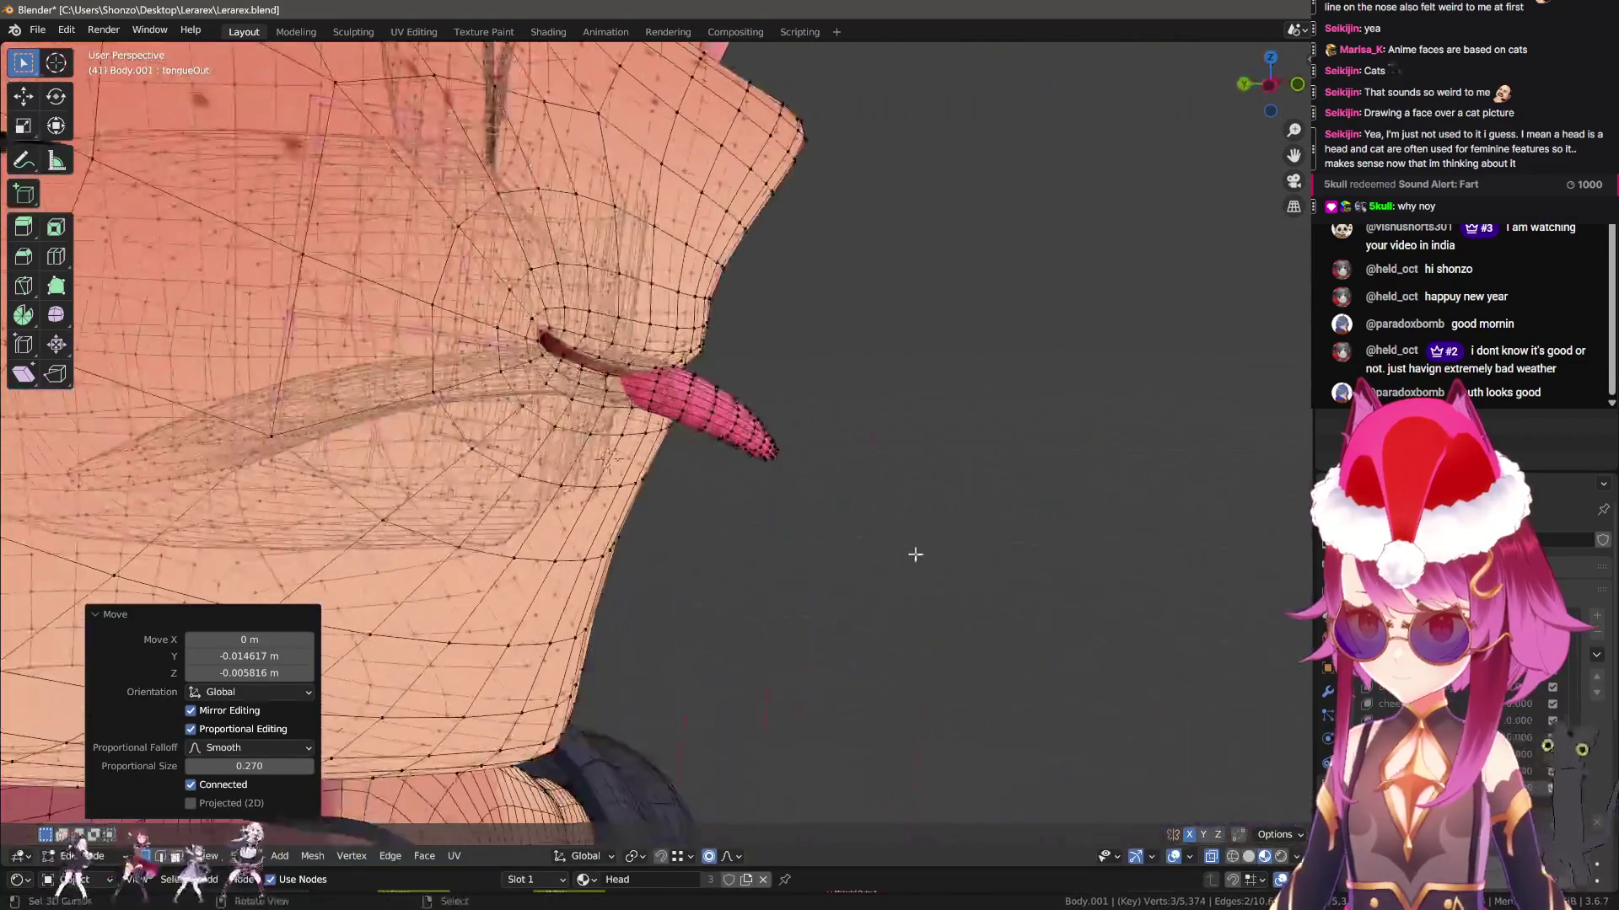
key("g")
left_click(846, 499)
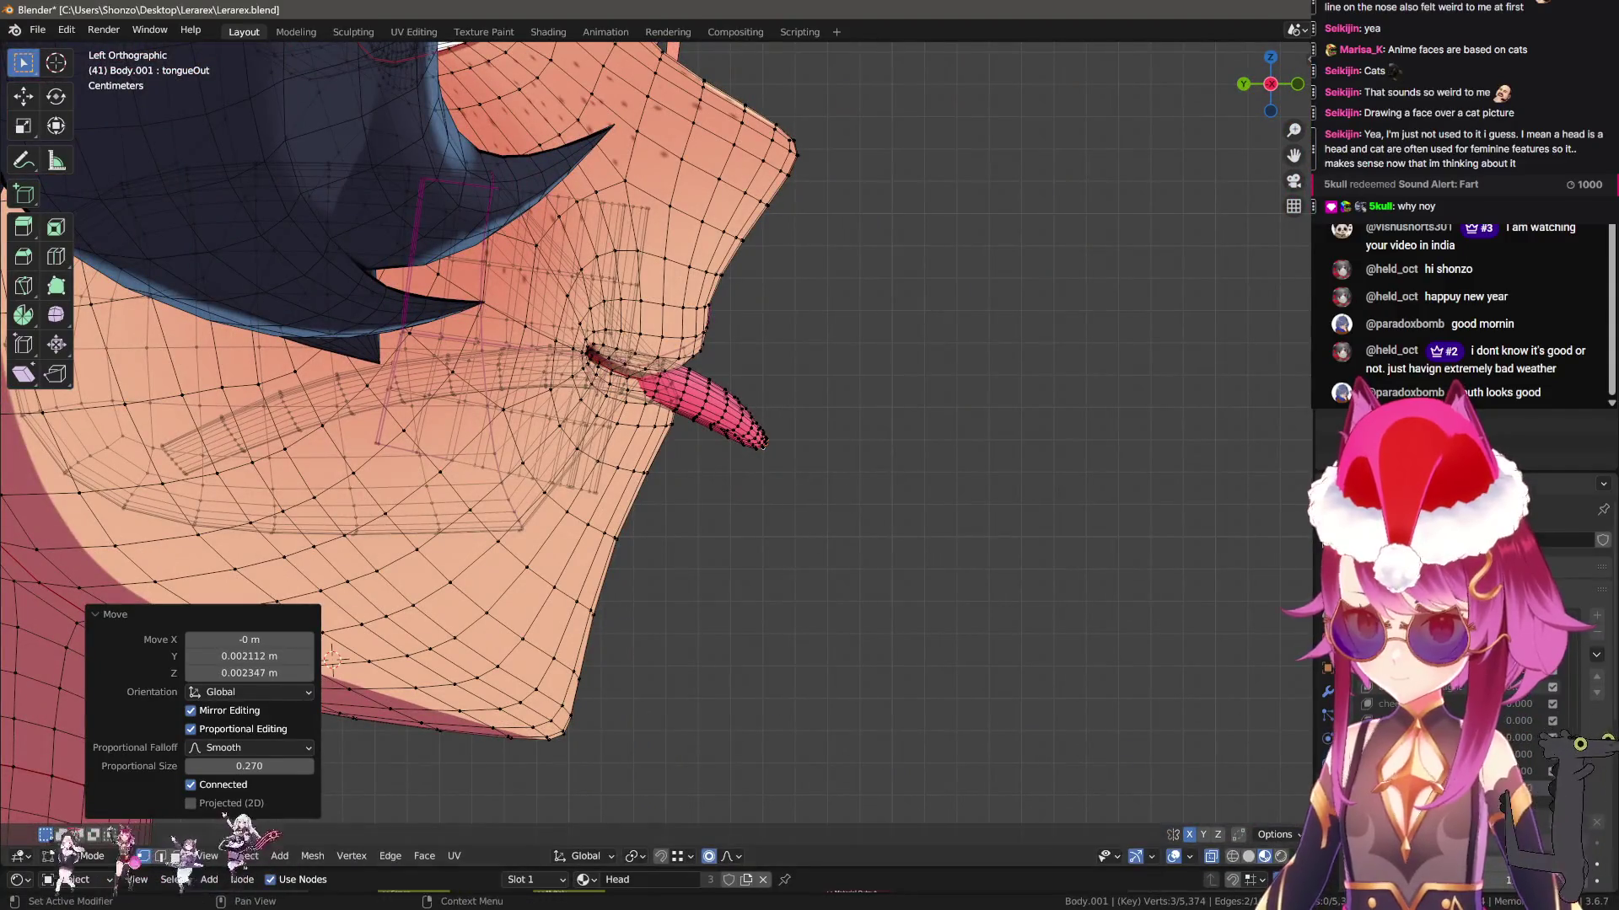
key("Tab")
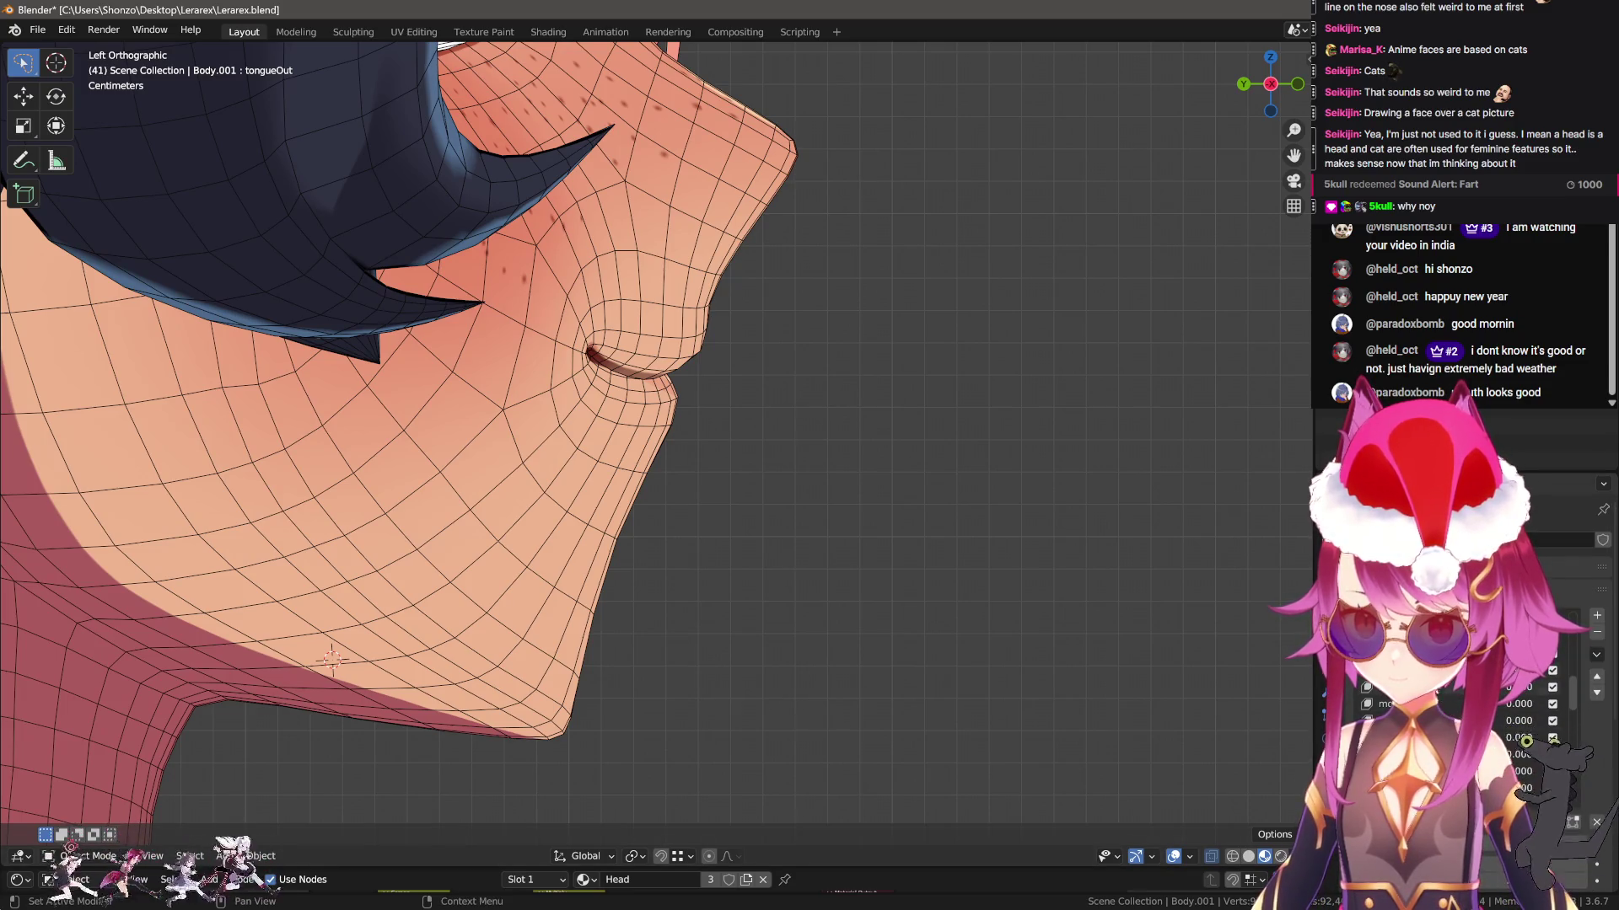
Compare the face with tongueOut off, then move the tongue vertically along Z only
left_click(1484, 846)
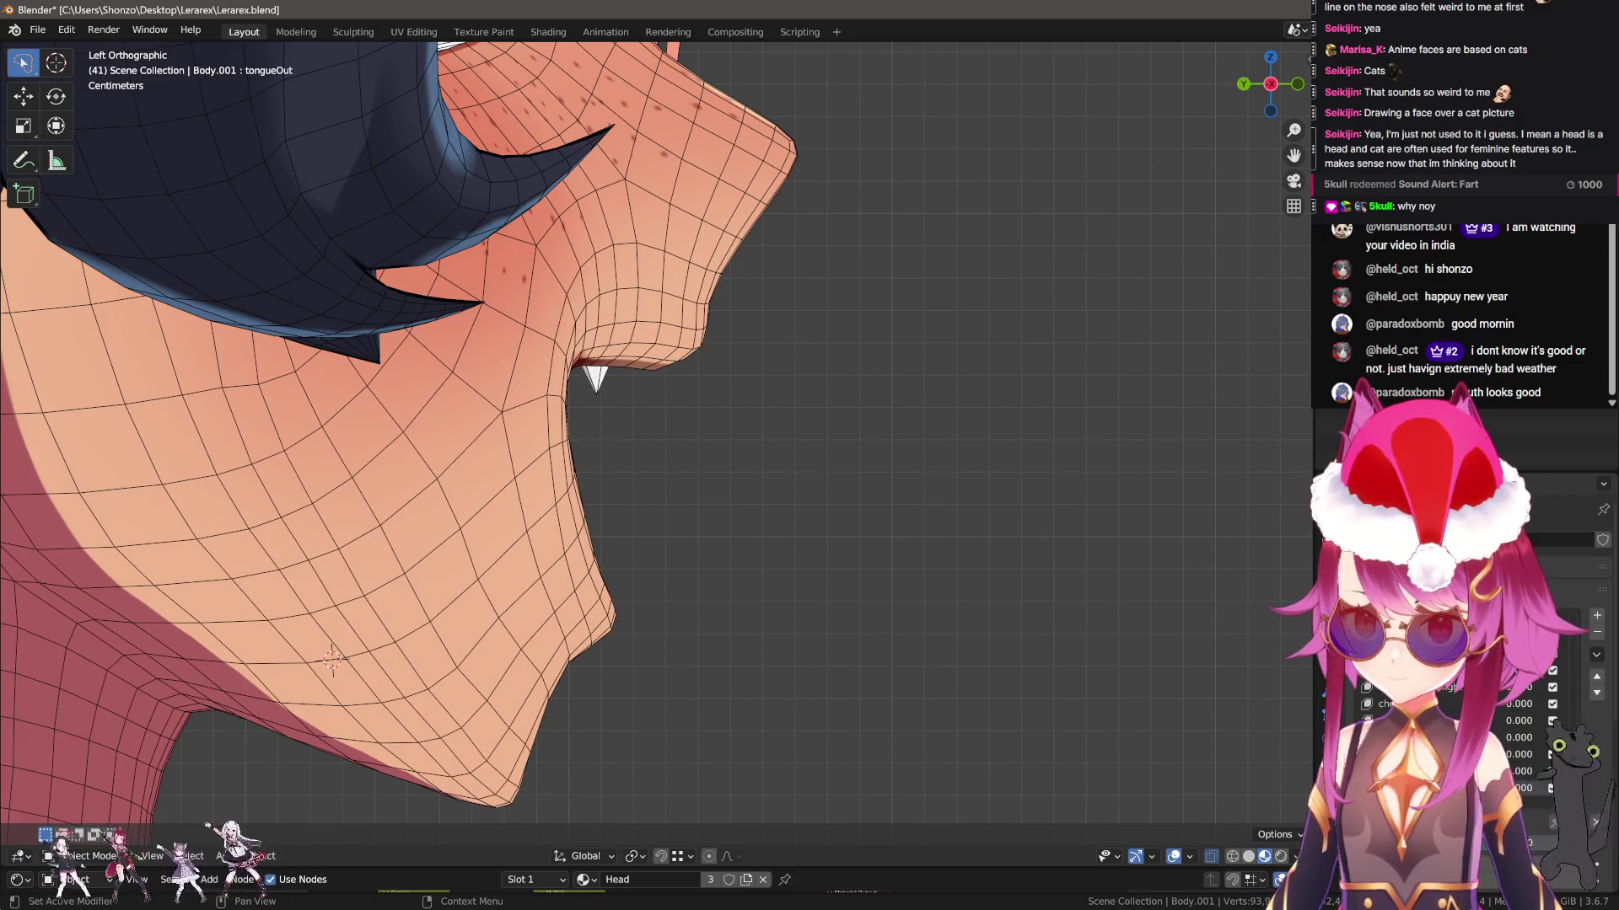
mouse_move(620, 591)
middle_mouse_down()
mouse_move(860, 579)
mouse_move(708, 590)
mouse_move(609, 627)
mouse_move(829, 651)
mouse_move(896, 585)
middle_mouse_up()
key("Tab")
key("g")
key("z")
left_click(806, 555)
key("Tab")
key("Tab")
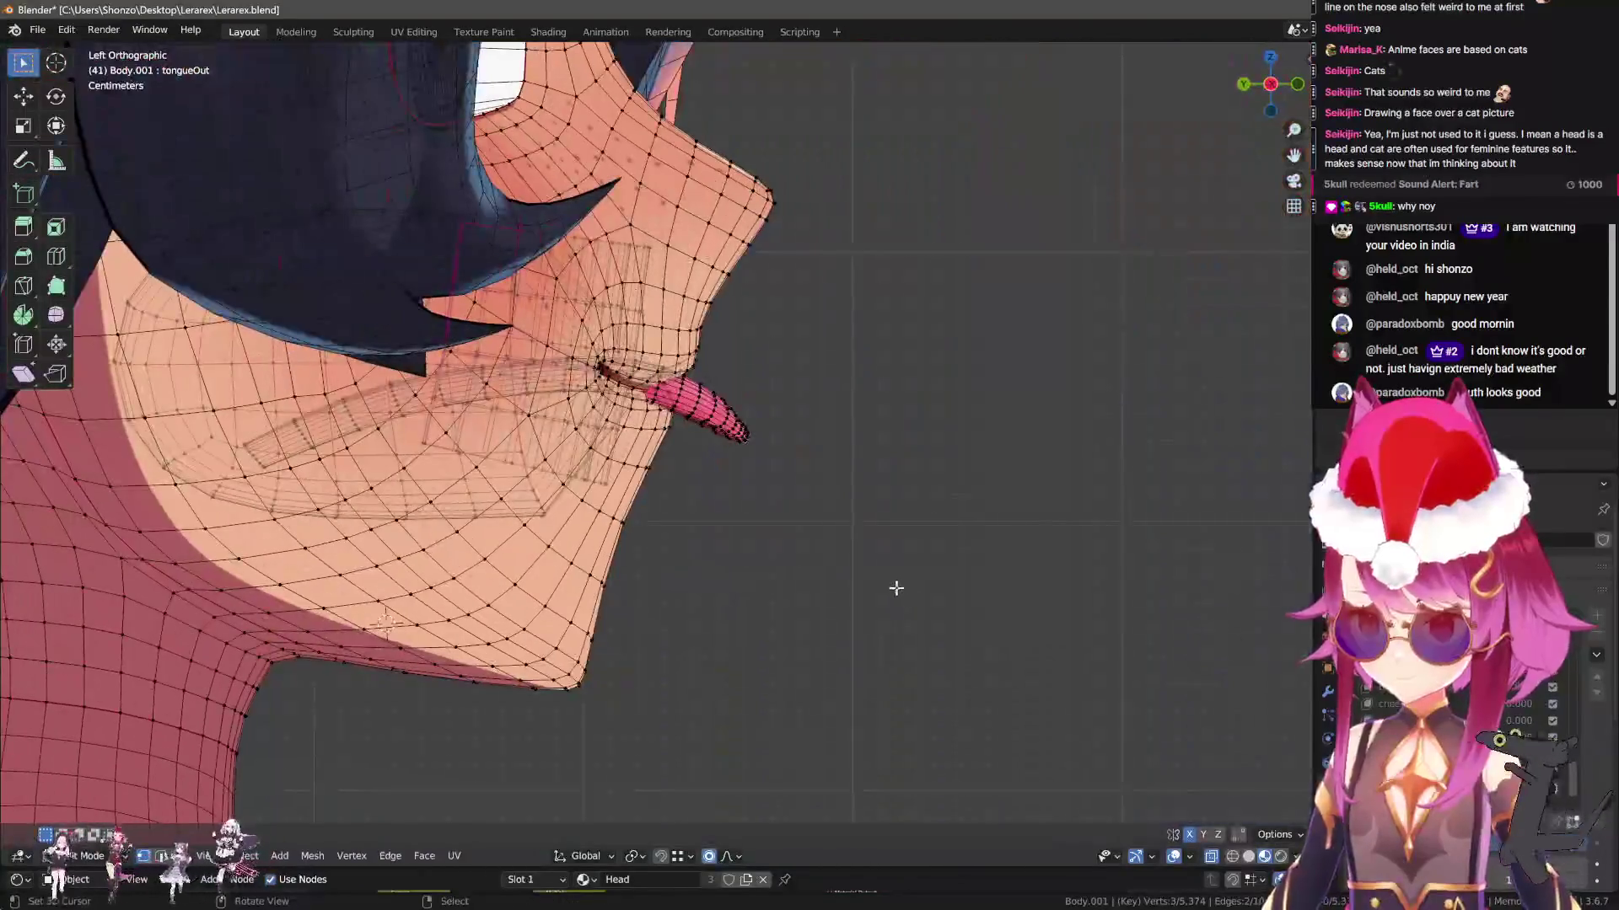
Rotate and lower the tongue further, checking the mouth from the front between tweaks
key("r")
left_click(864, 613)
key("g")
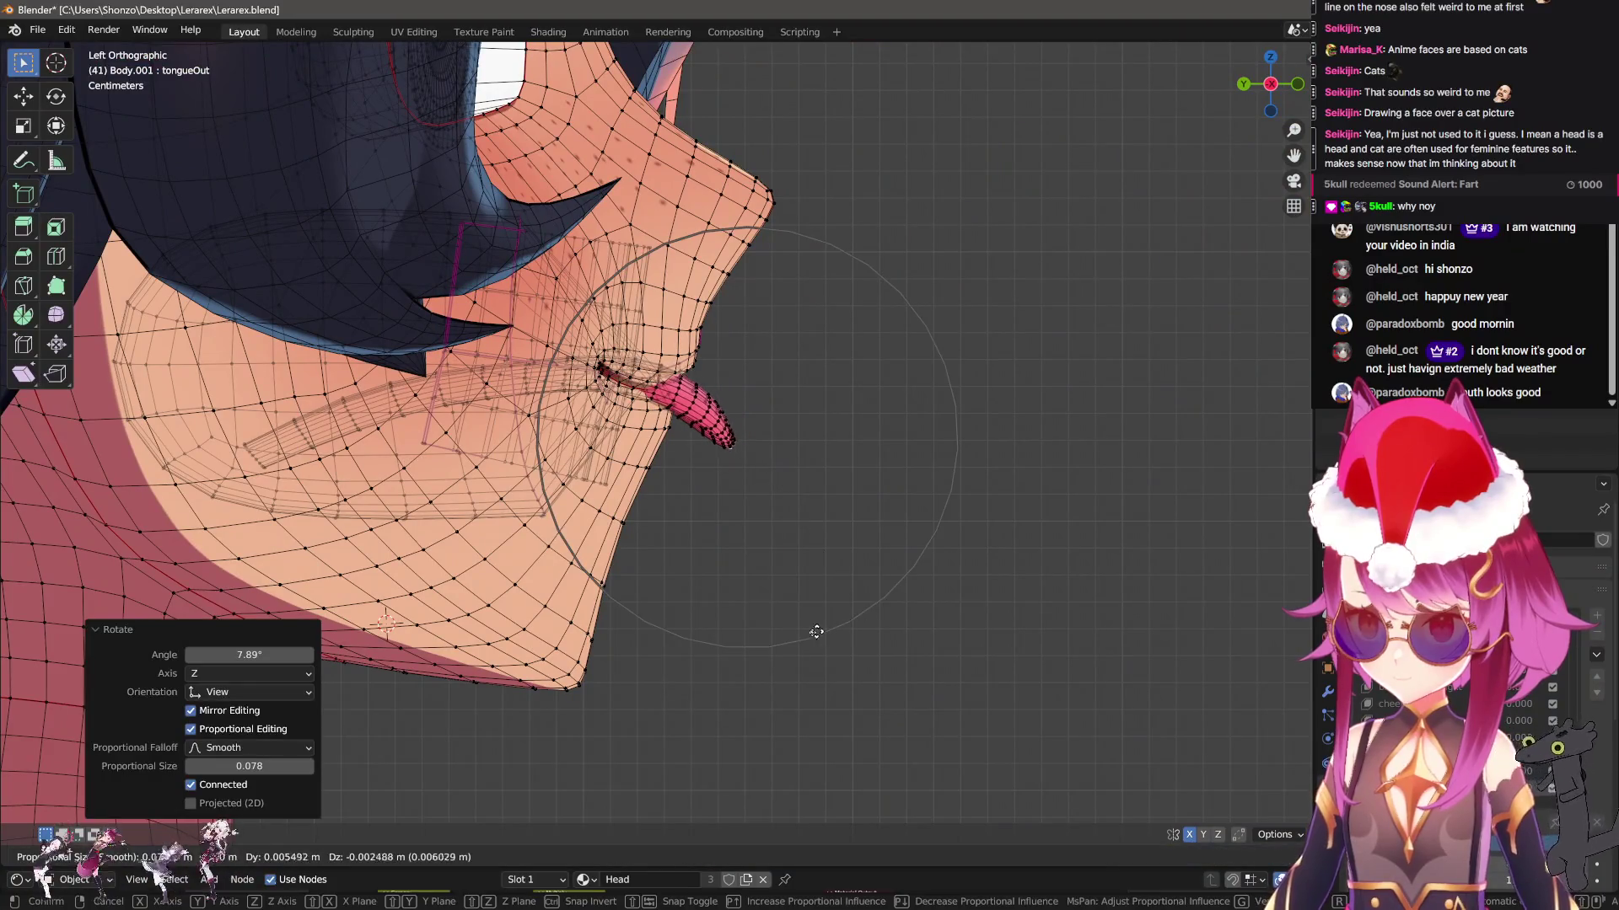
left_click(752, 621)
key("Tab")
mouse_move(770, 629)
middle_mouse_down()
mouse_move(659, 625)
mouse_move(924, 609)
mouse_move(846, 625)
middle_mouse_up()
key("Tab")
key("g")
left_click(890, 599)
key("Tab")
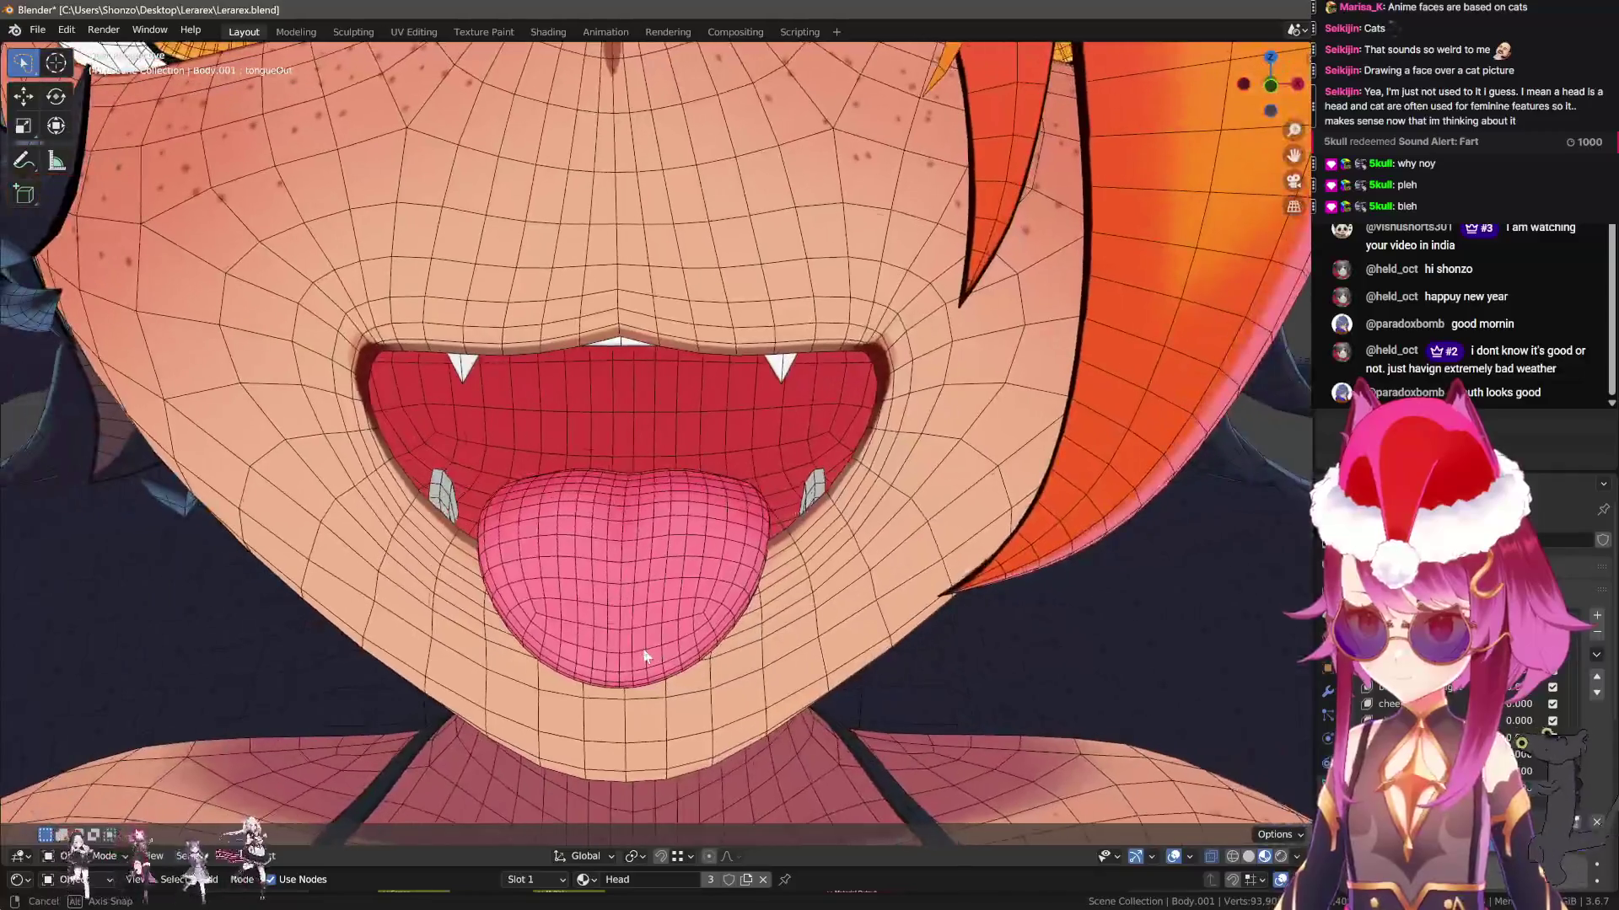
Turn off the mesh wireframe from Quick Favorites, orbit to review the tongue, and enter Edit Mode
scroll(822, 639, "down", 3)
key("q")
left_click(833, 602)
scroll(808, 645, "down", 3)
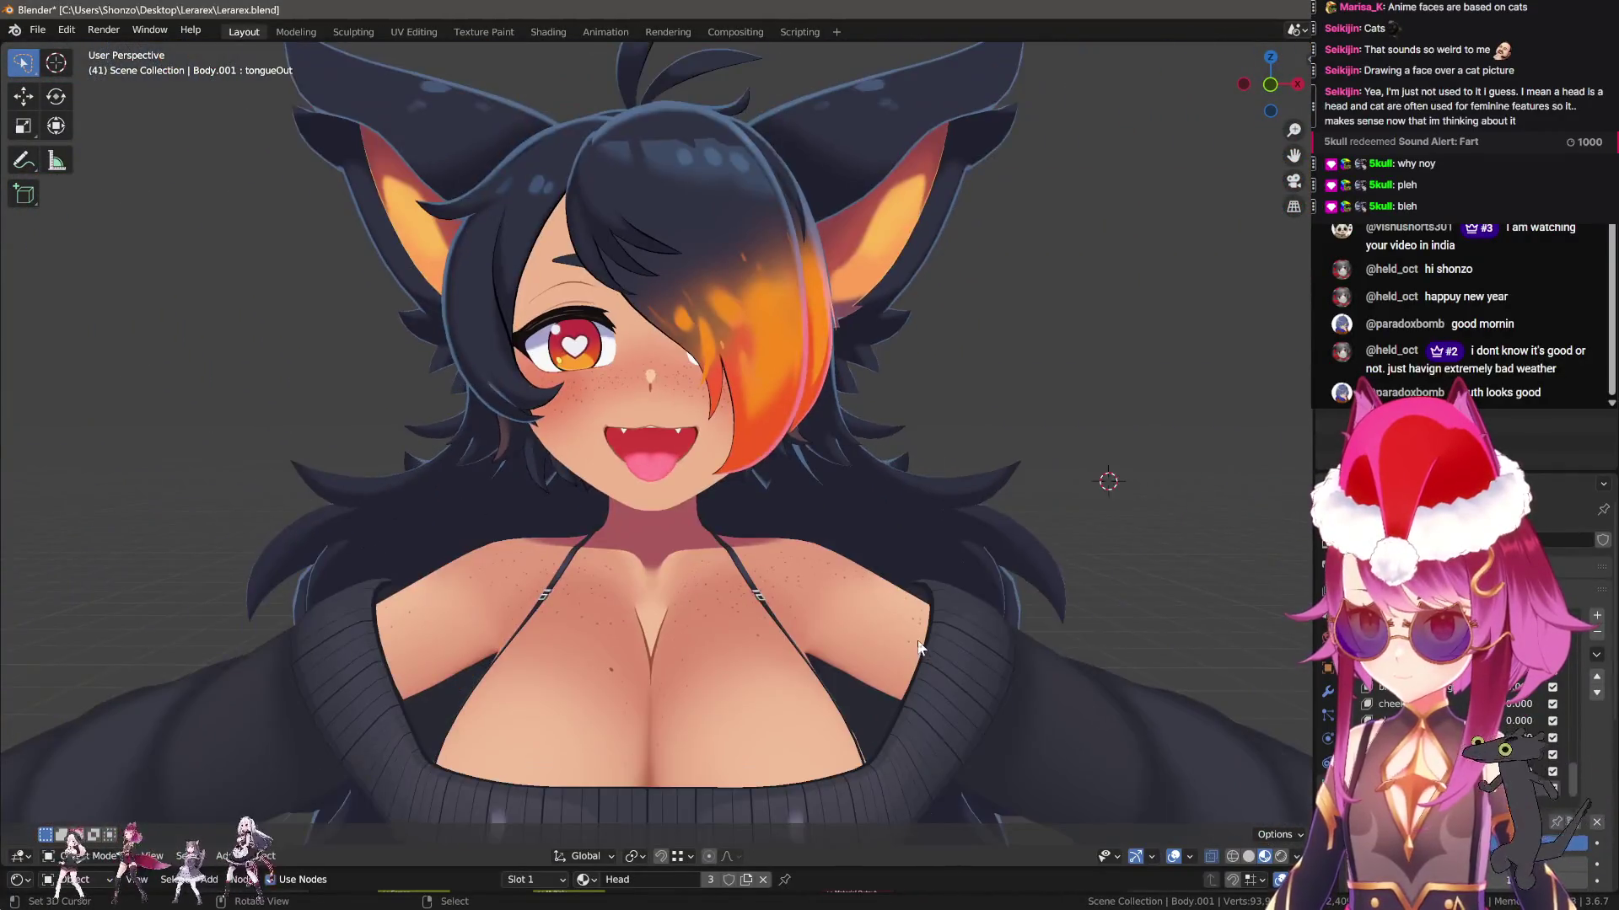
scroll(848, 651, "up", 3)
mouse_move(848, 650)
middle_mouse_down()
mouse_move(657, 646)
mouse_move(954, 649)
mouse_move(843, 664)
mouse_move(863, 663)
mouse_move(707, 729)
mouse_move(927, 547)
mouse_move(1018, 408)
mouse_move(827, 693)
middle_mouse_up()
scroll(821, 661, "up", 5)
scroll(816, 688, "down", 4)
scroll(1517, 738, "down", 2)
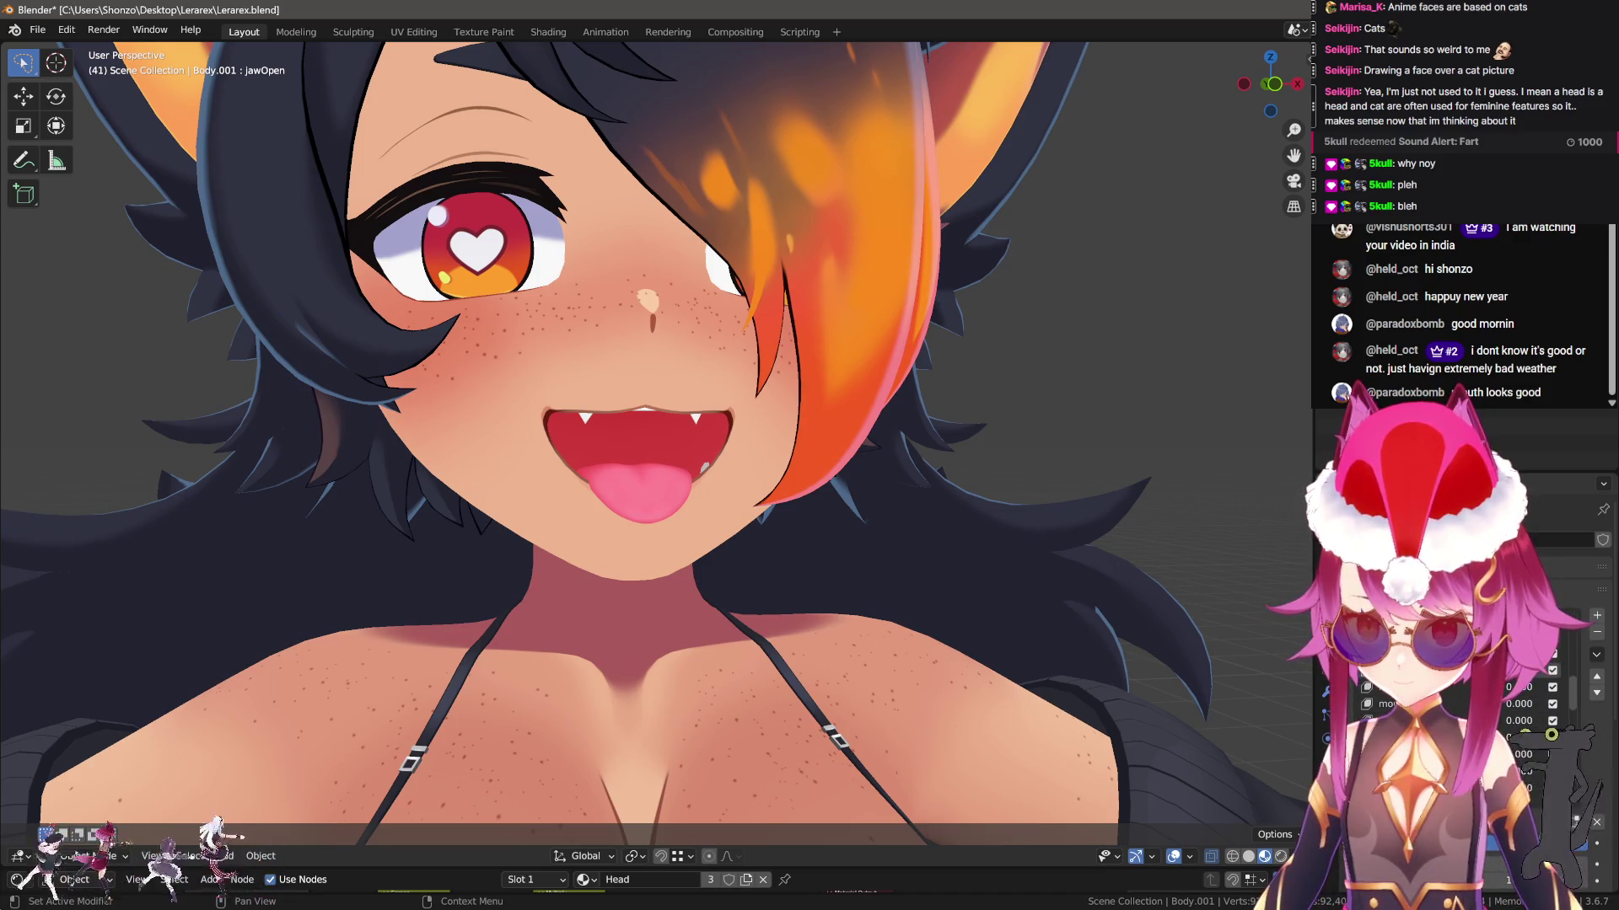
scroll(1029, 661, "up", 2)
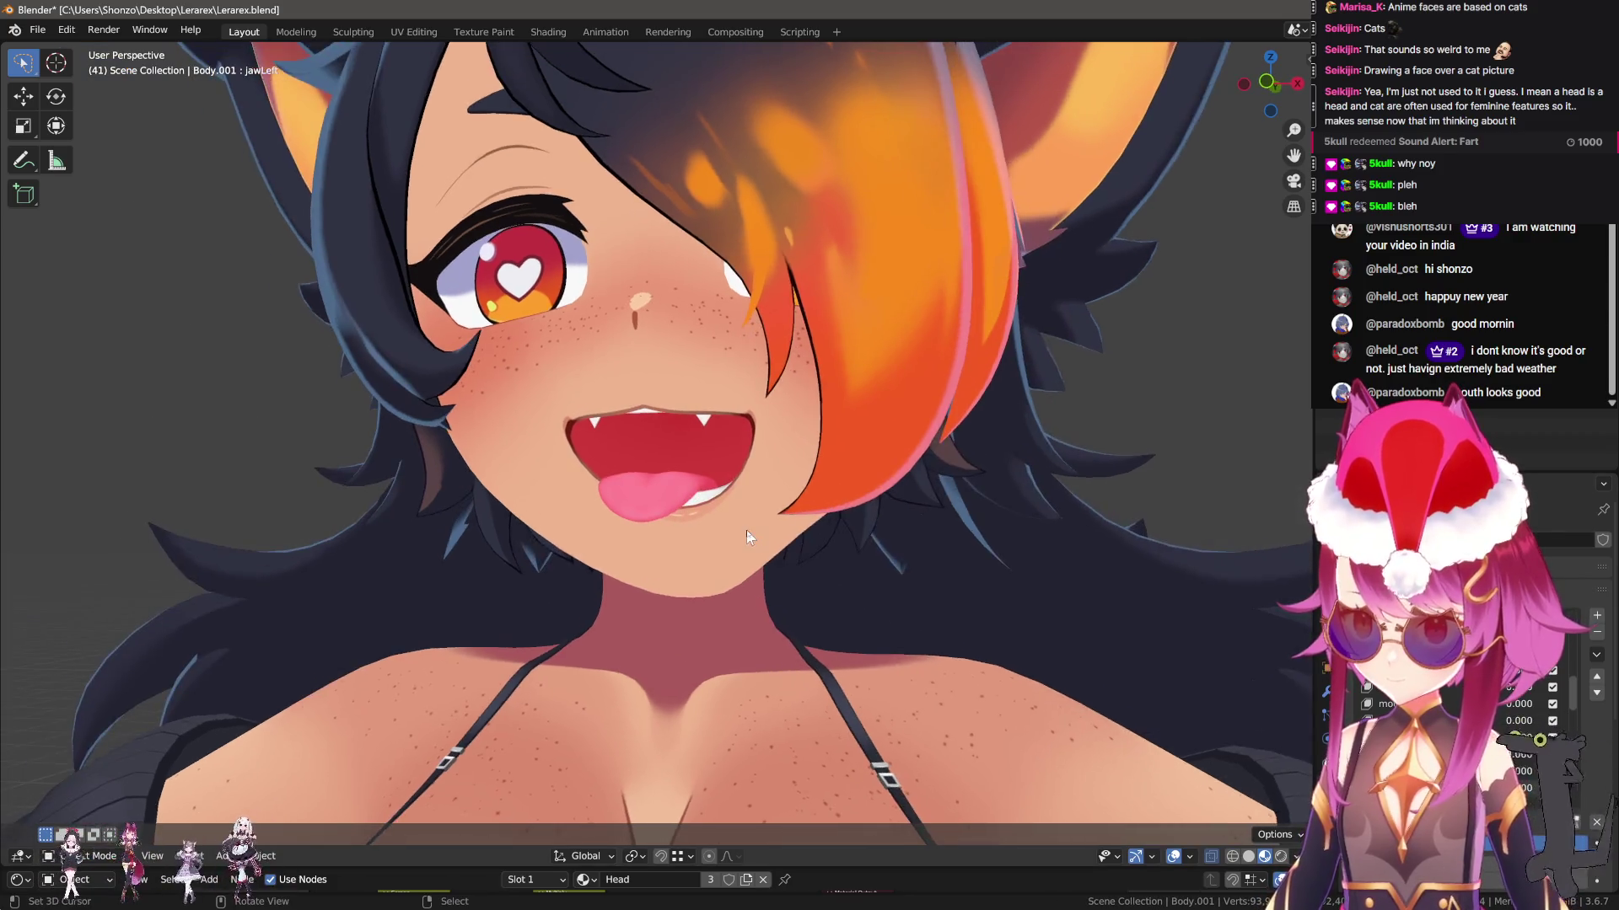
key("Tab")
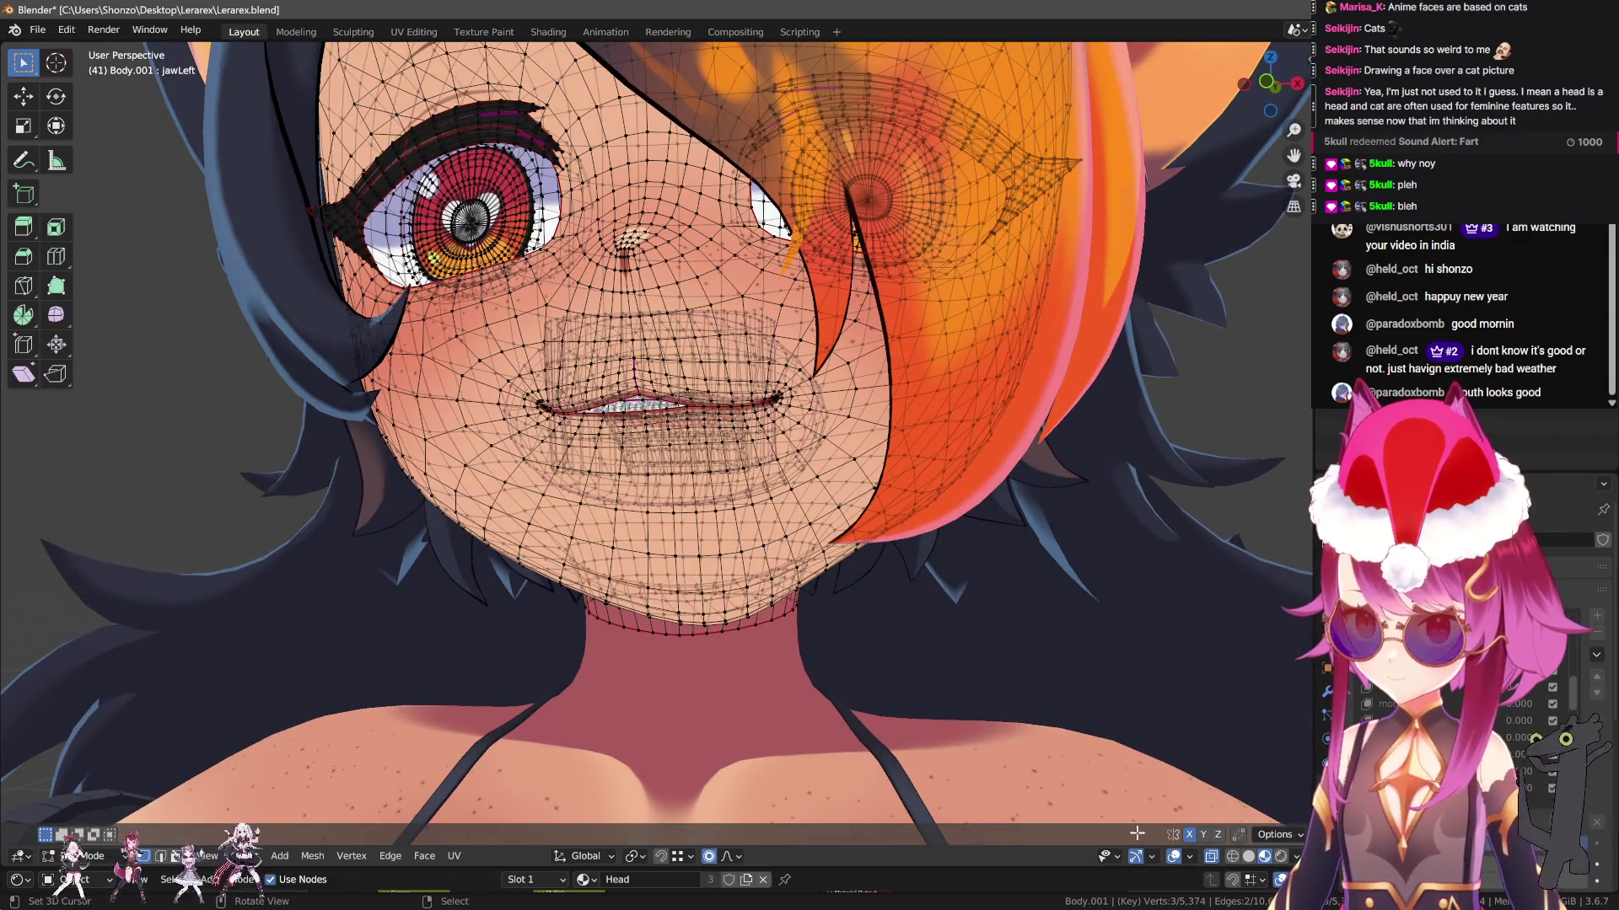
Shift the lower face and reshape the lips sideways with proportional moves, previewing in between
key("g")
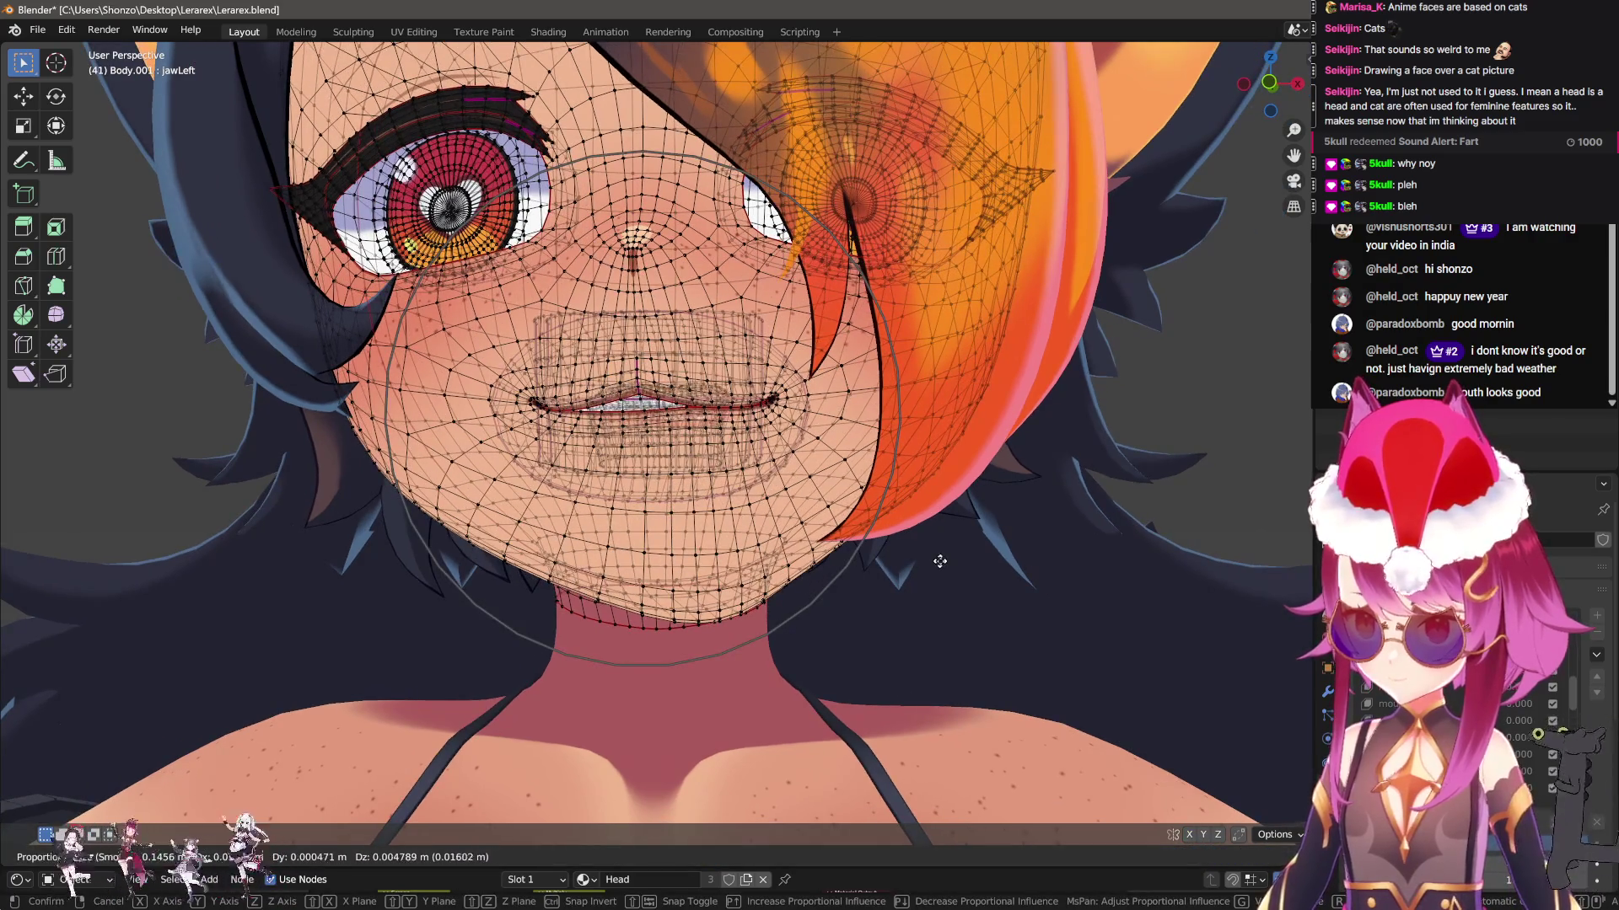
left_click(927, 581)
key("Tab")
key("Tab")
key("g")
scroll(881, 633, "down", 3)
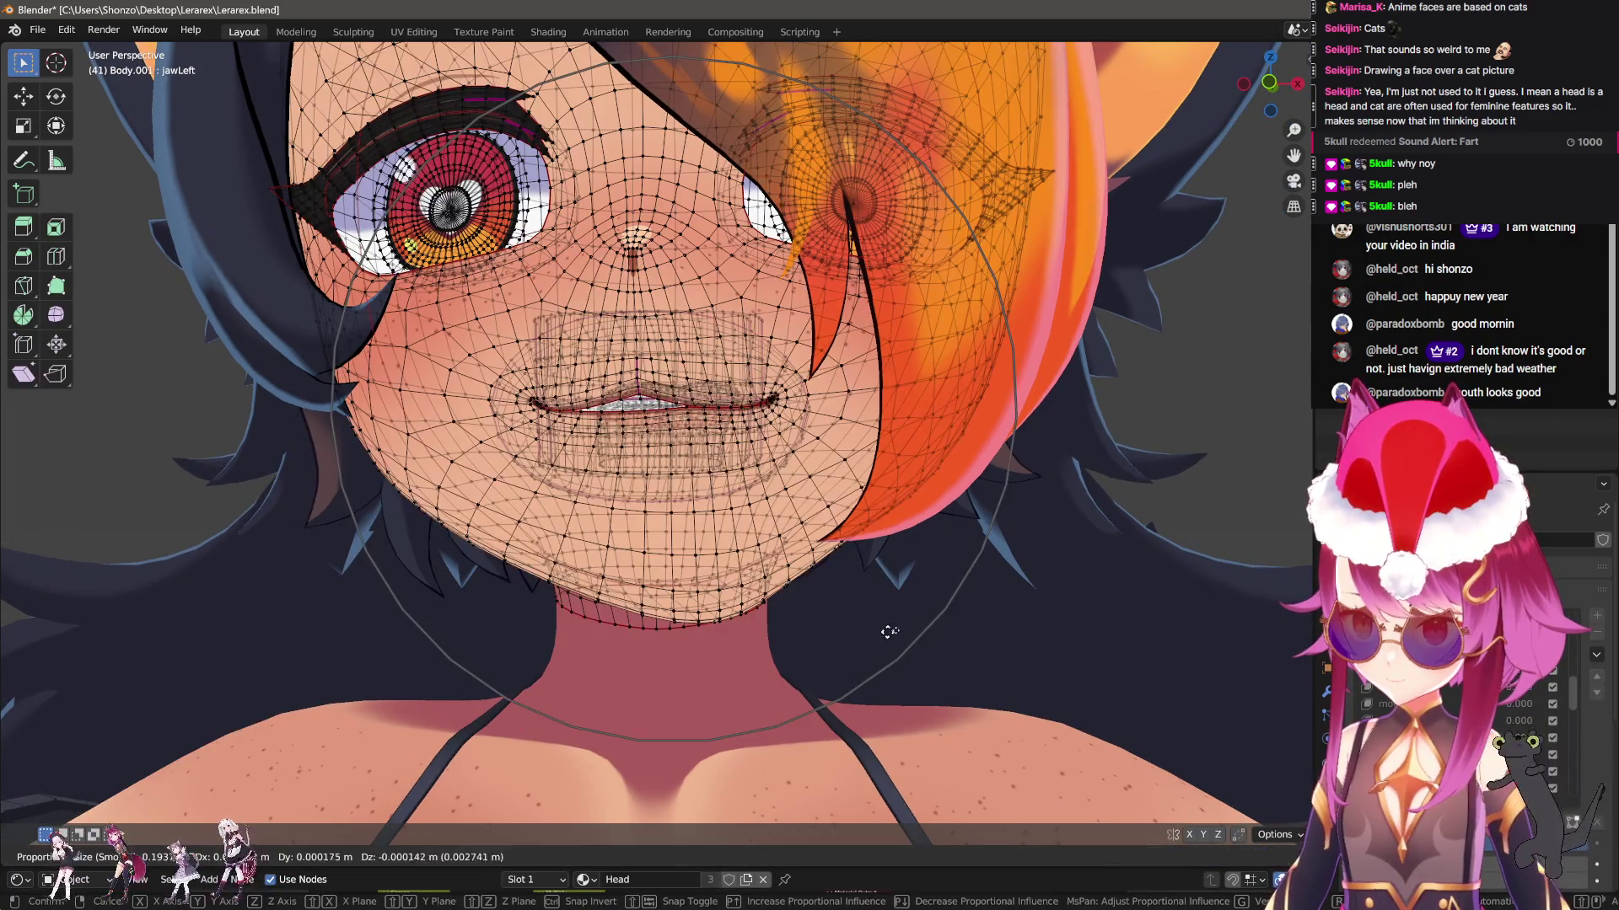
left_click(1037, 607)
key("Tab")
scroll(1032, 634, "up", 1)
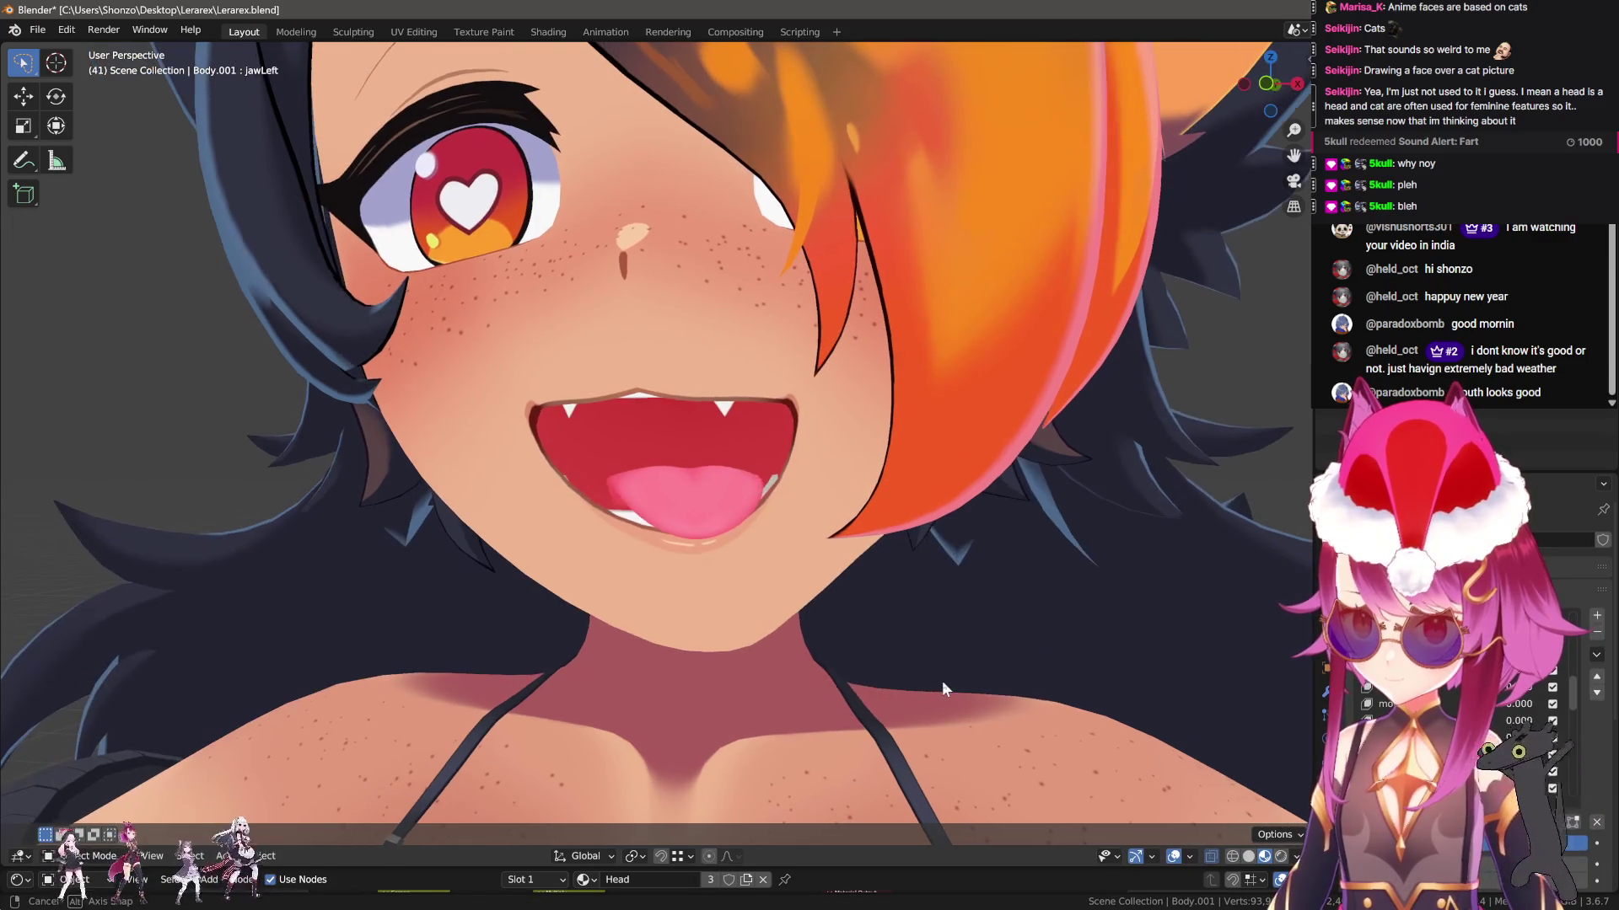
key("Tab")
Refine the lip vertices twice more and review the open mouth from an angle
key("g")
left_click(1030, 644)
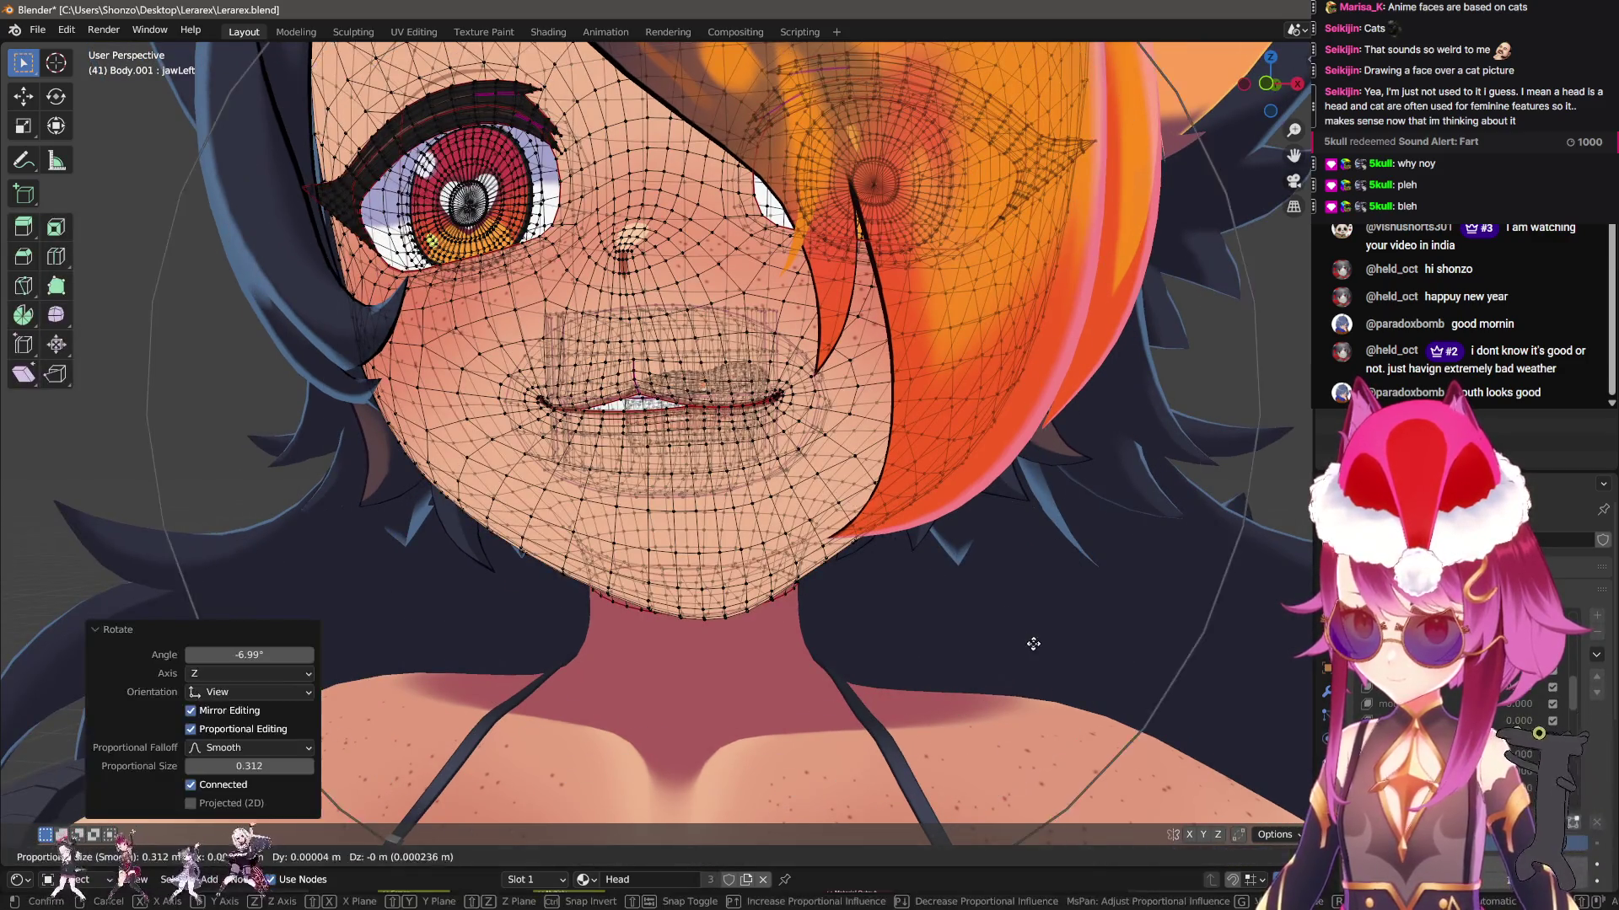
key("Tab")
key("Tab")
key("g")
left_click(961, 637)
key("Tab")
scroll(961, 641, "down", 3)
mouse_move(961, 641)
middle_mouse_down()
mouse_move(928, 702)
mouse_move(880, 700)
middle_mouse_up()
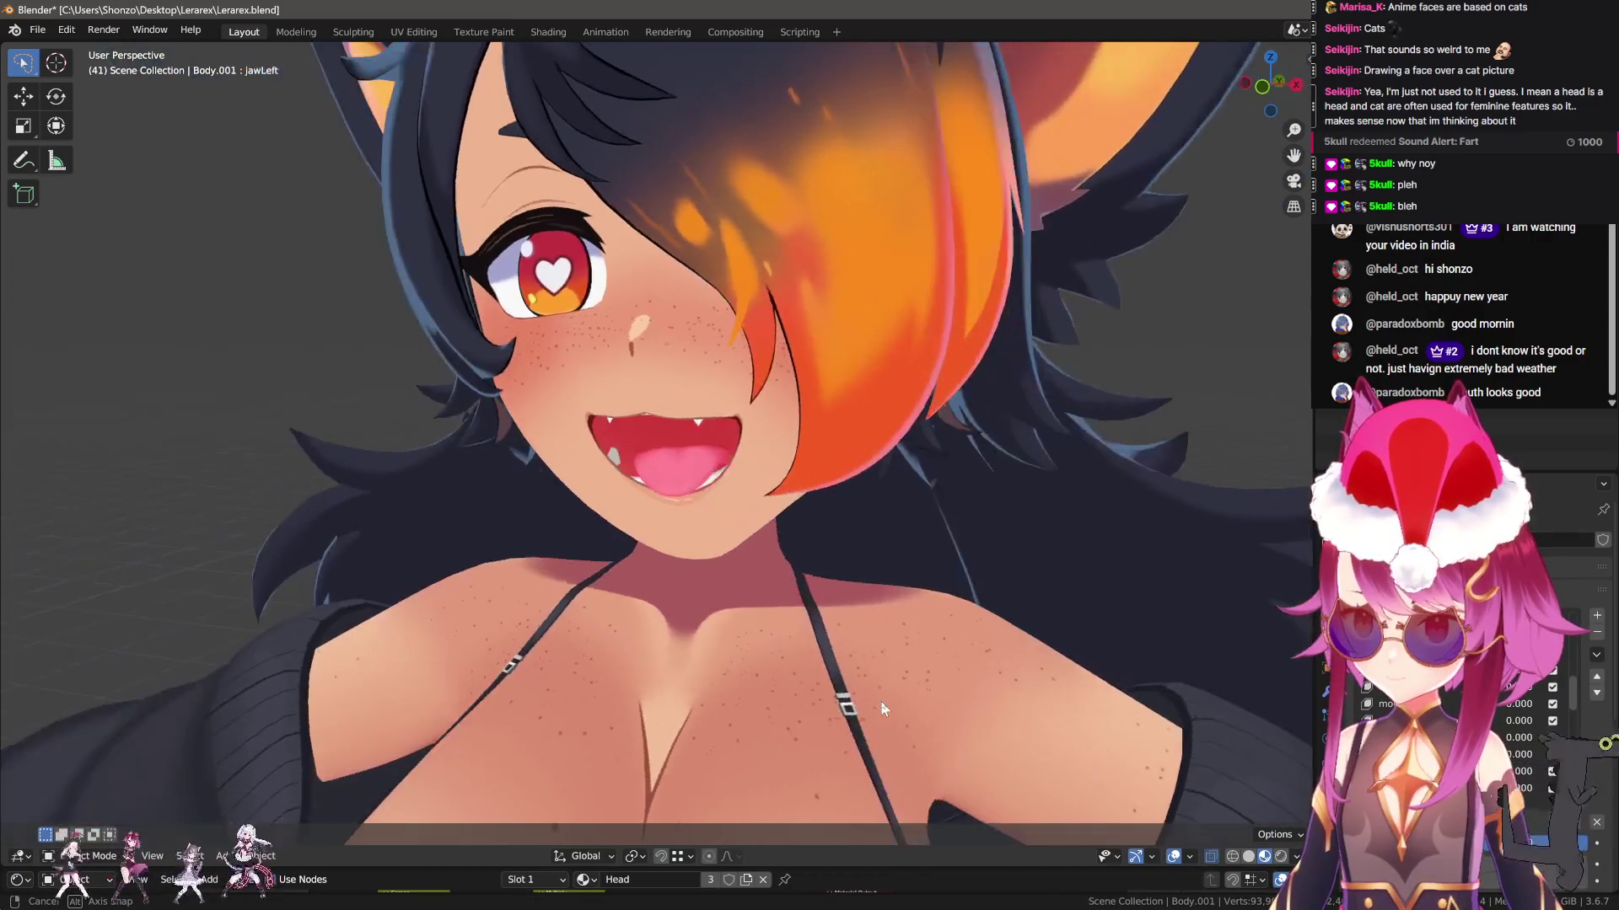
scroll(881, 701, "up", 4)
key("Tab")
Rotate the jaw sideways, then scrub the jawLeft value to test the shape from the front
key("r")
left_click(1032, 652)
scroll(1029, 657, "down", 2)
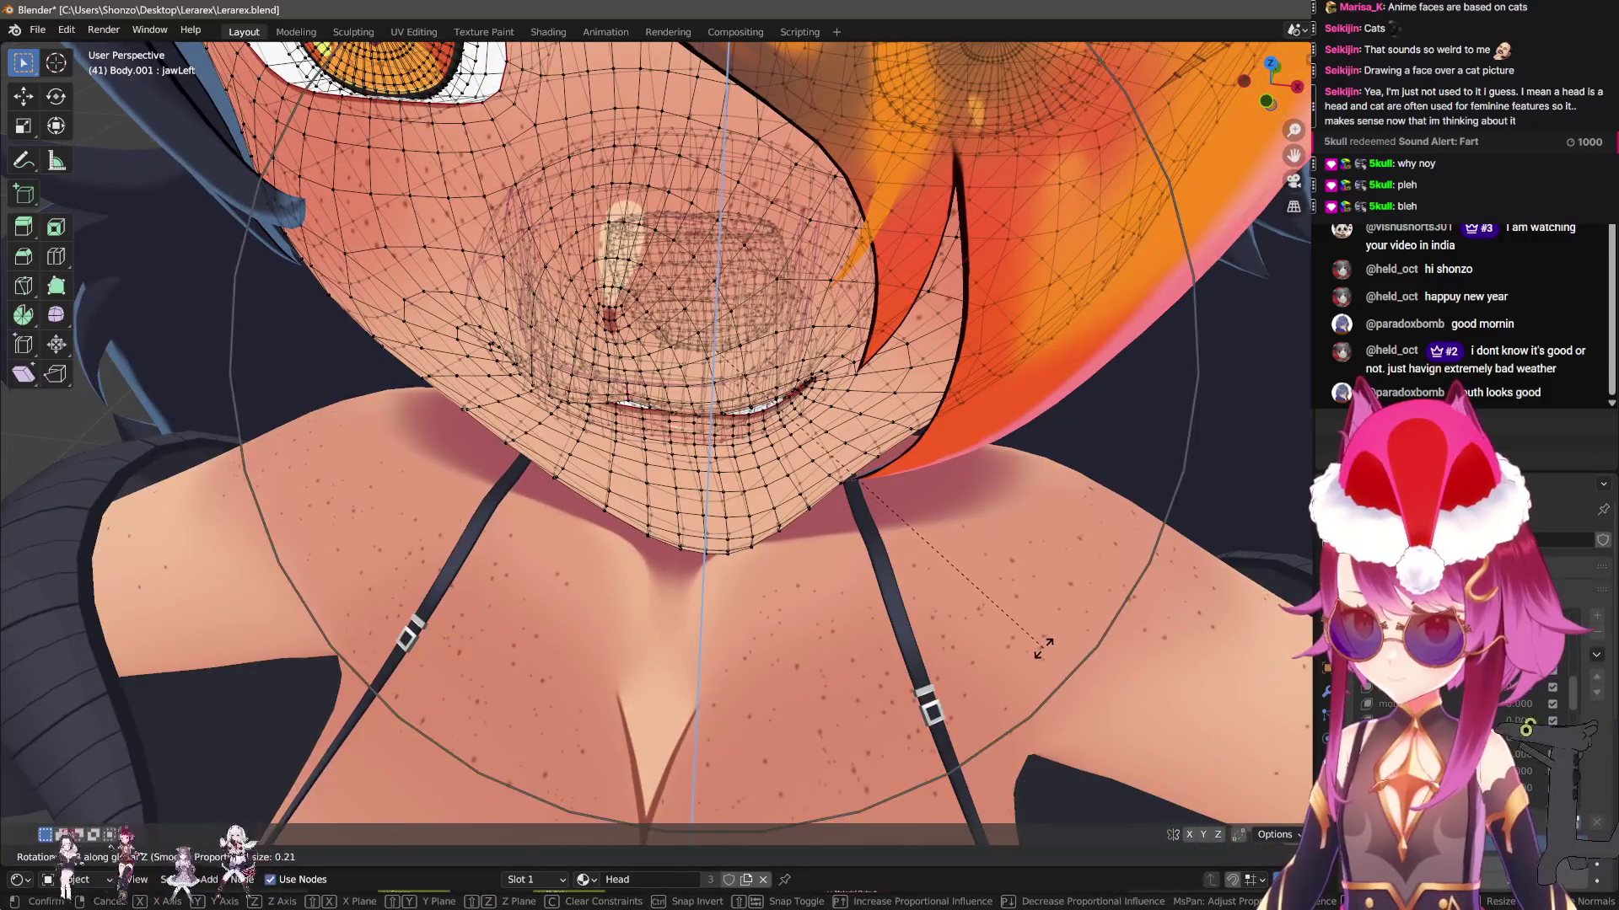
key("Tab")
mouse_move(1014, 681)
middle_mouse_down()
mouse_move(1035, 584)
mouse_move(1014, 581)
middle_mouse_up()
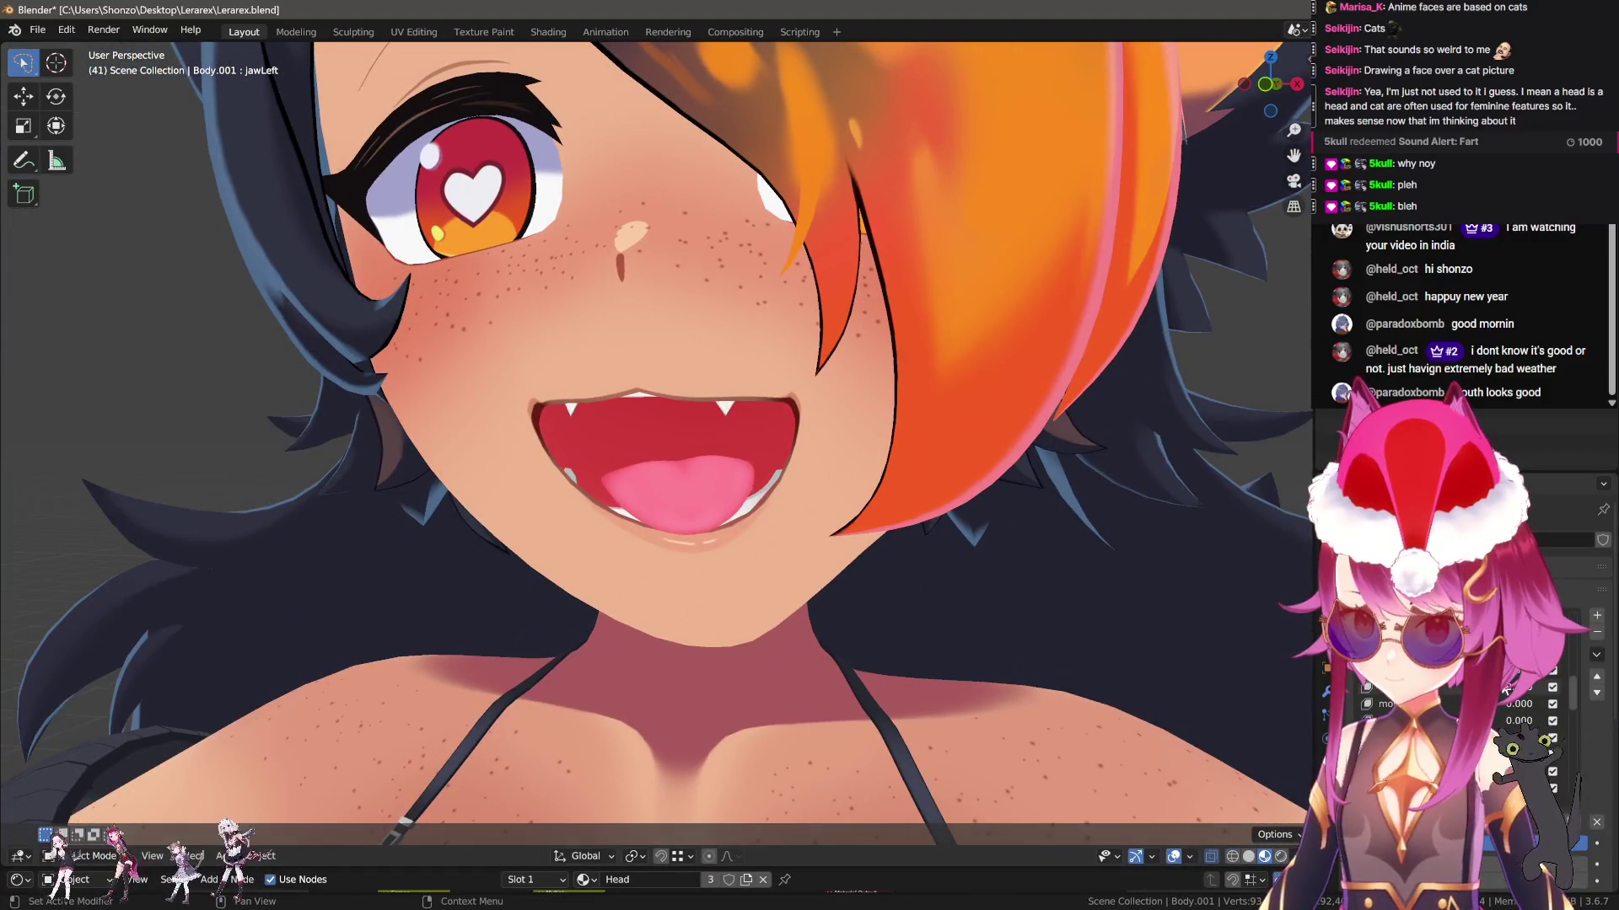
middle_click_drag(649, 595, 806, 595)
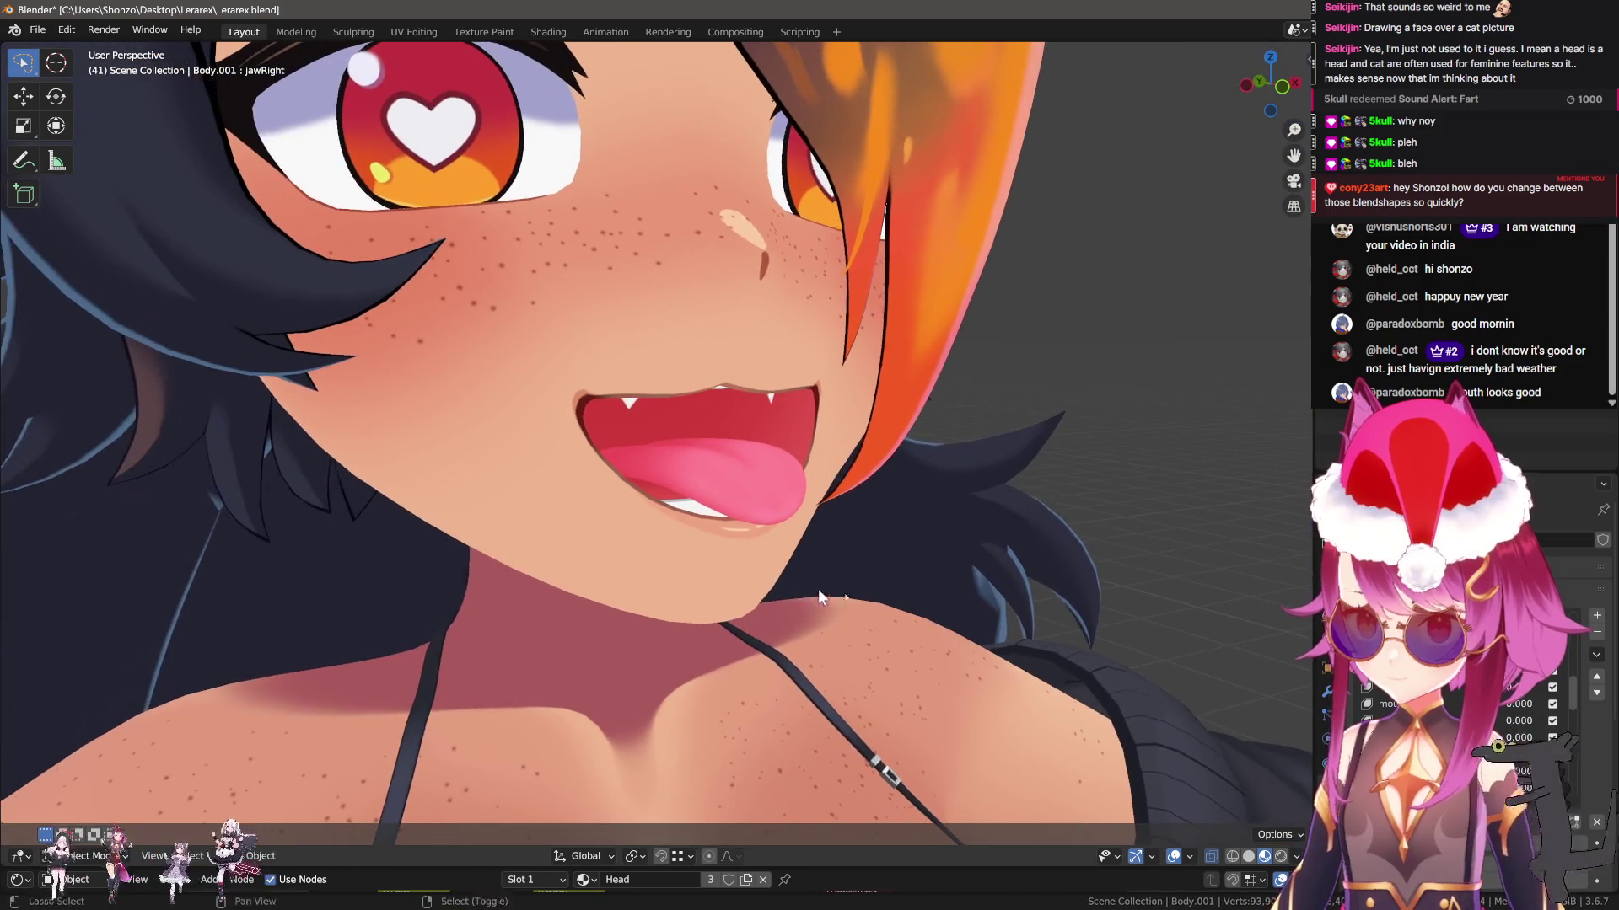
left_click_drag(1554, 749, 1556, 736)
middle_click_drag(969, 624, 1088, 624)
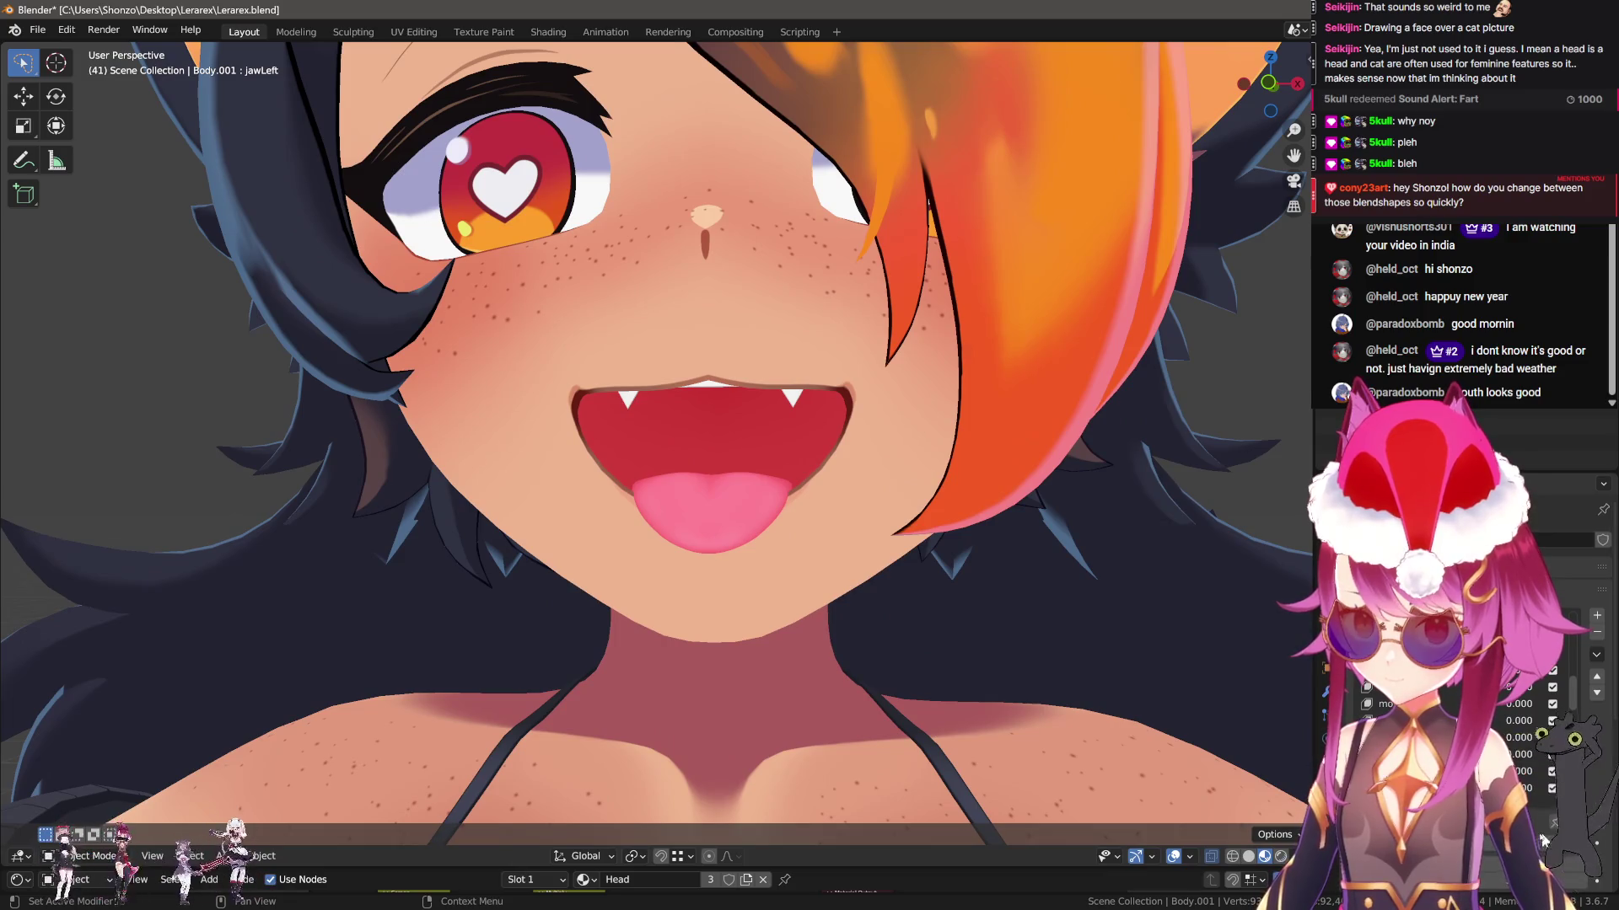
left_click_drag(1553, 747, 1520, 741)
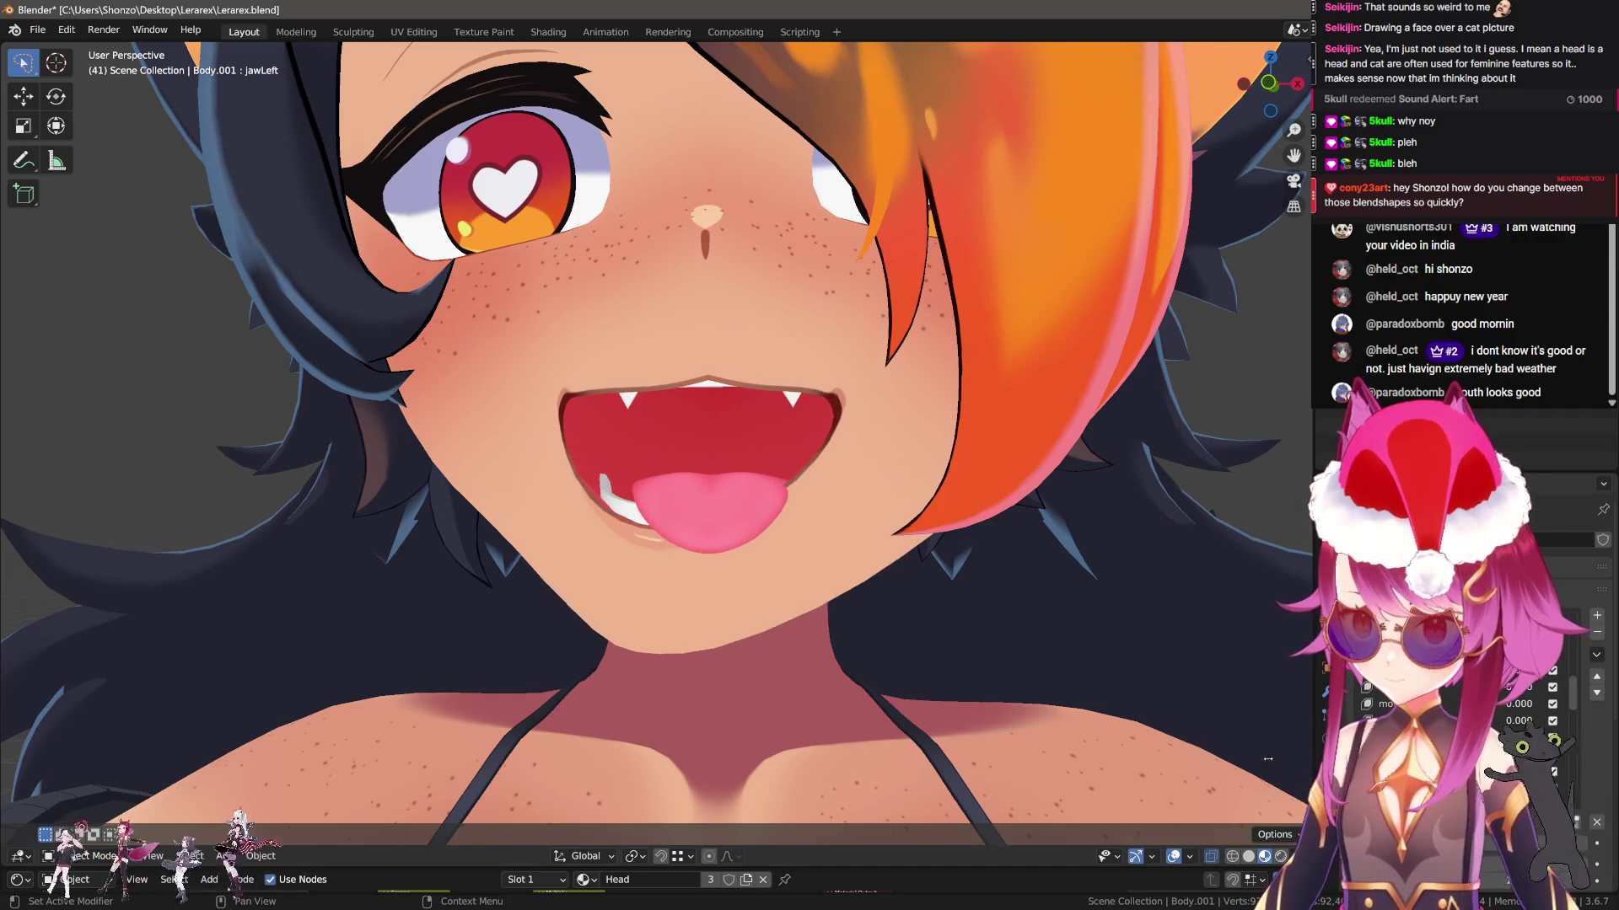
key("Tab")
middle_click_drag(910, 590, 909, 573)
scroll(908, 557, "up", 3)
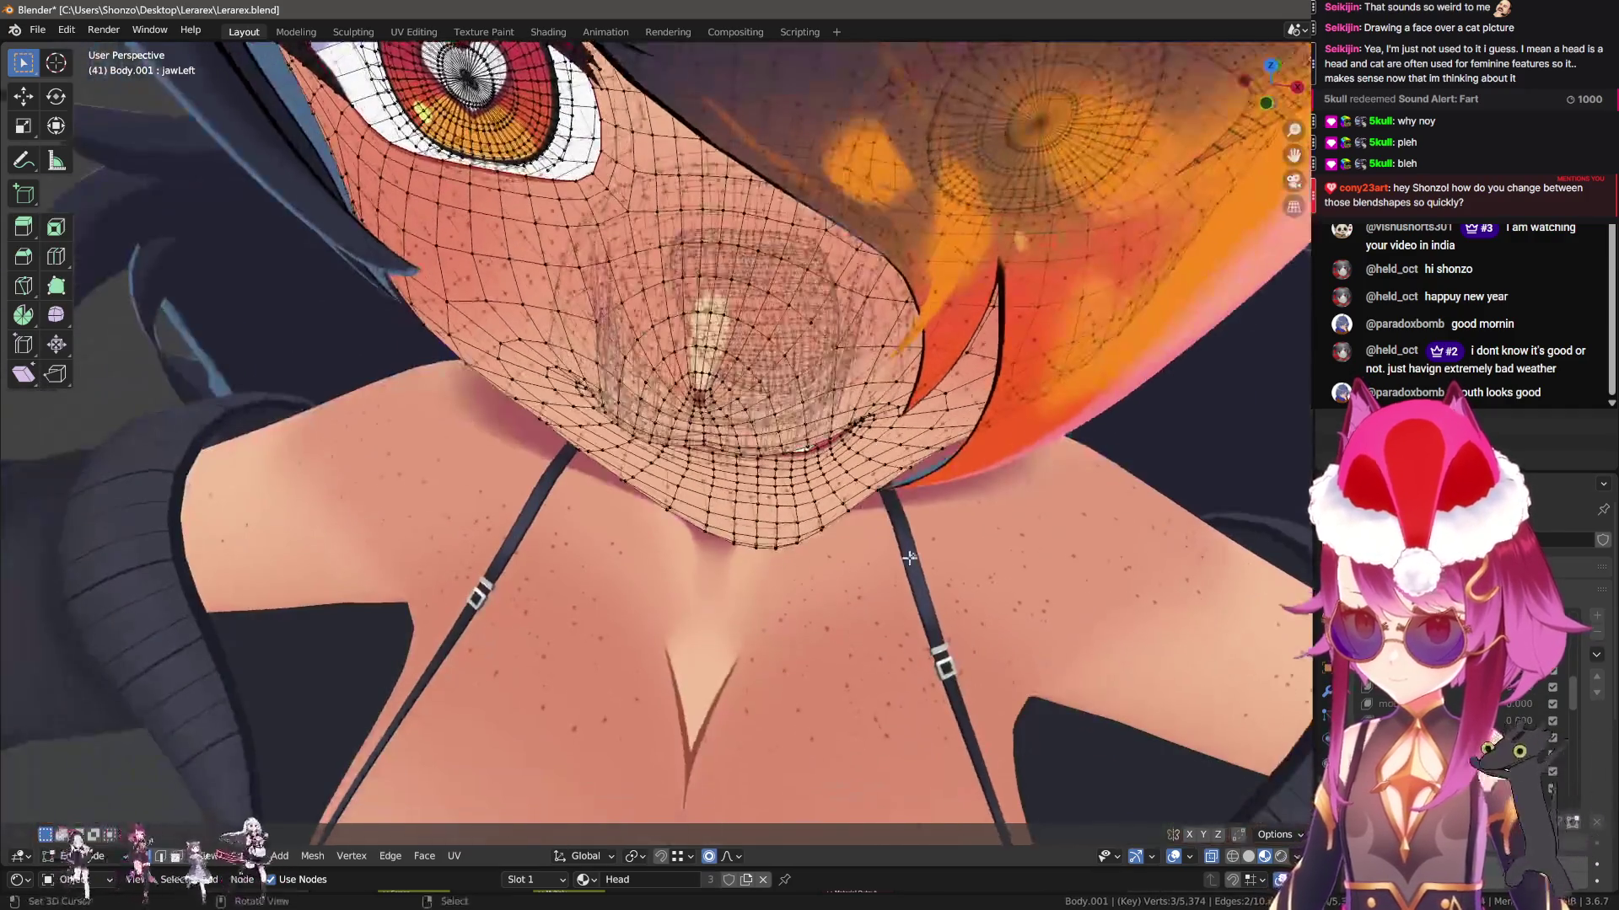
On jawRight, rotate the chin -7.09° about Z with proportional editing and check the front view
left_click(1528, 728)
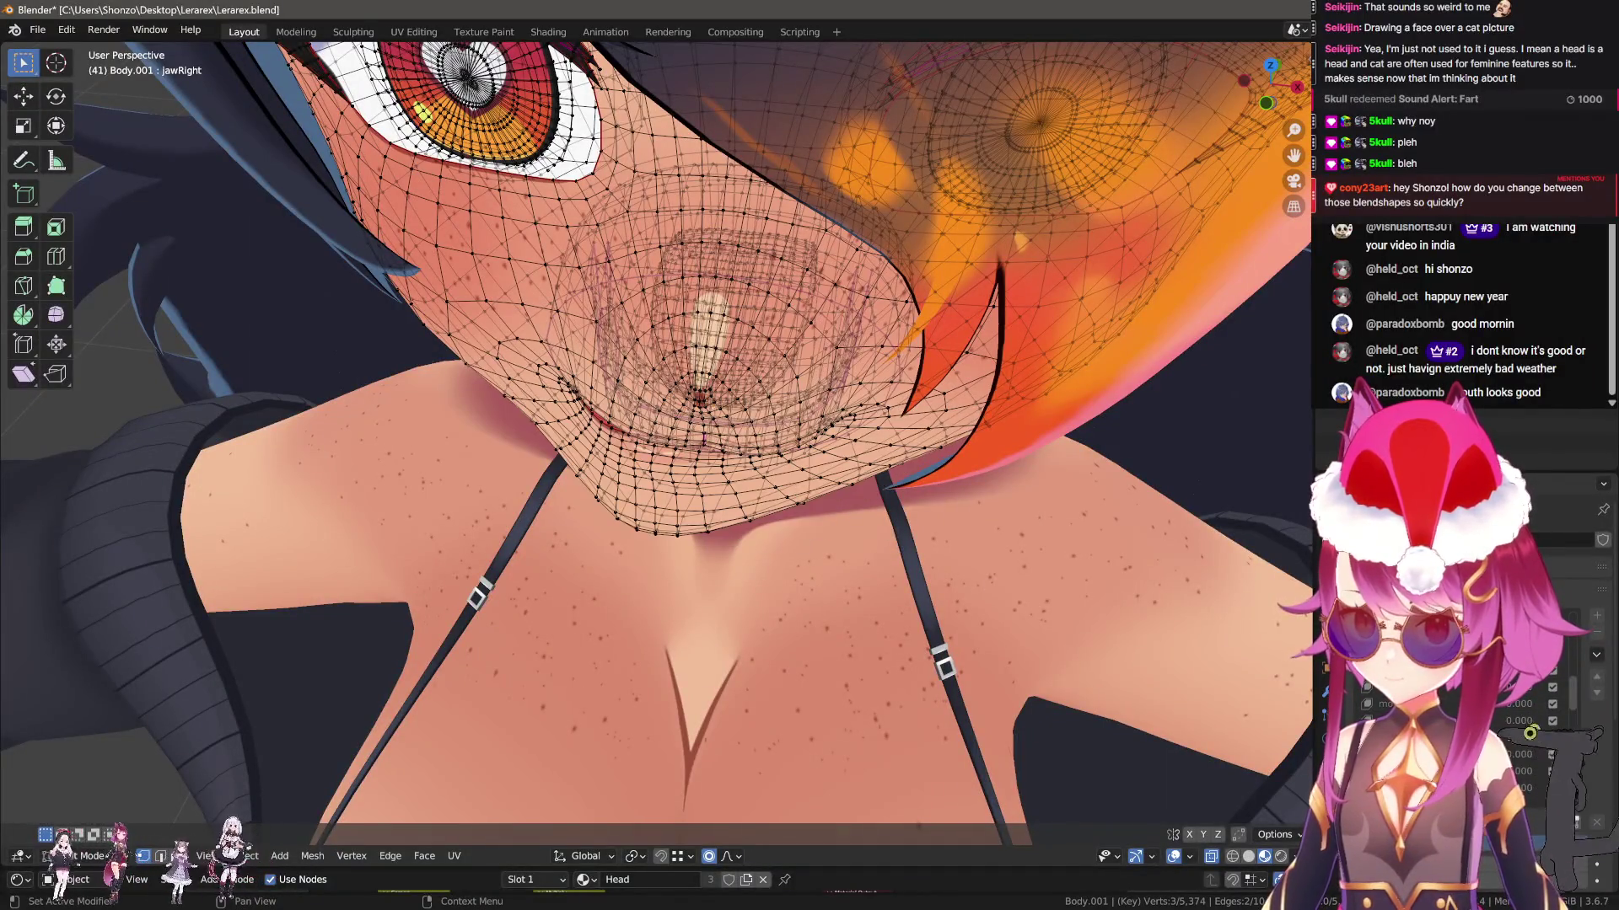
scroll(911, 565, "down", 3)
key("g")
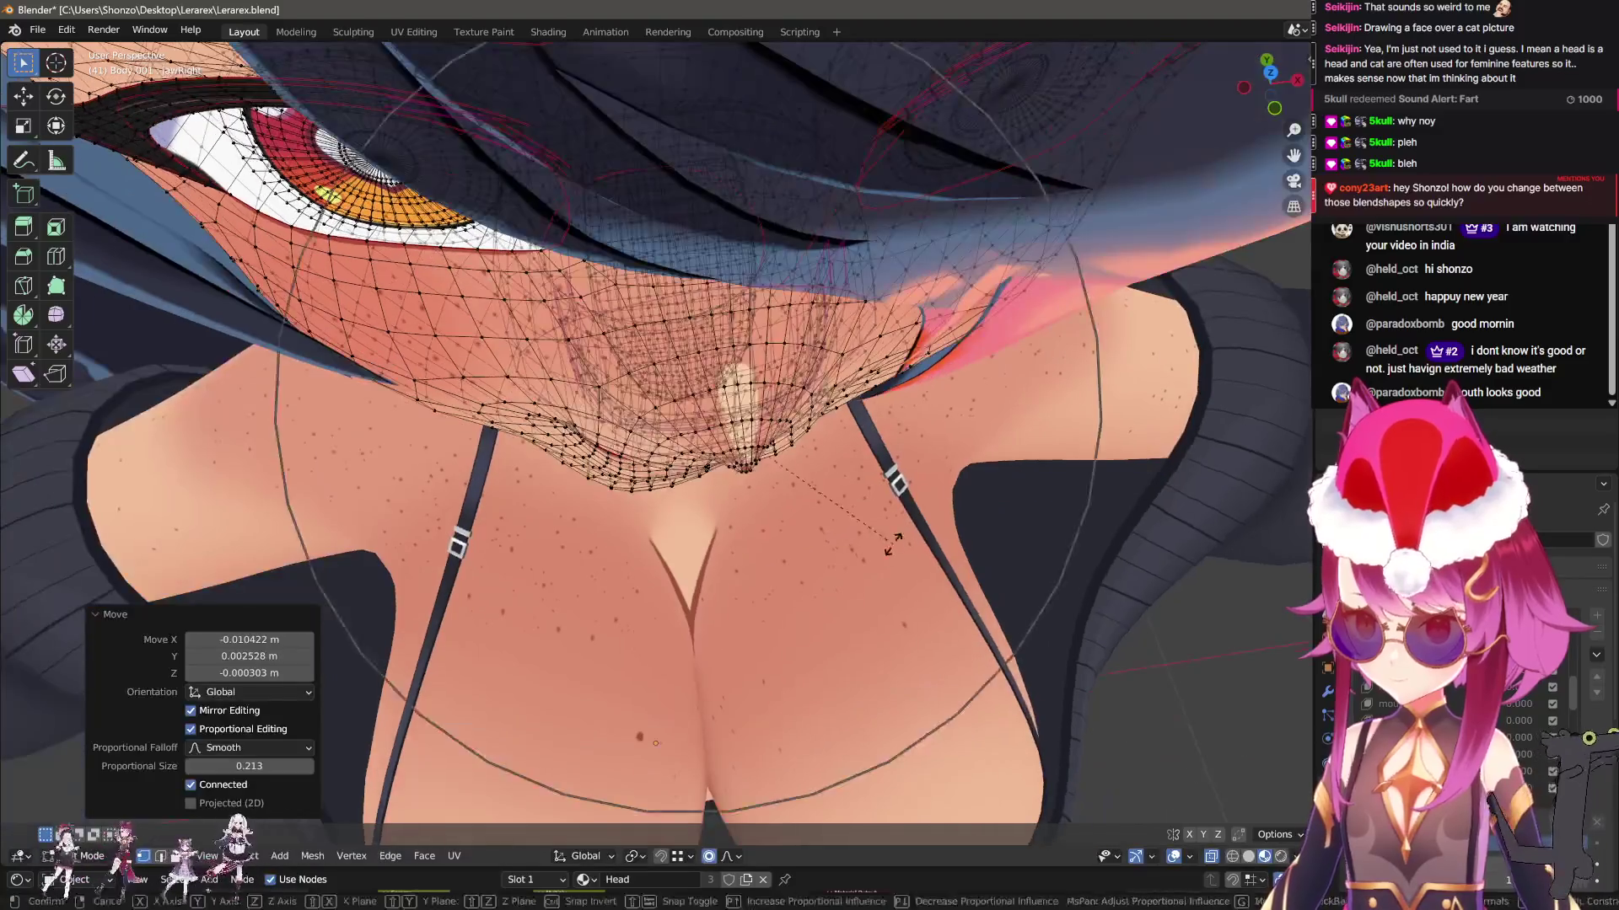
key("r")
left_click(902, 548)
key("KP_1")
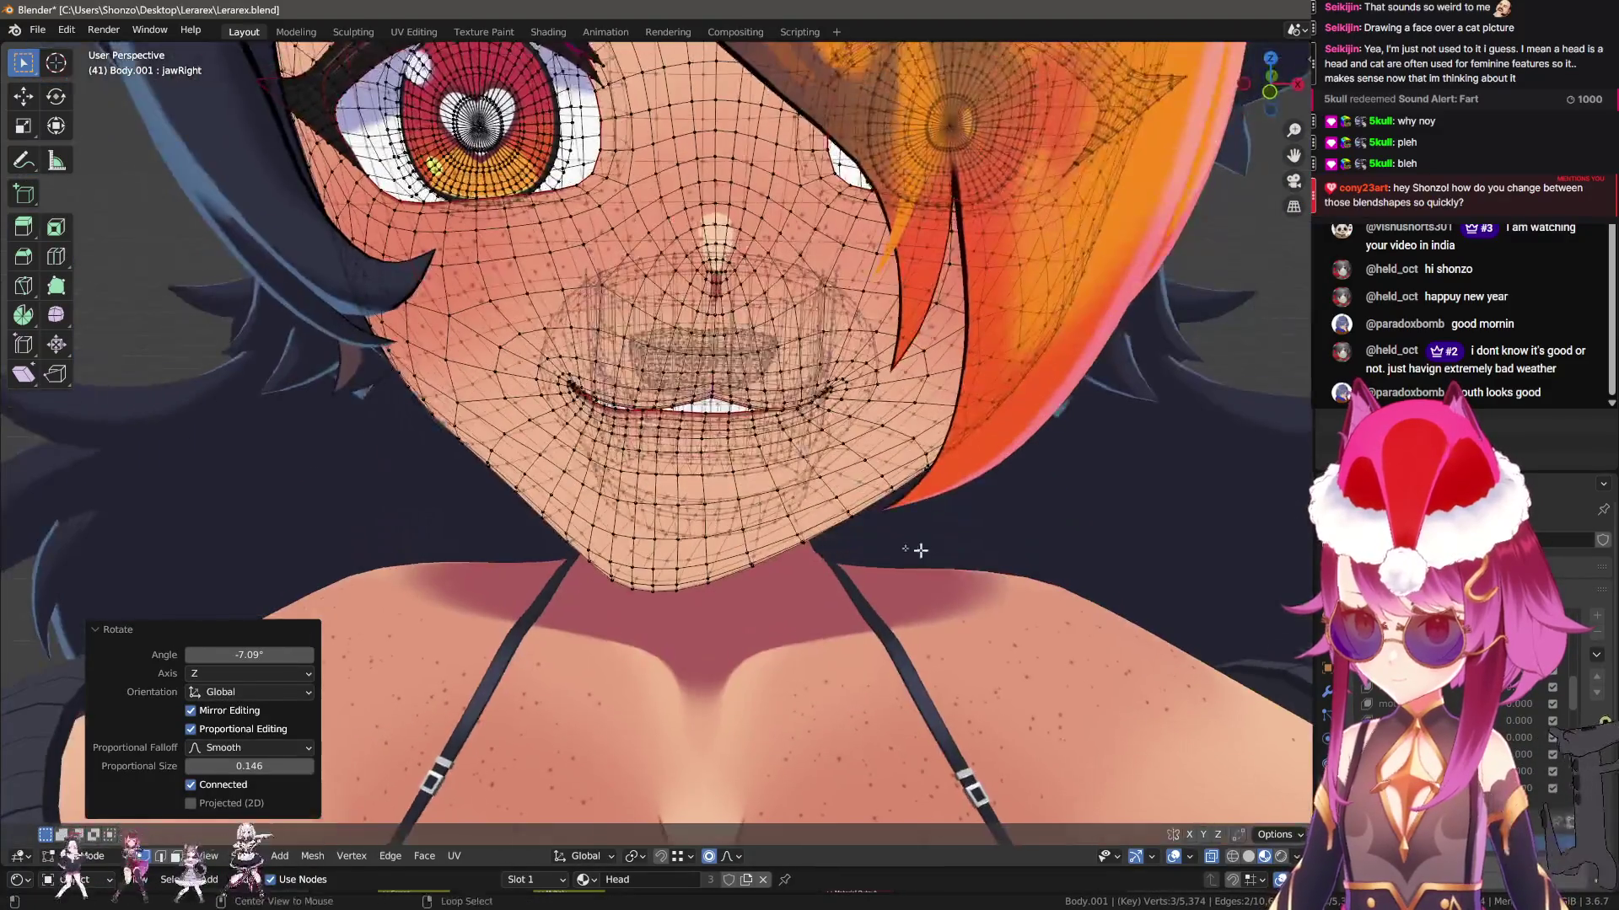
scroll(990, 545, "down", 1)
key("Tab")
Lower the jaw with a proportional move, inspect the pose, and return to Object Mode
key("Tab")
key("g")
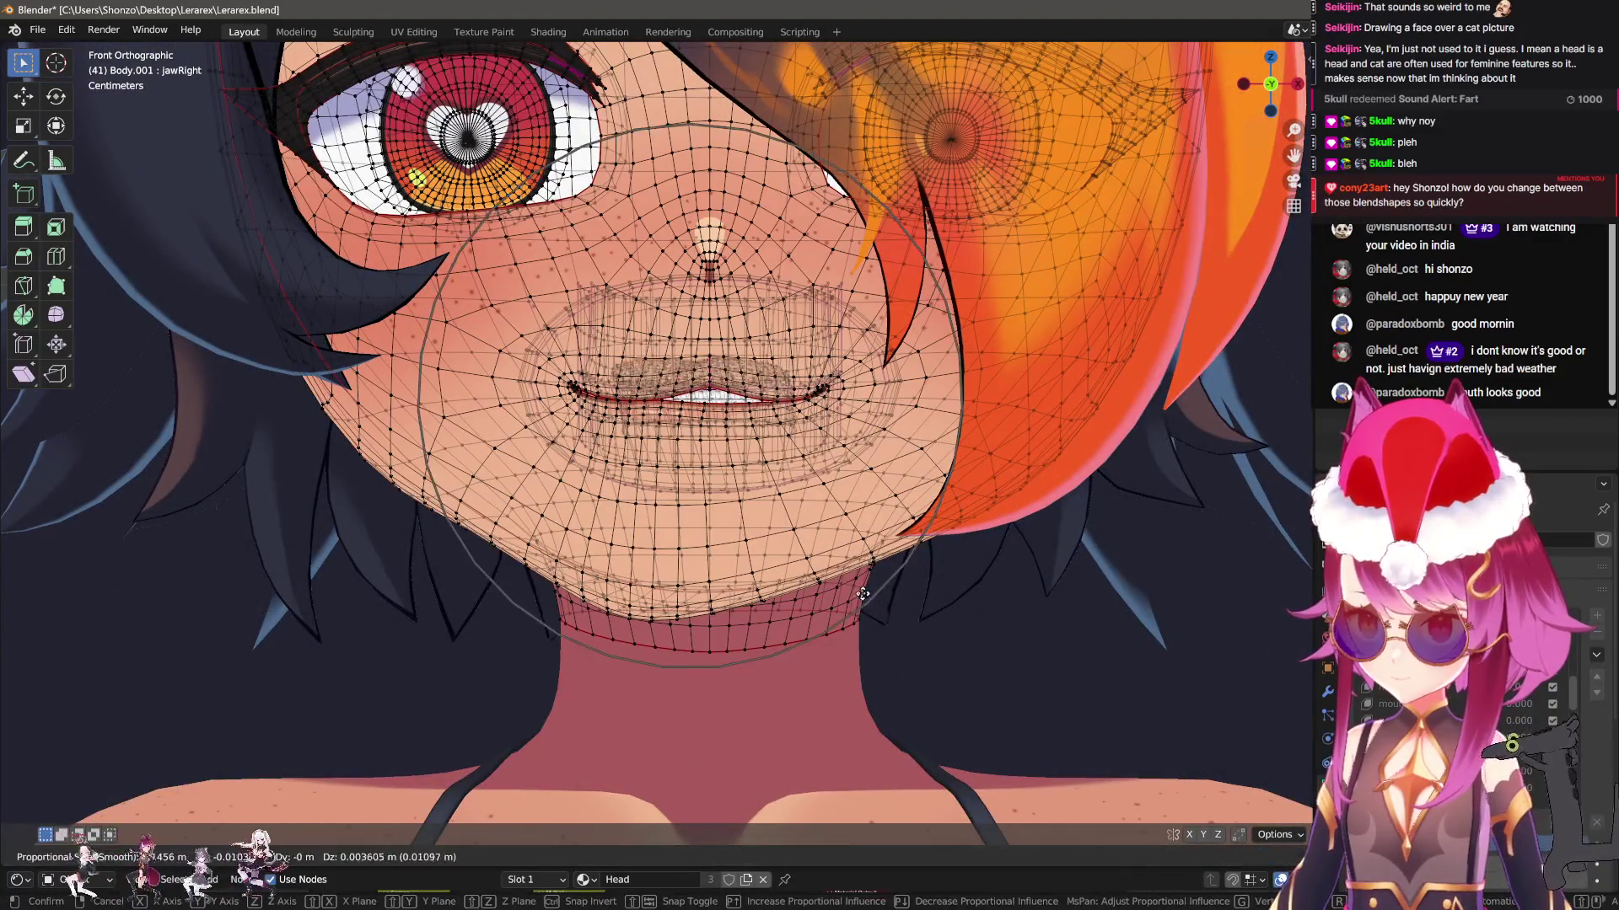
left_click(849, 581)
key("Tab")
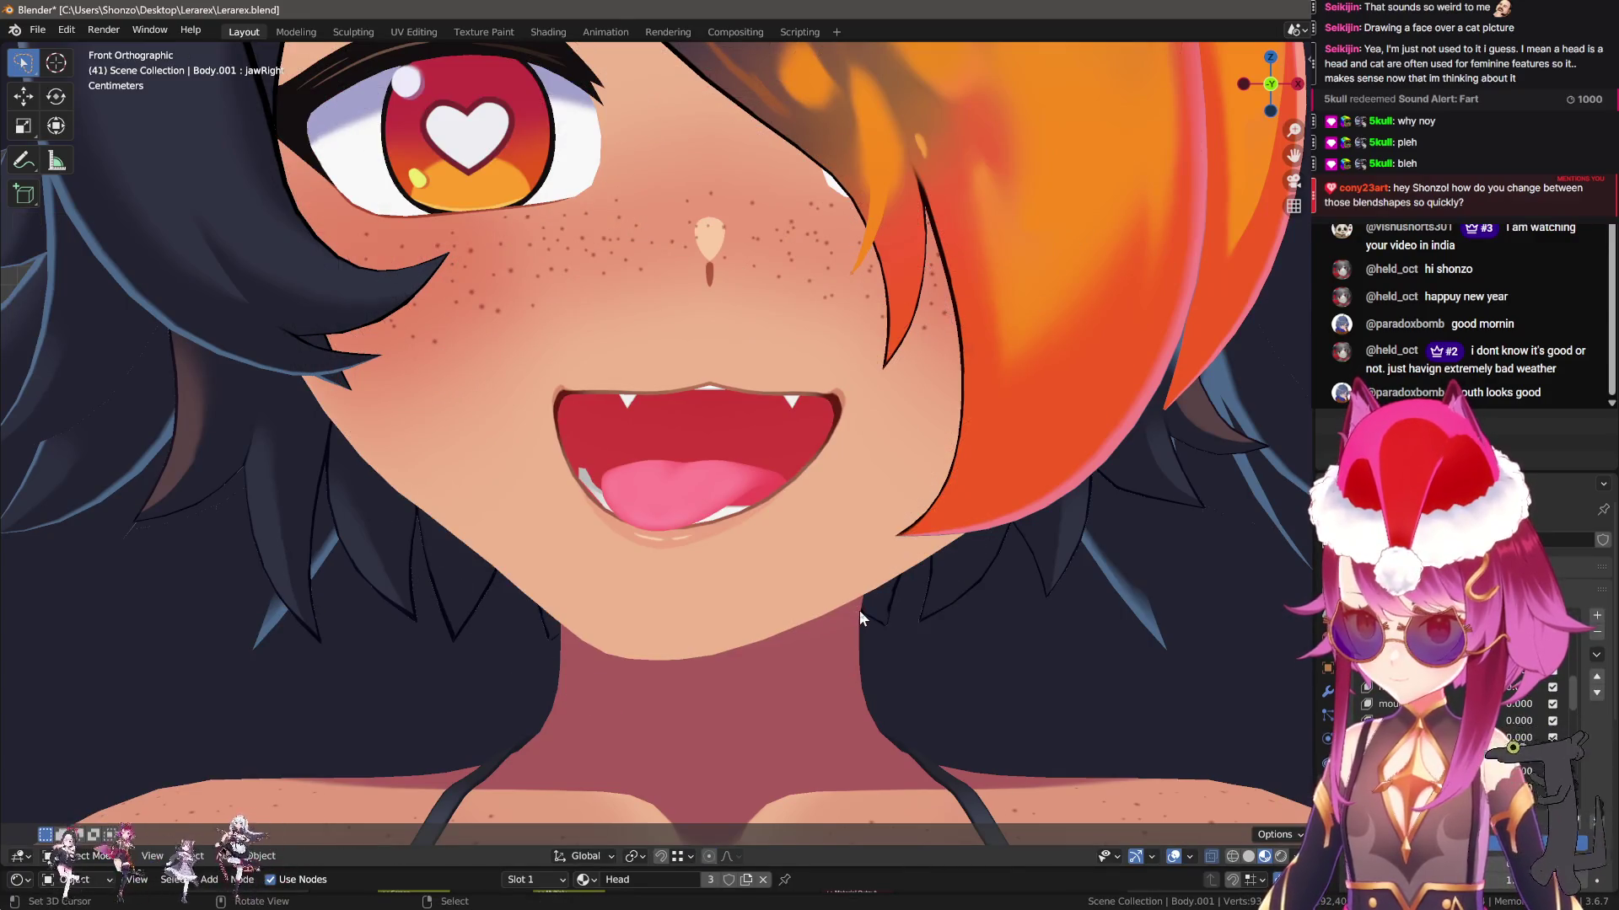
key("Tab")
key("g")
left_click(860, 618)
key("Tab")
middle_click_drag(859, 617, 863, 620)
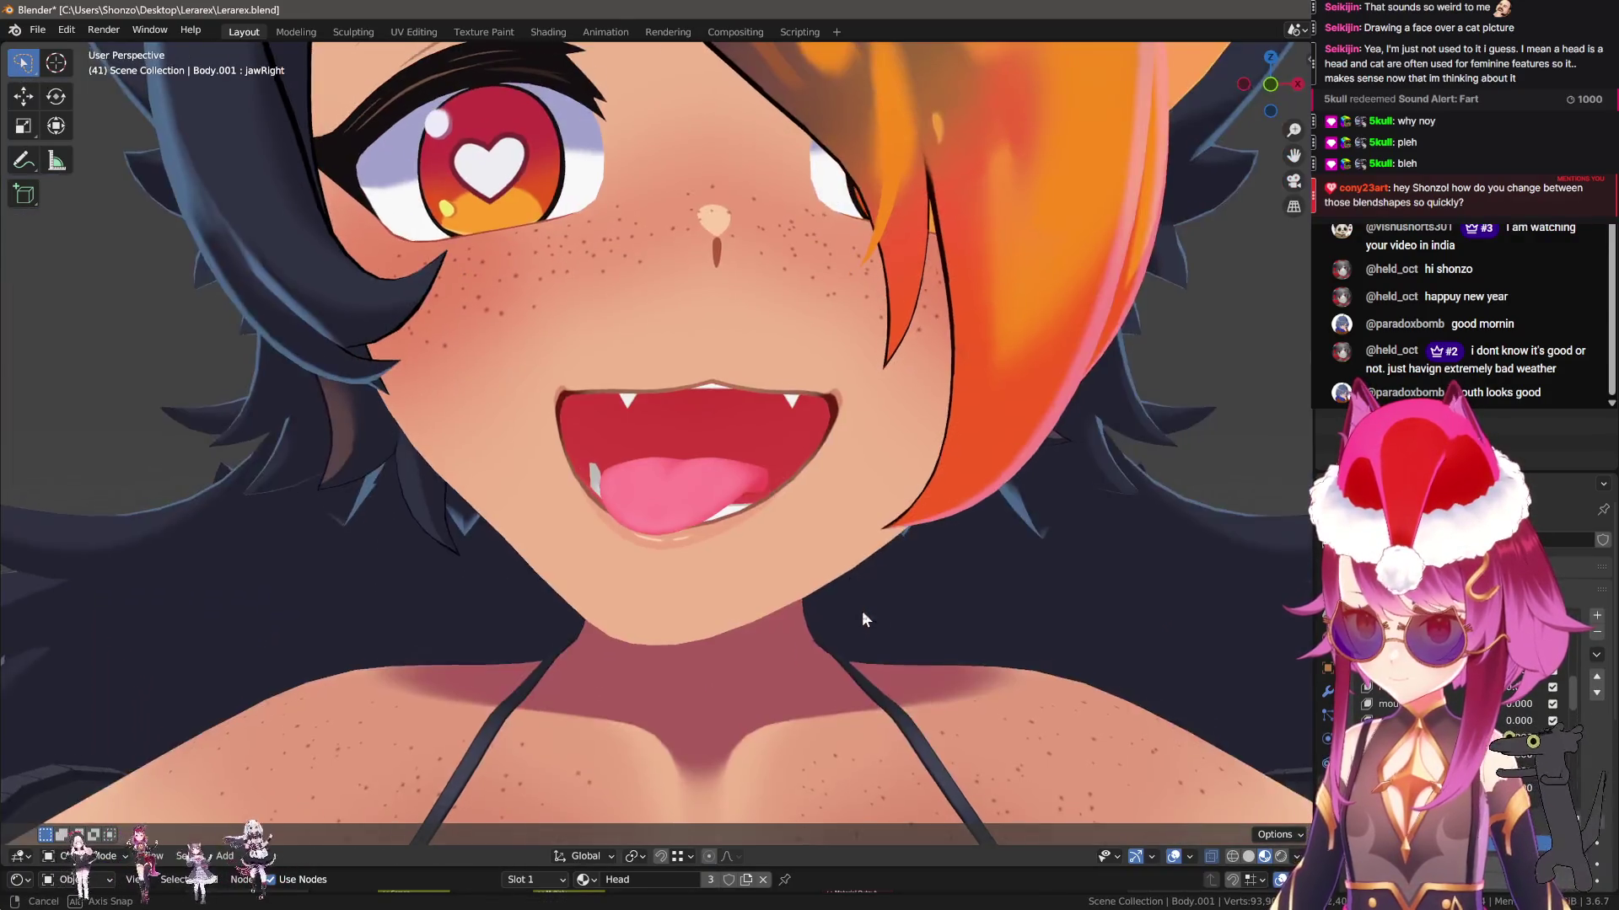
scroll(864, 620, "down", 10)
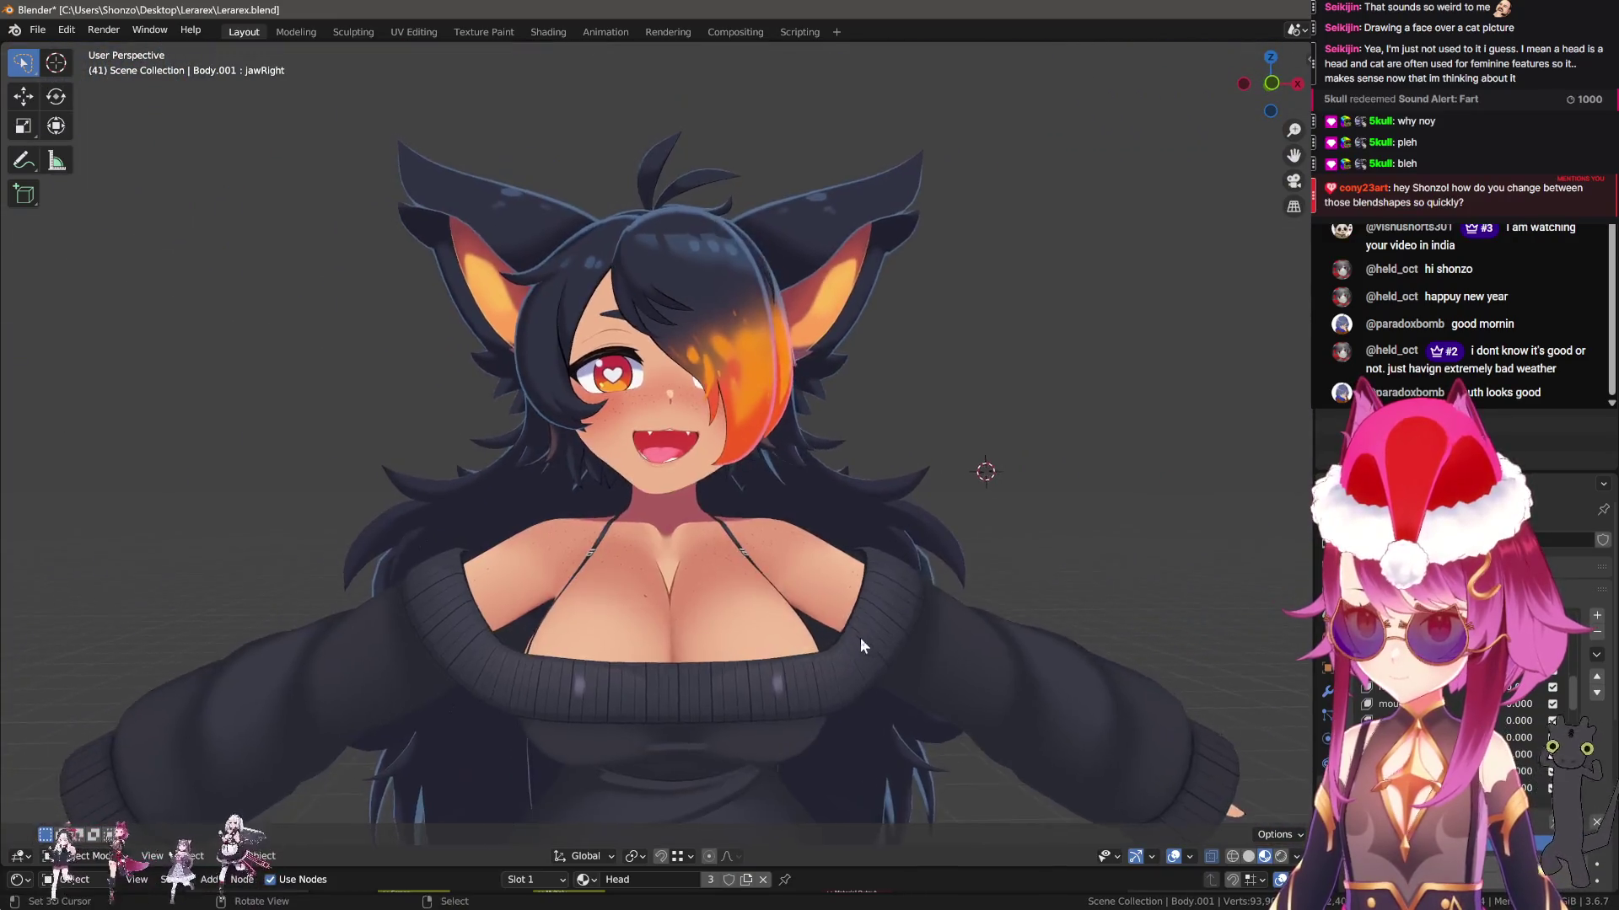
scroll(882, 549, "up", 3)
key("Tab")
key("m")
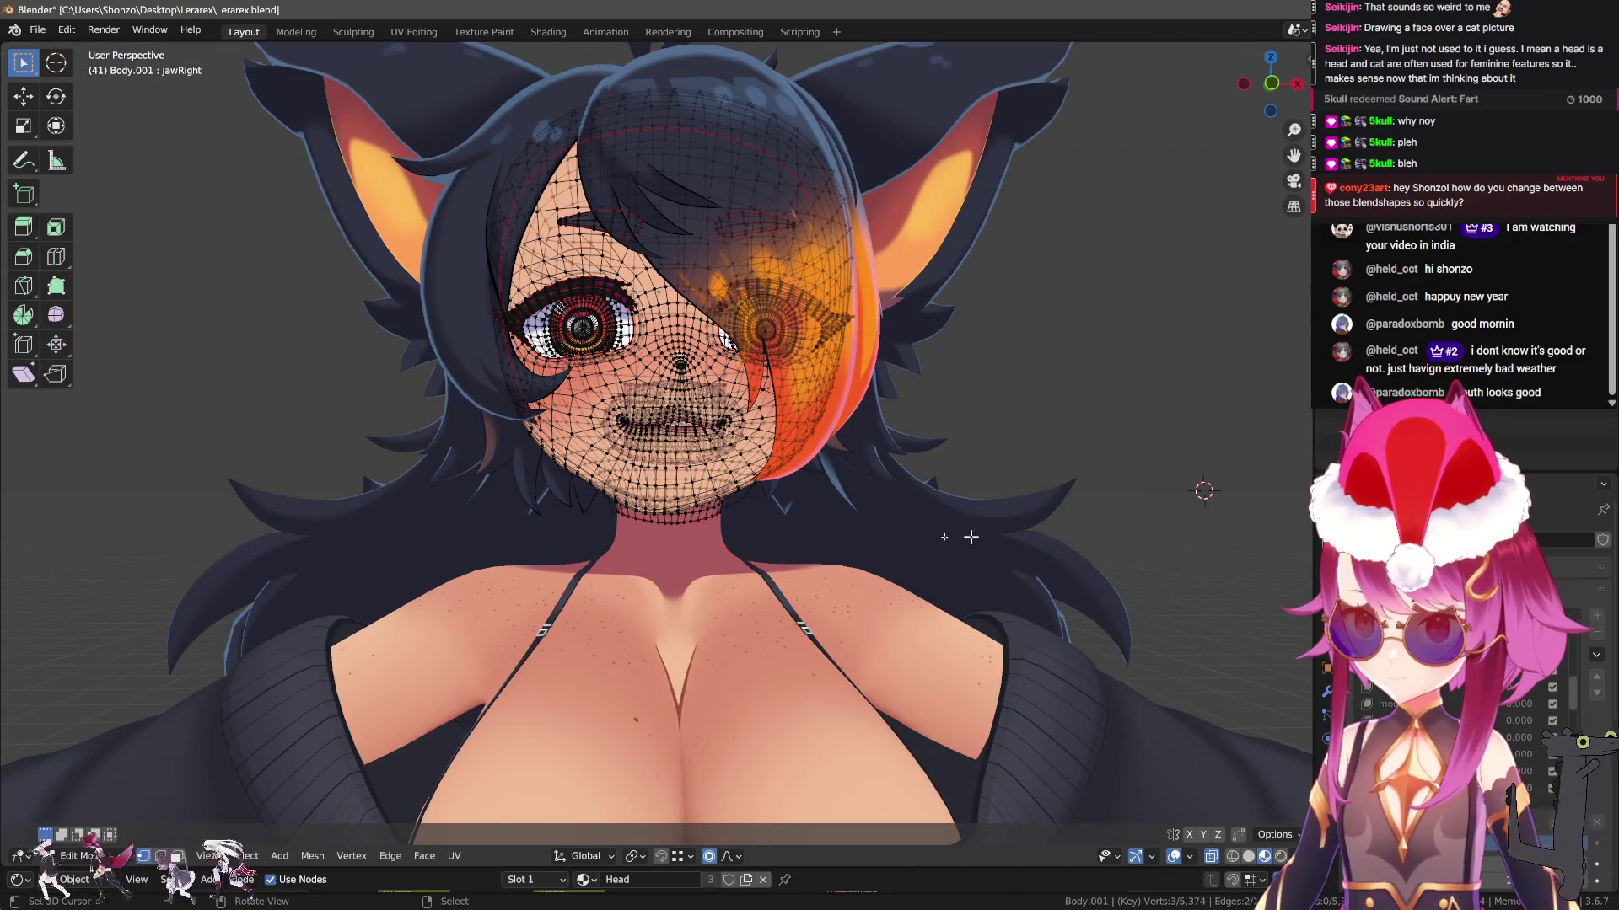
key("Tab")
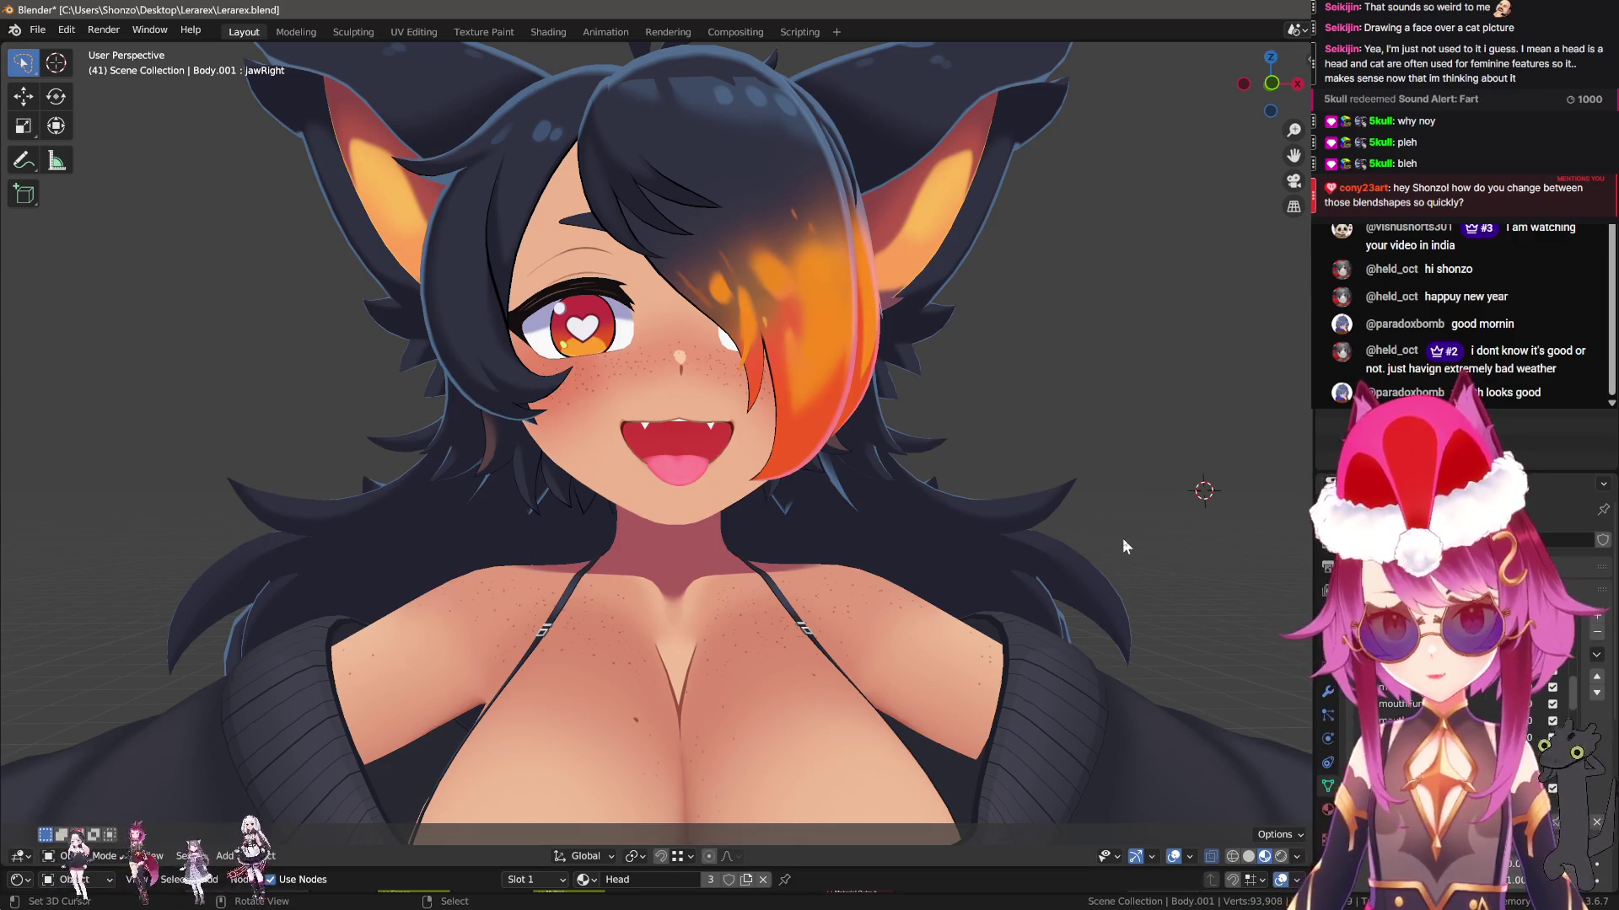
Reset the face to neutral and pin the jawOpen shape key for preview
scroll(1123, 546, "up", 3)
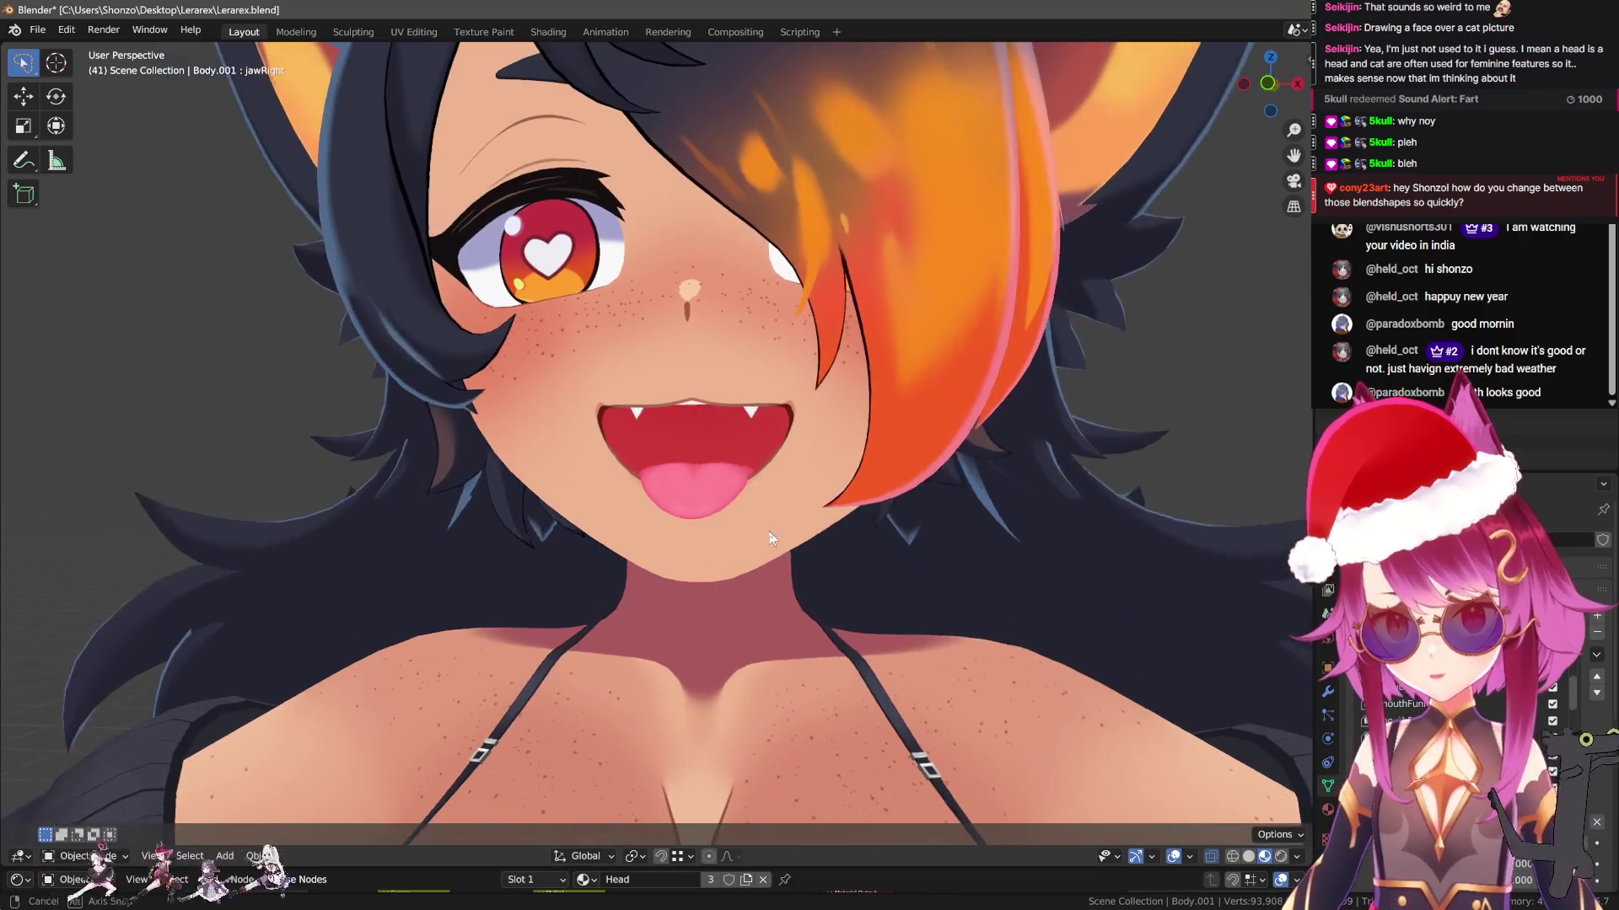
left_click(1595, 823)
scroll(590, 421, "down", 4)
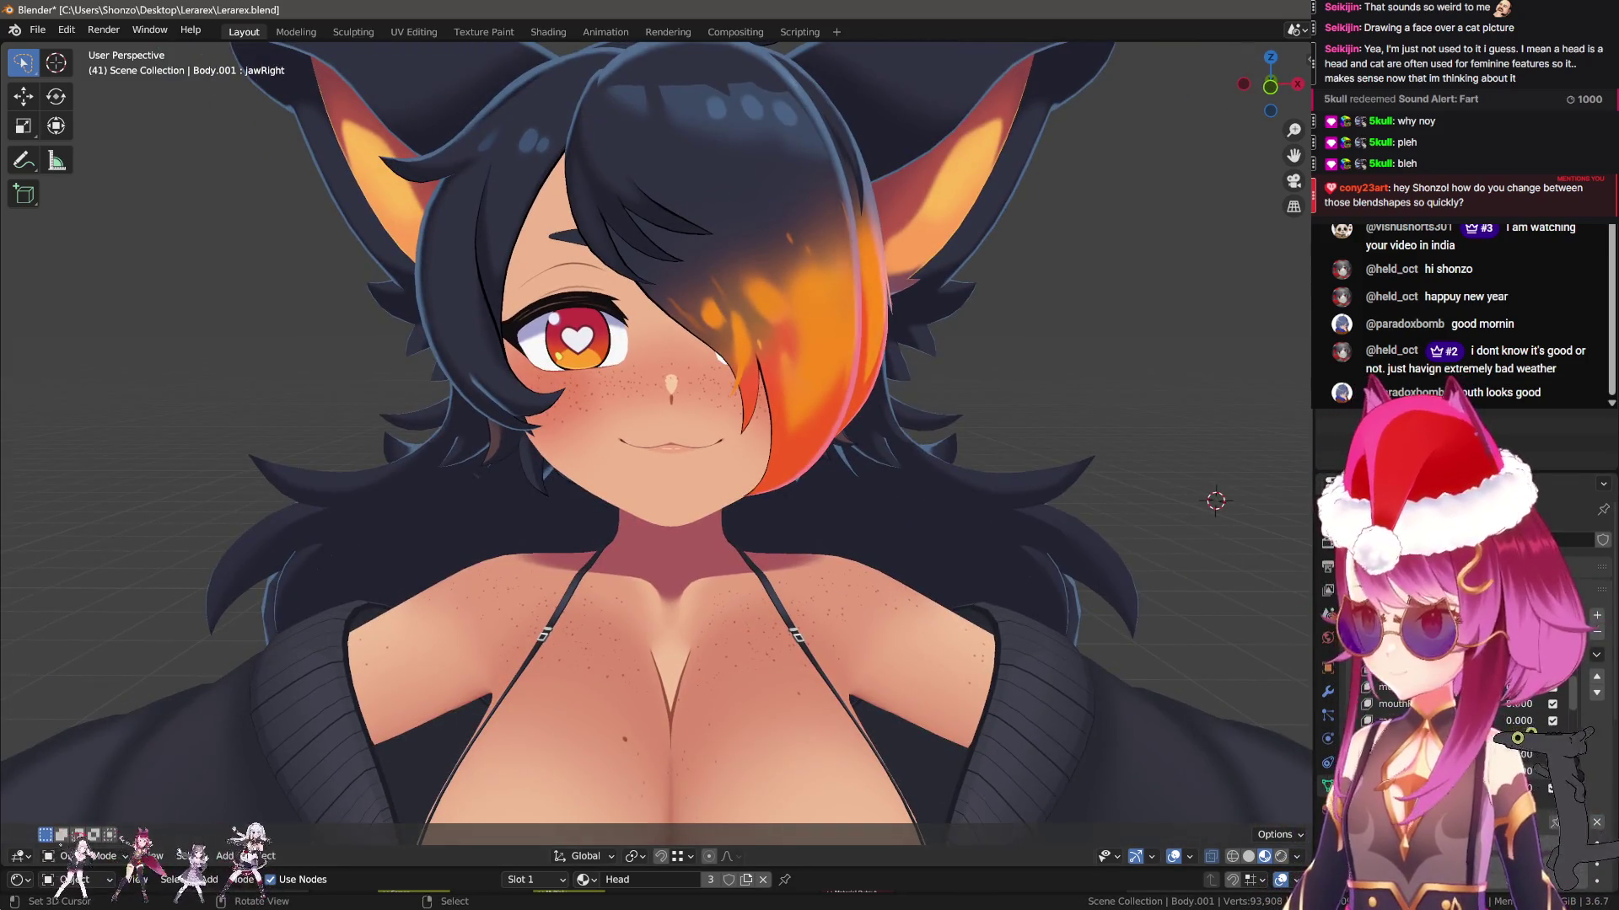
left_click(1556, 822)
Cycle up and down through the shape key list to check each expression
scroll(1513, 761, "down", 5, "ctrl")
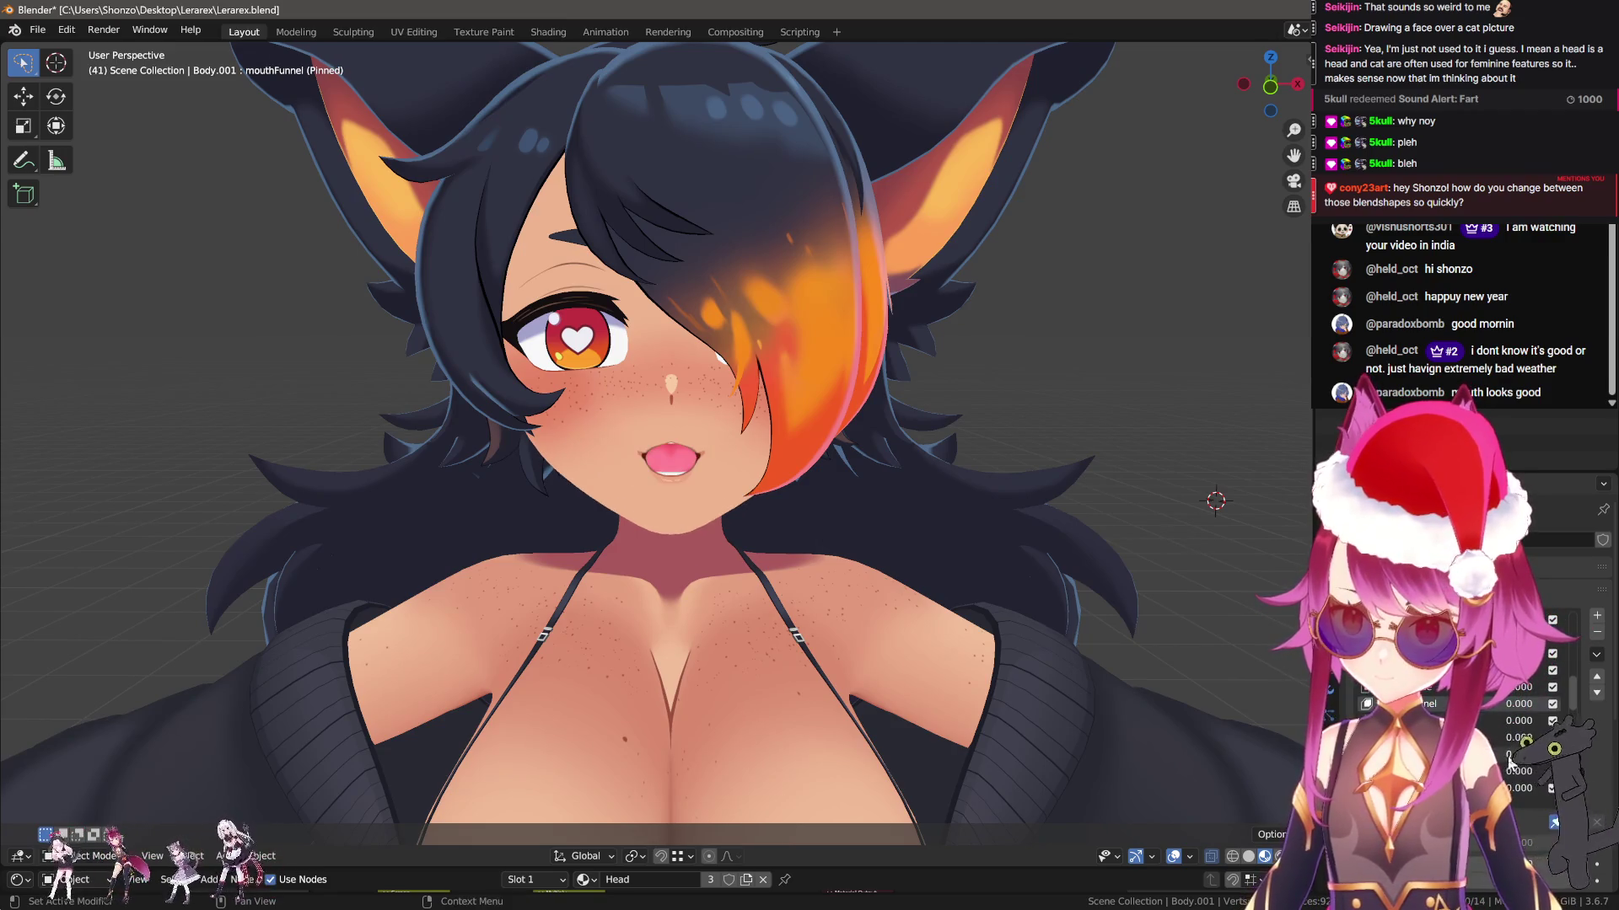
scroll(1509, 761, "up", 8, "ctrl")
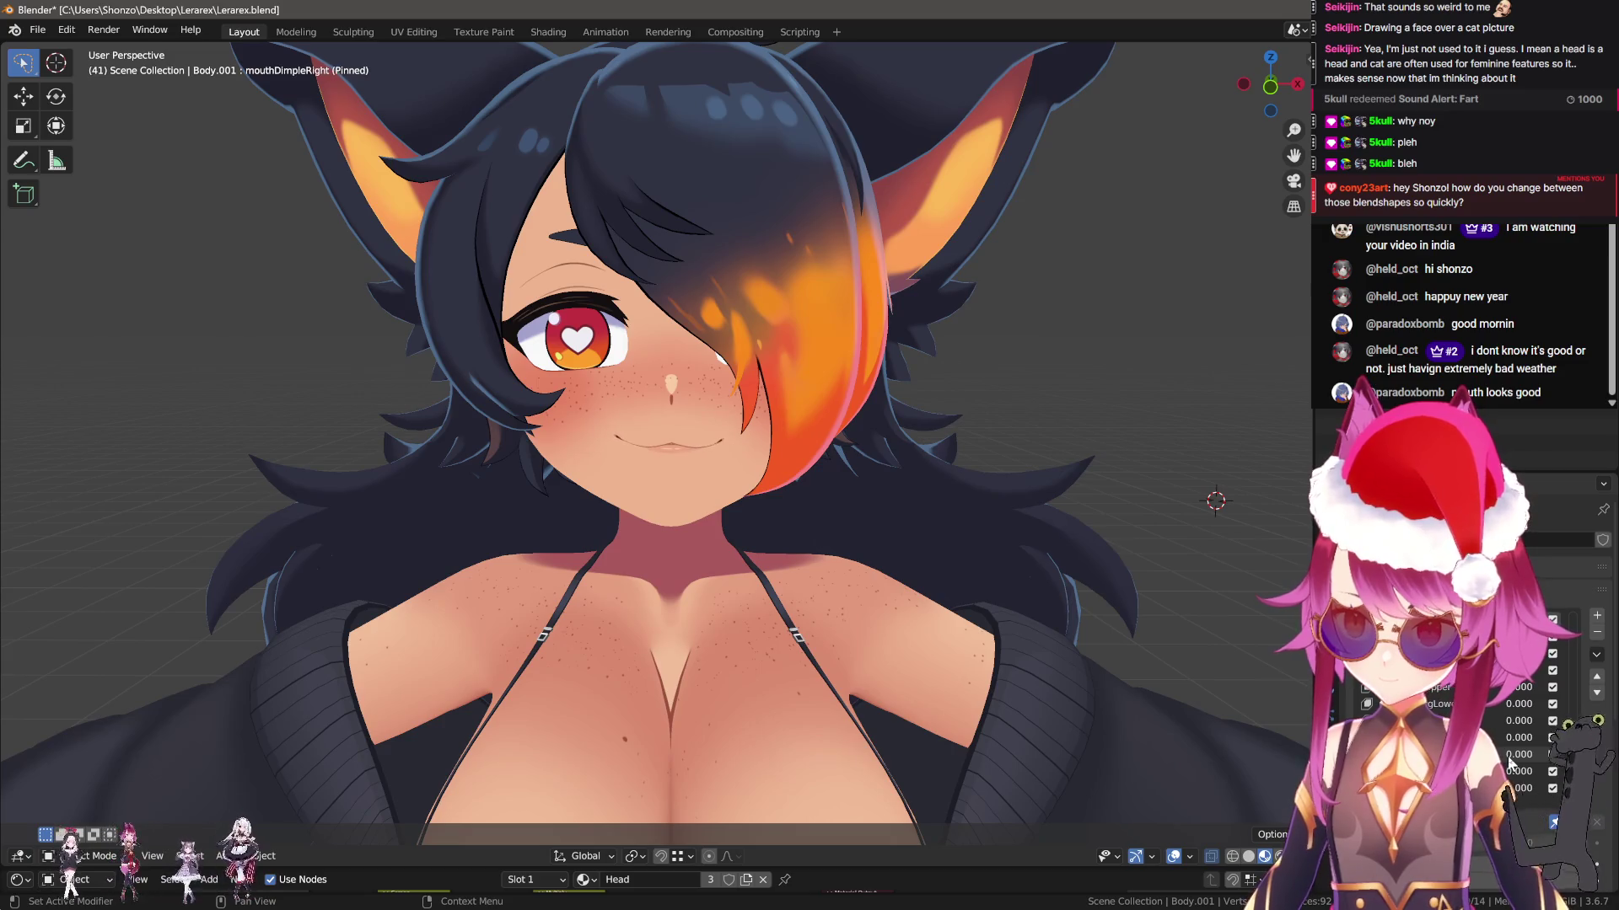
scroll(1509, 761, "up", 9, "ctrl")
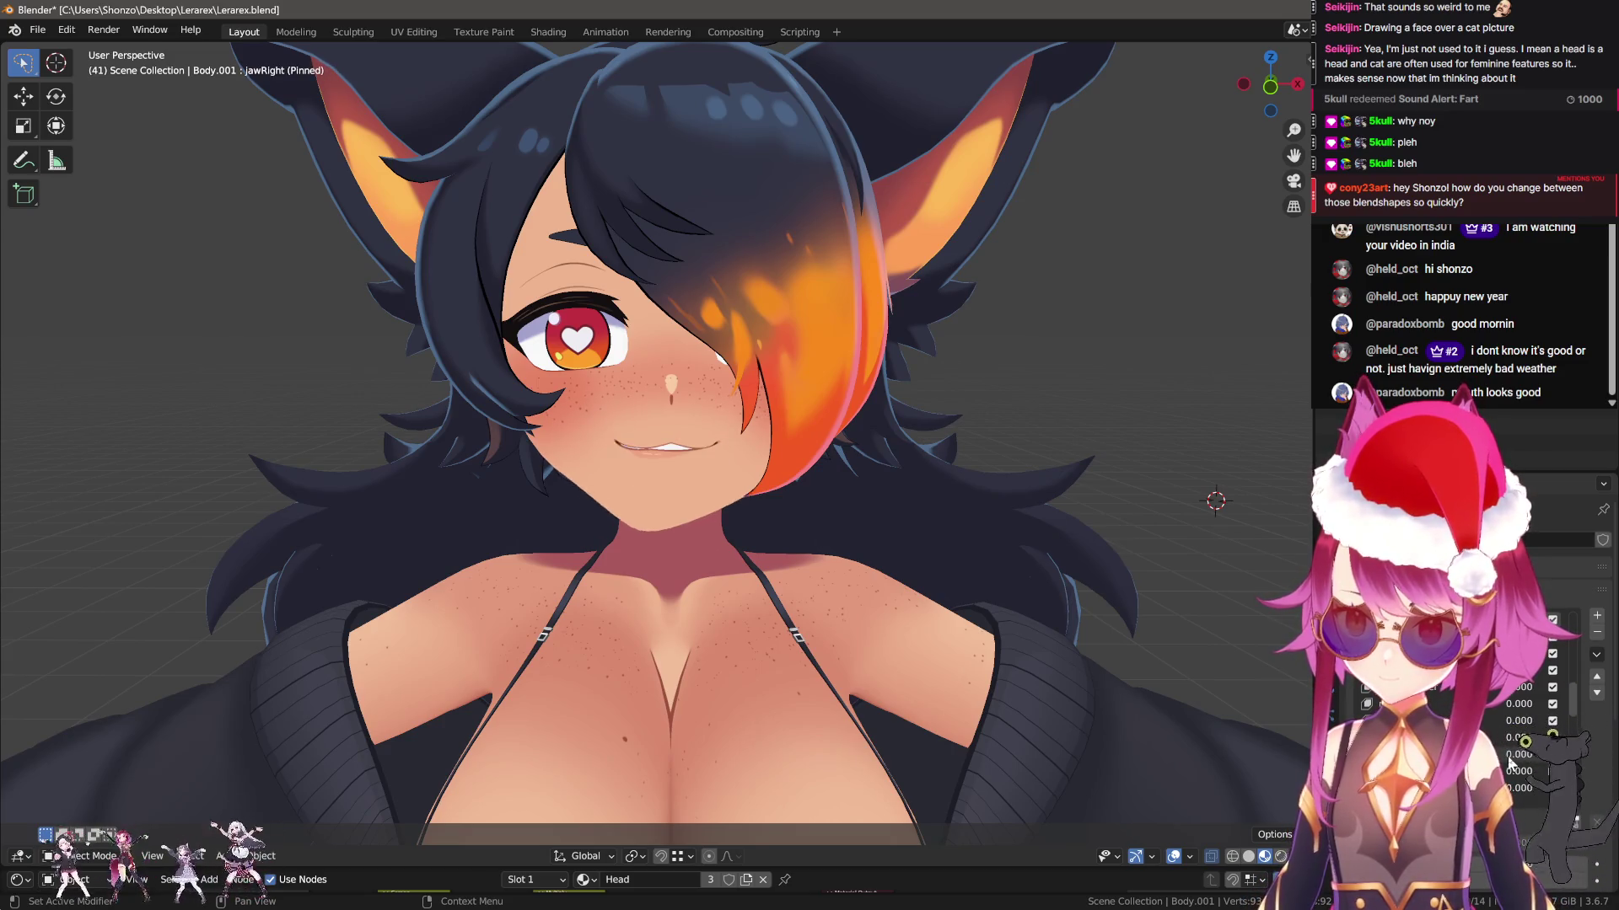
scroll(1510, 764, "up", 5, "ctrl")
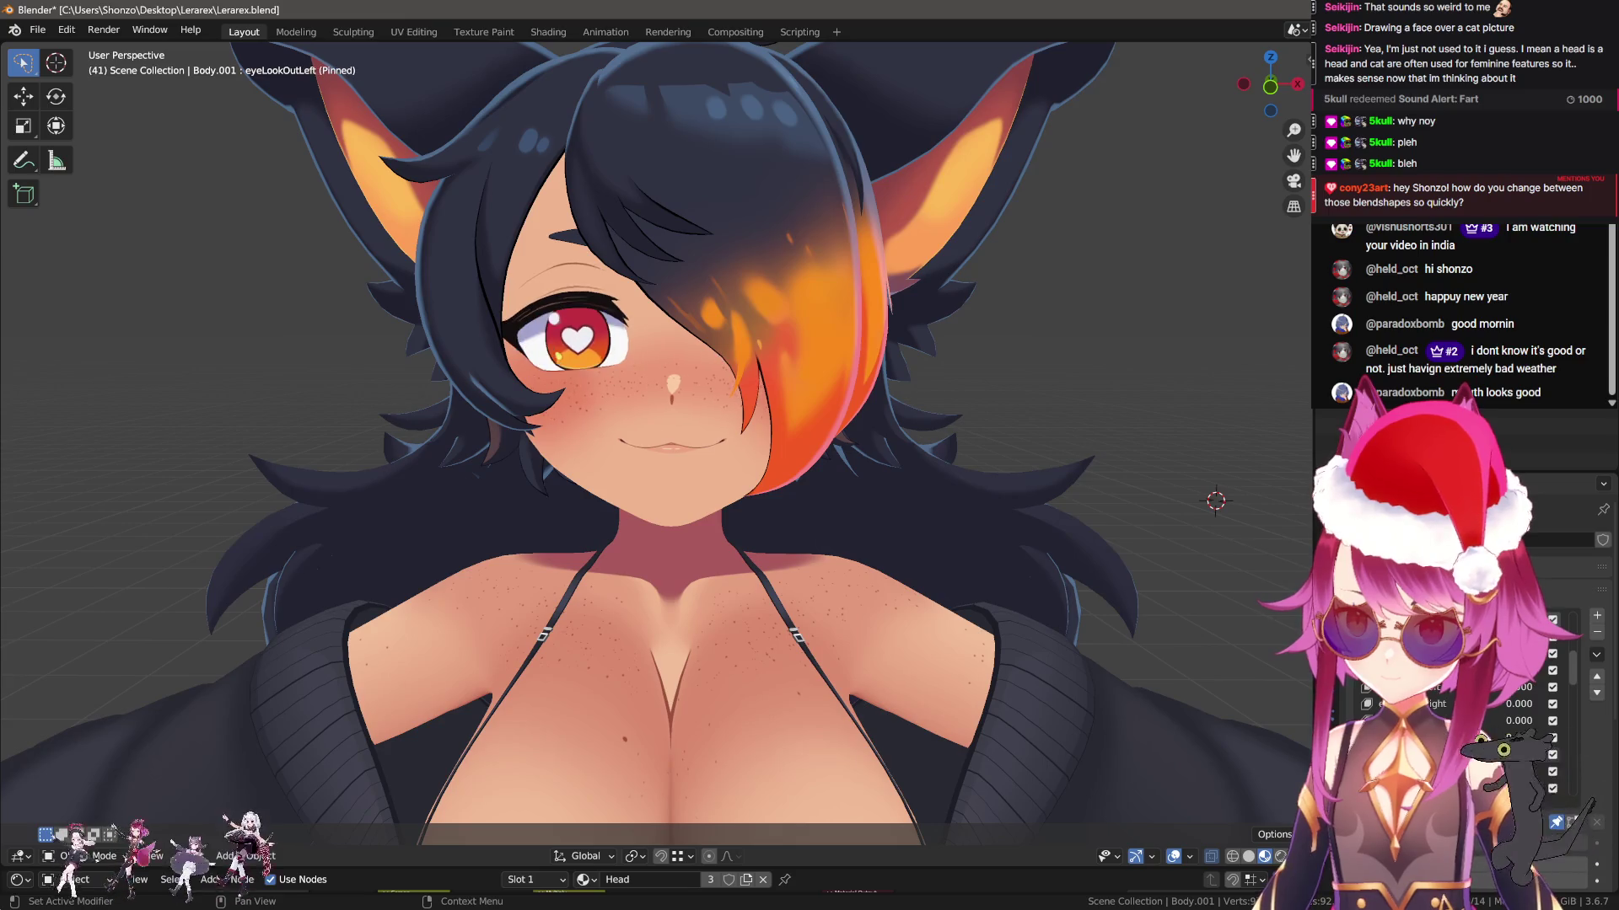
scroll(1510, 764, "up", 3, "ctrl")
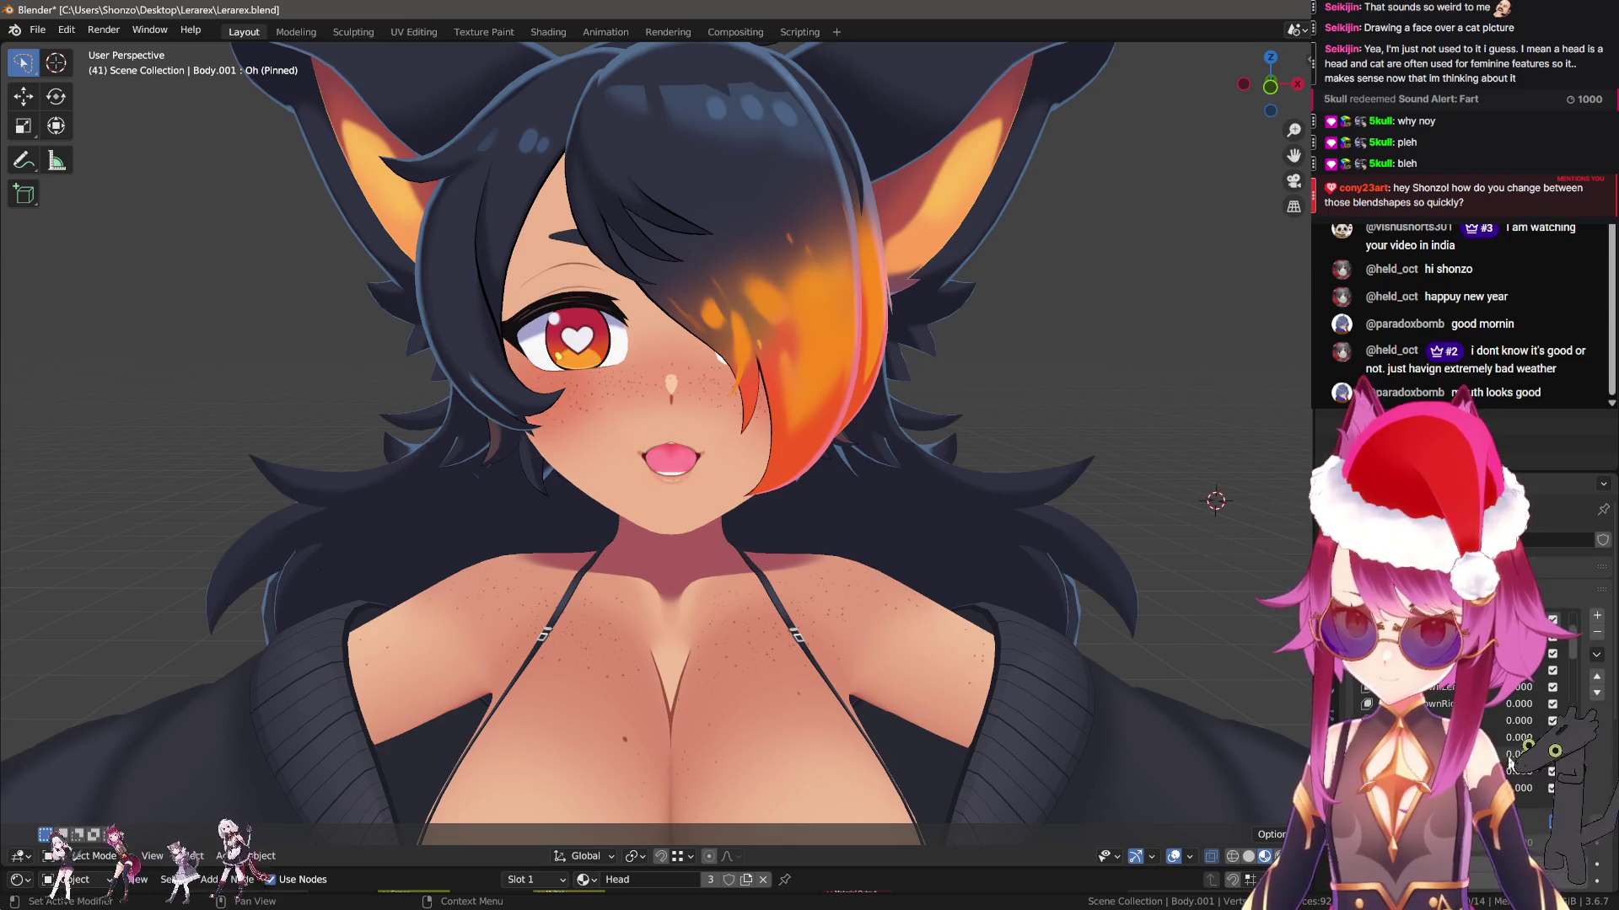
scroll(1510, 763, "down", 3, "ctrl")
scroll(1509, 761, "down", 1, "ctrl")
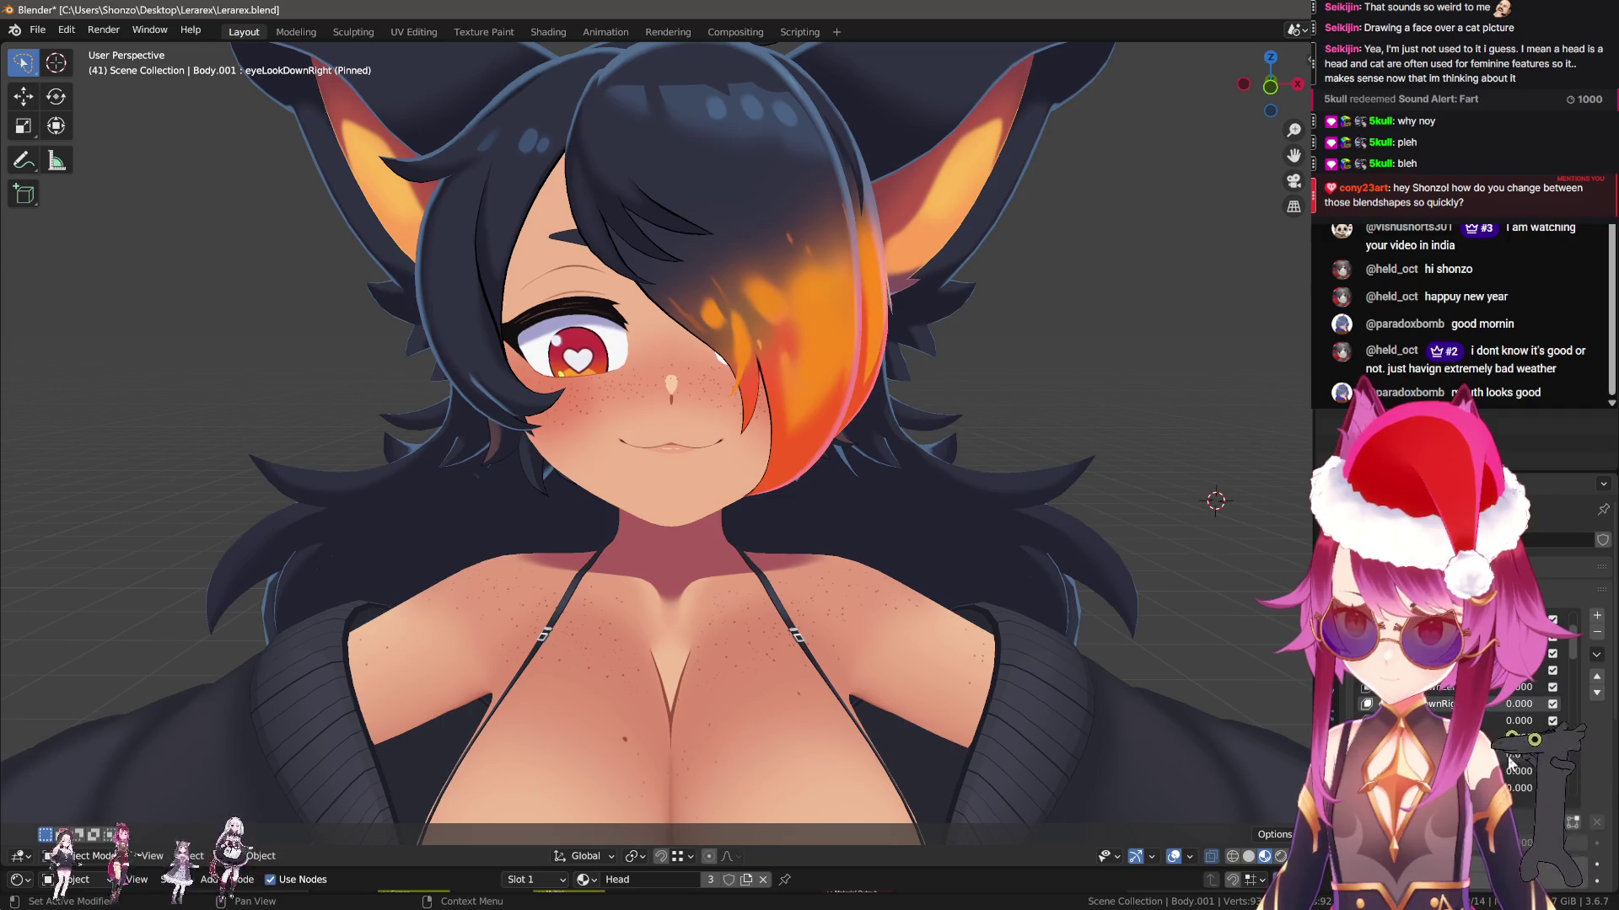
scroll(1510, 764, "down", 2, "ctrl")
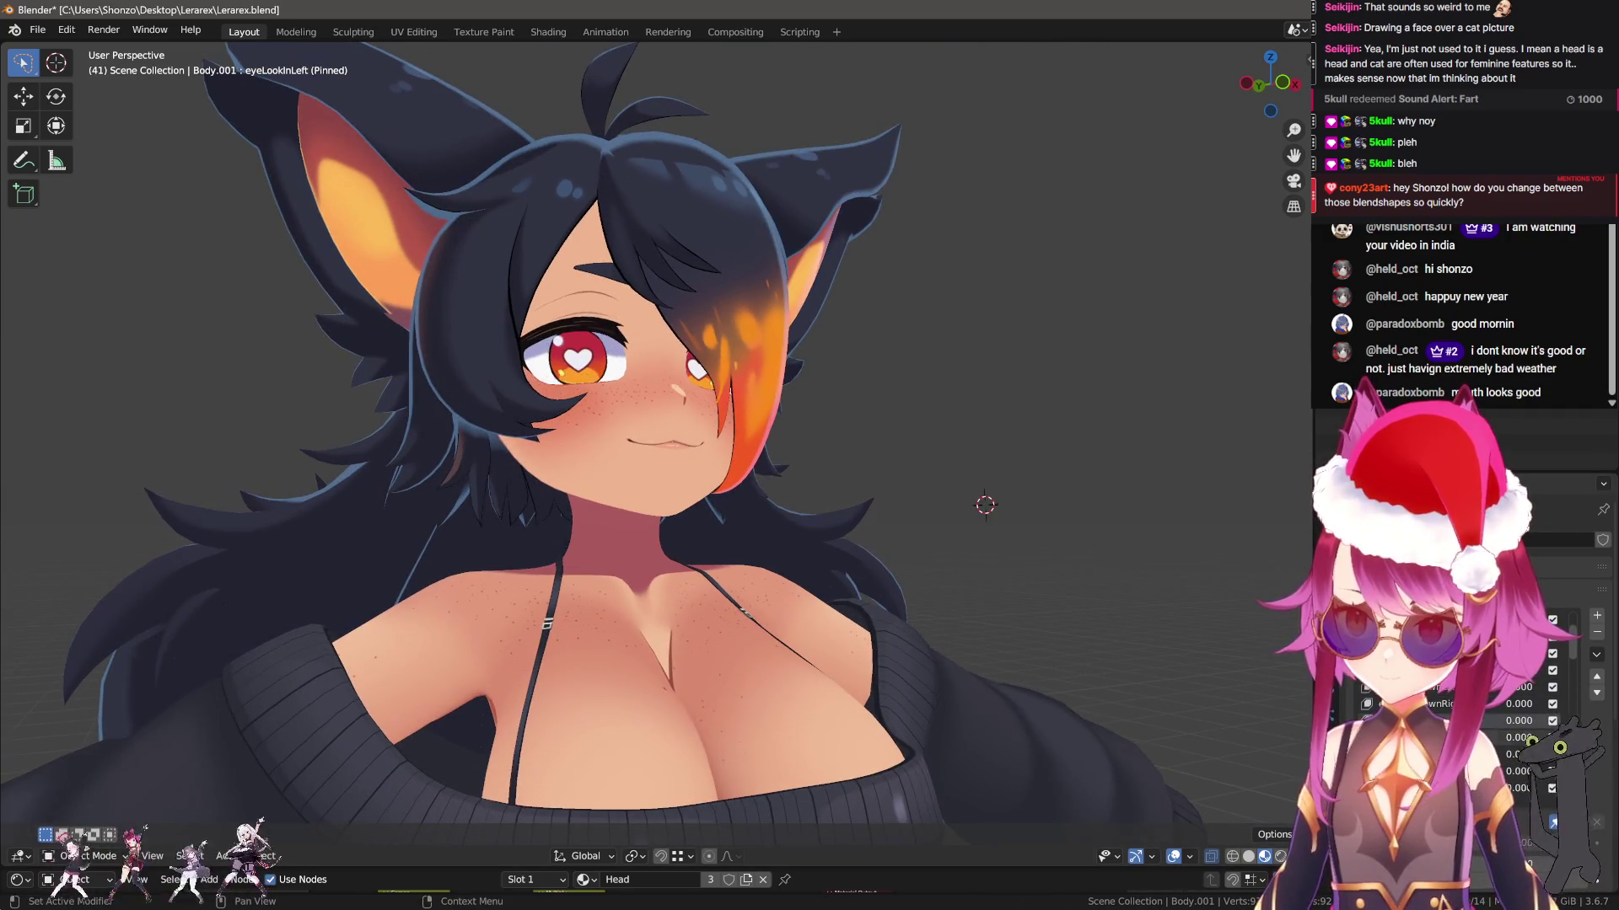
scroll(1510, 764, "up", 5, "ctrl")
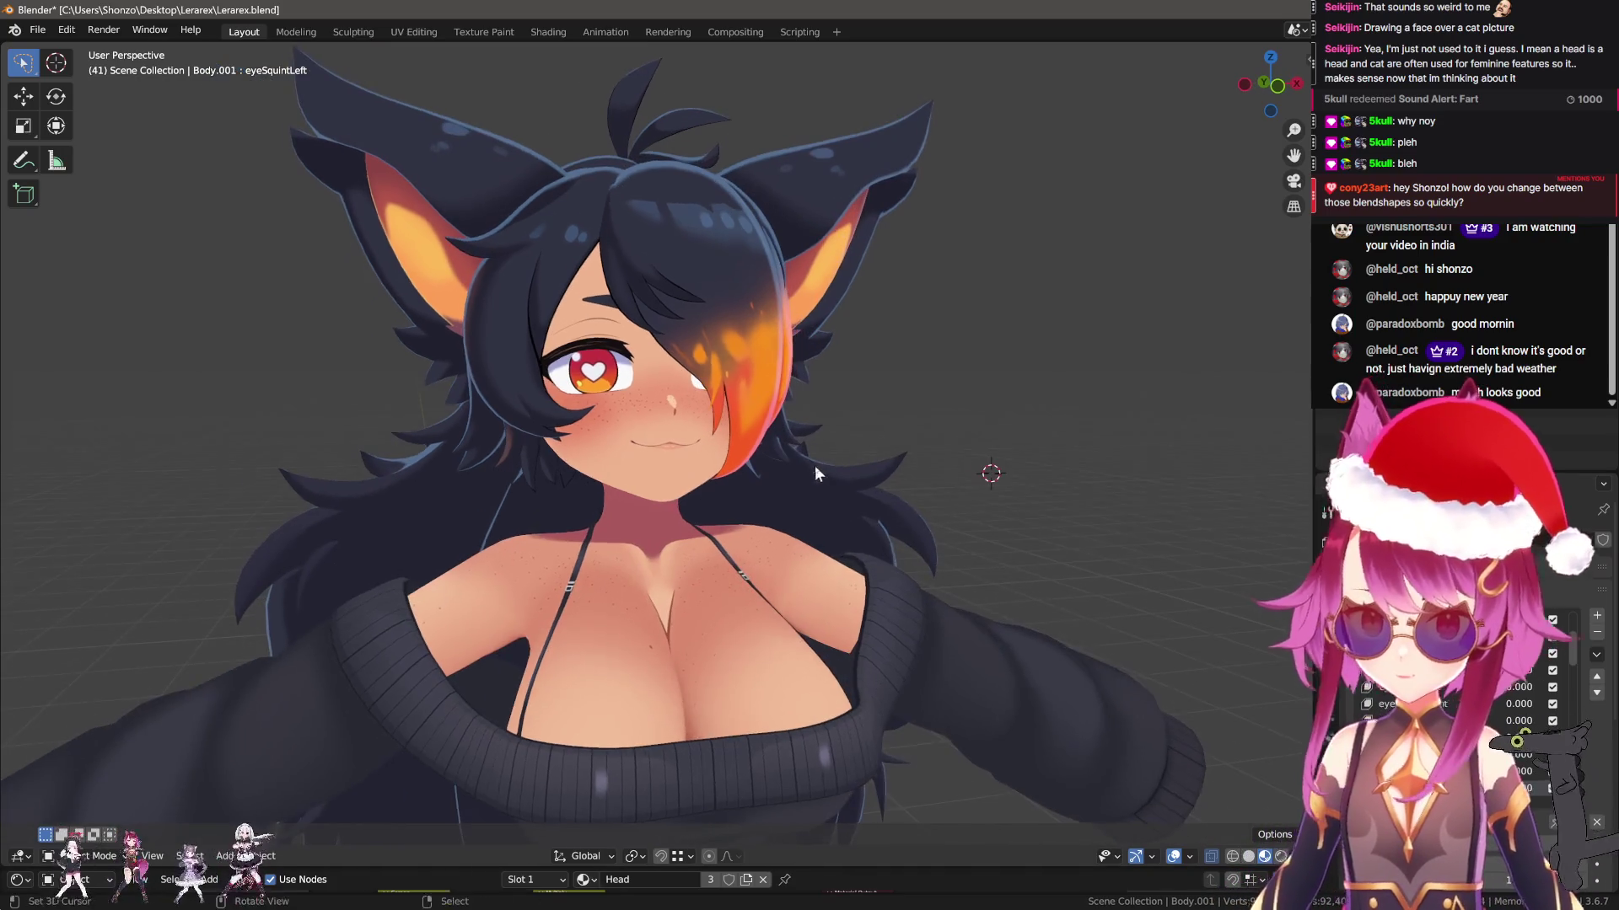
scroll(814, 465, "up", 3)
Orbit around the face for a final look and save Lerarex.blend
mouse_move(815, 465)
middle_mouse_down()
mouse_move(755, 554)
mouse_move(776, 541)
middle_mouse_up()
middle_click_drag(1192, 665, 853, 552)
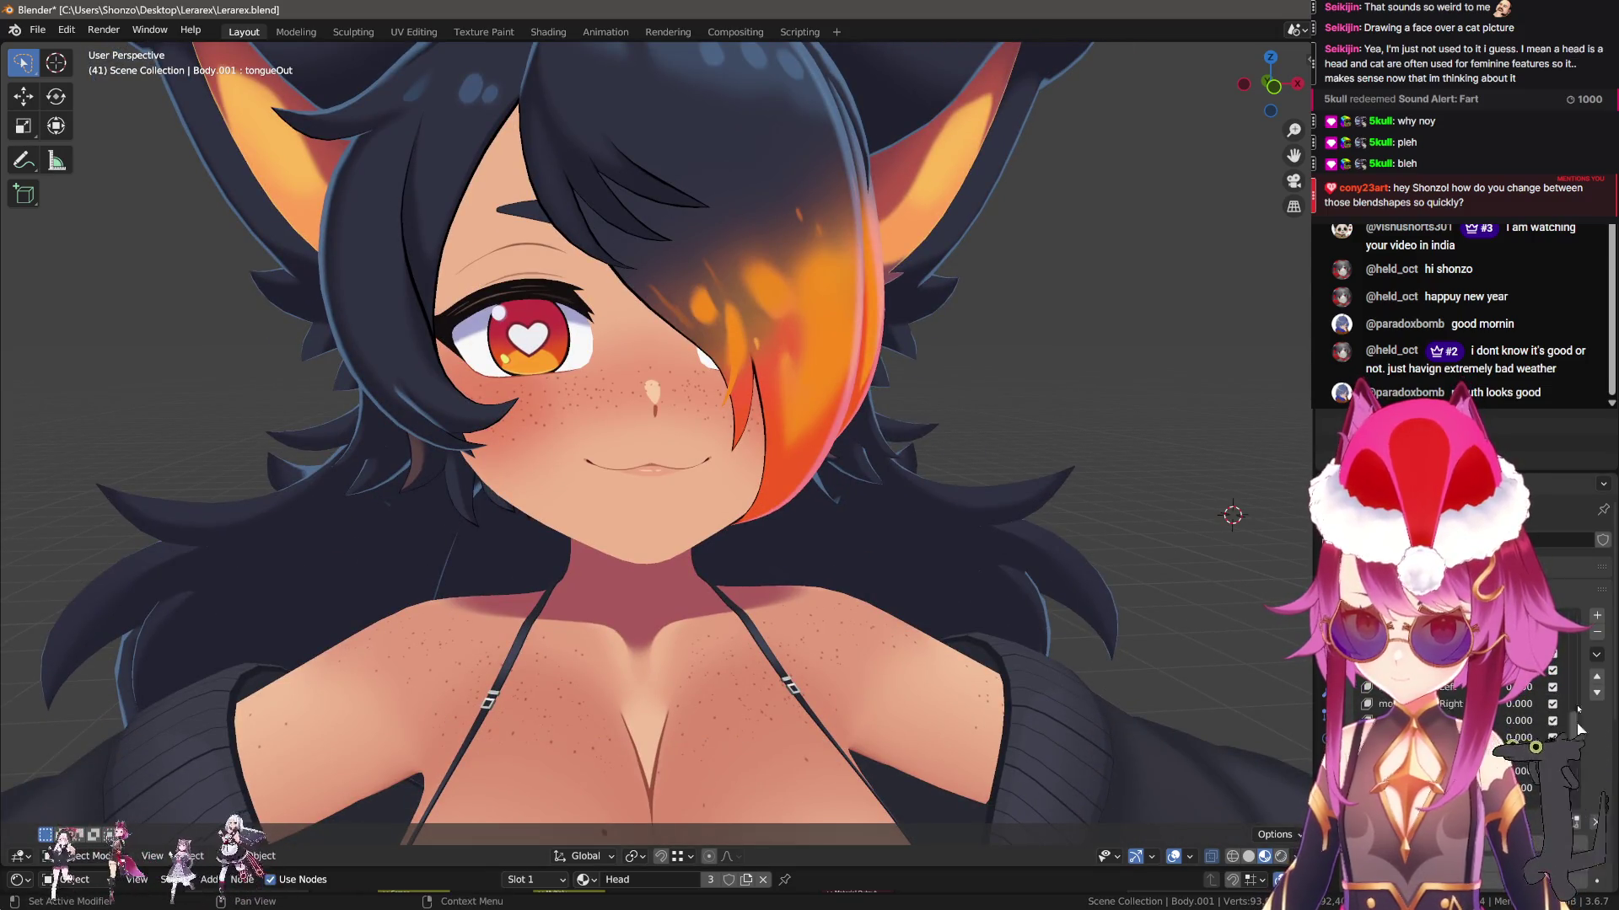
scroll(818, 472, "down", 5)
key("ctrl+s")
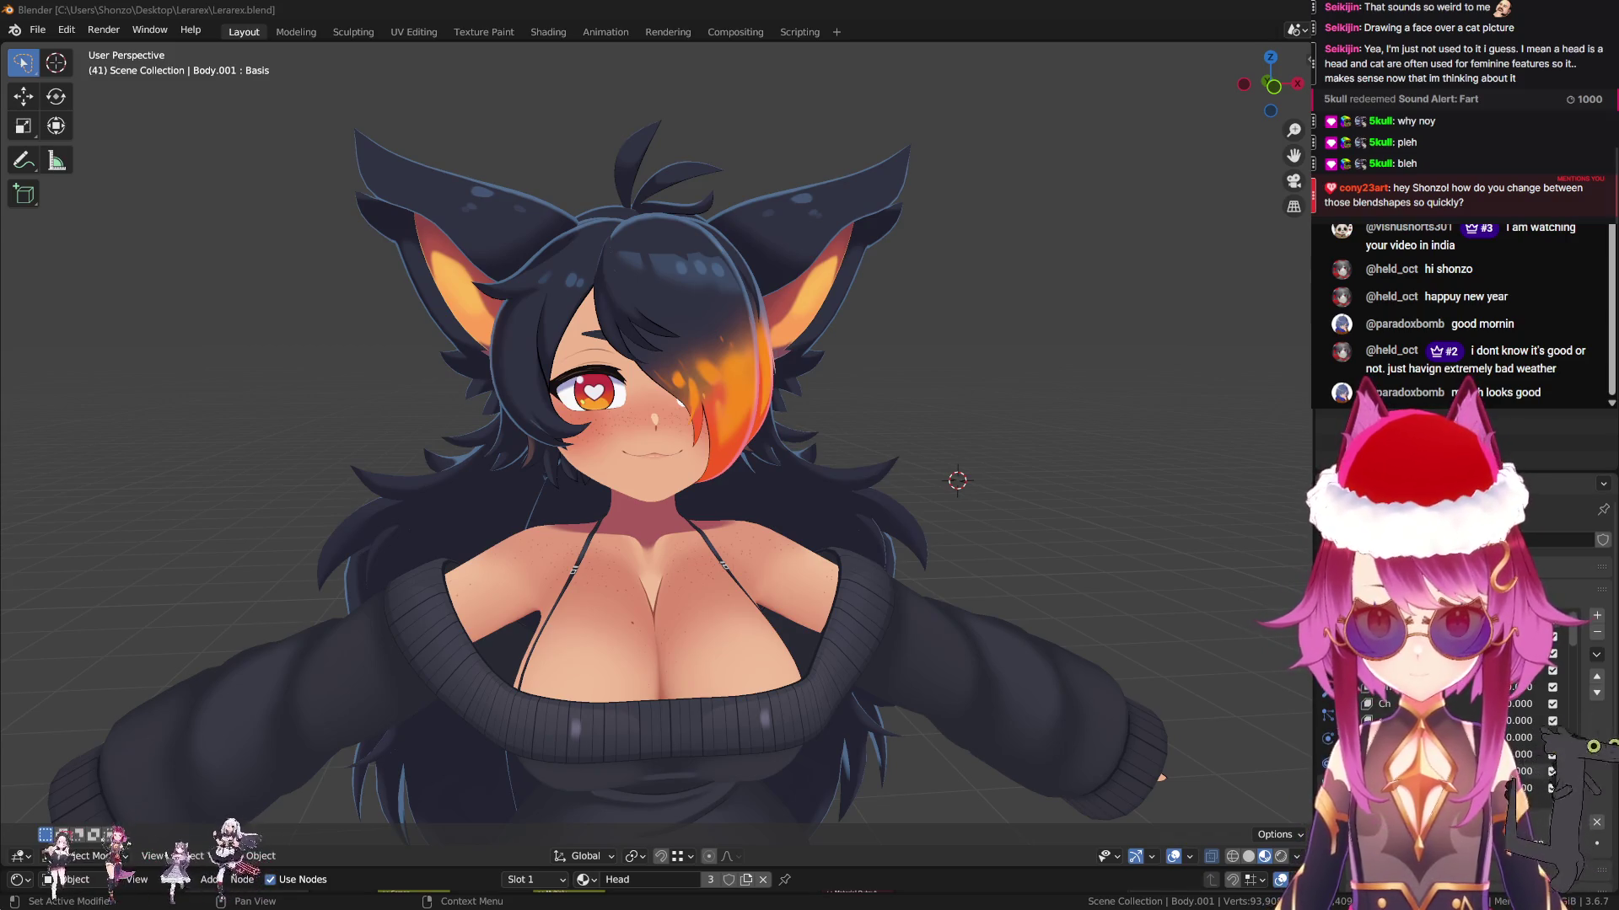
Preview the eyeBlinkRight, eyeLookDownRight and eyeSquintLeft shape keys one at a time
left_click(1416, 653)
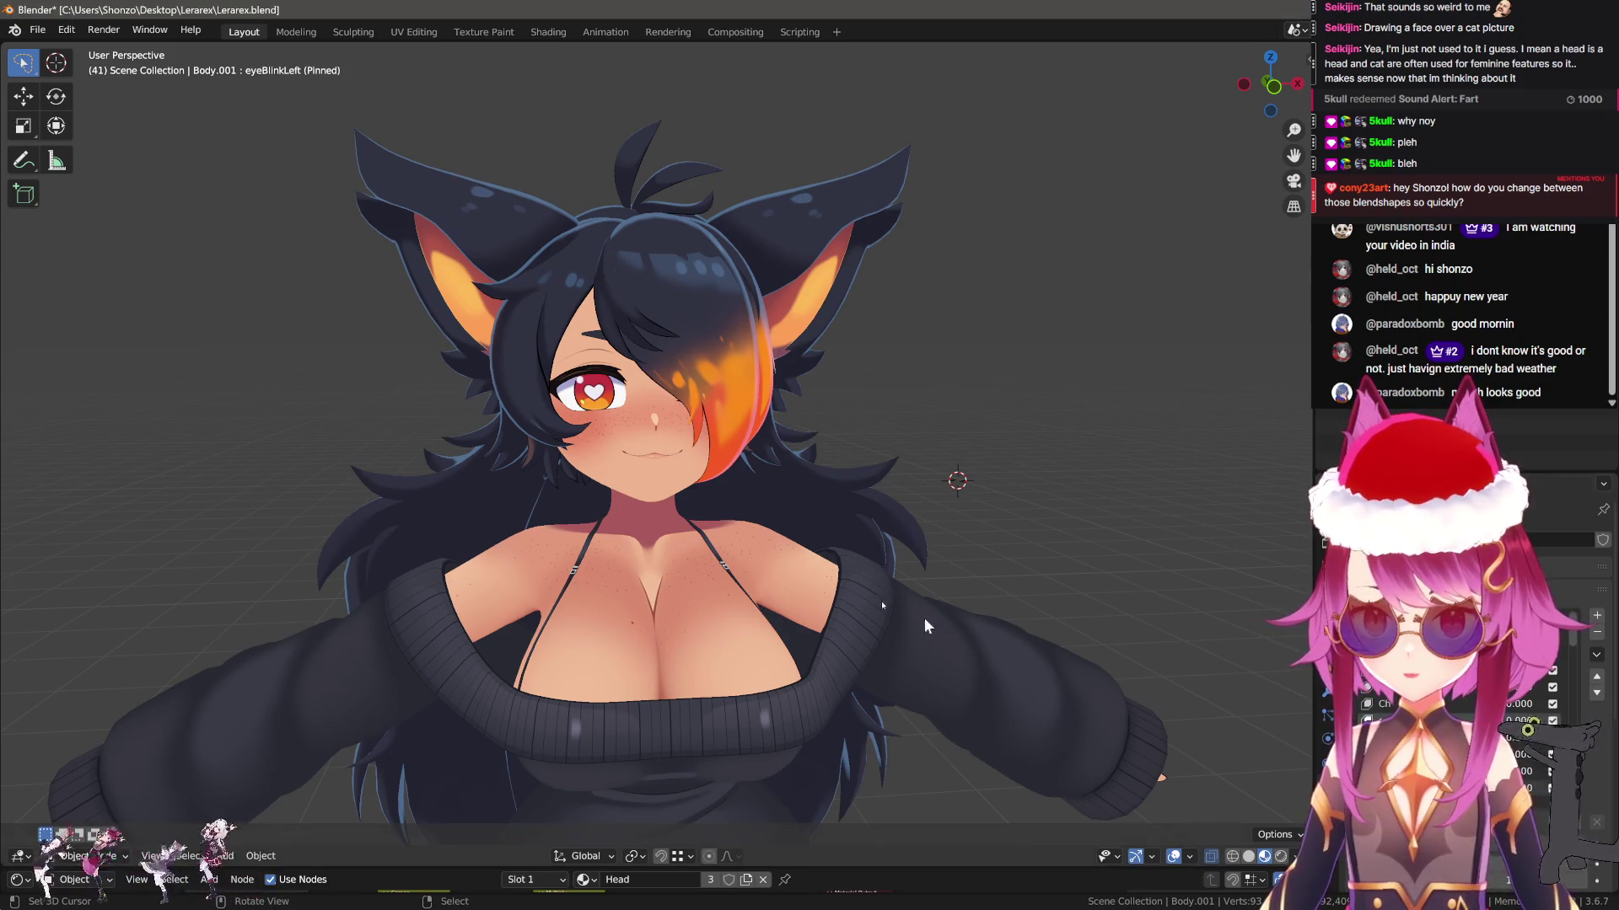
scroll(796, 574, "up", 5)
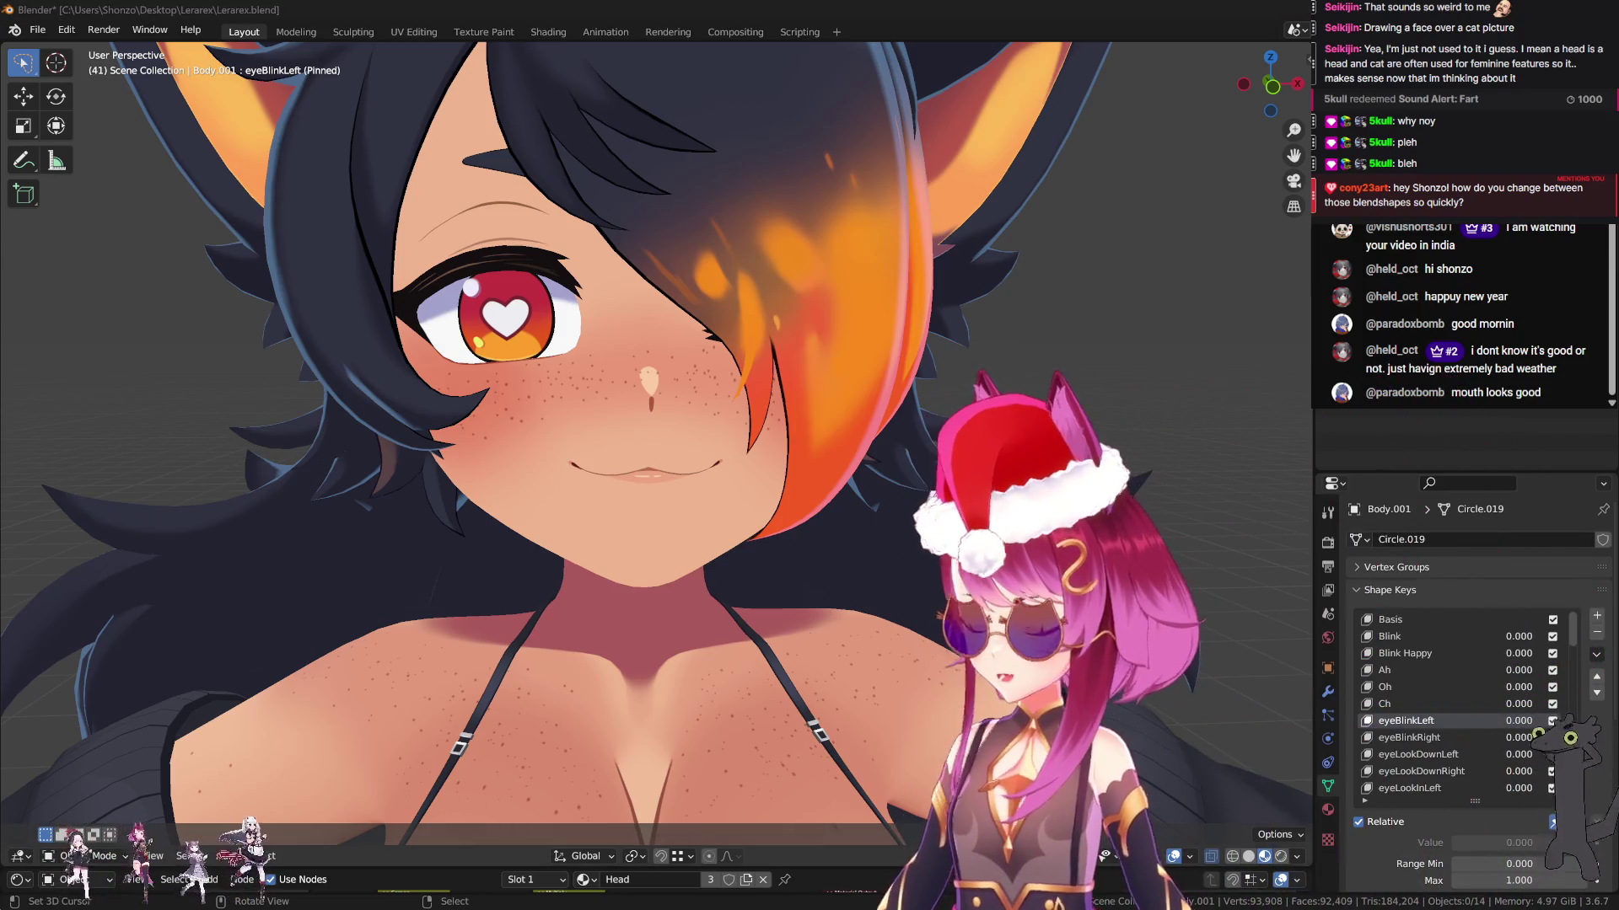
scroll(1582, 716, "down", 4)
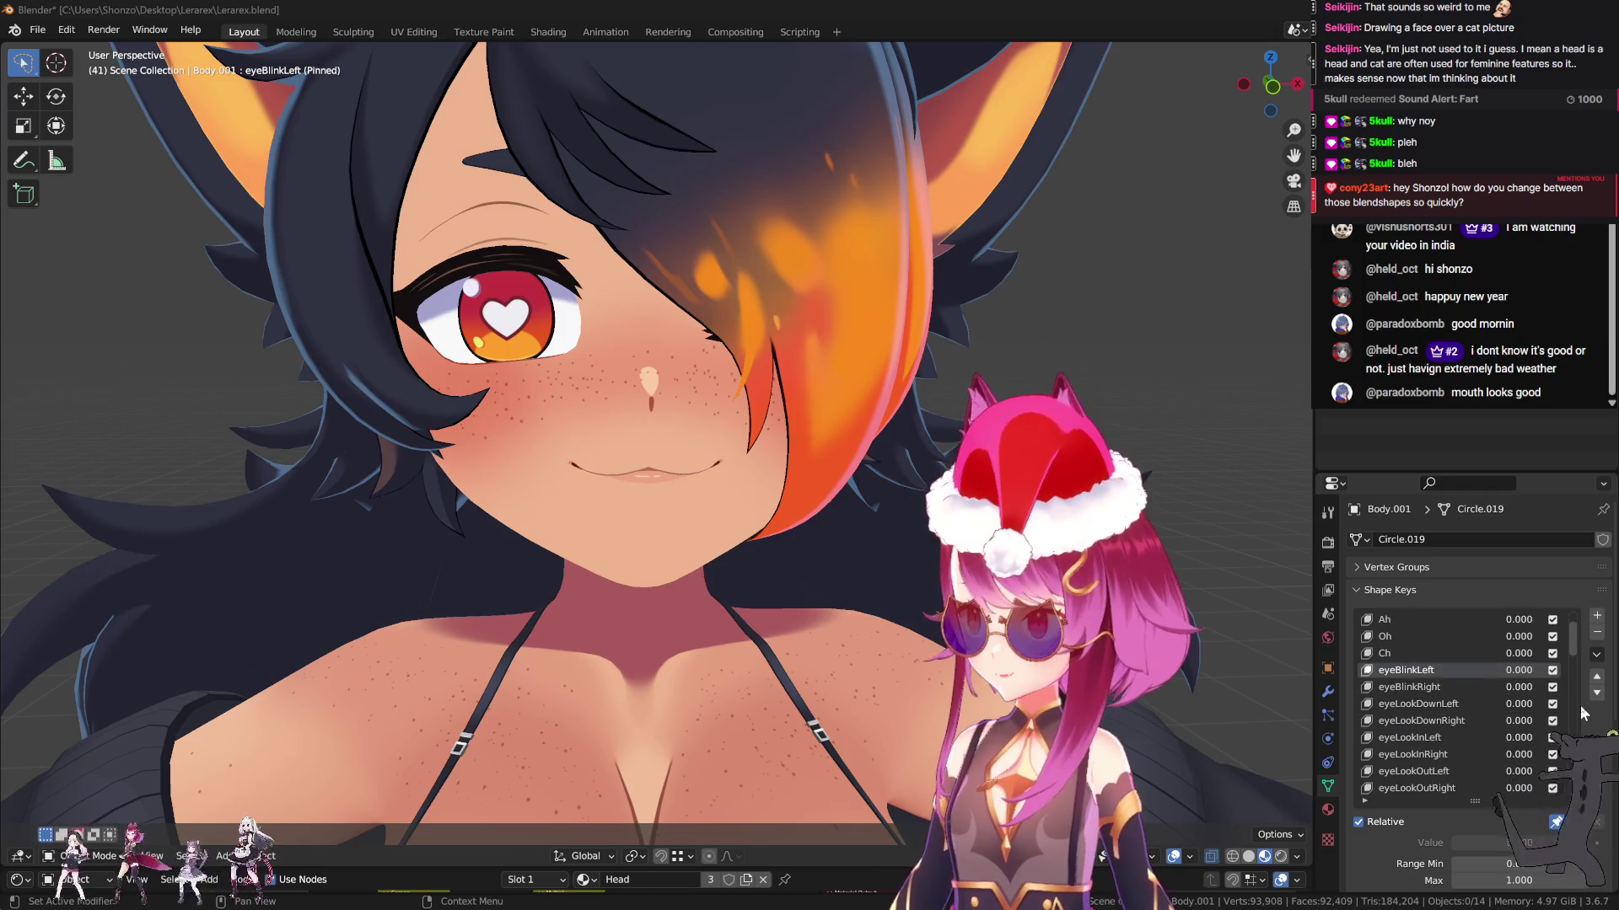
scroll(1489, 710, "down", 6)
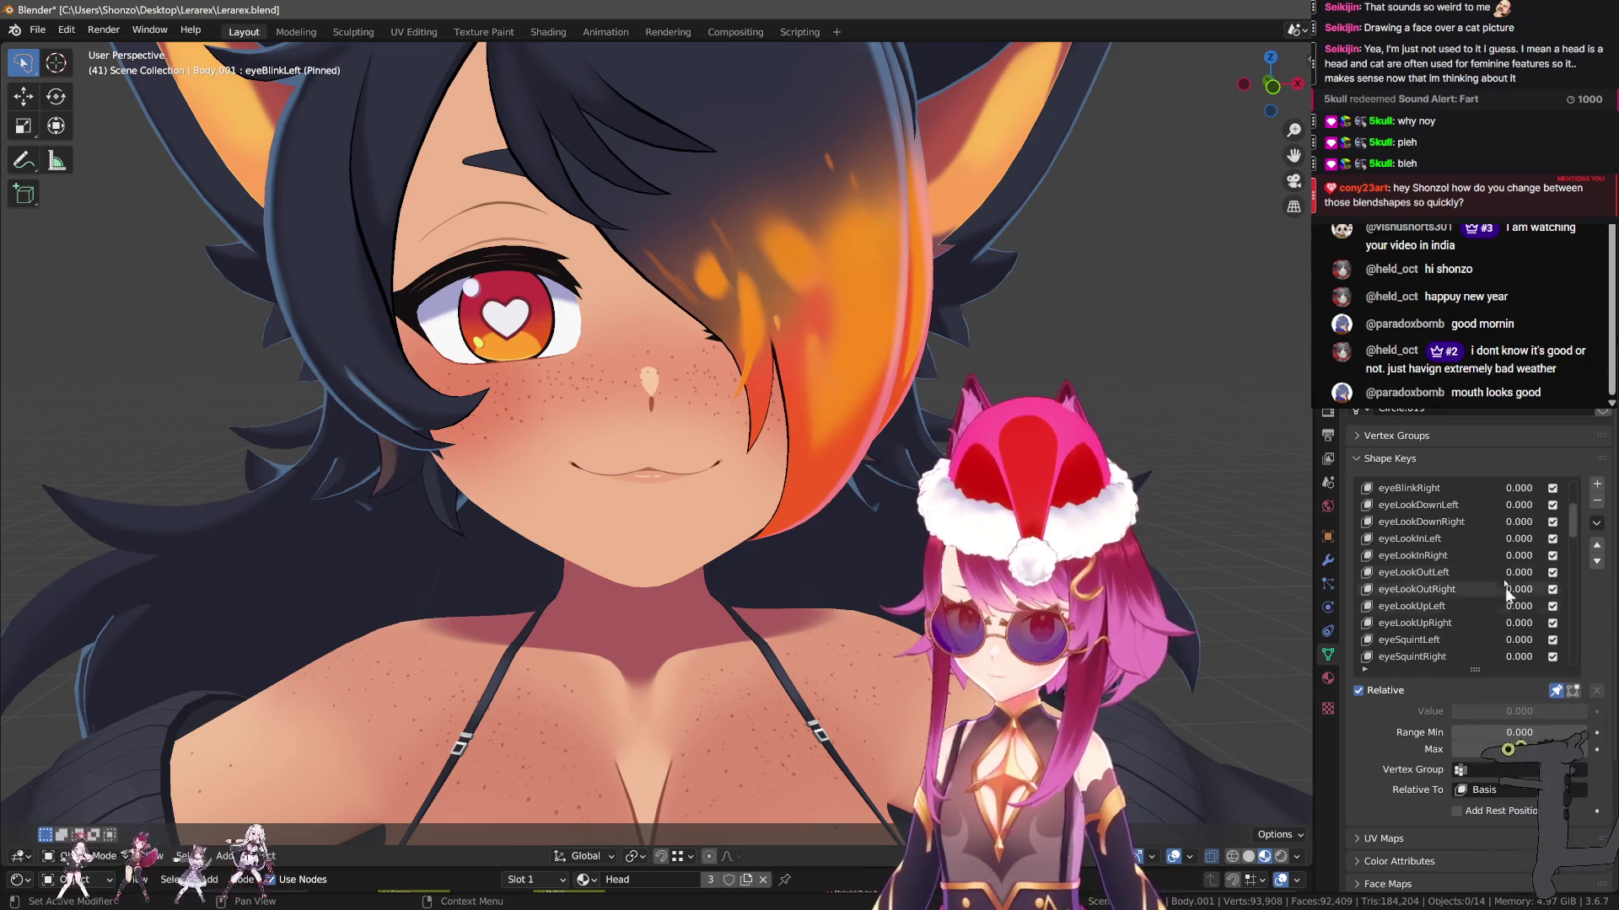
left_click(1450, 523)
left_click(1448, 535)
left_click(1442, 641)
Preview the eyeWideRight and mouthClose shape keys further down the list
scroll(1440, 632, "down", 4)
left_click(1438, 620)
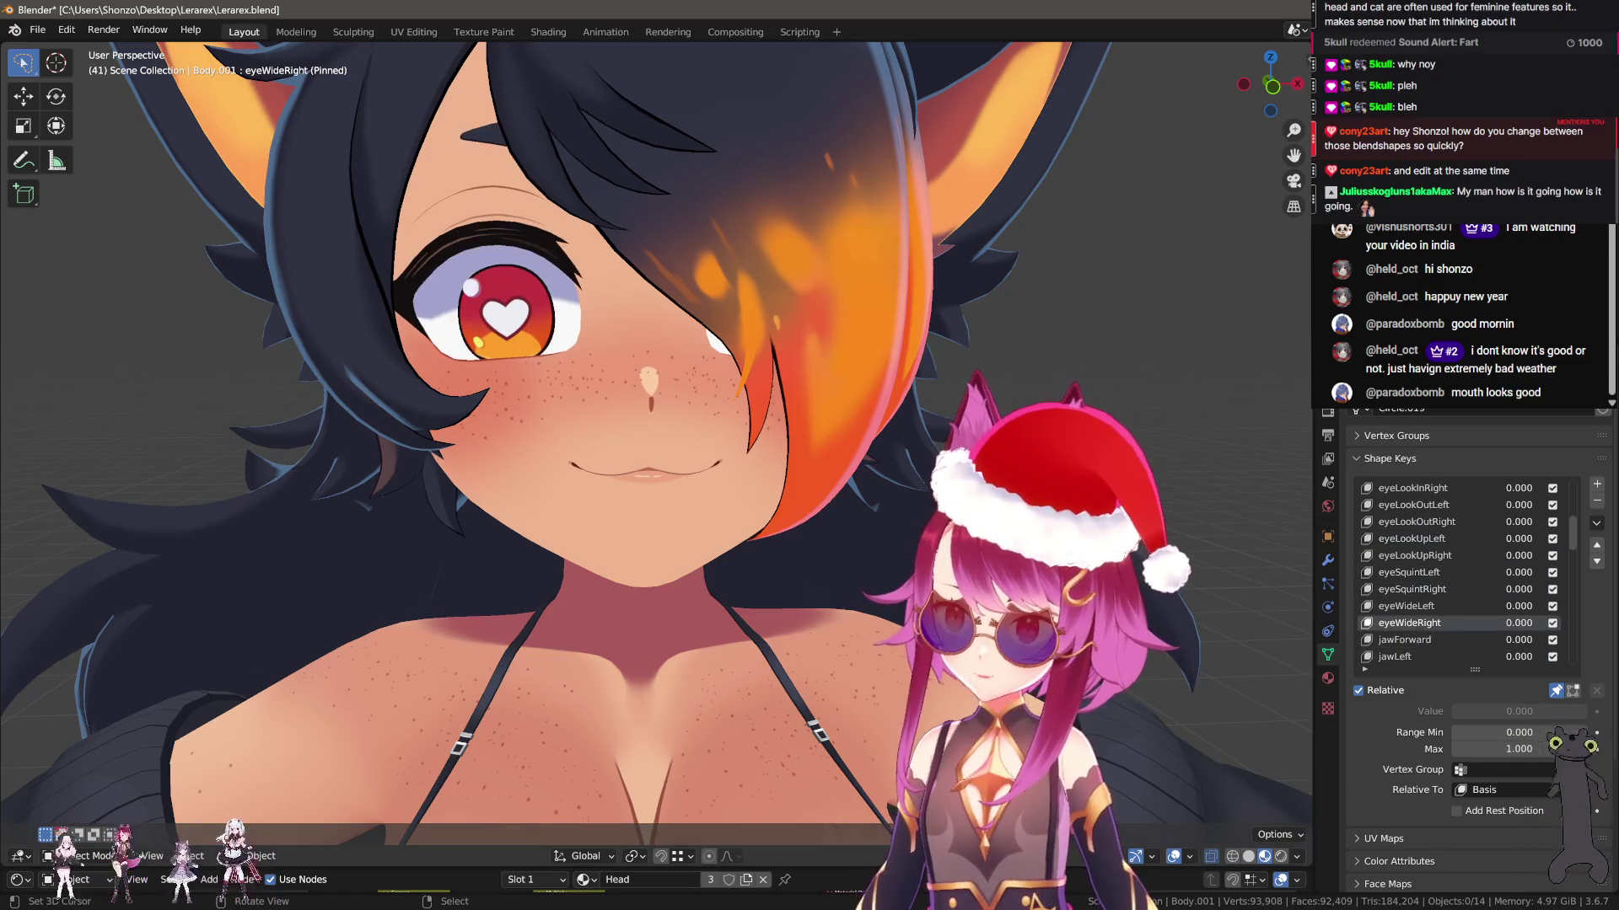
scroll(1433, 591, "down", 4)
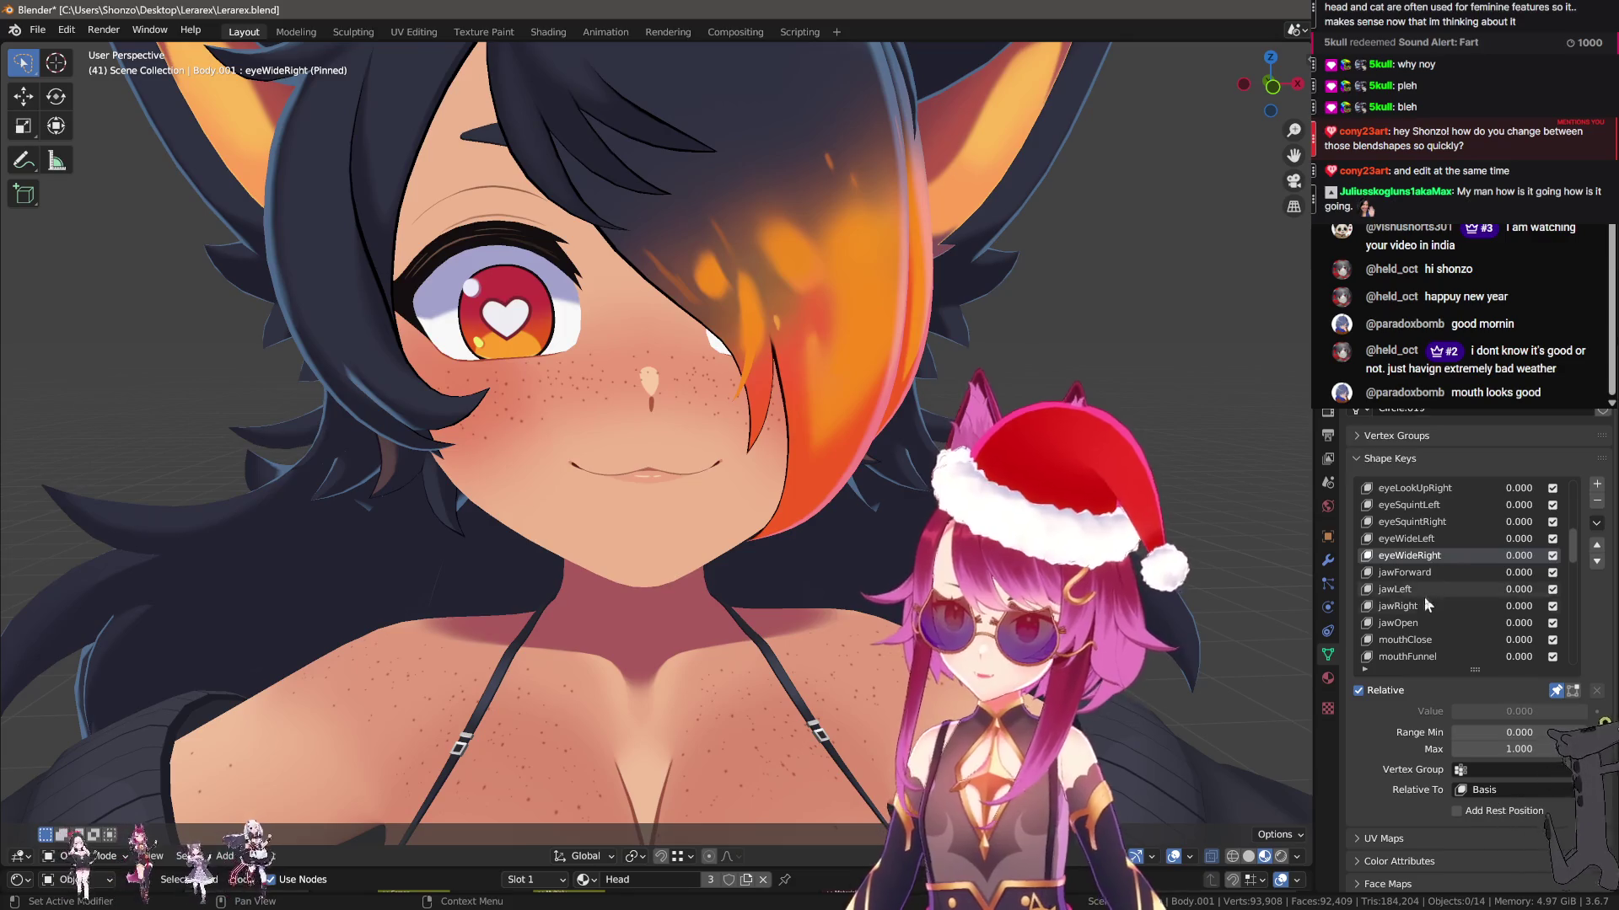
left_click(1426, 639)
Unpin, select eyeLookDownRight, adjust its slider, and pin it to preview it alone
left_click(1555, 691)
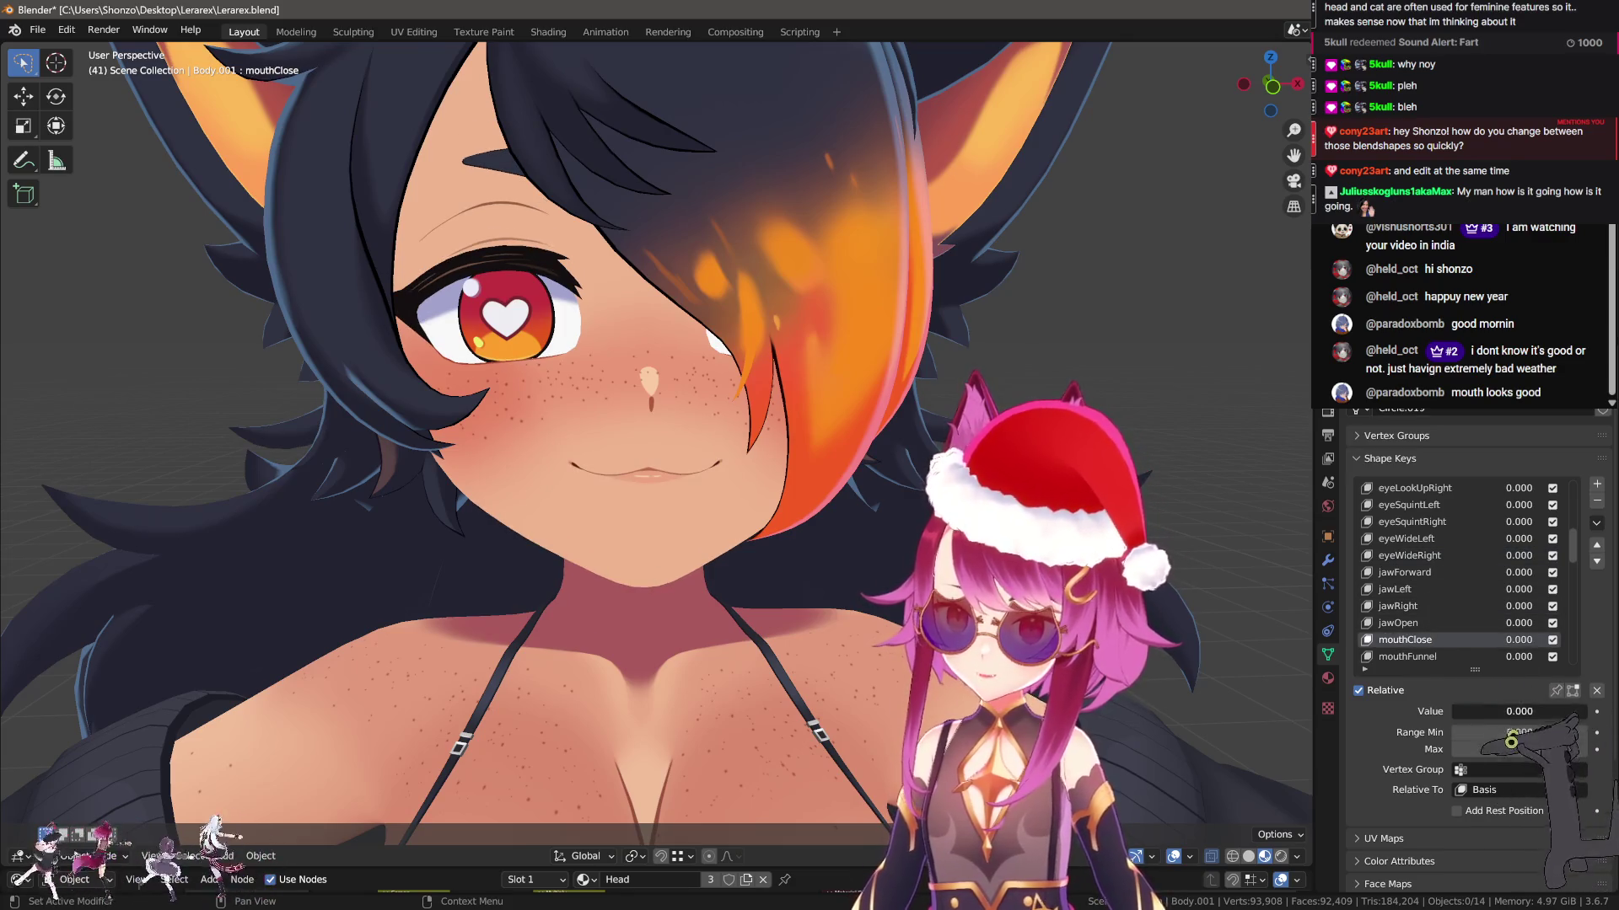
left_click(1425, 538)
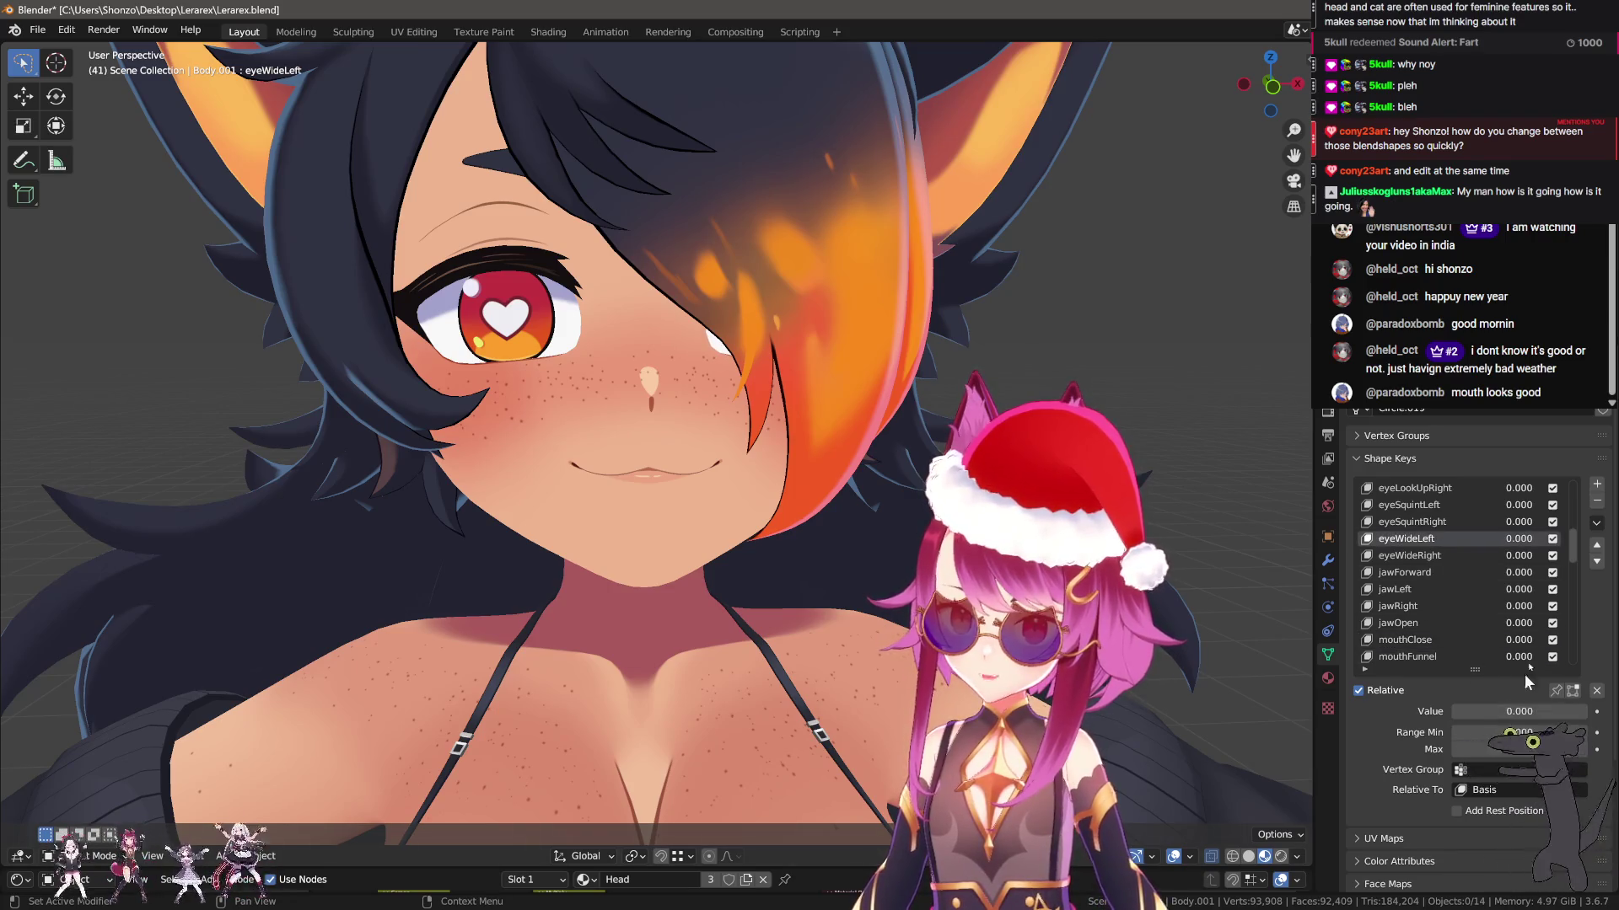
scroll(1443, 607, "up", 5)
scroll(1442, 602, "up", 4)
left_click(1423, 552)
mouse_move(1489, 711)
left_mouse_down()
mouse_move(1517, 711)
mouse_move(1454, 711)
left_mouse_up()
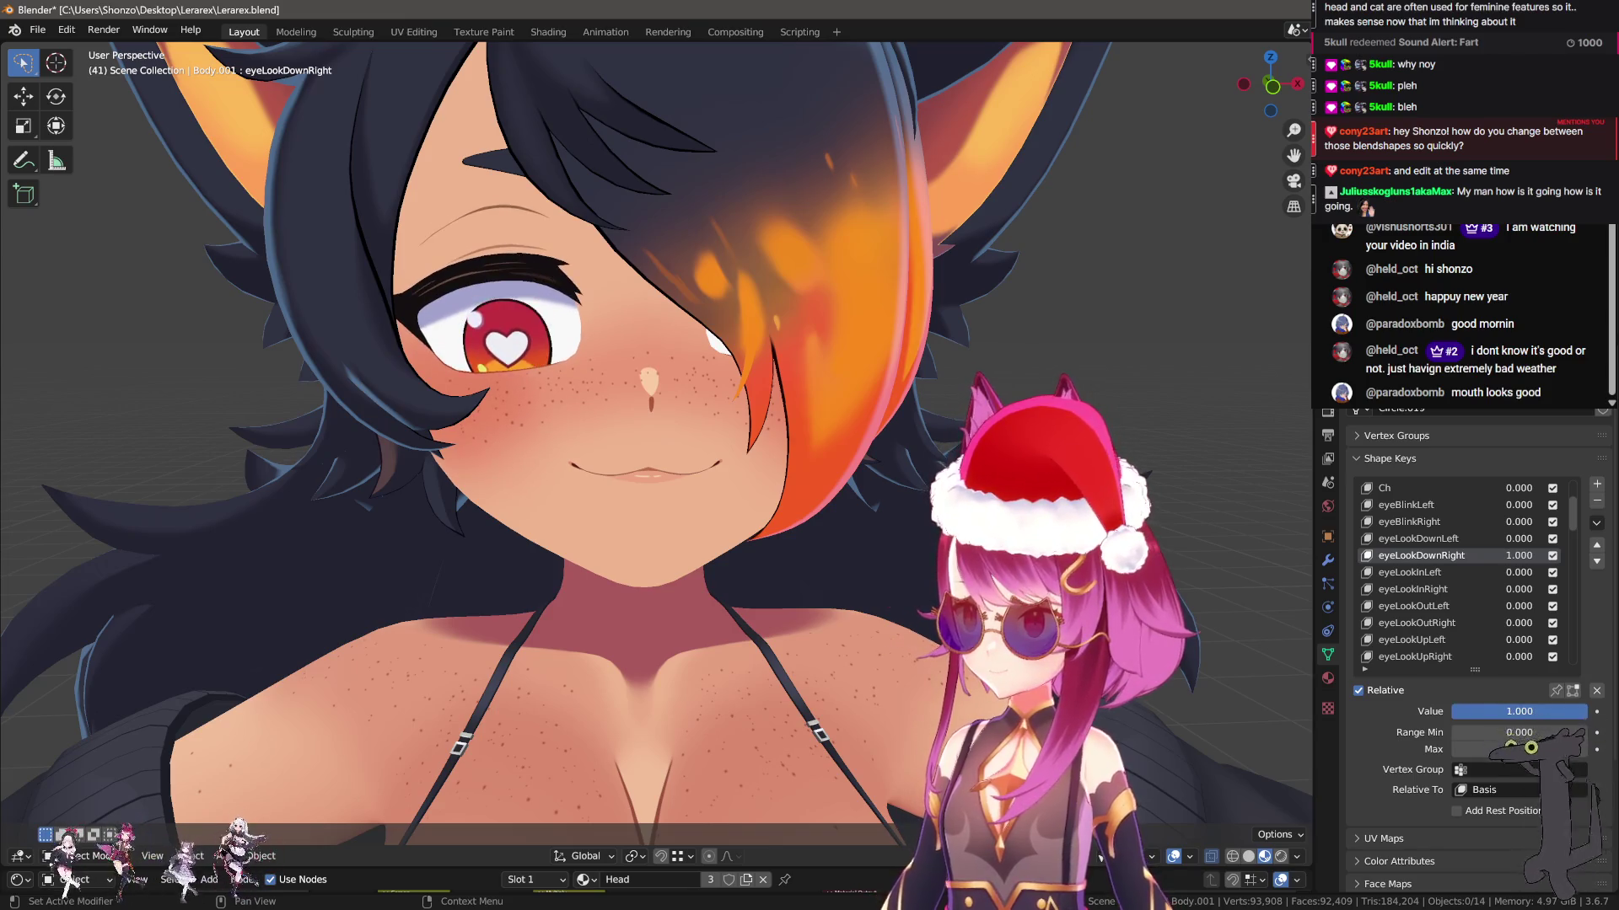
left_click(1556, 690)
Step from eyeBlinkLeft down through mouthRight to the mouthSmileLeft slight smile
left_click(1425, 506)
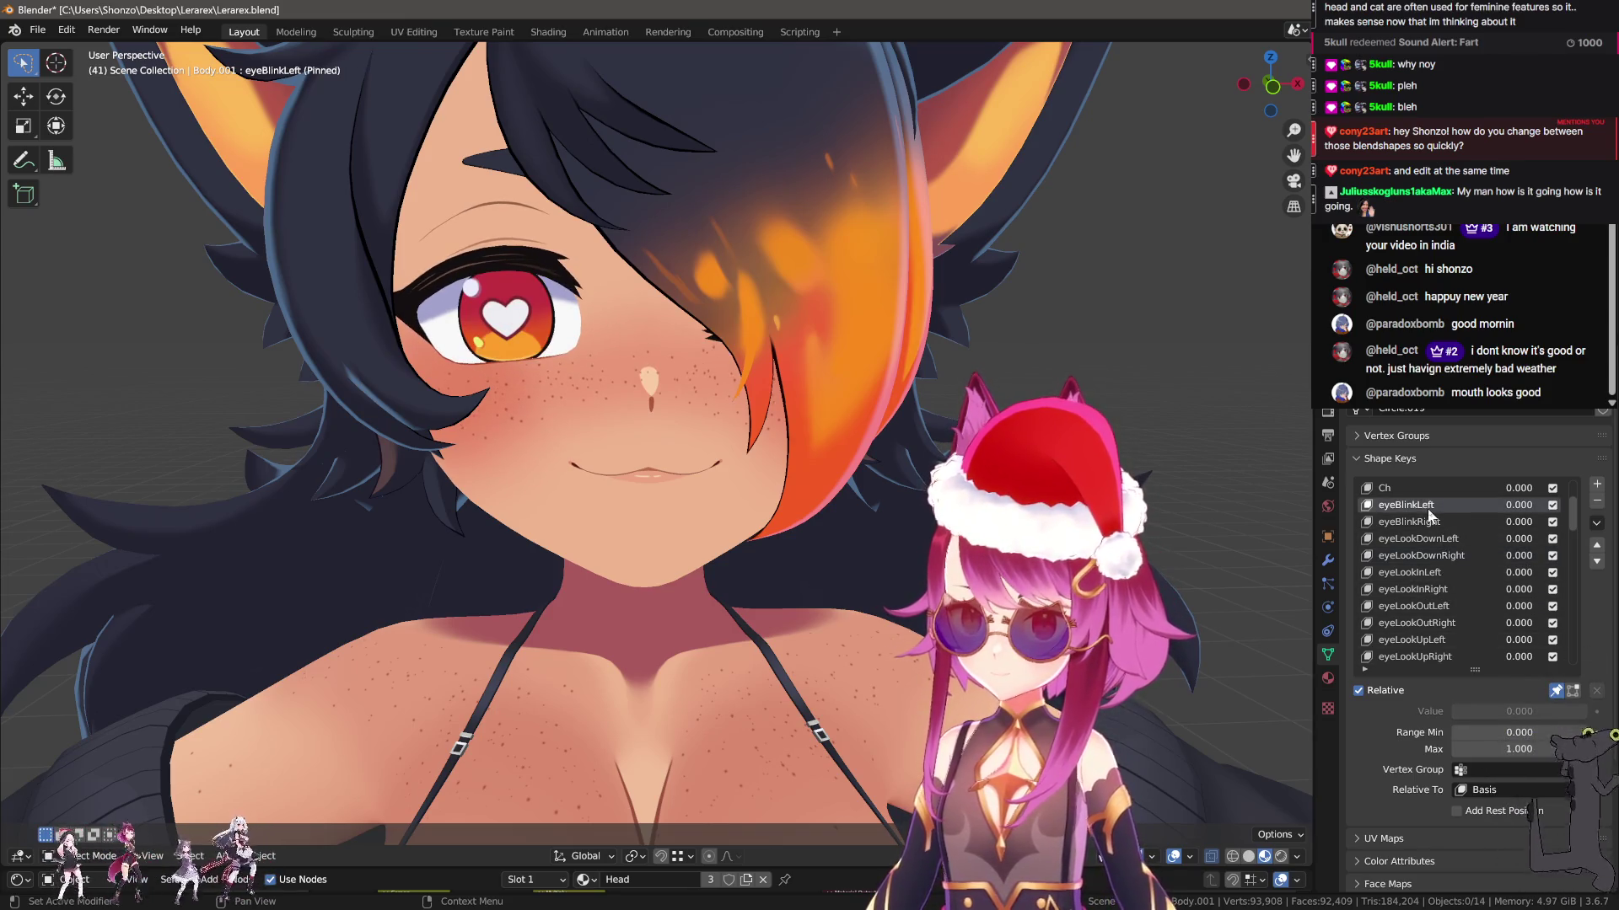
key("Down")
key("Down")
key("Down")
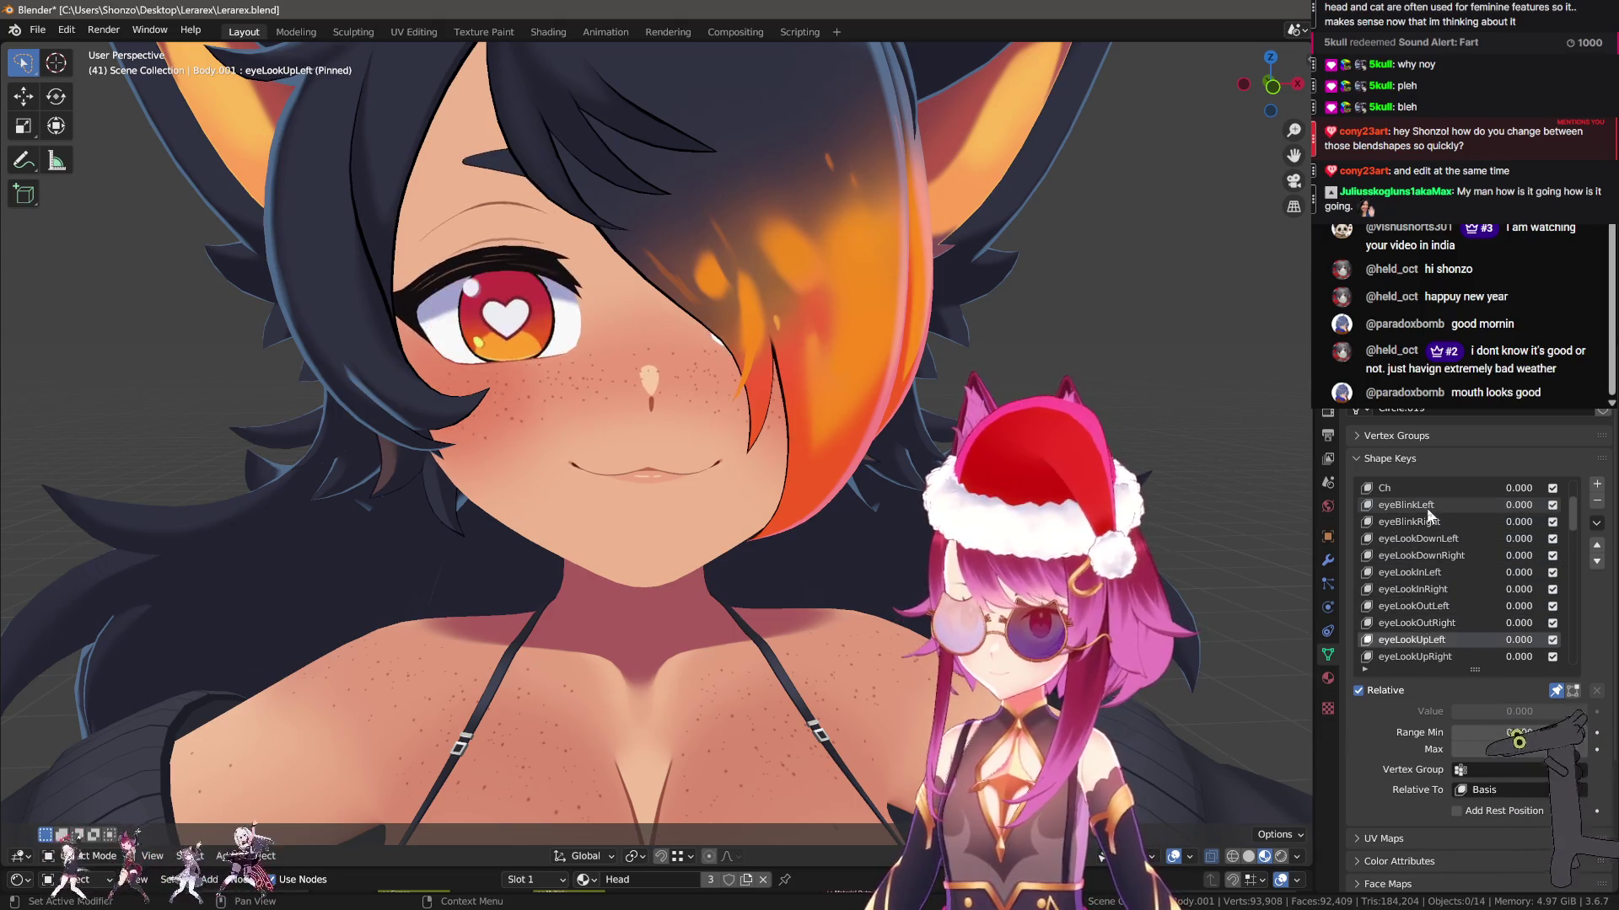
key("Down")
key("Down")
key("Down")
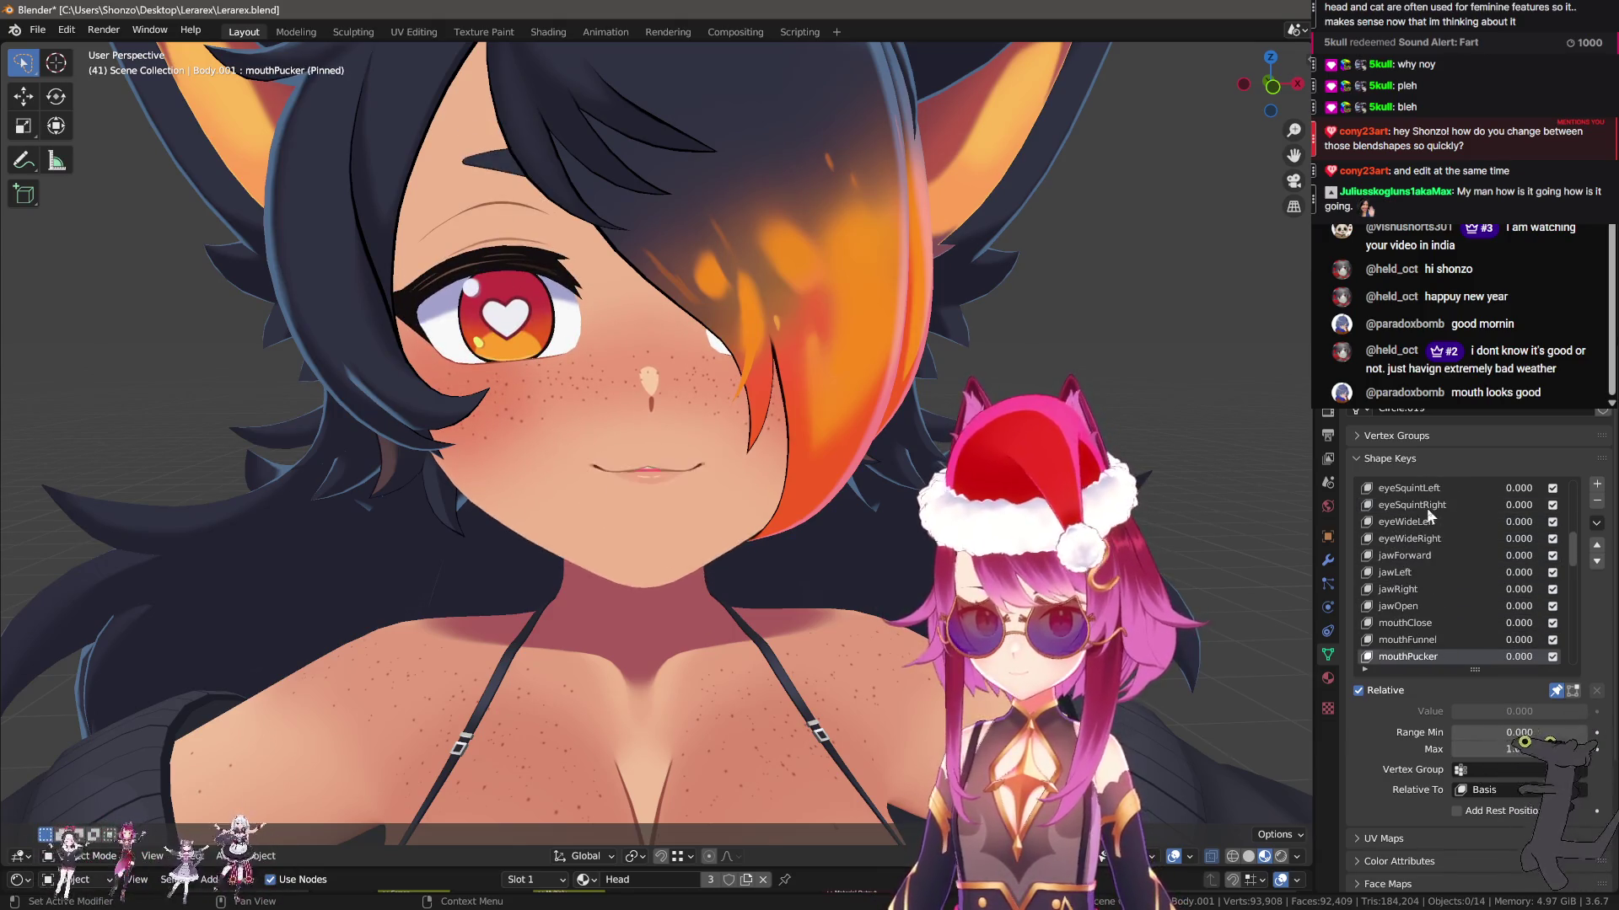
key("Down")
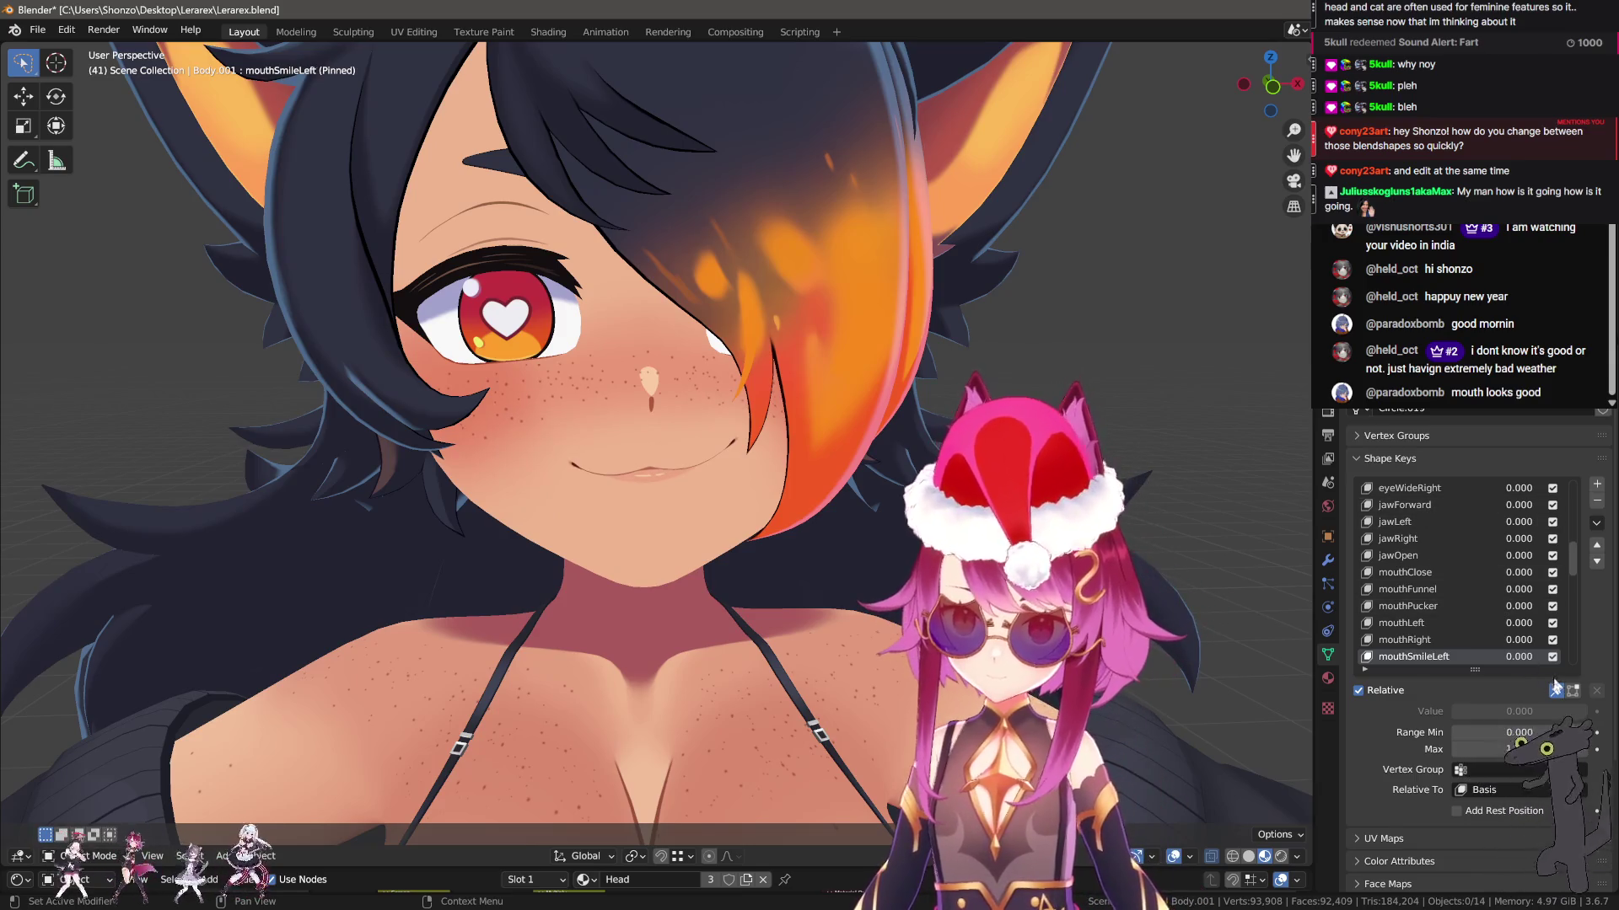
left_click(1556, 690)
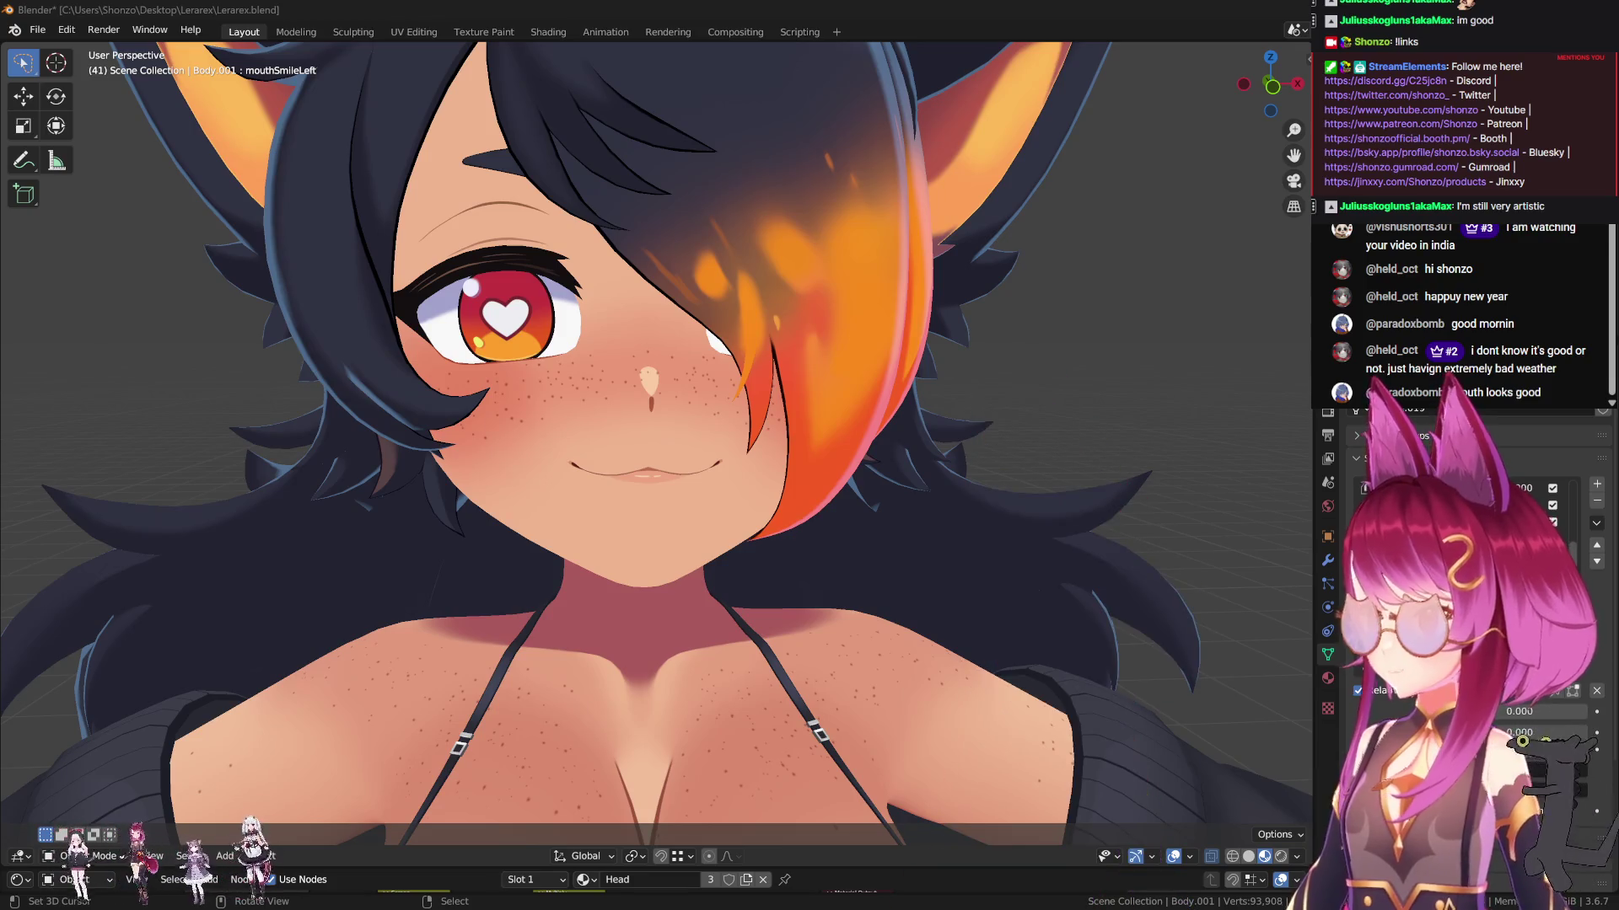
scroll(762, 551, "down", 8)
mouse_move(764, 551)
middle_mouse_down()
mouse_move(793, 573)
mouse_move(739, 484)
mouse_move(649, 590)
mouse_move(661, 499)
mouse_move(619, 484)
mouse_move(649, 569)
mouse_move(728, 595)
mouse_move(684, 579)
mouse_move(722, 614)
middle_mouse_up()
scroll(722, 613, "up", 4)
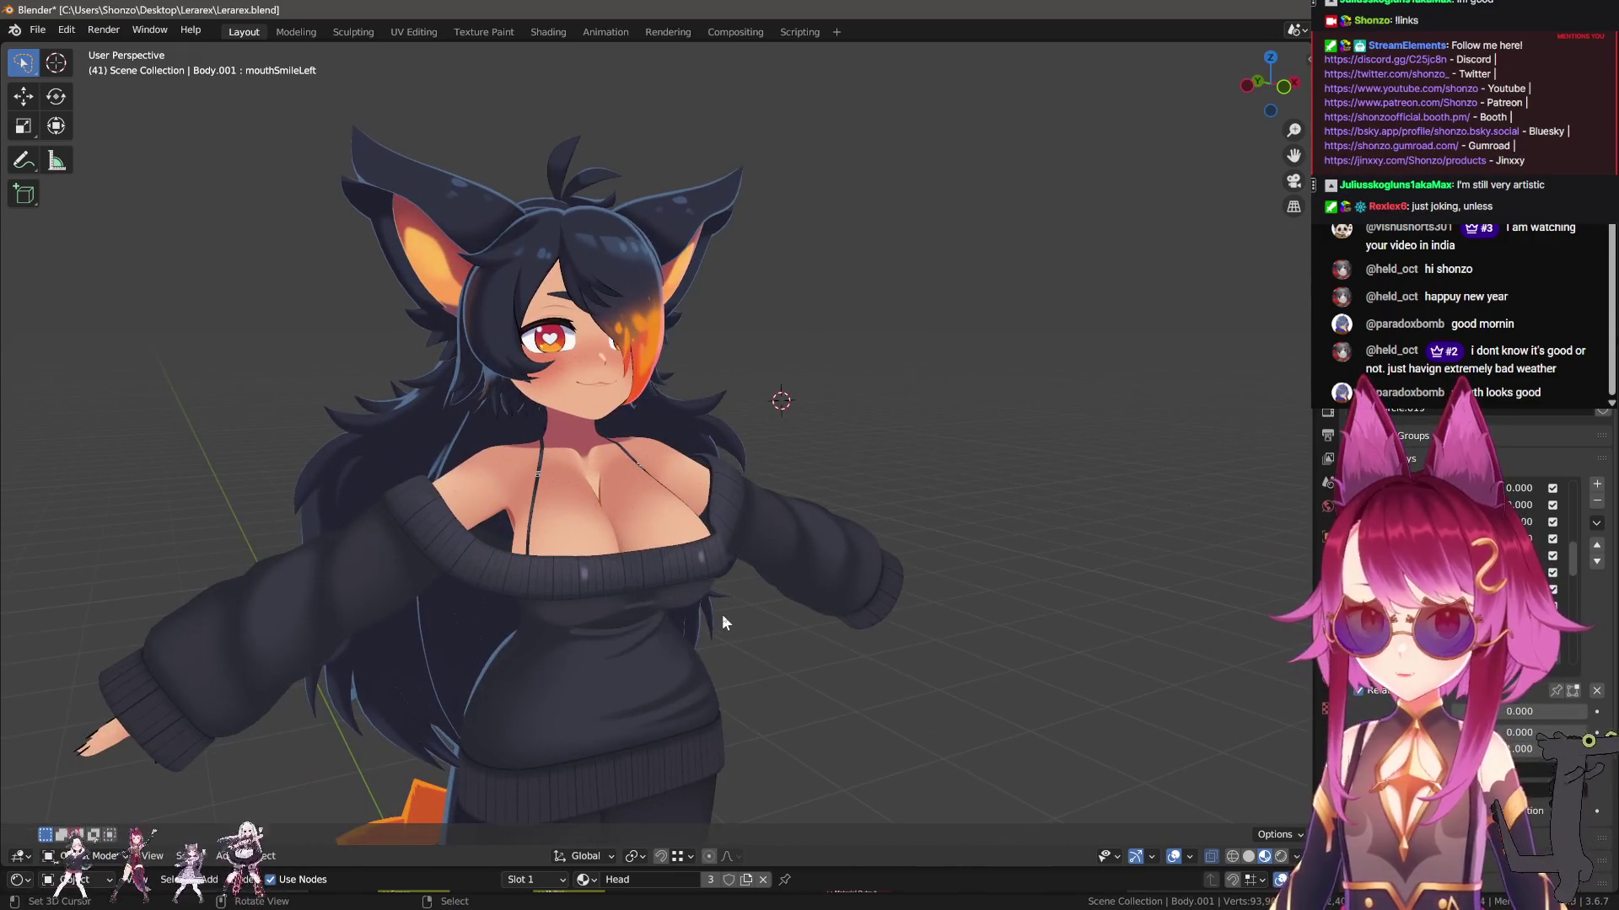